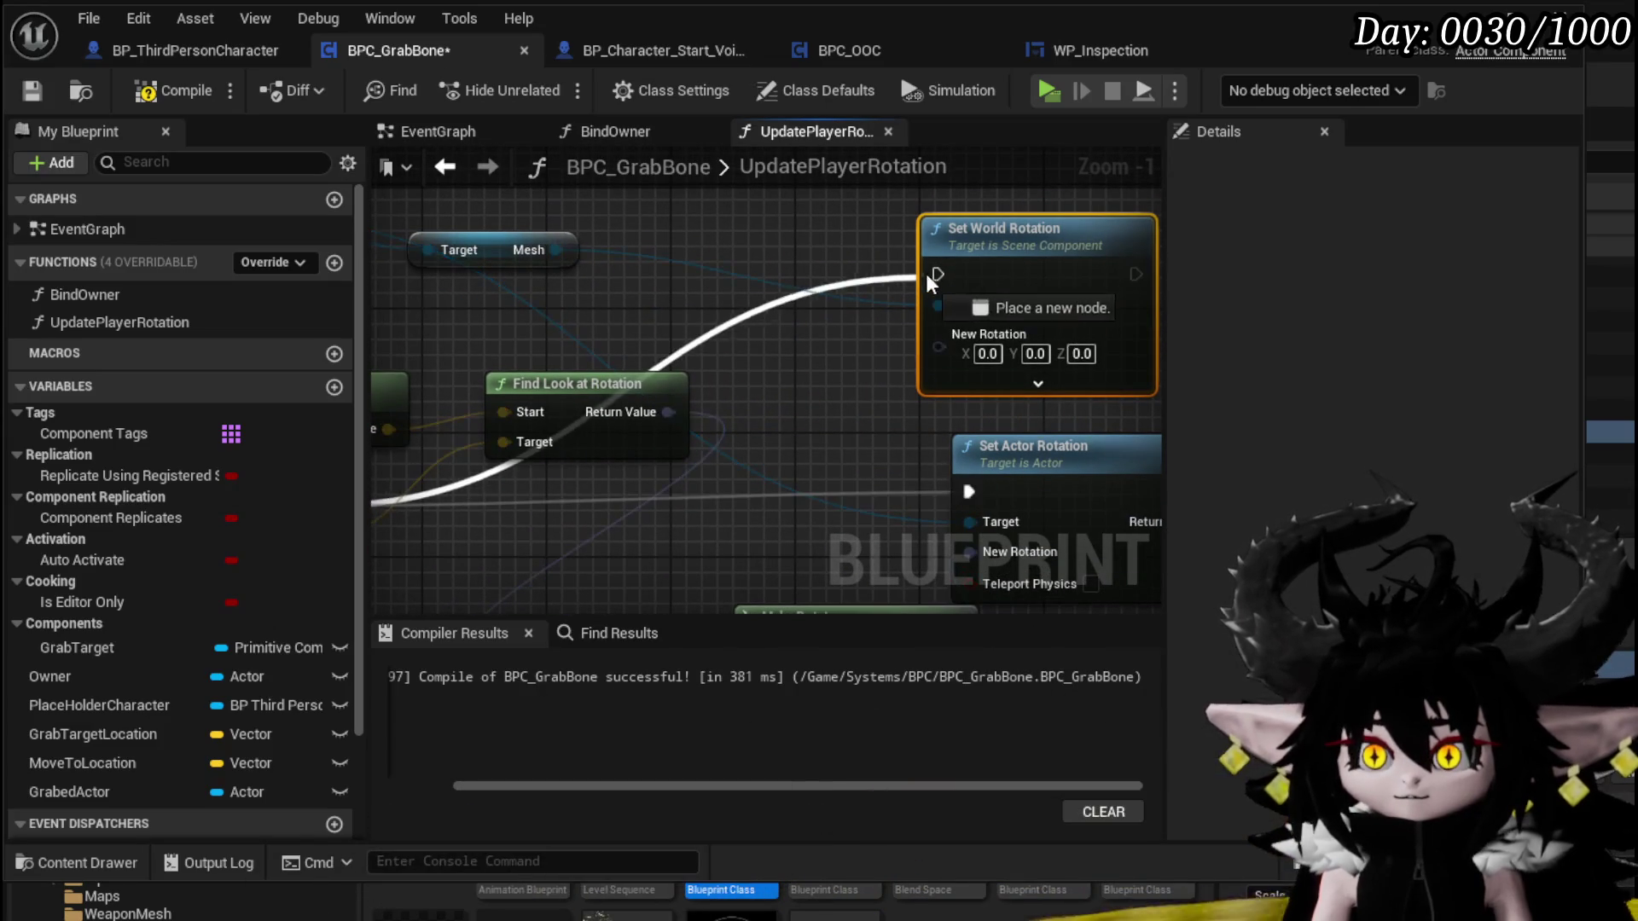
Connect Make Rotator's Return Value to Set World Rotation's New Rotation, then start a play test
drag(785, 415, 666, 302)
drag(838, 531, 674, 268)
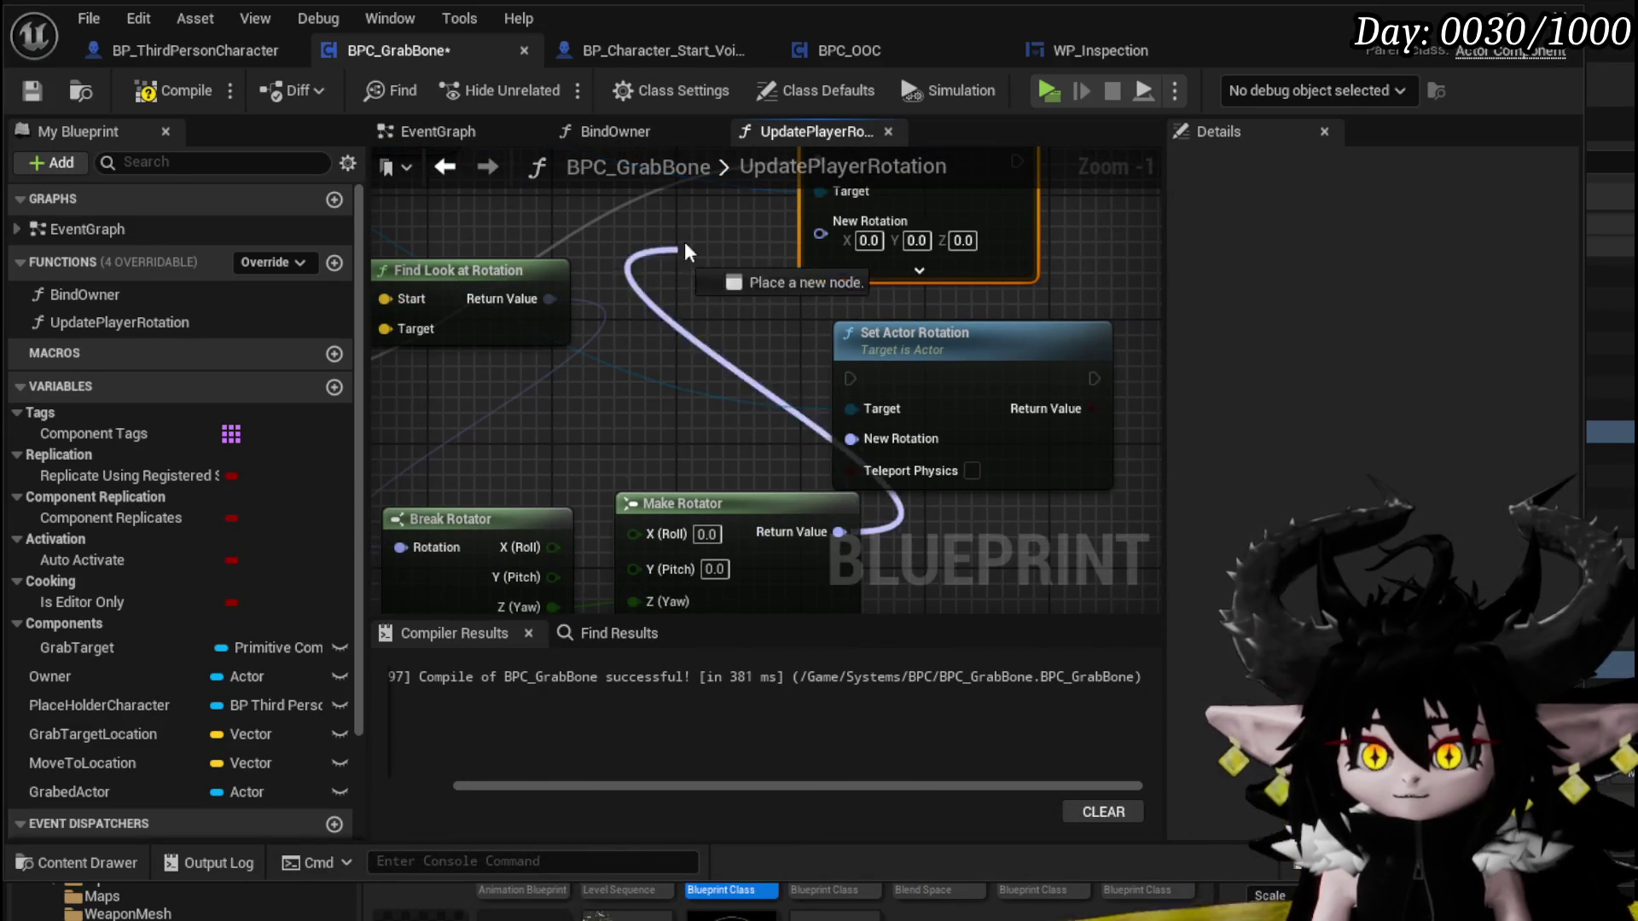
drag(843, 234, 842, 234)
scroll(843, 233, down, 2)
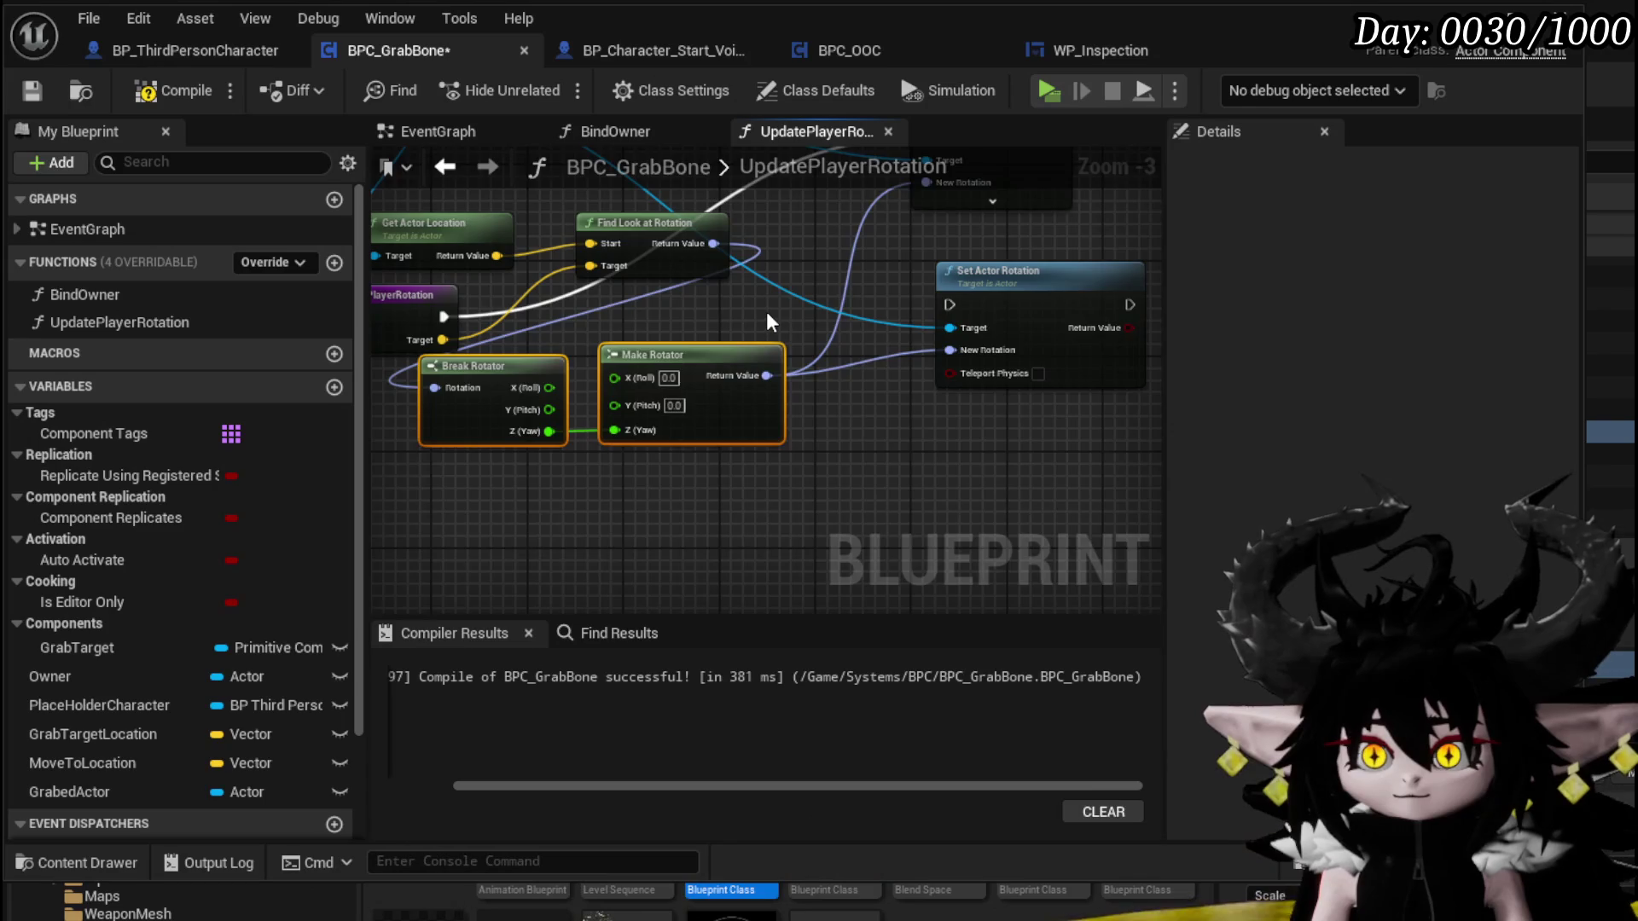
key(Home)
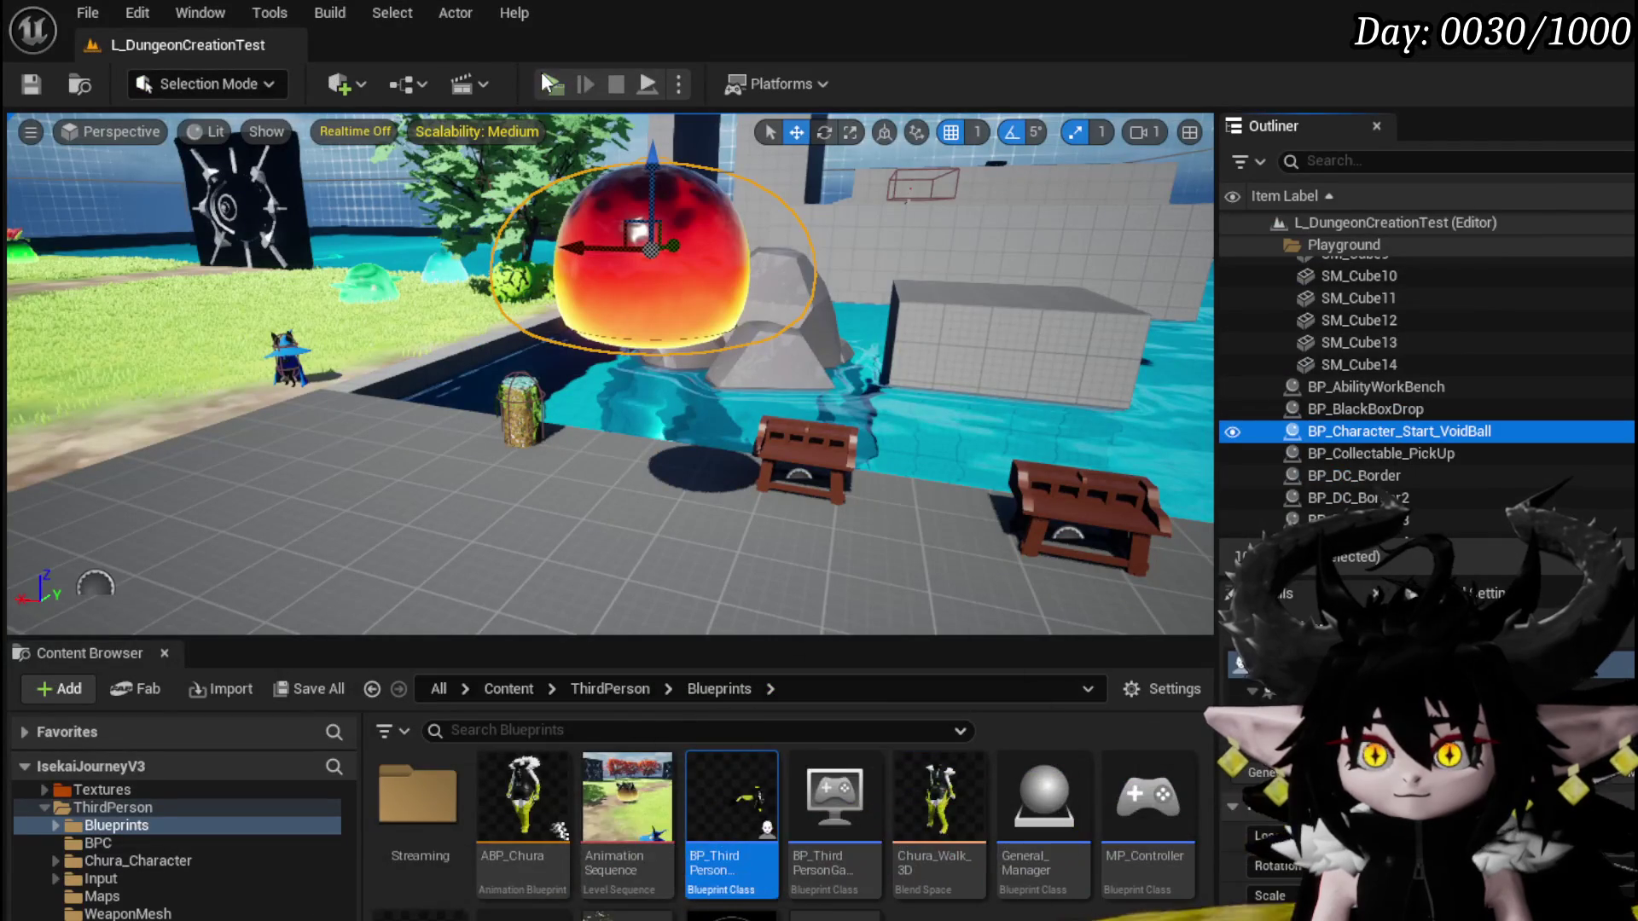
click(543, 76)
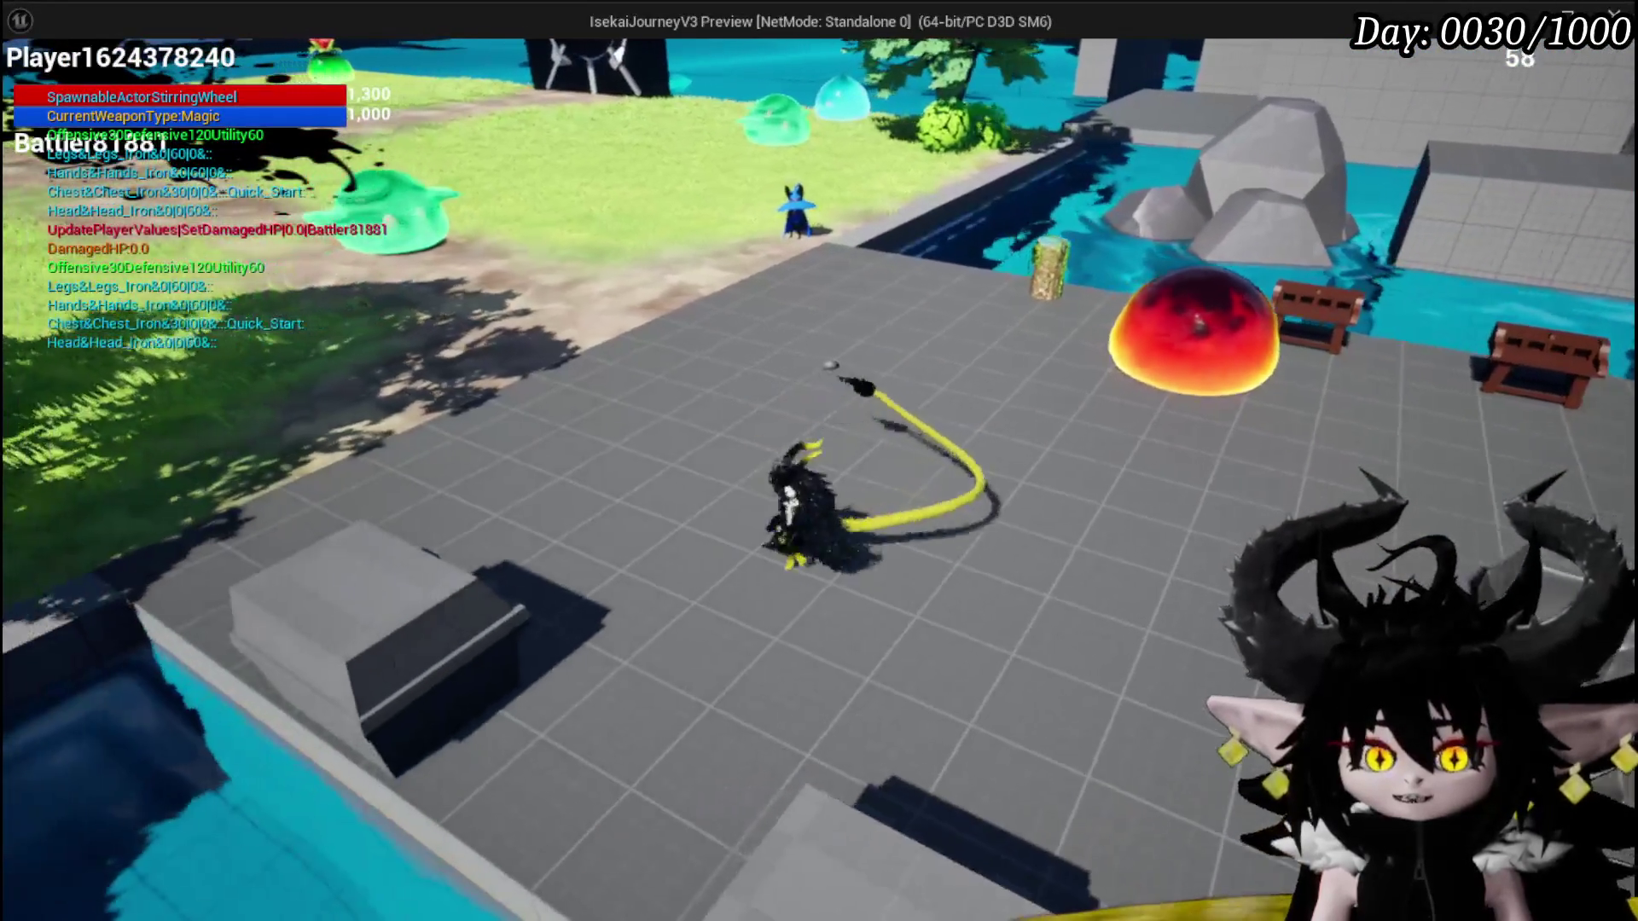
Swing the game camera behind the character, stop the play test, and save the level
mouse_move(1179, 412)
mouse_down()
mouse_move(945, 326)
mouse_move(787, 146)
mouse_move(432, 138)
mouse_move(508, 172)
mouse_move(1442, 243)
mouse_move(650, 165)
mouse_move(176, 187)
mouse_move(944, 150)
mouse_move(854, 81)
mouse_move(892, 206)
mouse_move(1033, 279)
mouse_up()
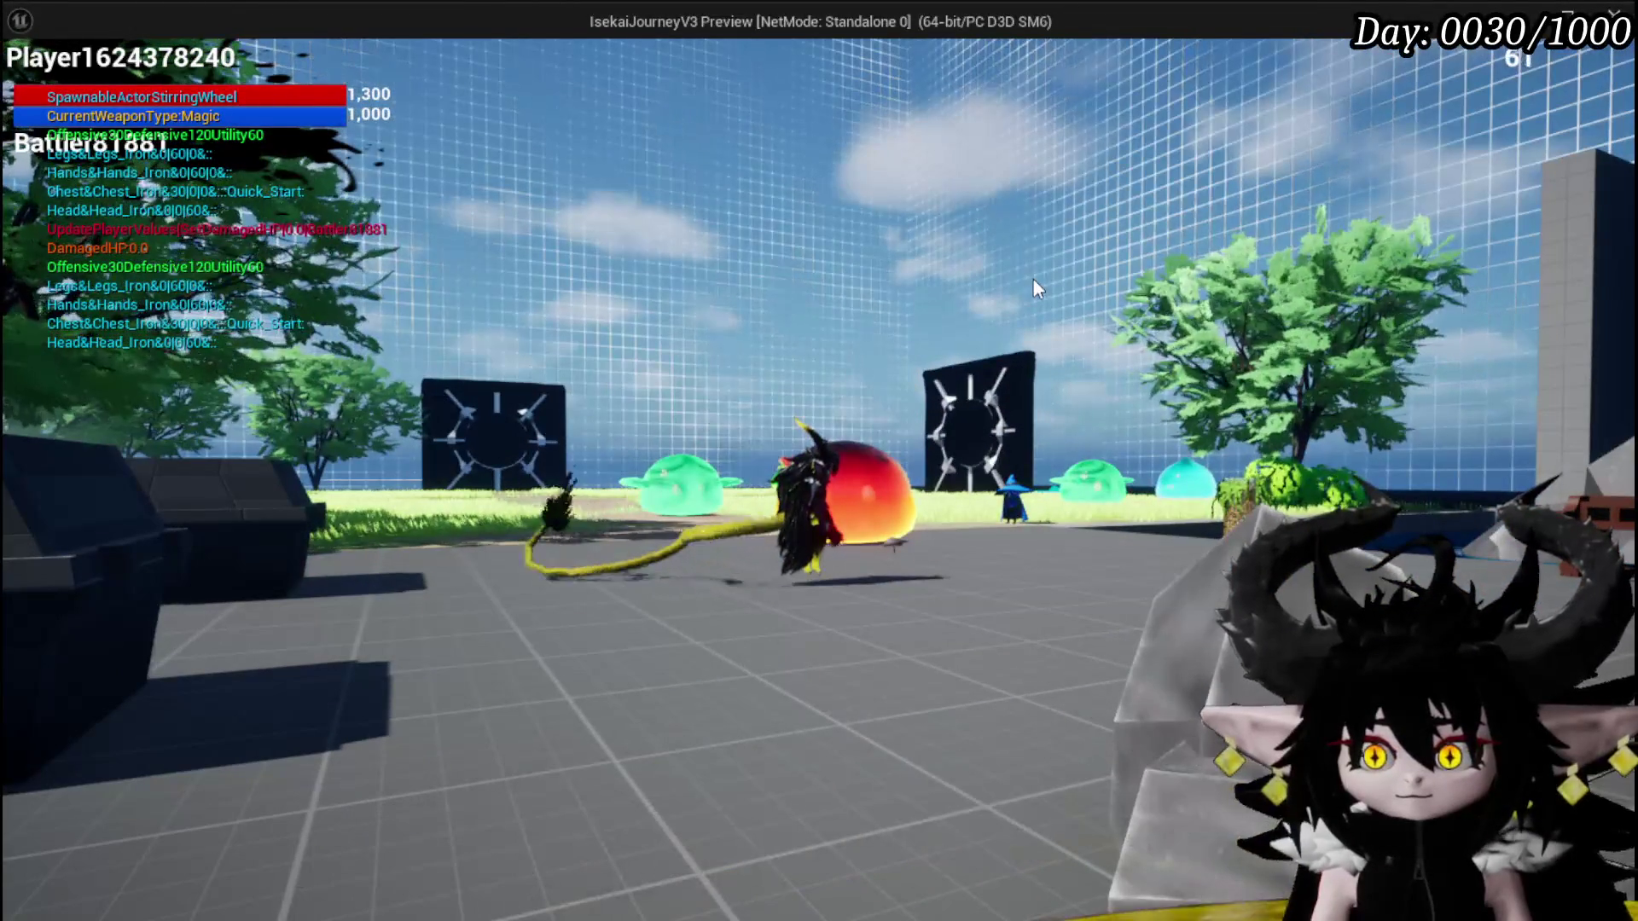
key(Escape)
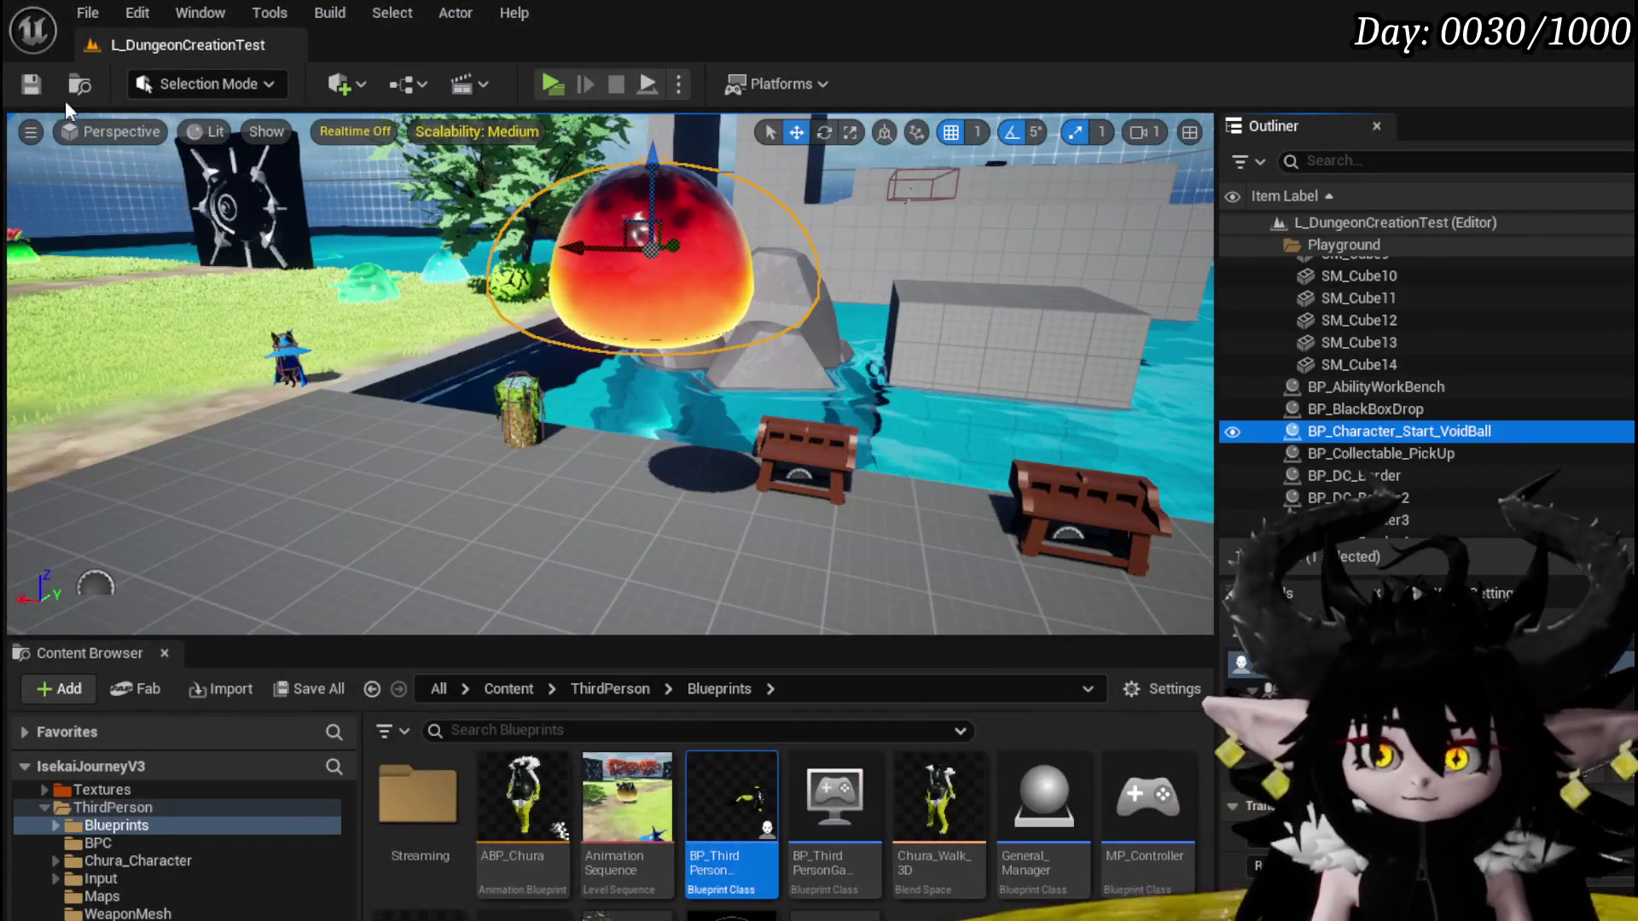
click(45, 89)
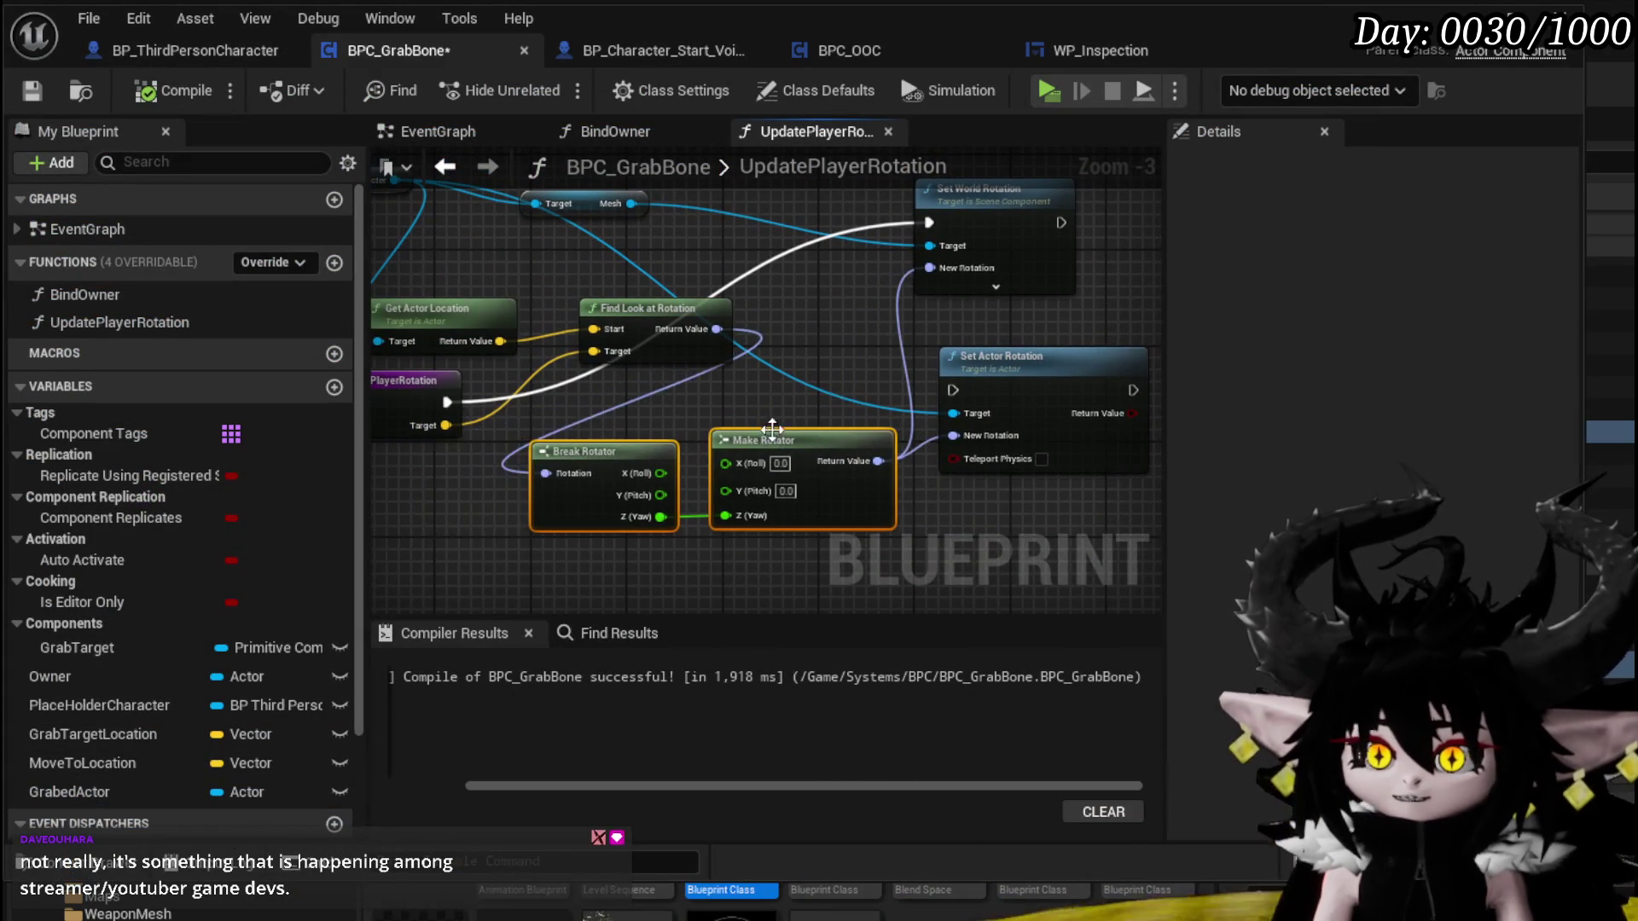
Add a Subtract node that takes 90 off Break Rotator's Z (Yaw) in UpdatePlayerRotation
drag(914, 484, 912, 478)
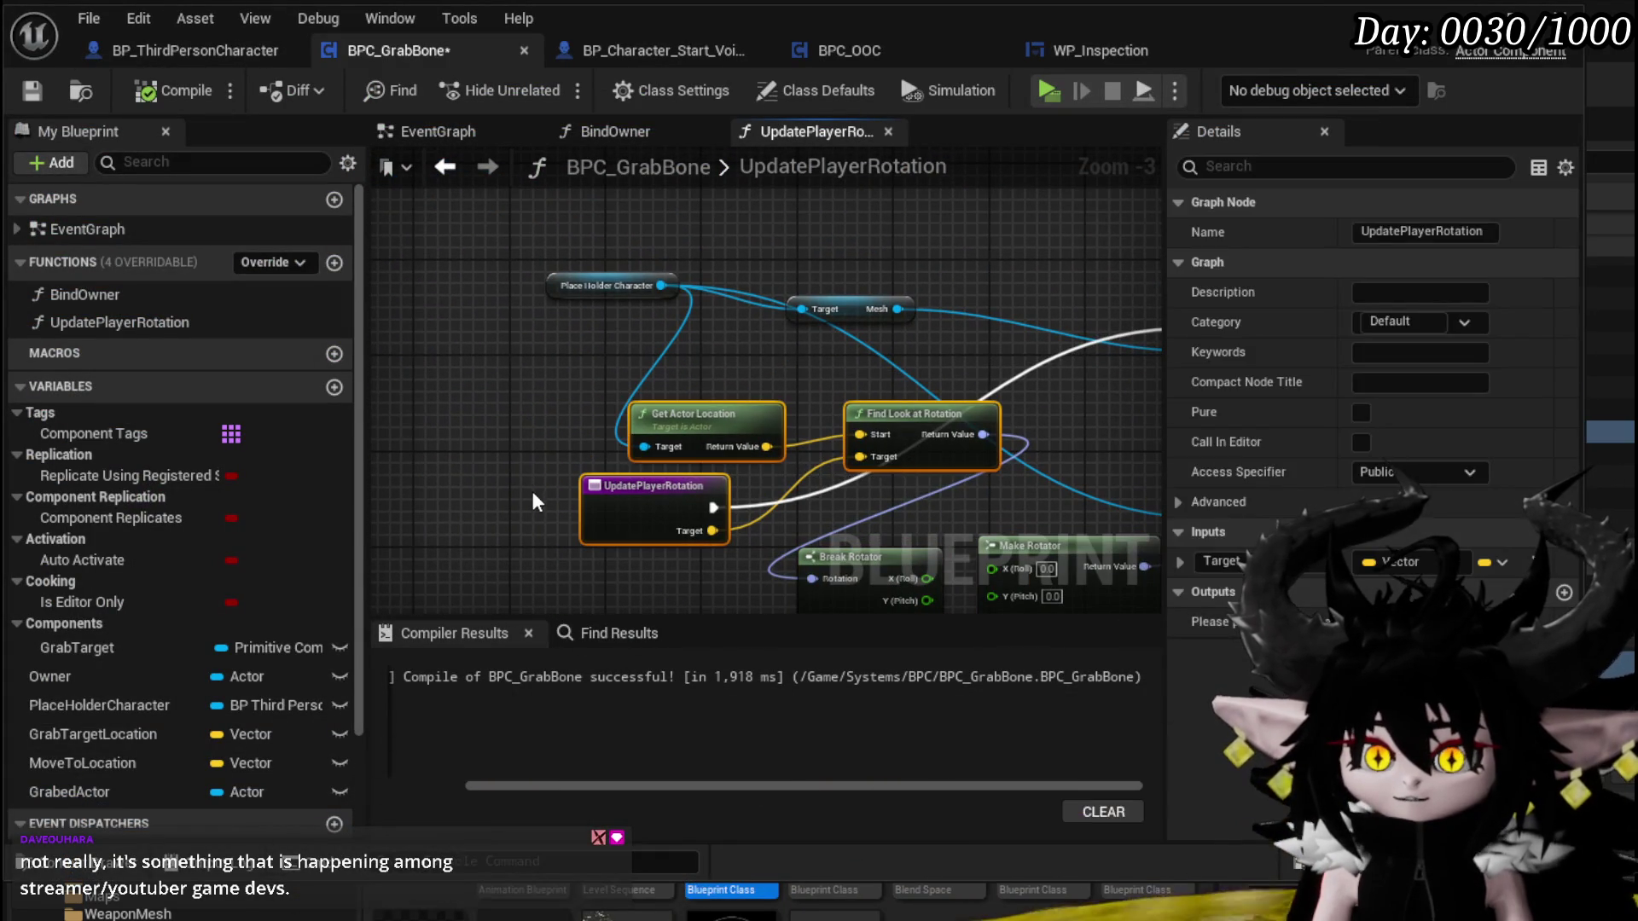
click(924, 266)
mouse_move(924, 266)
mouse_down()
mouse_move(944, 265)
mouse_move(945, 241)
mouse_move(949, 418)
mouse_up()
scroll(868, 515, up, 1)
drag(868, 516, 826, 340)
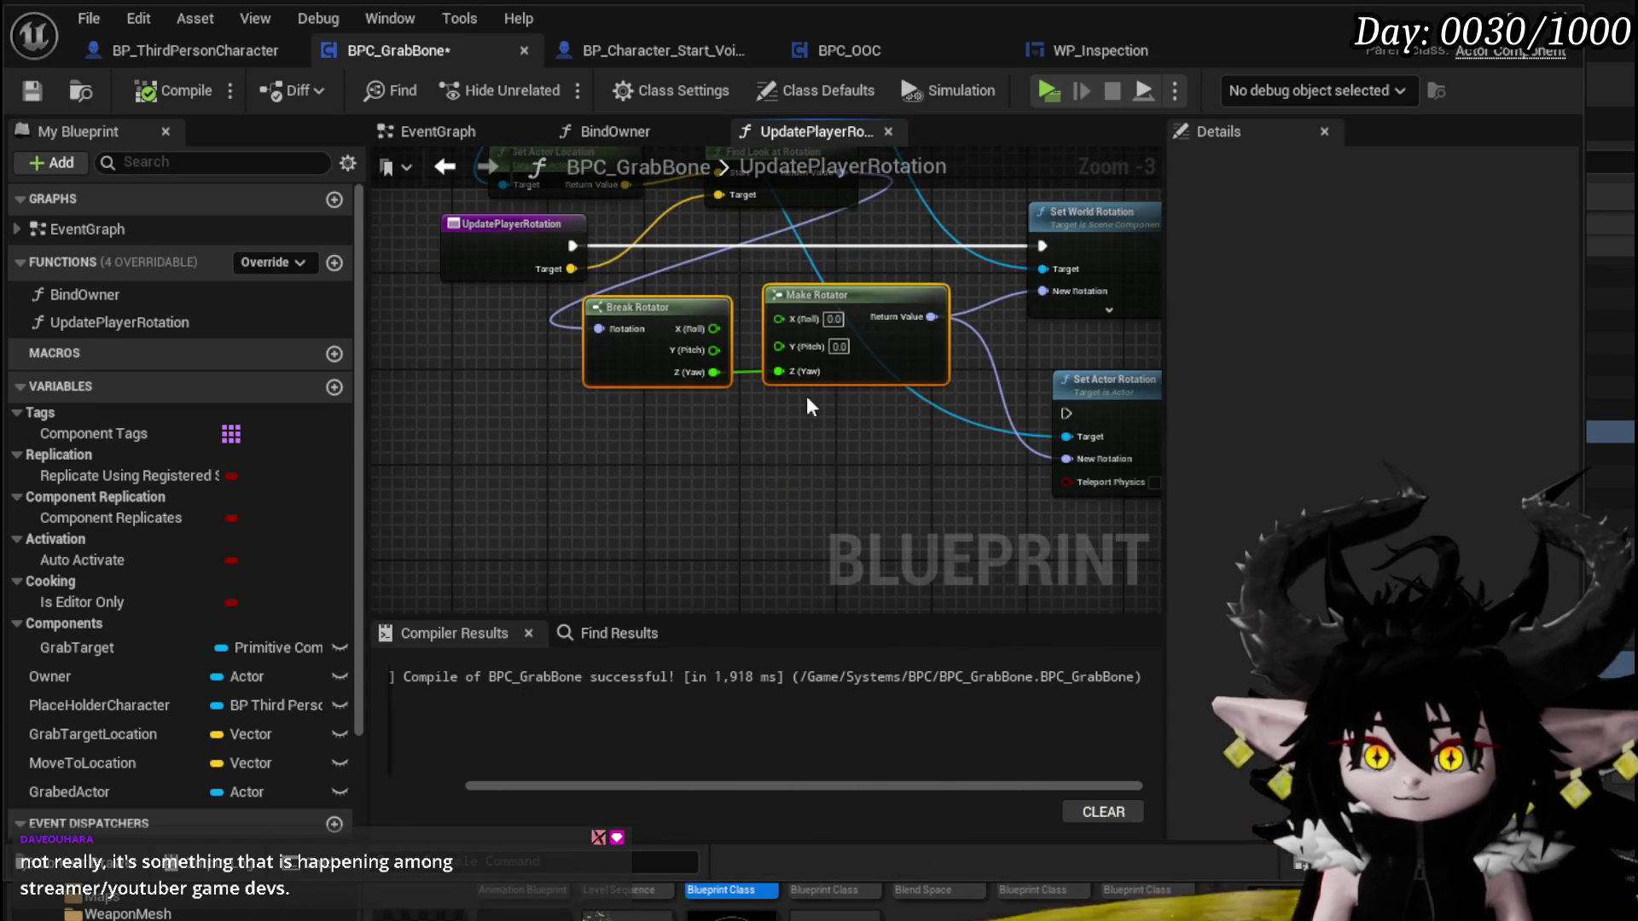
scroll(659, 442, up, 2)
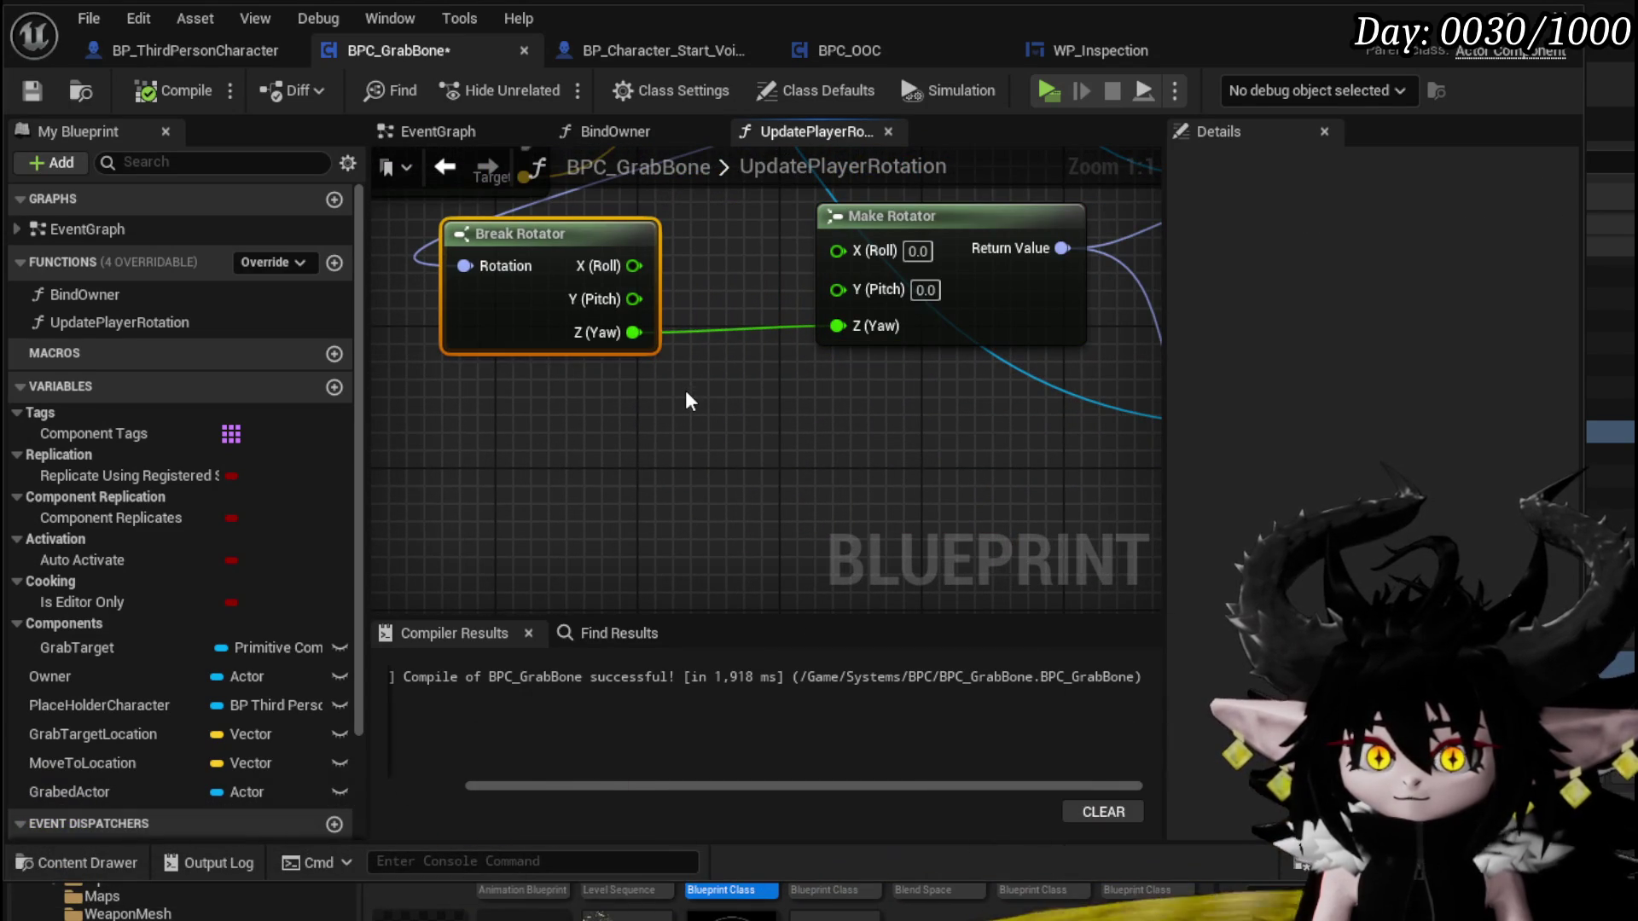
drag(634, 332, 708, 405)
text(-)
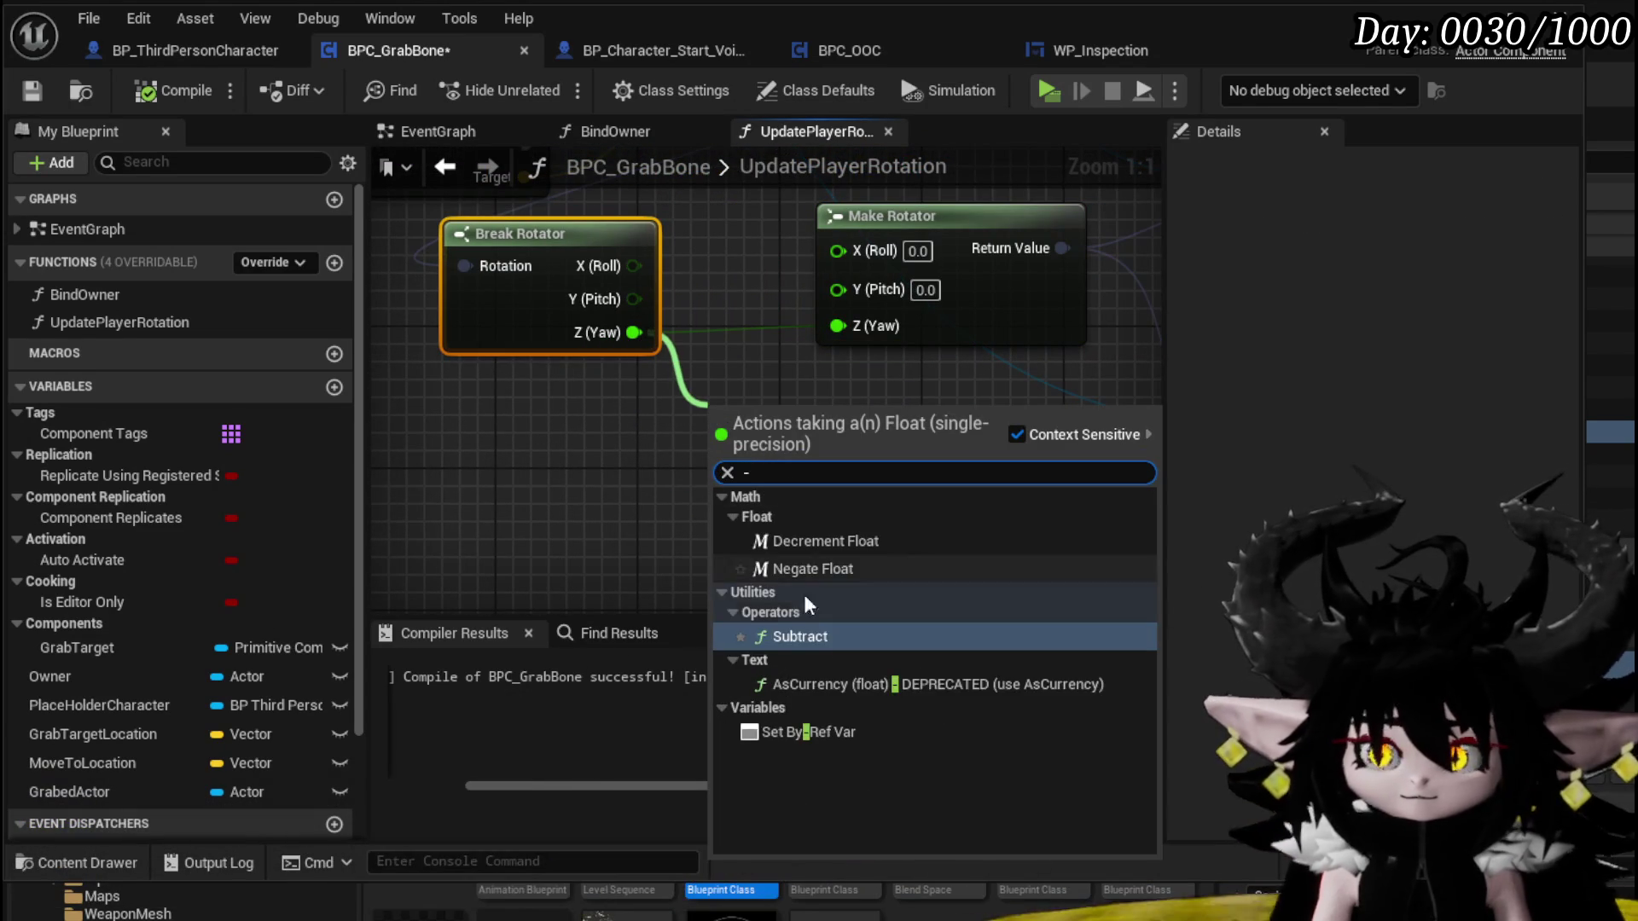
click(800, 638)
text(90)
click(935, 526)
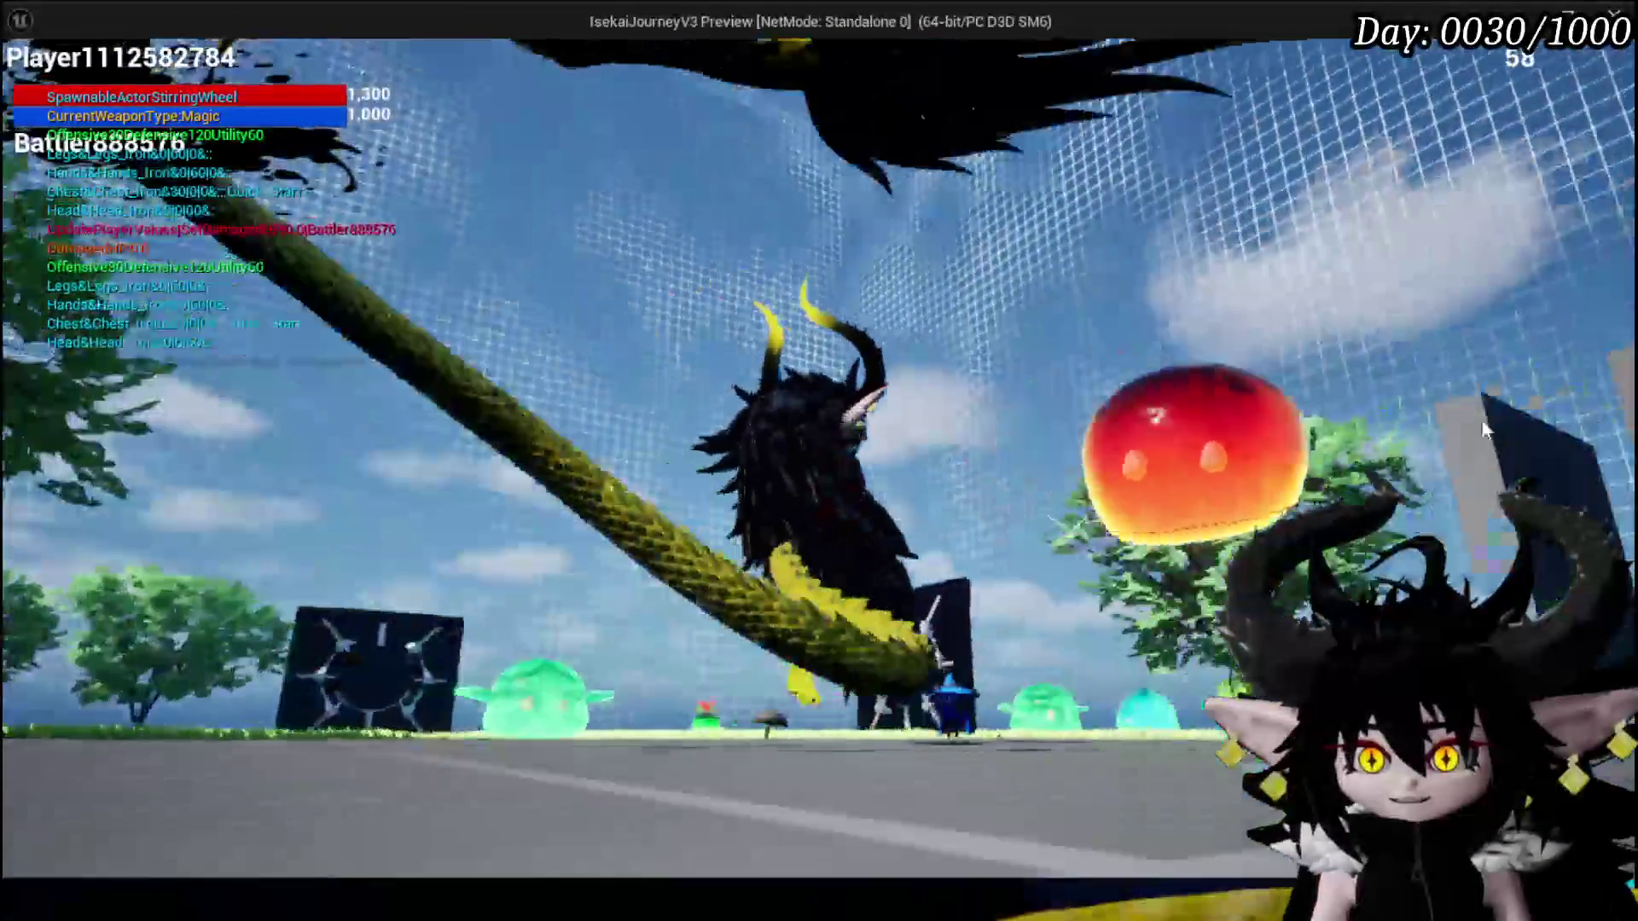
Stop the yaw-offset play test and save the level
key(Escape)
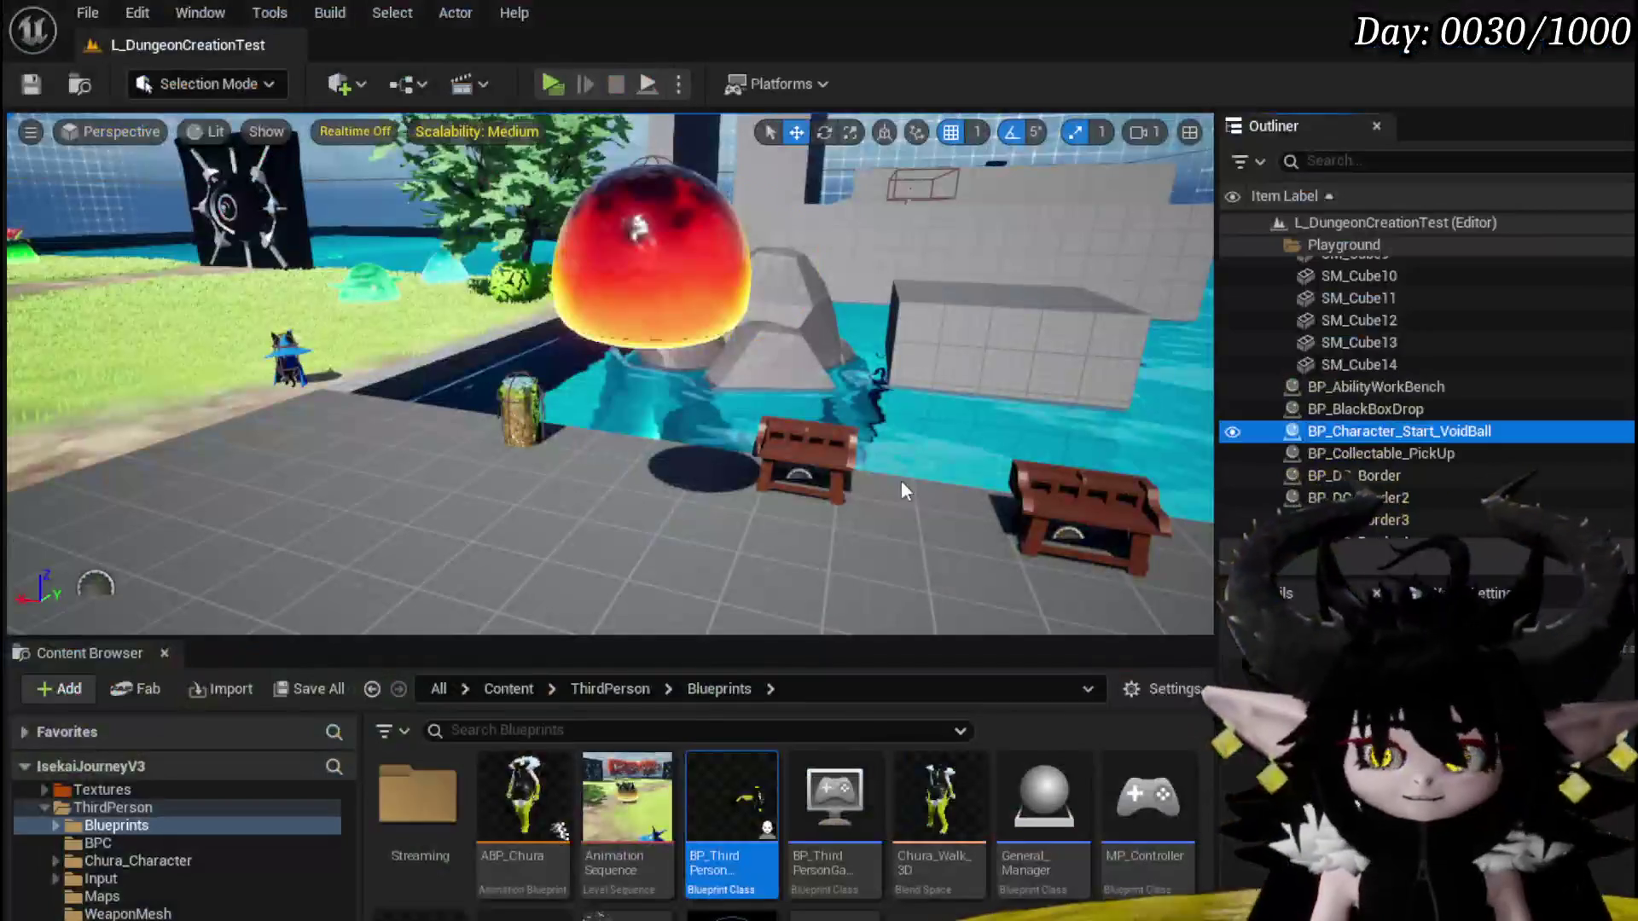
click(31, 85)
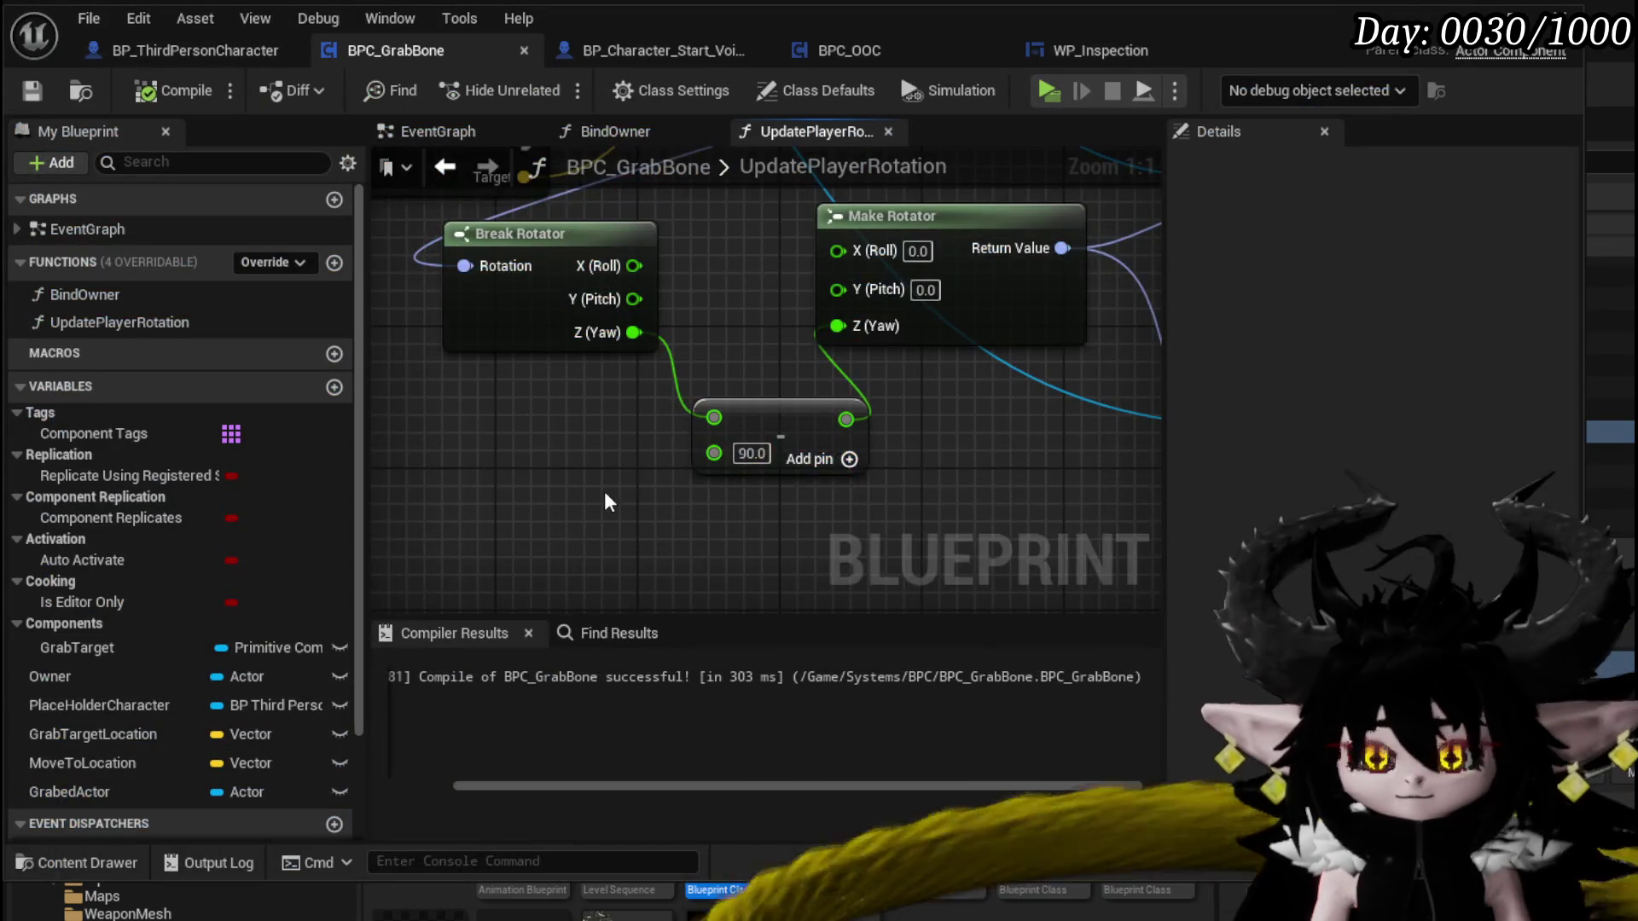
In the EventGraph, add a Get Actor Rotation node fed by the Place Holder Character reference
scroll(605, 494, down, 5)
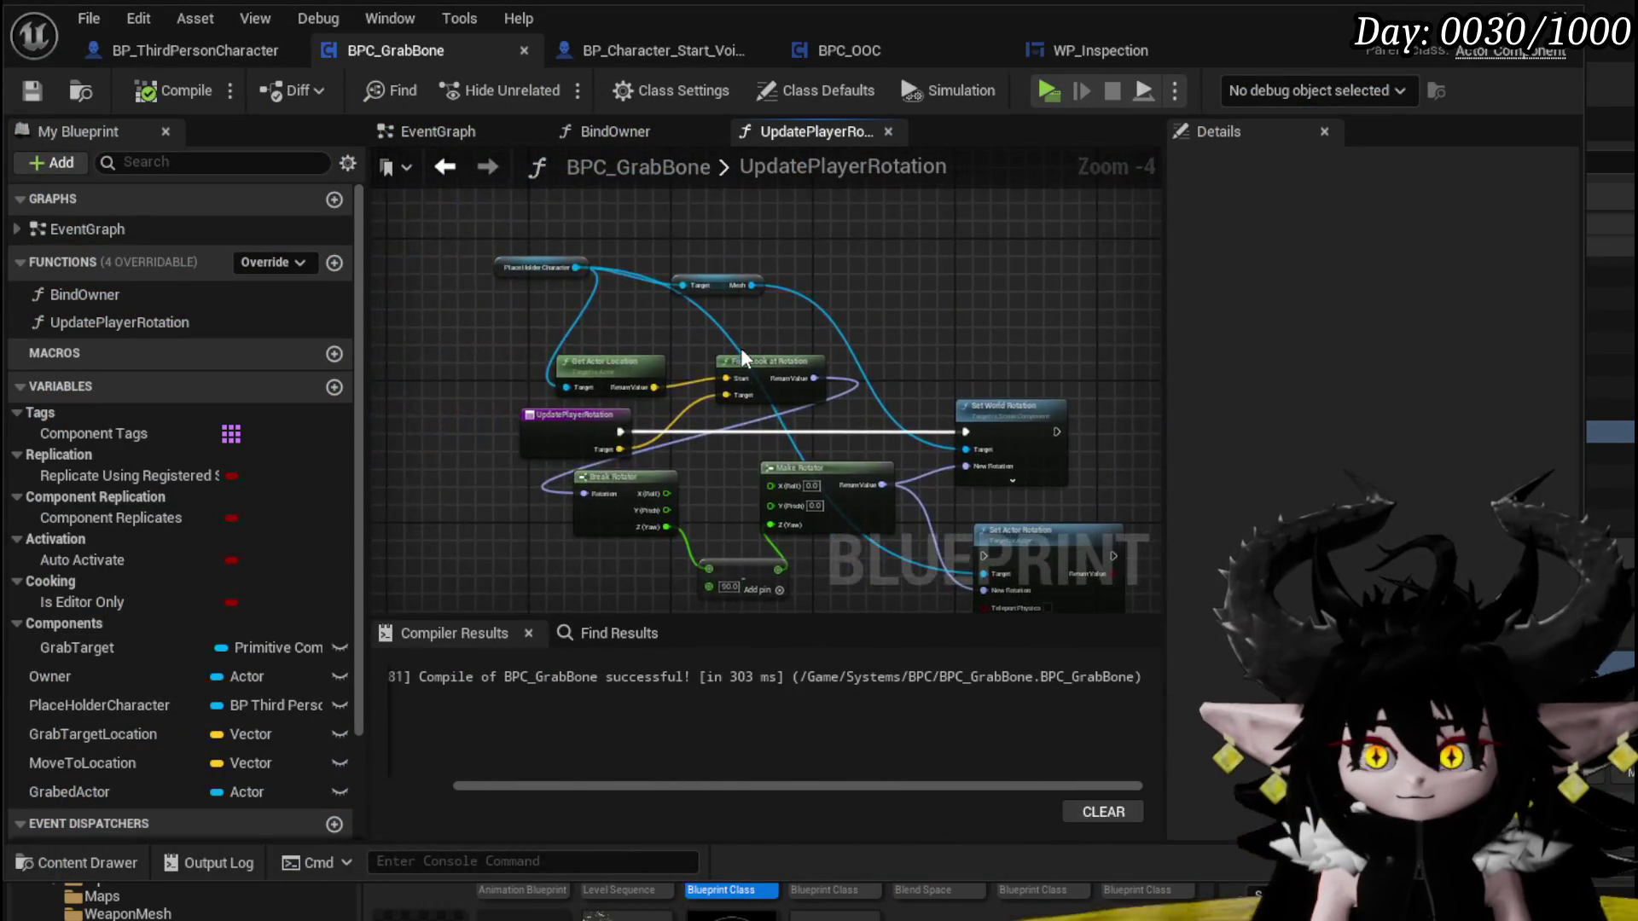
scroll(685, 407, up, 3)
mouse_move(685, 406)
mouse_down()
mouse_move(597, 413)
mouse_move(653, 430)
mouse_move(691, 341)
mouse_up()
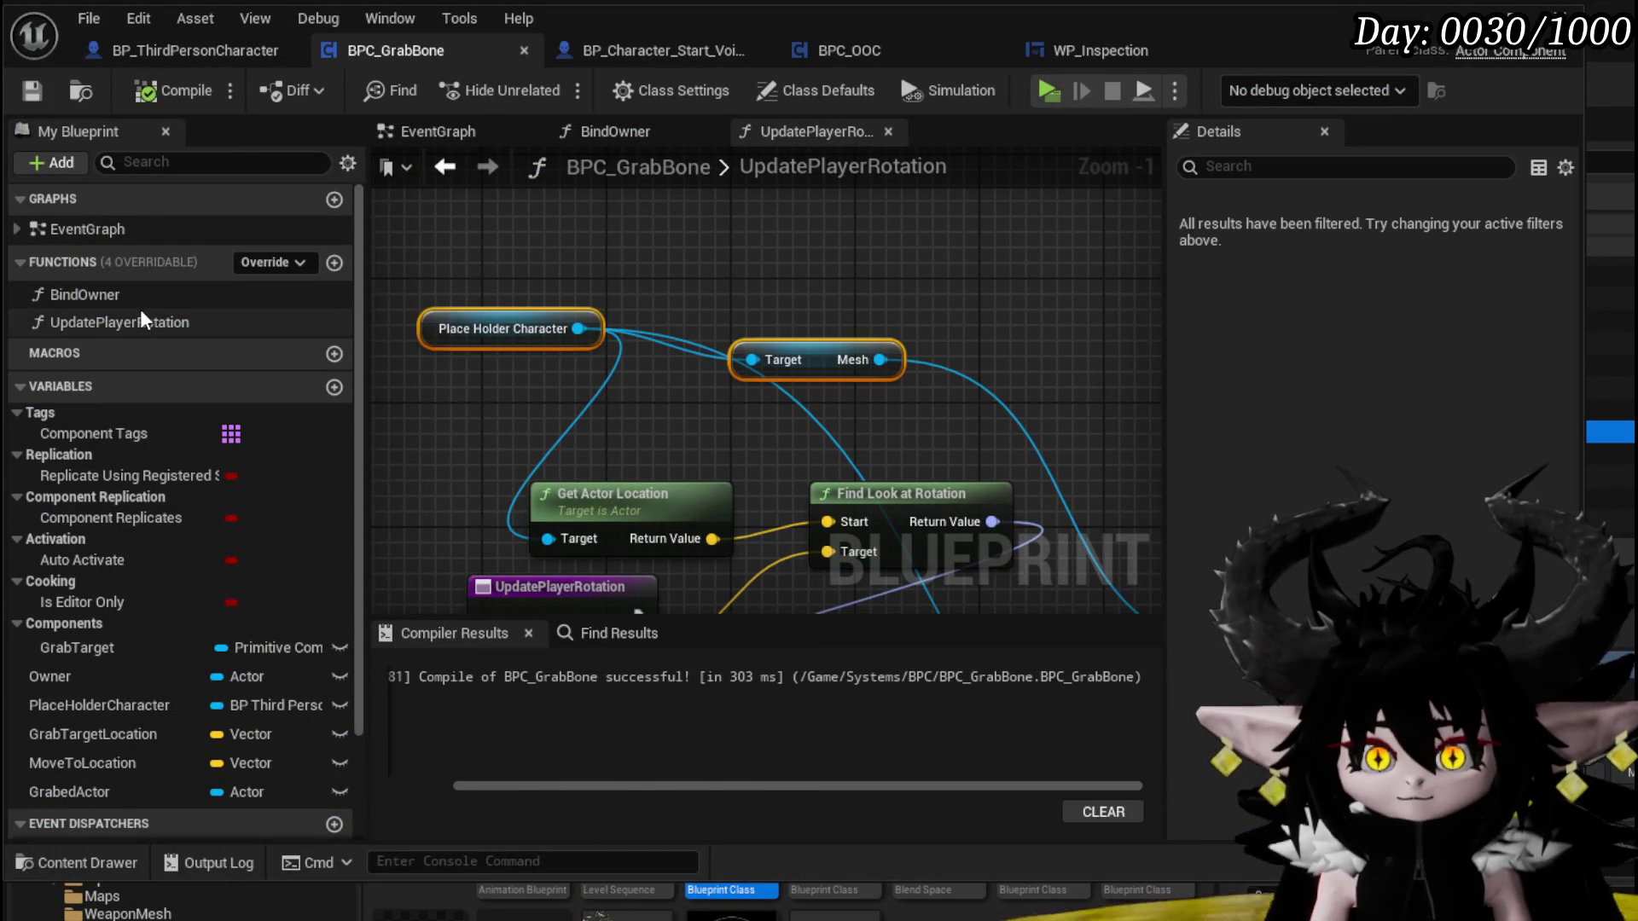
click(442, 171)
scroll(845, 361, down, 9)
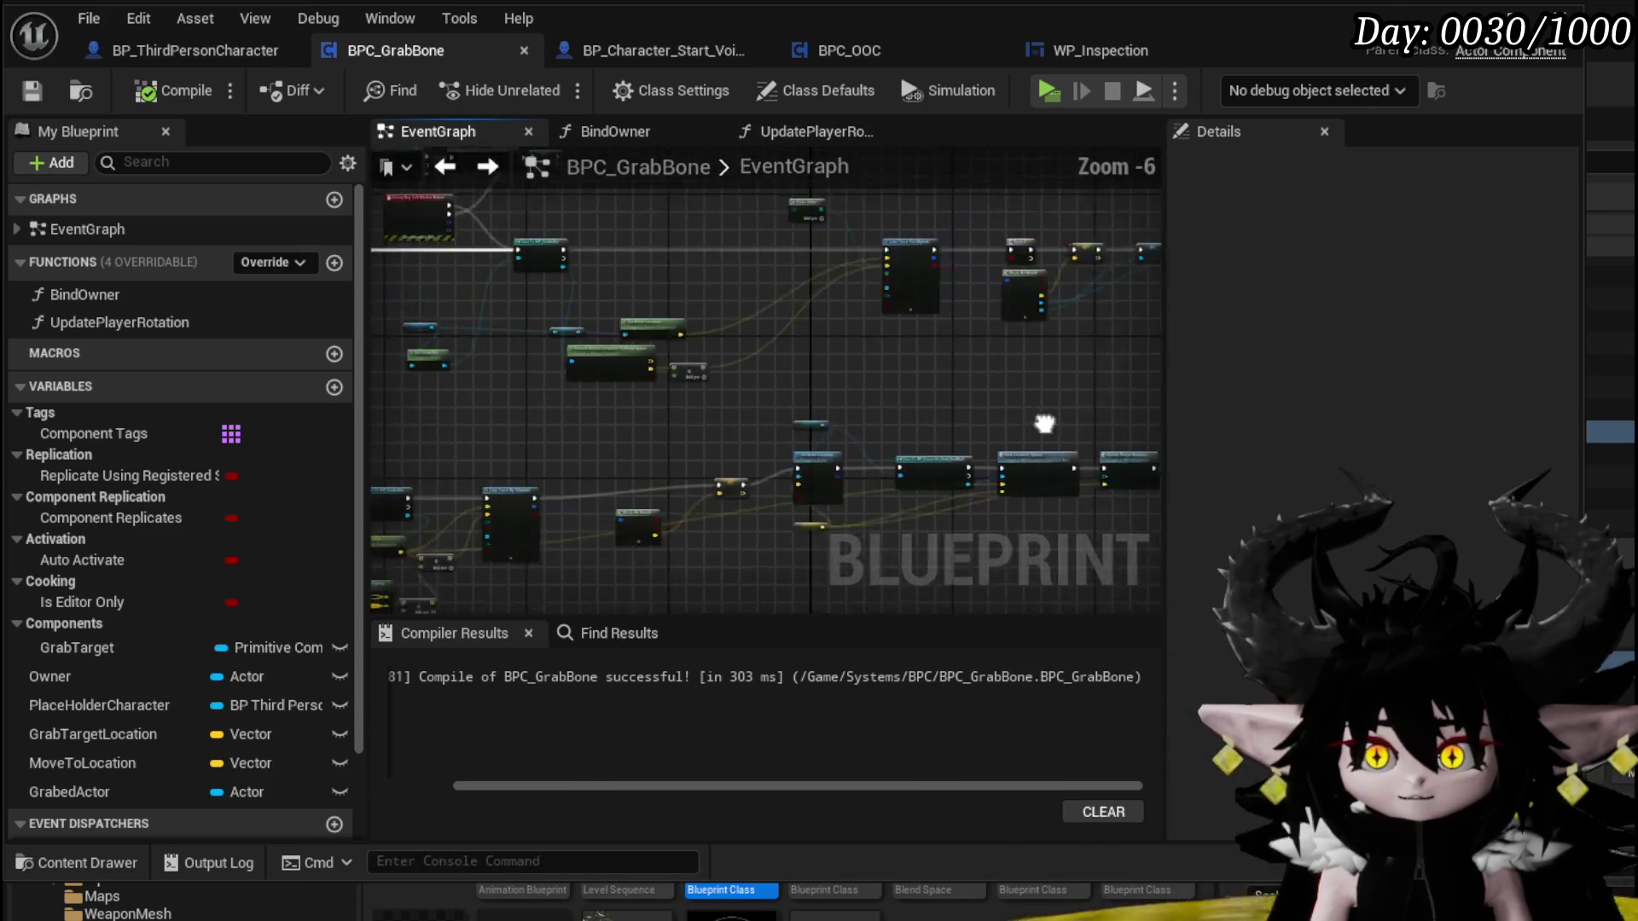
scroll(832, 267, up, 9)
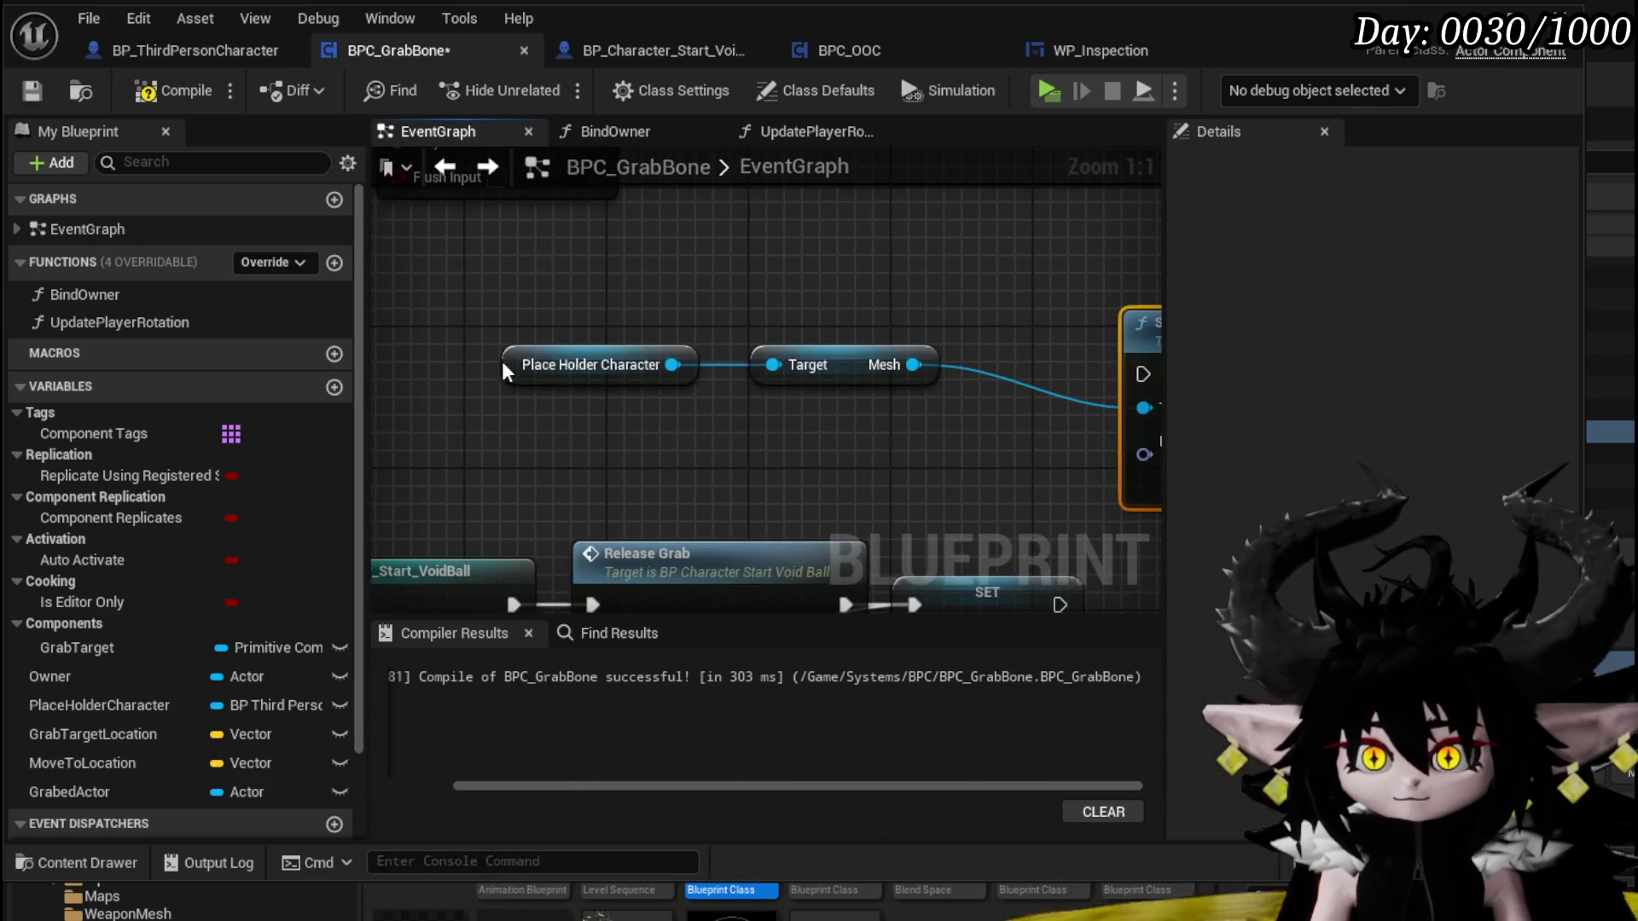
drag(544, 372, 480, 345)
drag(560, 411, 561, 423)
text(get)
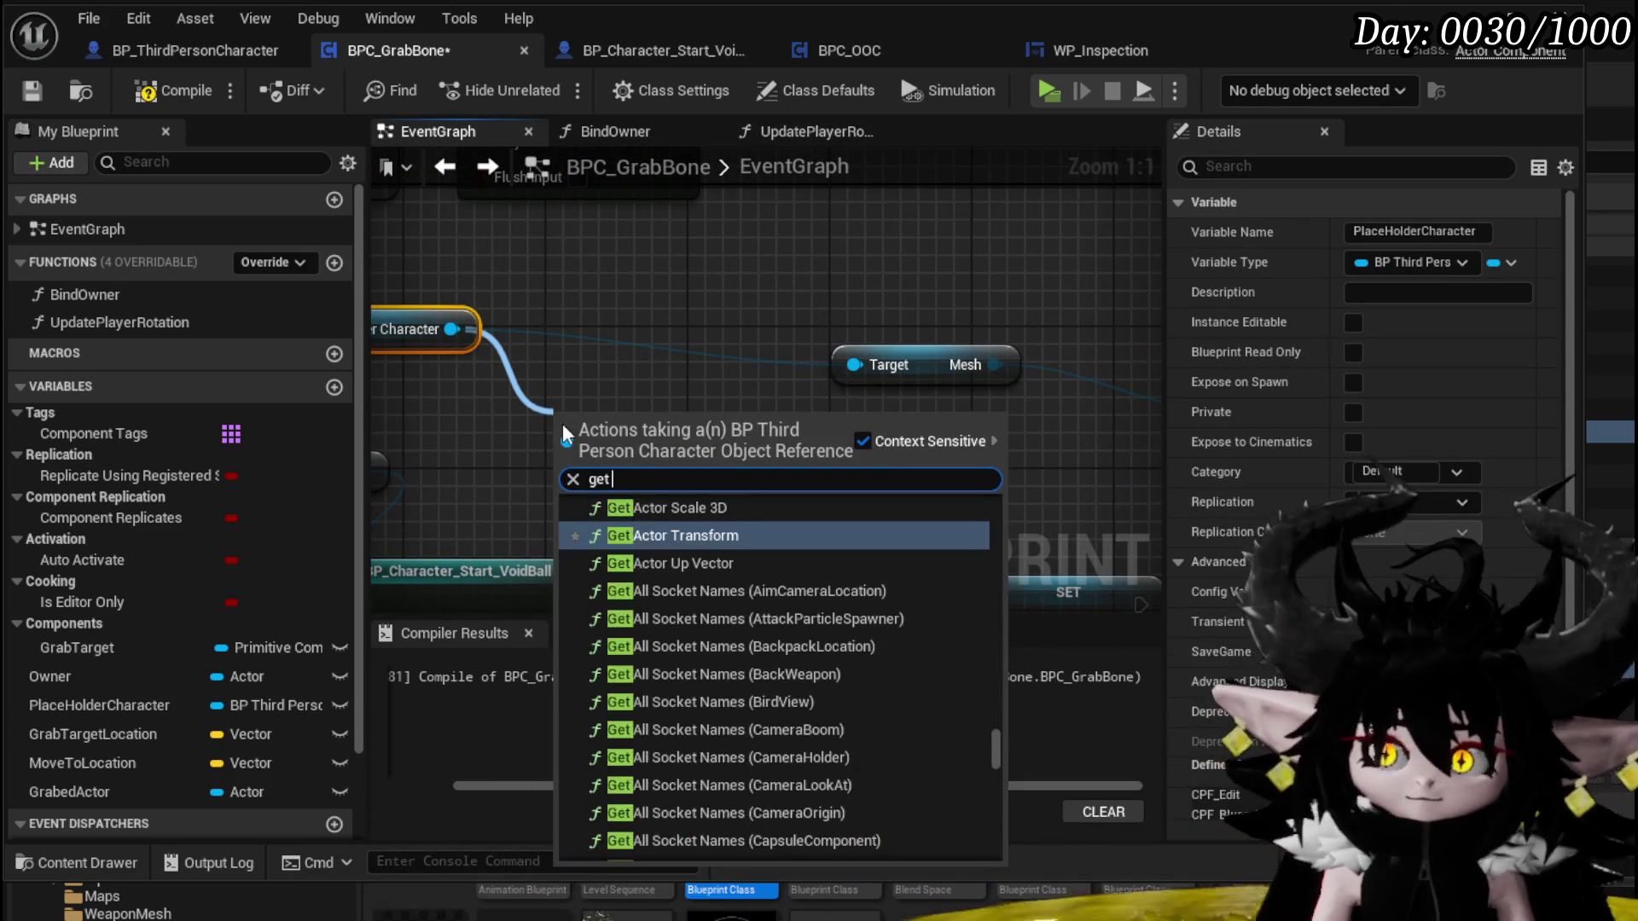
text( actor rotat)
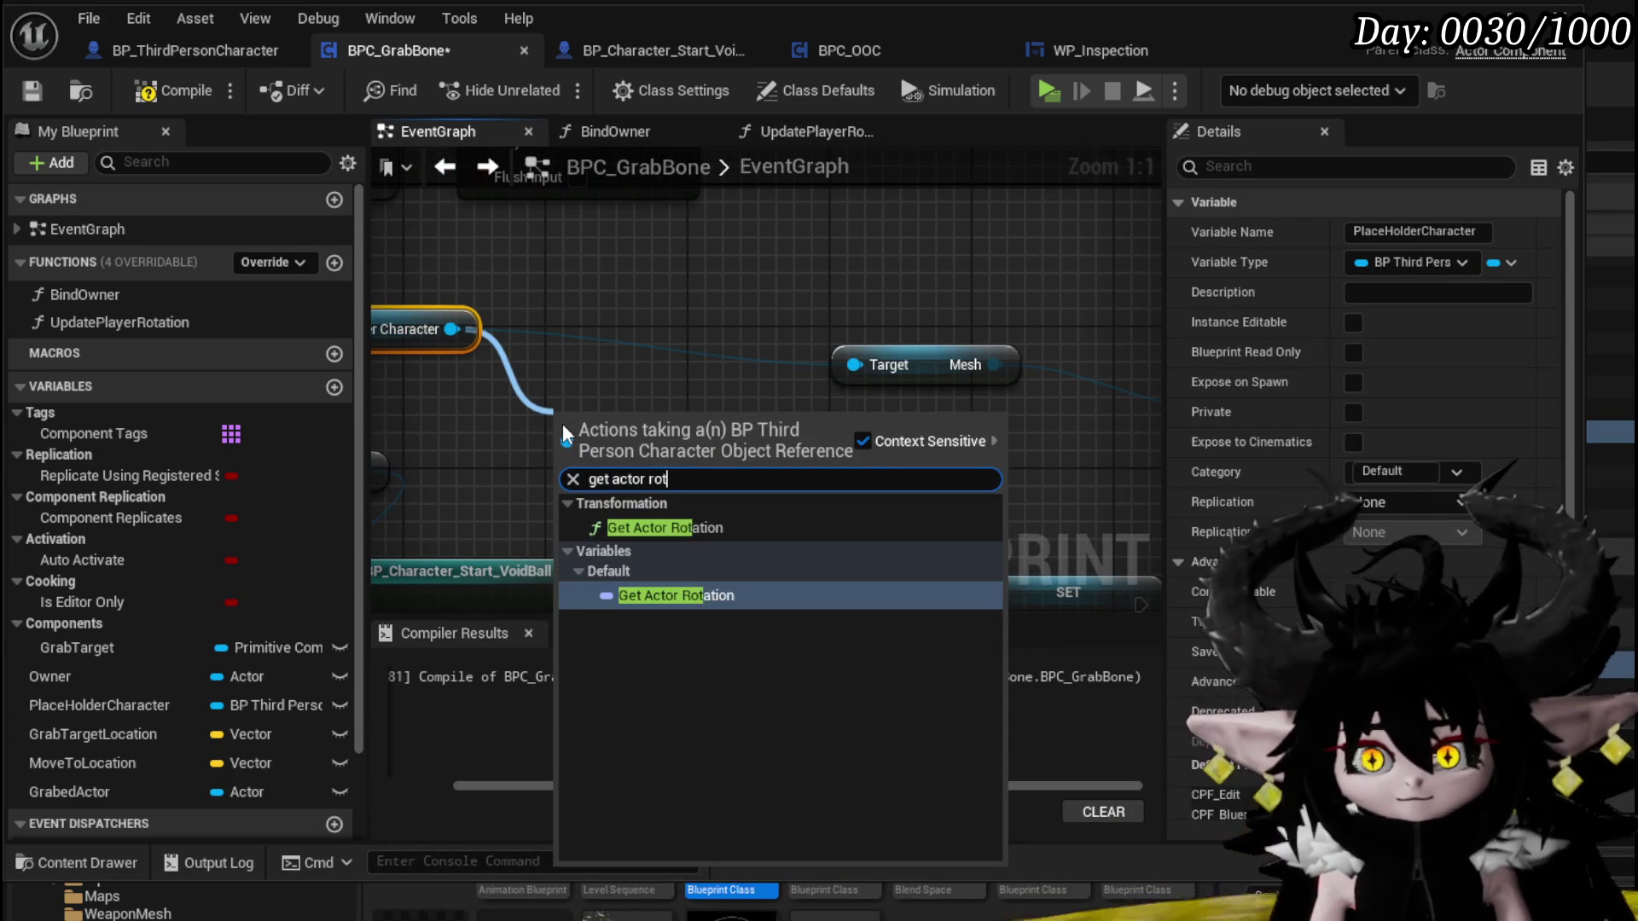
click(670, 528)
Route the actor rotation through Break Rotator and Make Rotator into Set World Rotation's New Rotation, arranging nodes after SET Grabed Actor
mouse_move(960, 364)
mouse_down()
mouse_move(858, 359)
mouse_move(726, 393)
mouse_move(767, 209)
mouse_up()
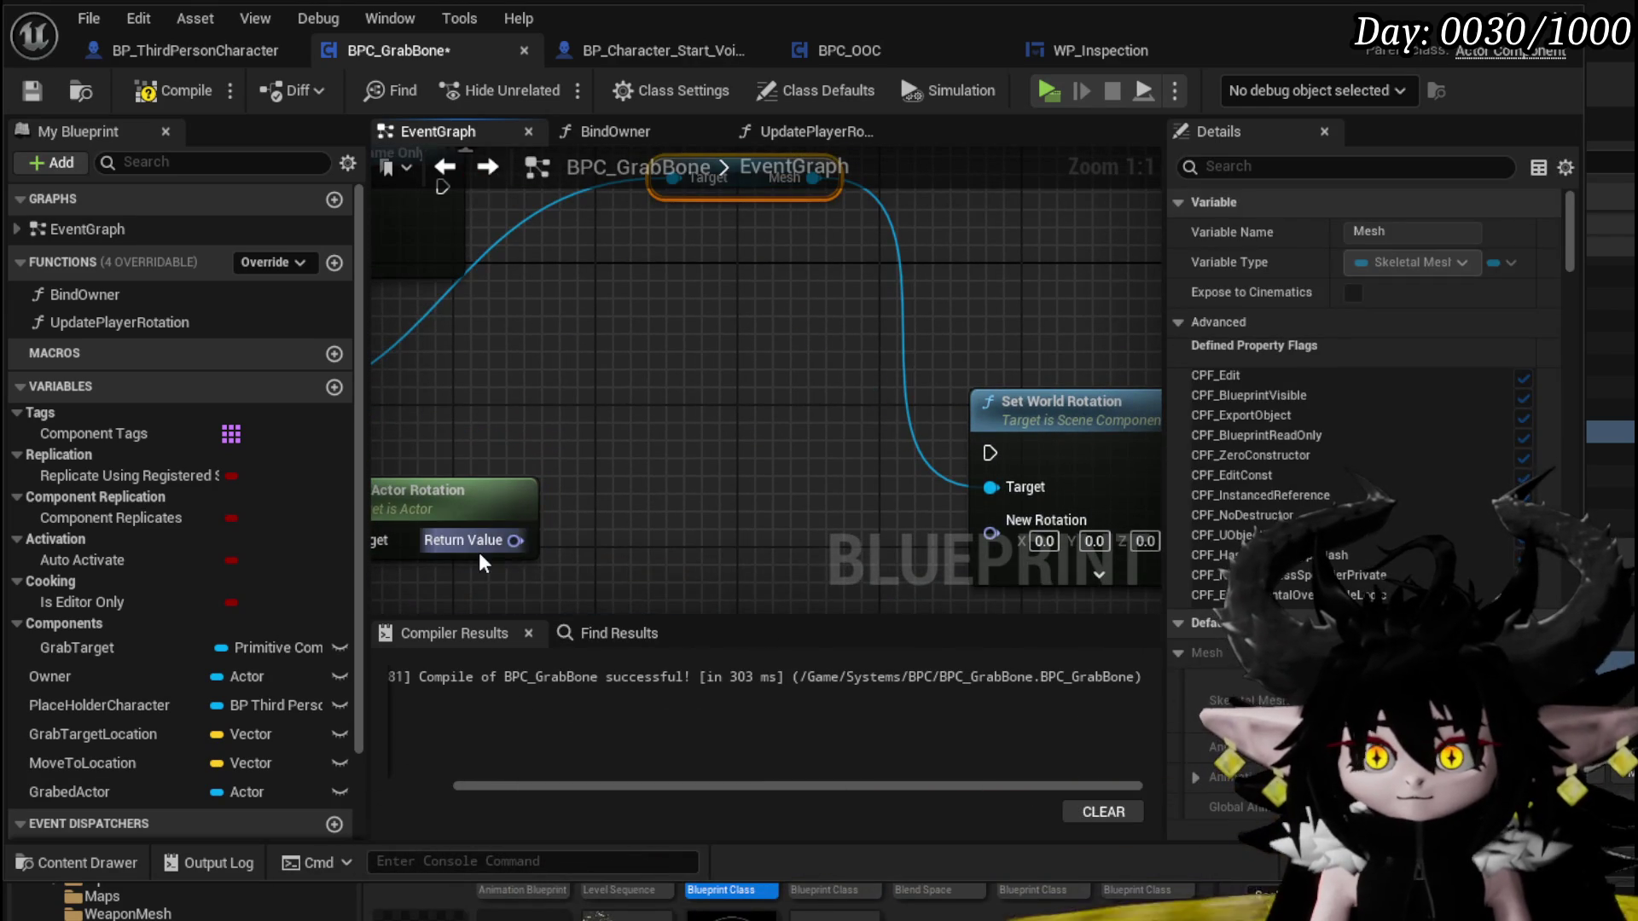
drag(655, 369, 657, 369)
click(766, 469)
mouse_move(1058, 426)
mouse_down()
mouse_move(1036, 409)
mouse_move(1087, 413)
mouse_up()
drag(722, 437, 717, 430)
text(make)
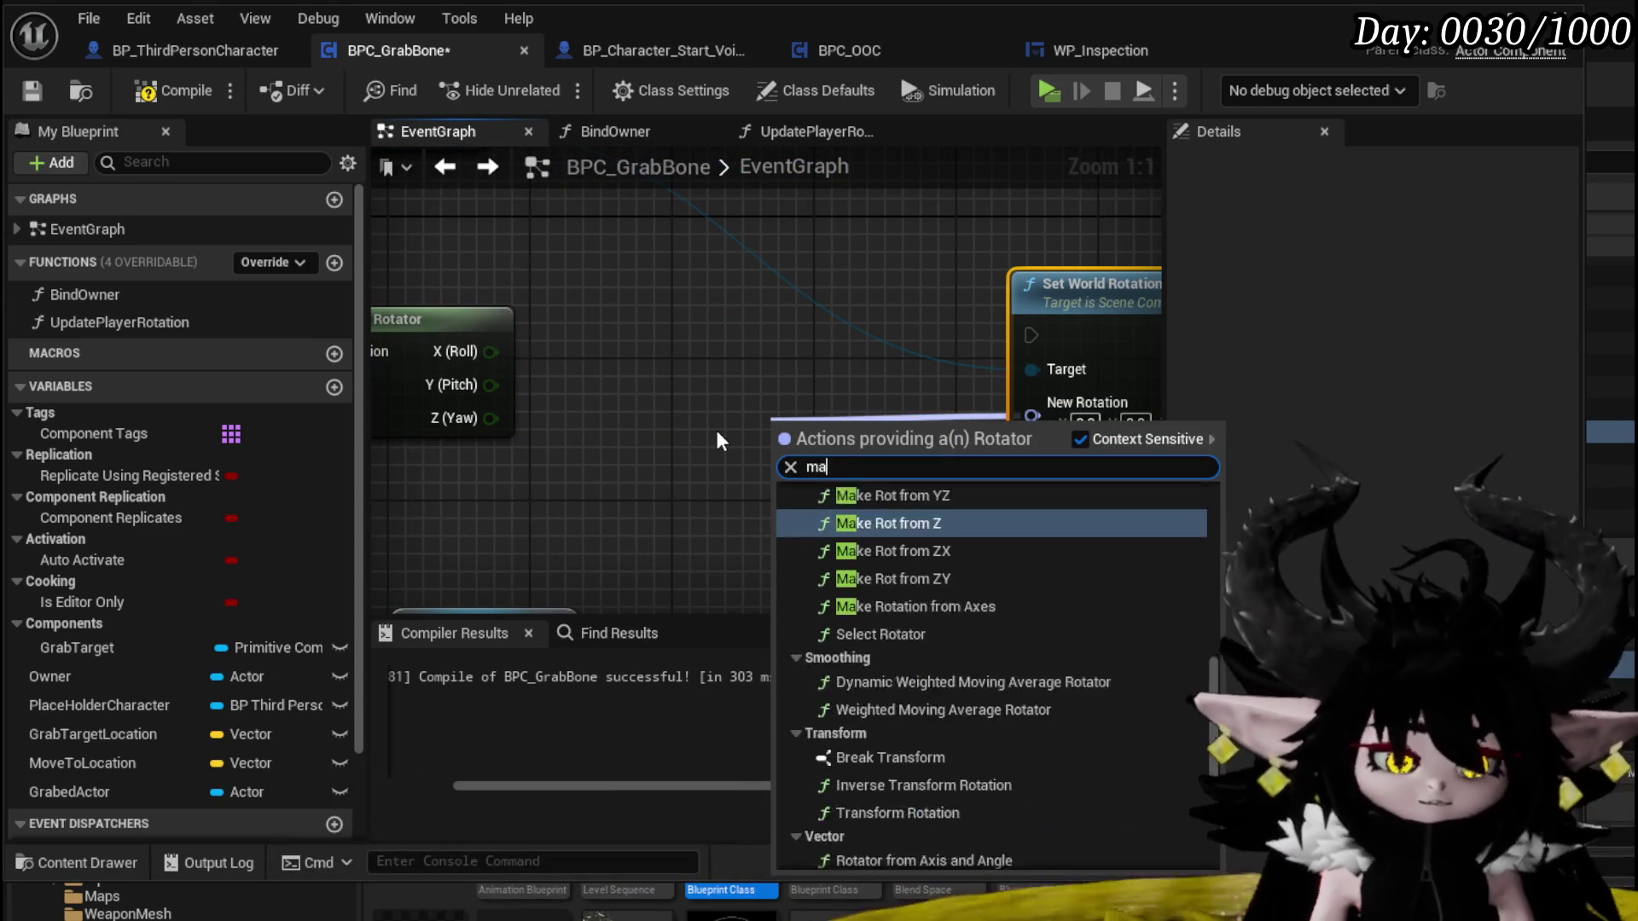
click(905, 857)
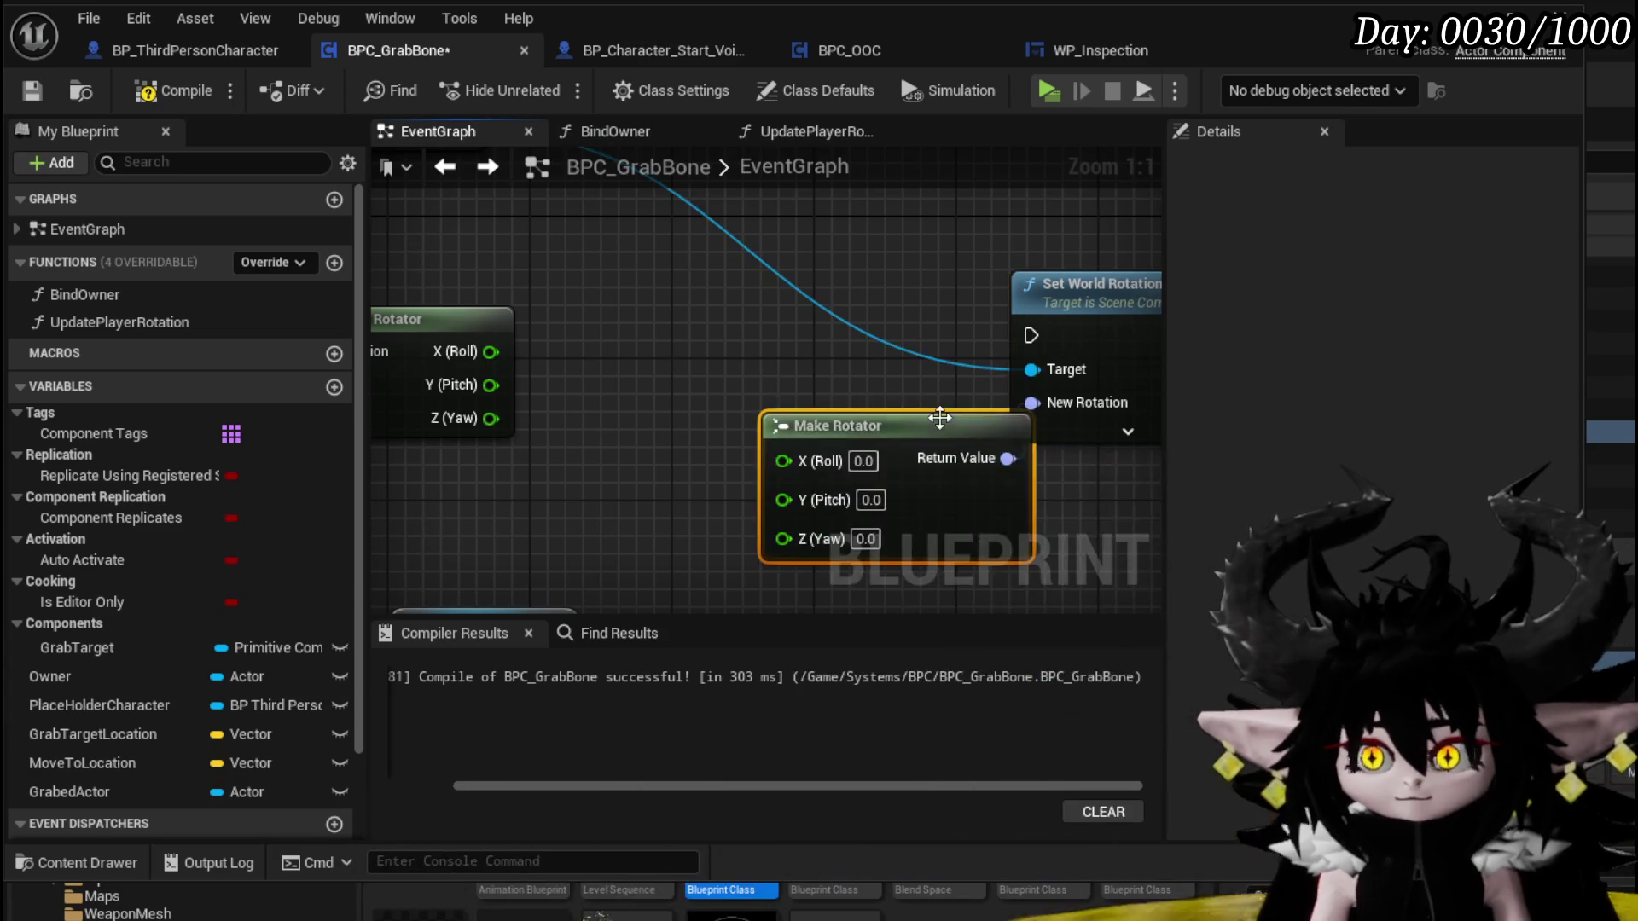
drag(915, 423, 735, 385)
scroll(616, 515, down, 3)
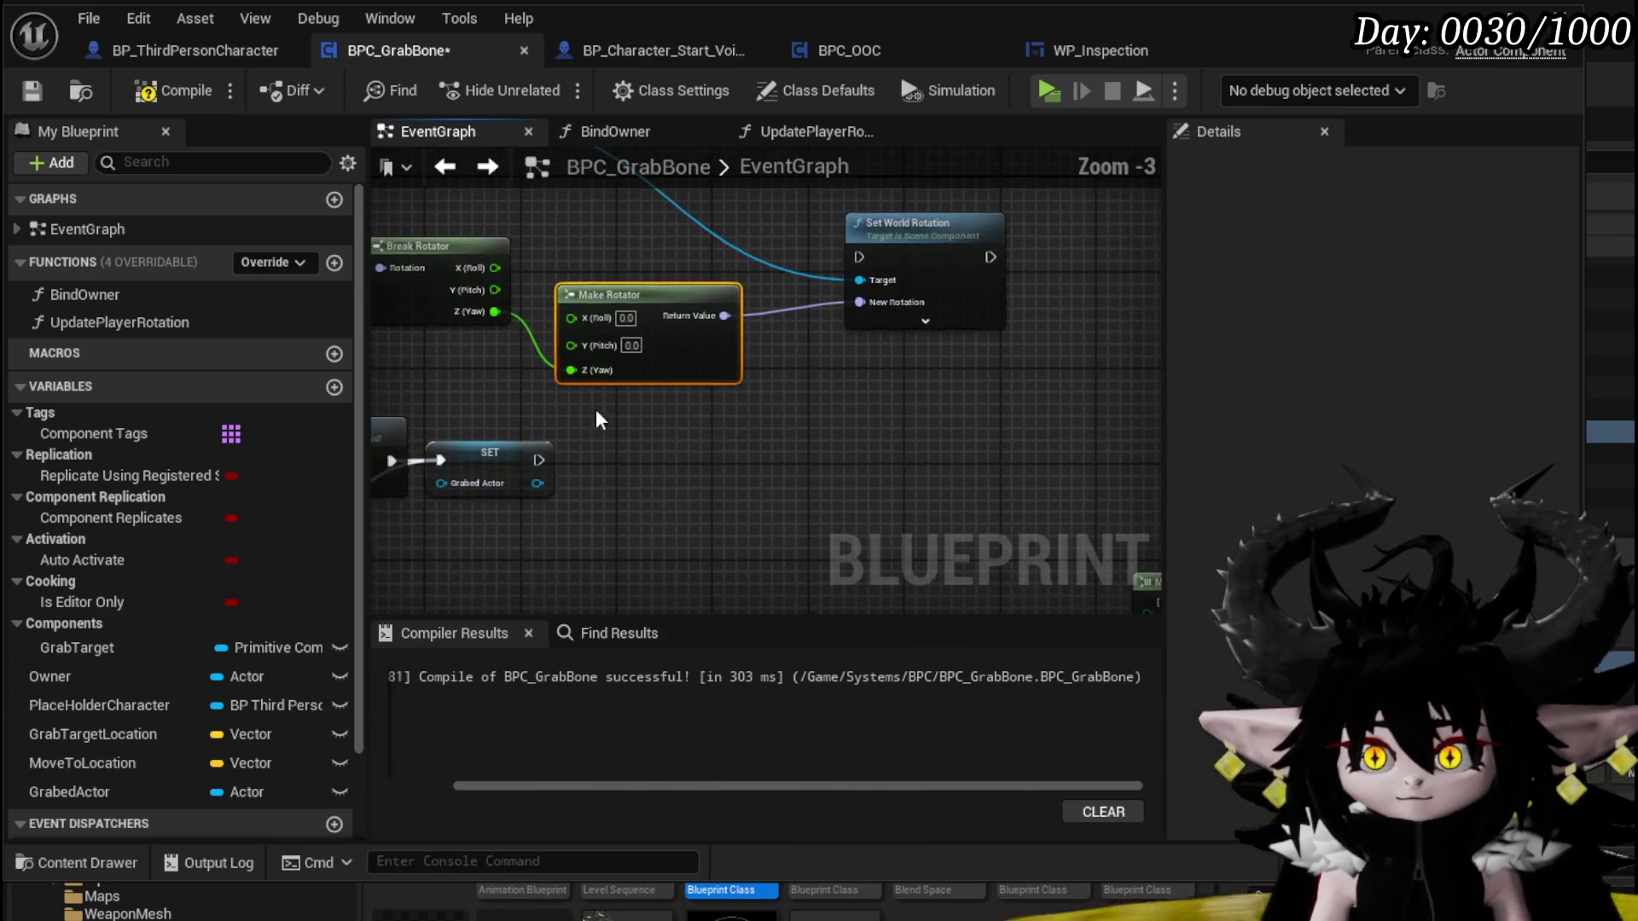
mouse_move(512, 457)
mouse_down()
mouse_move(1064, 339)
mouse_move(627, 486)
mouse_up()
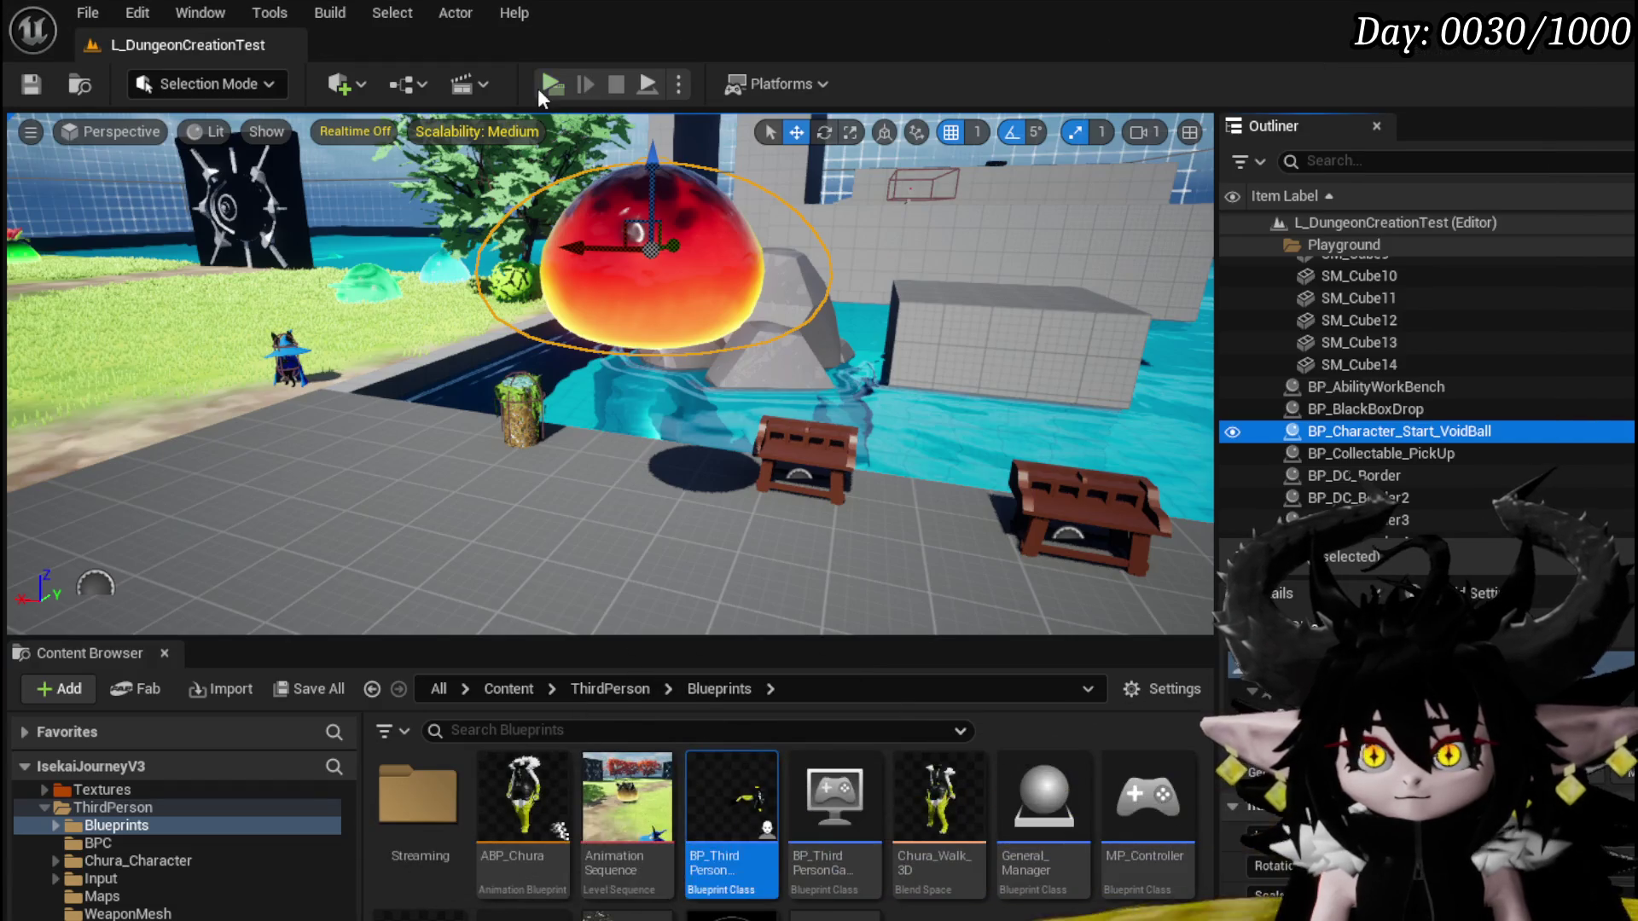
Play-test the grab rotation by moving the character around the VoidBall, then stop the preview
click(537, 89)
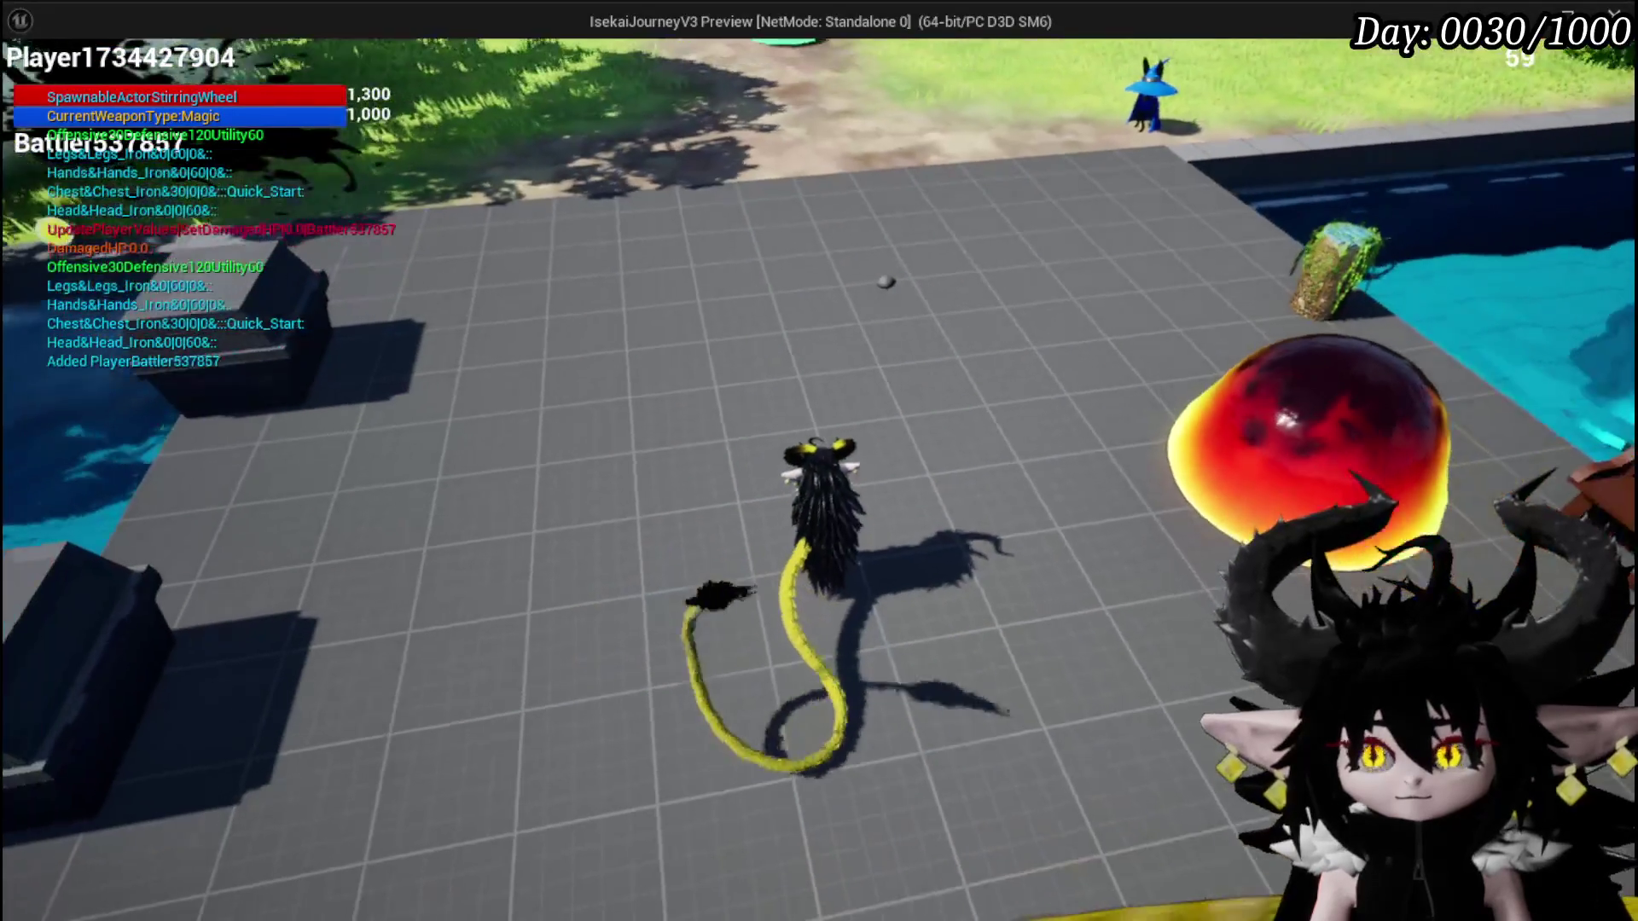
key(super)
key(super)
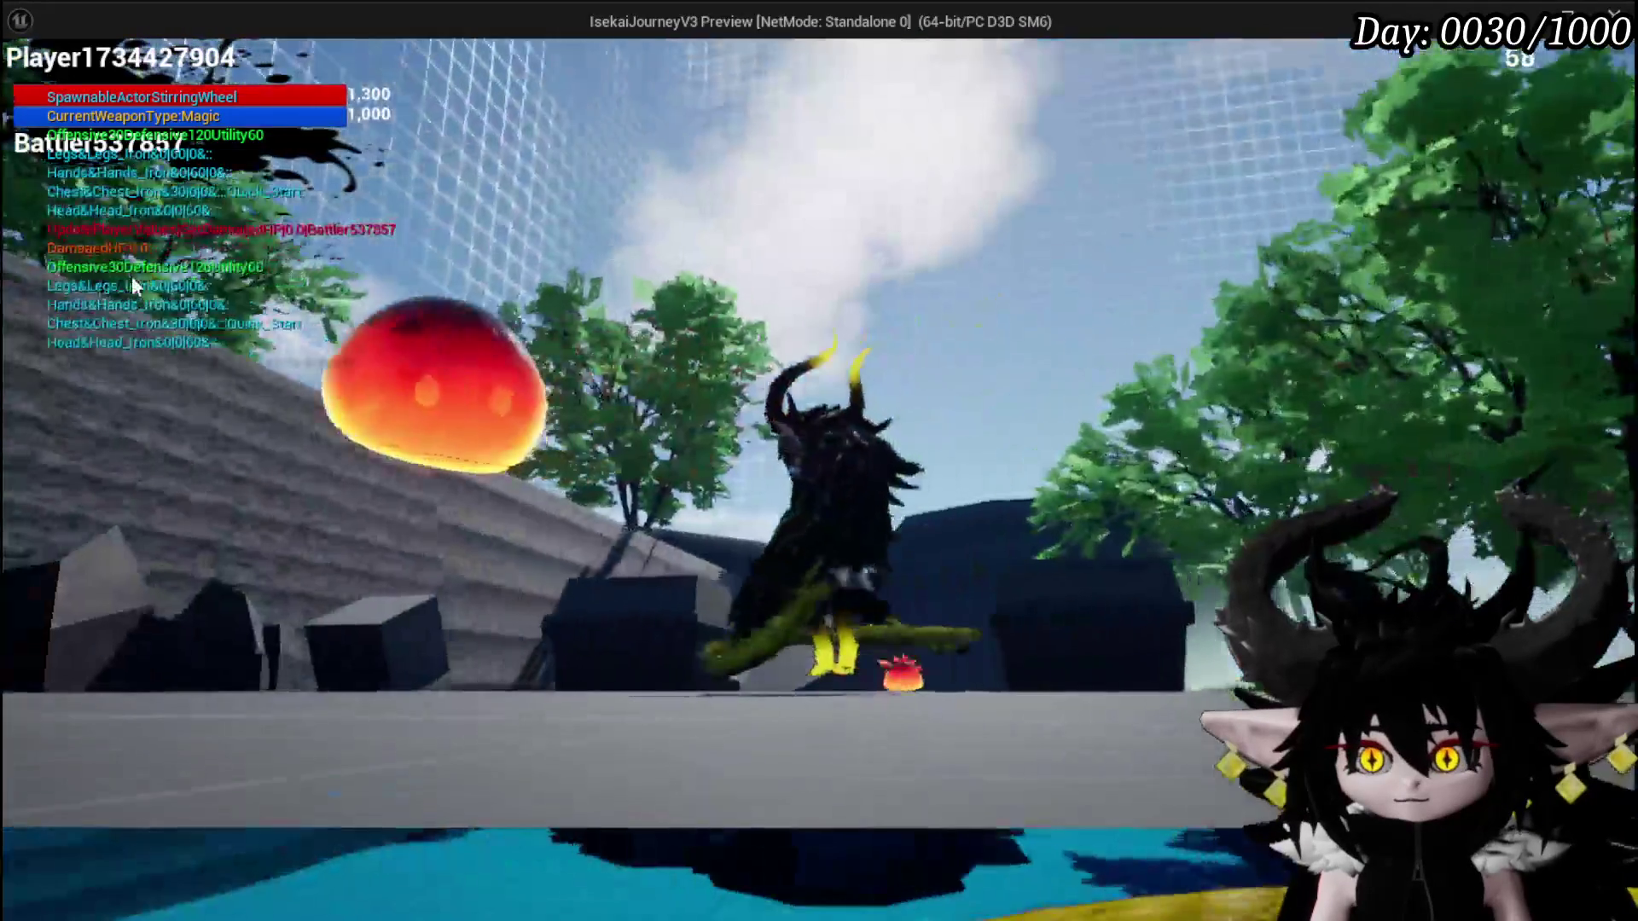
key(Escape)
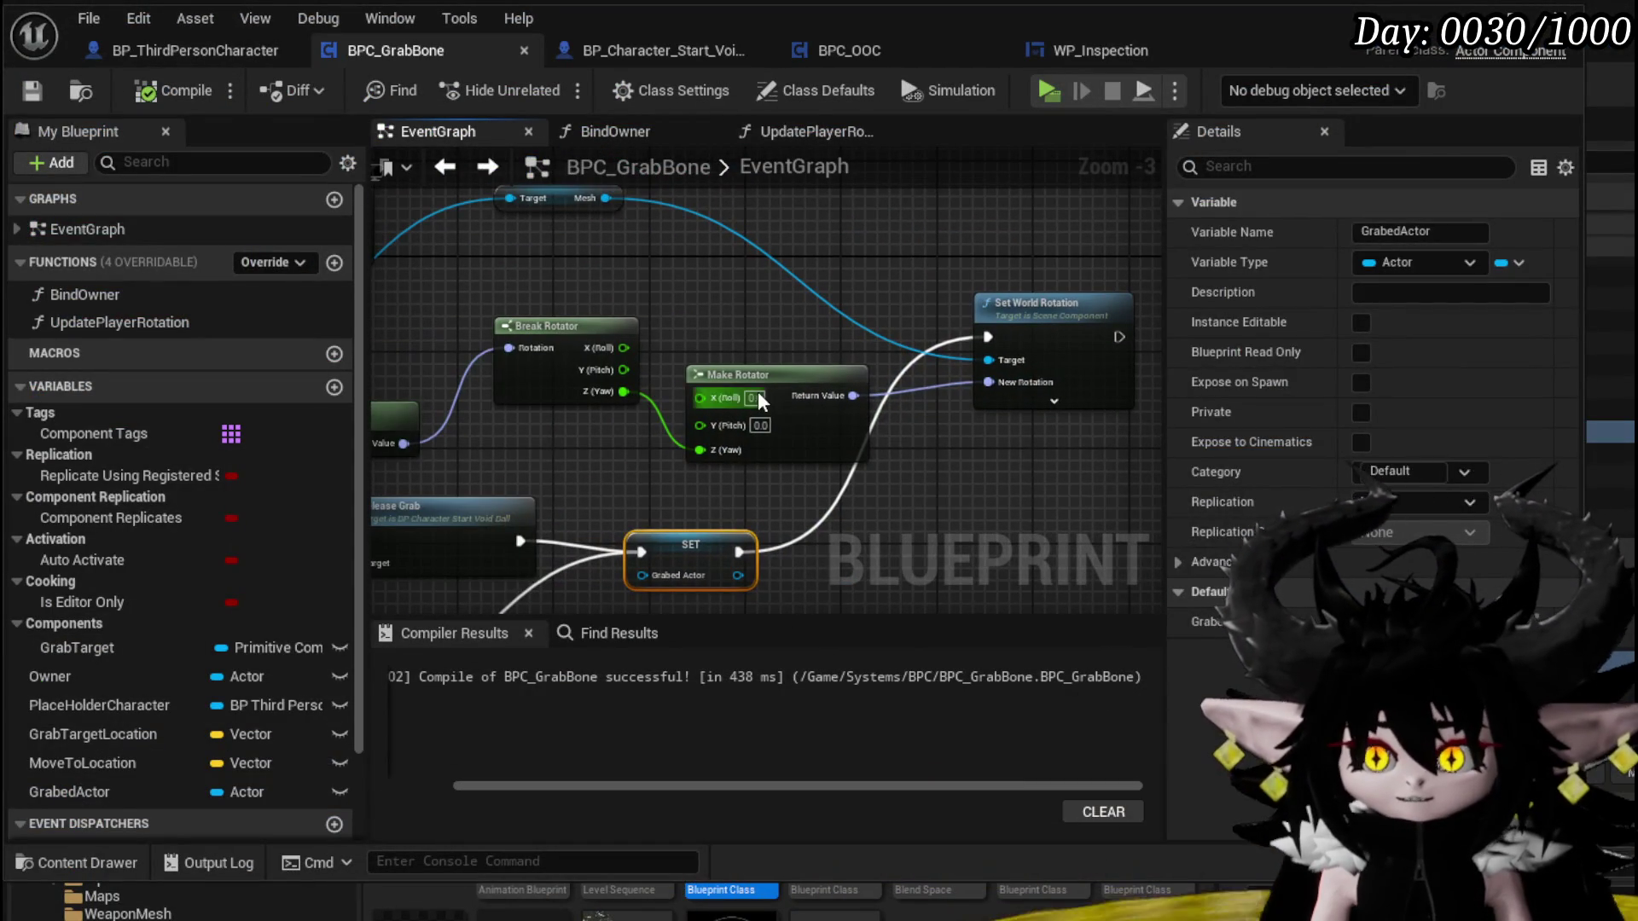
Subtract 90 from Break Rotator's yaw before Make Rotator's Z (Yaw), then launch a play test
drag(768, 383, 764, 323)
right_click(790, 346)
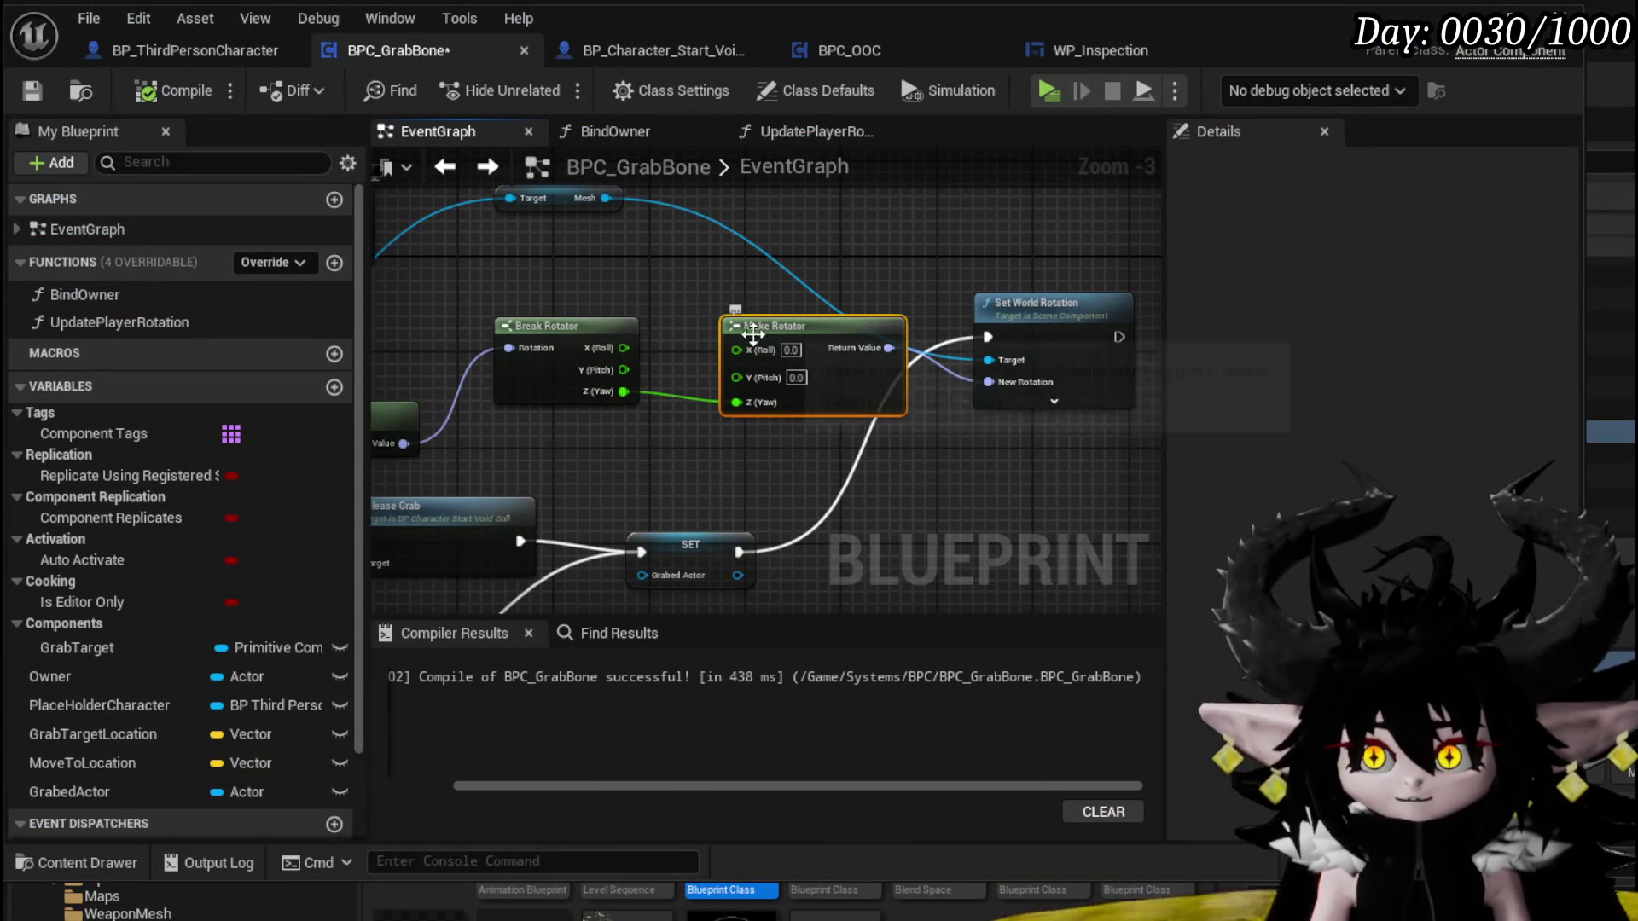
drag(572, 406, 636, 415)
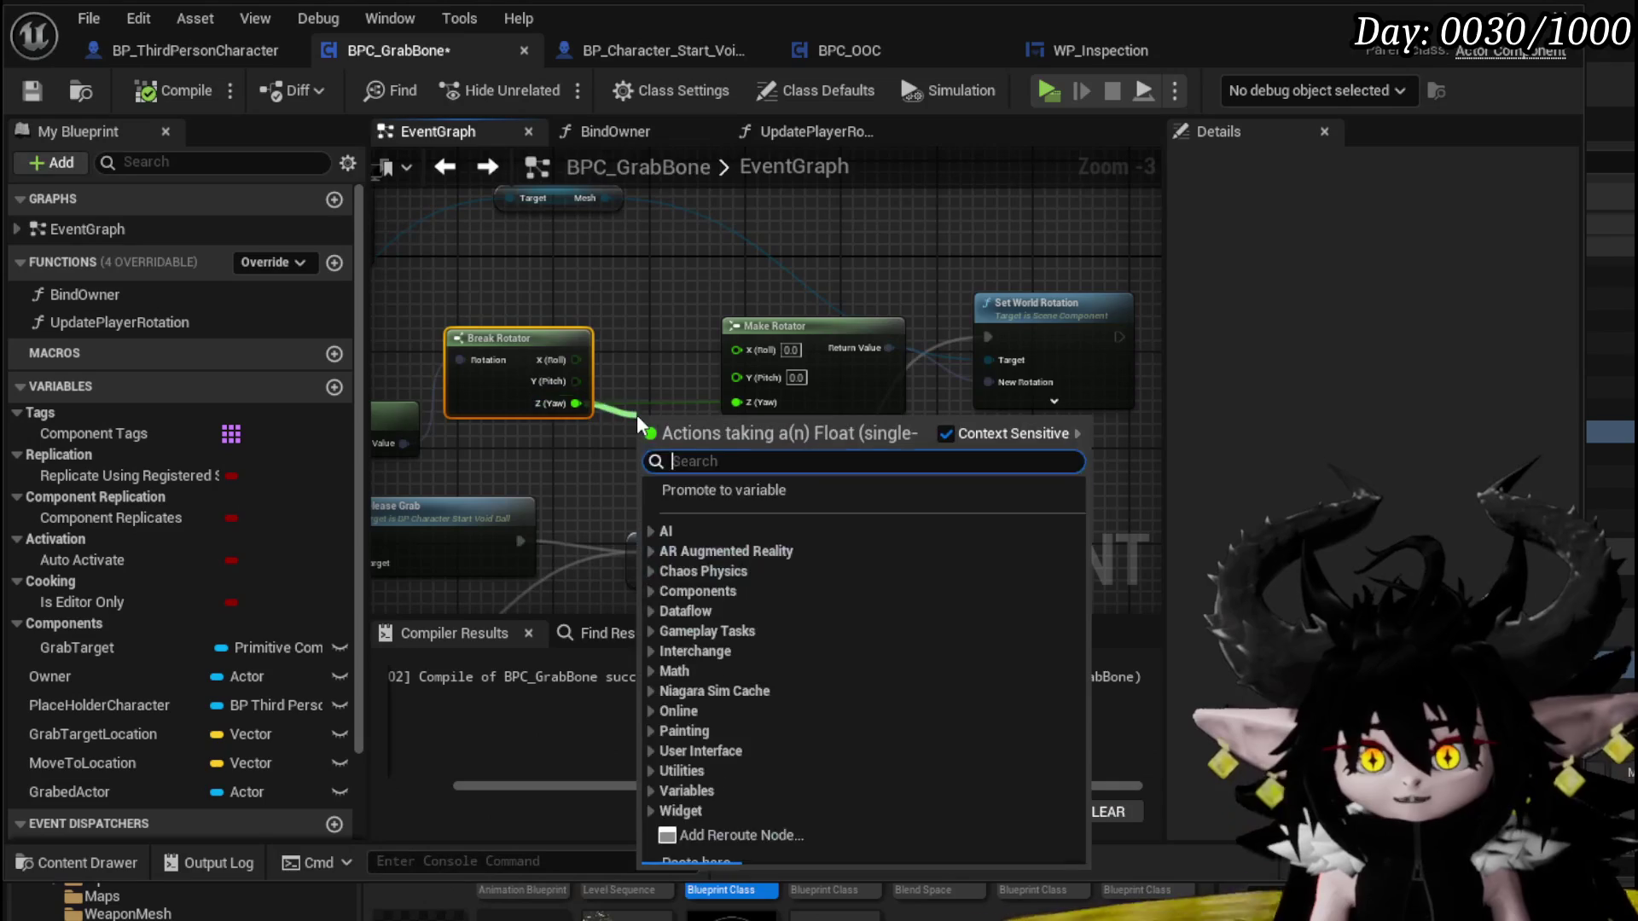
text(-)
key(Return)
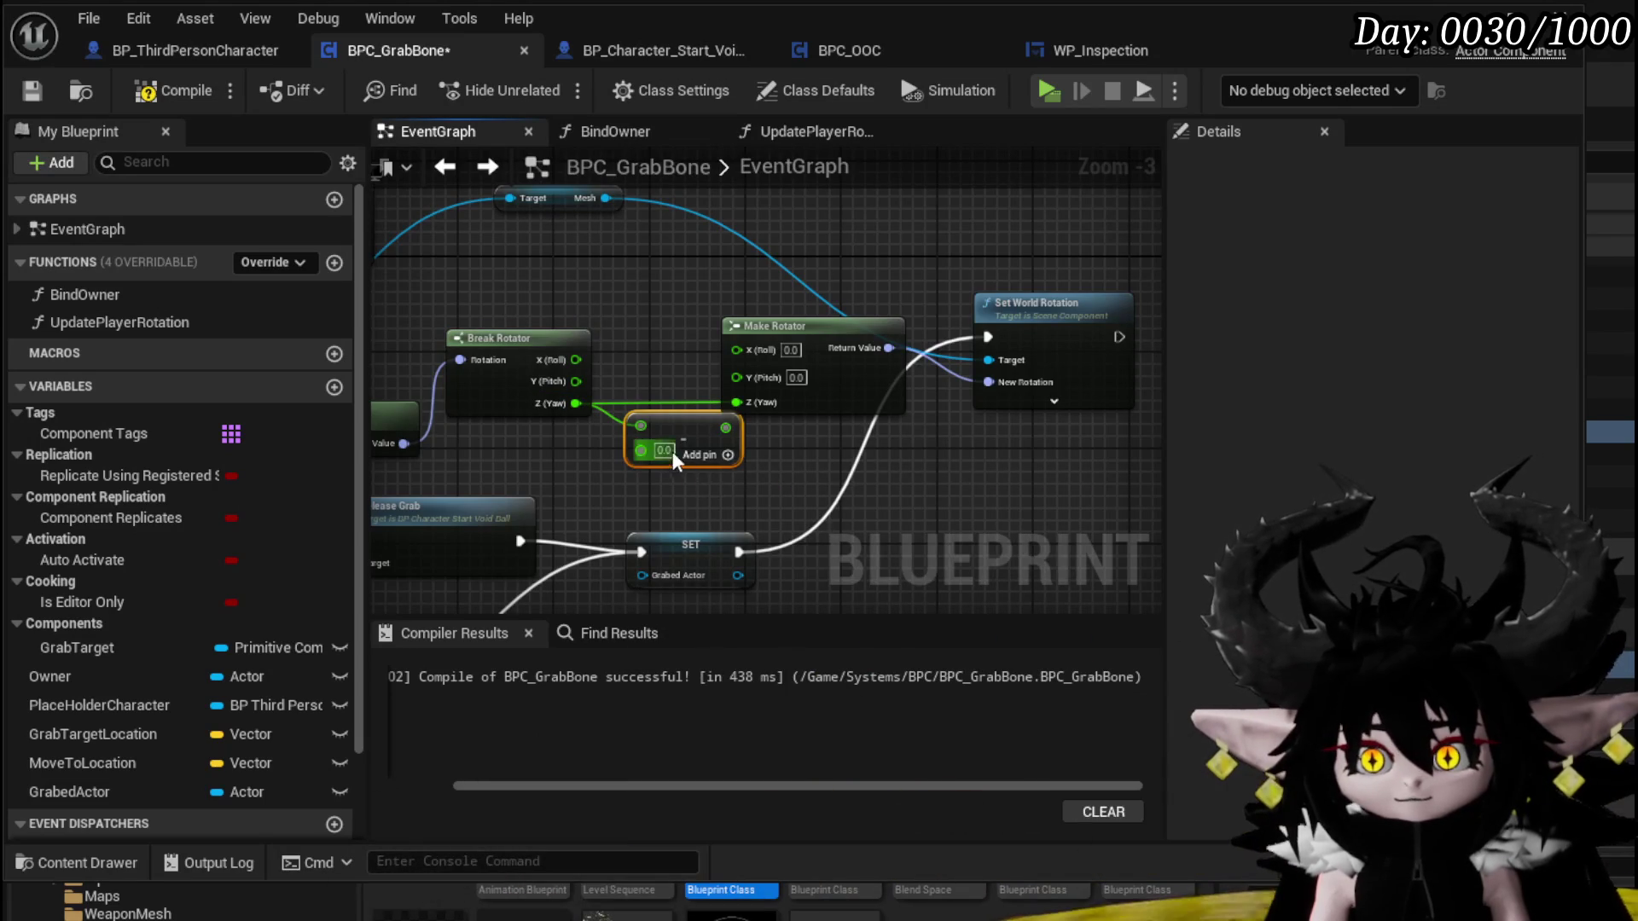
text(90)
mouse_move(741, 427)
mouse_down()
mouse_move(715, 442)
mouse_move(735, 403)
mouse_up()
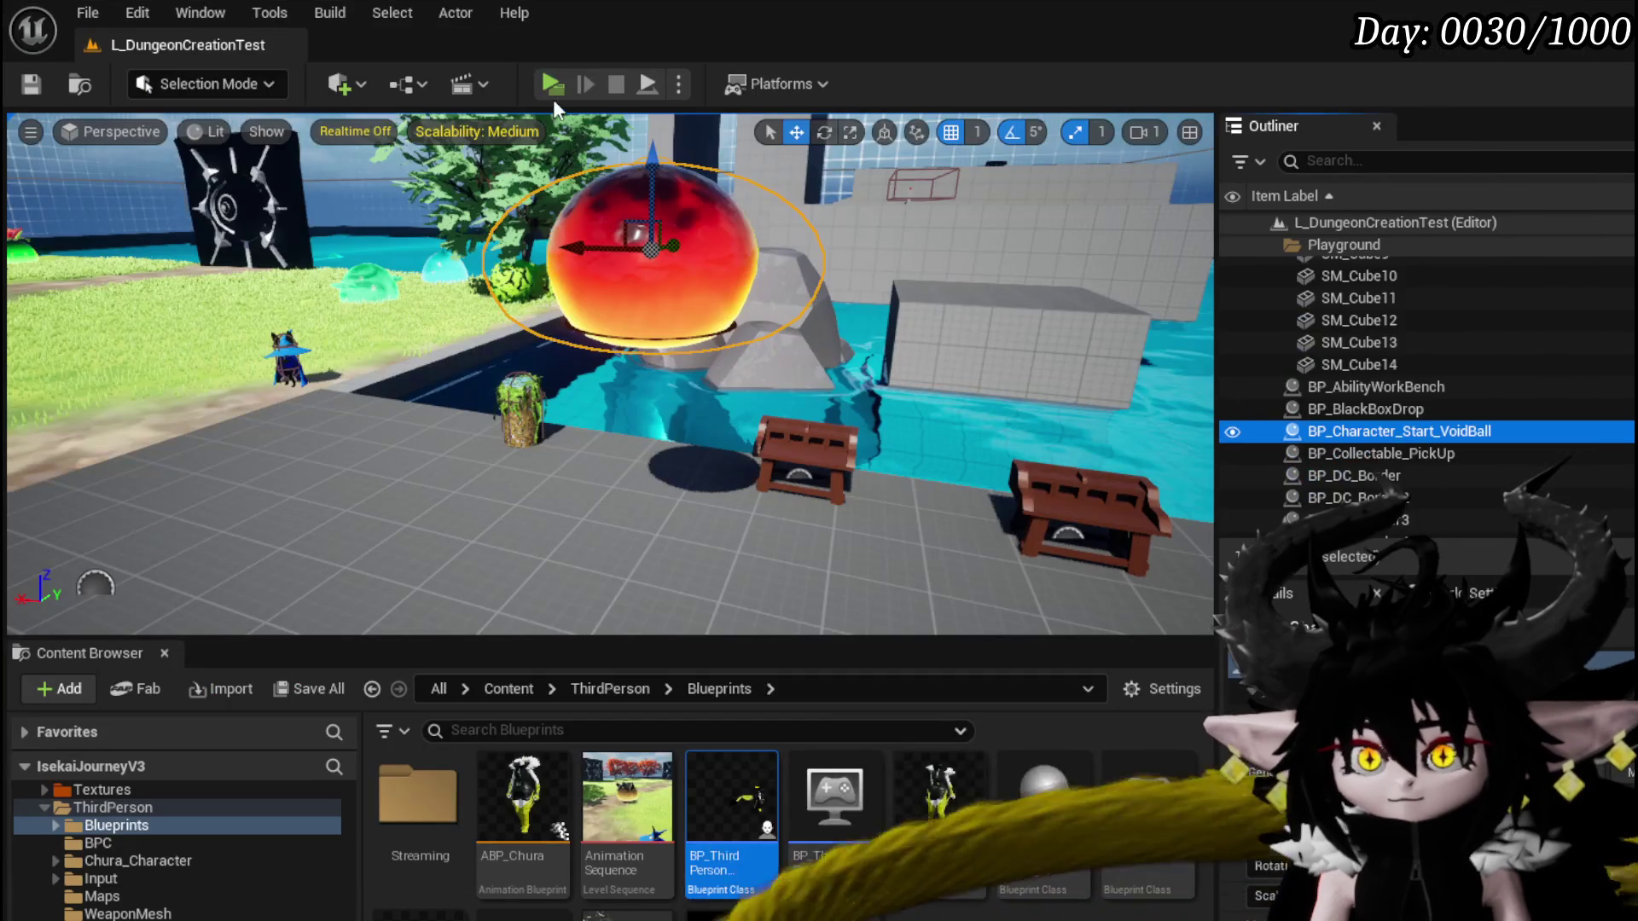
click(553, 99)
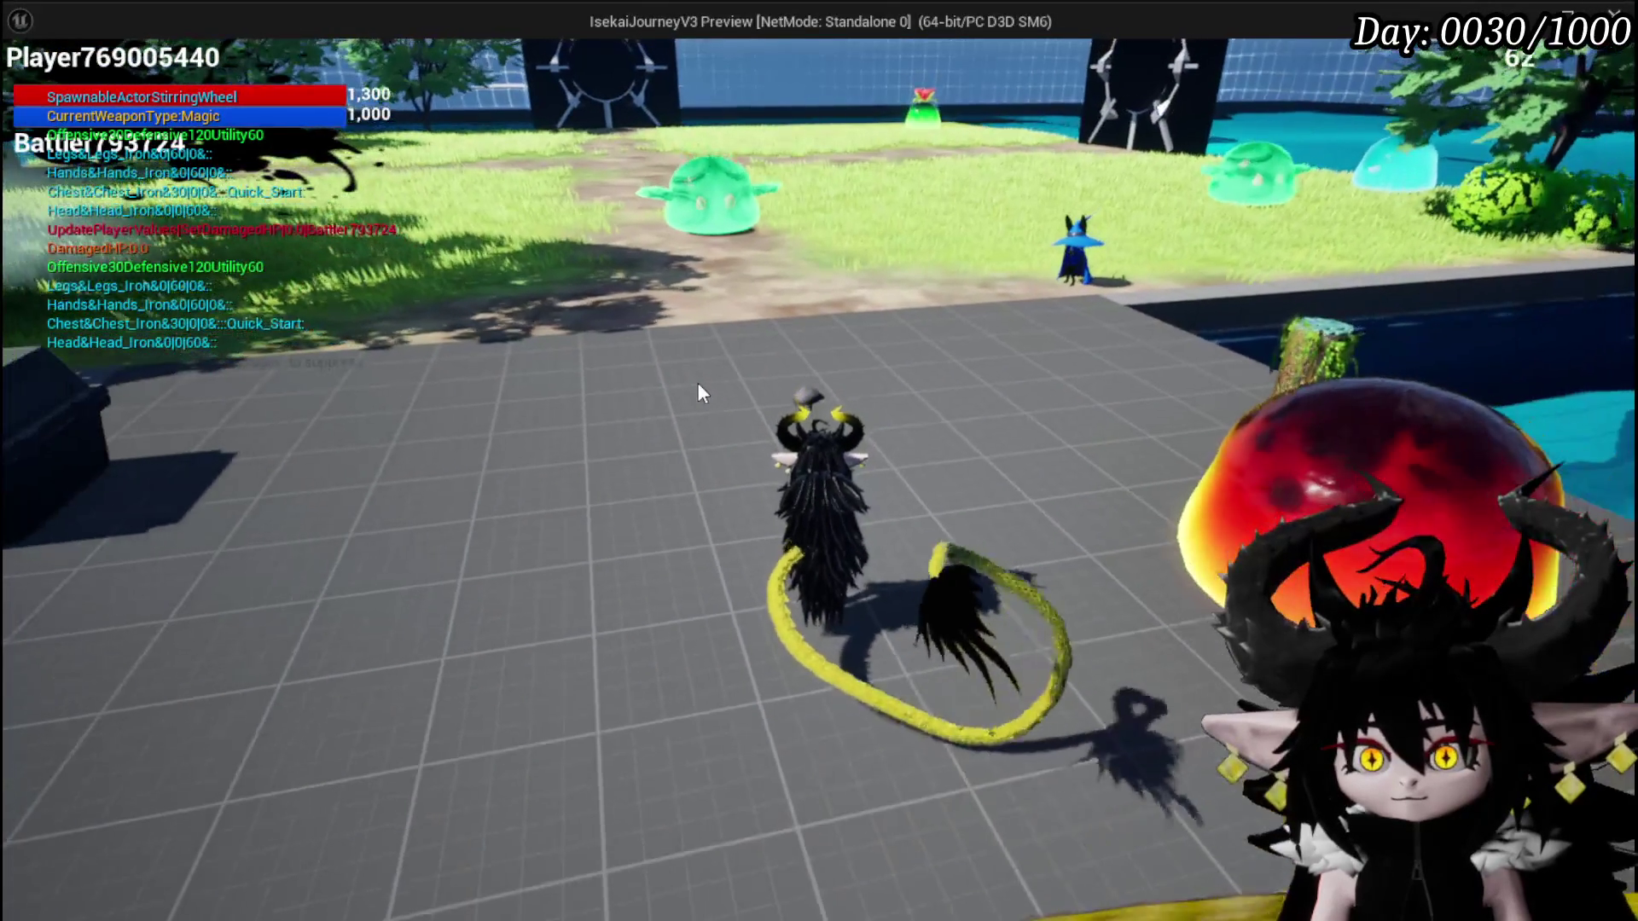
Swing the game camera around the red slime to check the grab, then return to the editor and save
mouse_move(698, 383)
mouse_down()
mouse_move(1239, 505)
mouse_move(1138, 331)
mouse_move(611, 237)
mouse_up()
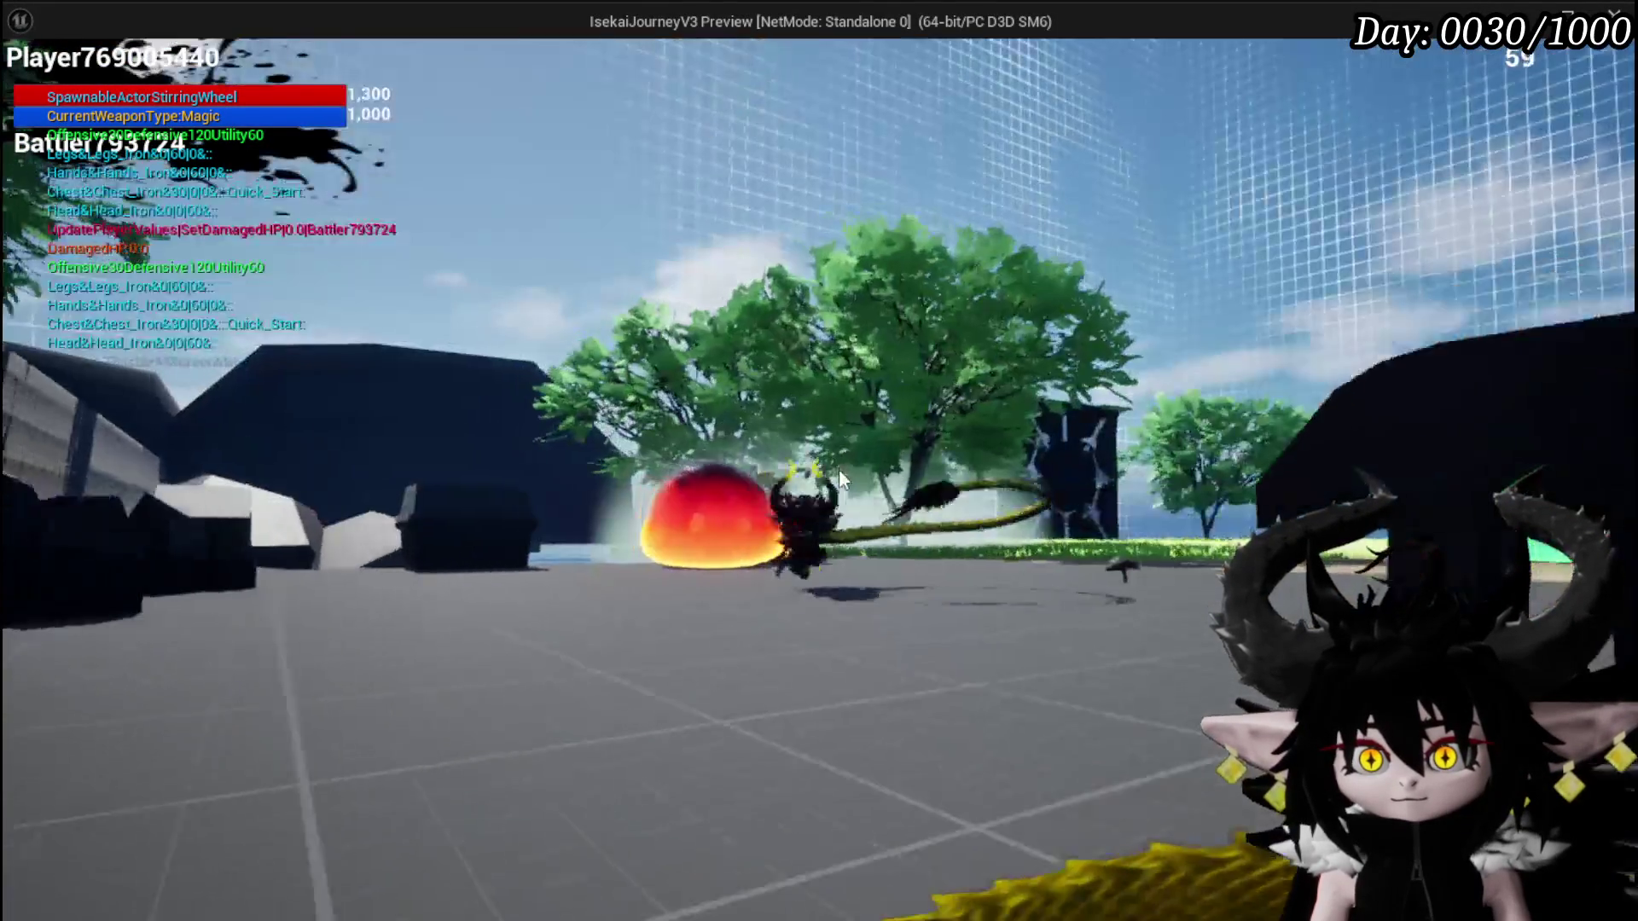
mouse_move(838, 469)
mouse_down()
mouse_move(836, 442)
mouse_move(1108, 750)
mouse_move(867, 510)
mouse_move(422, 394)
mouse_move(677, 94)
mouse_move(234, 163)
mouse_up()
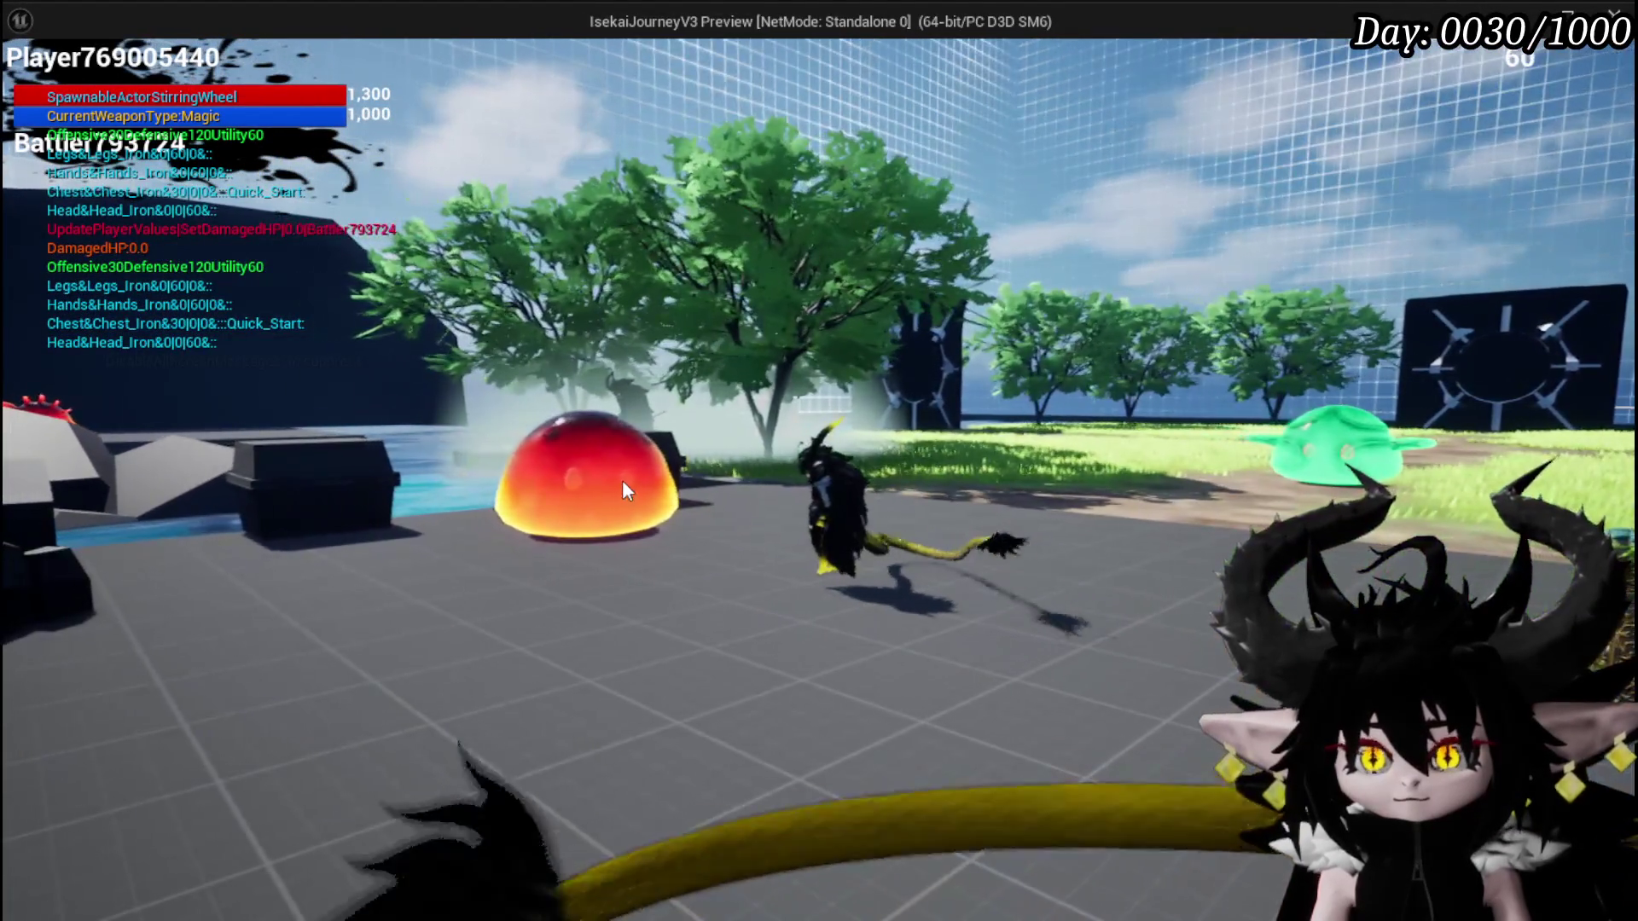
mouse_move(622, 480)
mouse_down()
mouse_move(860, 295)
mouse_move(1097, 326)
mouse_move(1210, 383)
mouse_move(1471, 390)
mouse_move(1129, 290)
mouse_up()
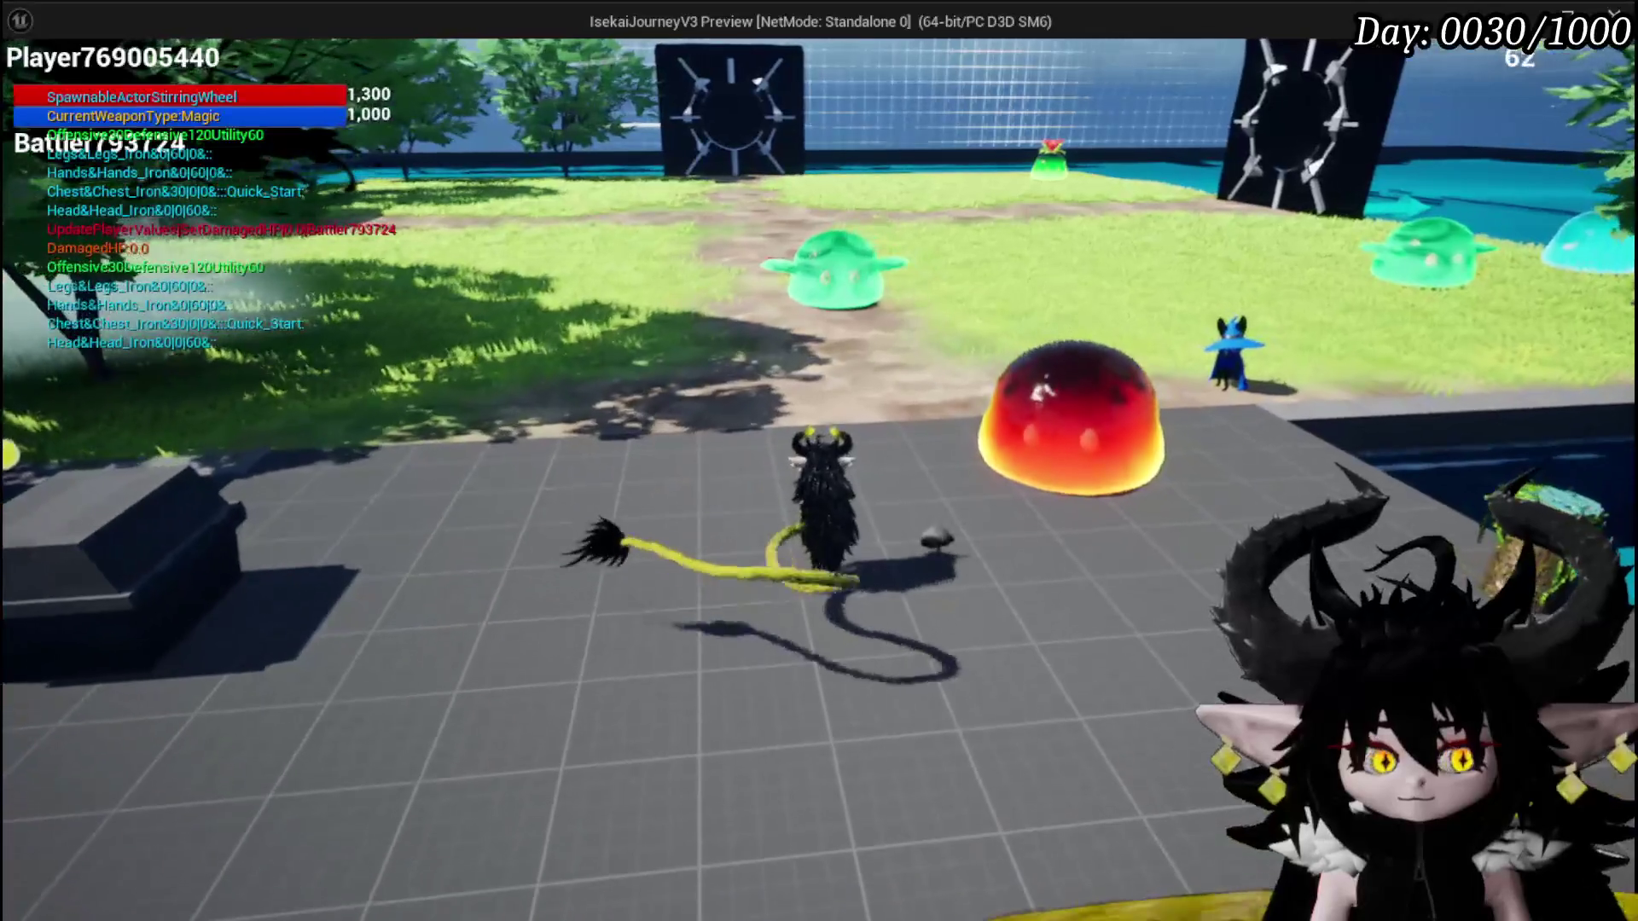
key(alt+Tab)
click(33, 85)
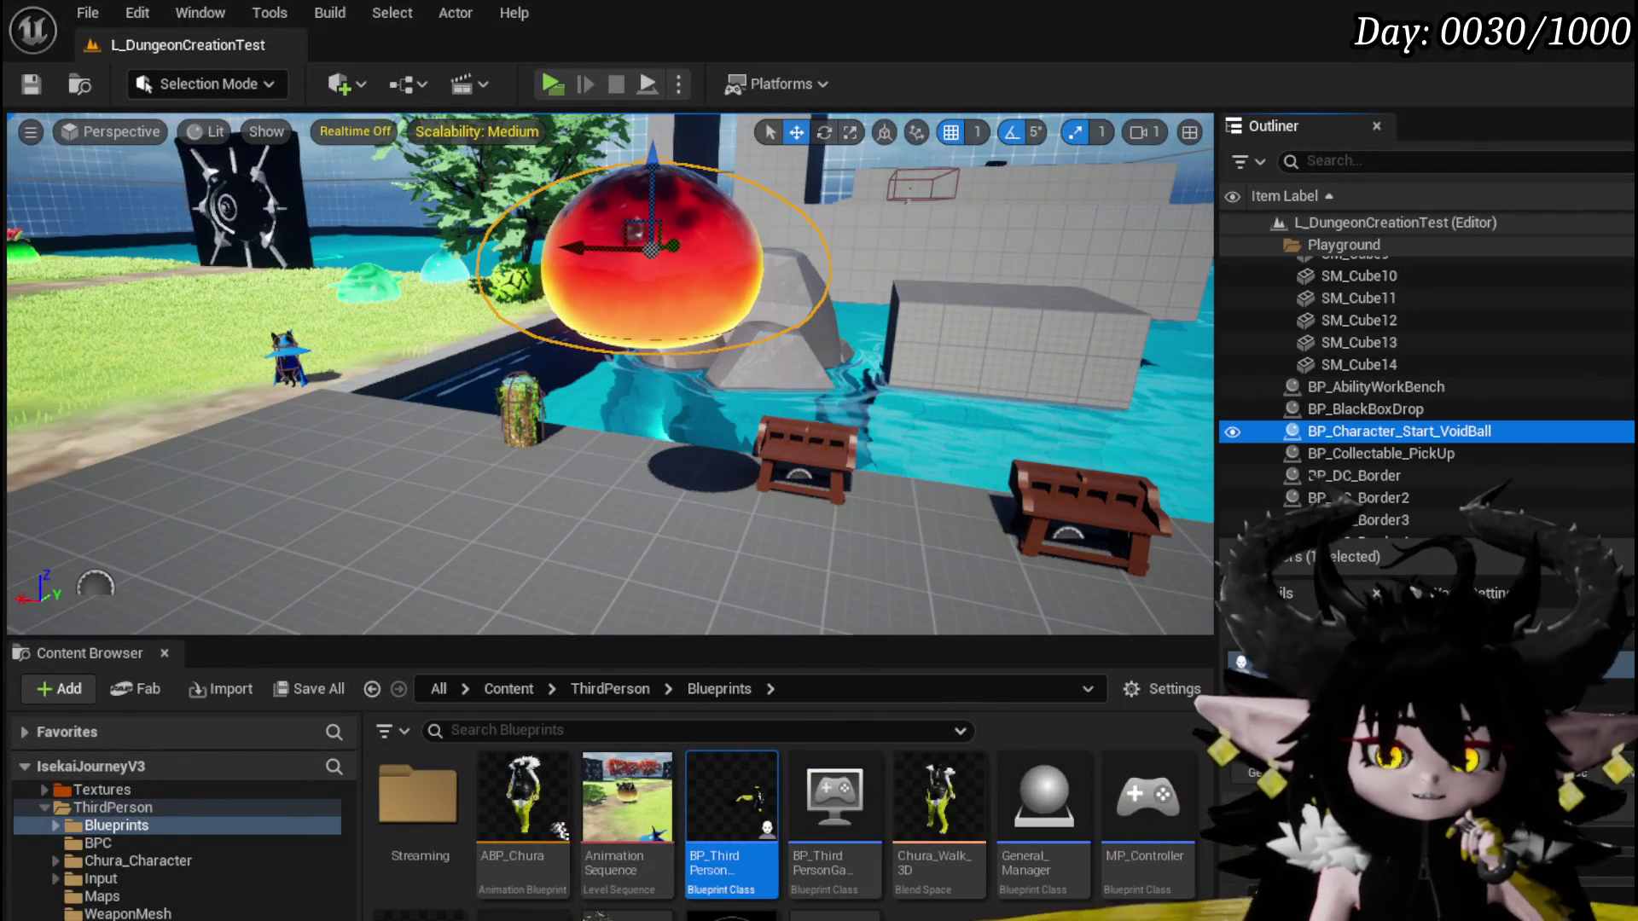
Back in BPC_GrabBone, add a Get World Rotation node off the Mesh output
key(alt+Tab)
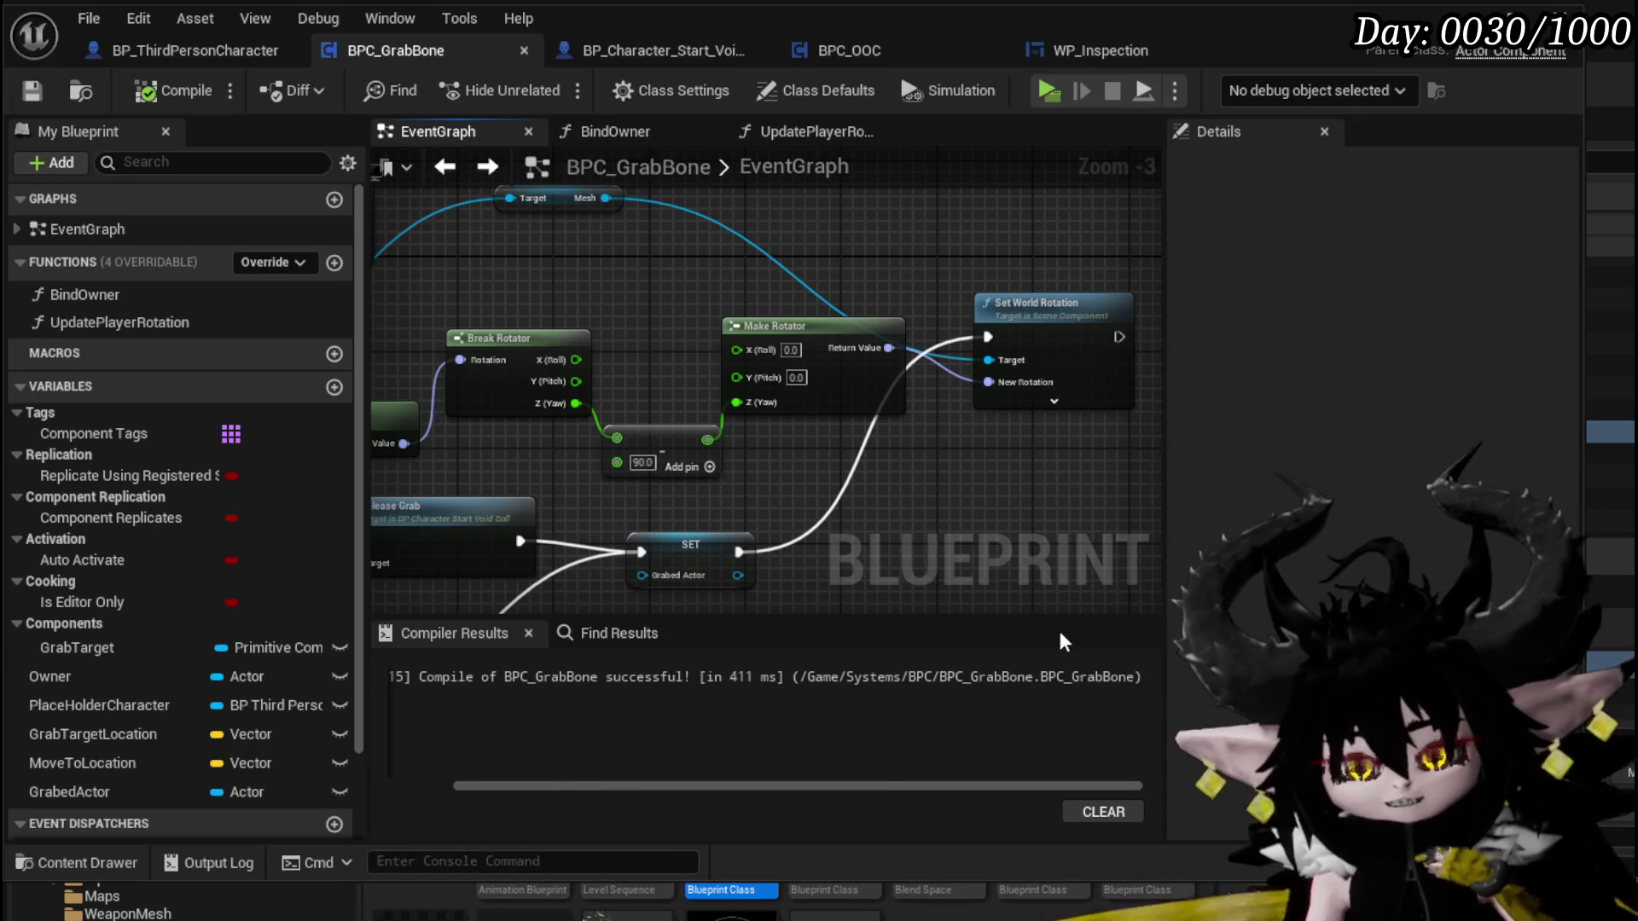
scroll(775, 538, down, 2)
mouse_move(775, 529)
mouse_down()
mouse_move(773, 500)
mouse_move(810, 589)
mouse_move(433, 413)
mouse_move(568, 407)
mouse_move(539, 365)
mouse_move(629, 354)
mouse_up()
scroll(568, 406, up, 2)
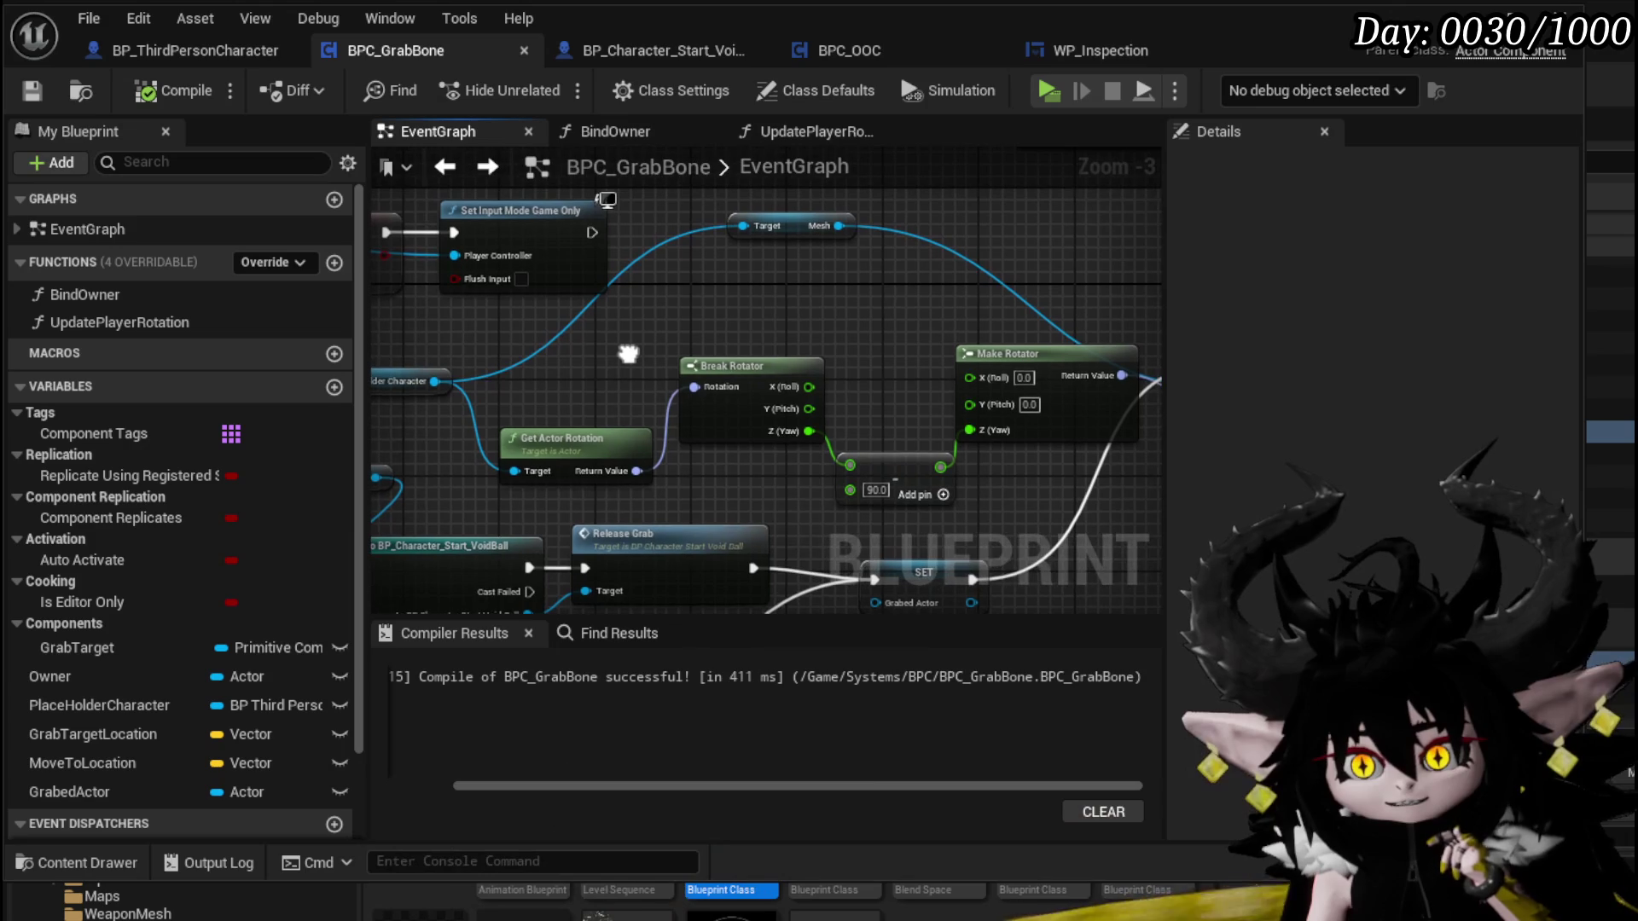
mouse_move(840, 225)
mouse_down()
mouse_move(820, 247)
mouse_move(608, 309)
mouse_move(652, 305)
mouse_up()
text(ge)
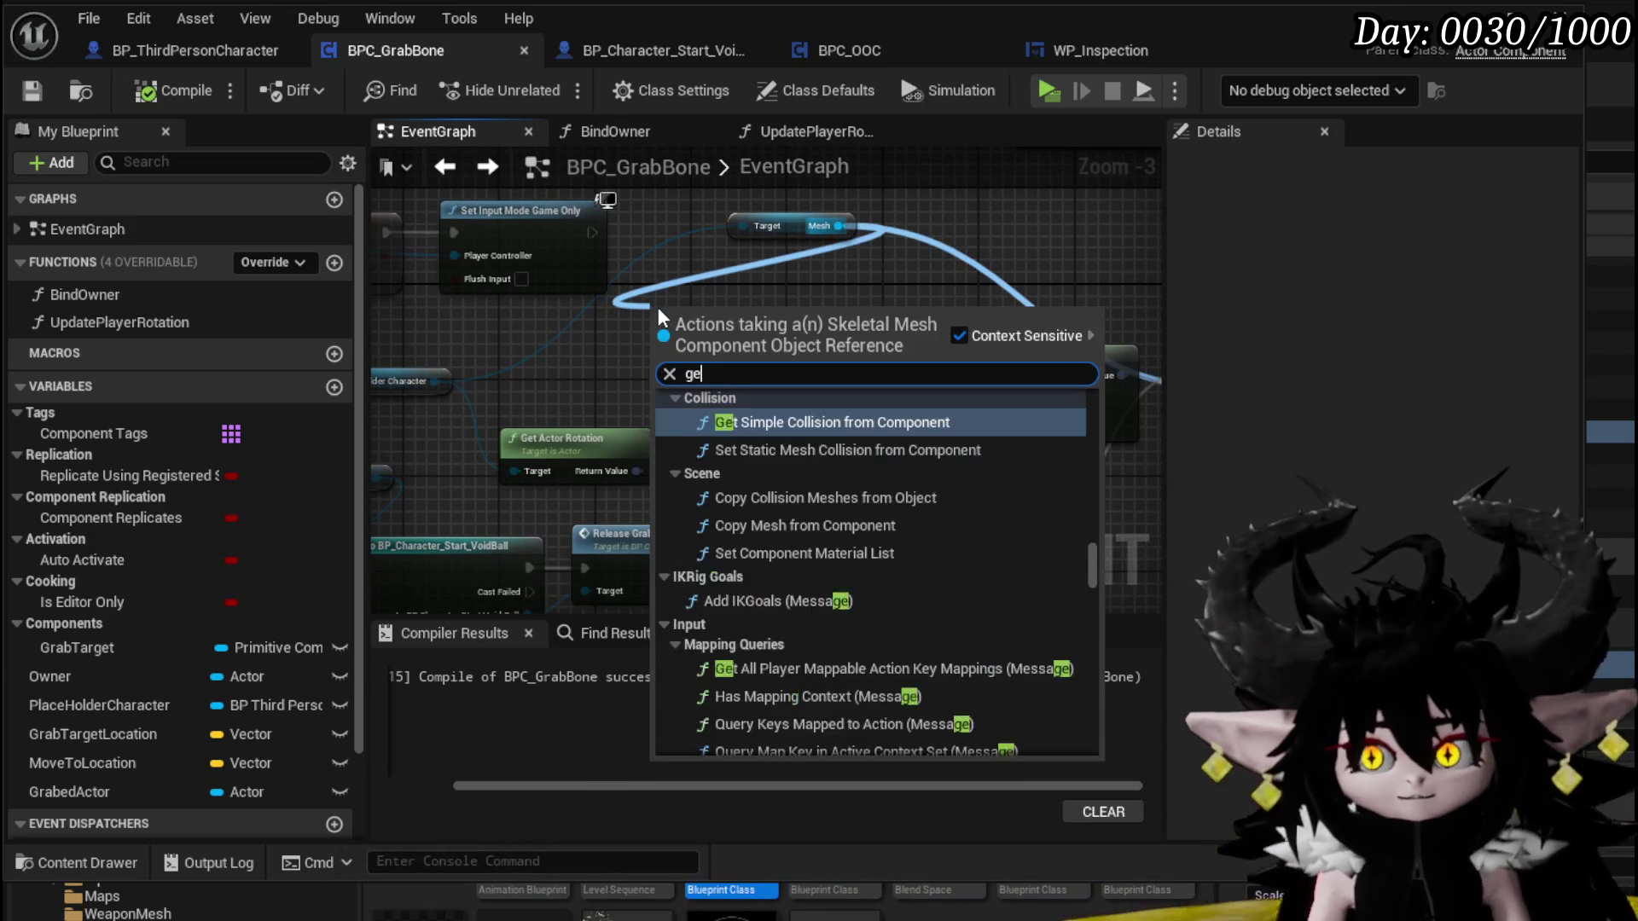
text(t rotation)
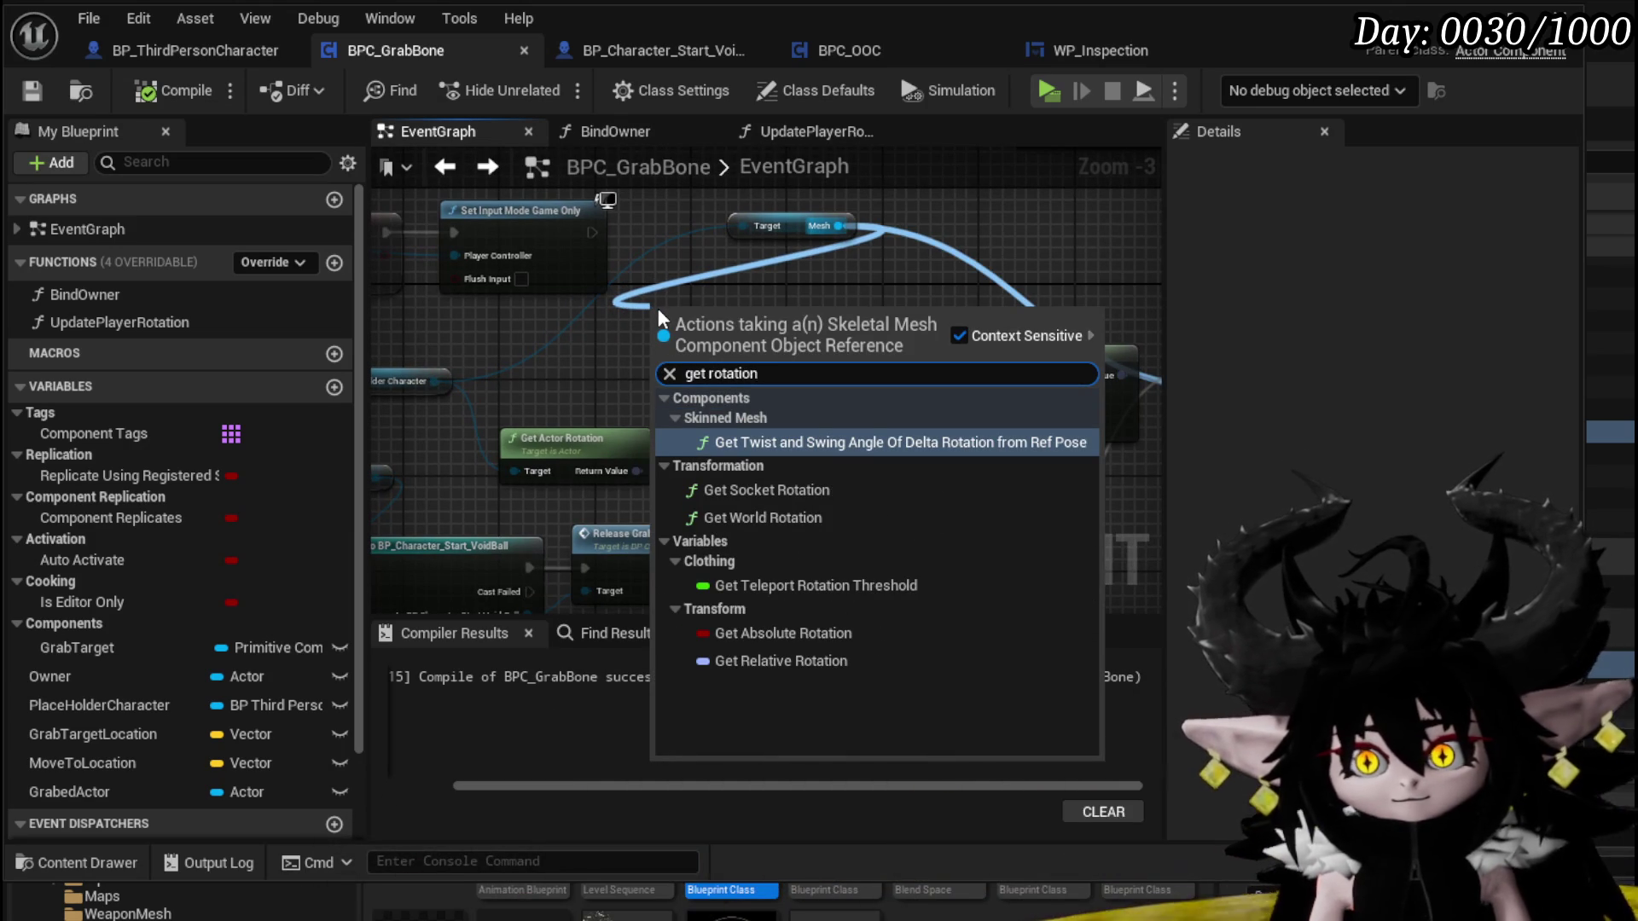
click(813, 518)
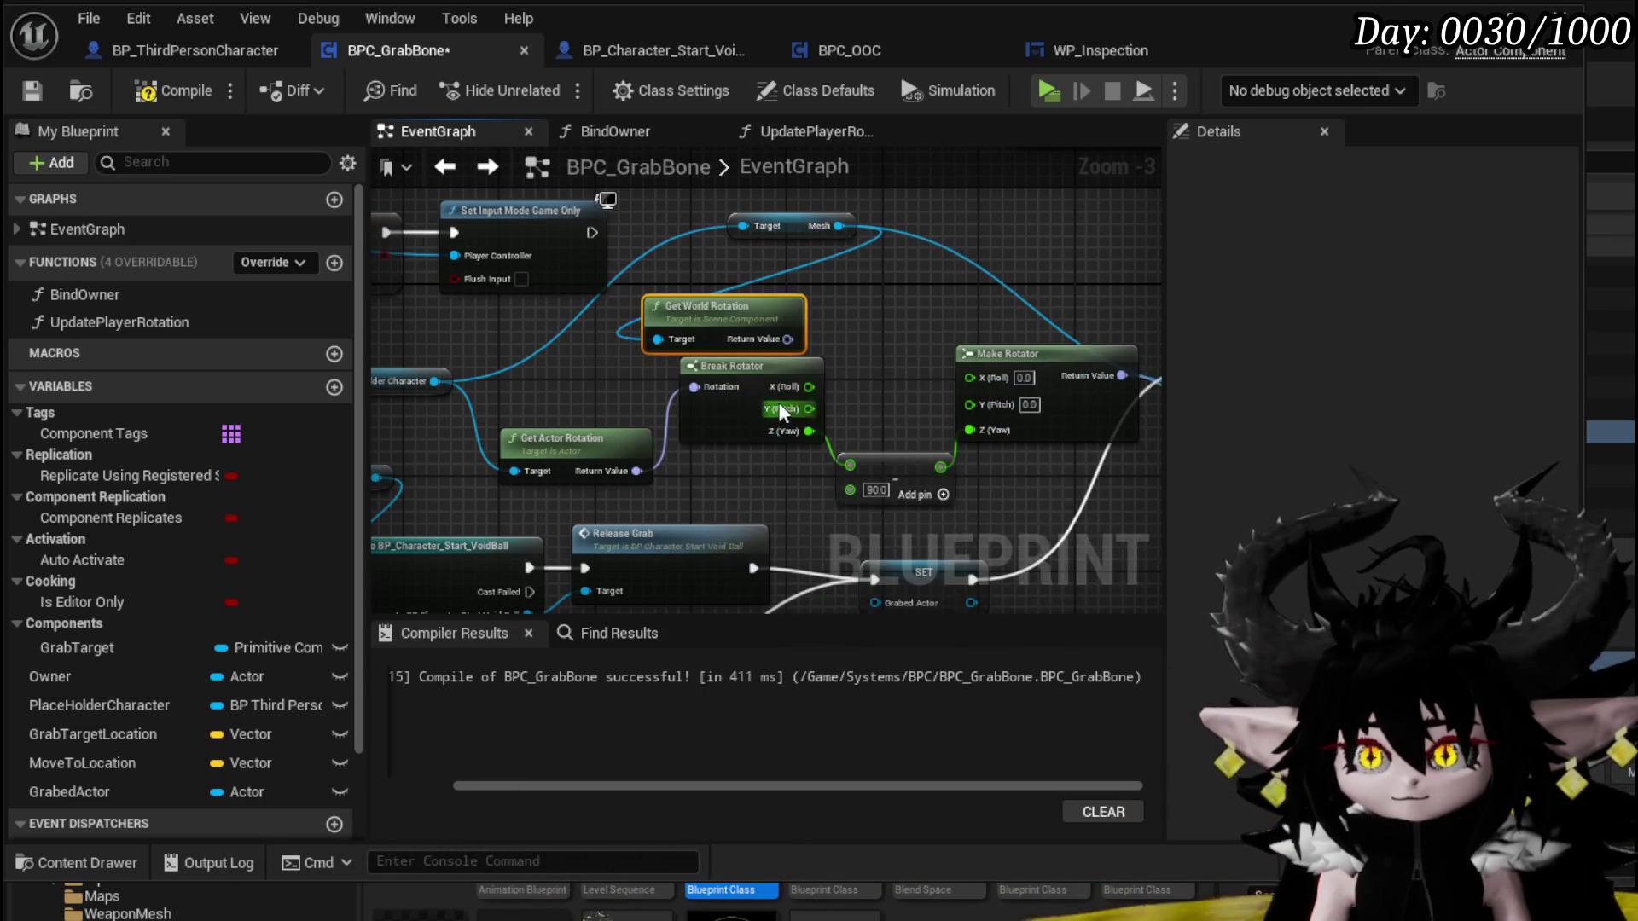
Search the character reference's node list for 'set rotation' and browse the results
drag(434, 381, 553, 375)
text(set world rotation)
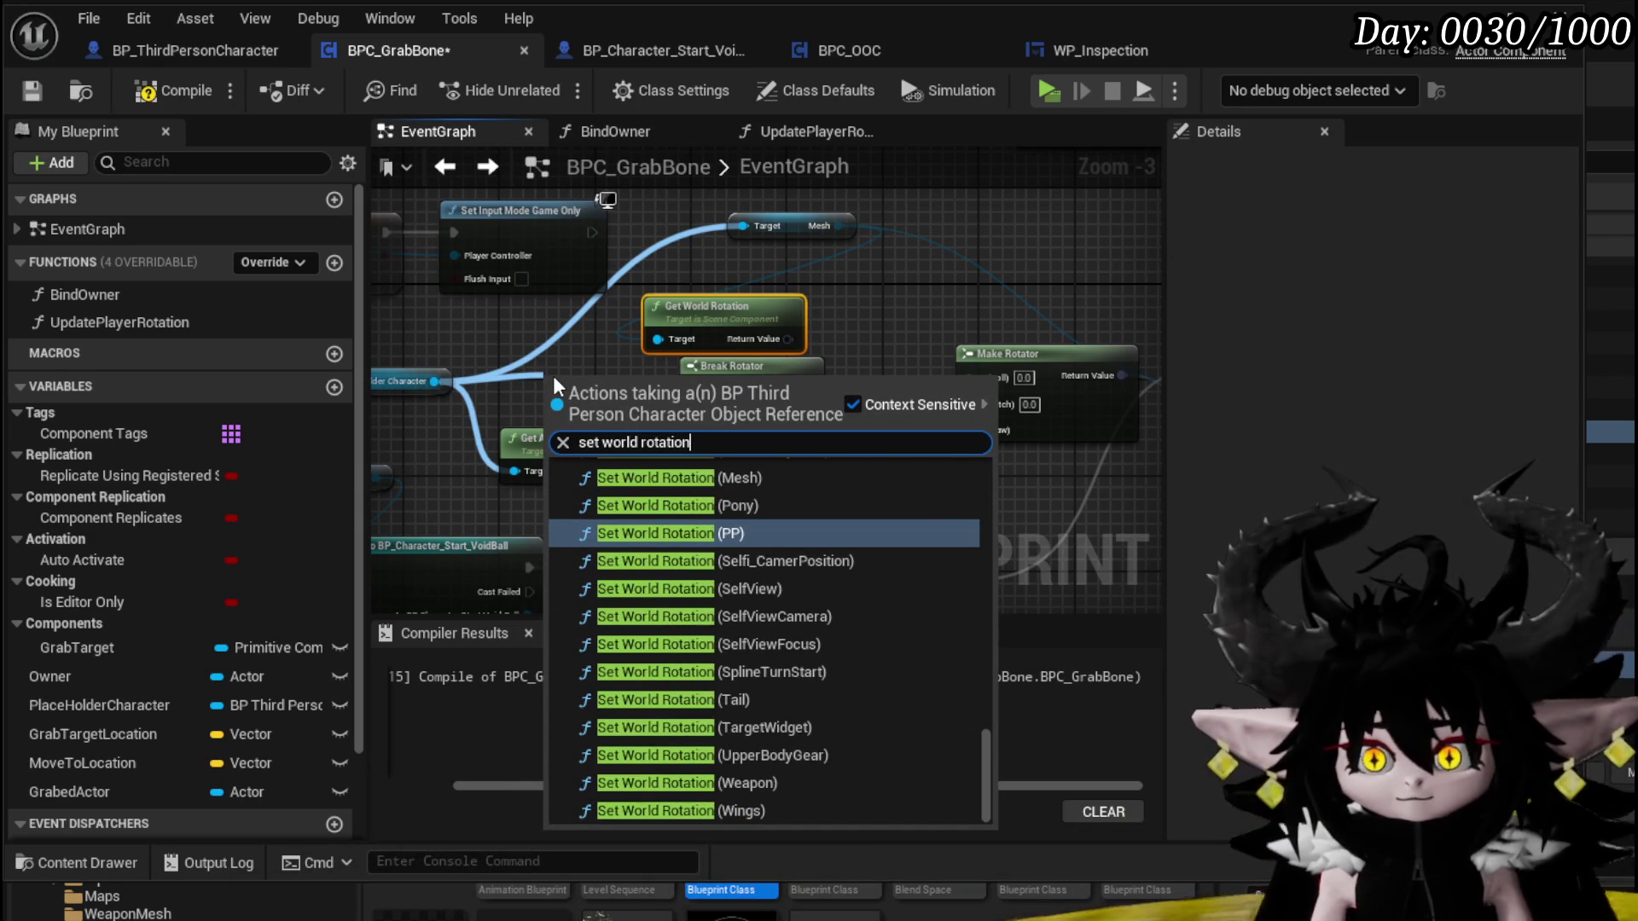
drag(983, 751, 986, 453)
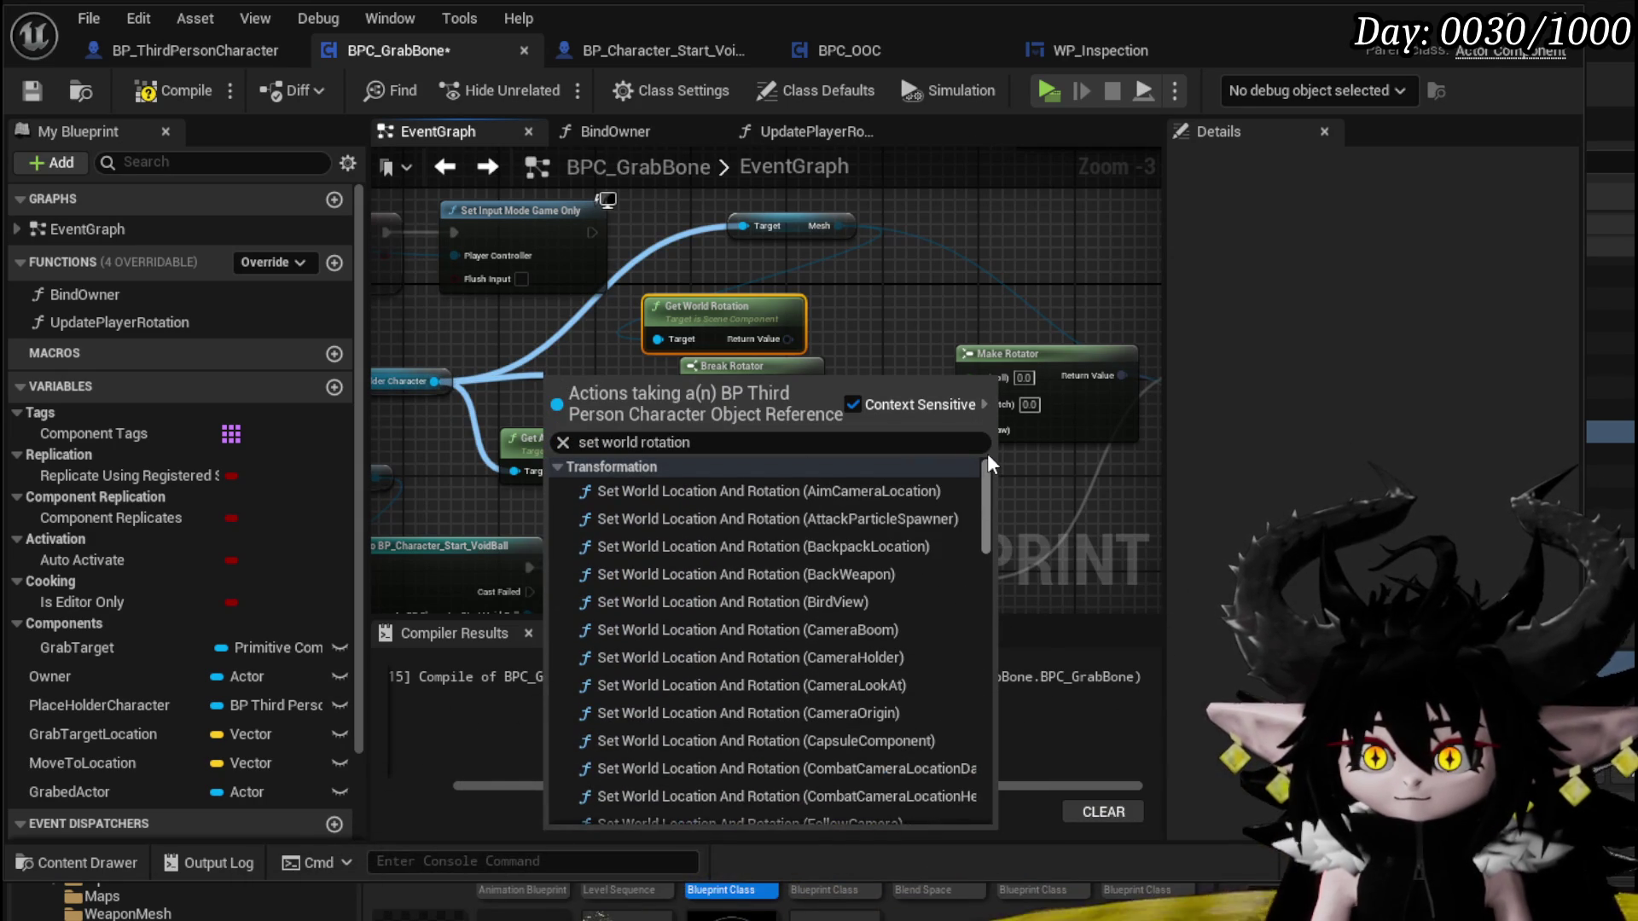
double_click(618, 442)
key(BackSpace)
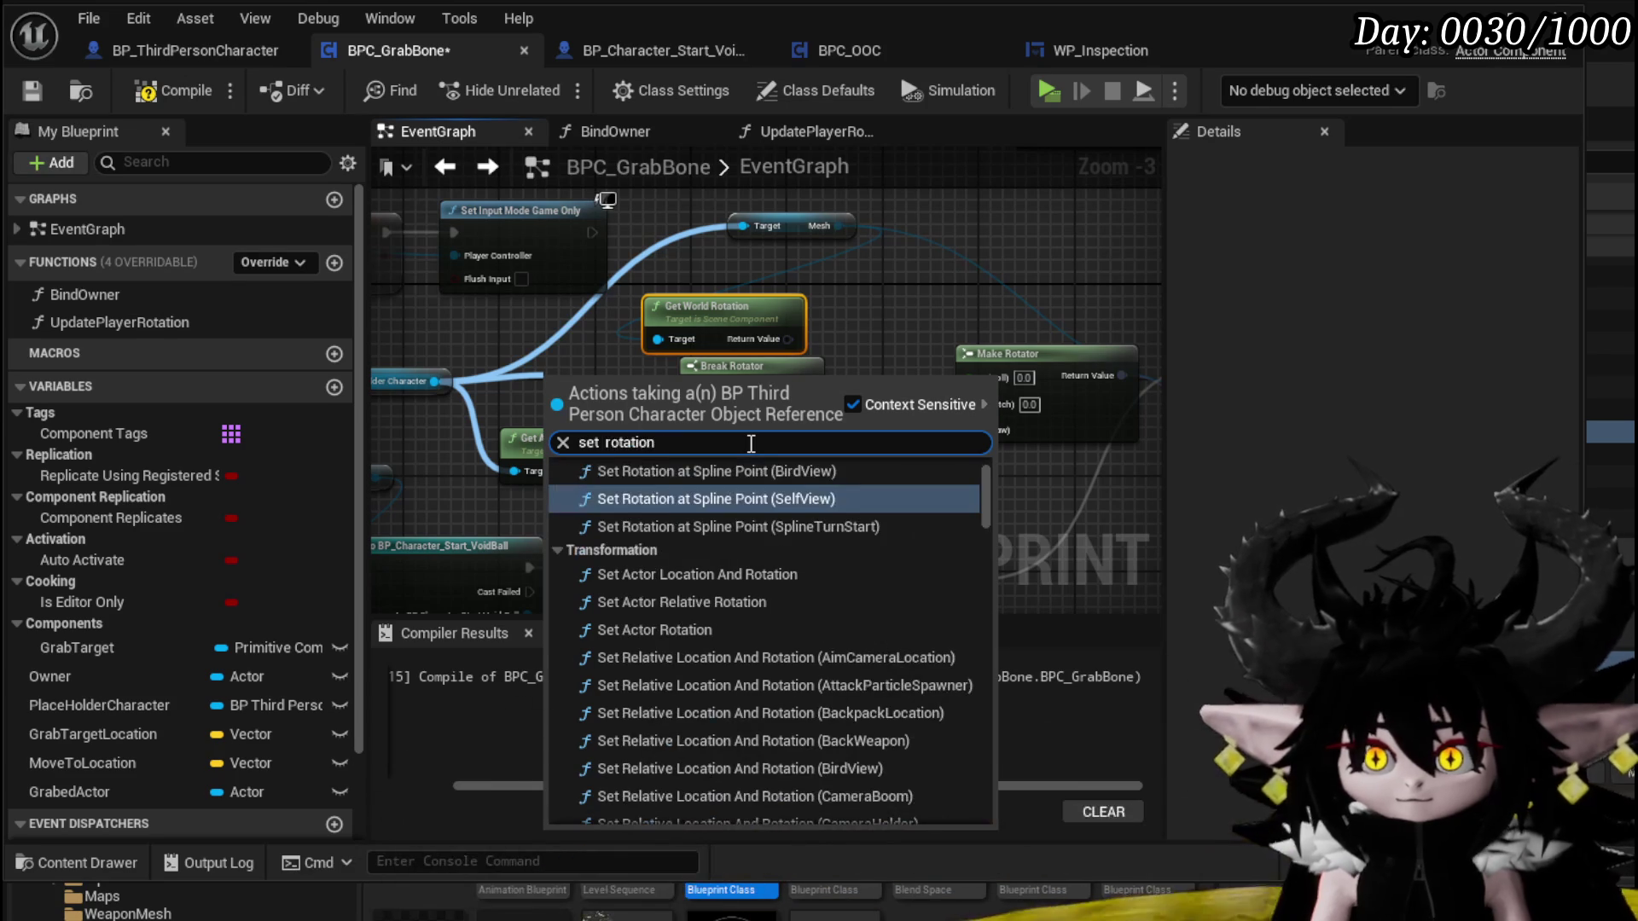
scroll(828, 520, down, 10)
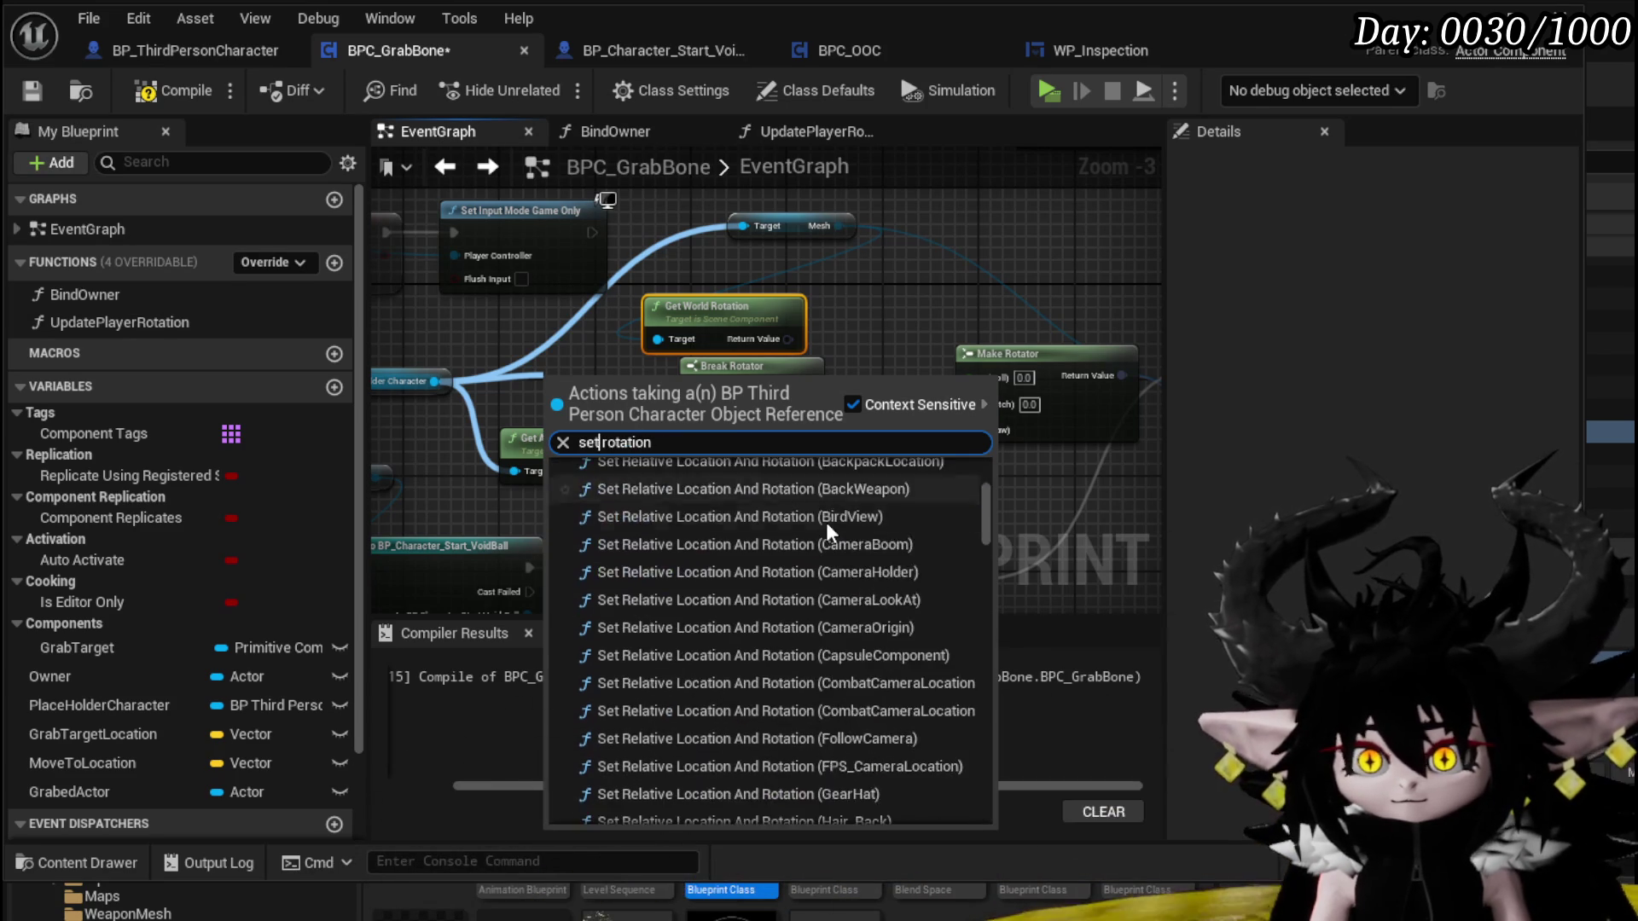
scroll(826, 523, down, 15)
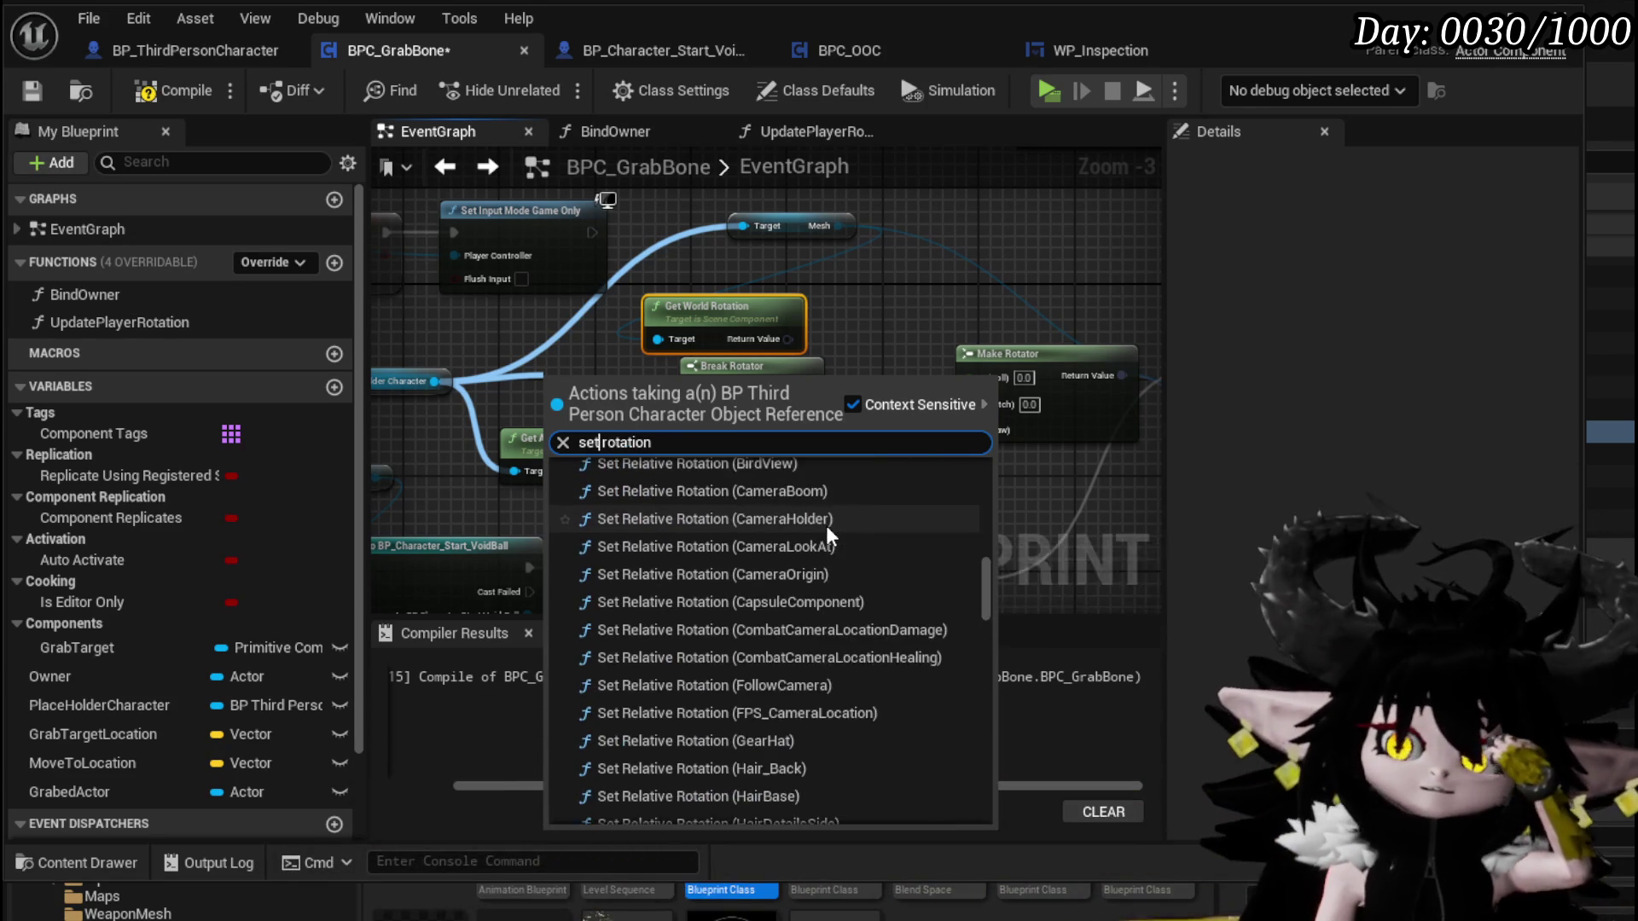
scroll(826, 525, down, 15)
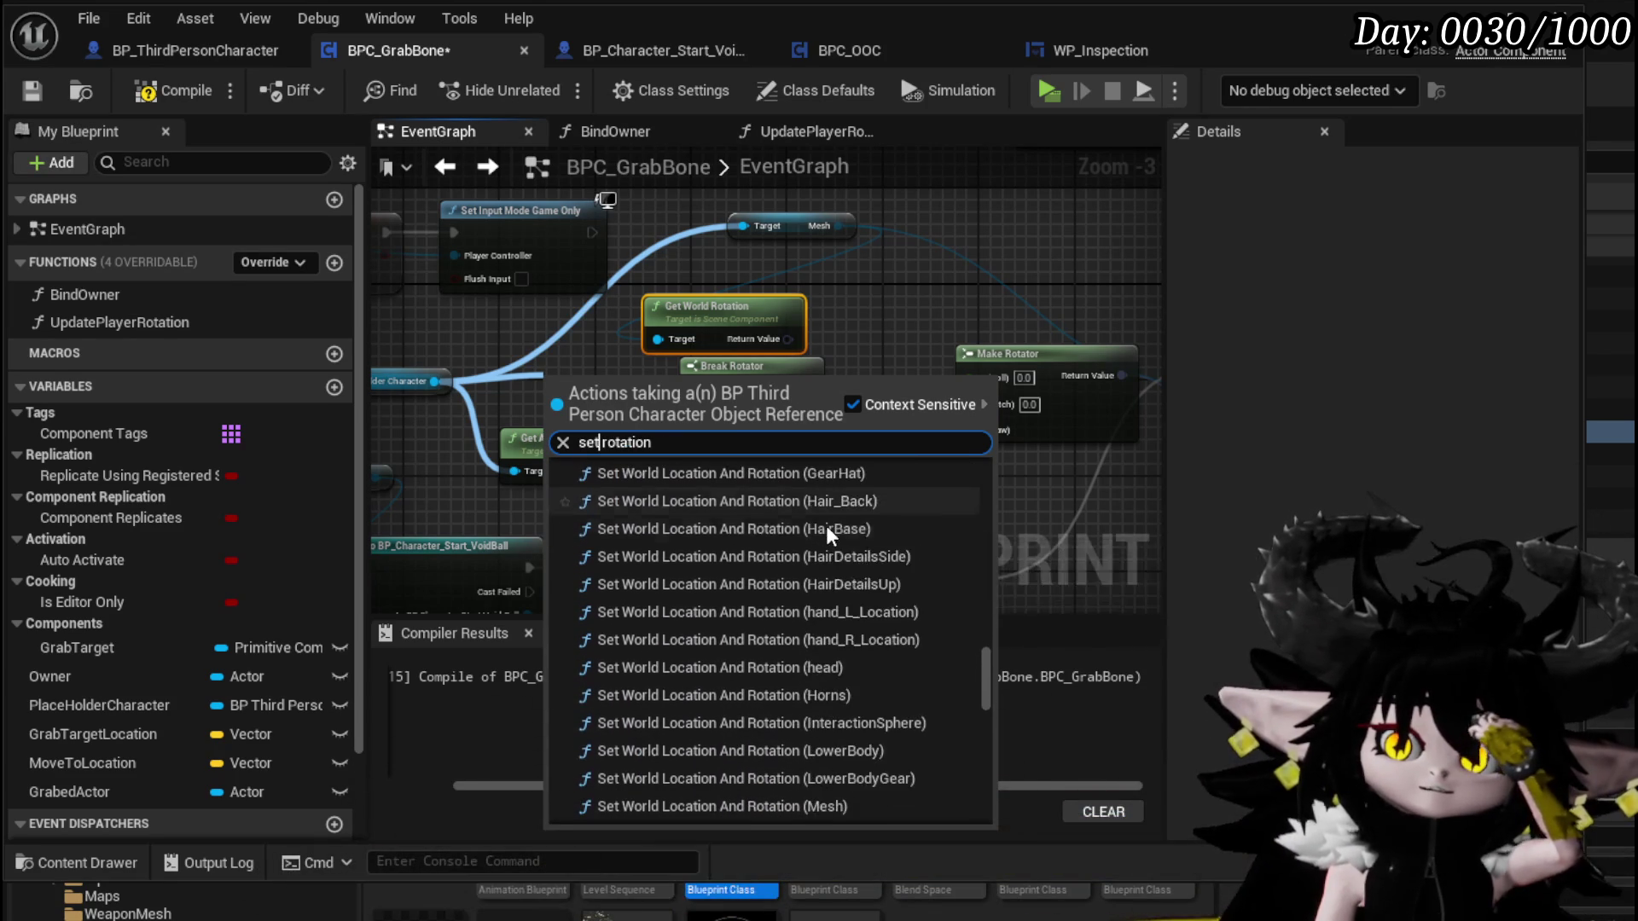
scroll(826, 525, down, 15)
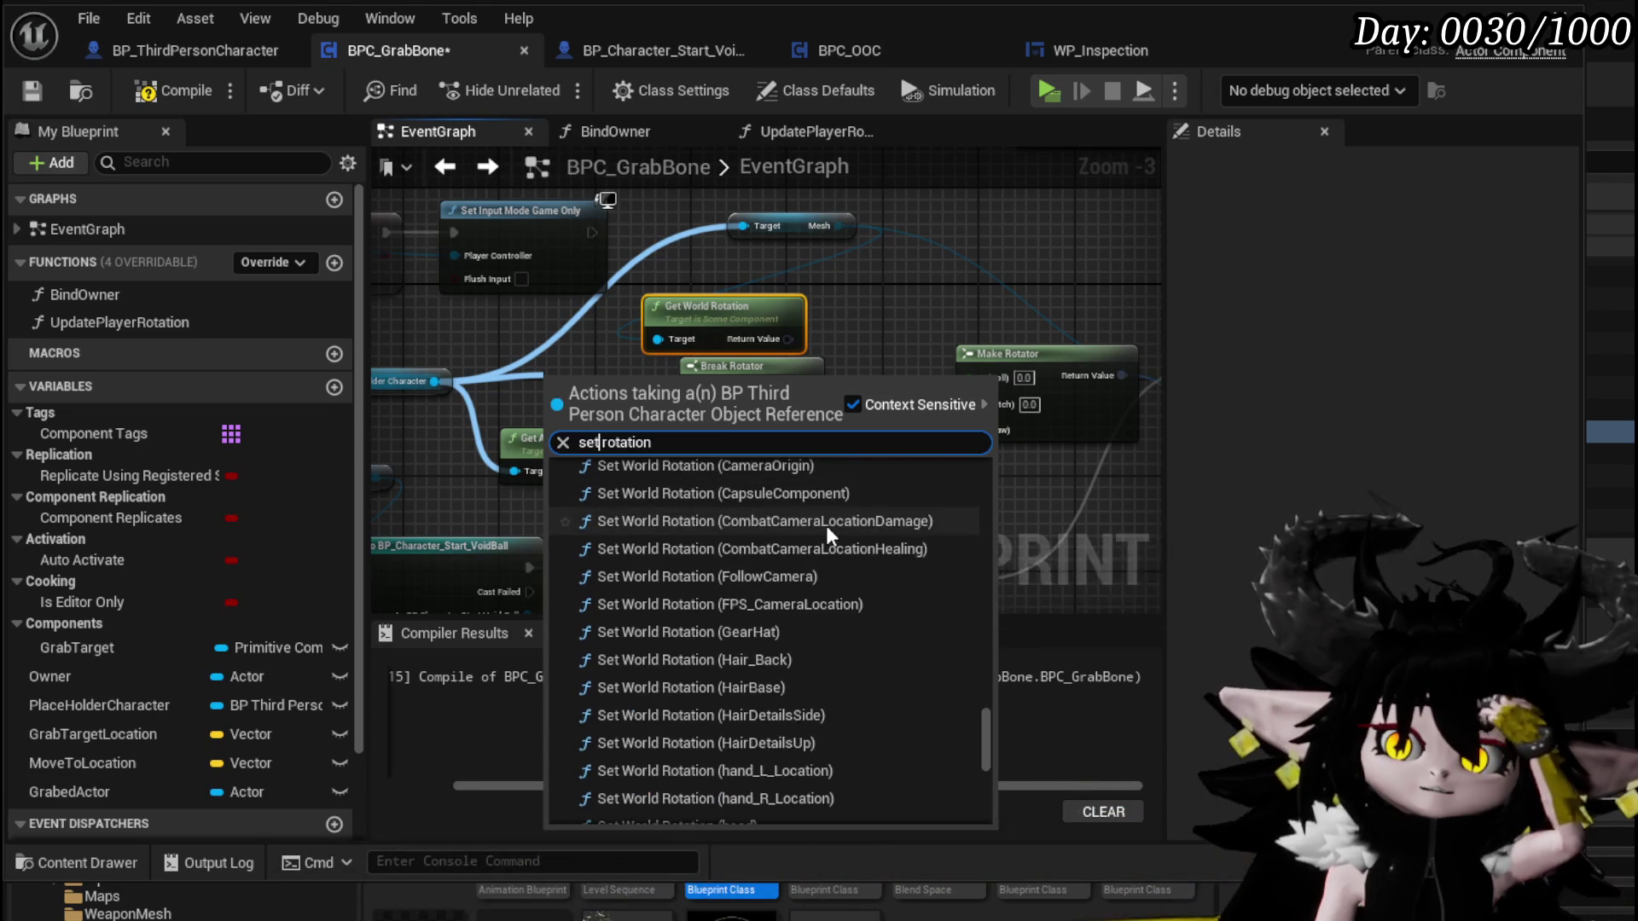
scroll(826, 528, down, 15)
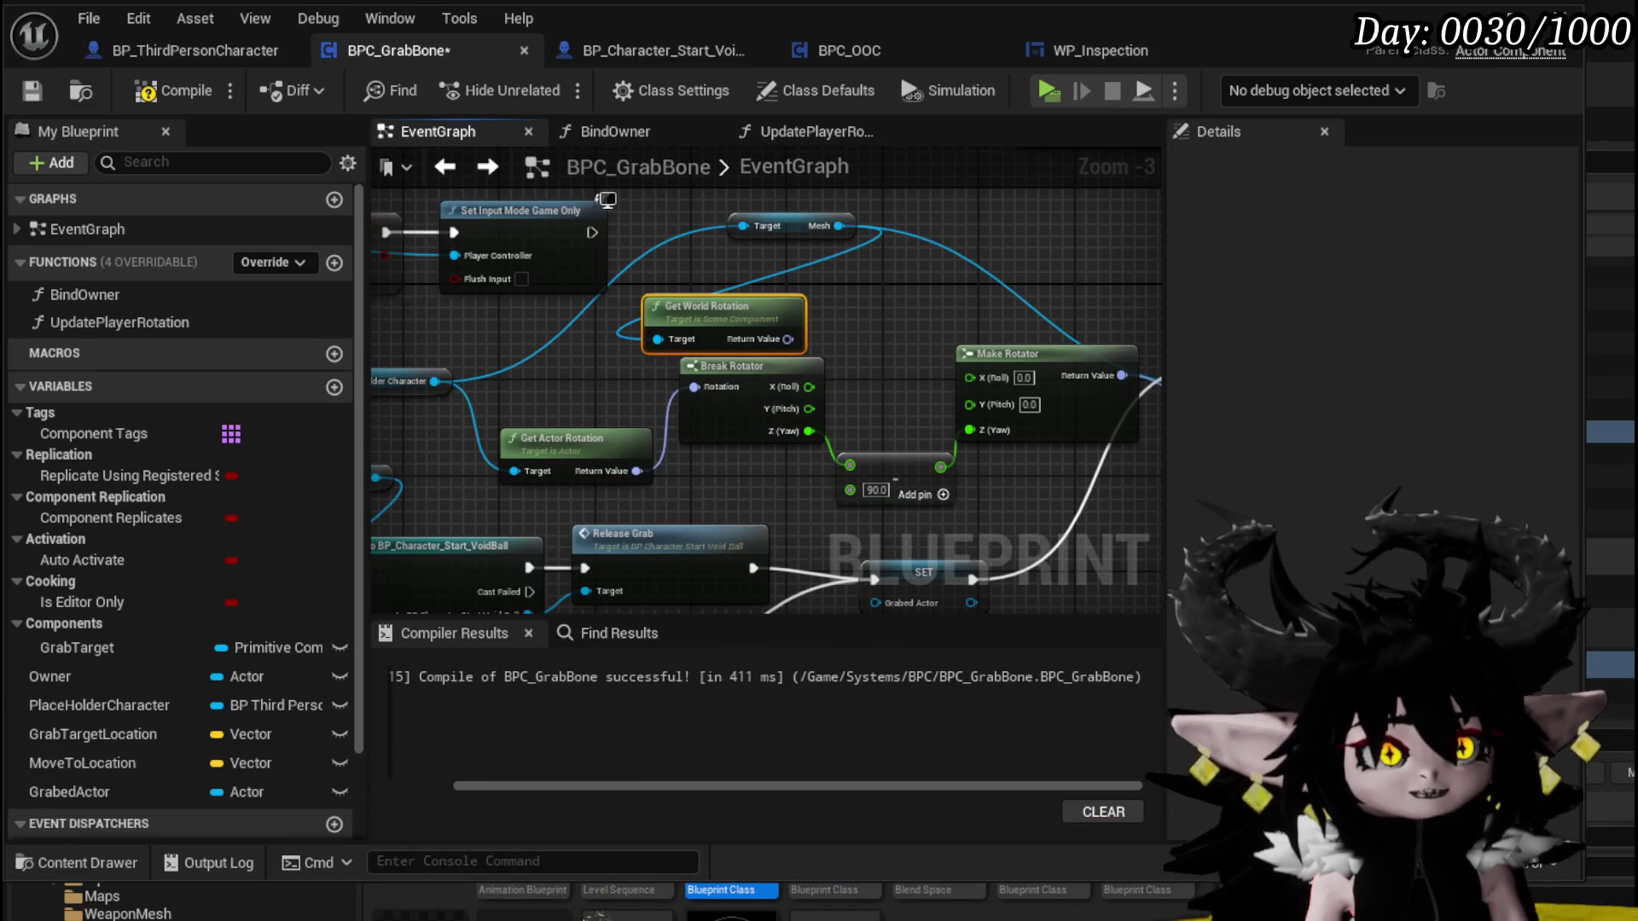
Tidy the graph by moving the Mesh, Get World Rotation and Set Input Mode Game And UI nodes upward
mouse_move(817, 550)
mouse_down()
mouse_move(764, 474)
mouse_move(679, 430)
mouse_move(589, 474)
mouse_move(700, 401)
mouse_up()
scroll(700, 401, up, 3)
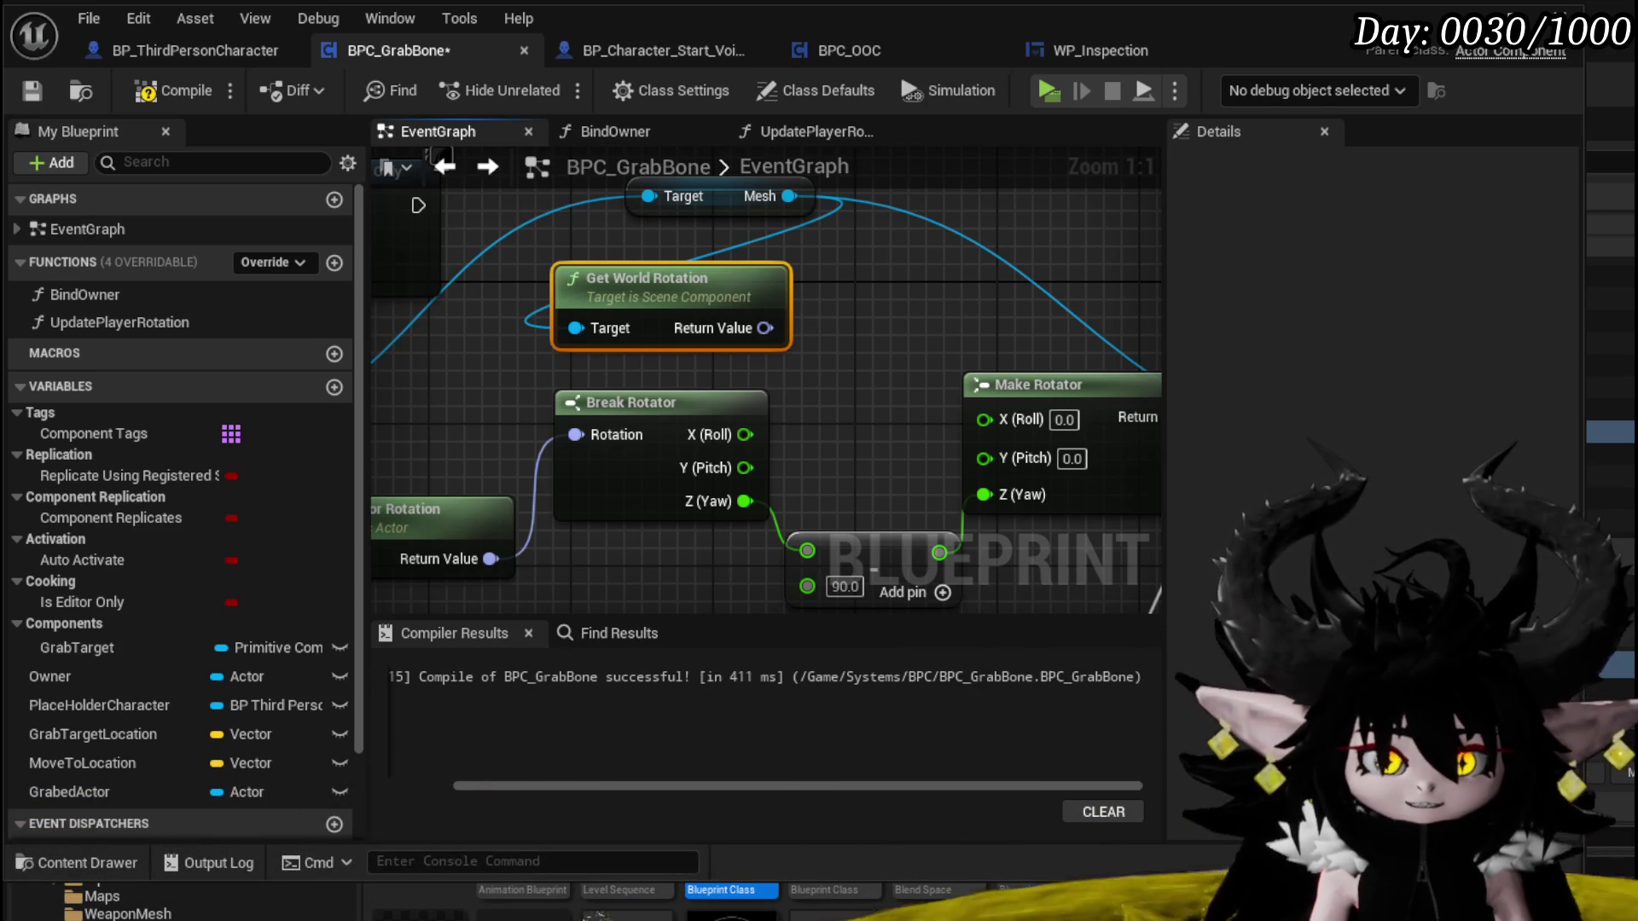
drag(821, 302, 744, 353)
drag(633, 181, 586, 284)
ctrl+click(555, 351)
drag(592, 474, 593, 327)
click(823, 408)
scroll(822, 408, down, 5)
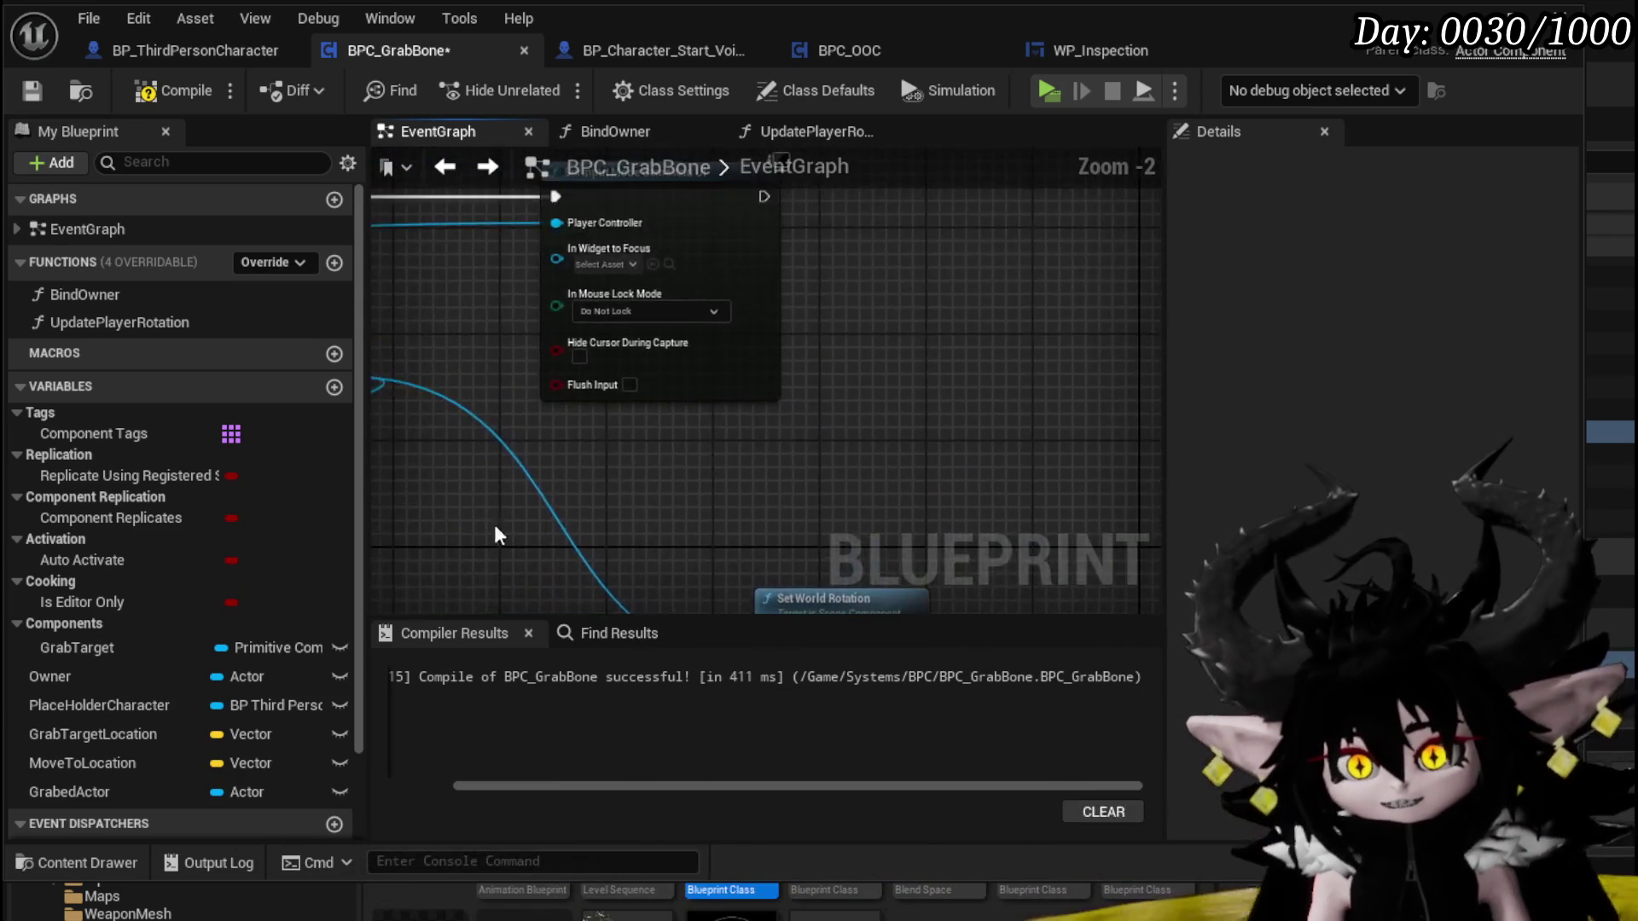
mouse_move(897, 360)
mouse_down()
mouse_move(759, 301)
mouse_move(637, 319)
mouse_up()
mouse_move(287, 425)
mouse_down()
mouse_move(493, 475)
mouse_move(600, 473)
mouse_move(986, 283)
mouse_up()
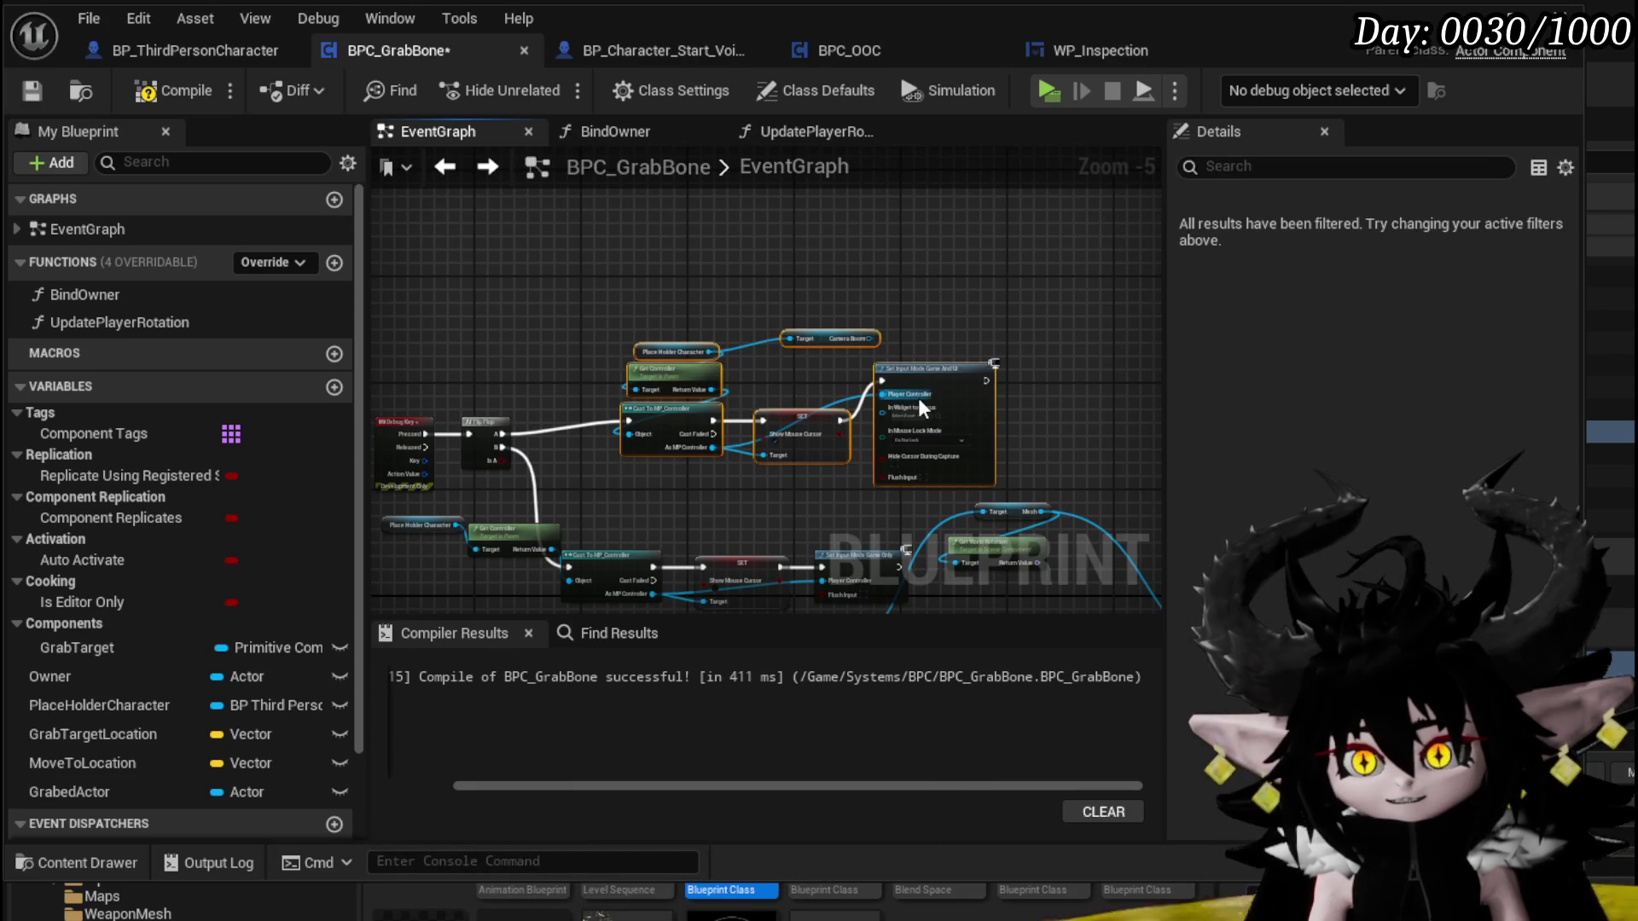
drag(930, 391, 890, 266)
scroll(754, 381, up, 3)
mouse_move(747, 393)
mouse_down()
mouse_move(638, 382)
mouse_move(534, 334)
mouse_move(636, 349)
mouse_move(555, 371)
mouse_up()
scroll(652, 371, down, 1)
scroll(597, 358, down, 2)
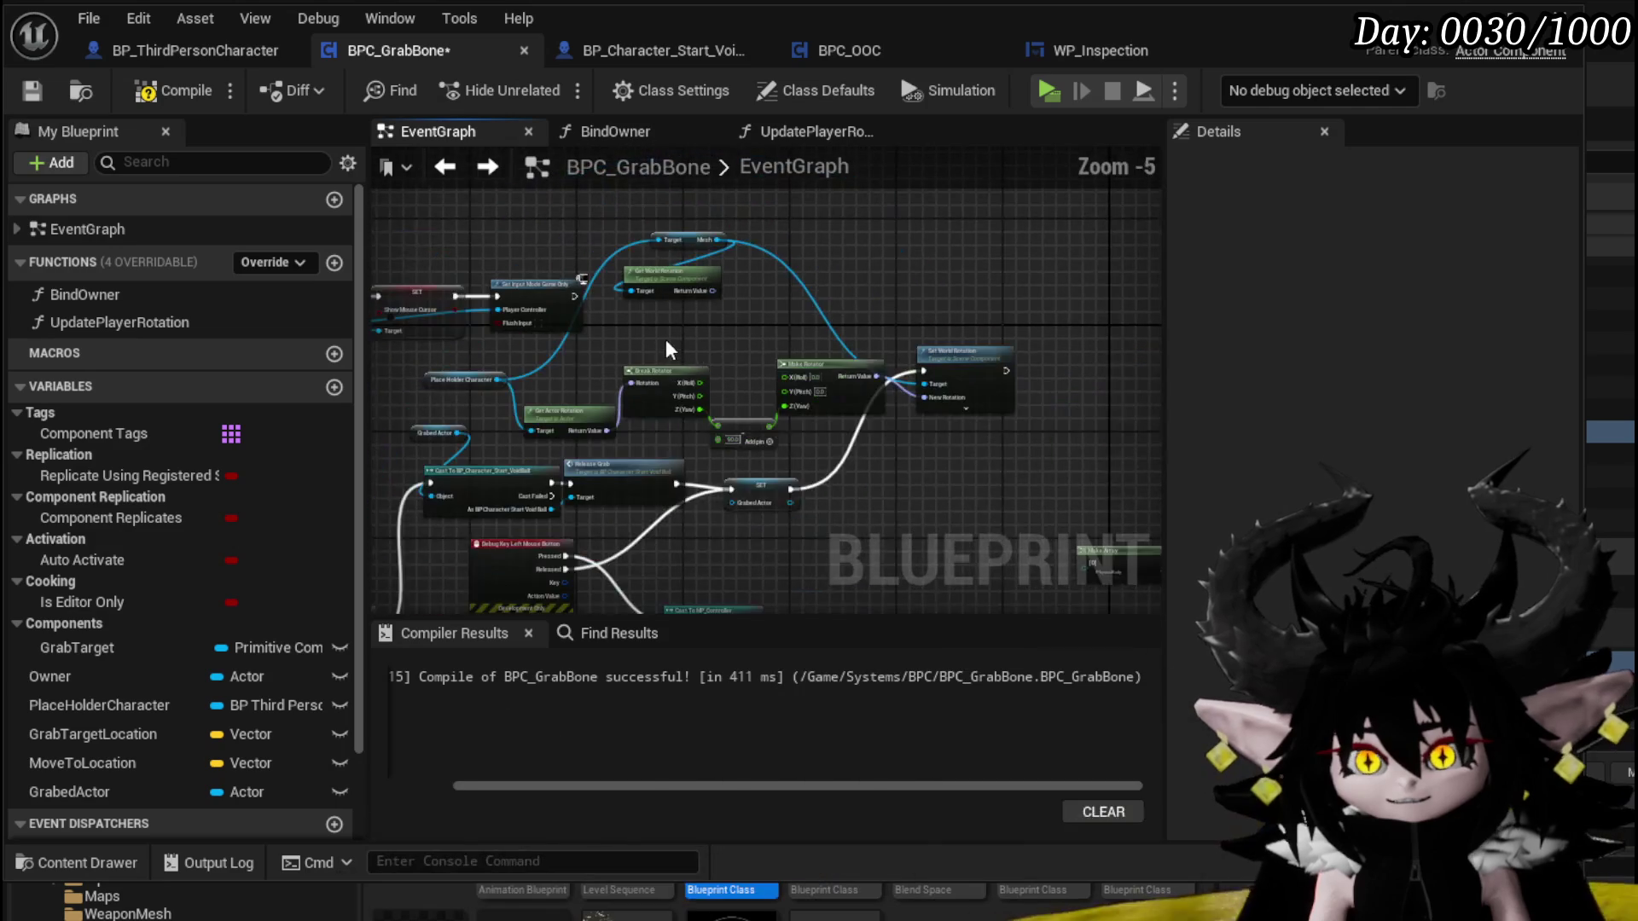
scroll(600, 350, up, 1)
Place the rotation chain and Place Holder Character beside Get World Rotation, then pull a wire from the character
drag(625, 378, 830, 332)
drag(730, 355, 761, 375)
scroll(756, 348, up, 3)
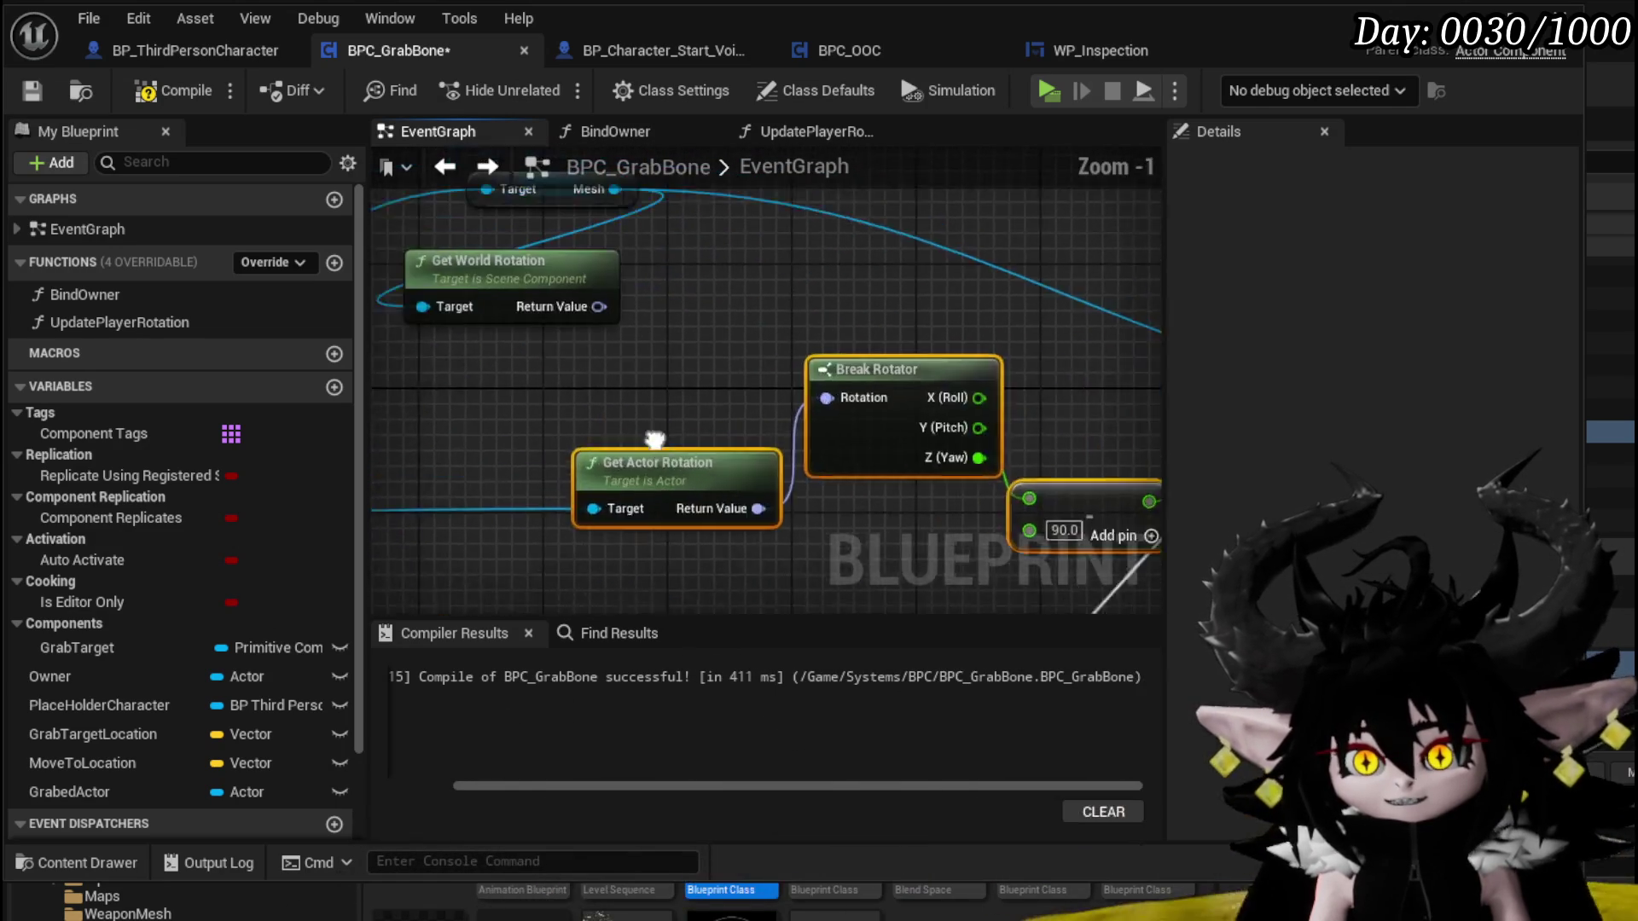
click(745, 418)
drag(672, 331, 749, 332)
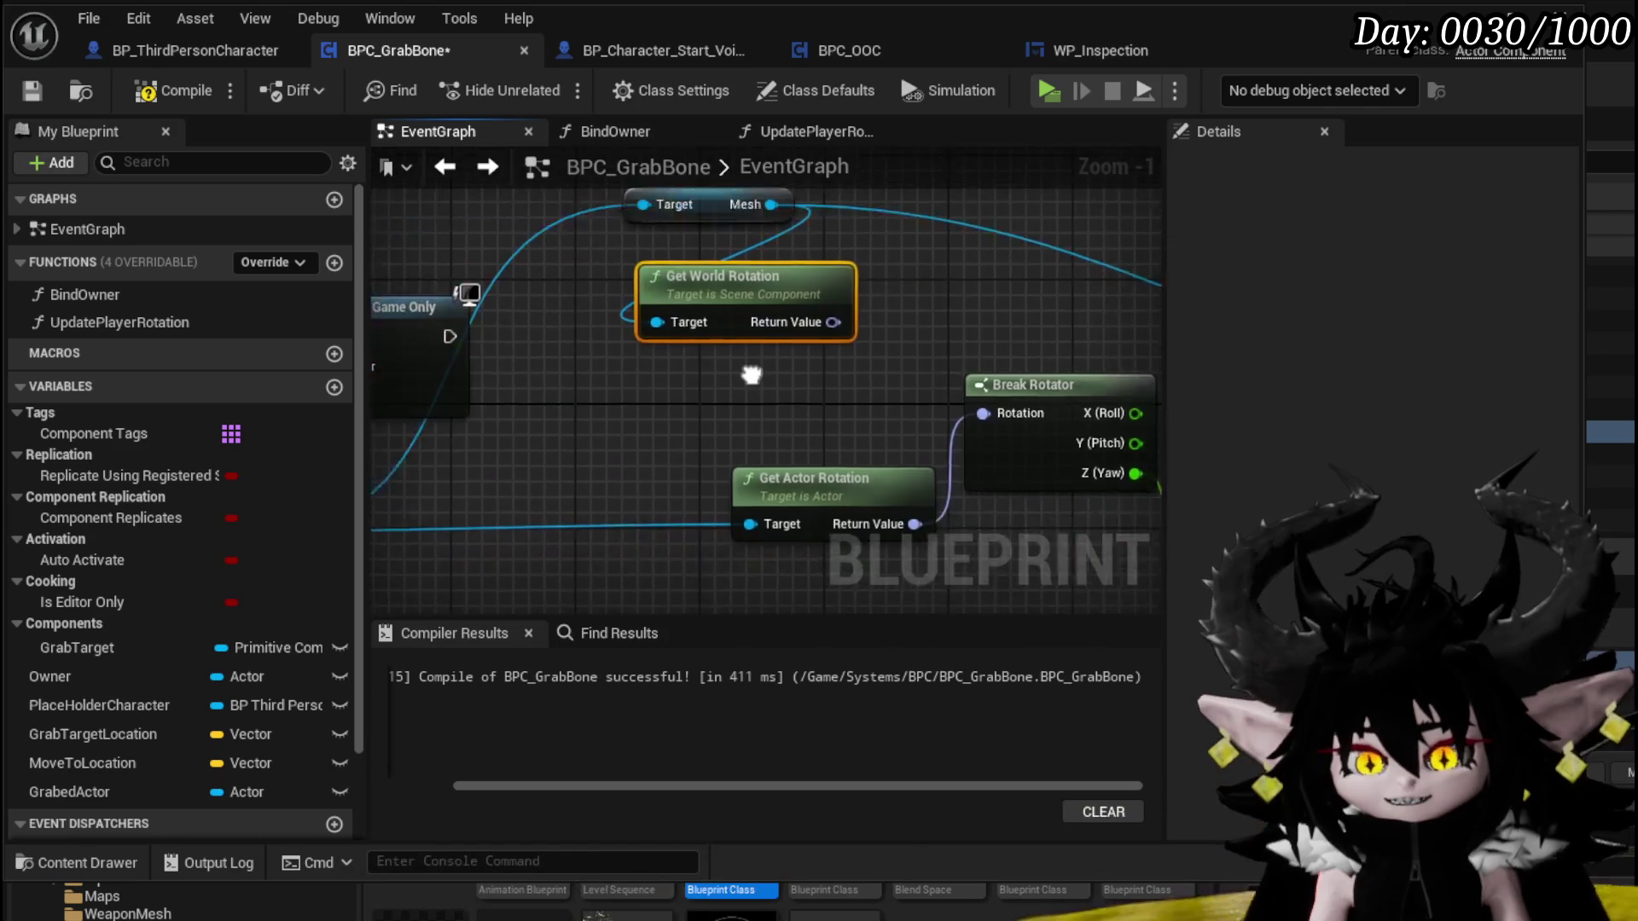
mouse_move(548, 503)
mouse_down()
mouse_move(785, 554)
mouse_move(698, 228)
mouse_up()
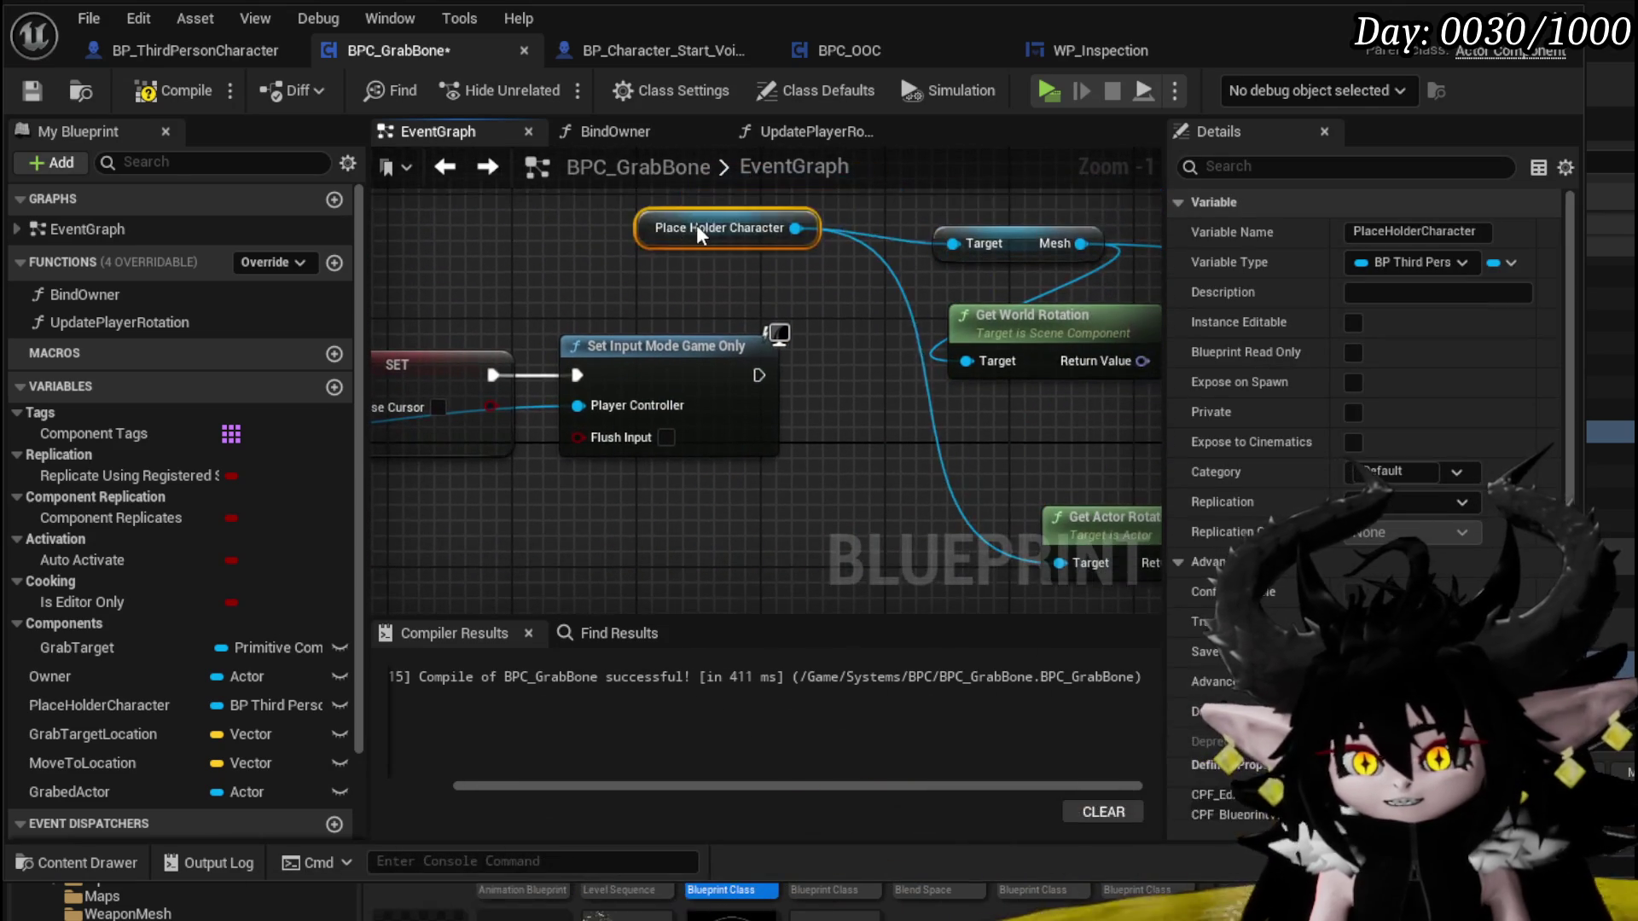
click(829, 435)
mouse_move(830, 435)
mouse_down()
mouse_move(427, 375)
mouse_move(622, 416)
mouse_up()
click(597, 339)
scroll(598, 339, down, 2)
mouse_move(632, 341)
mouse_down()
mouse_move(524, 300)
mouse_move(985, 378)
mouse_up()
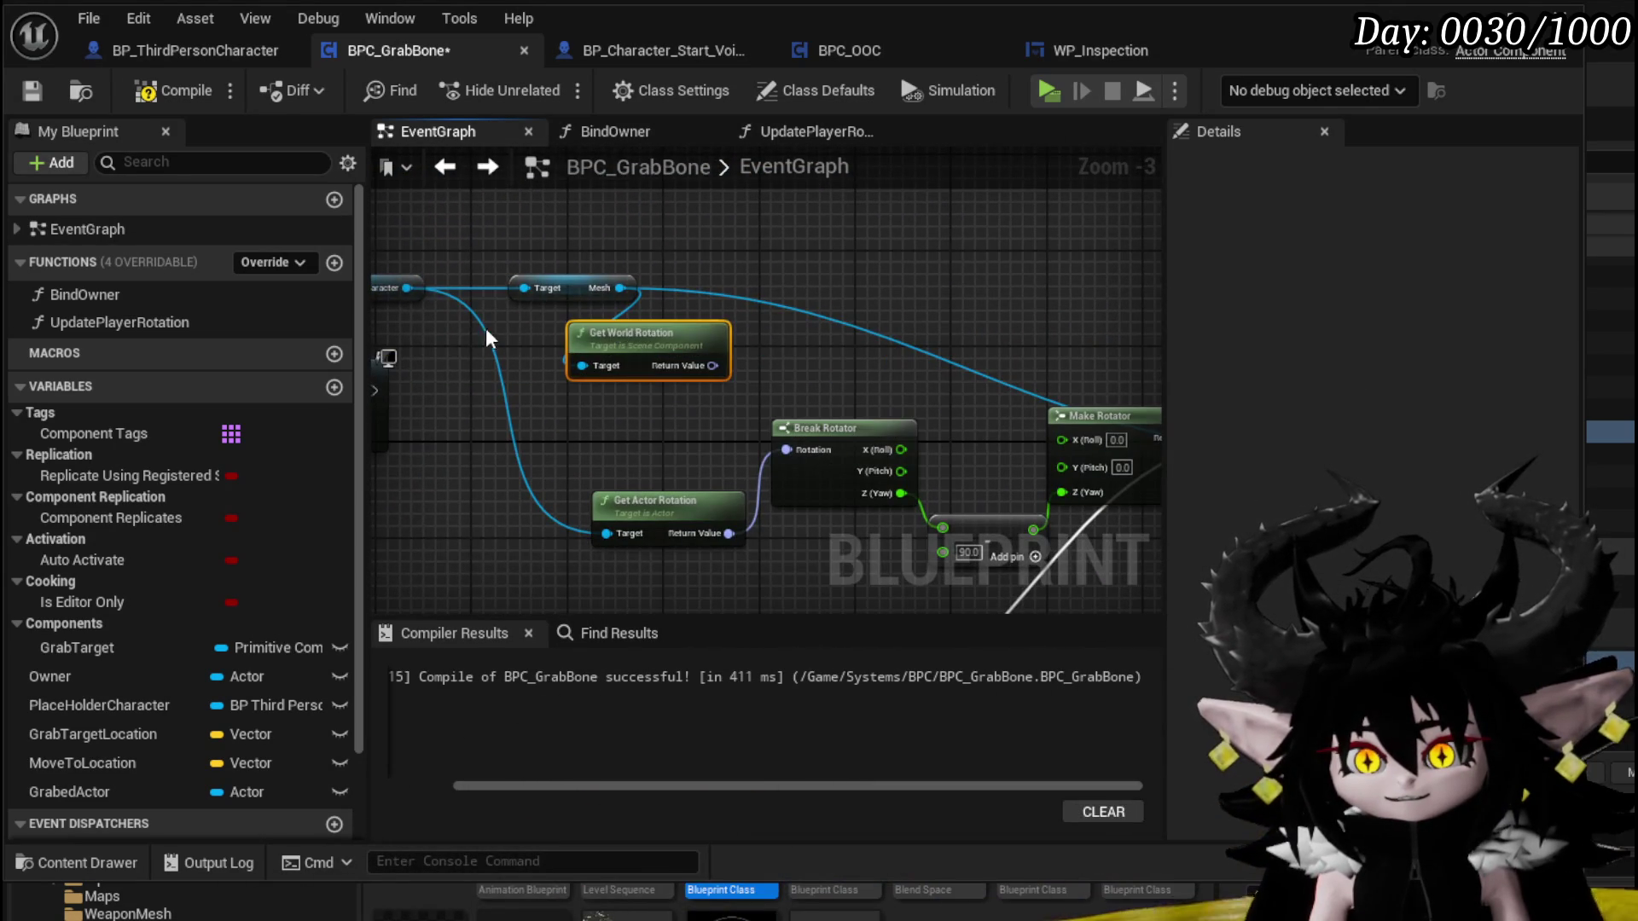
drag(408, 288, 871, 256)
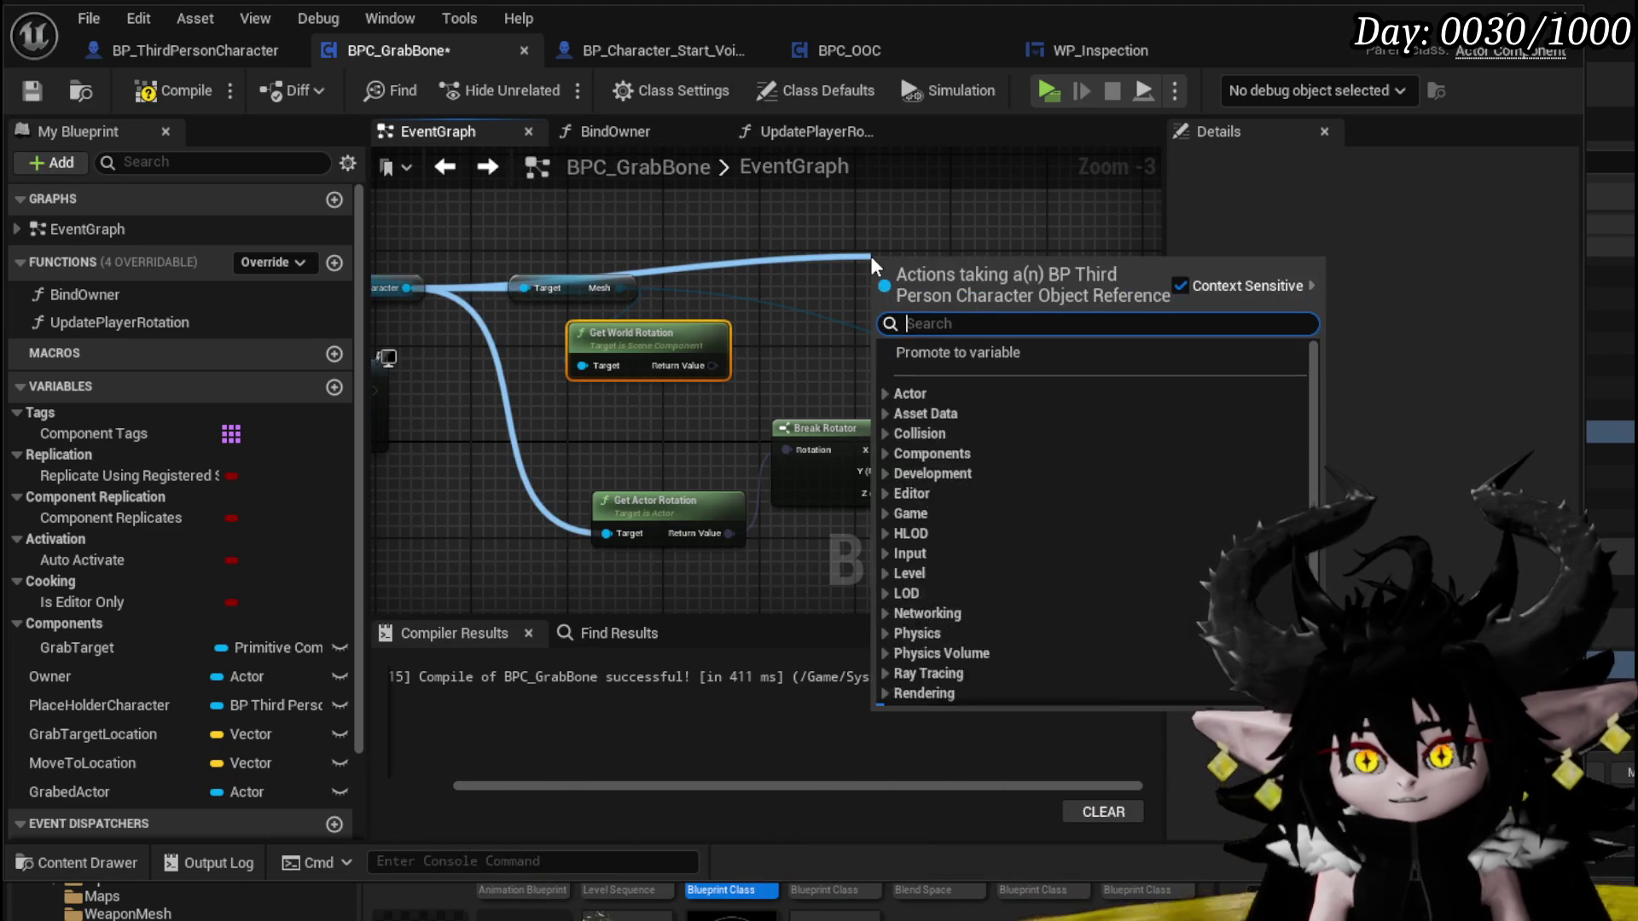
Add a Set Actor Rotation node targeting the placeholder character
text(Set)
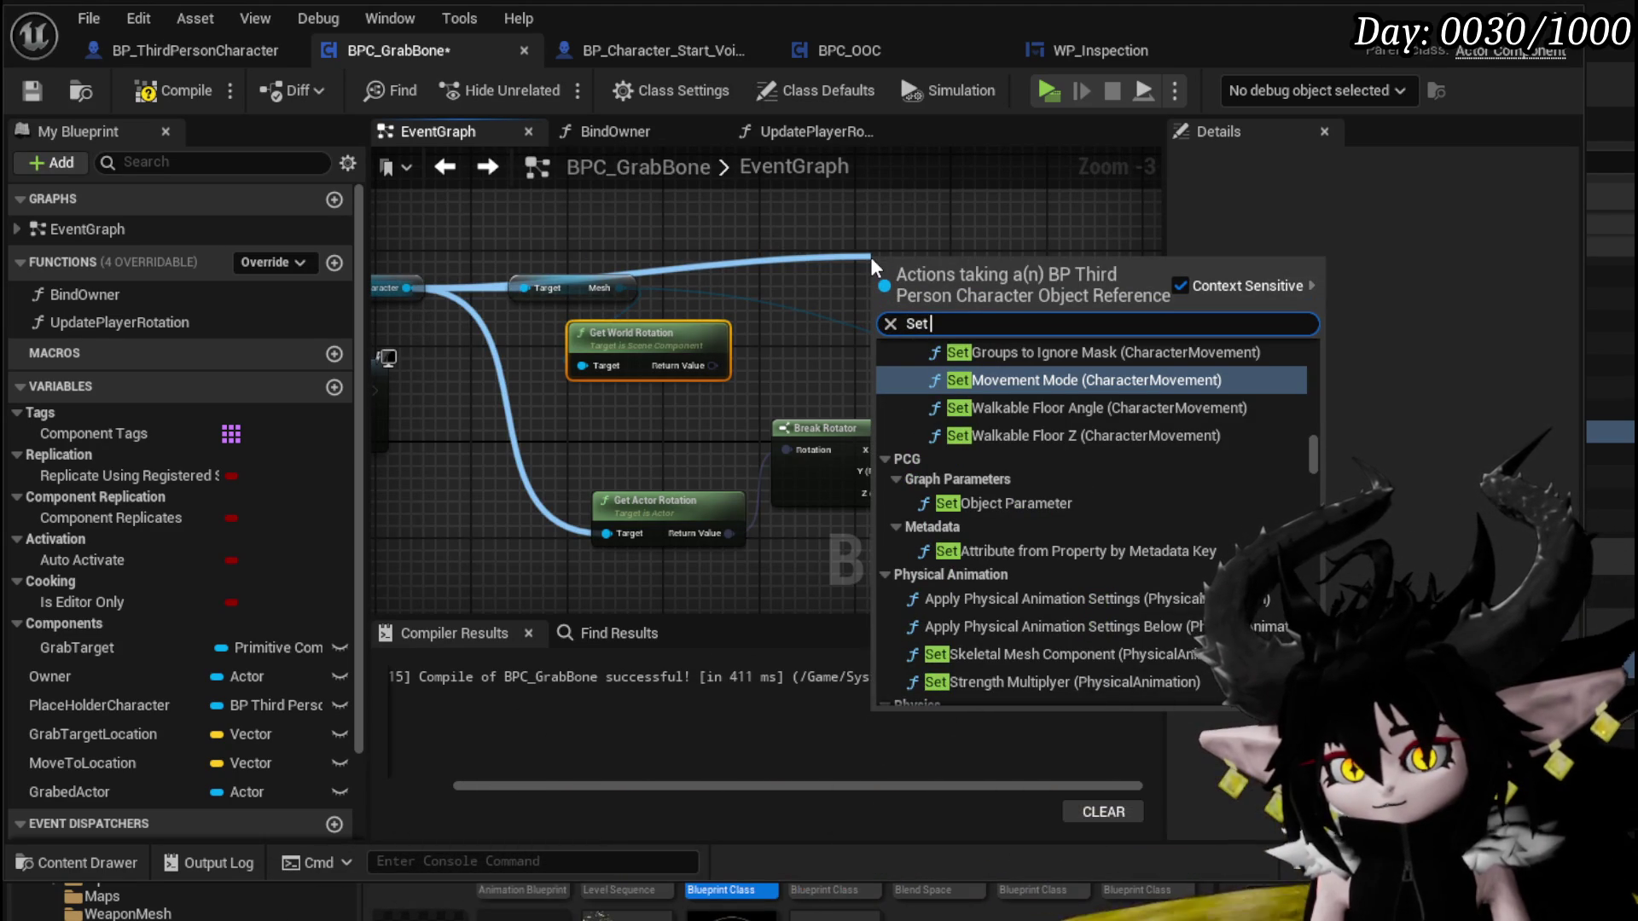
text( Actor rotation)
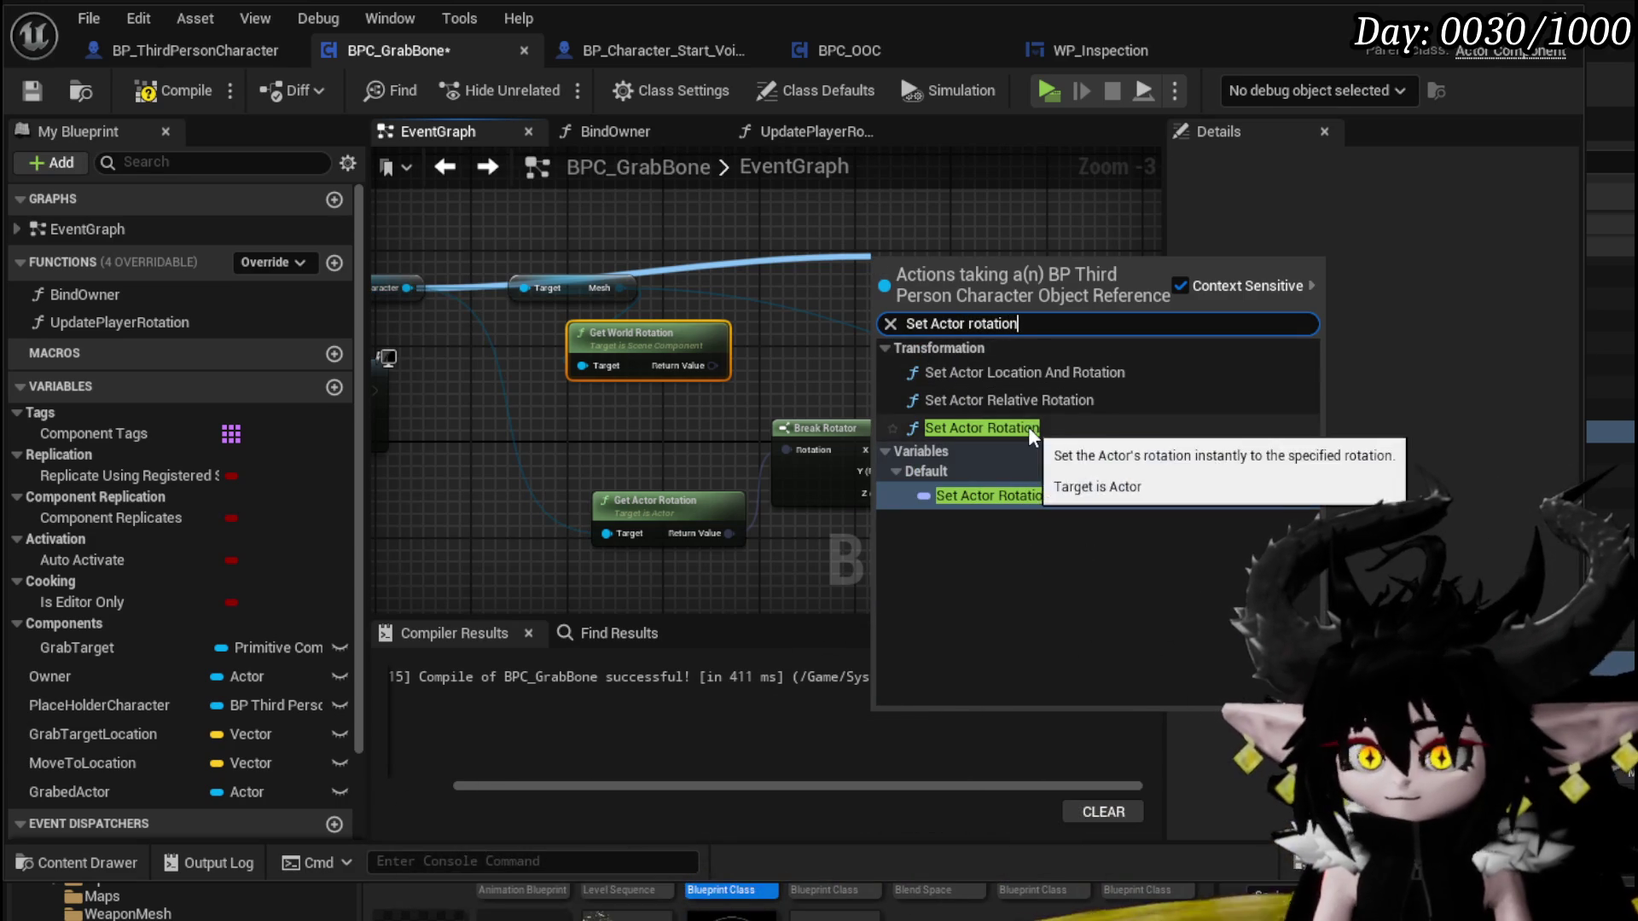
click(1023, 428)
drag(713, 367, 836, 341)
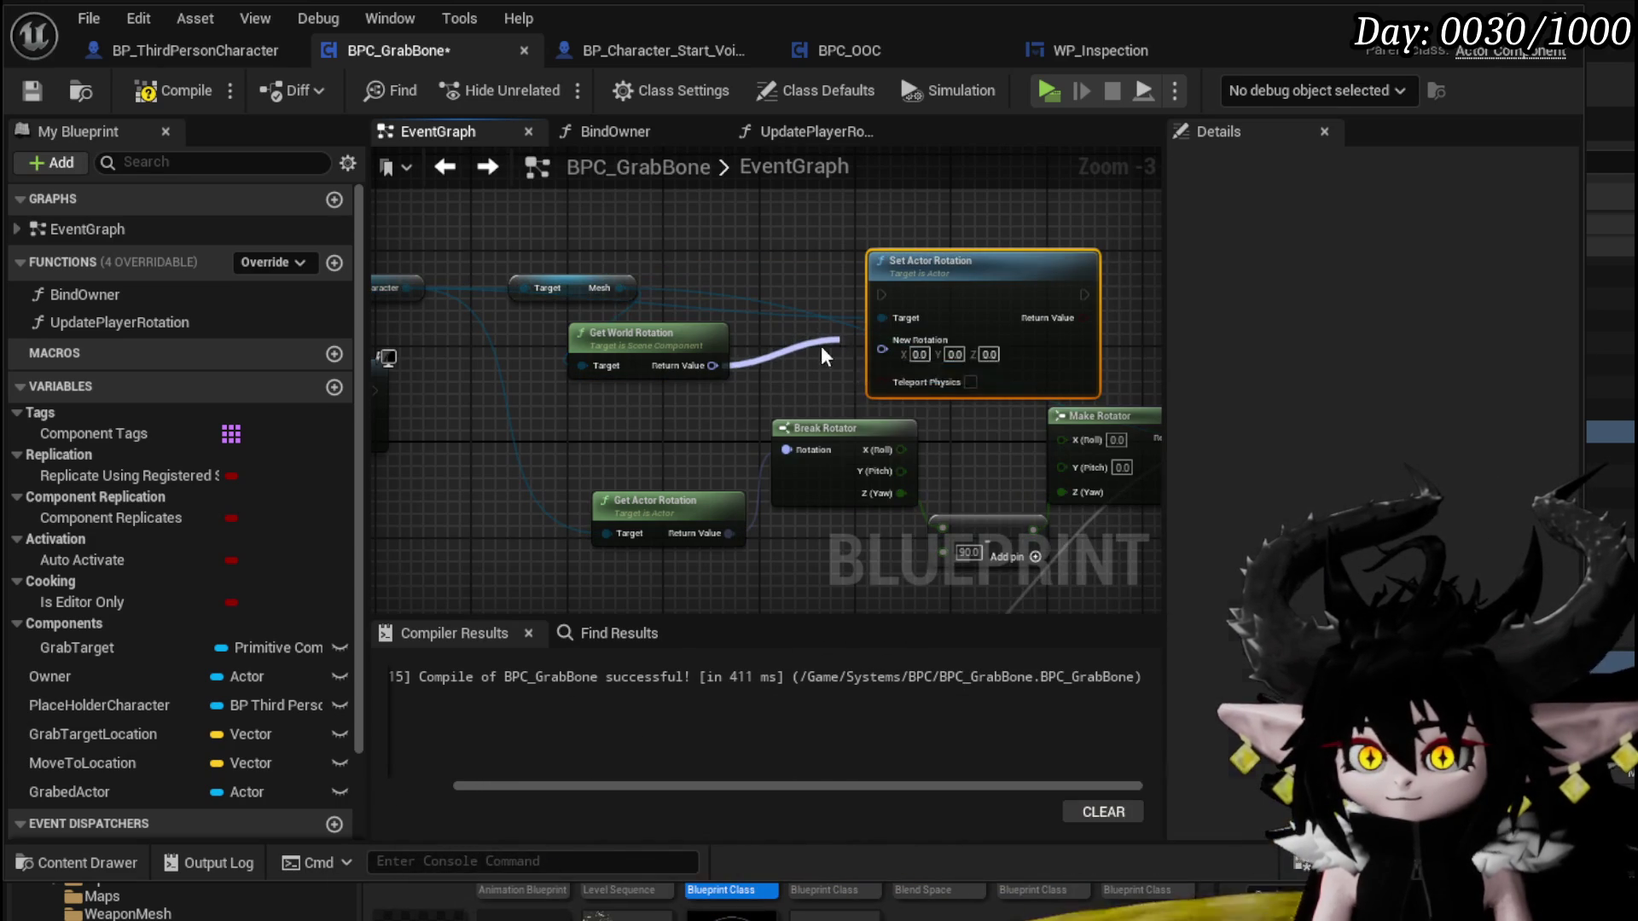
drag(711, 366, 603, 409)
Break the mesh world rotation and route its Z (Yaw) through a Make Rotator into New Rotation
text(break)
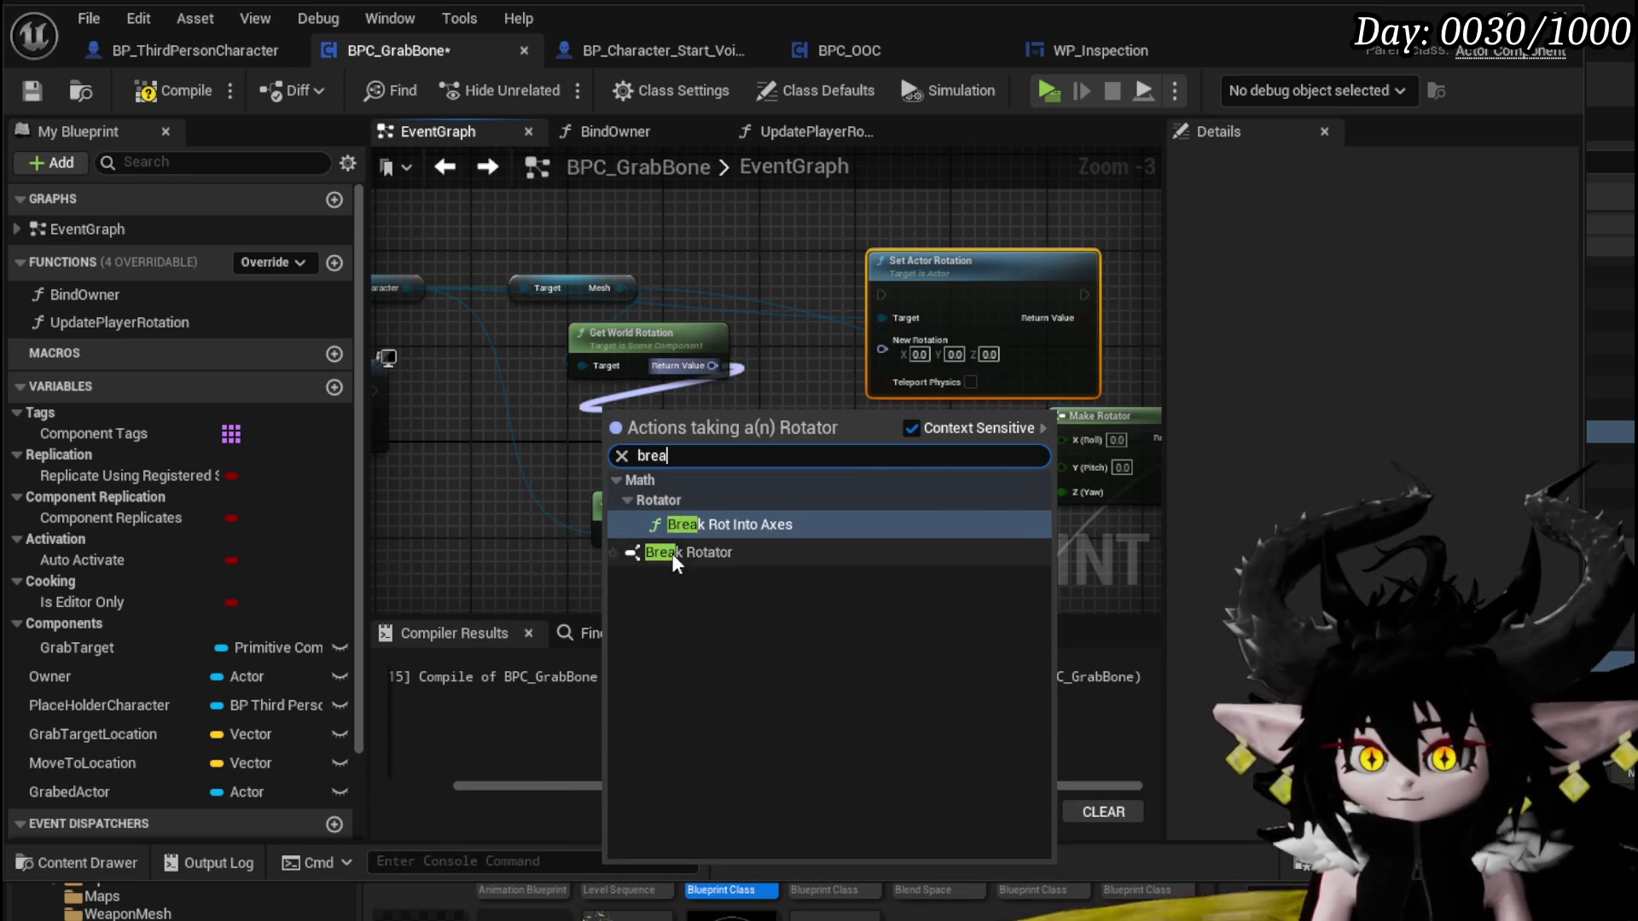
click(674, 525)
mouse_move(930, 260)
mouse_down()
mouse_move(964, 188)
mouse_move(778, 273)
mouse_up()
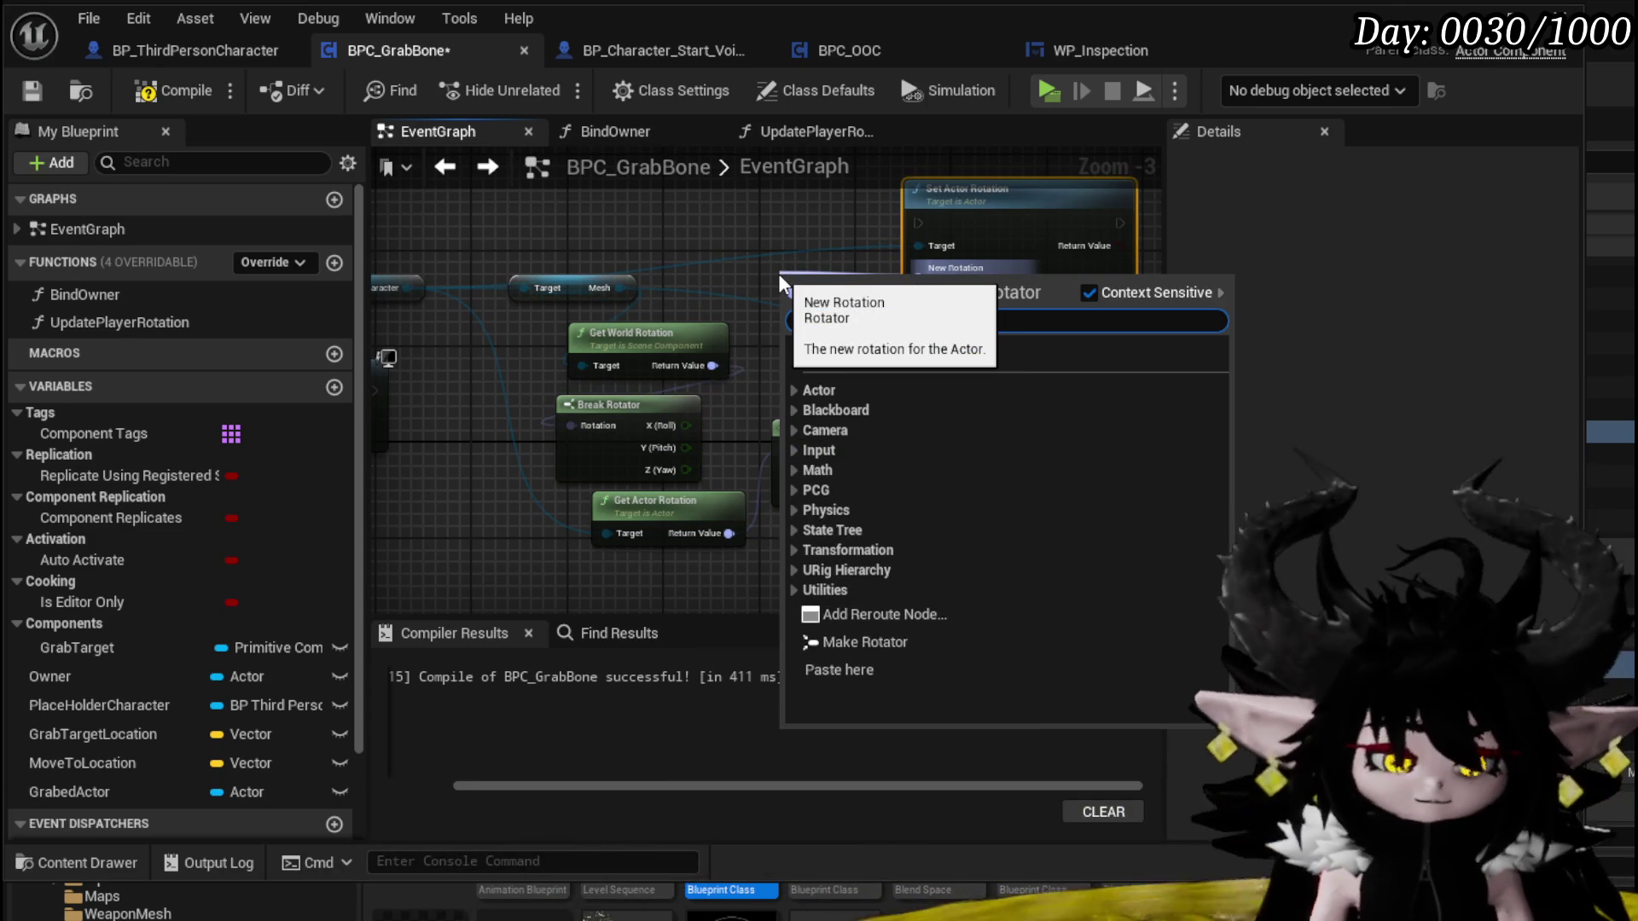
text(make)
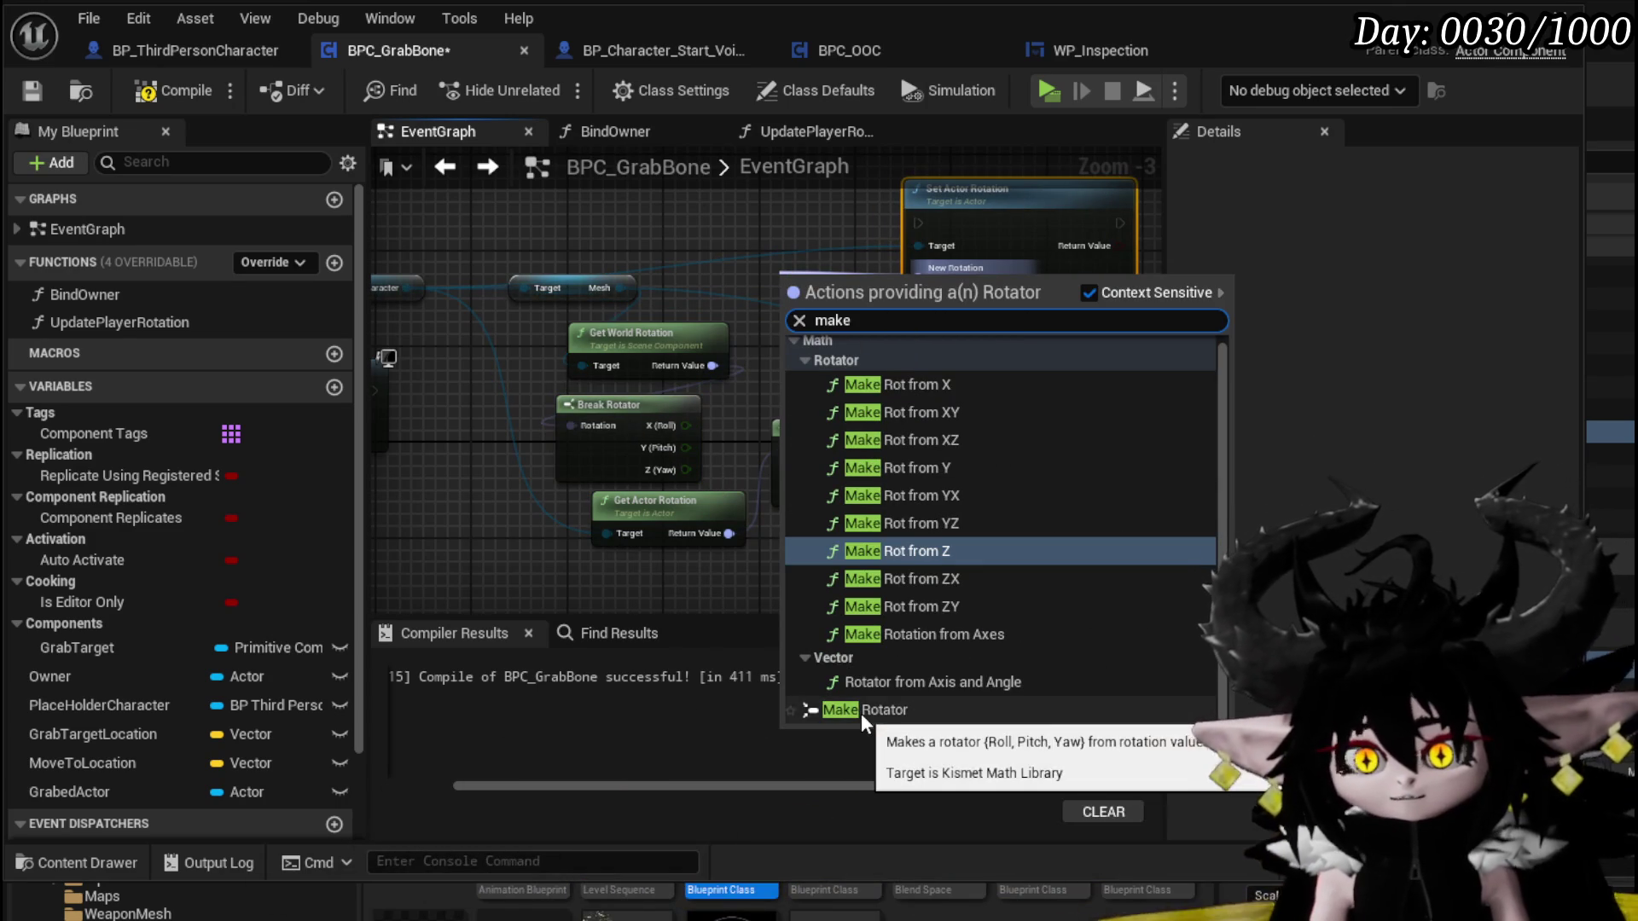
click(862, 712)
drag(686, 469, 816, 365)
mouse_move(588, 256)
mouse_down()
mouse_move(676, 338)
mouse_move(616, 279)
mouse_up()
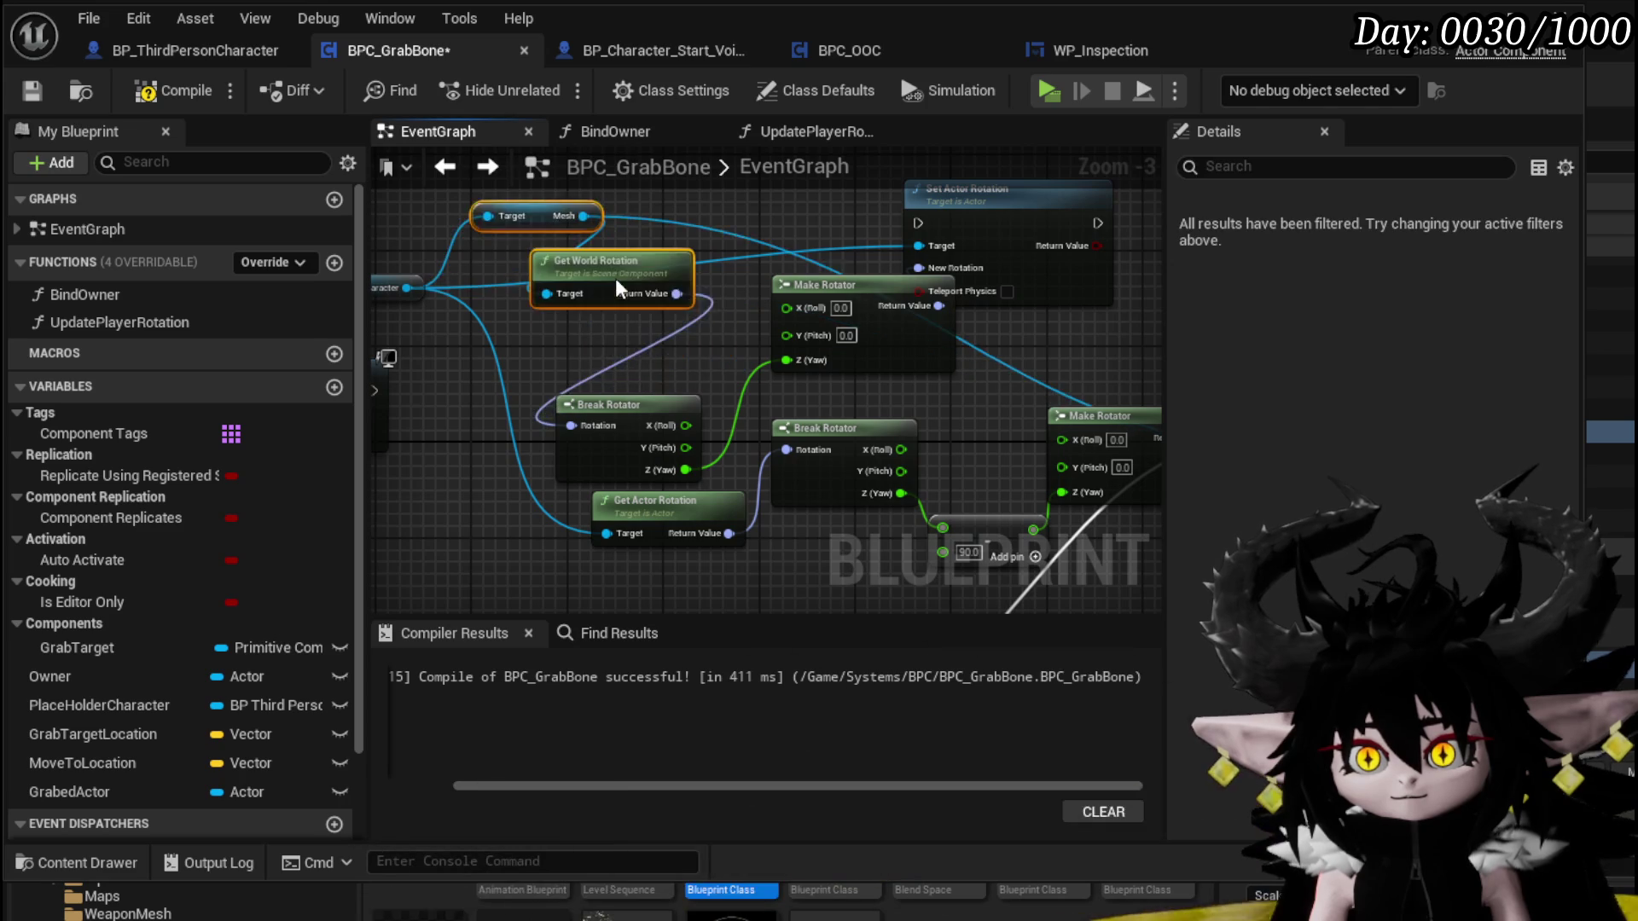
drag(825, 299, 776, 298)
scroll(772, 294, down, 3)
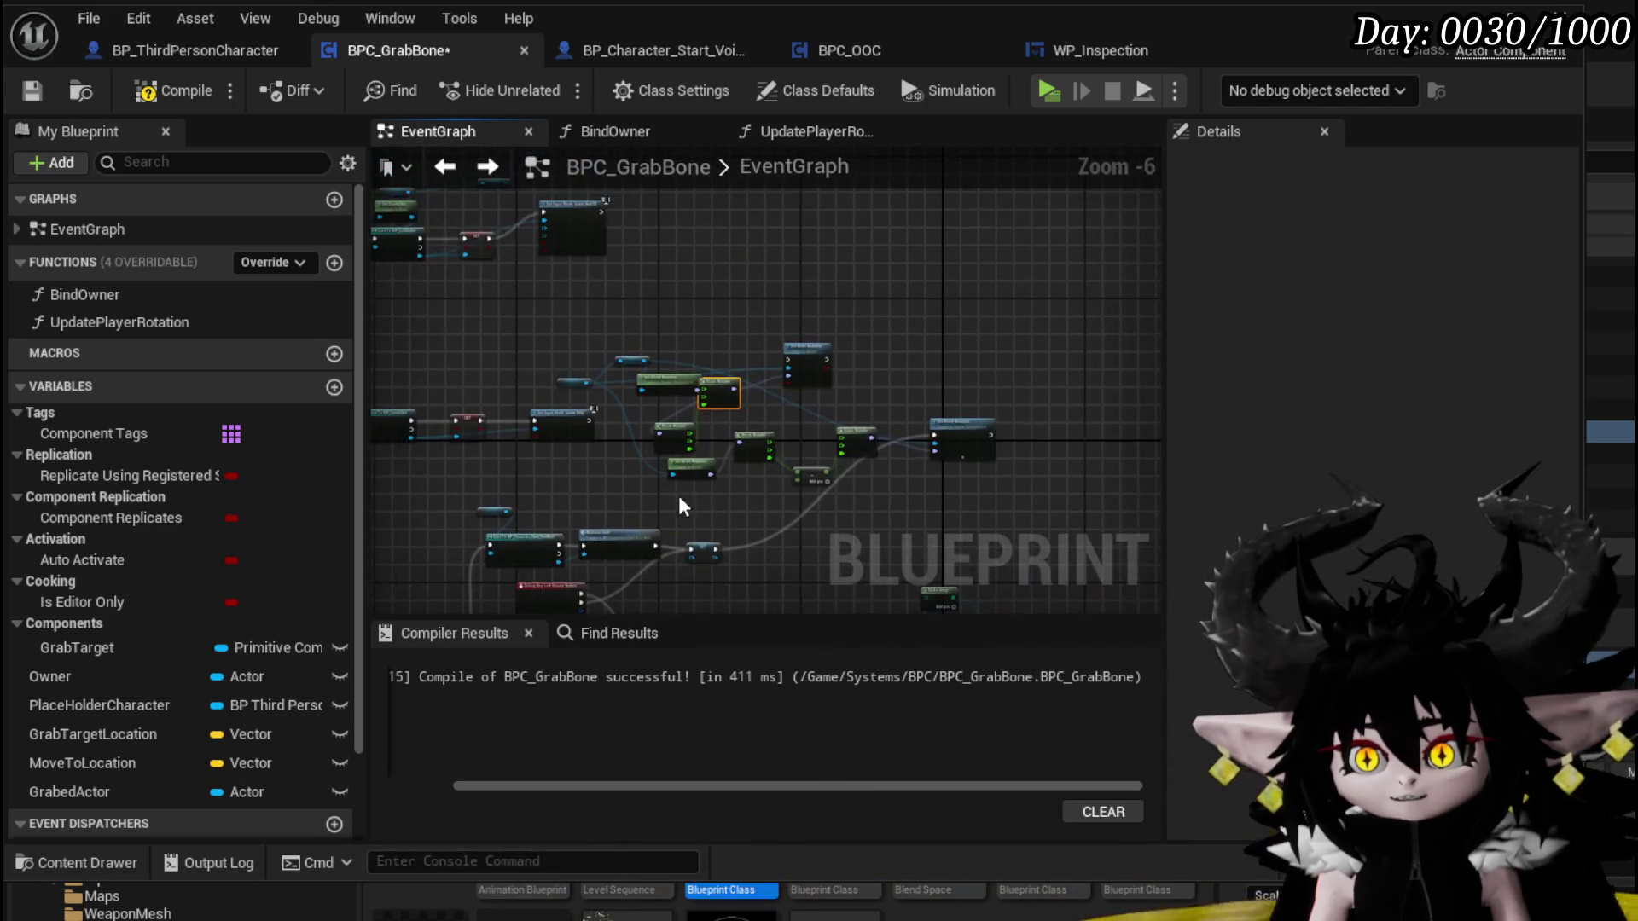
Delete the Make Rotator and Get World Rotation nodes, tidy the character nodes, and compile
scroll(795, 507, up, 3)
drag(698, 427, 776, 433)
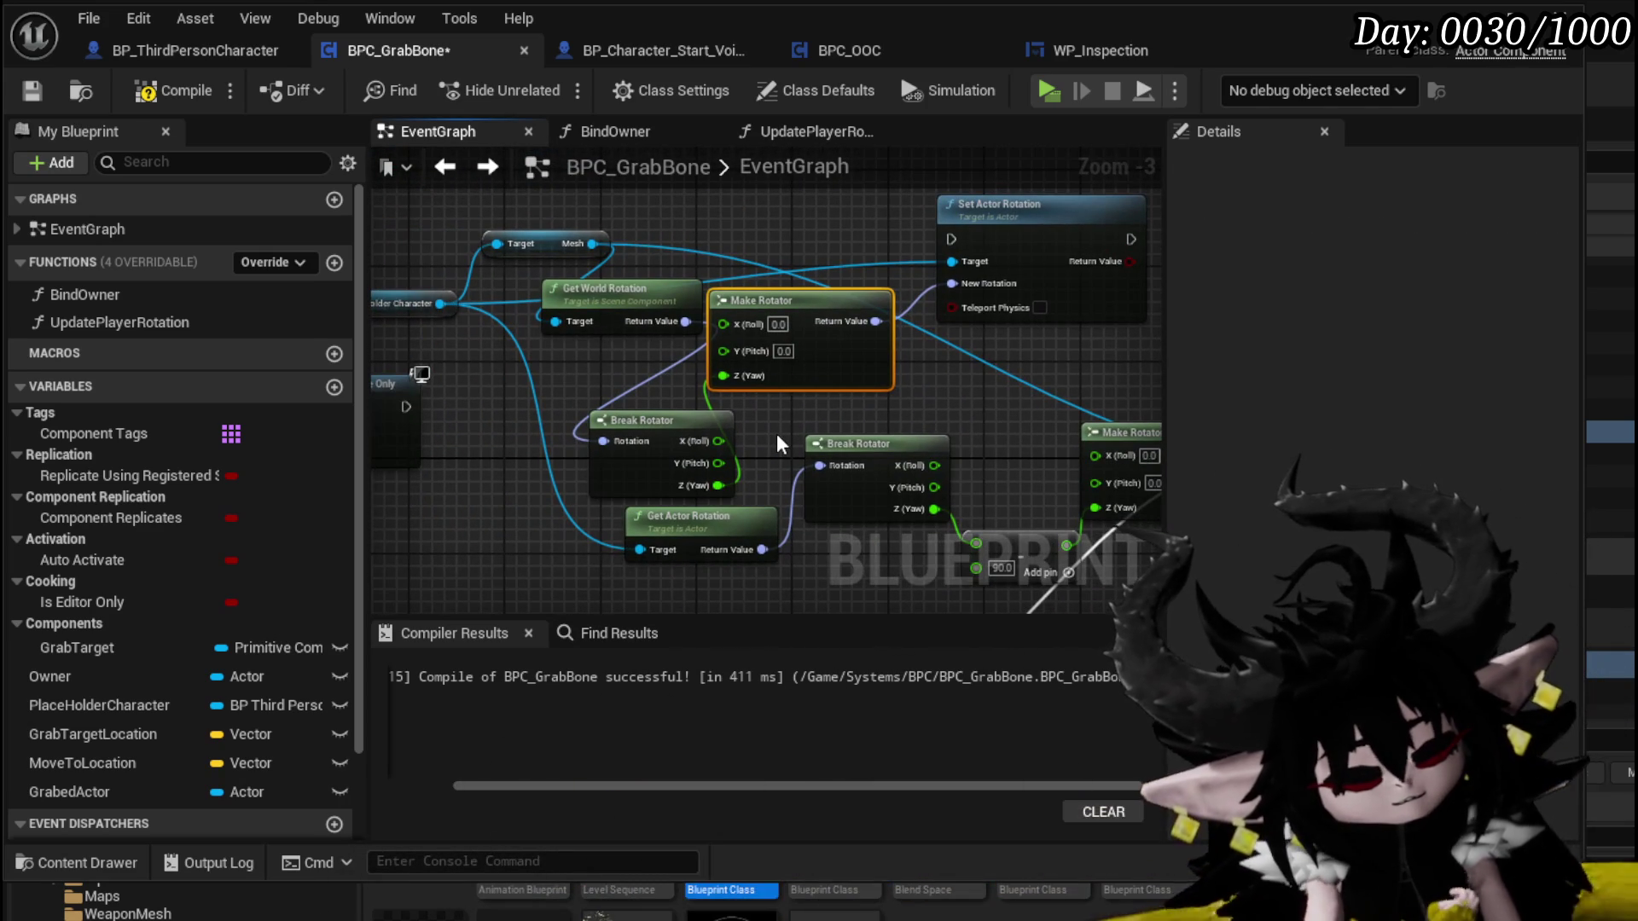
key(Delete)
mouse_move(795, 305)
mouse_down()
mouse_move(762, 354)
mouse_move(884, 341)
mouse_up()
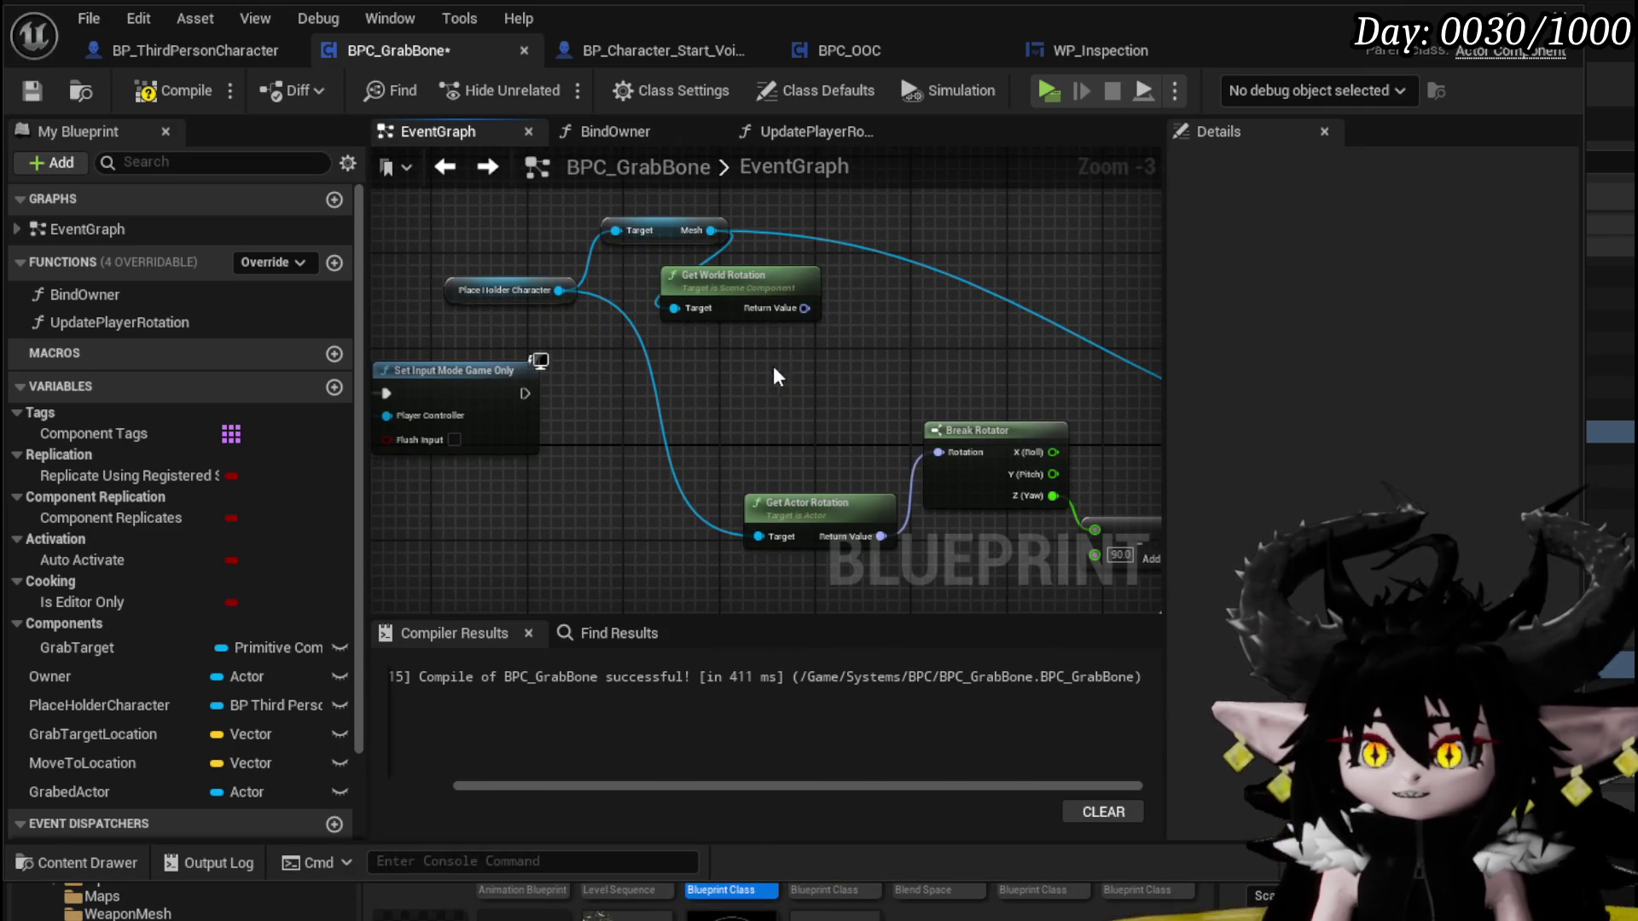
key(Delete)
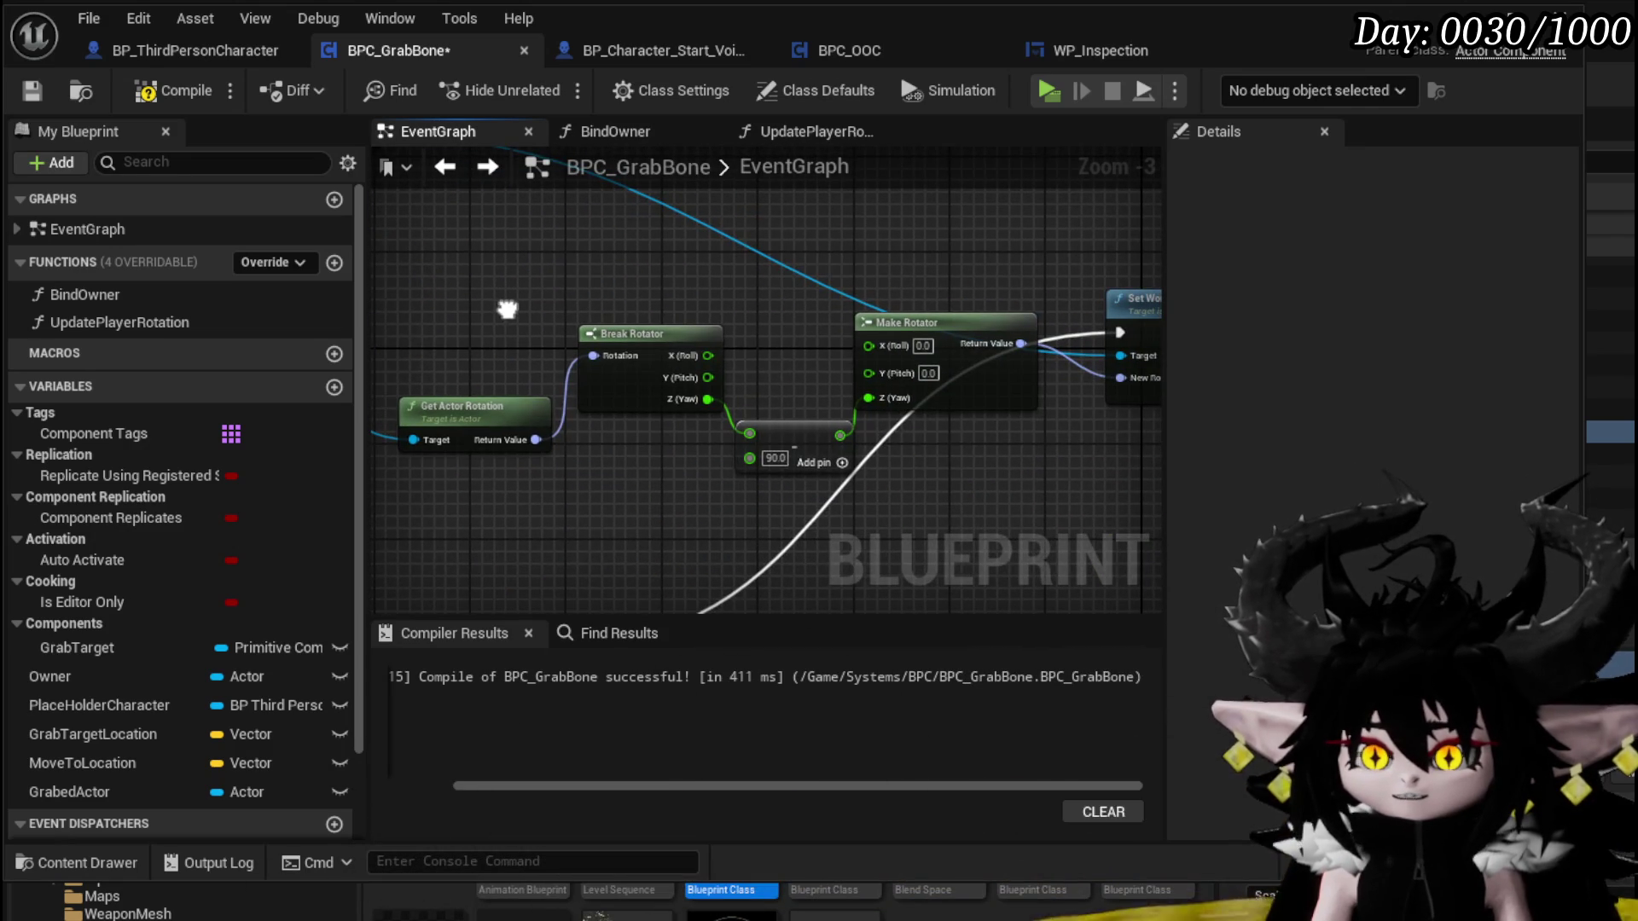
drag(856, 414, 747, 390)
scroll(747, 390, down, 2)
mouse_move(530, 340)
mouse_down()
mouse_move(655, 273)
mouse_move(895, 326)
mouse_move(763, 331)
mouse_up()
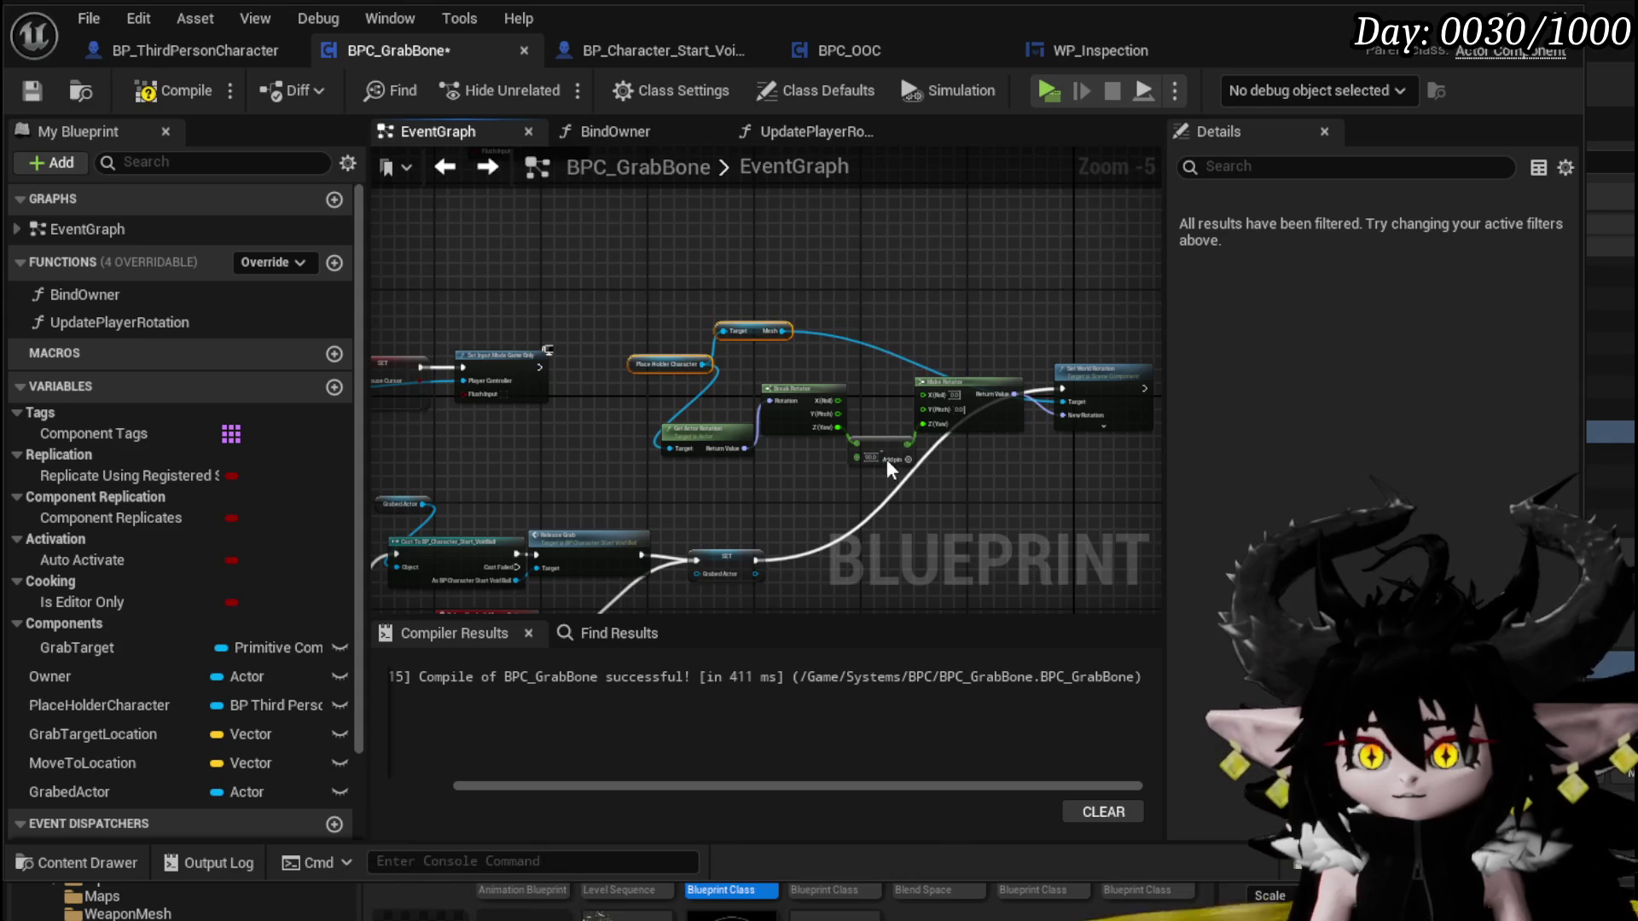
drag(852, 528, 895, 375)
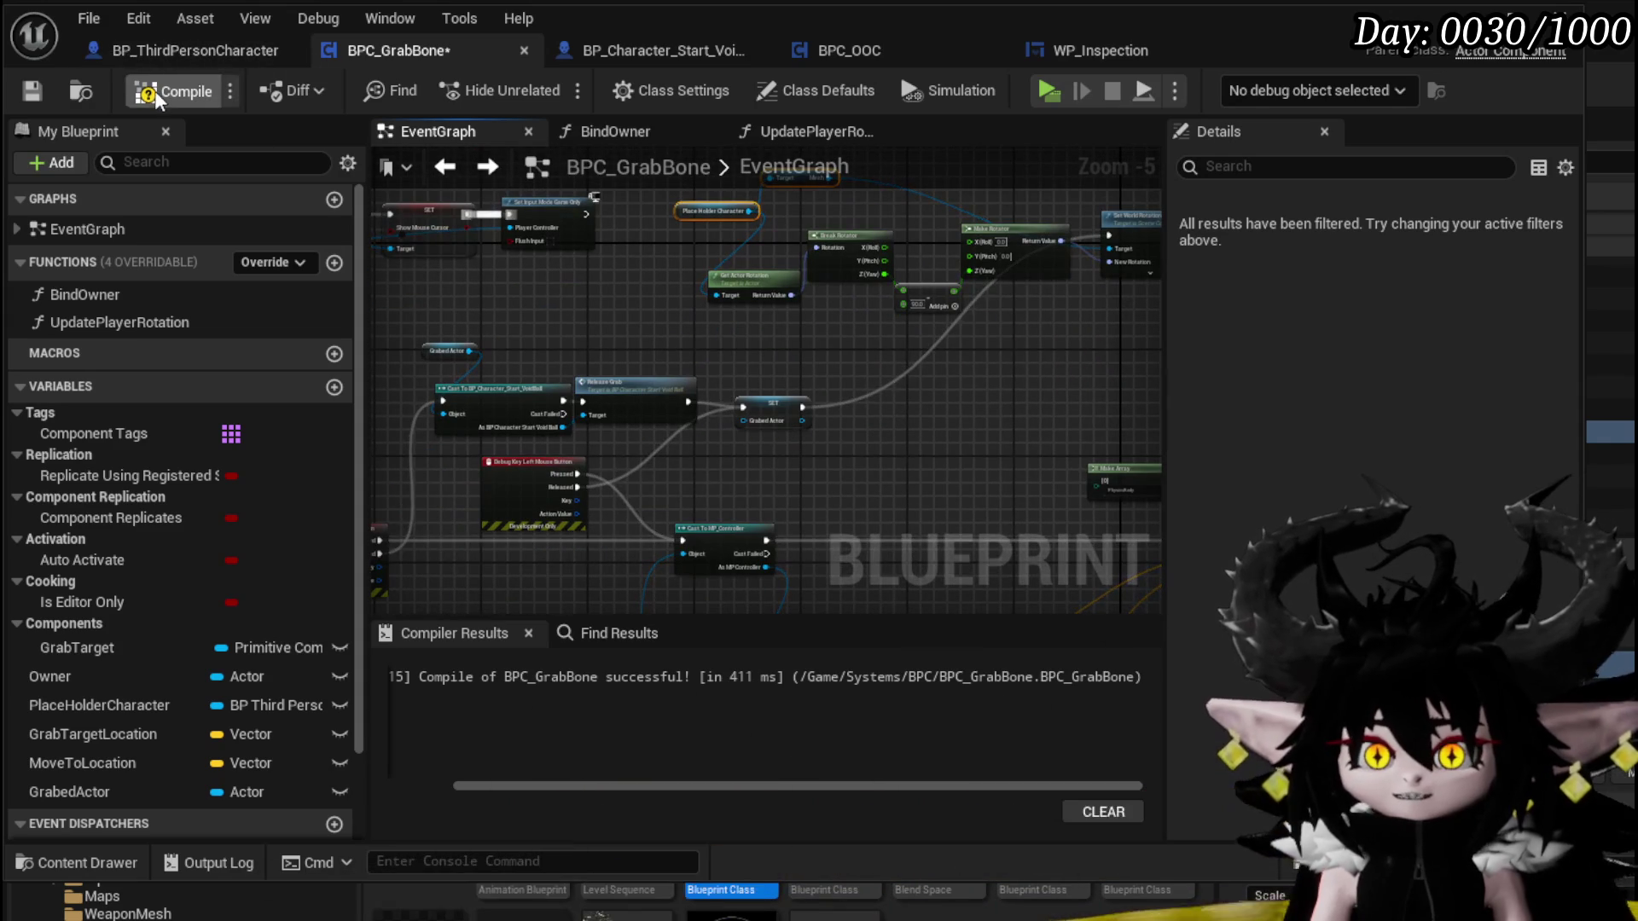
click(44, 94)
Wire the left-mouse debug key's Released output into Cast To BP_Character_Start_VoidBall and save
scroll(724, 328, up, 2)
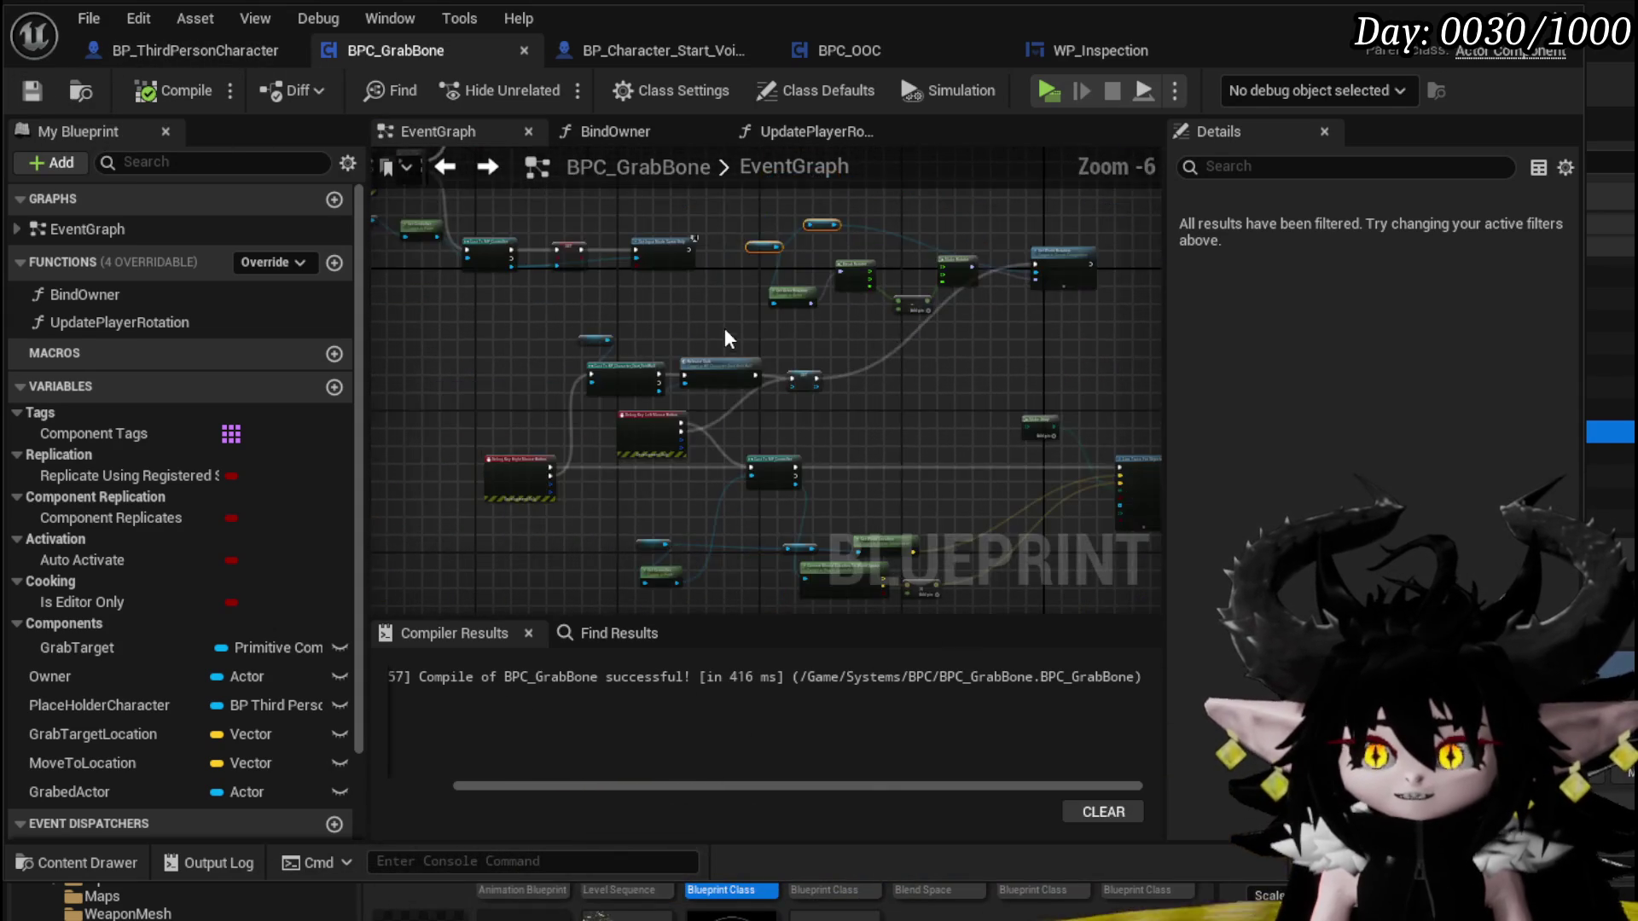
mouse_move(726, 333)
mouse_down()
mouse_move(892, 185)
mouse_move(939, 66)
mouse_up()
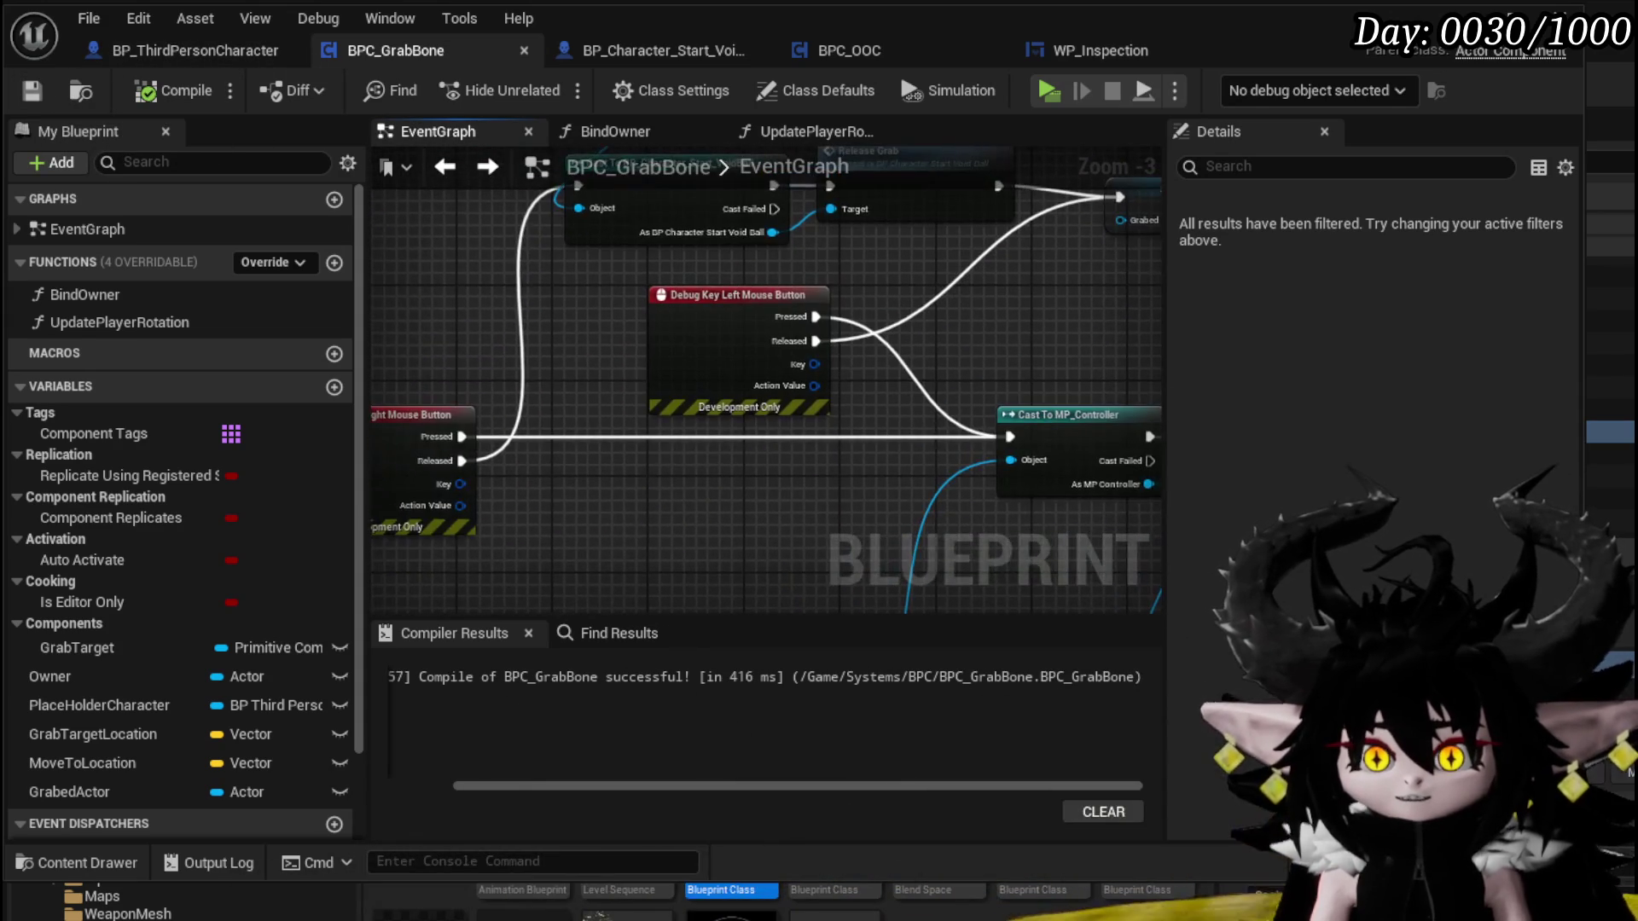
drag(938, 147, 1019, 155)
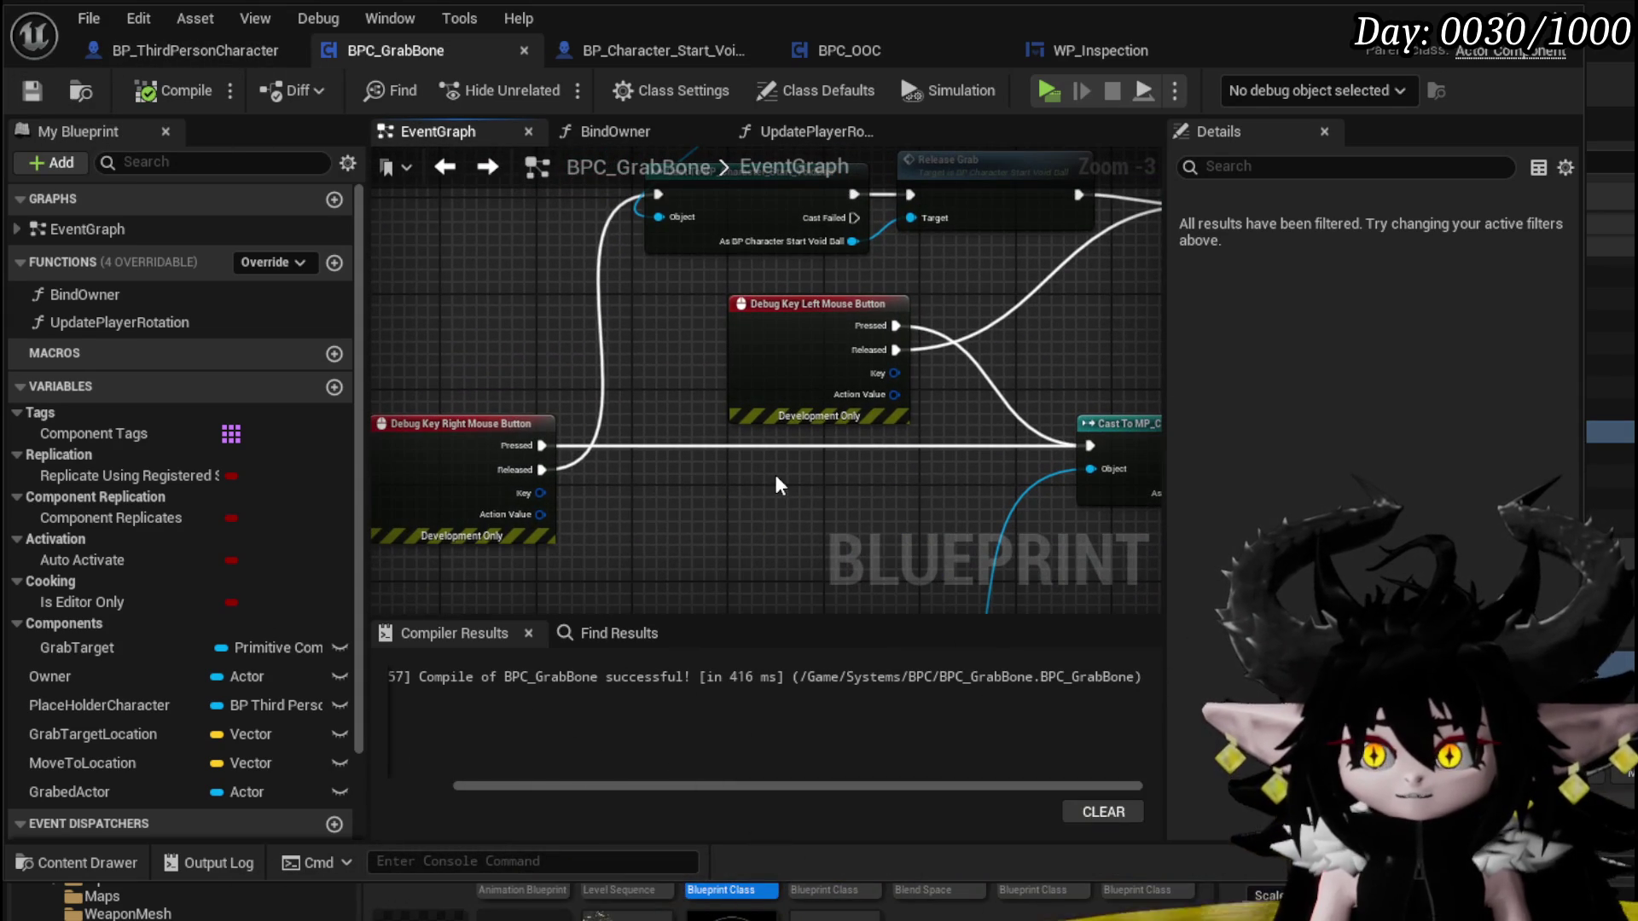
mouse_move(793, 376)
mouse_down()
mouse_move(706, 372)
mouse_move(817, 364)
mouse_up()
mouse_move(1111, 356)
mouse_down()
mouse_move(1063, 359)
mouse_move(873, 459)
mouse_move(919, 451)
mouse_move(858, 397)
mouse_up()
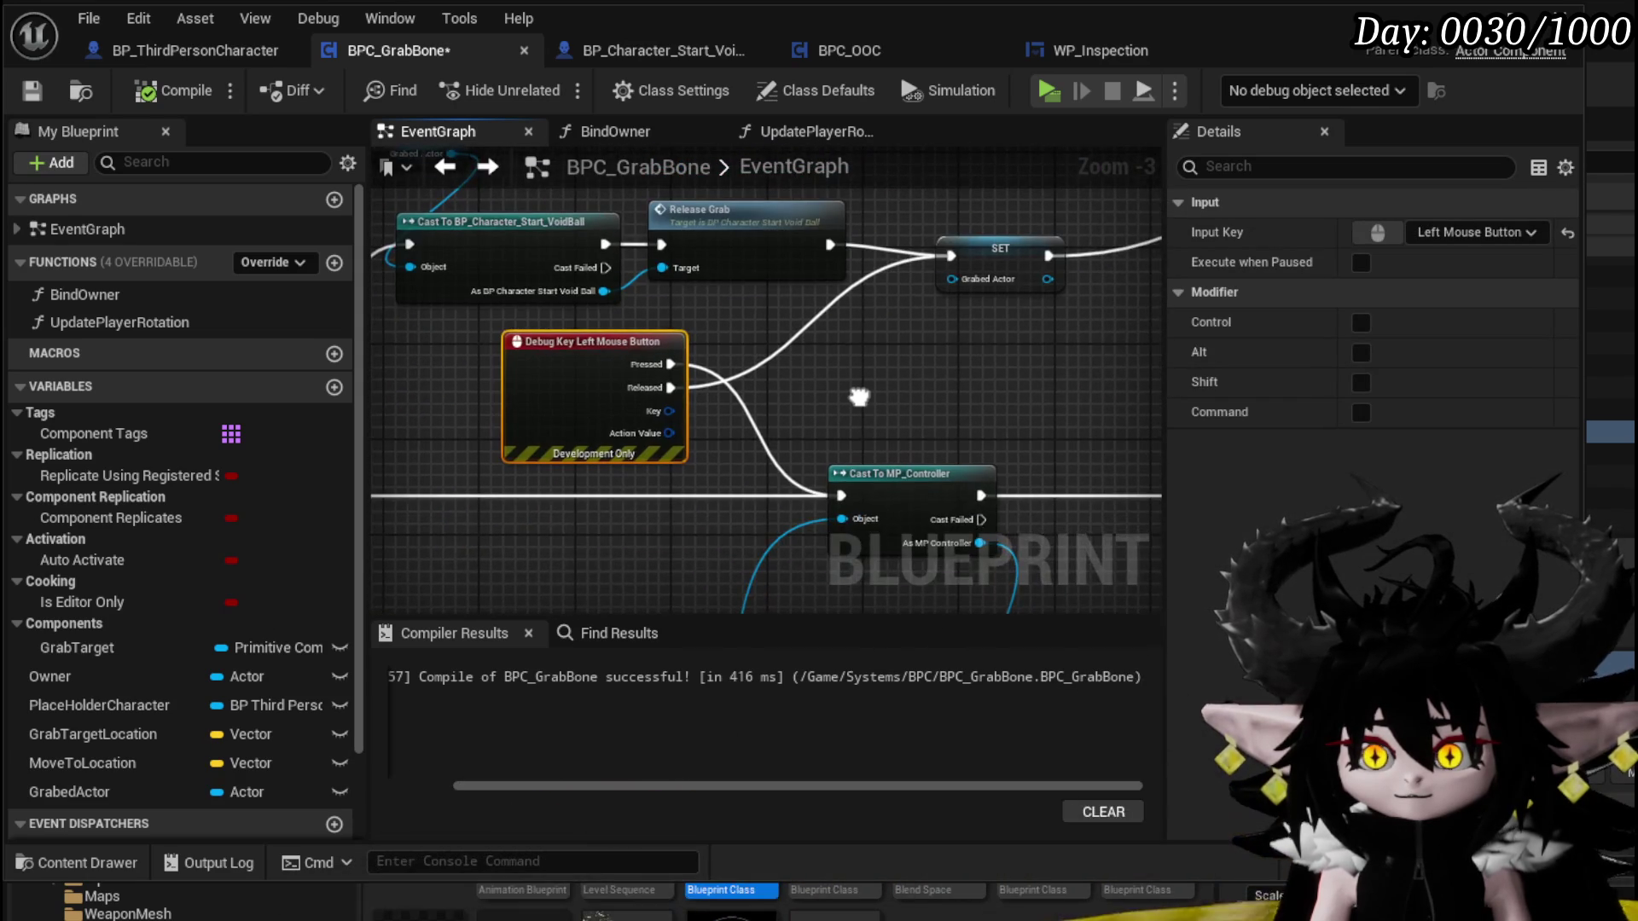
scroll(959, 356, down, 2)
mouse_move(959, 356)
mouse_down()
mouse_move(890, 414)
mouse_move(866, 549)
mouse_move(571, 558)
mouse_up()
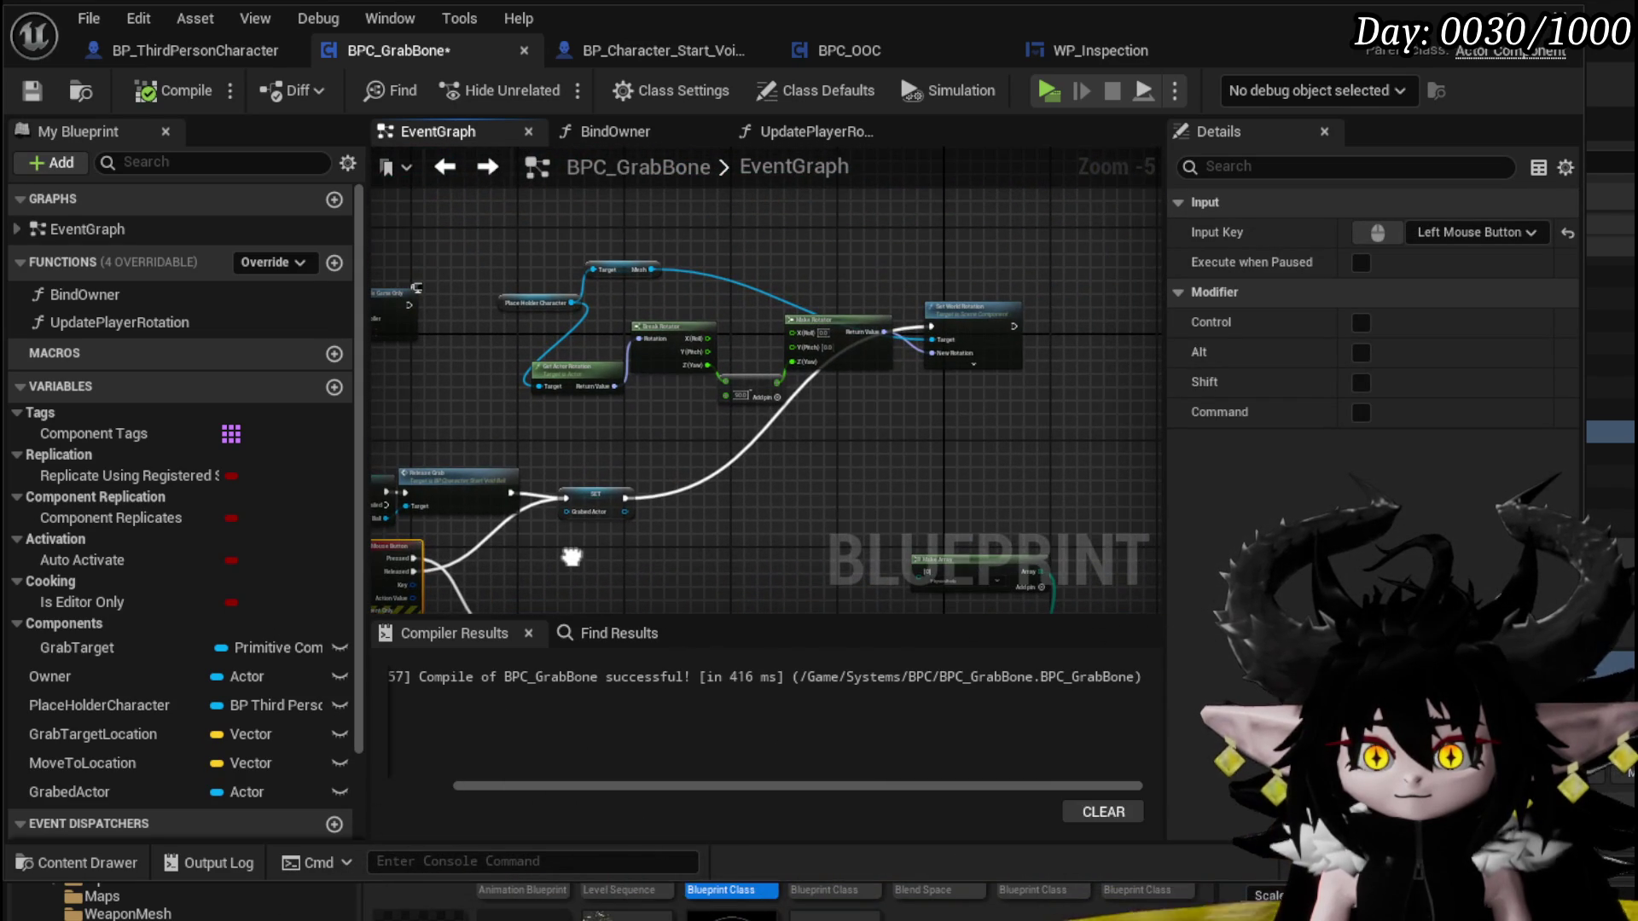
mouse_move(376, 570)
mouse_down()
mouse_move(687, 487)
mouse_move(744, 356)
mouse_move(755, 405)
mouse_move(583, 408)
mouse_move(664, 309)
mouse_up()
scroll(614, 423, up, 3)
click(482, 318)
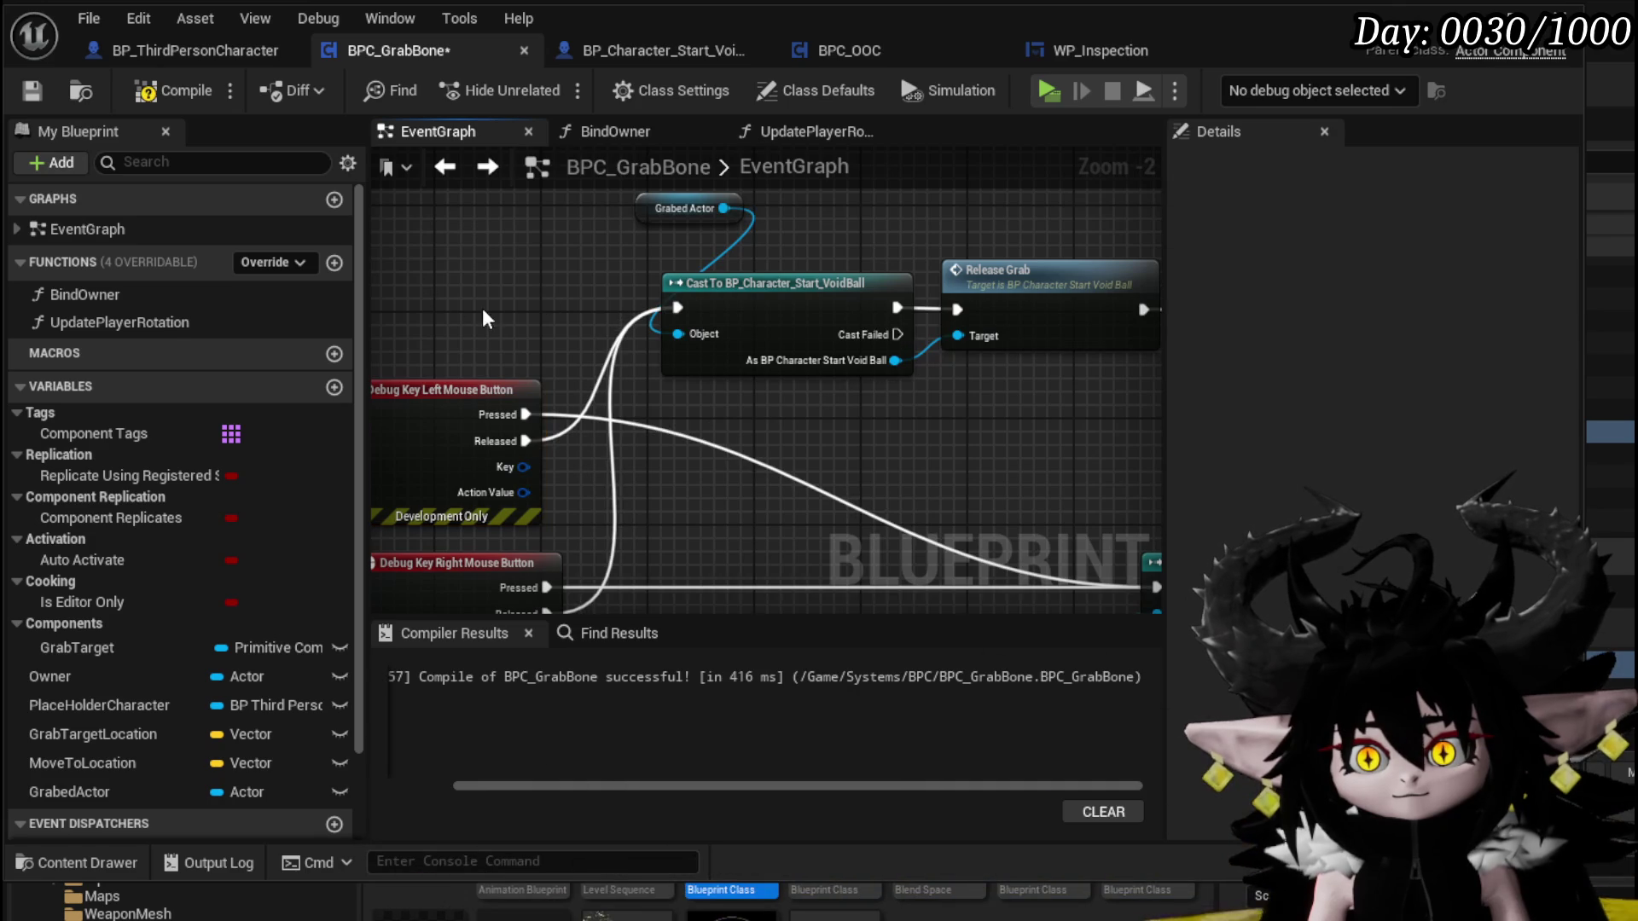
key(ctrl+s)
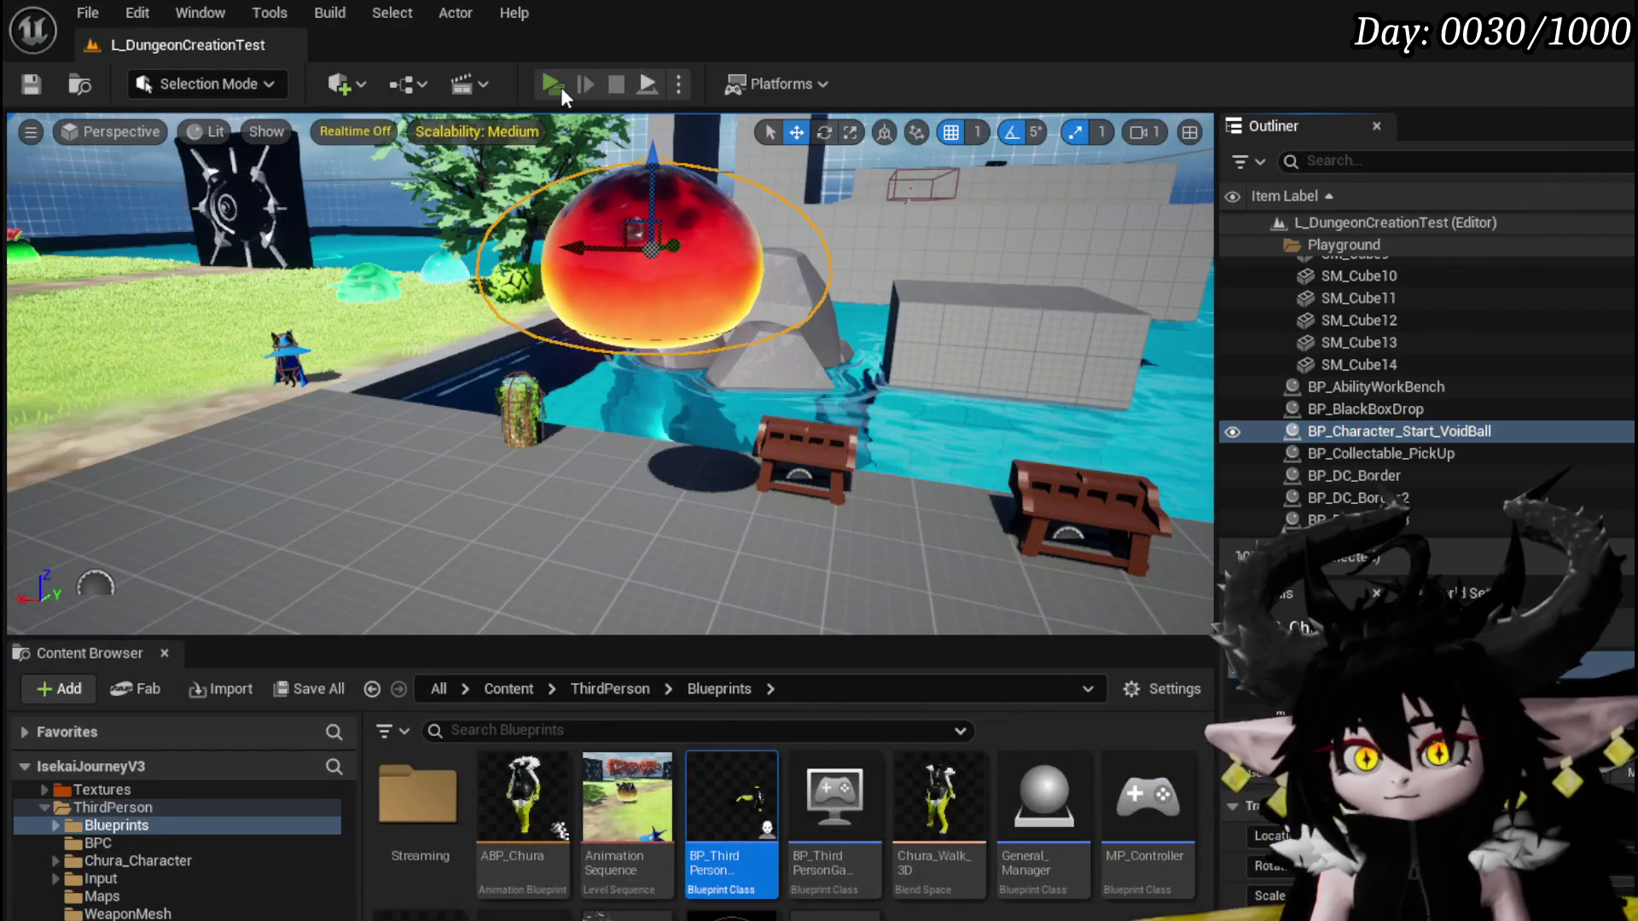
Play-test the grab setup, stop the session, save all, and go back to BPC_GrabBone
click(560, 87)
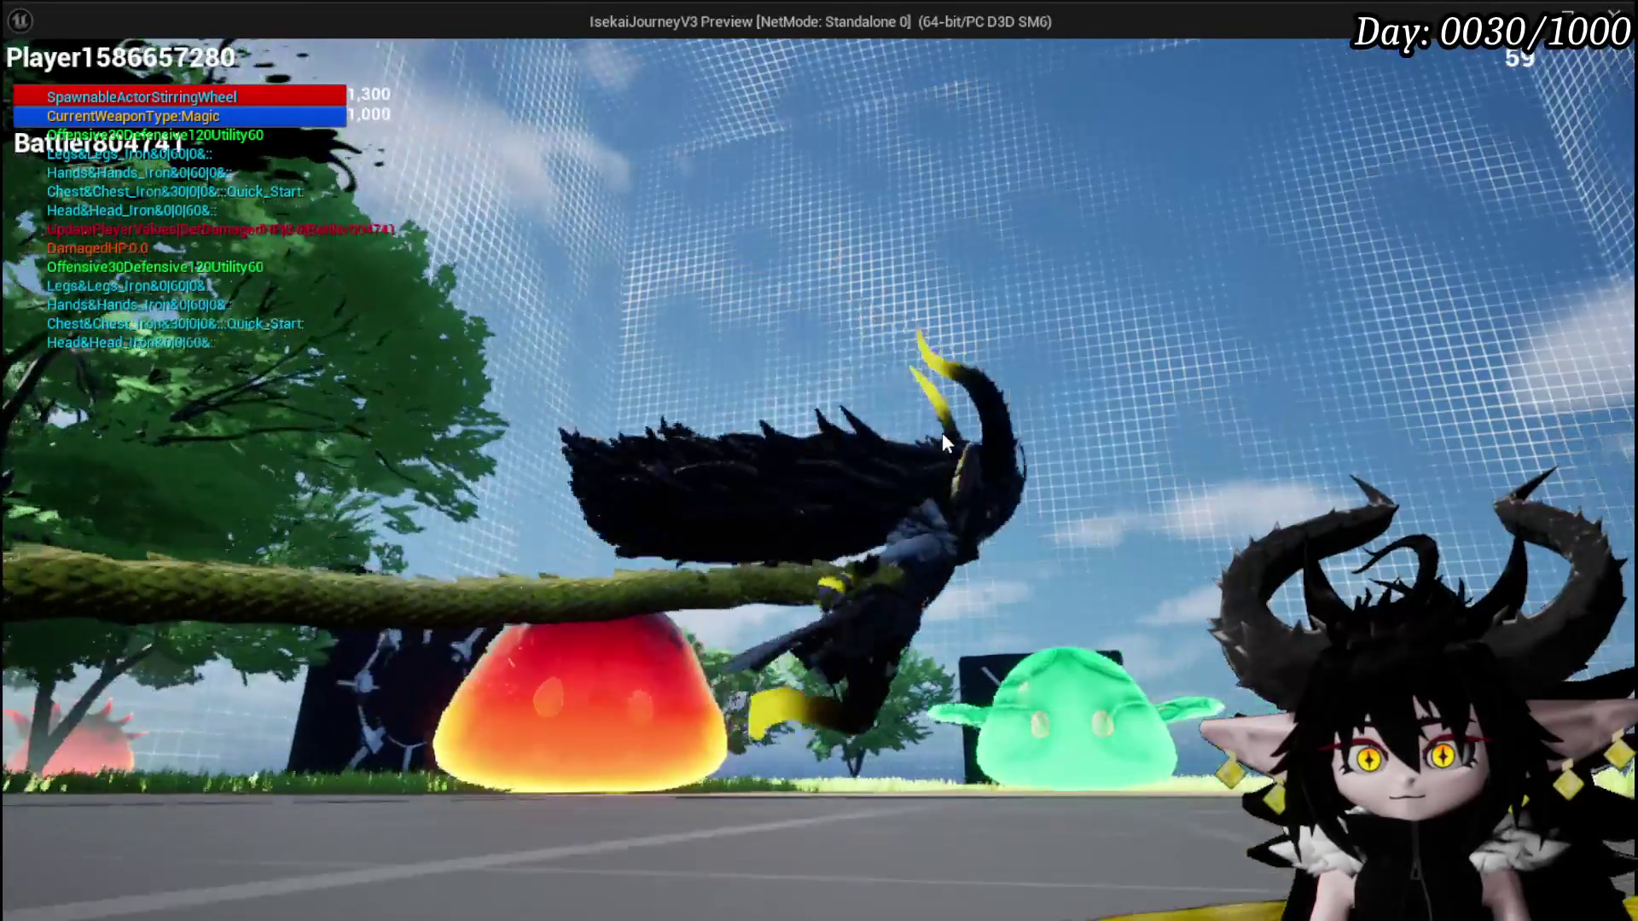
key(Escape)
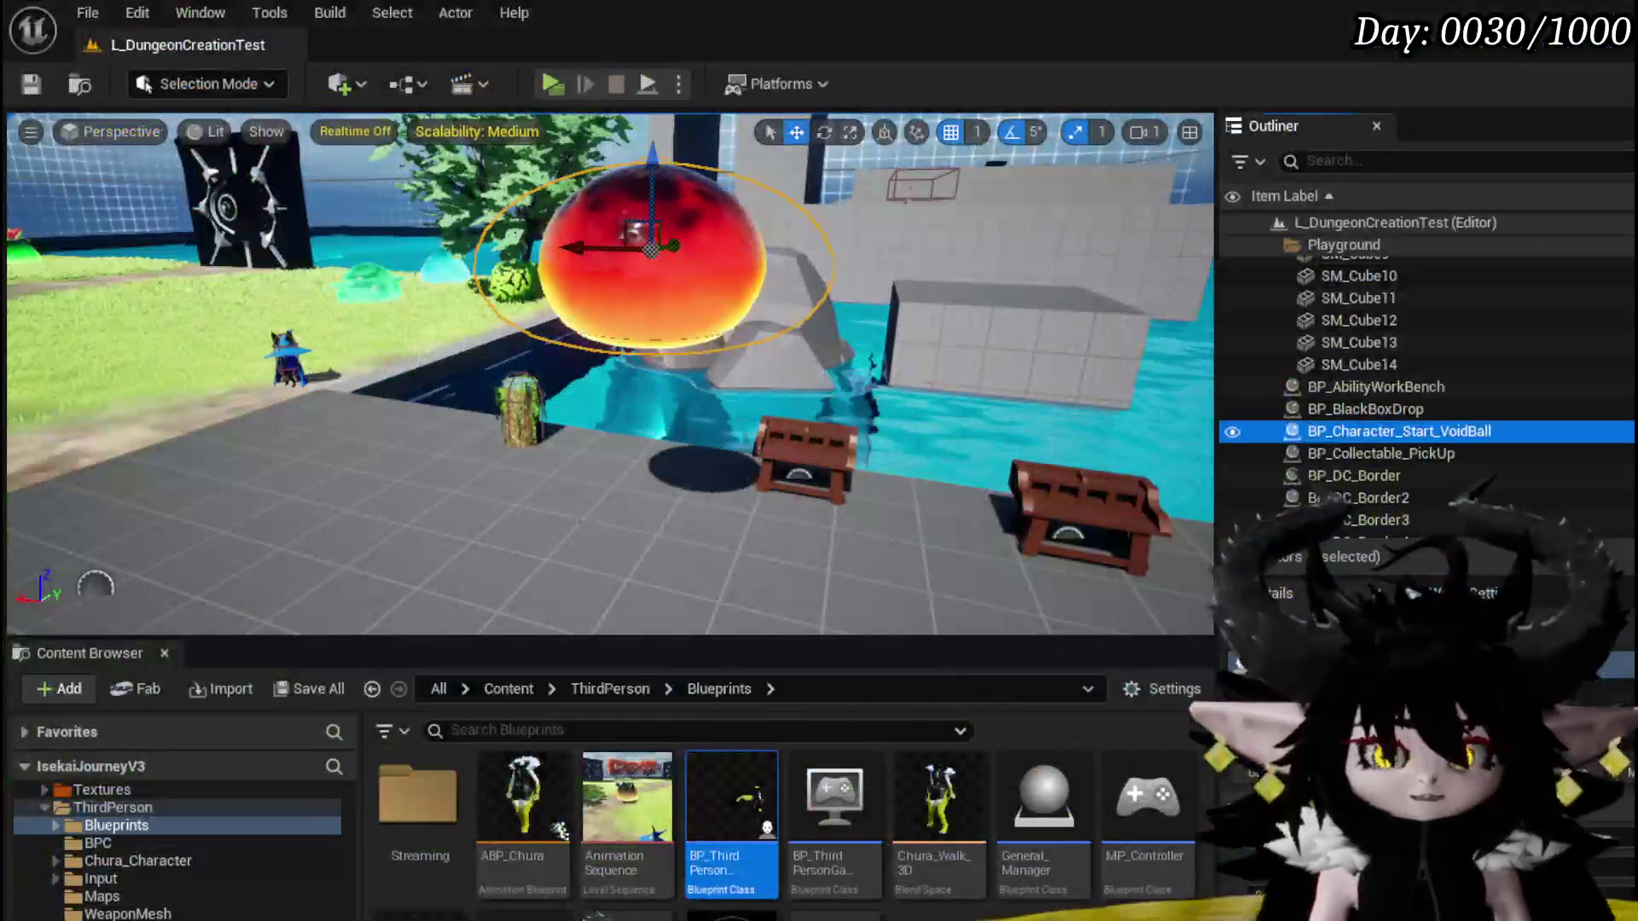
click(30, 84)
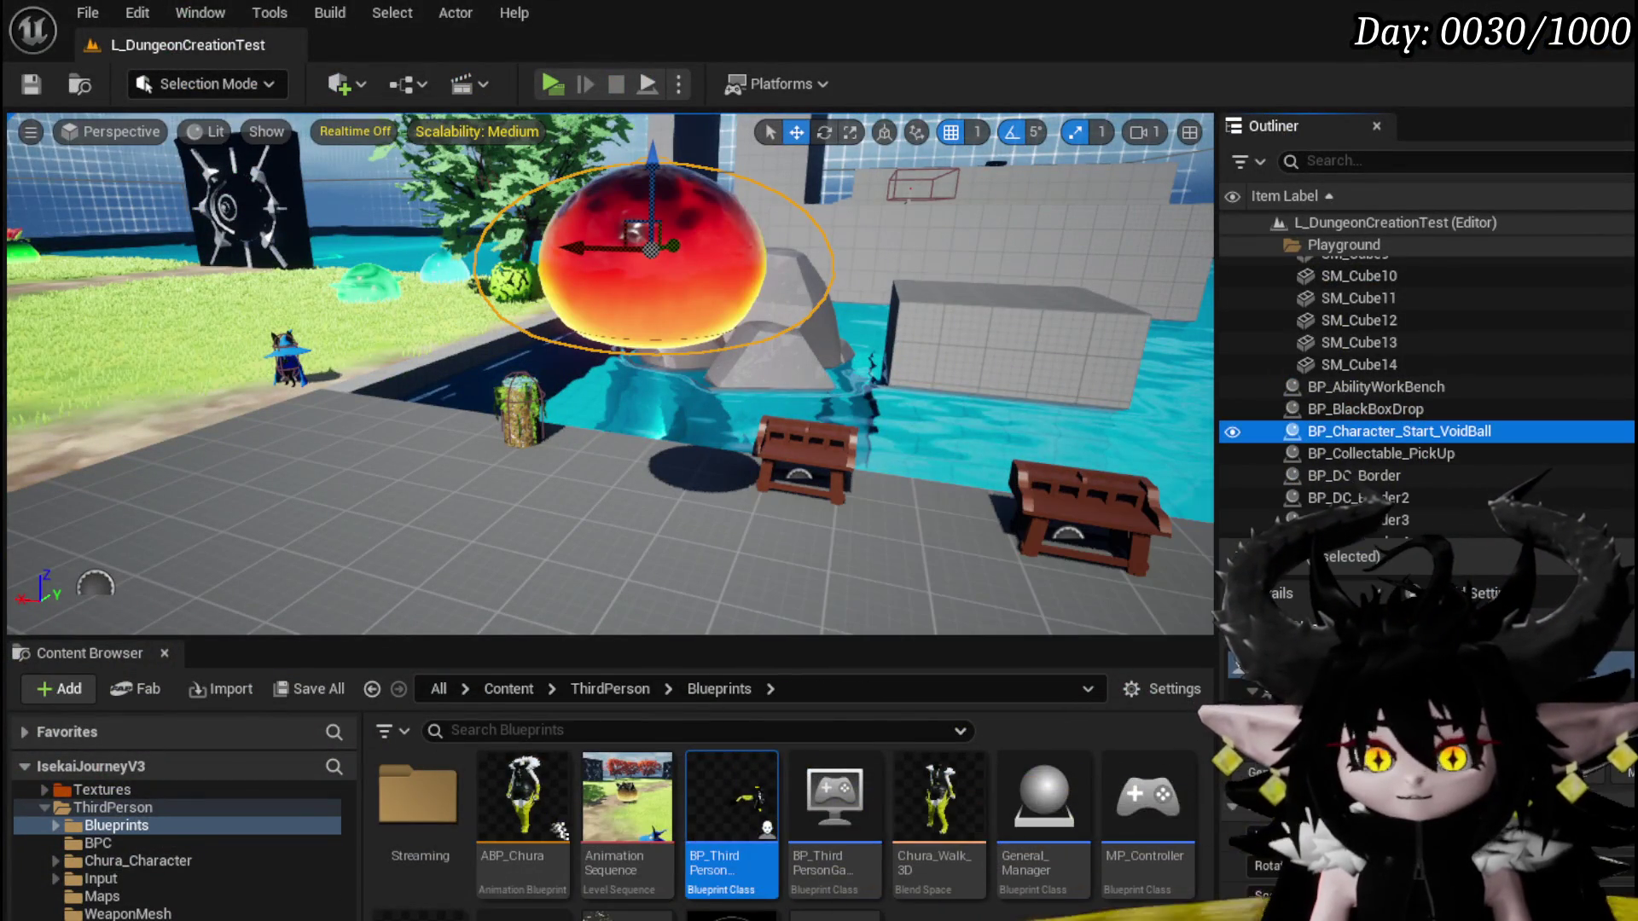
key(alt+Tab)
scroll(678, 502, down, 3)
Review the debug key, Flip Flop, rotator and Set World Rotation nodes in BPC_GrabBone's EventGraph
drag(648, 478, 678, 503)
scroll(678, 502, up, 1)
mouse_move(435, 226)
mouse_down()
mouse_move(1067, 452)
mouse_move(1128, 440)
mouse_up()
scroll(725, 358, down, 2)
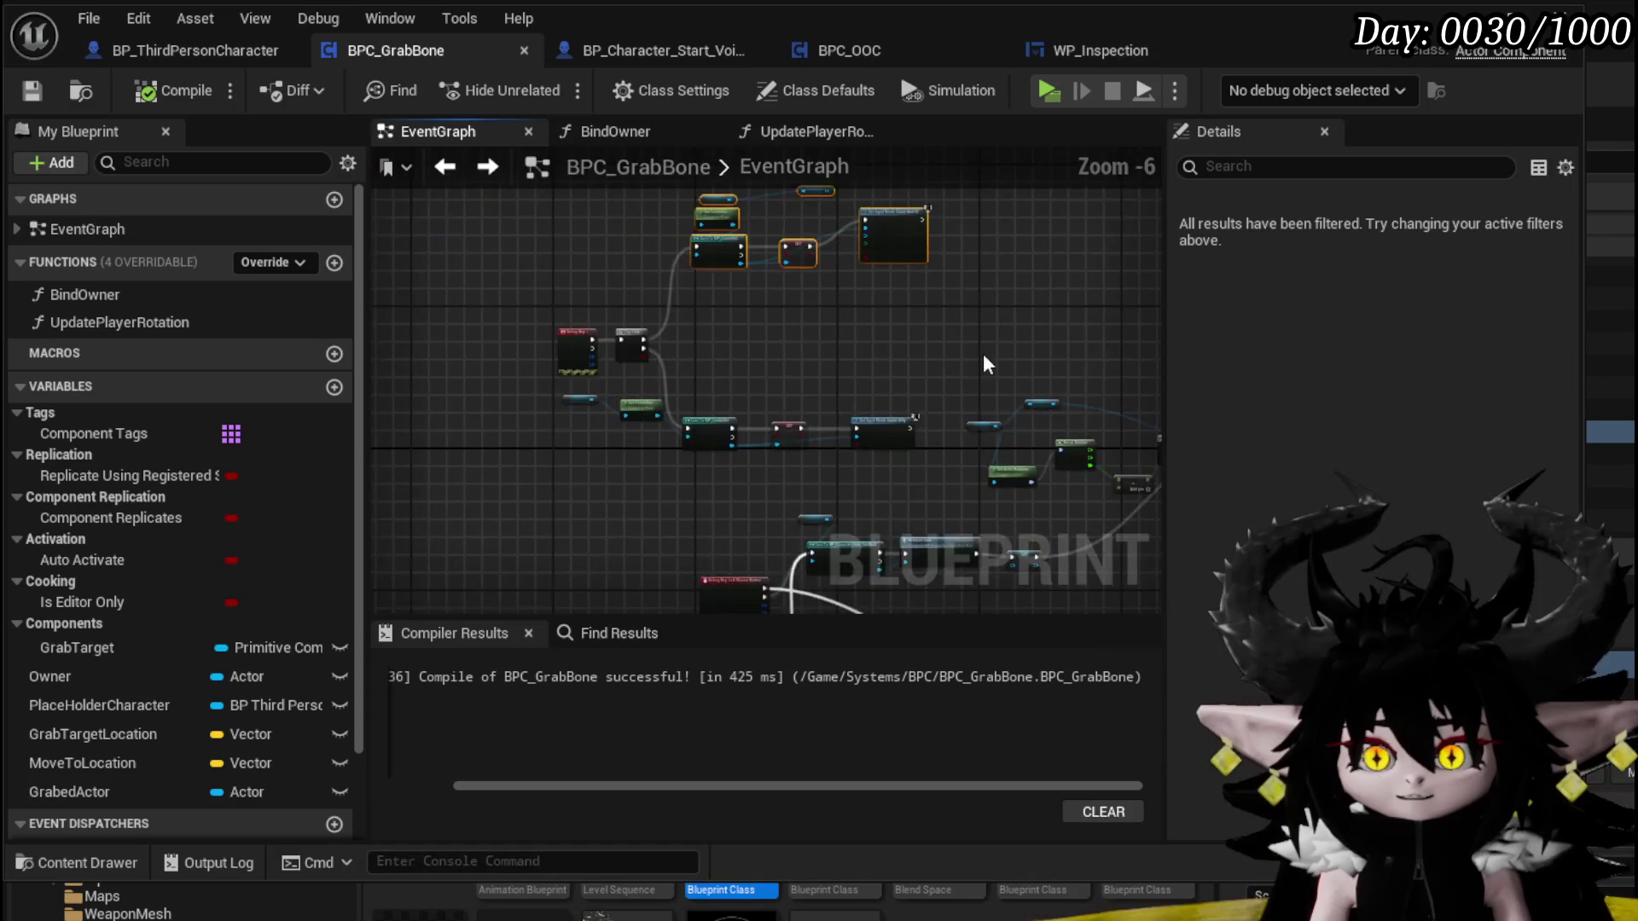
scroll(834, 343, up, 3)
mouse_move(833, 343)
mouse_down()
mouse_move(1062, 302)
mouse_move(610, 461)
mouse_move(761, 579)
mouse_up()
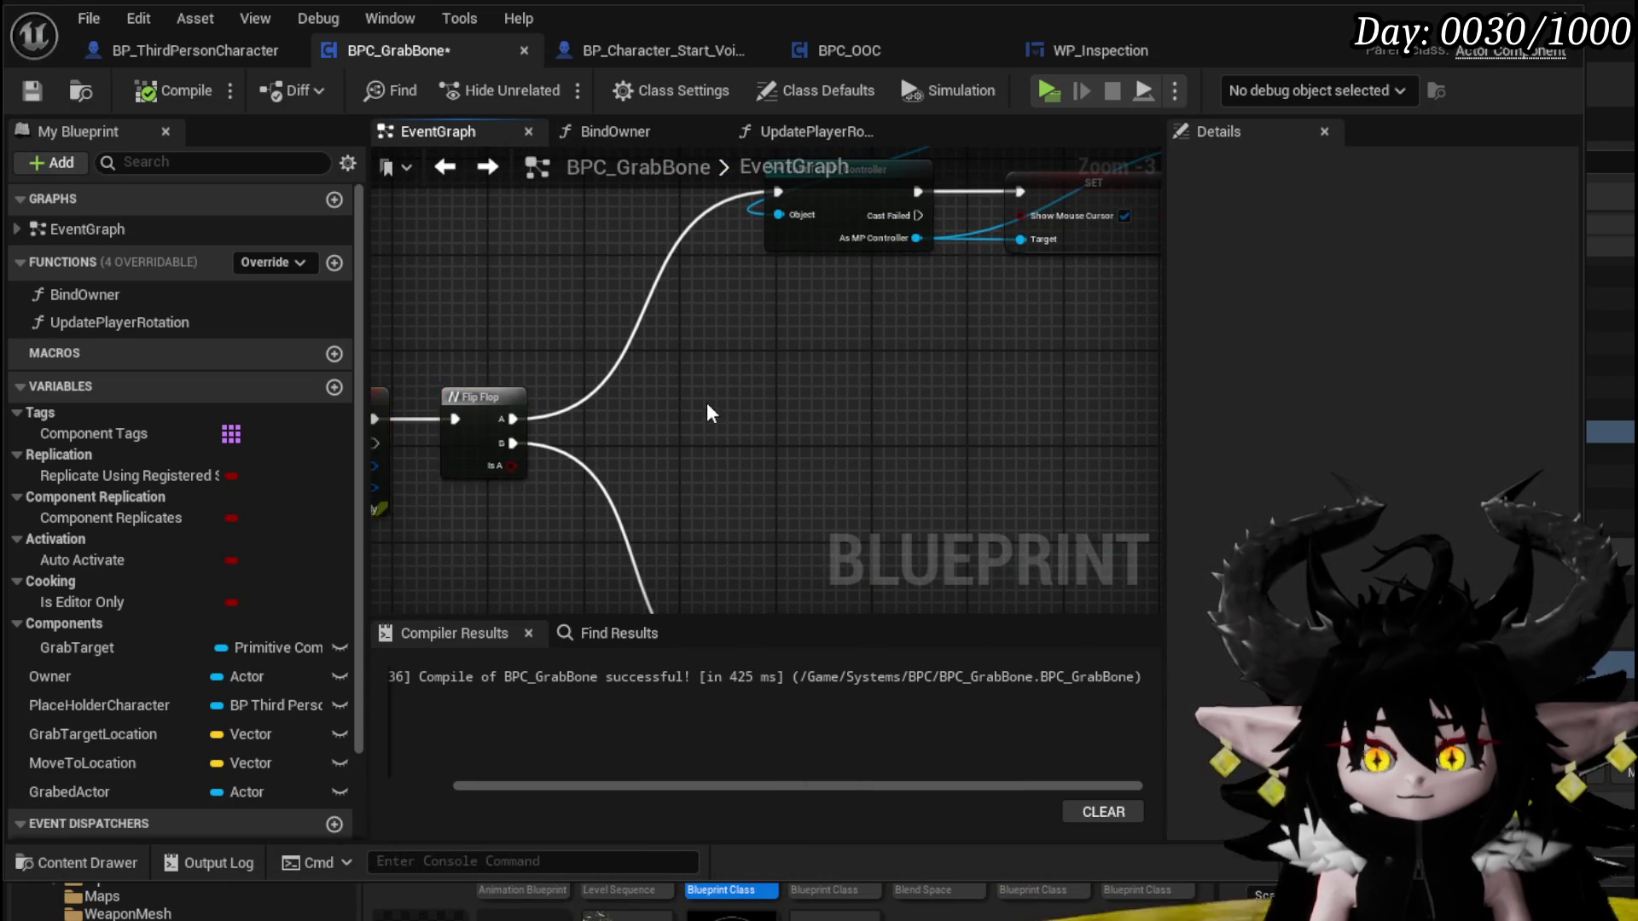
drag(708, 414, 885, 358)
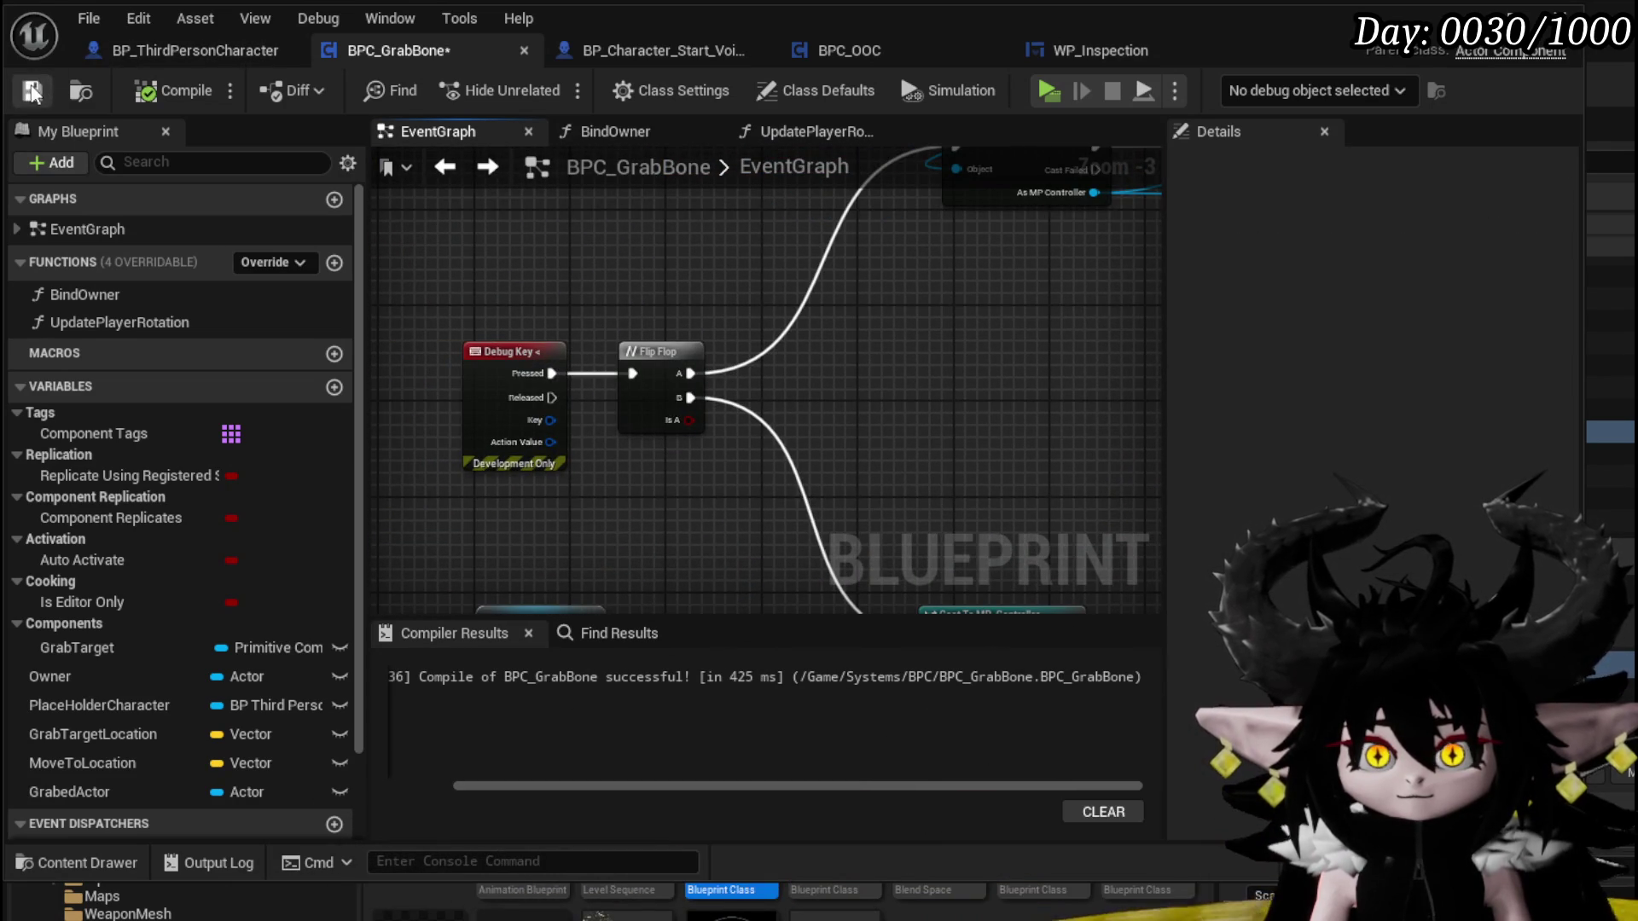
scroll(670, 289, down, 3)
drag(670, 289, 853, 256)
scroll(975, 229, up, 3)
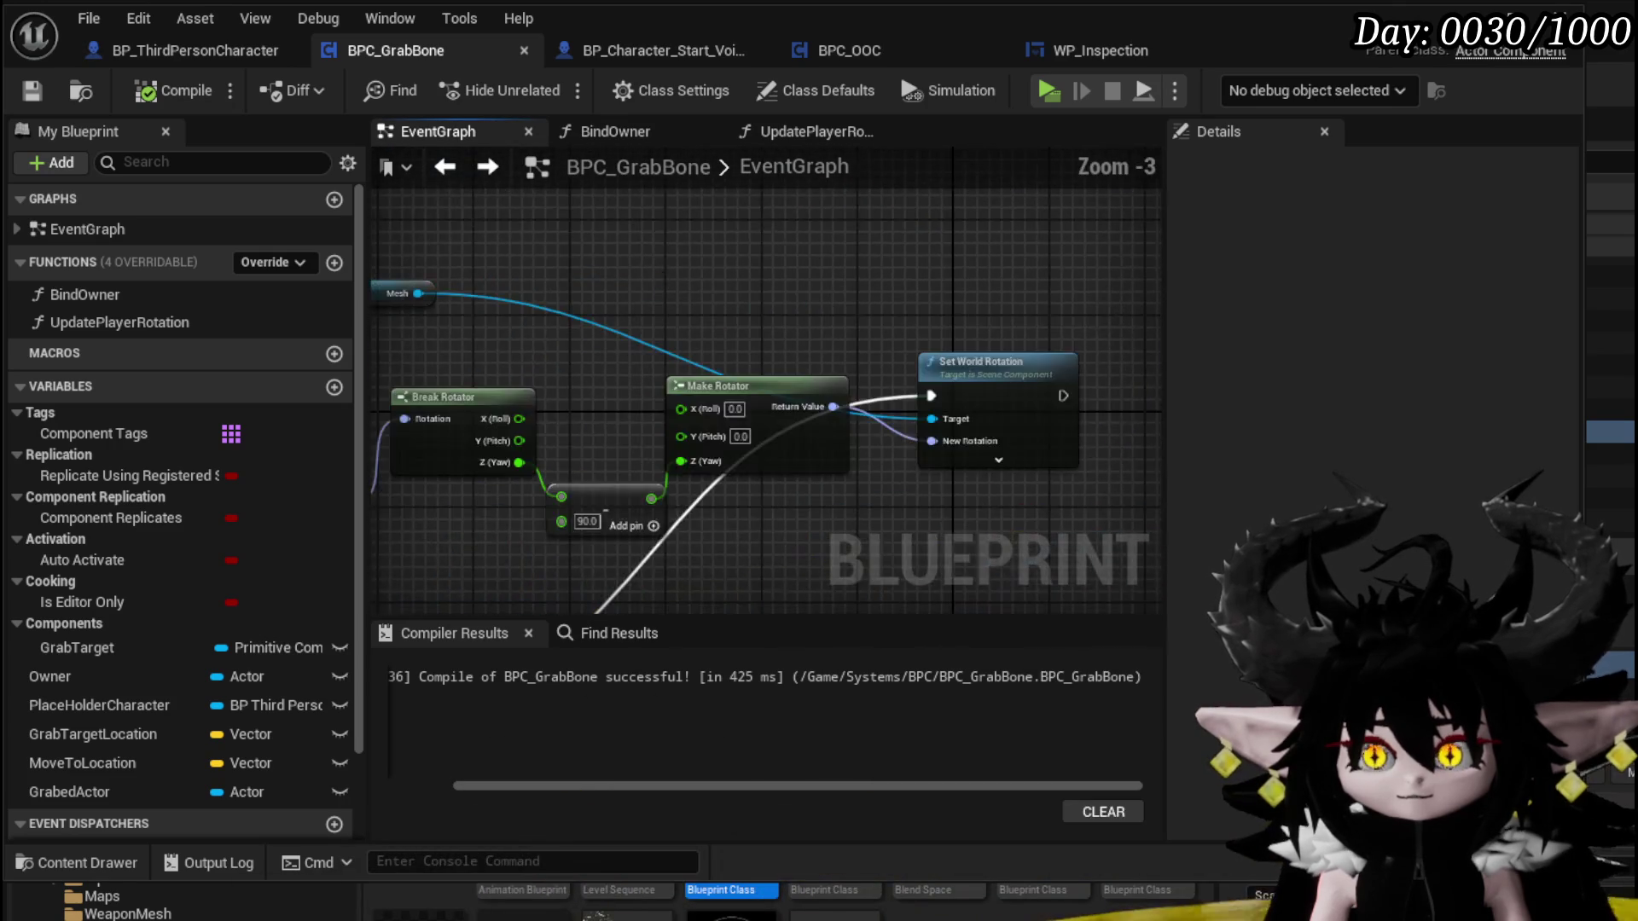
scroll(975, 228, down, 2)
mouse_move(975, 229)
mouse_down()
mouse_move(584, 222)
mouse_move(482, 314)
mouse_move(720, 341)
mouse_move(618, 397)
mouse_move(775, 307)
mouse_move(469, 333)
mouse_move(705, 369)
mouse_move(496, 376)
mouse_up()
scroll(496, 376, up, 2)
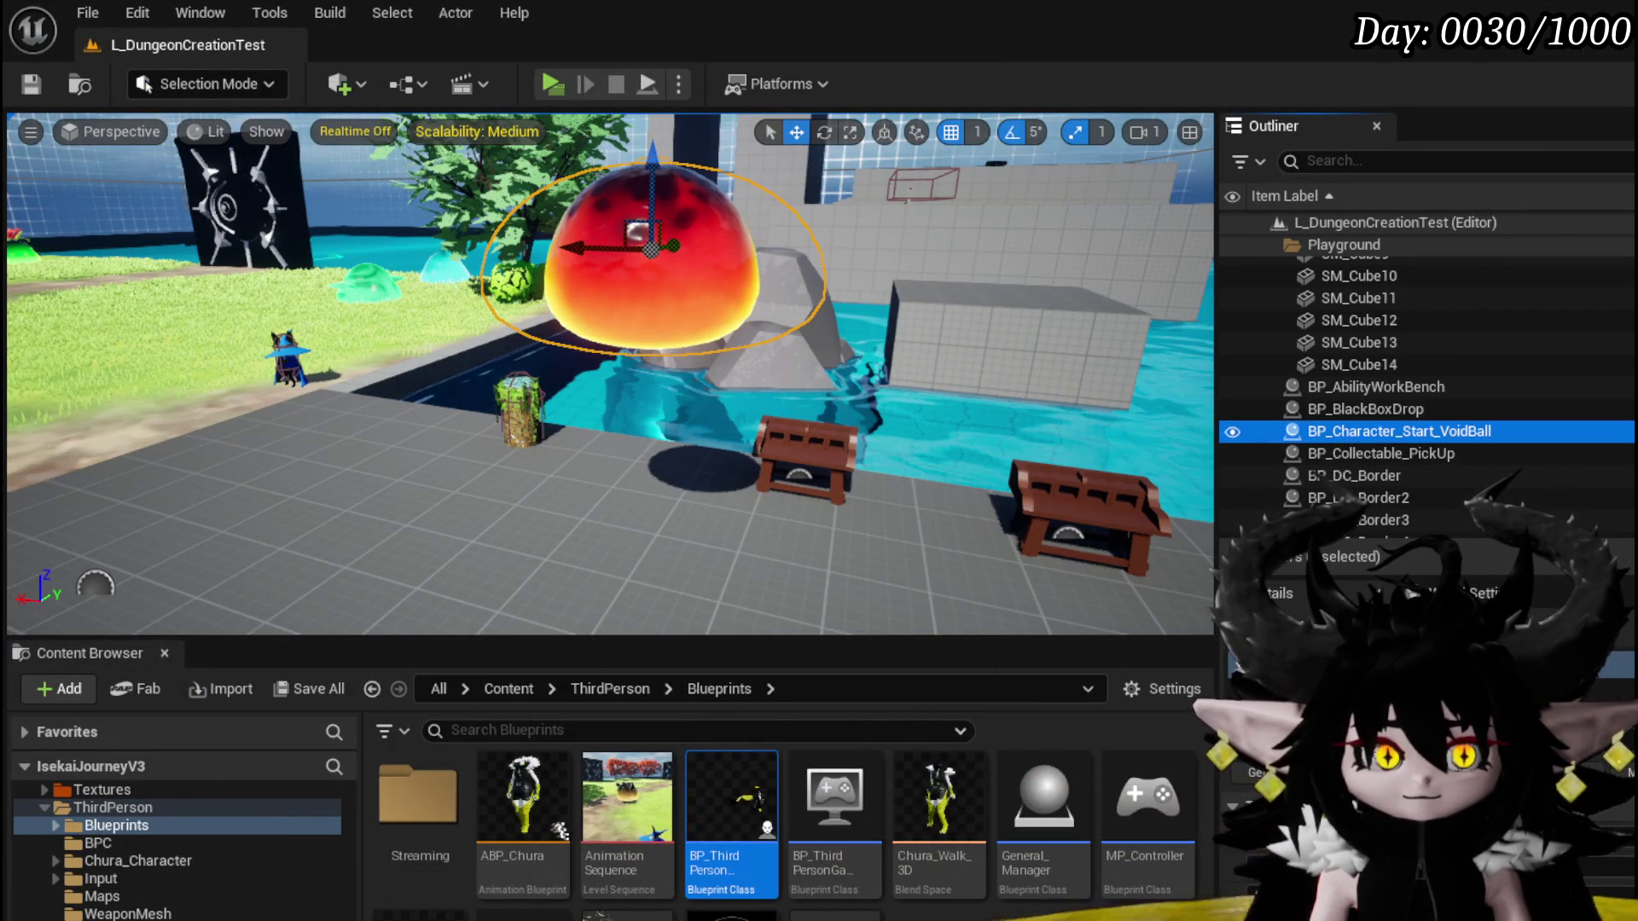
Browse Chura_Character > Chura_Animations > WeaponAnimations and open the Magic folder
scroll(120, 897, down, 5)
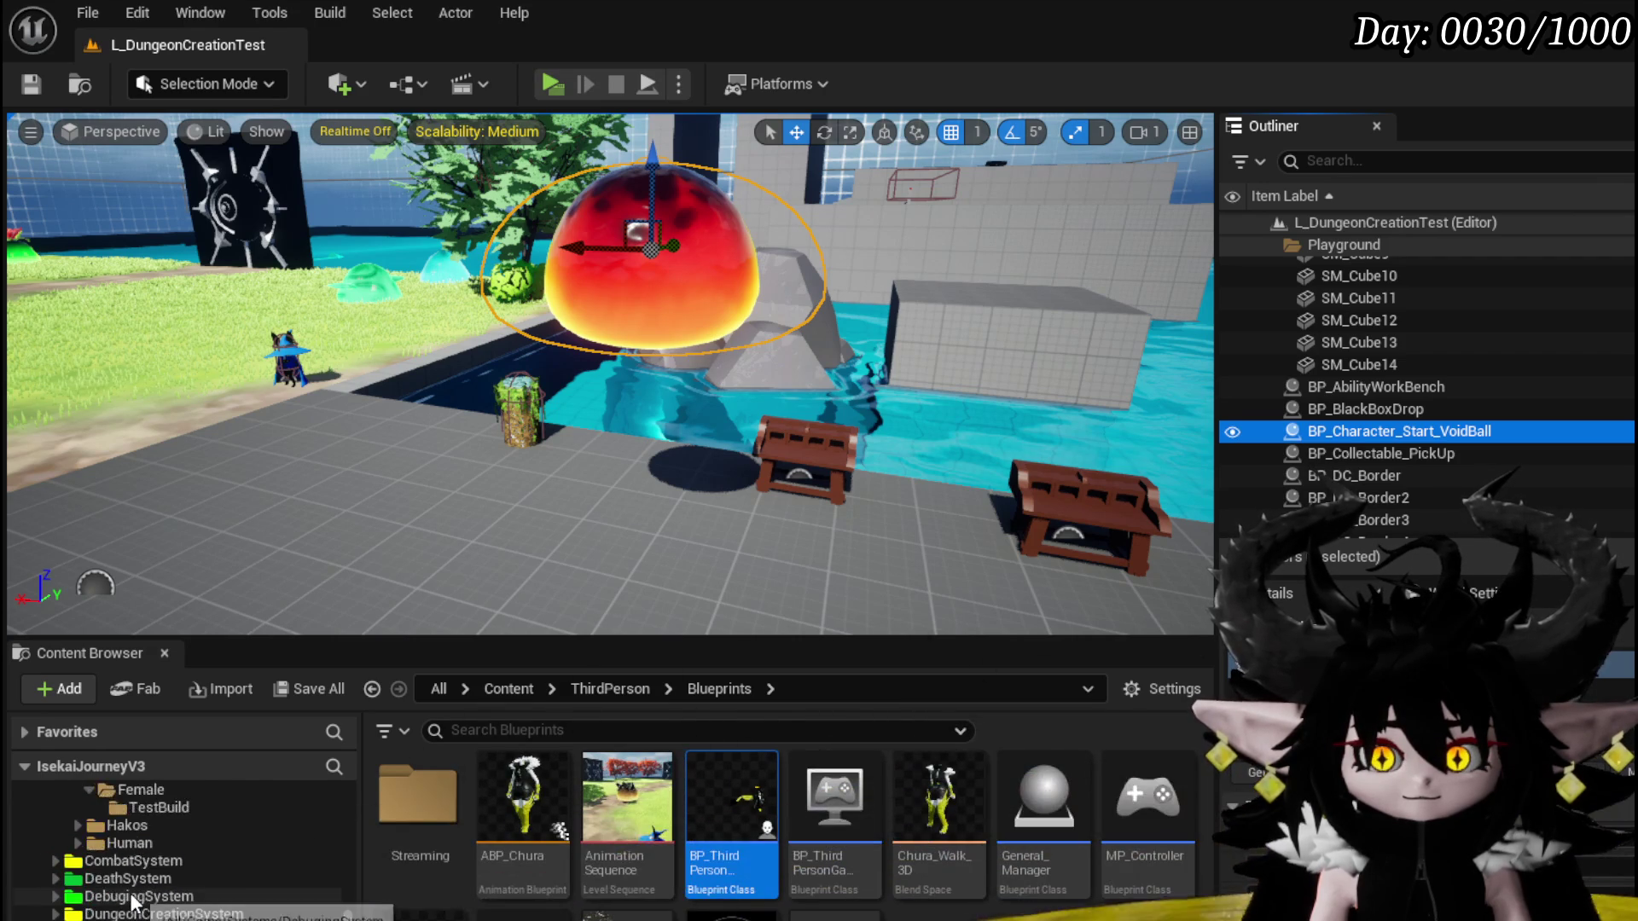
scroll(133, 894, up, 2)
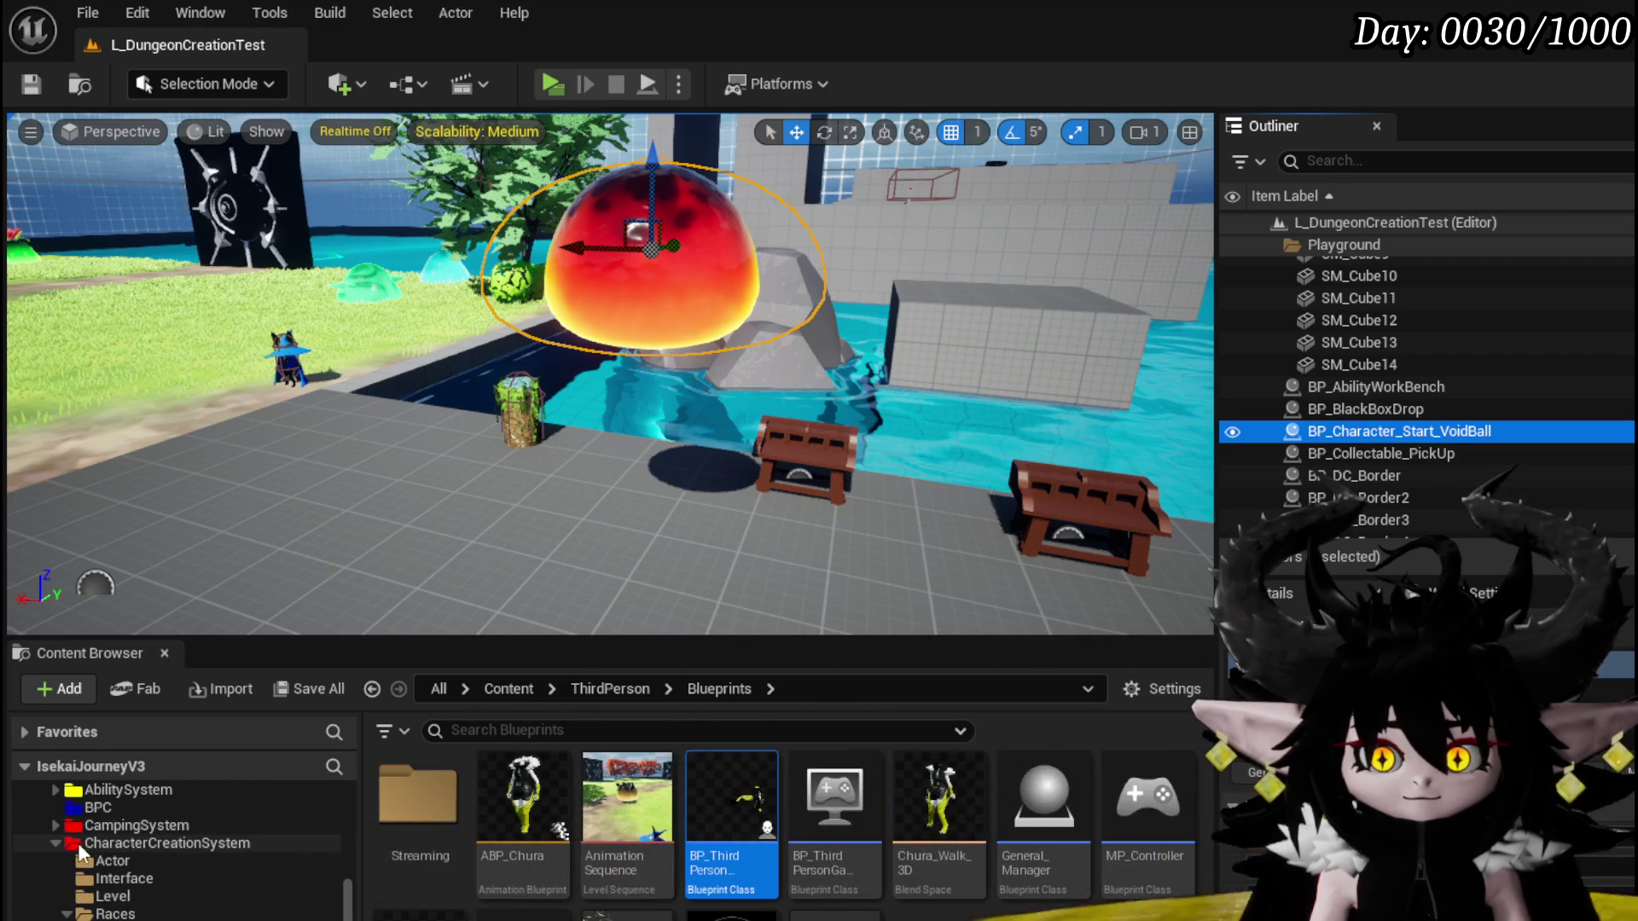
scroll(112, 843, up, 2)
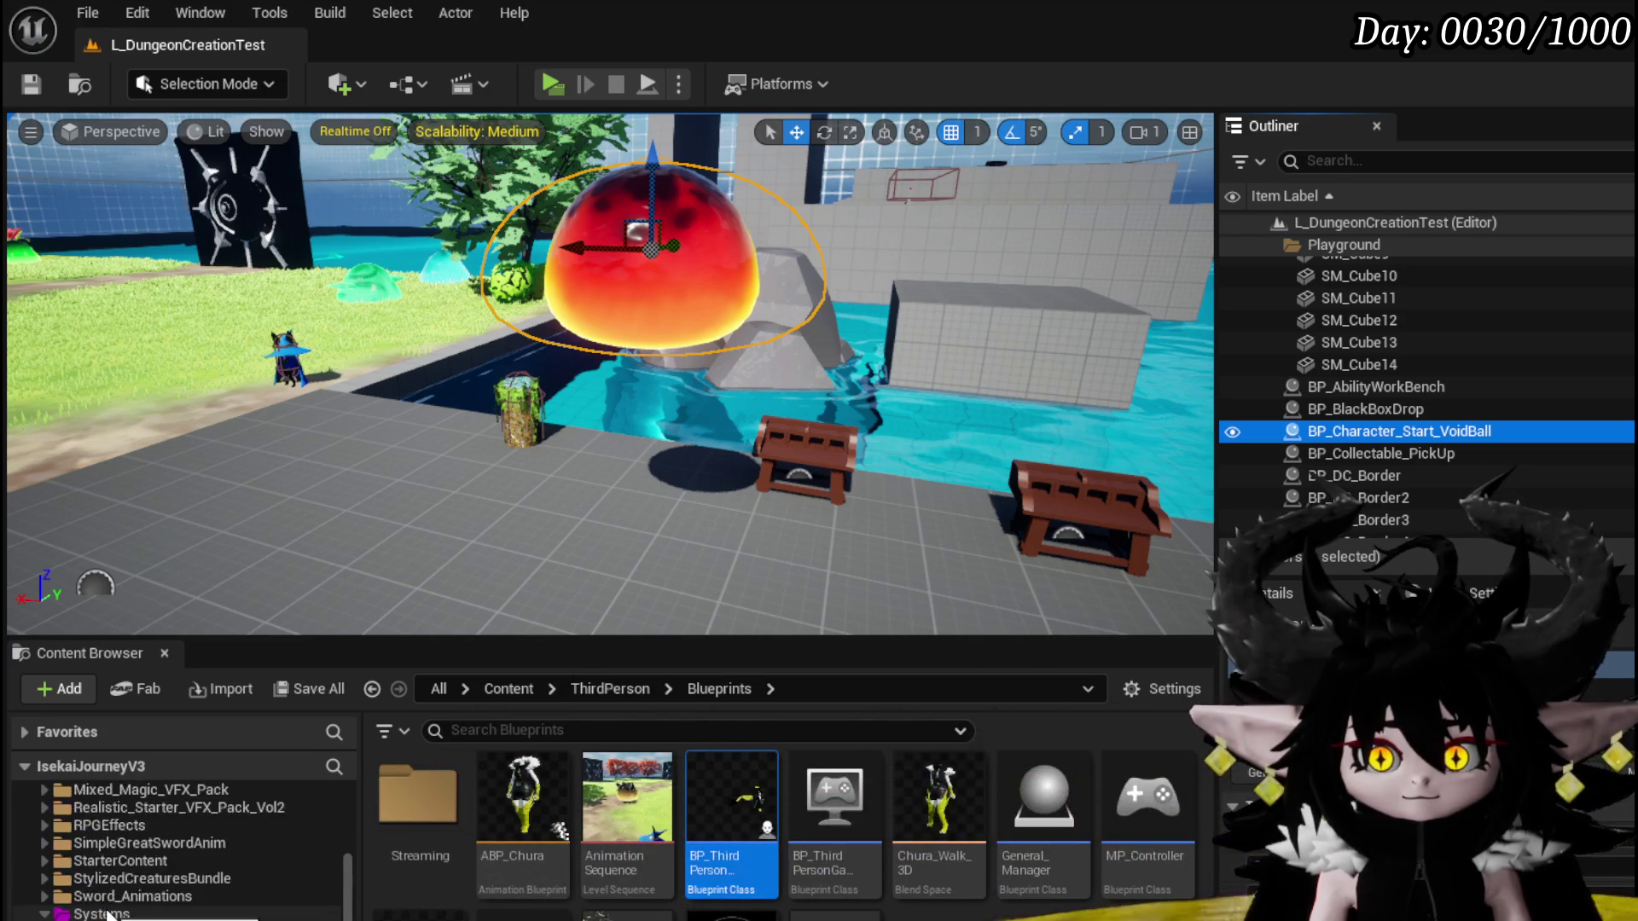
scroll(109, 916, up, 1)
scroll(109, 915, up, 2)
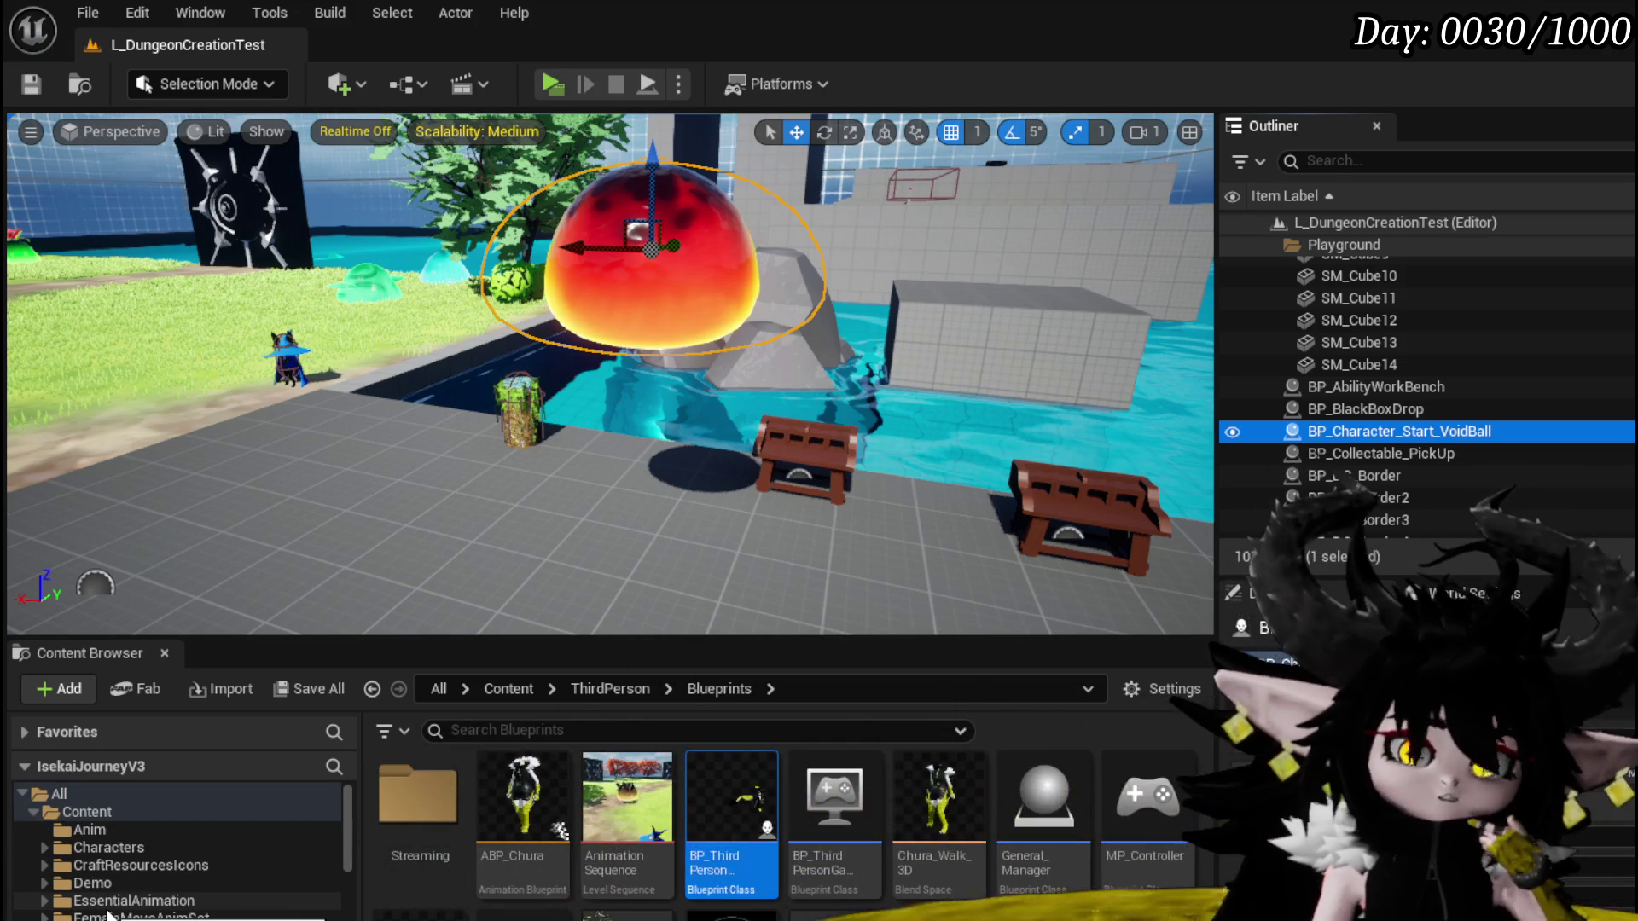
scroll(109, 916, down, 10)
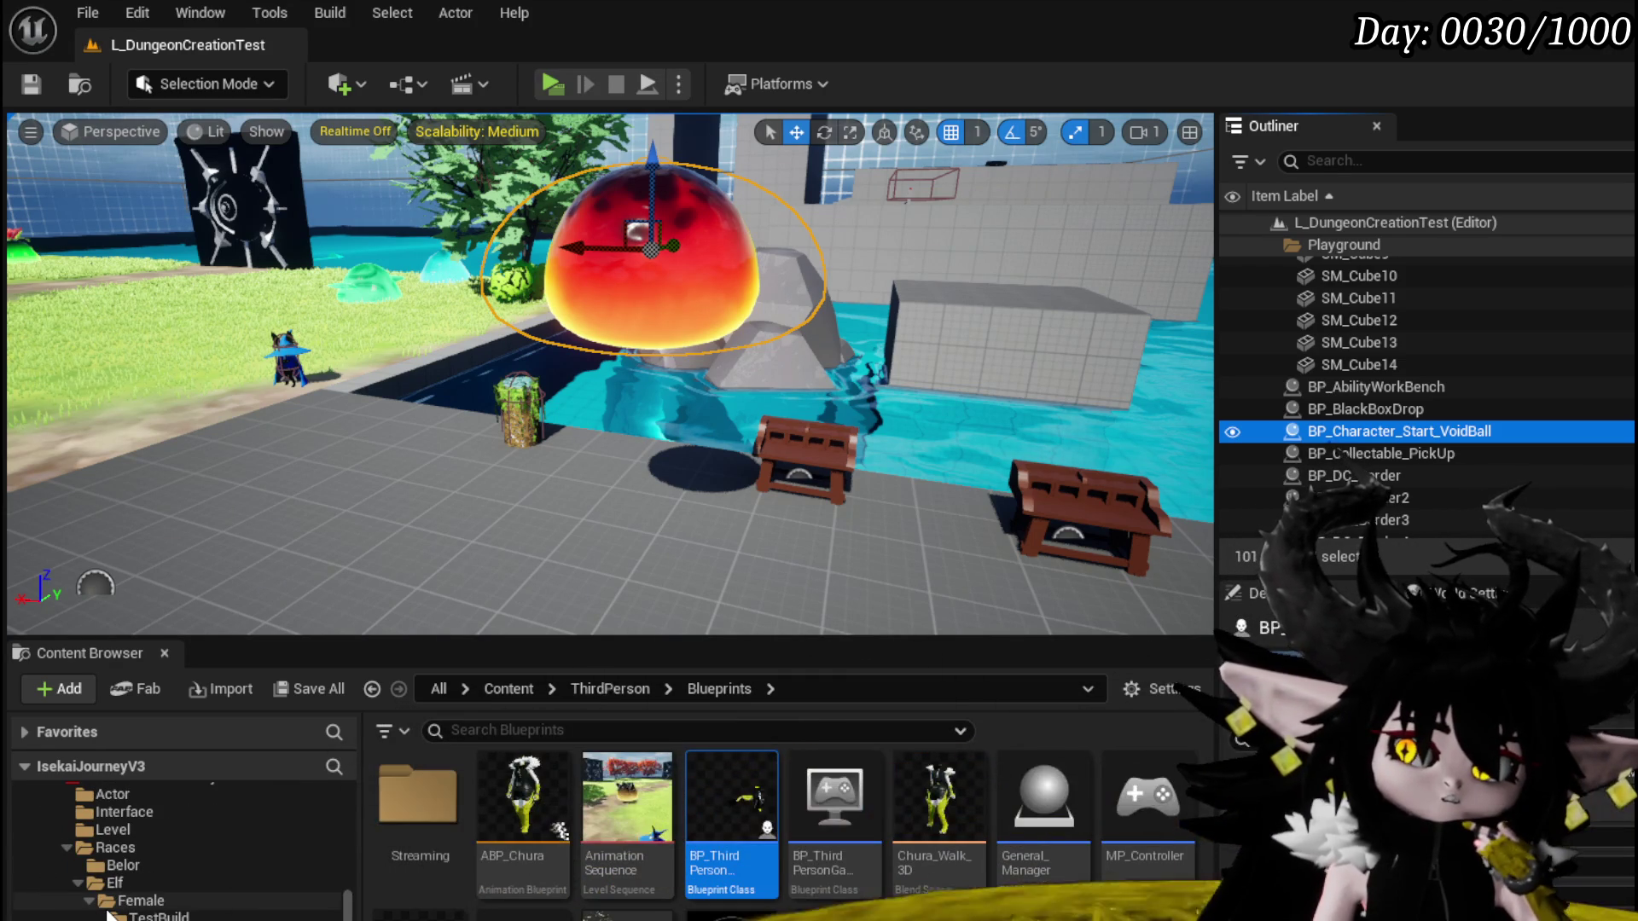
scroll(108, 915, down, 5)
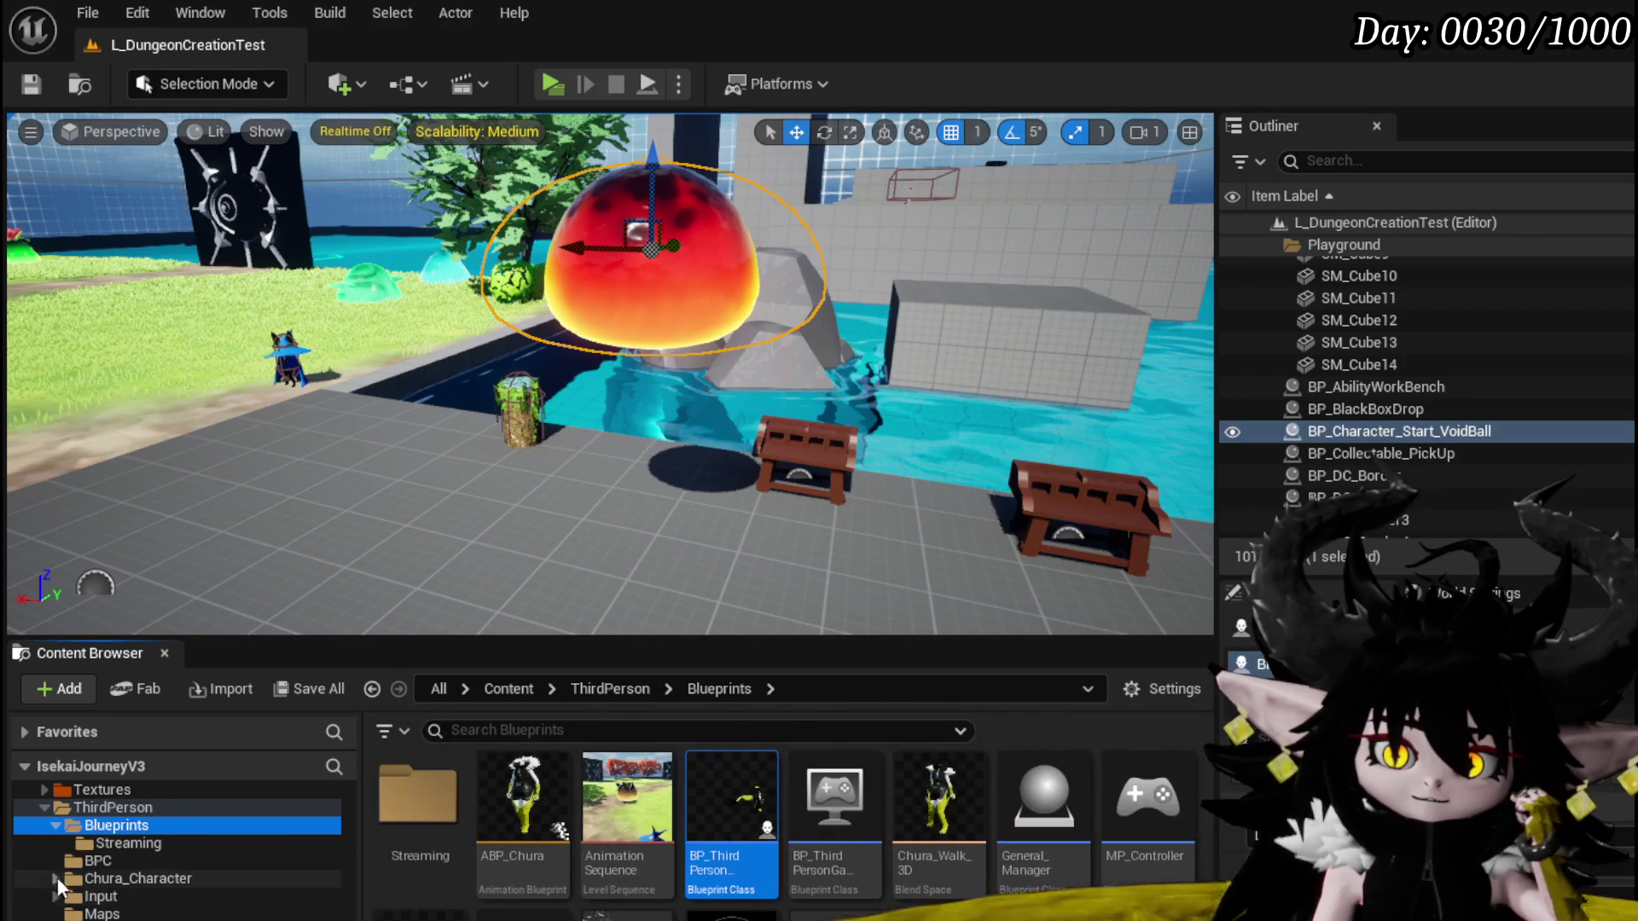
click(56, 879)
scroll(182, 894, down, 3)
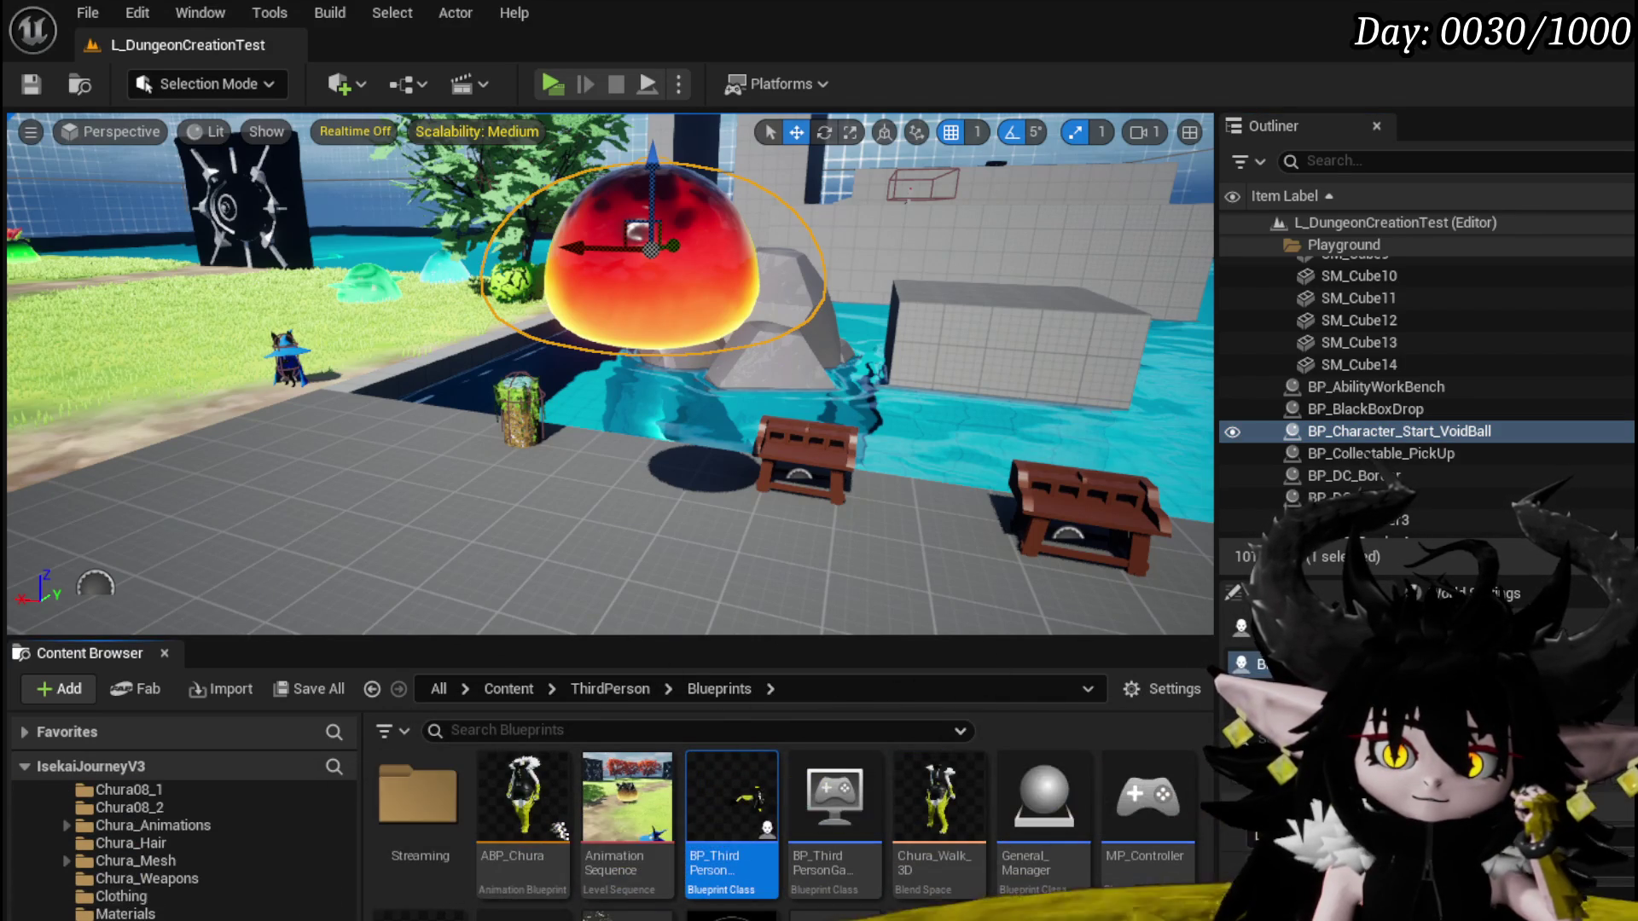
scroll(145, 853, up, 2)
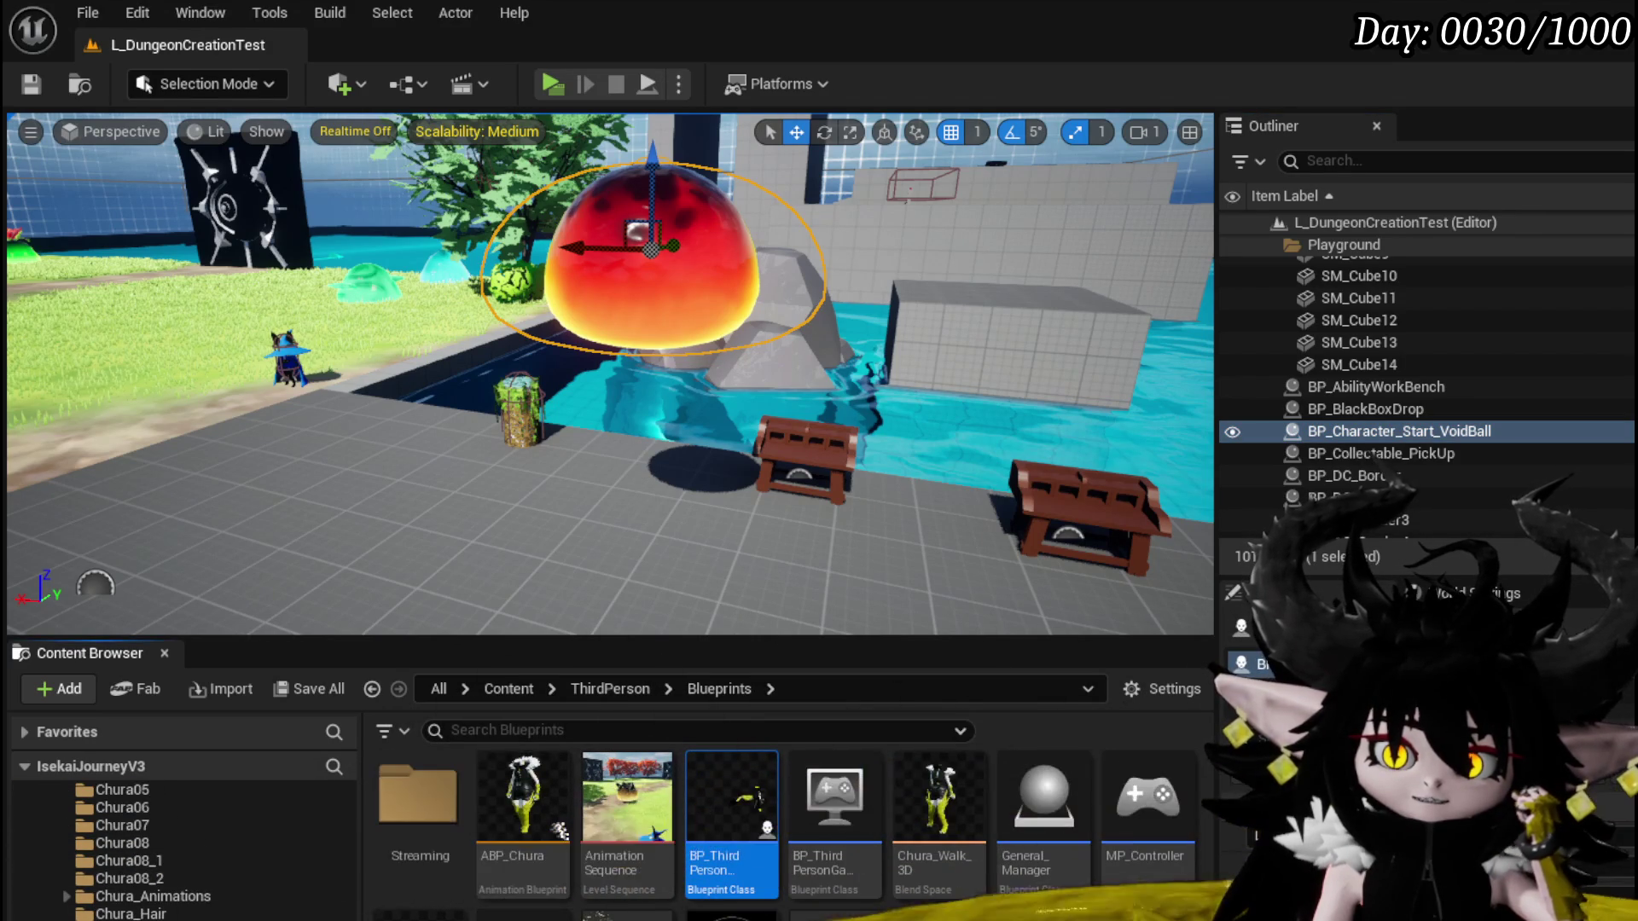
click(128, 918)
scroll(145, 853, up, 2)
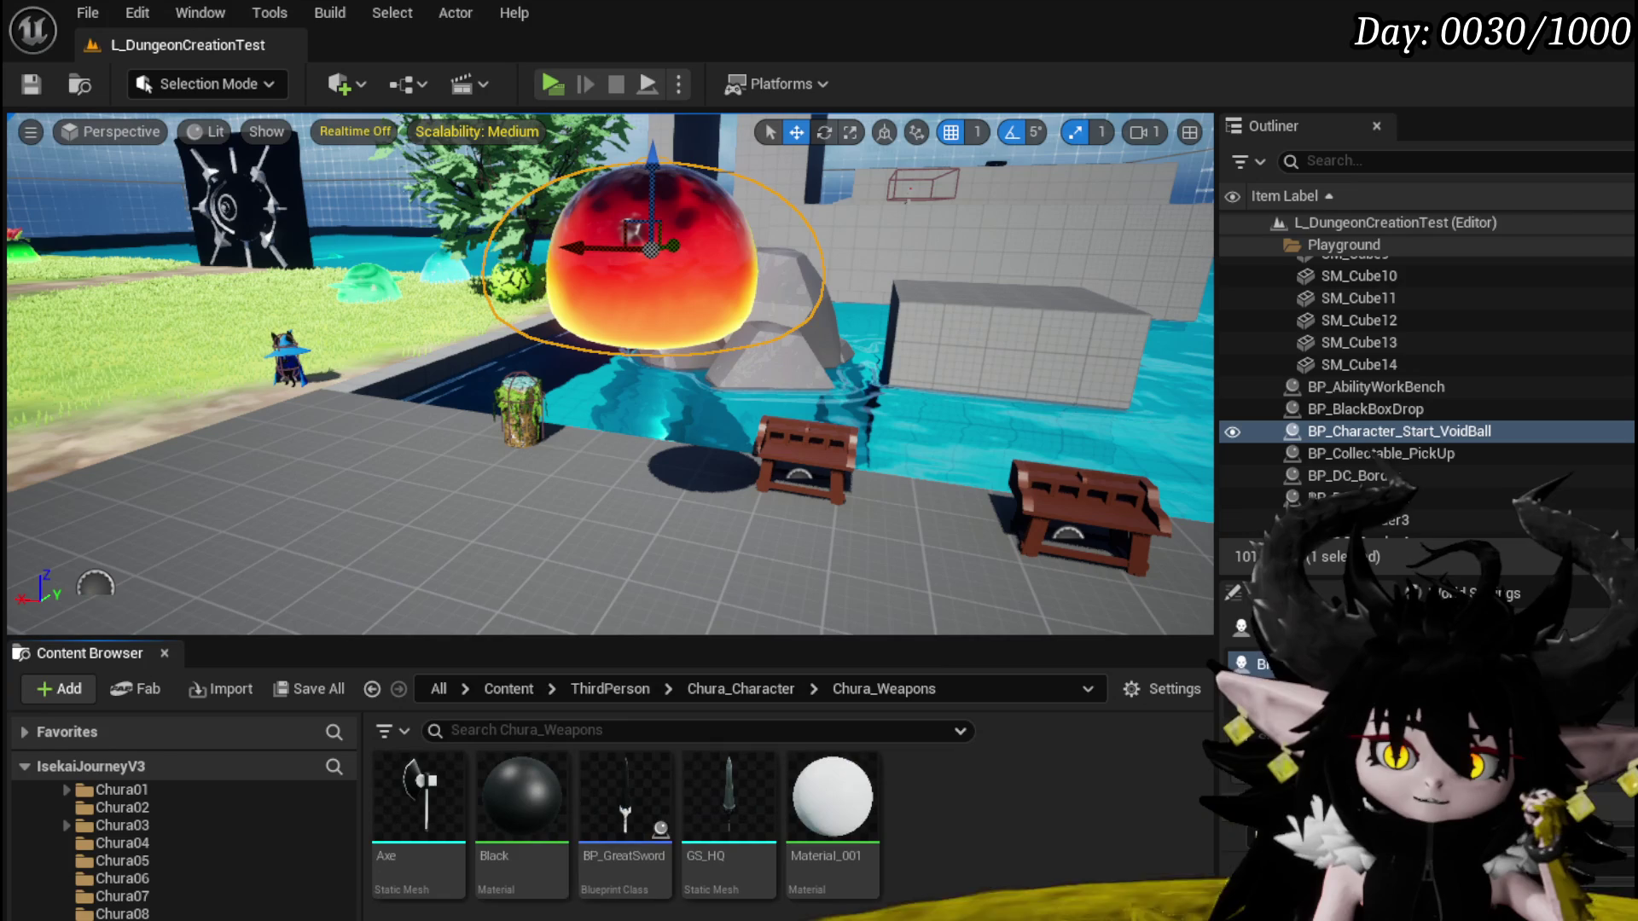
scroll(171, 853, down, 2)
click(162, 914)
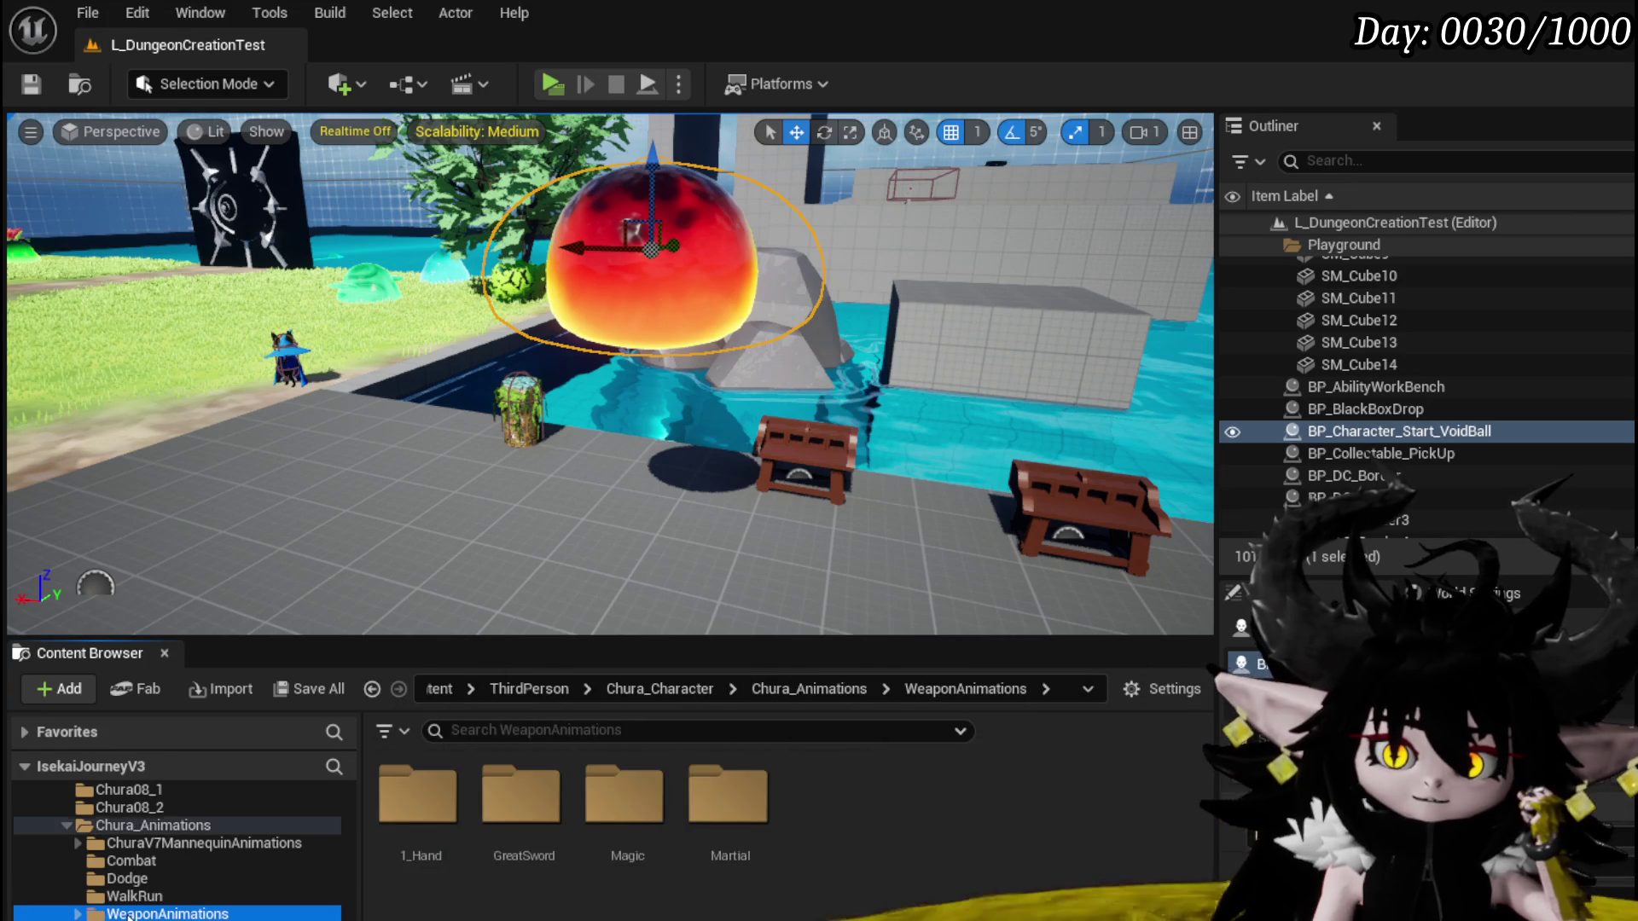
double_click(631, 857)
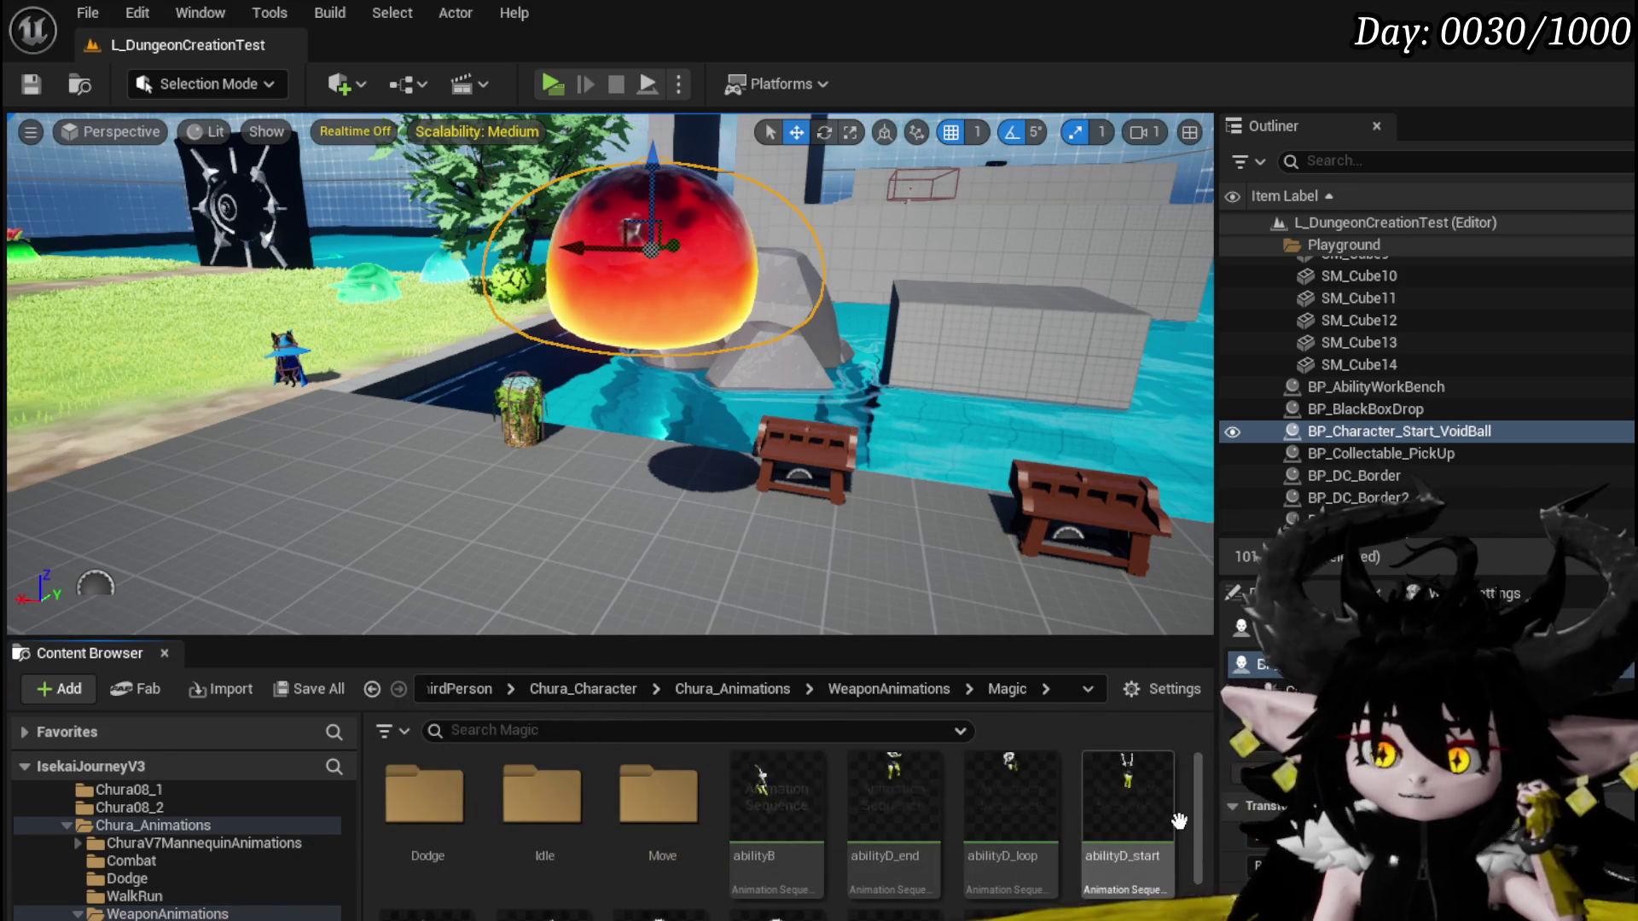
Find the buff montages and open Chura_Magic_Buff002 in the montage editor
scroll(1203, 821, down, 3)
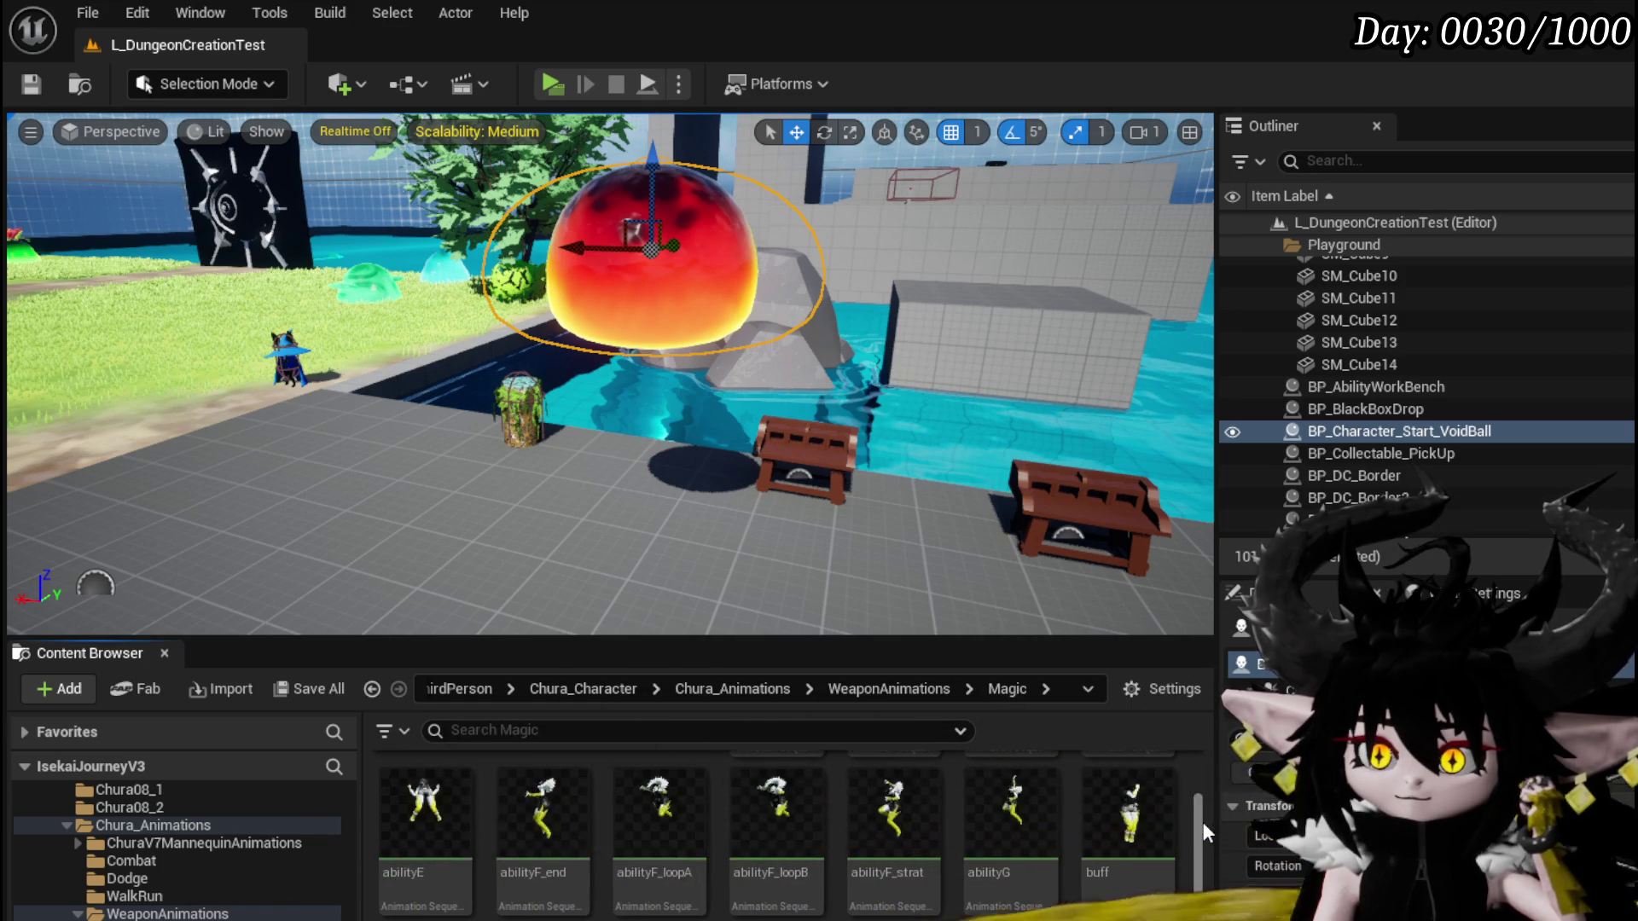
scroll(1201, 822, down, 2)
scroll(1202, 821, down, 2)
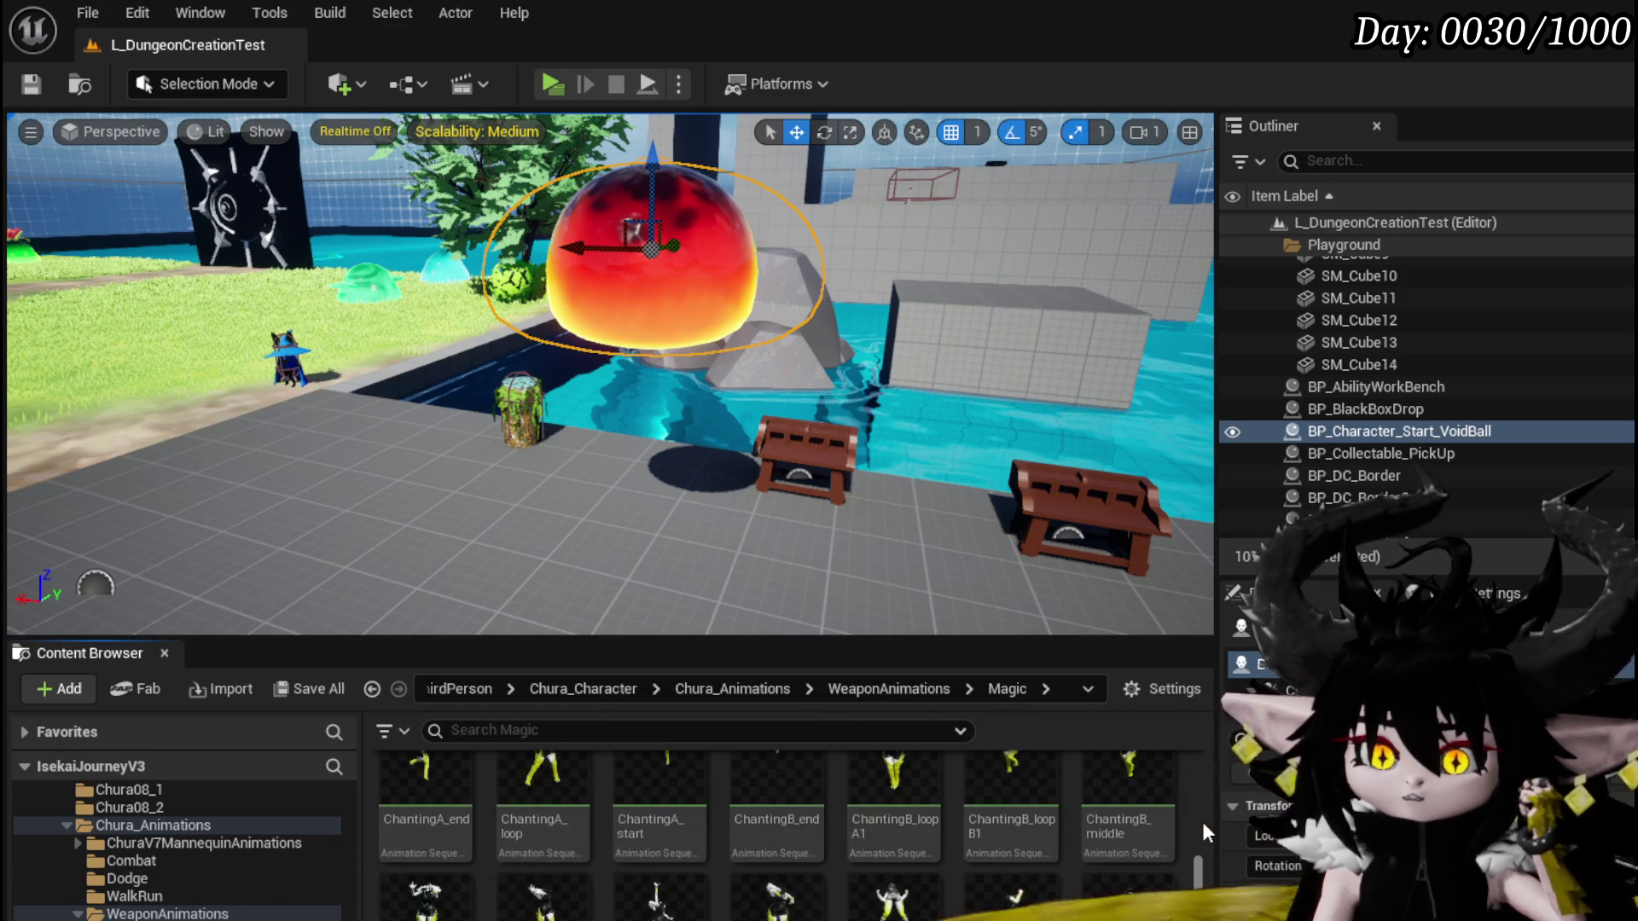
scroll(1201, 822, down, 2)
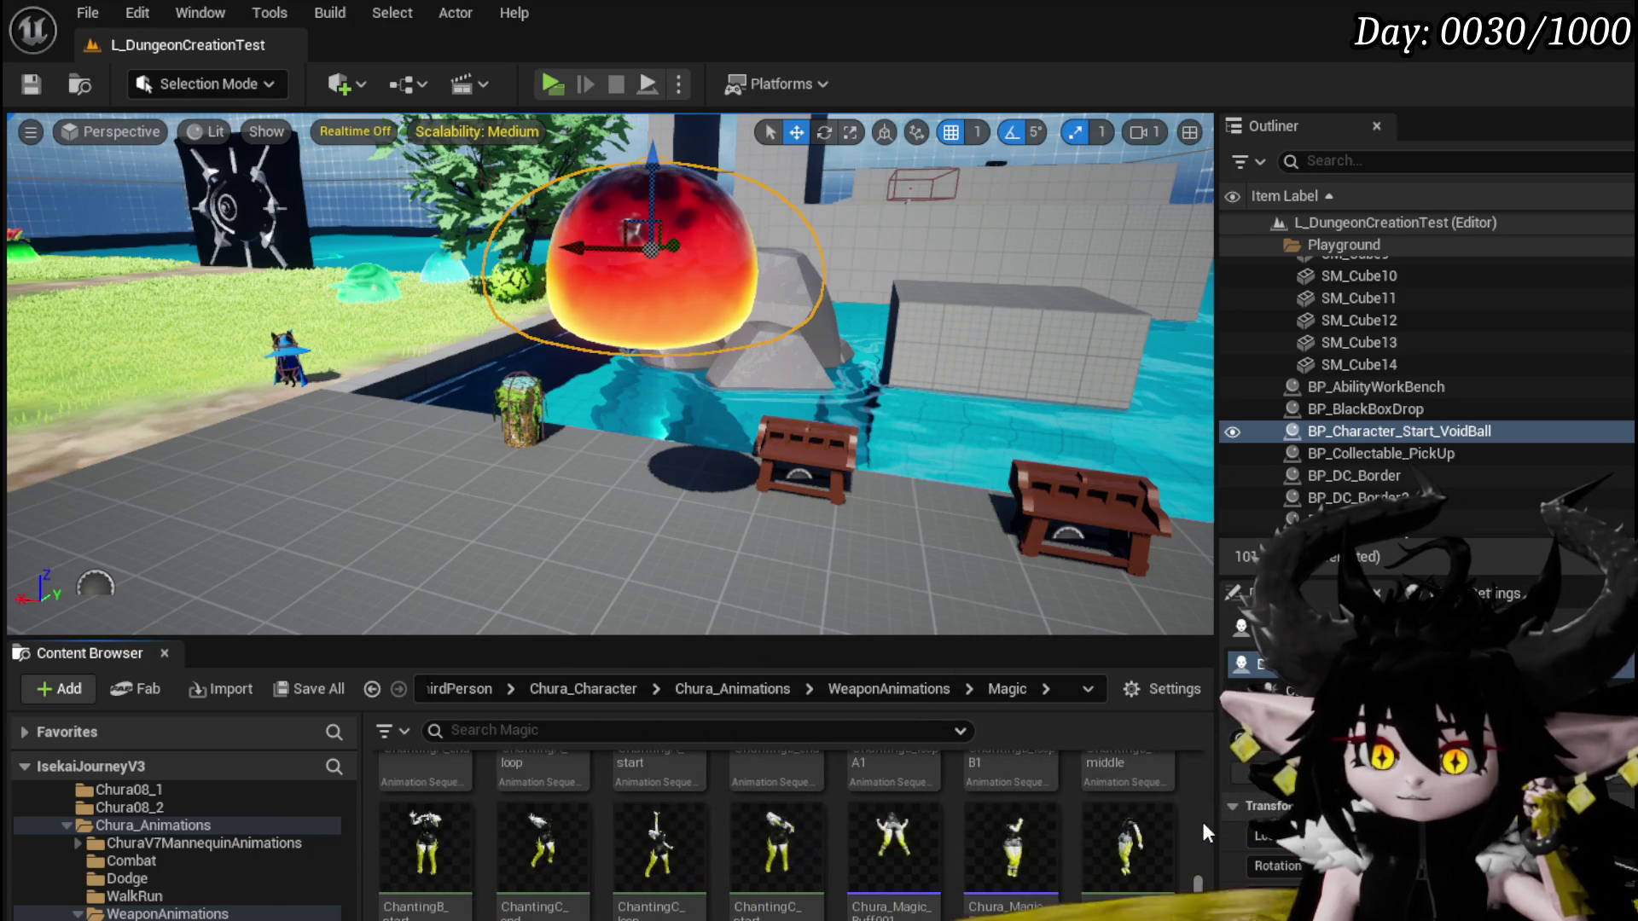
scroll(1203, 826, down, 2)
scroll(1201, 822, down, 2)
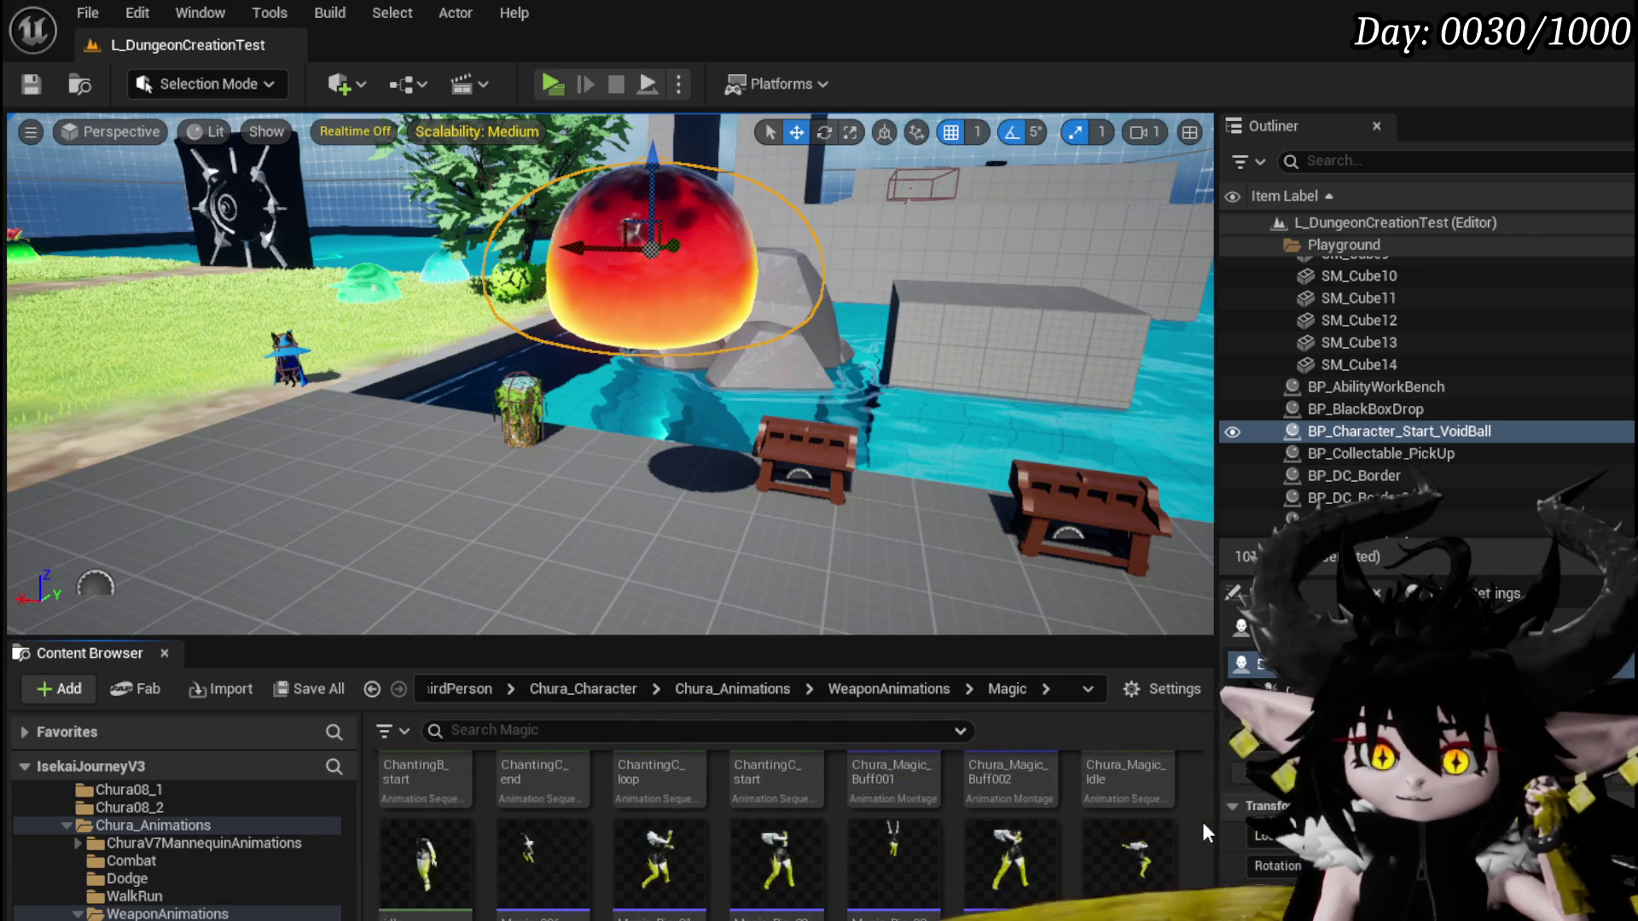
scroll(1202, 821, up, 3)
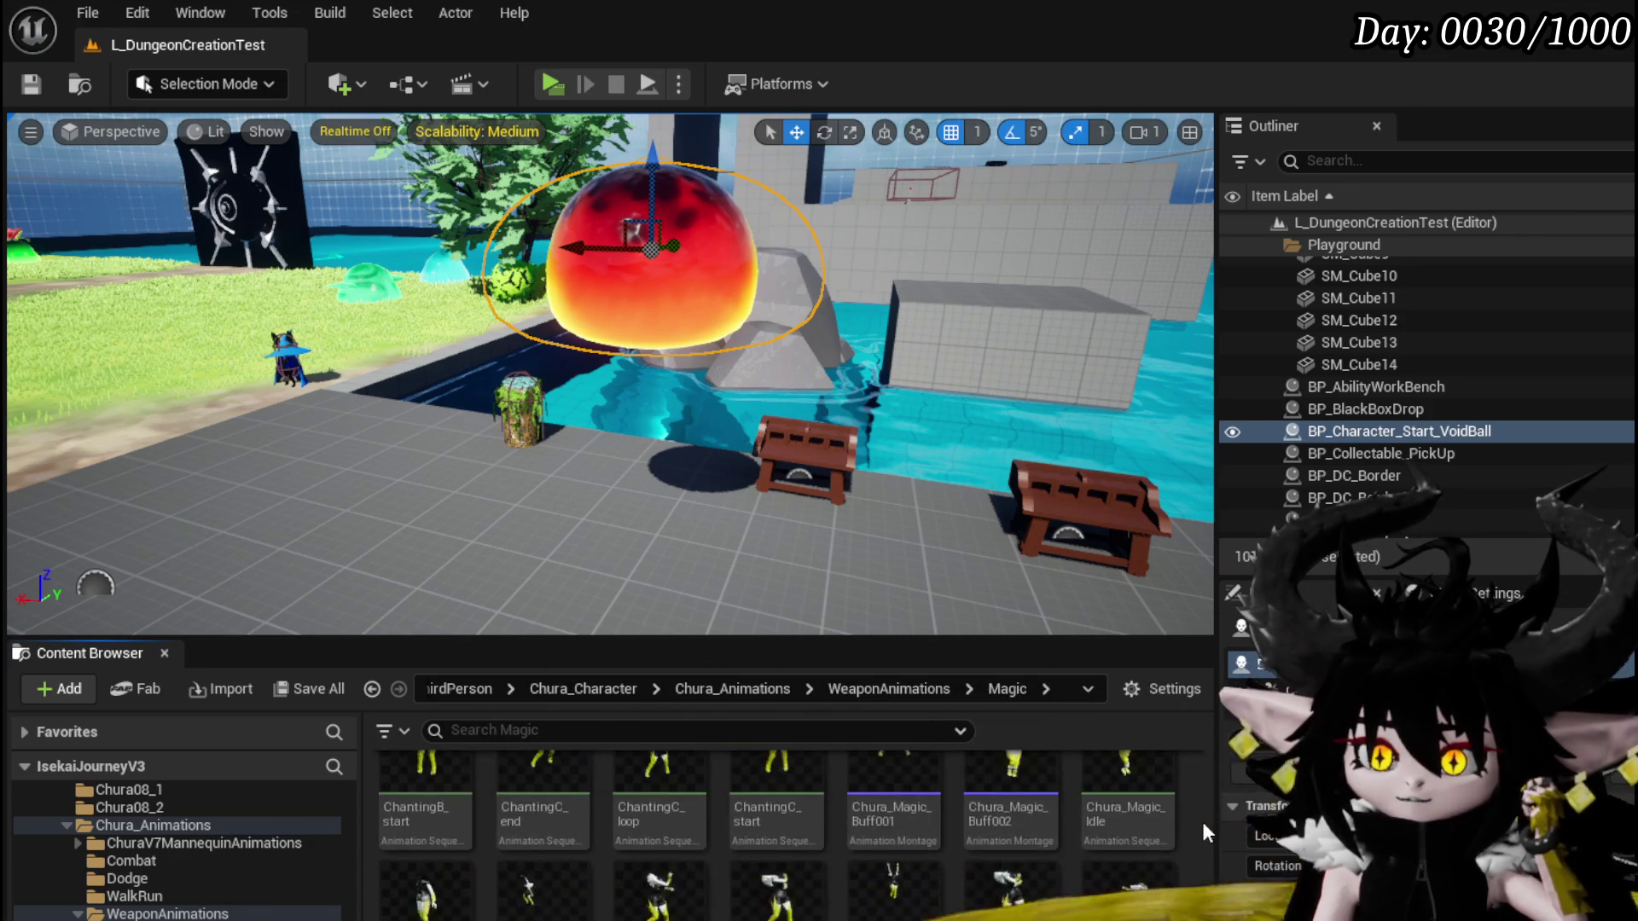
scroll(1201, 821, up, 2)
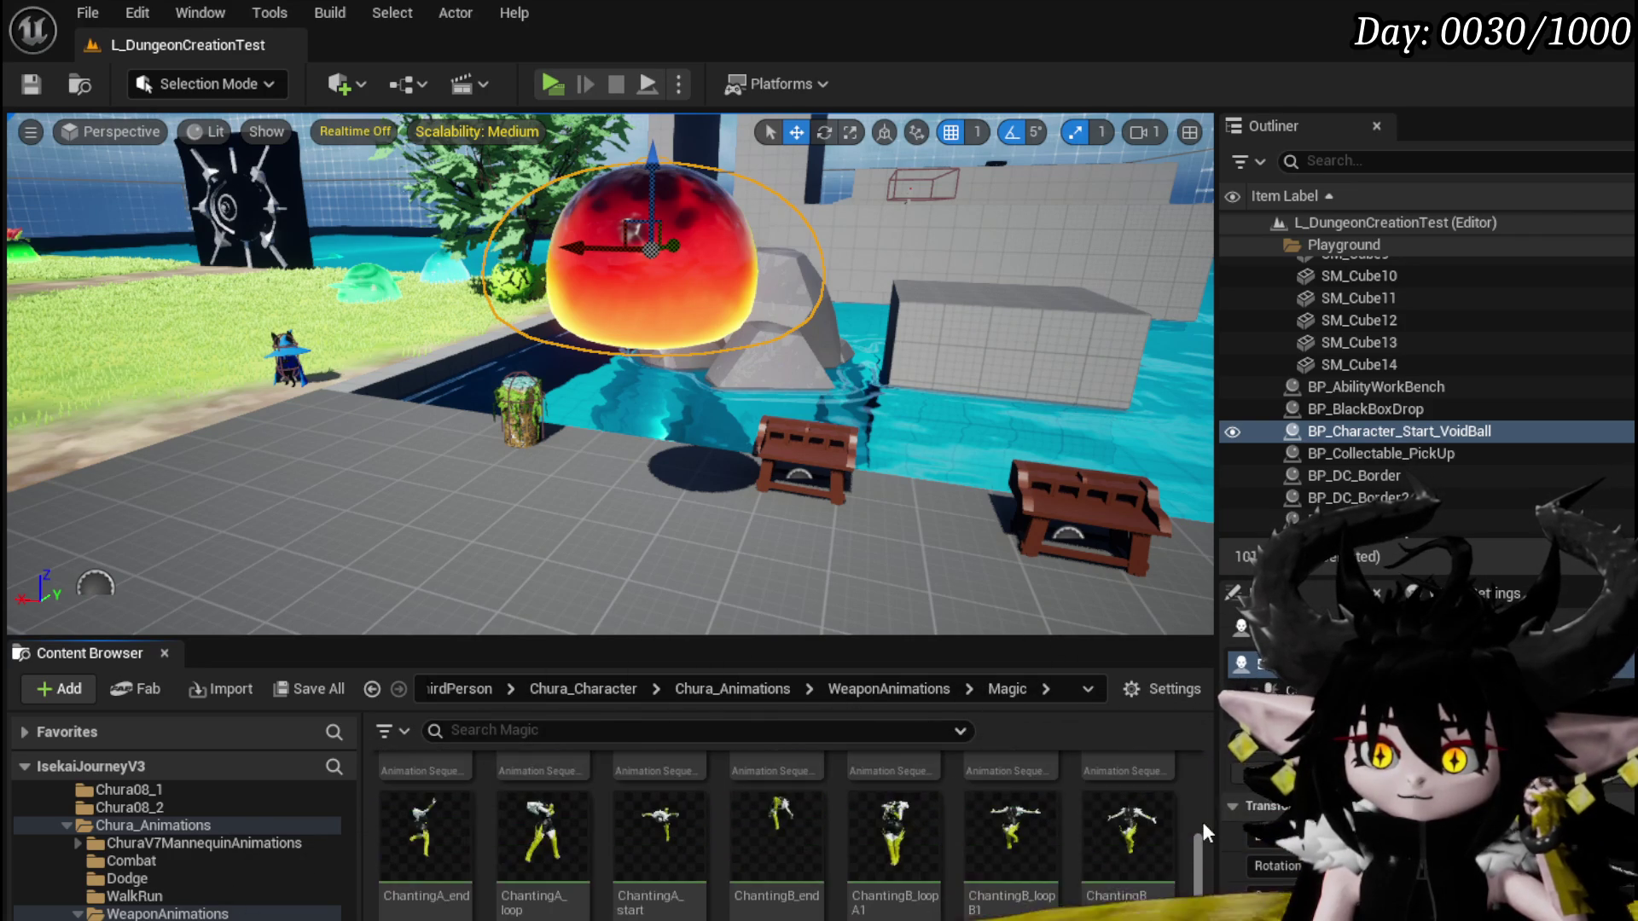
scroll(1201, 821, up, 3)
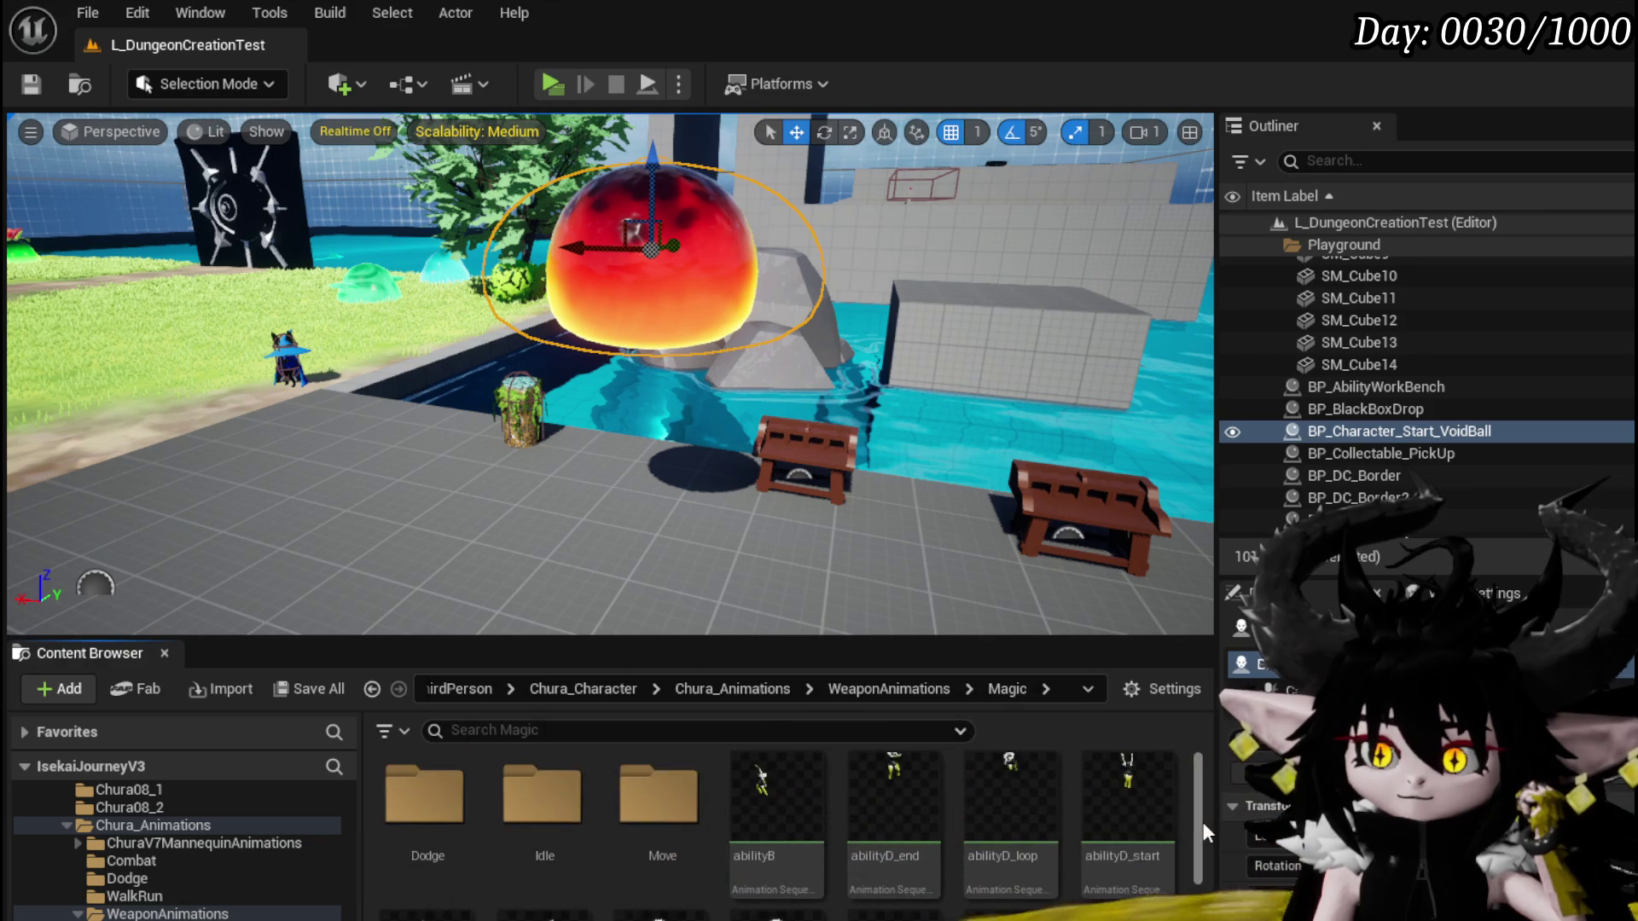
scroll(1201, 822, down, 3)
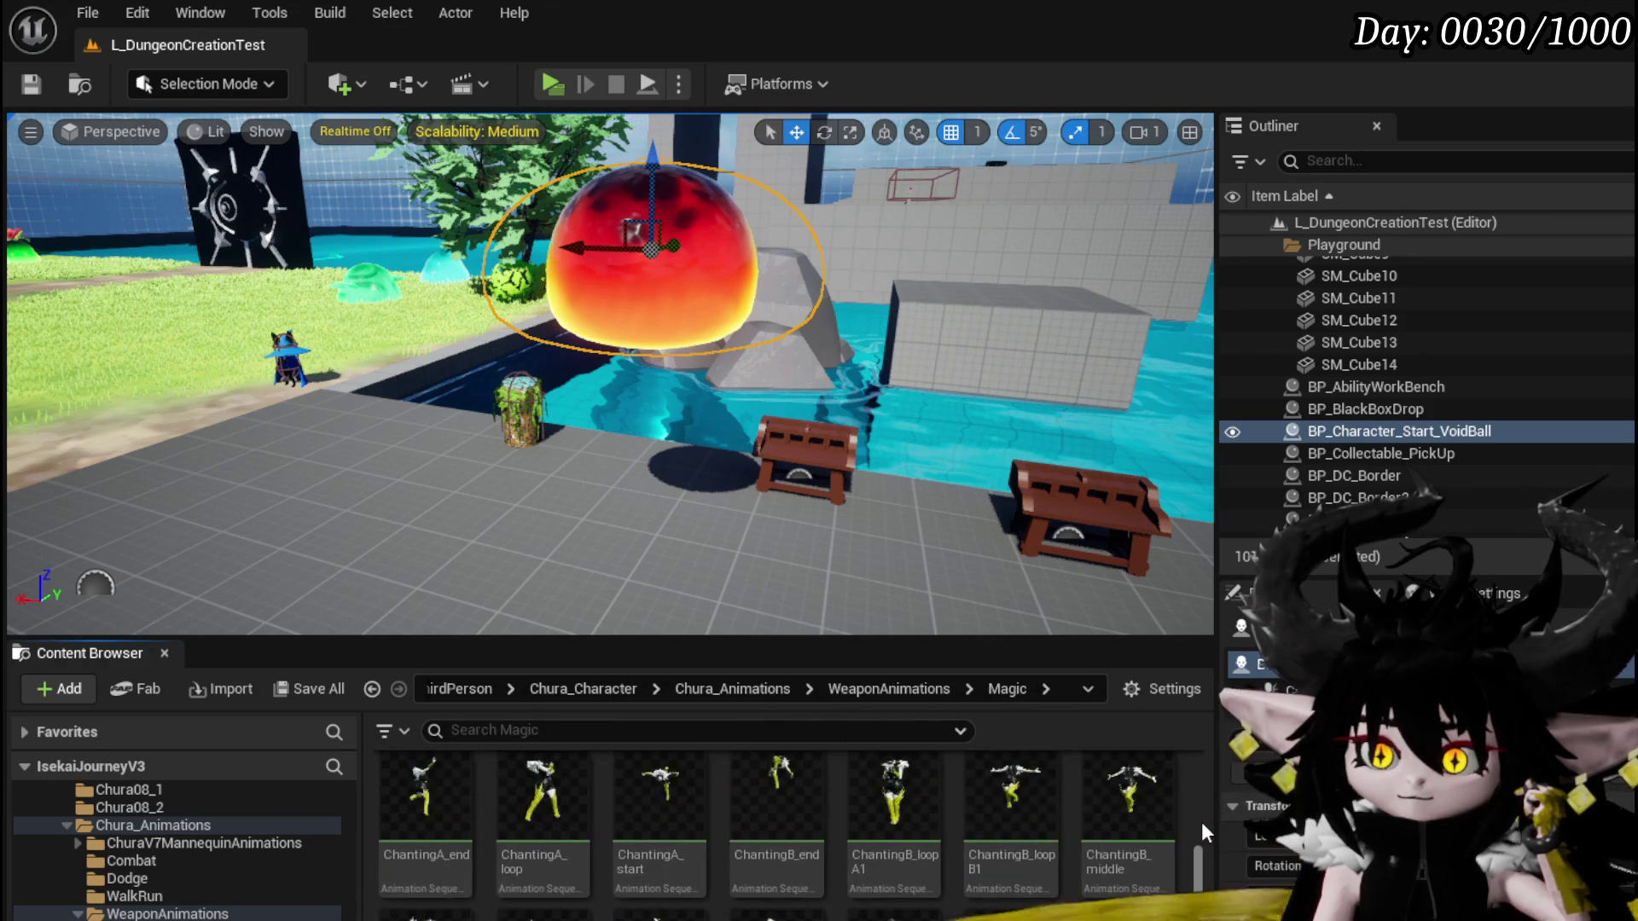
scroll(1201, 821, down, 1)
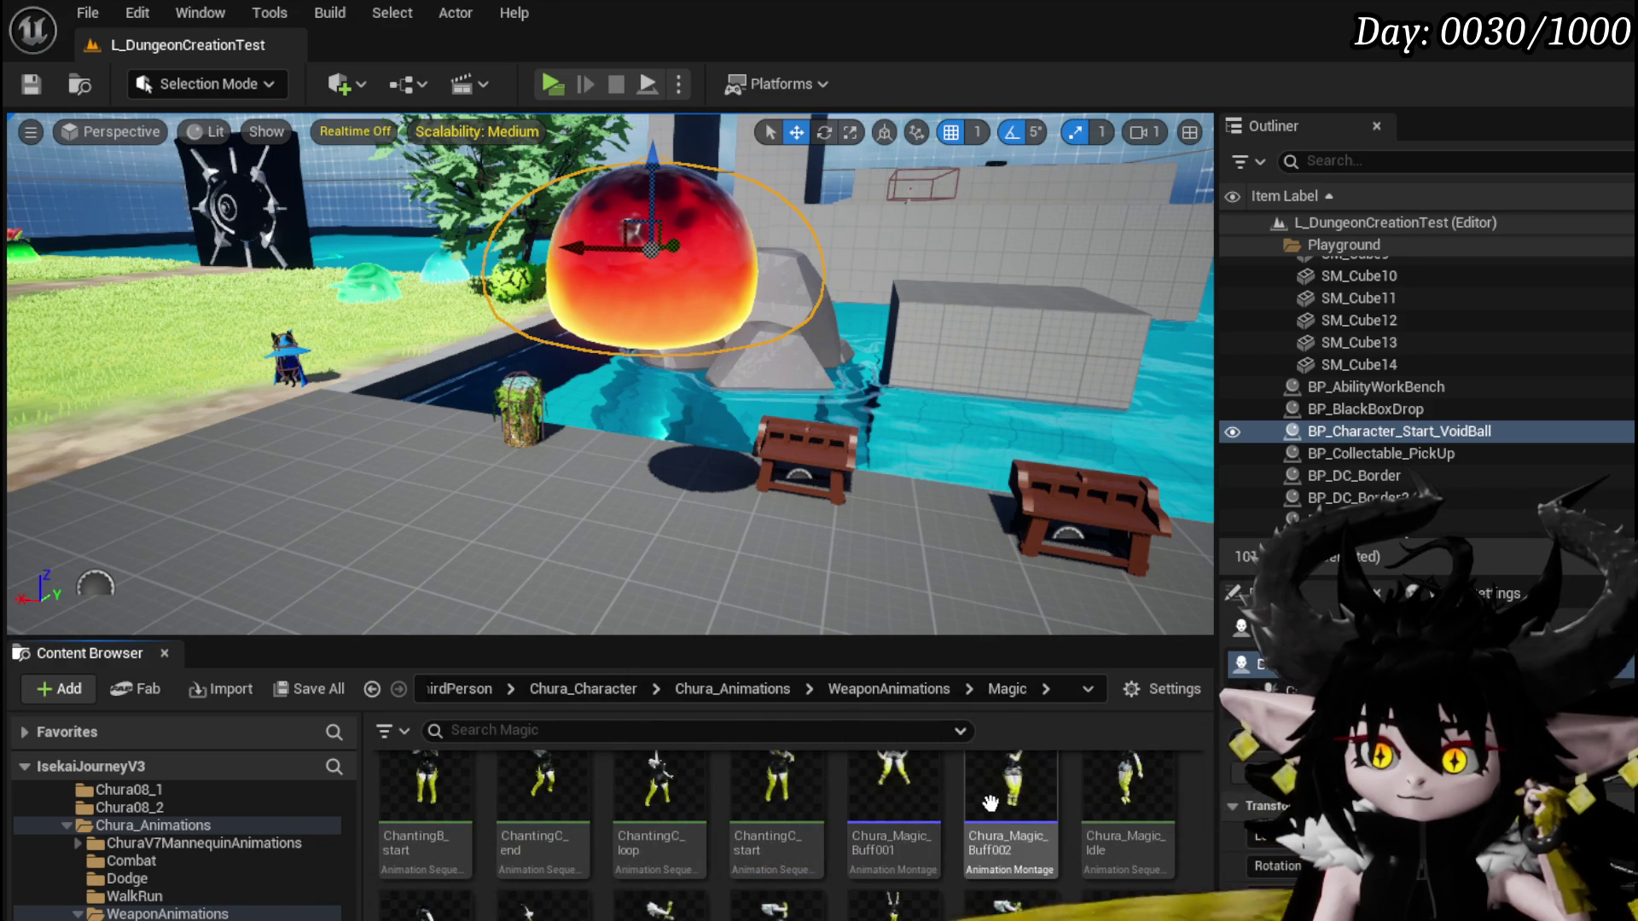
double_click(1003, 802)
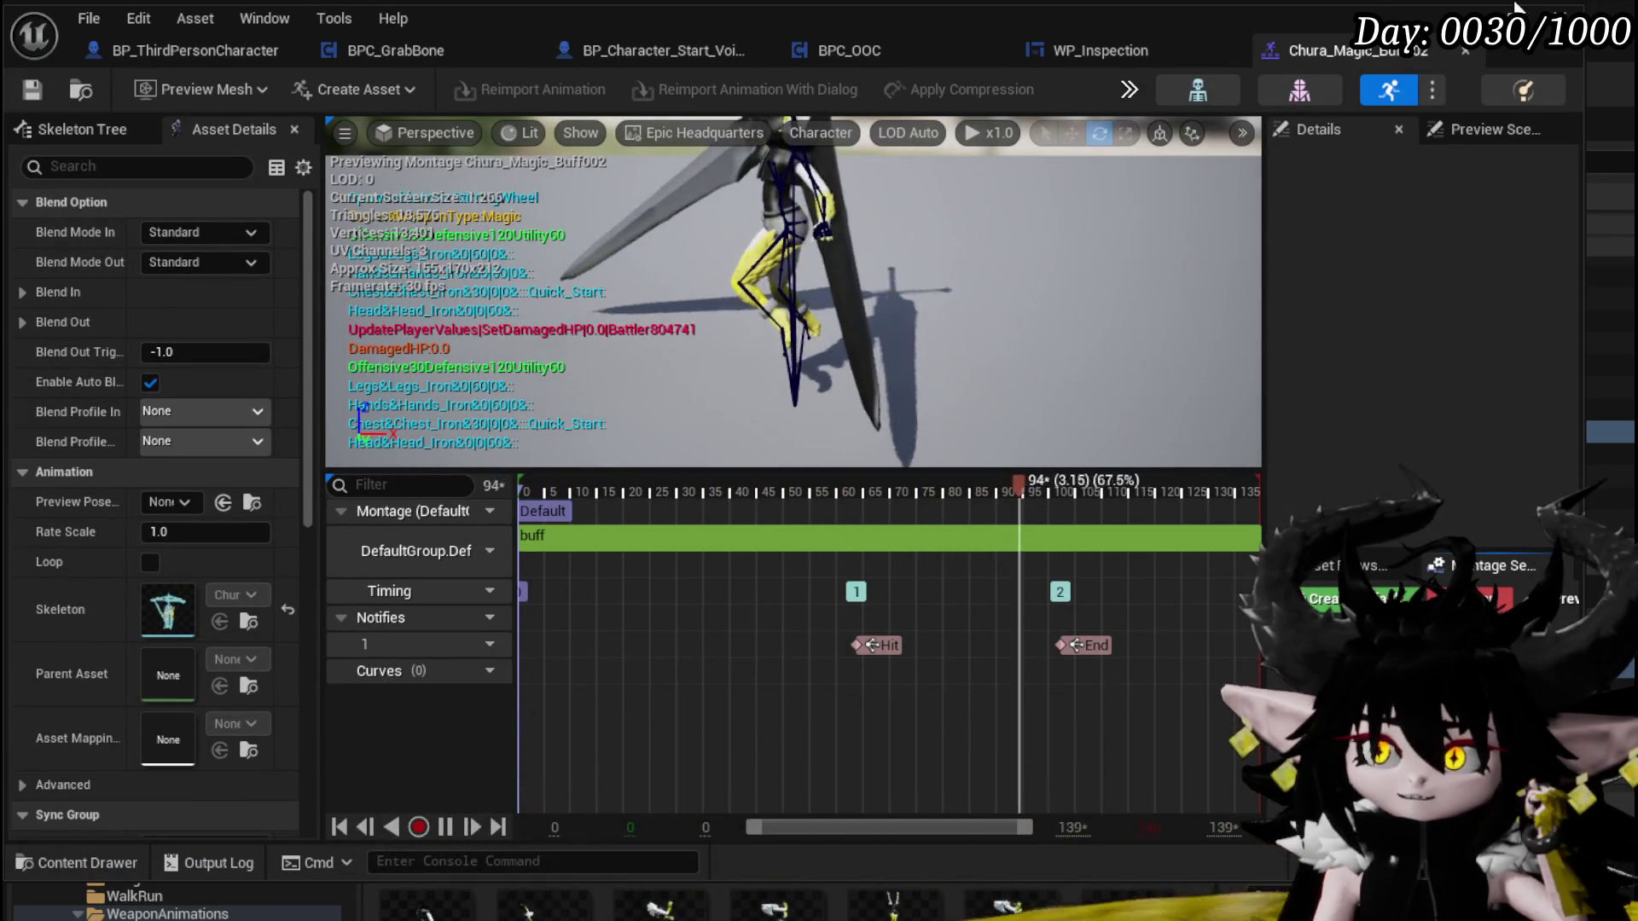
click(1460, 51)
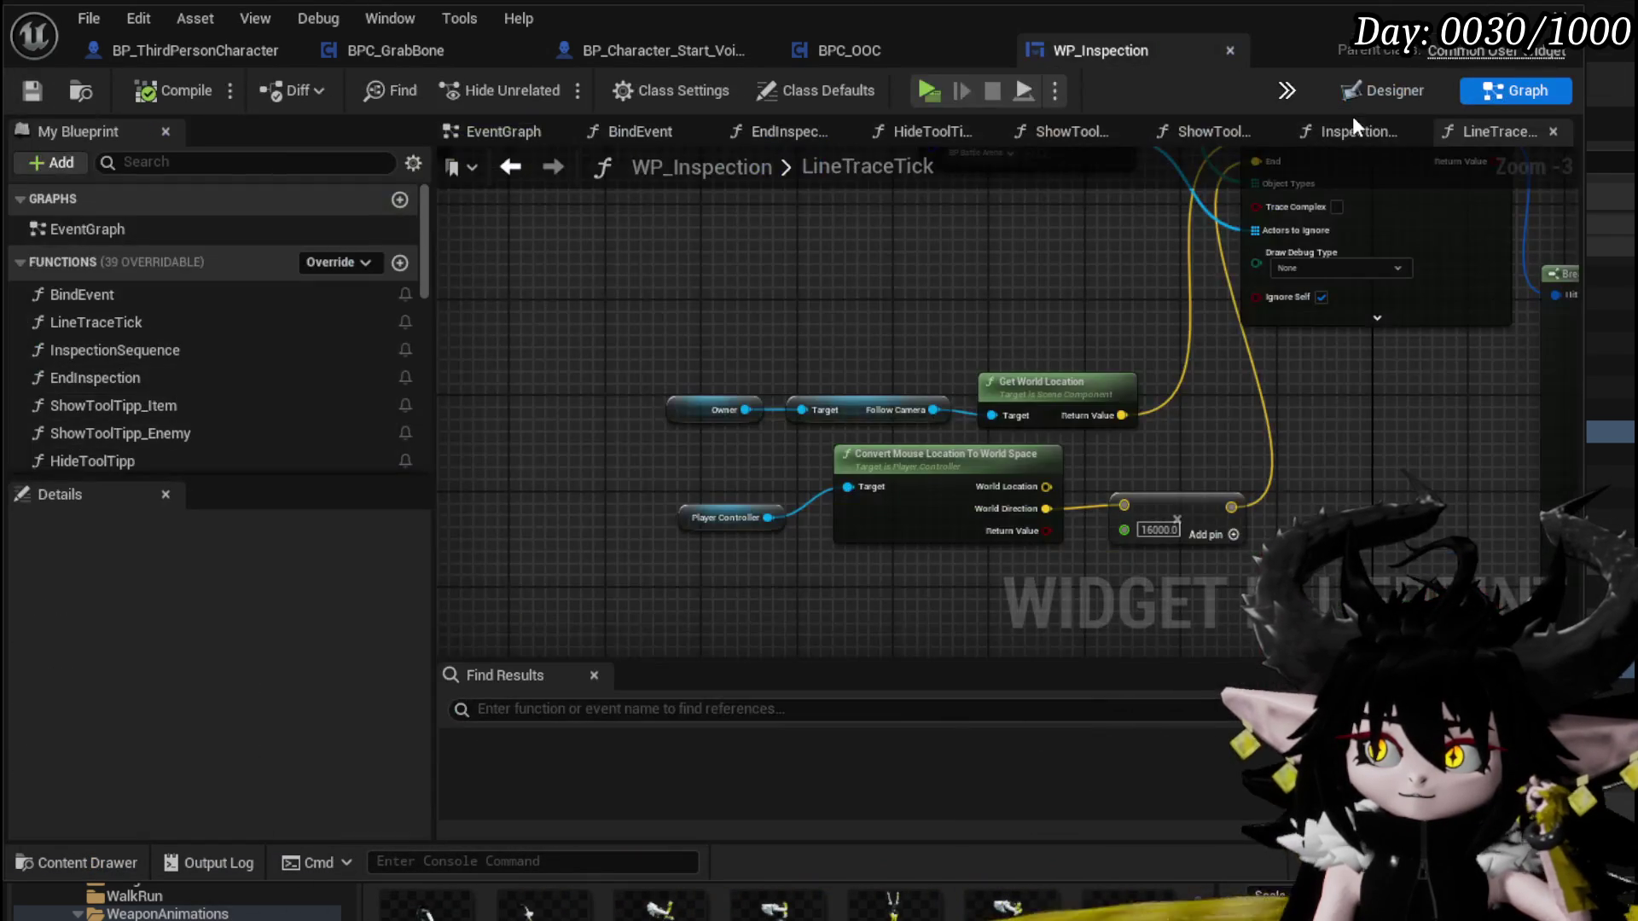
key(alt+Tab)
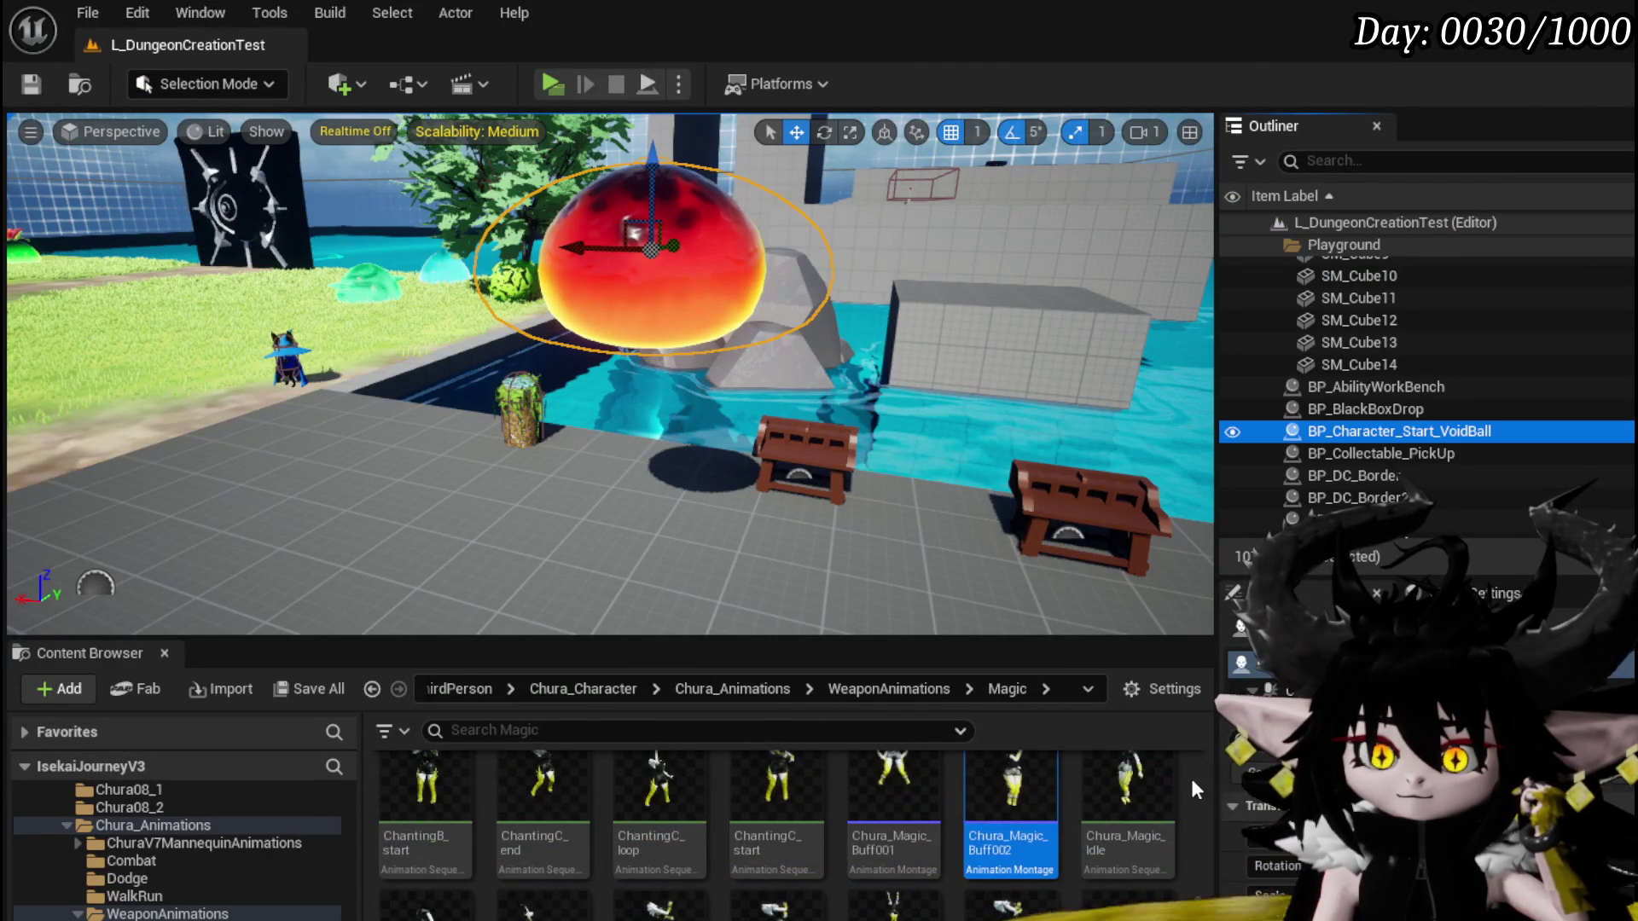
scroll(1192, 782, down, 2)
scroll(1191, 776, up, 1)
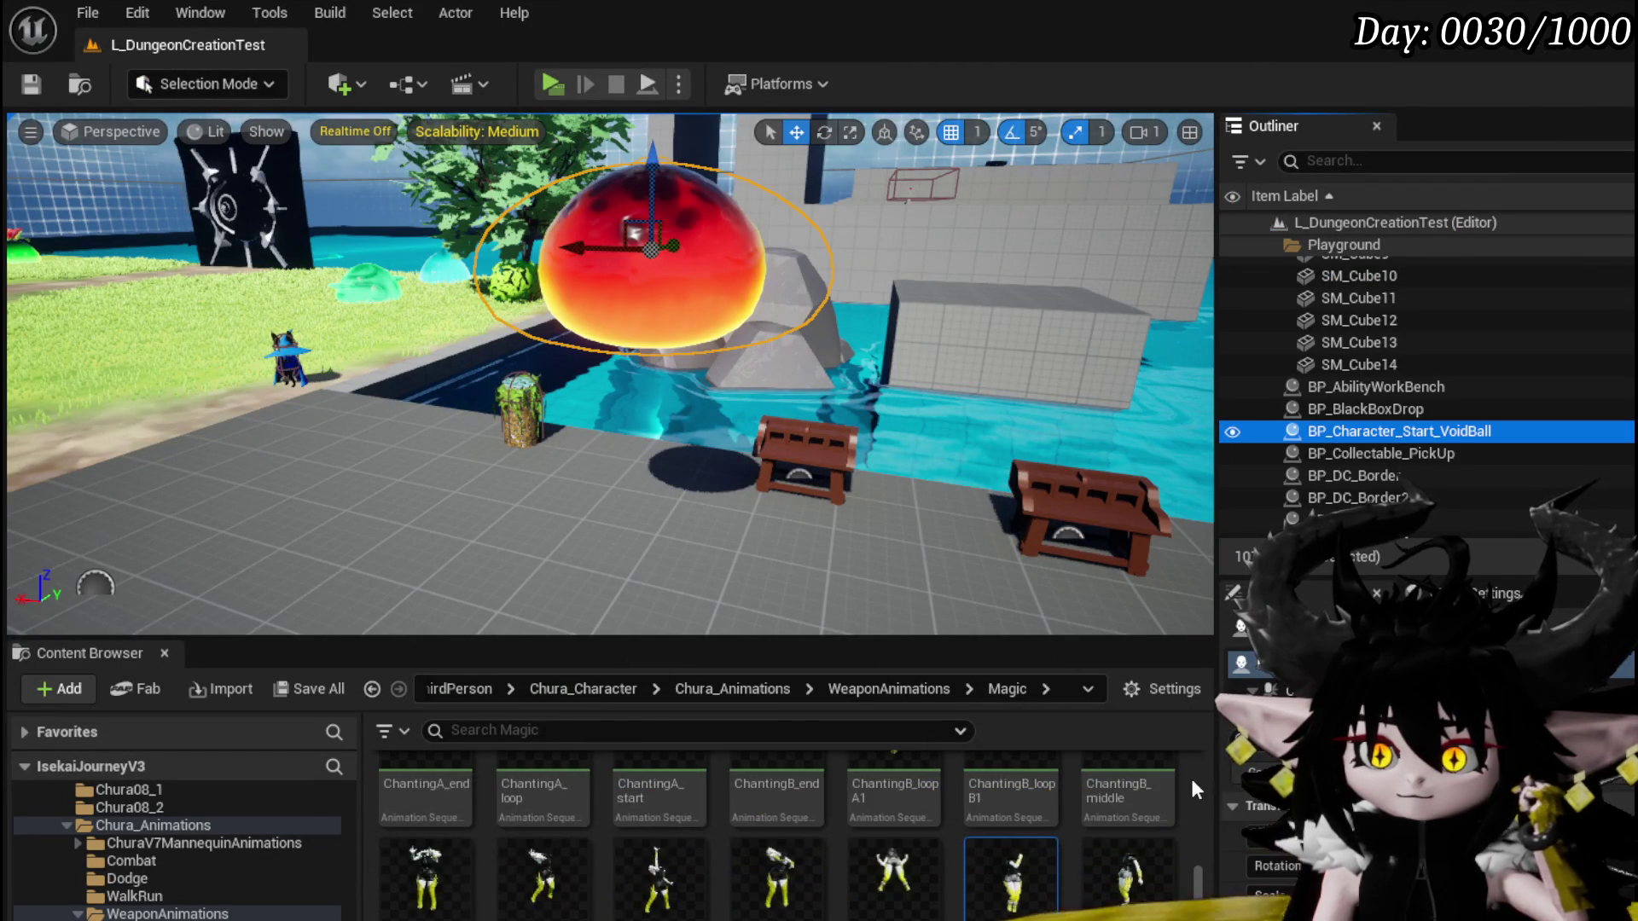
scroll(1190, 776, up, 5)
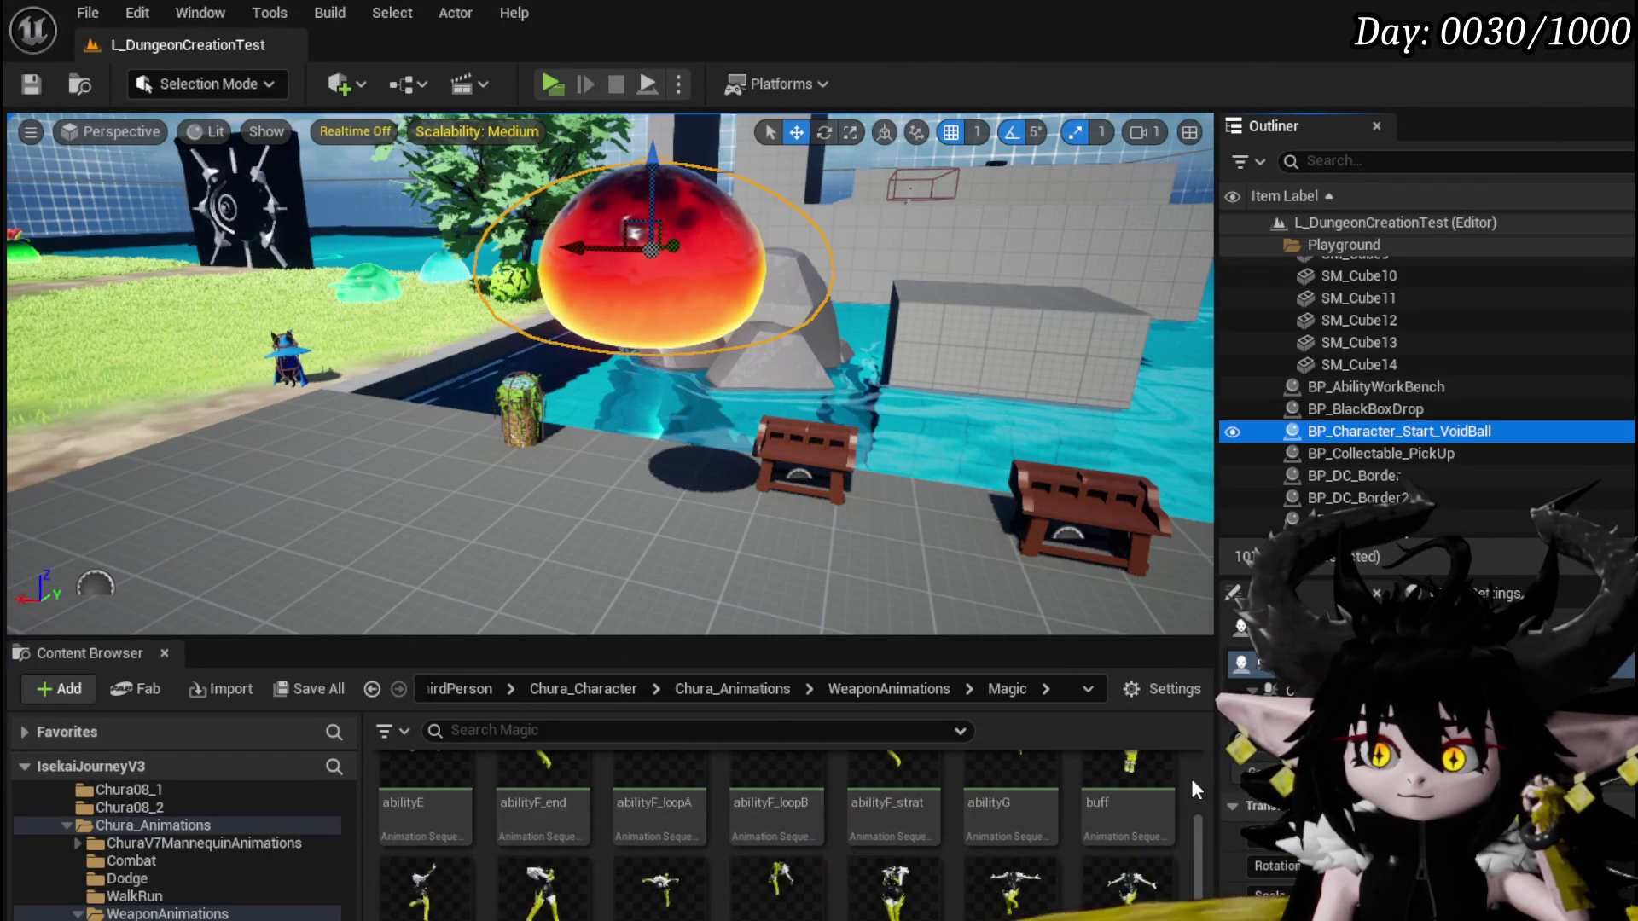
scroll(1190, 775, up, 5)
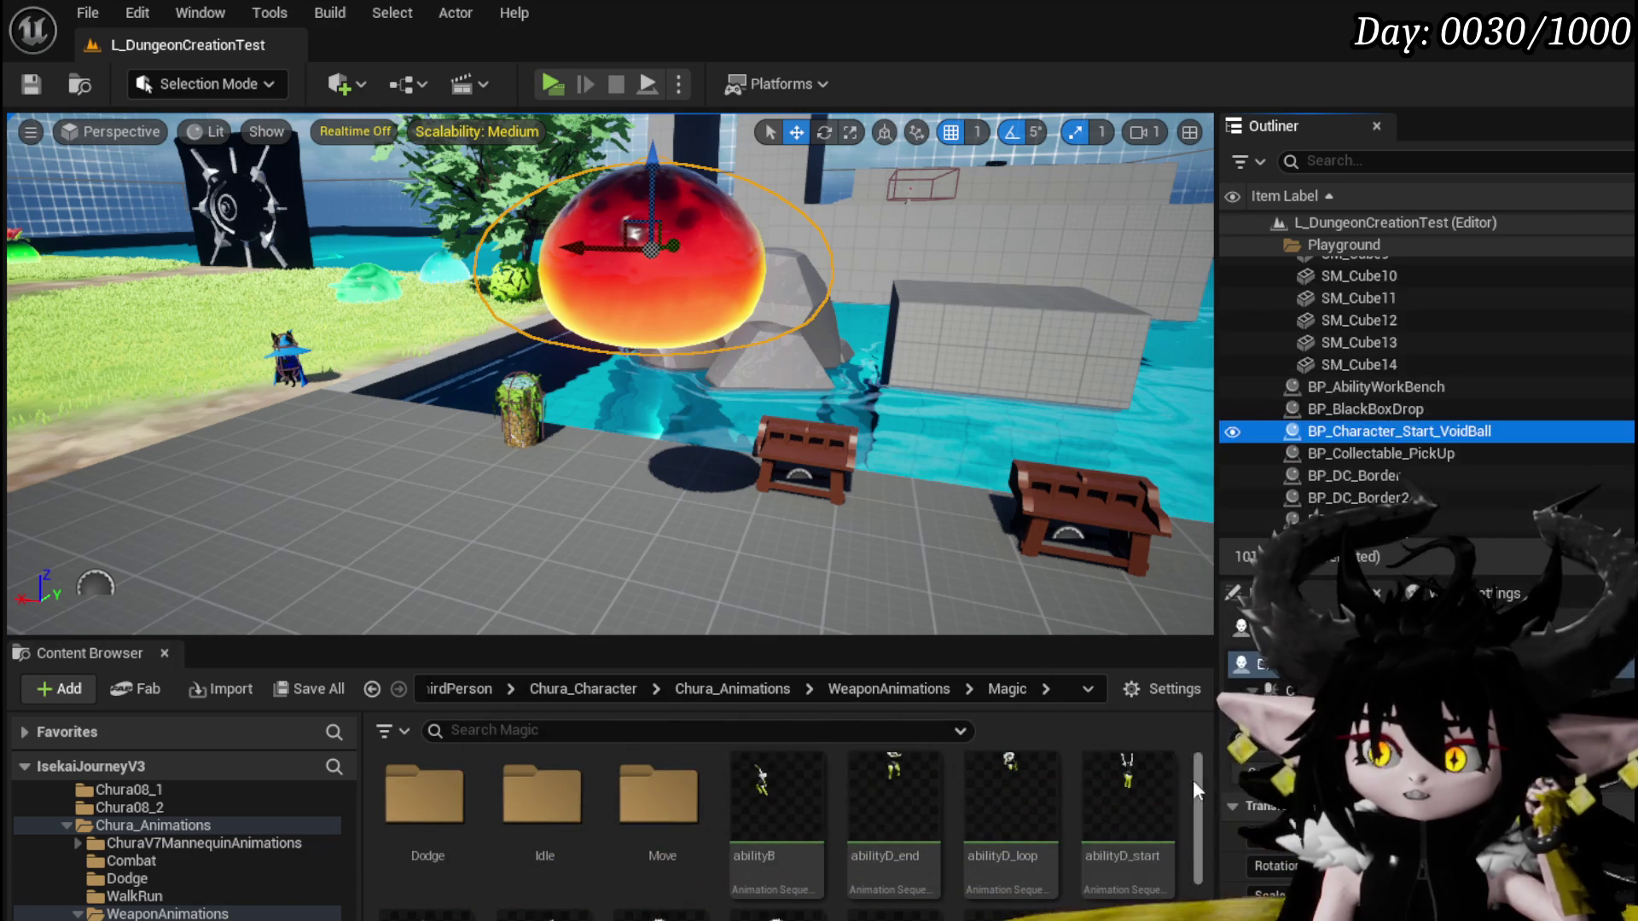
scroll(1192, 776, down, 2)
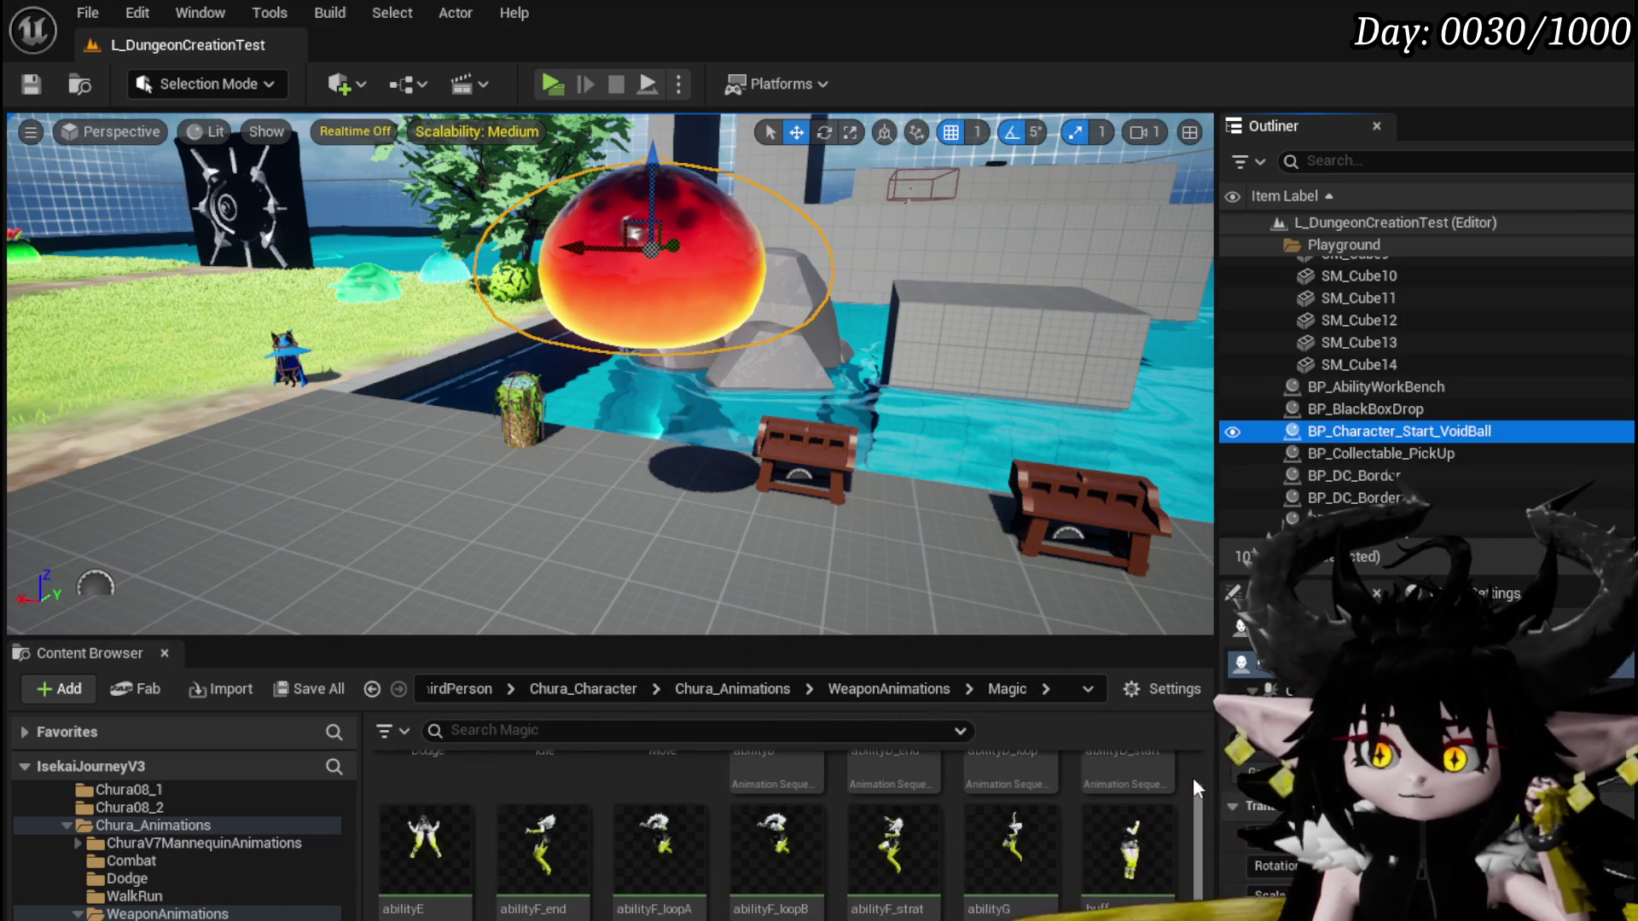
scroll(1193, 776, down, 5)
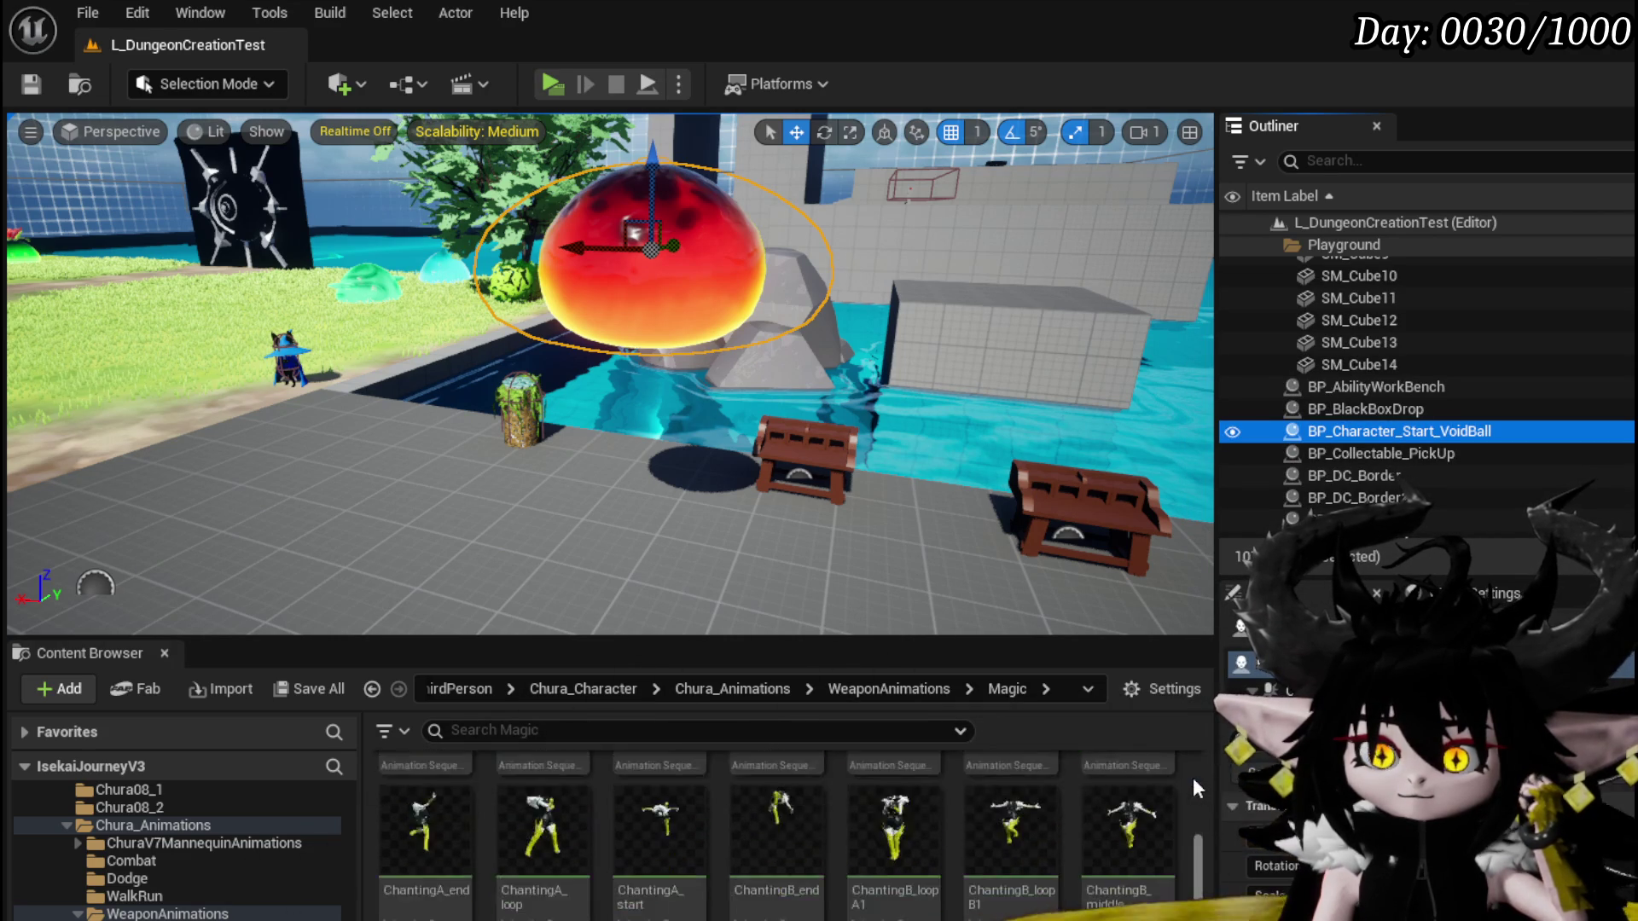
scroll(1193, 776, up, 2)
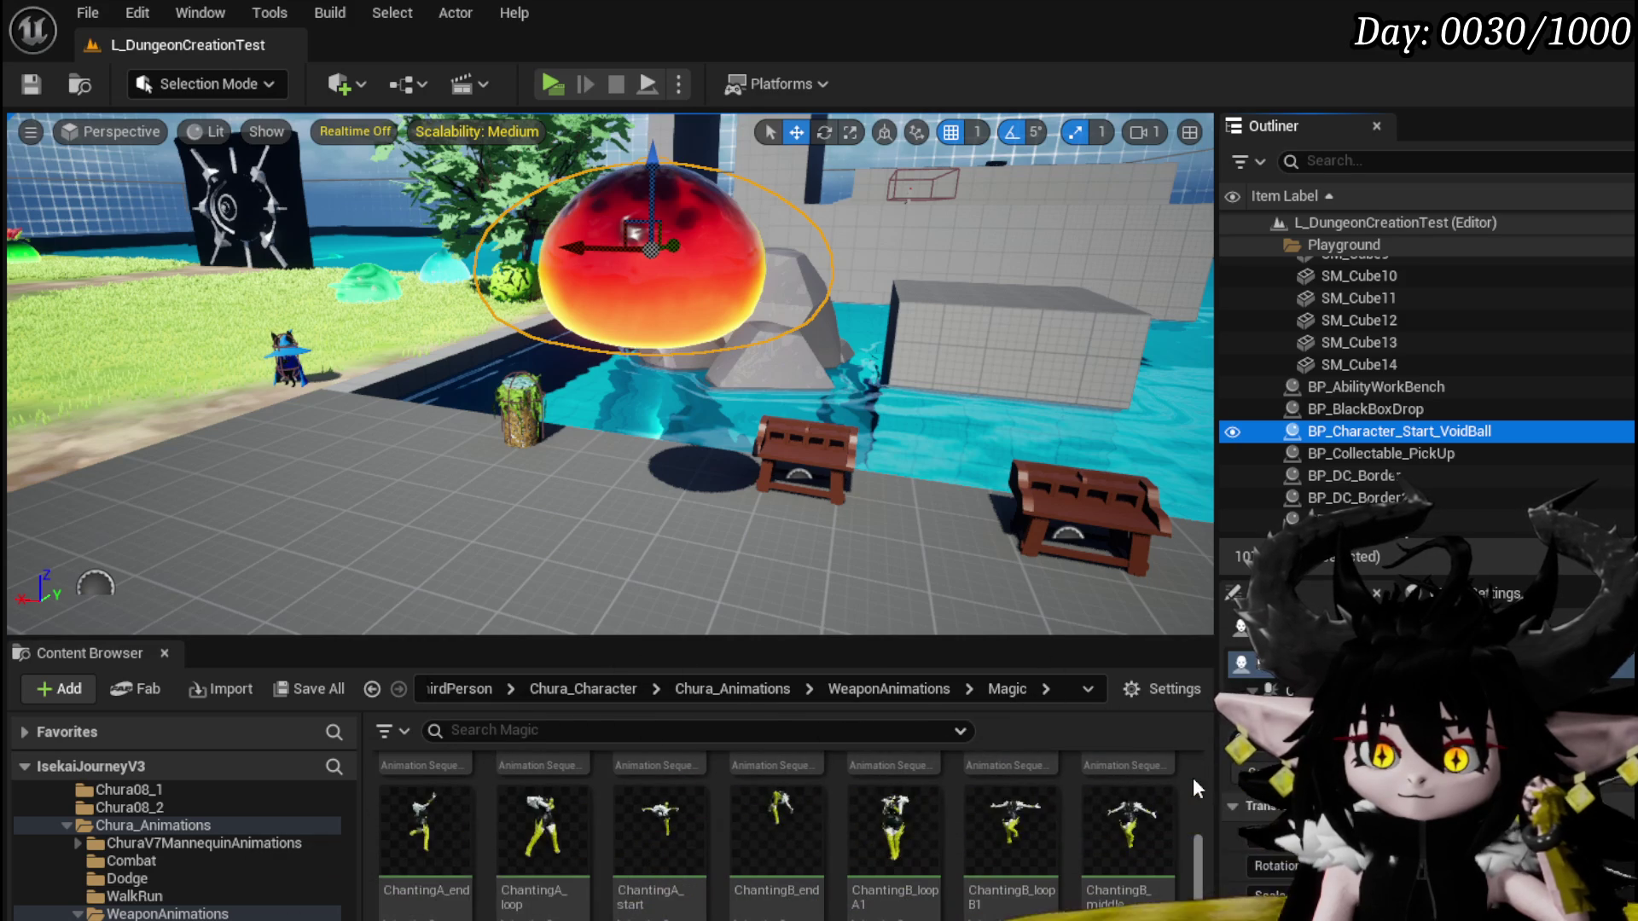
scroll(1193, 776, down, 2)
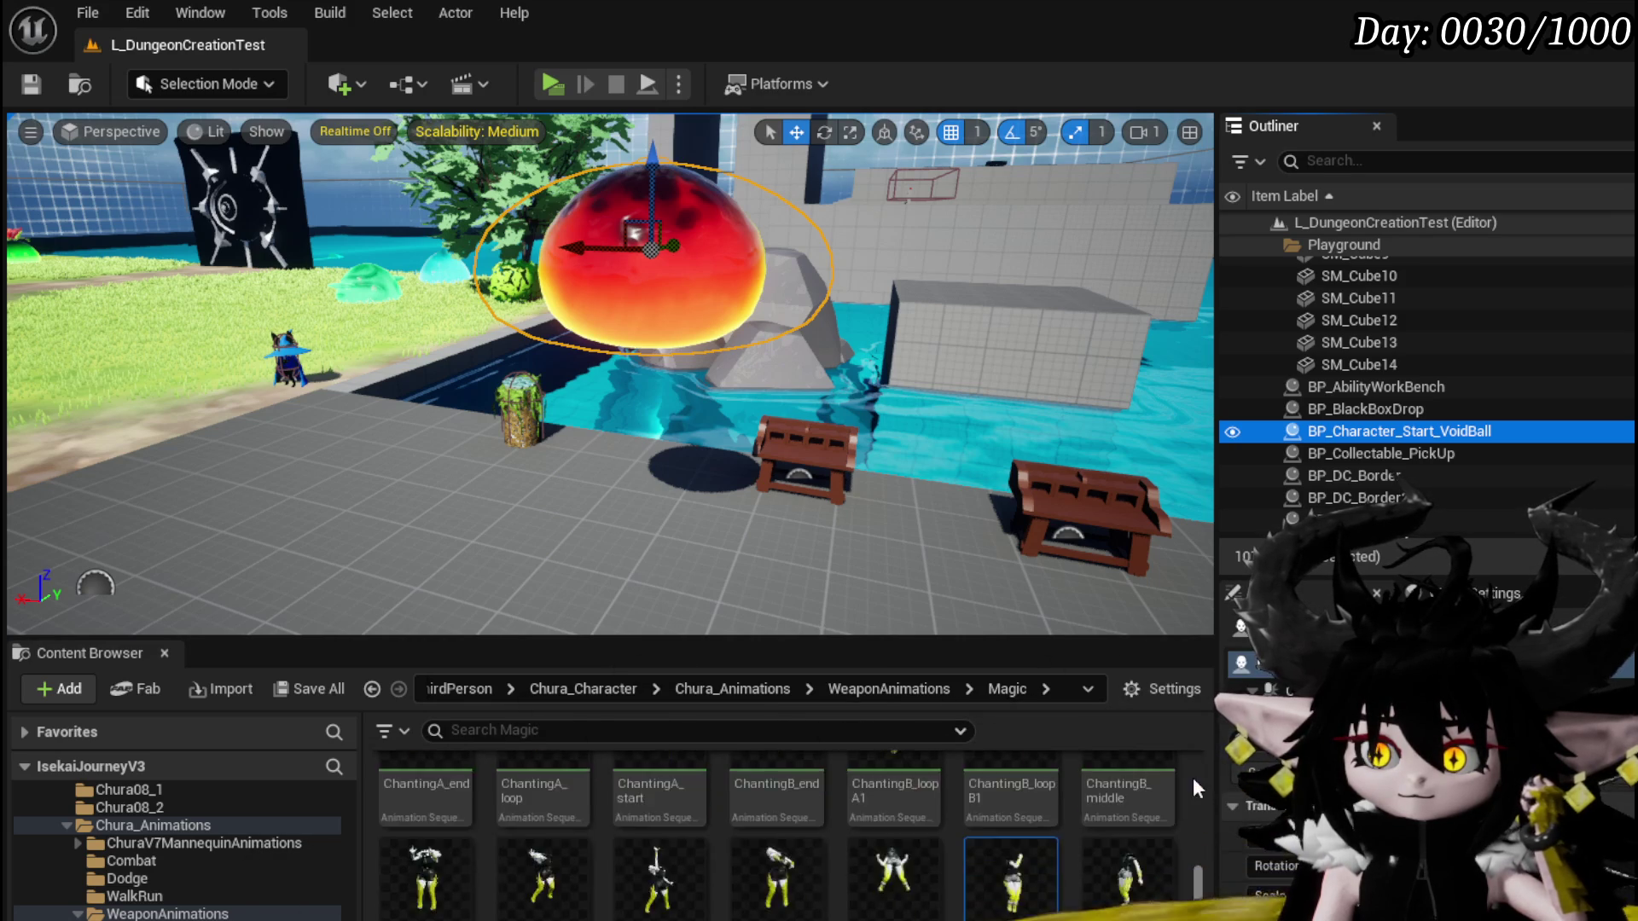
scroll(1193, 776, down, 2)
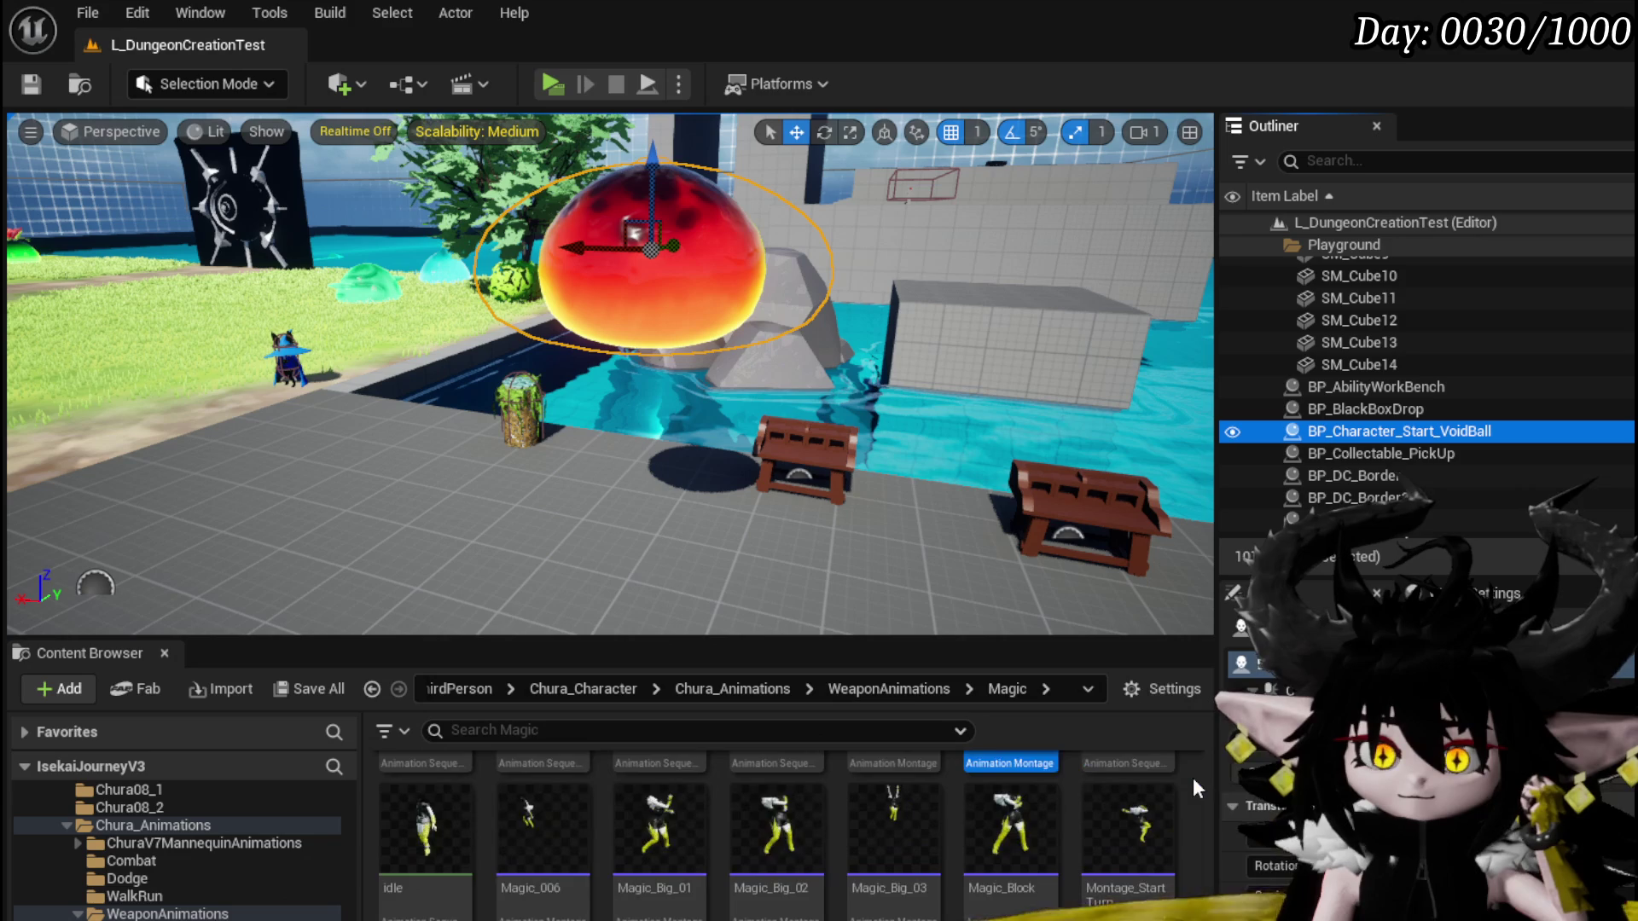
scroll(1193, 777, up, 2)
scroll(1193, 777, down, 3)
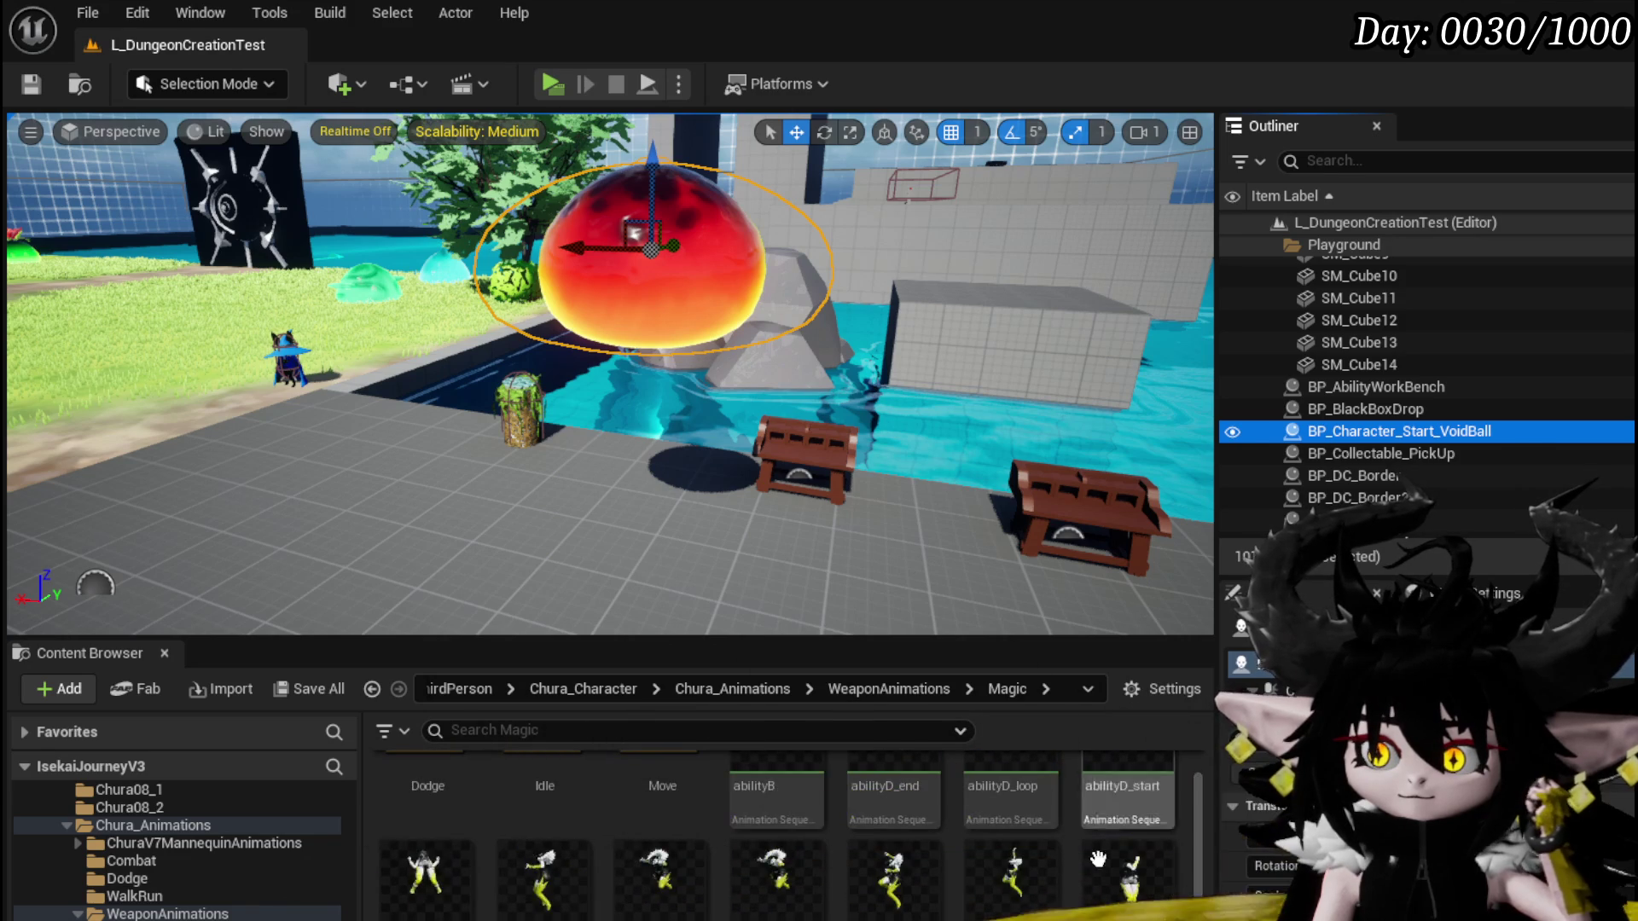
right_click(1124, 862)
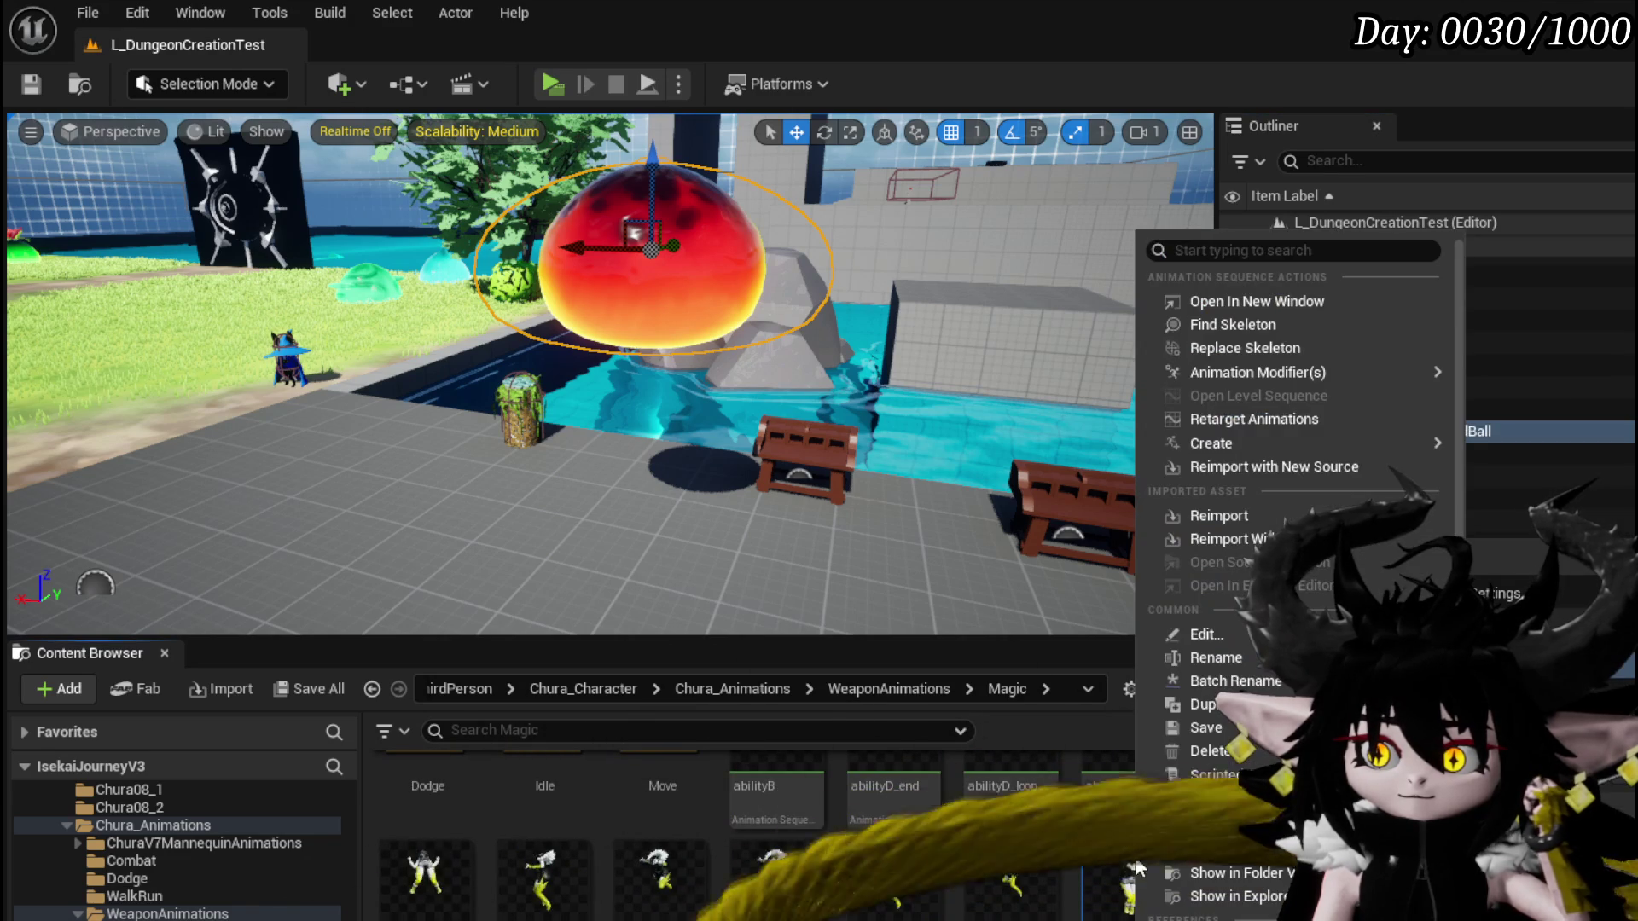
Retarget the animation with ChuraBodyV8_1 as the target skeletal mesh
click(1223, 419)
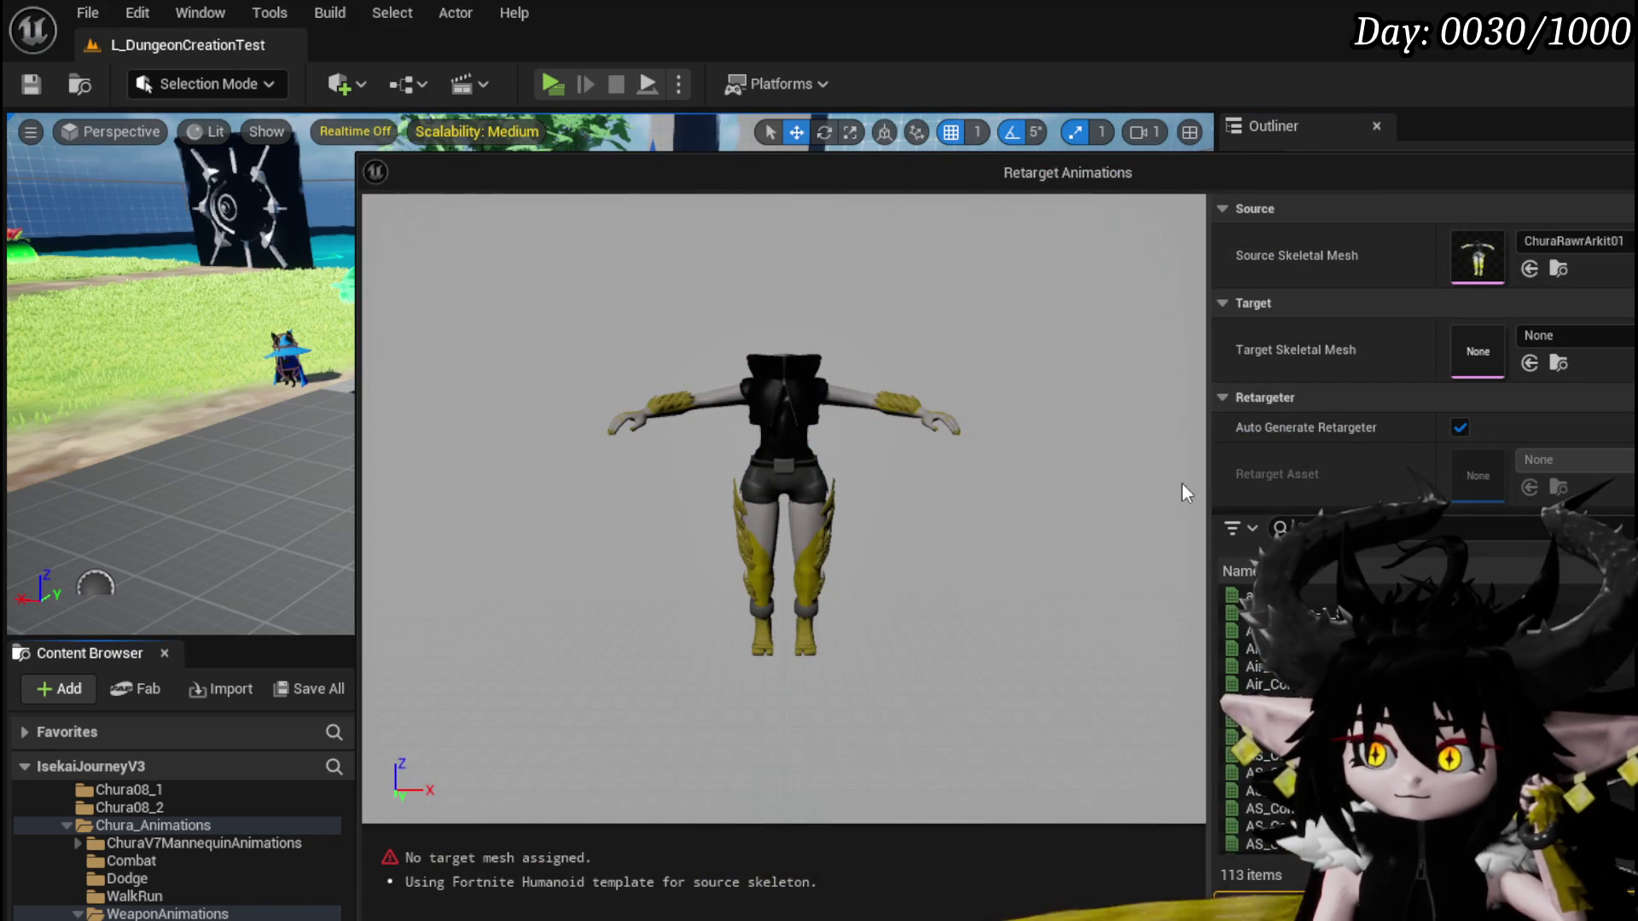
mouse_move(1158, 168)
mouse_down()
mouse_move(1009, 114)
mouse_move(888, 18)
mouse_up()
click(1251, 193)
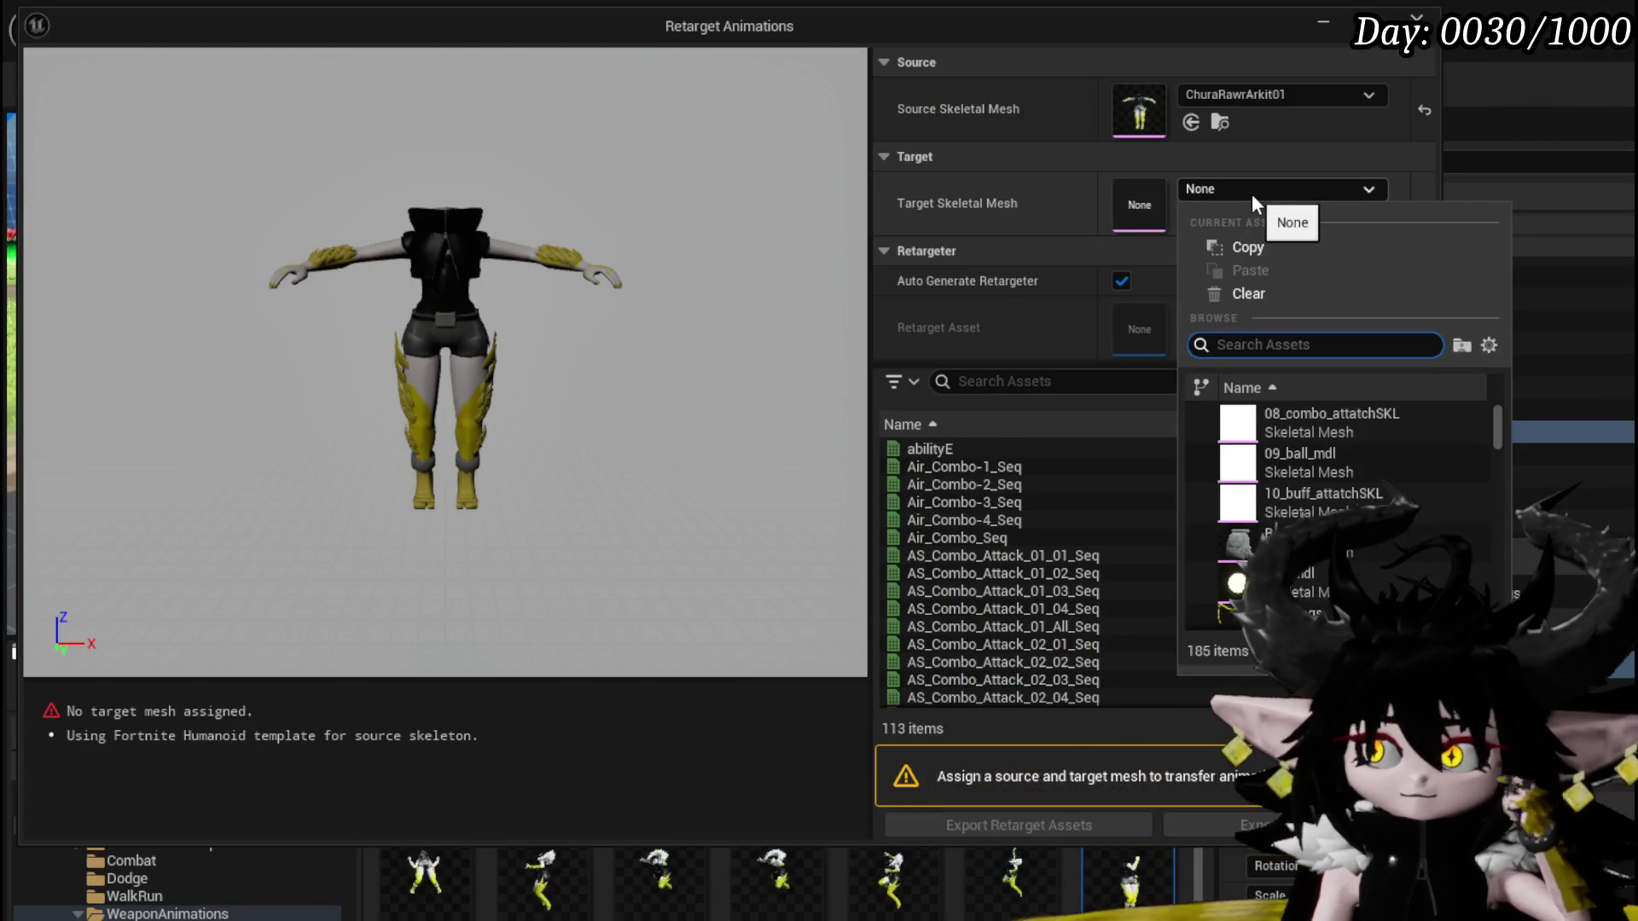
text(chura)
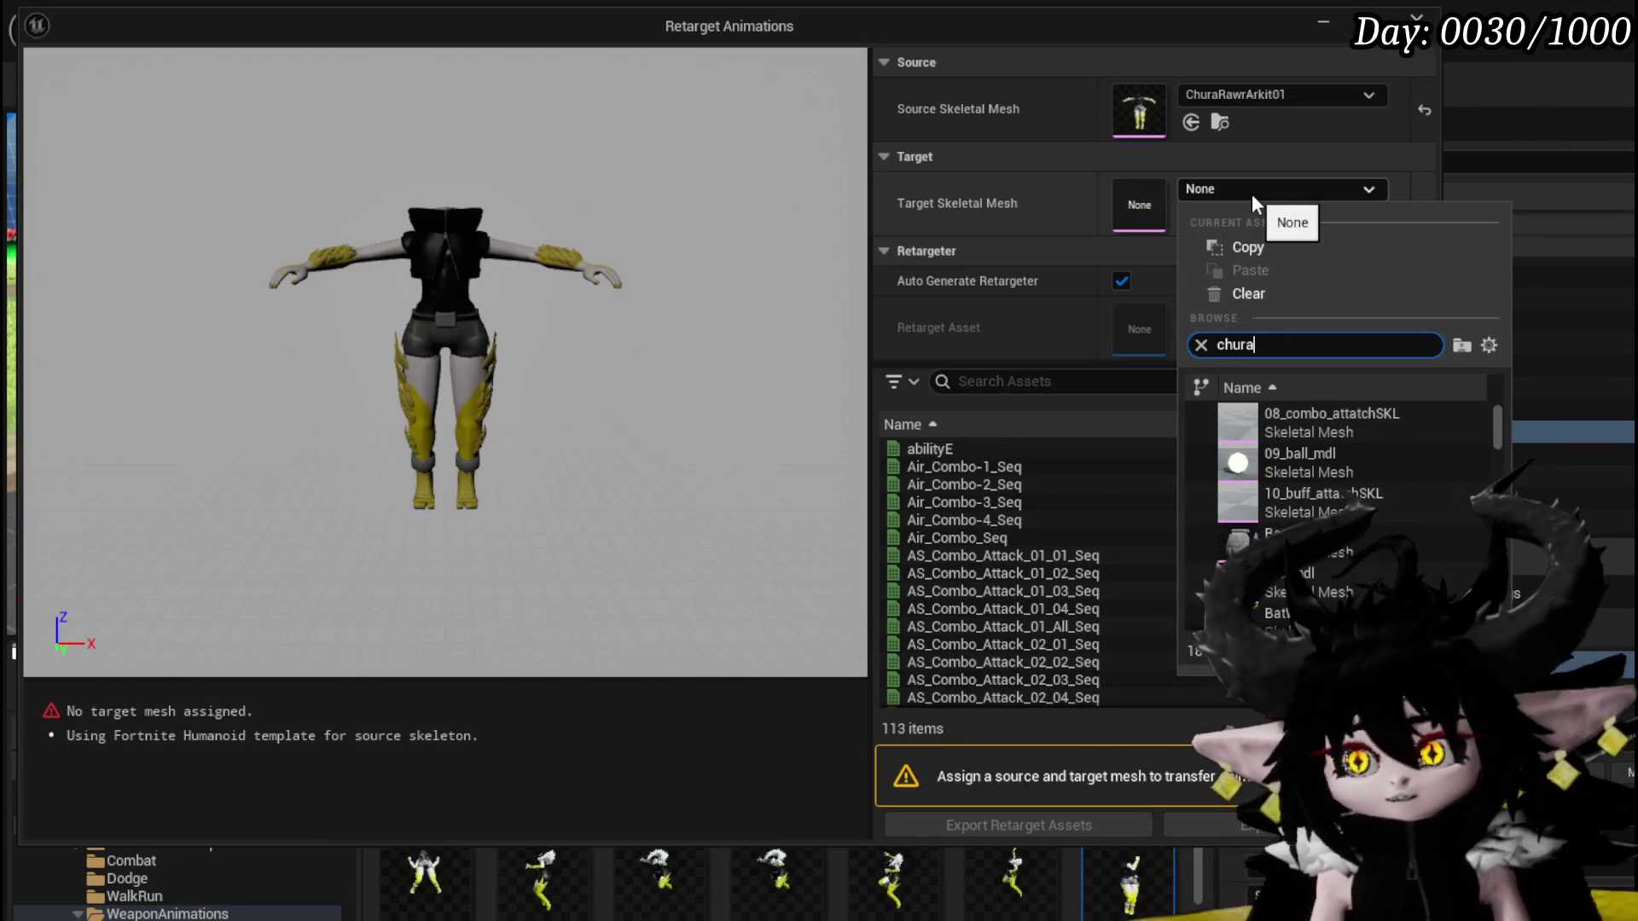
text(Body)
scroll(1364, 488, down, 2)
click(1313, 588)
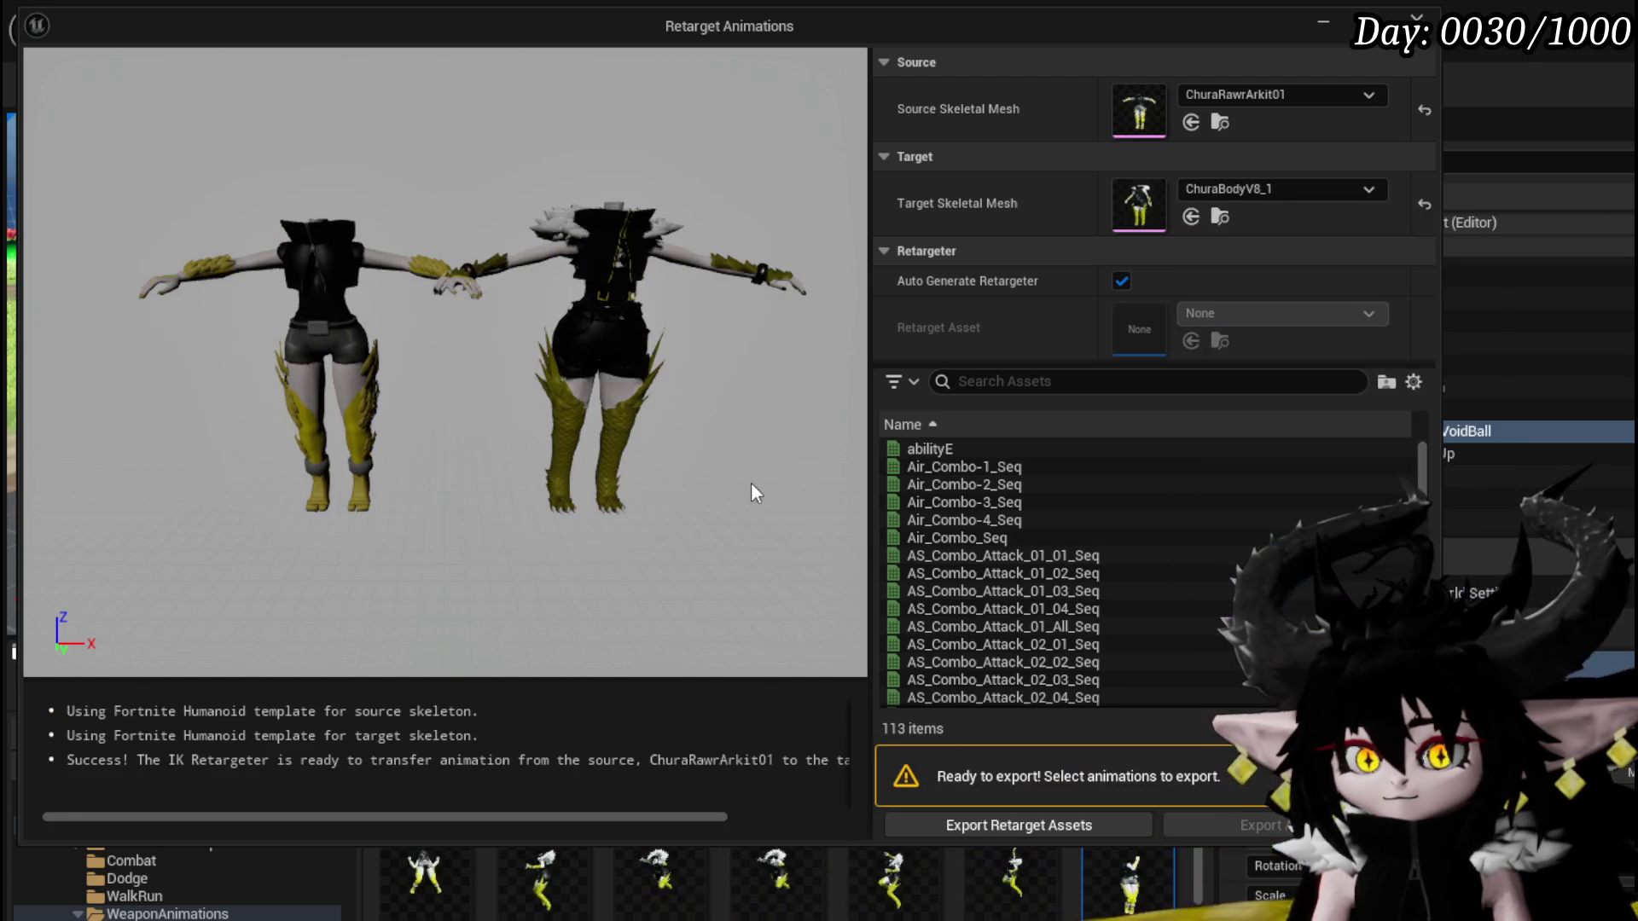
Filter the animation list by 'buff', select the buff animation, and export it
scroll(1144, 547, down, 3)
click(981, 381)
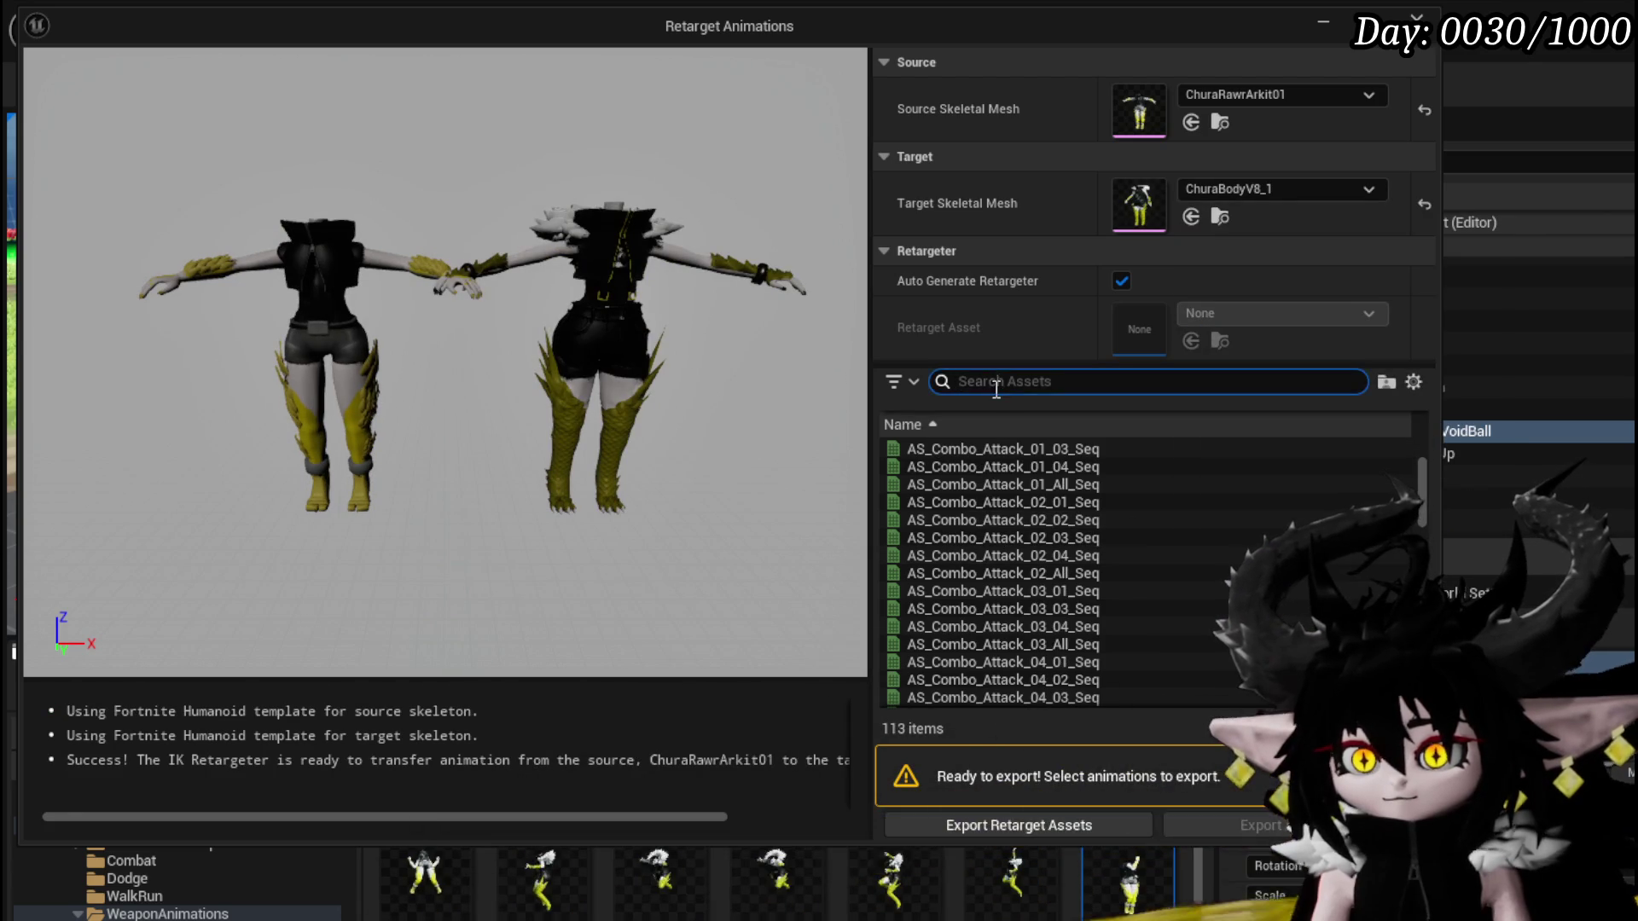
text(buff)
click(1066, 449)
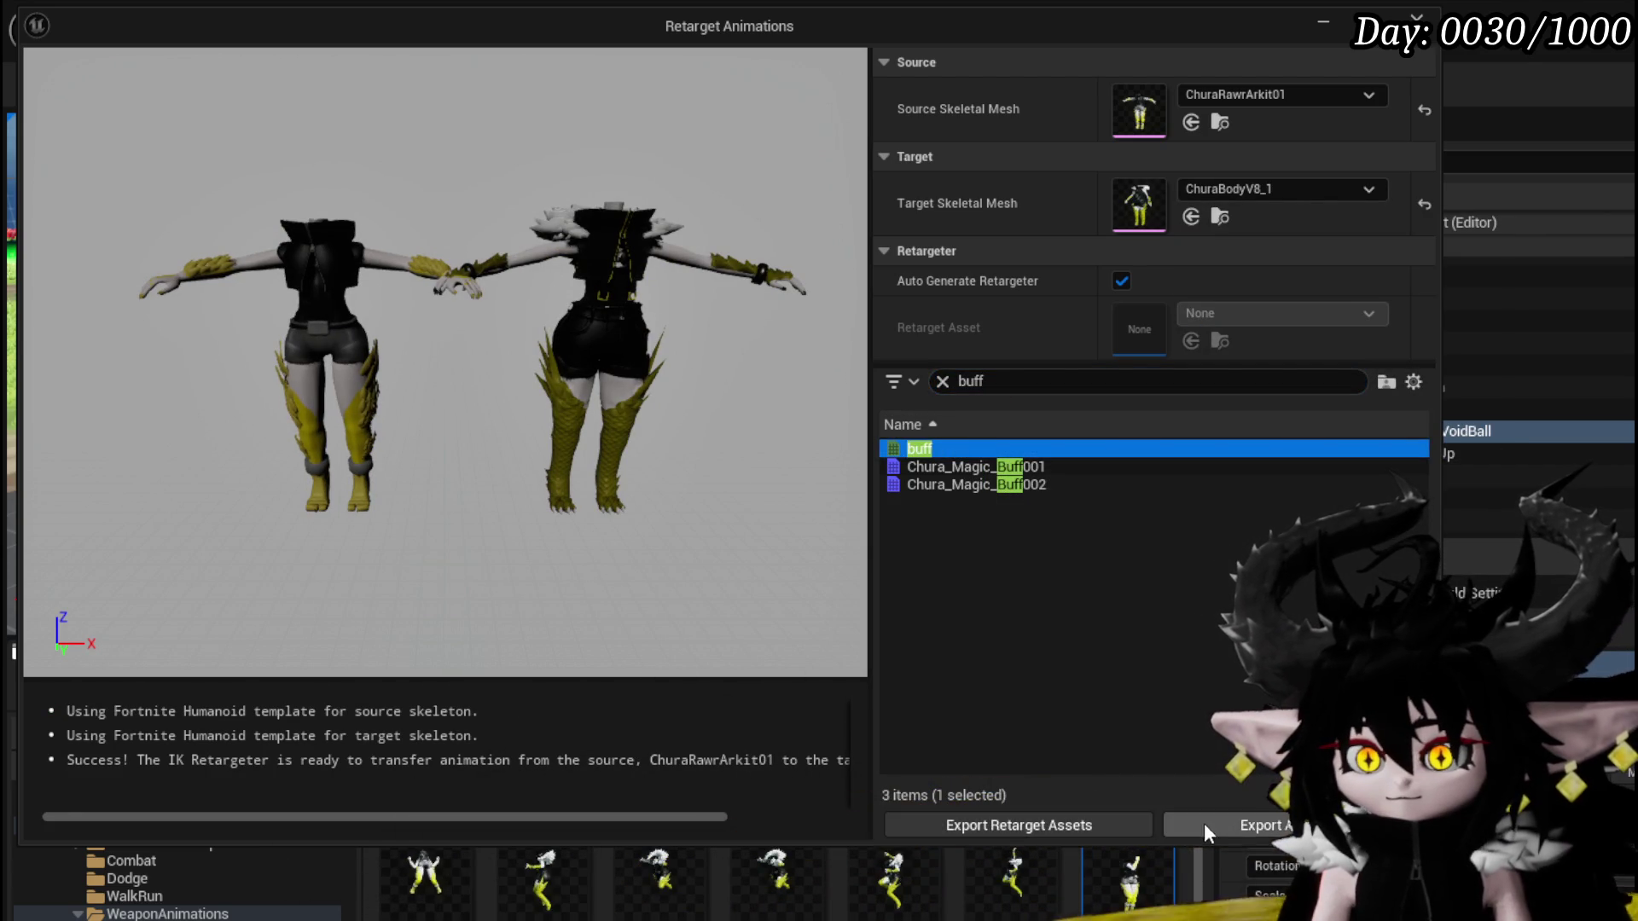
click(1225, 824)
Browse the export destination tree through ThirdPerson > Chura_Character > Chura_Animations
scroll(1012, 597, down, 4)
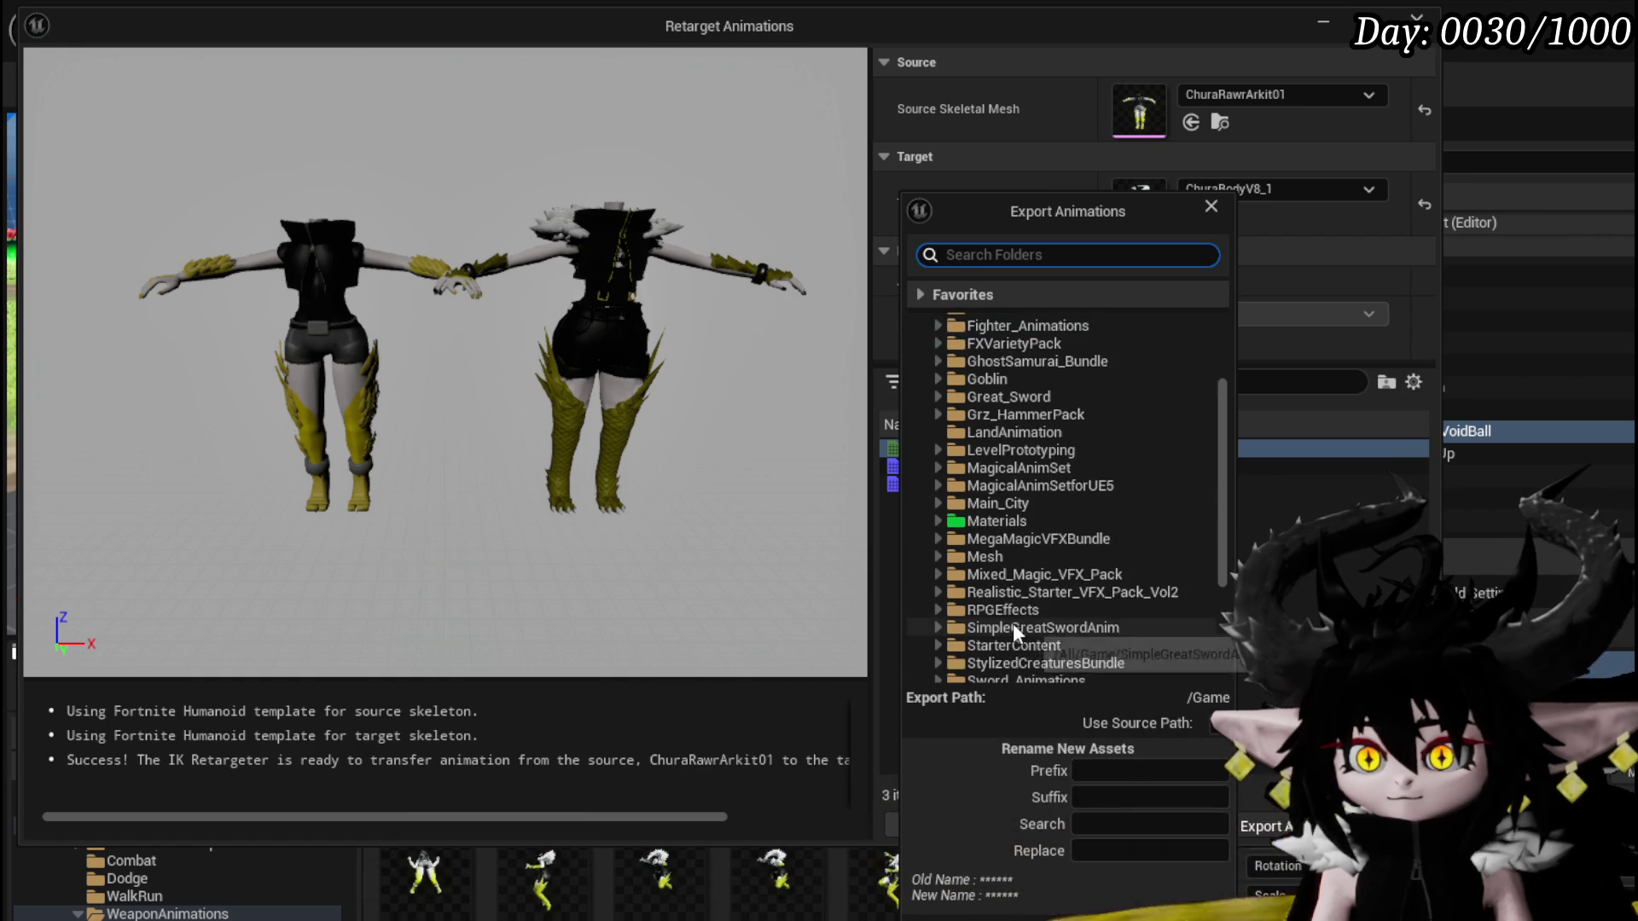
scroll(1017, 571, down, 5)
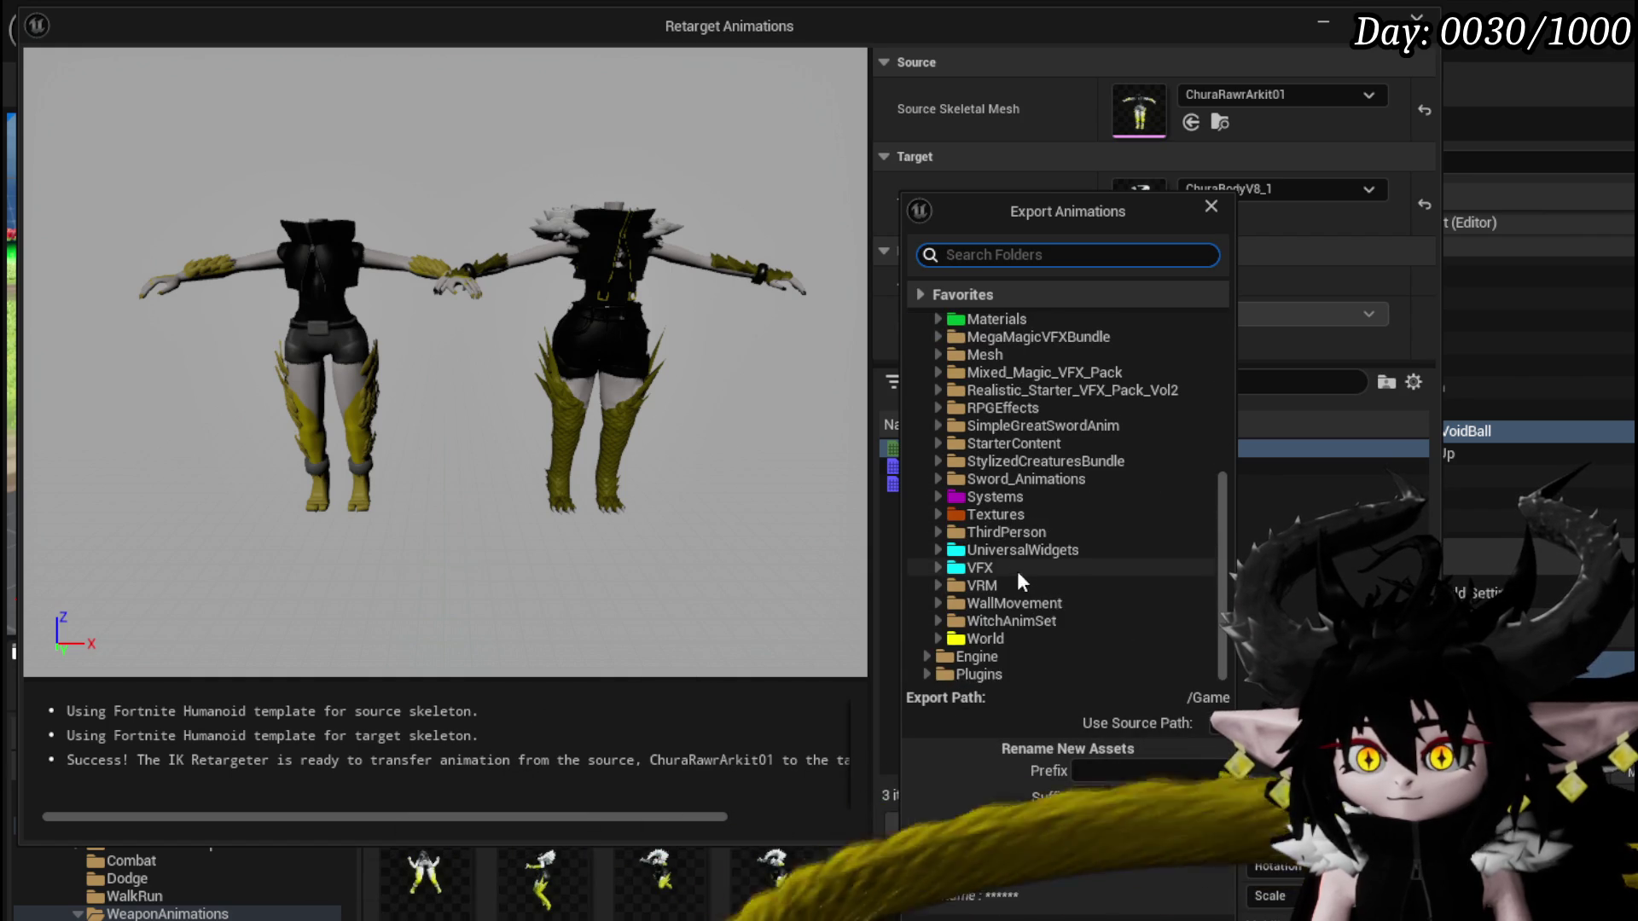
click(939, 531)
scroll(990, 598, down, 1)
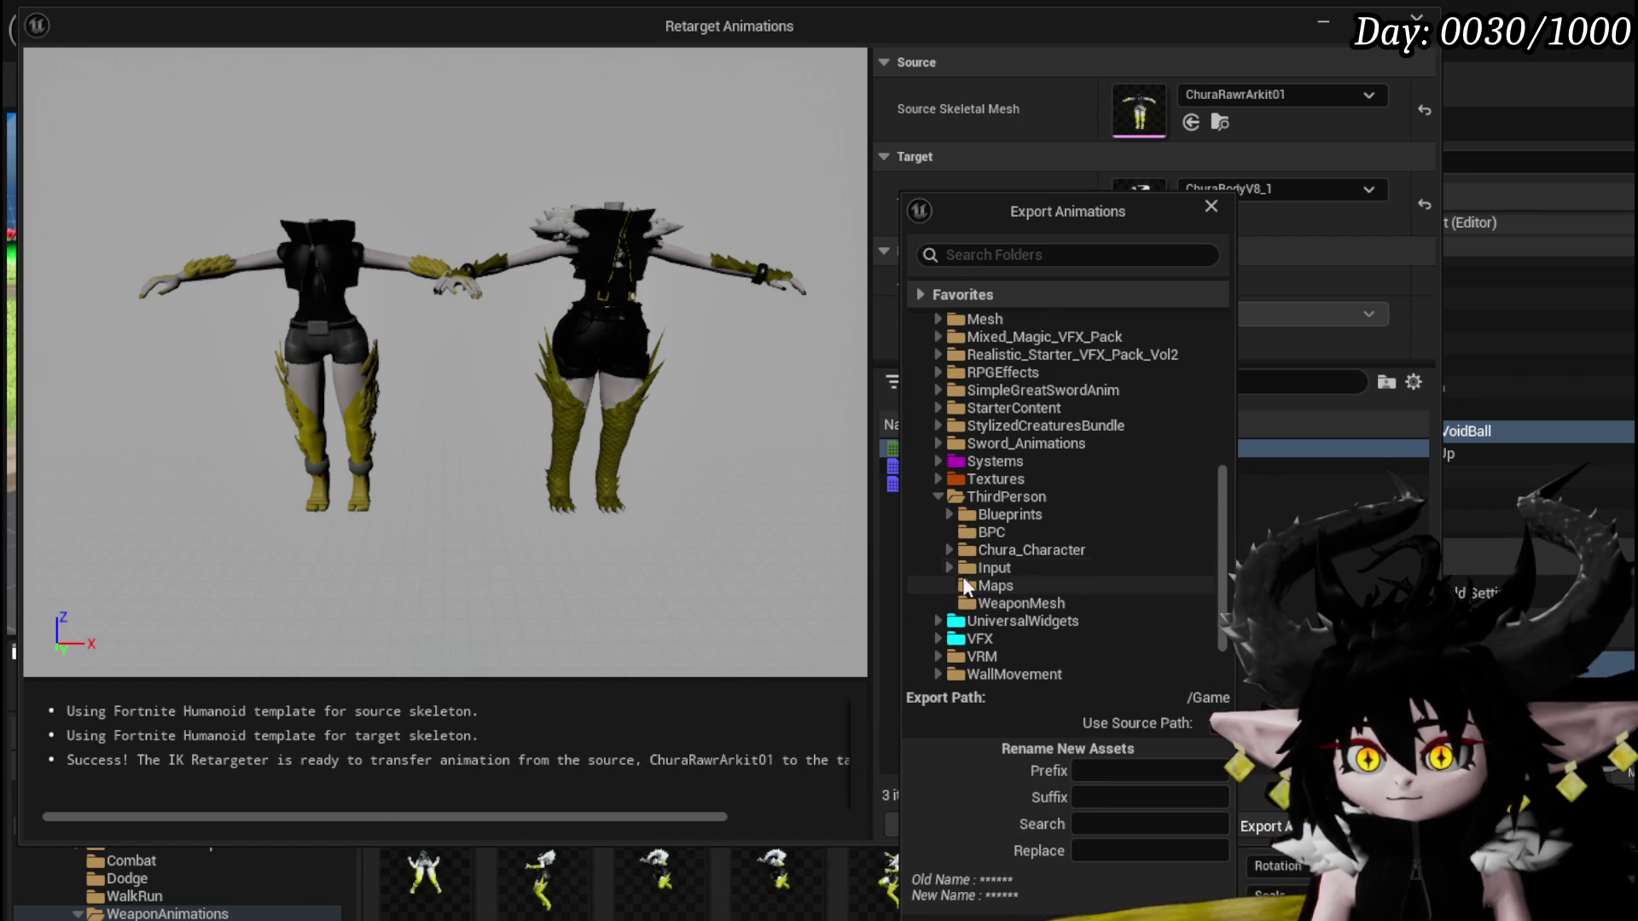
click(950, 549)
scroll(1049, 591, down, 3)
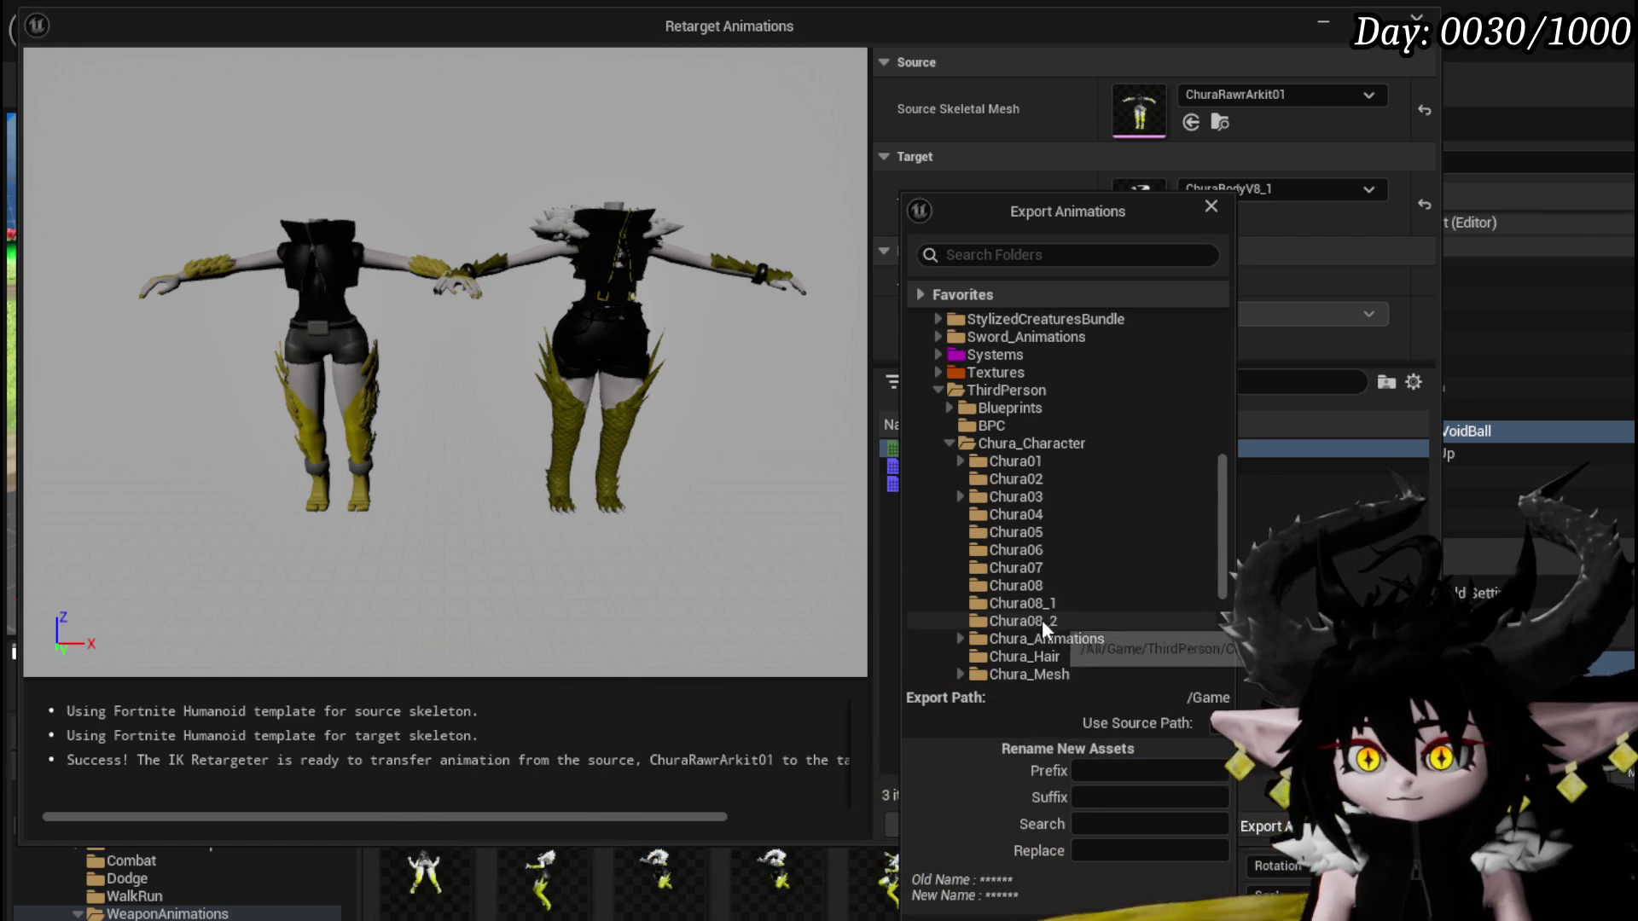
click(1006, 640)
double_click(1006, 640)
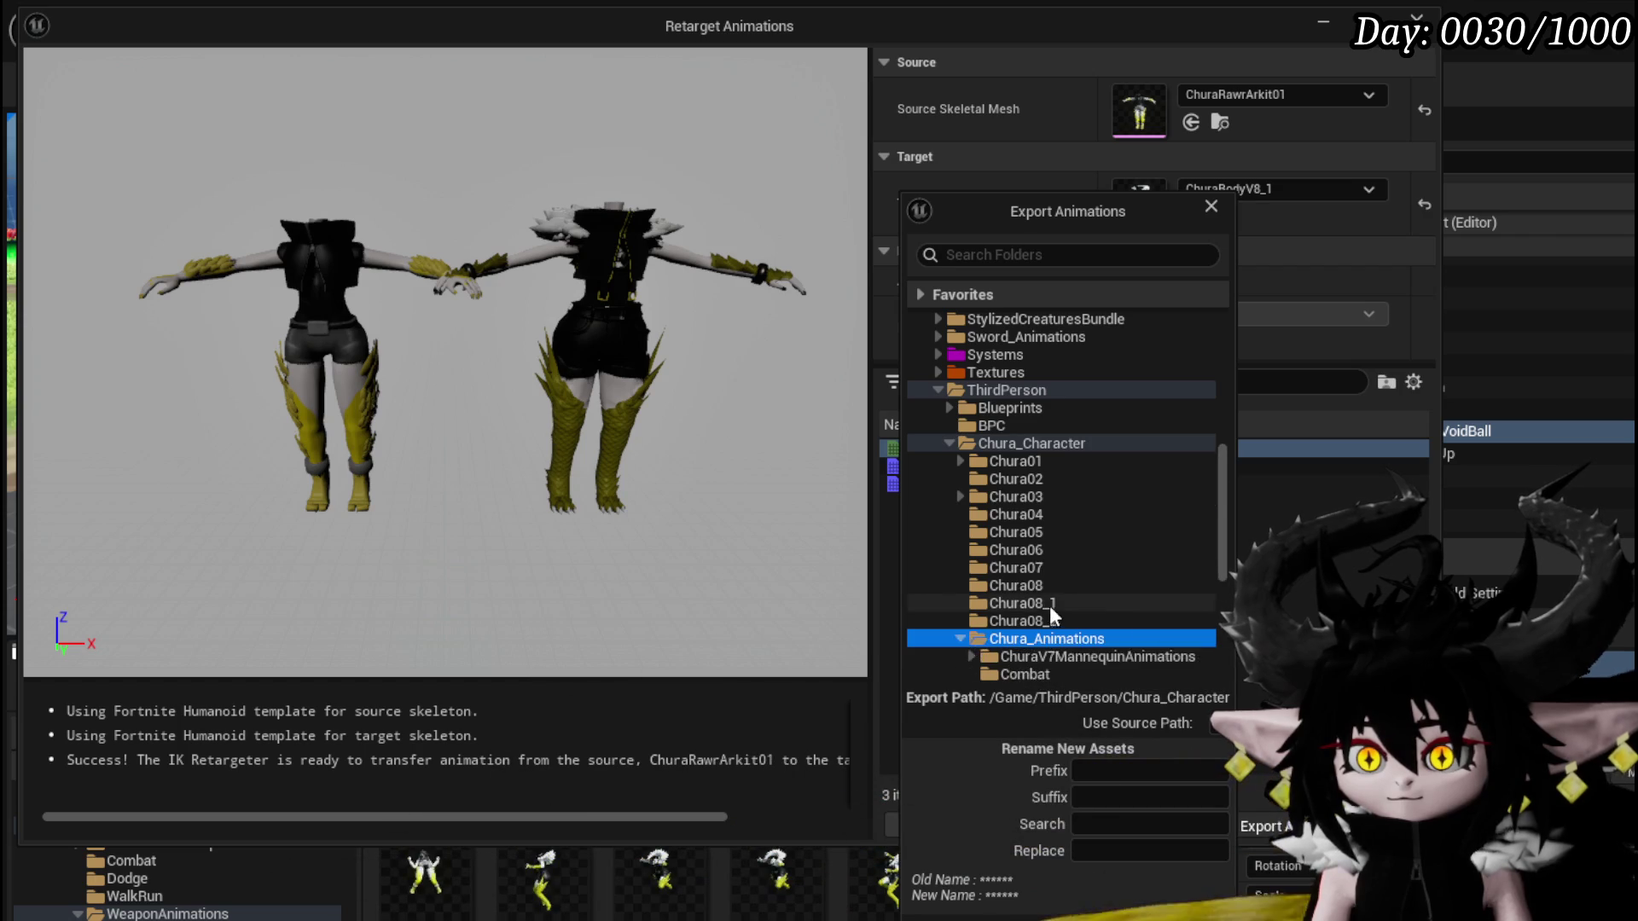
scroll(1047, 606, down, 4)
Pick WeaponAnimations/Magic/Idle as the destination and confirm the batch export of buff
click(972, 585)
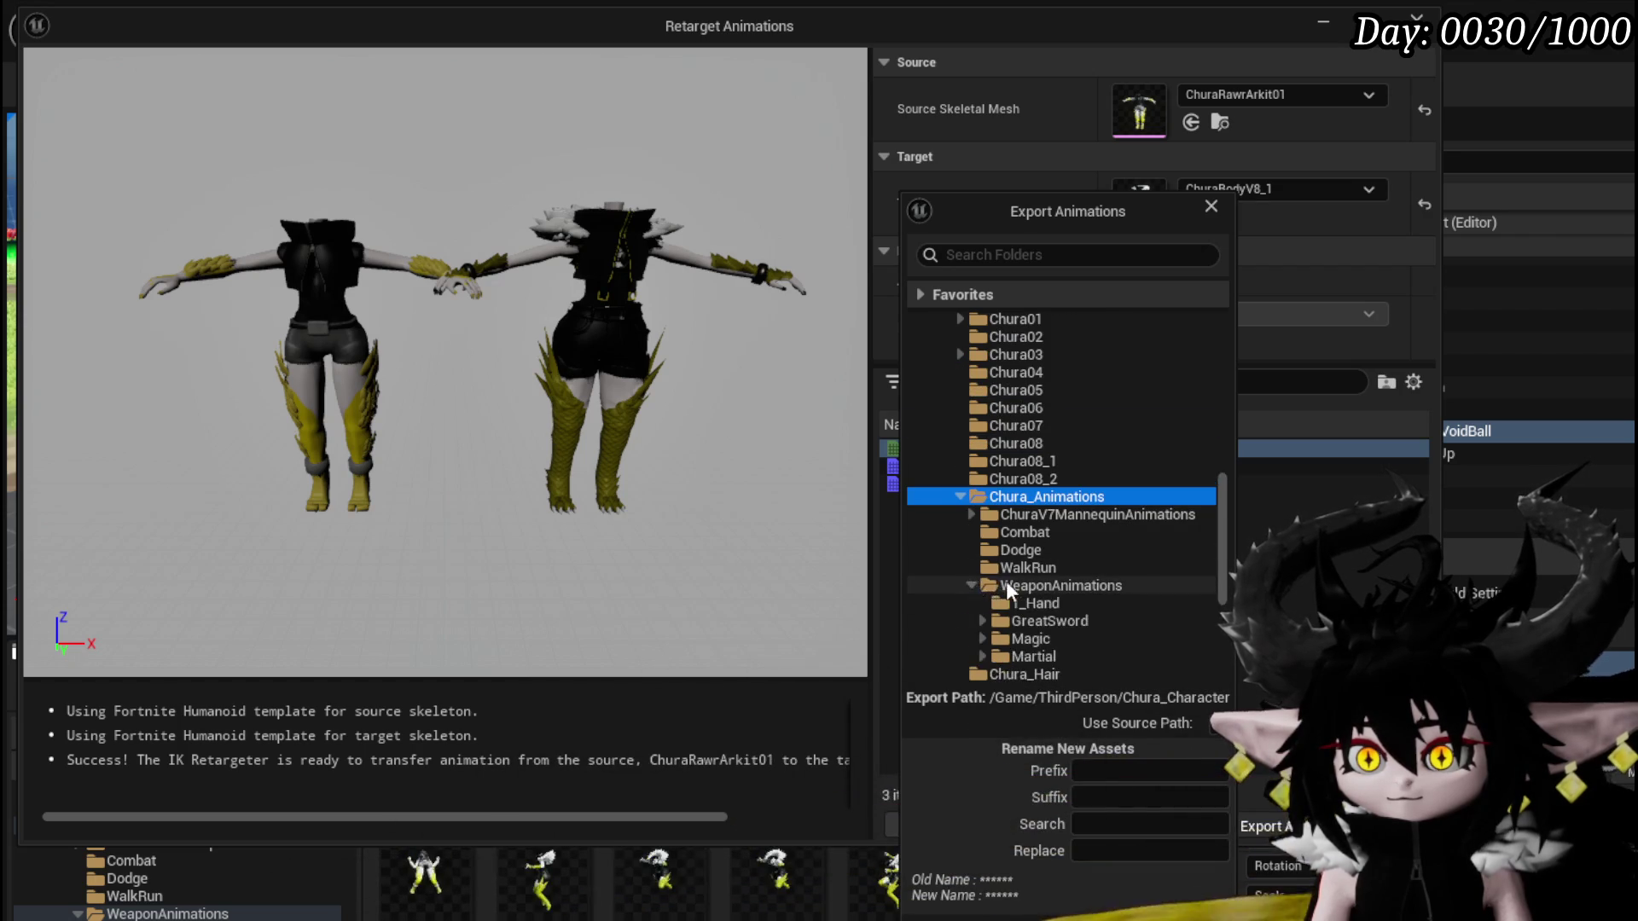
scroll(1024, 576, down, 3)
click(981, 532)
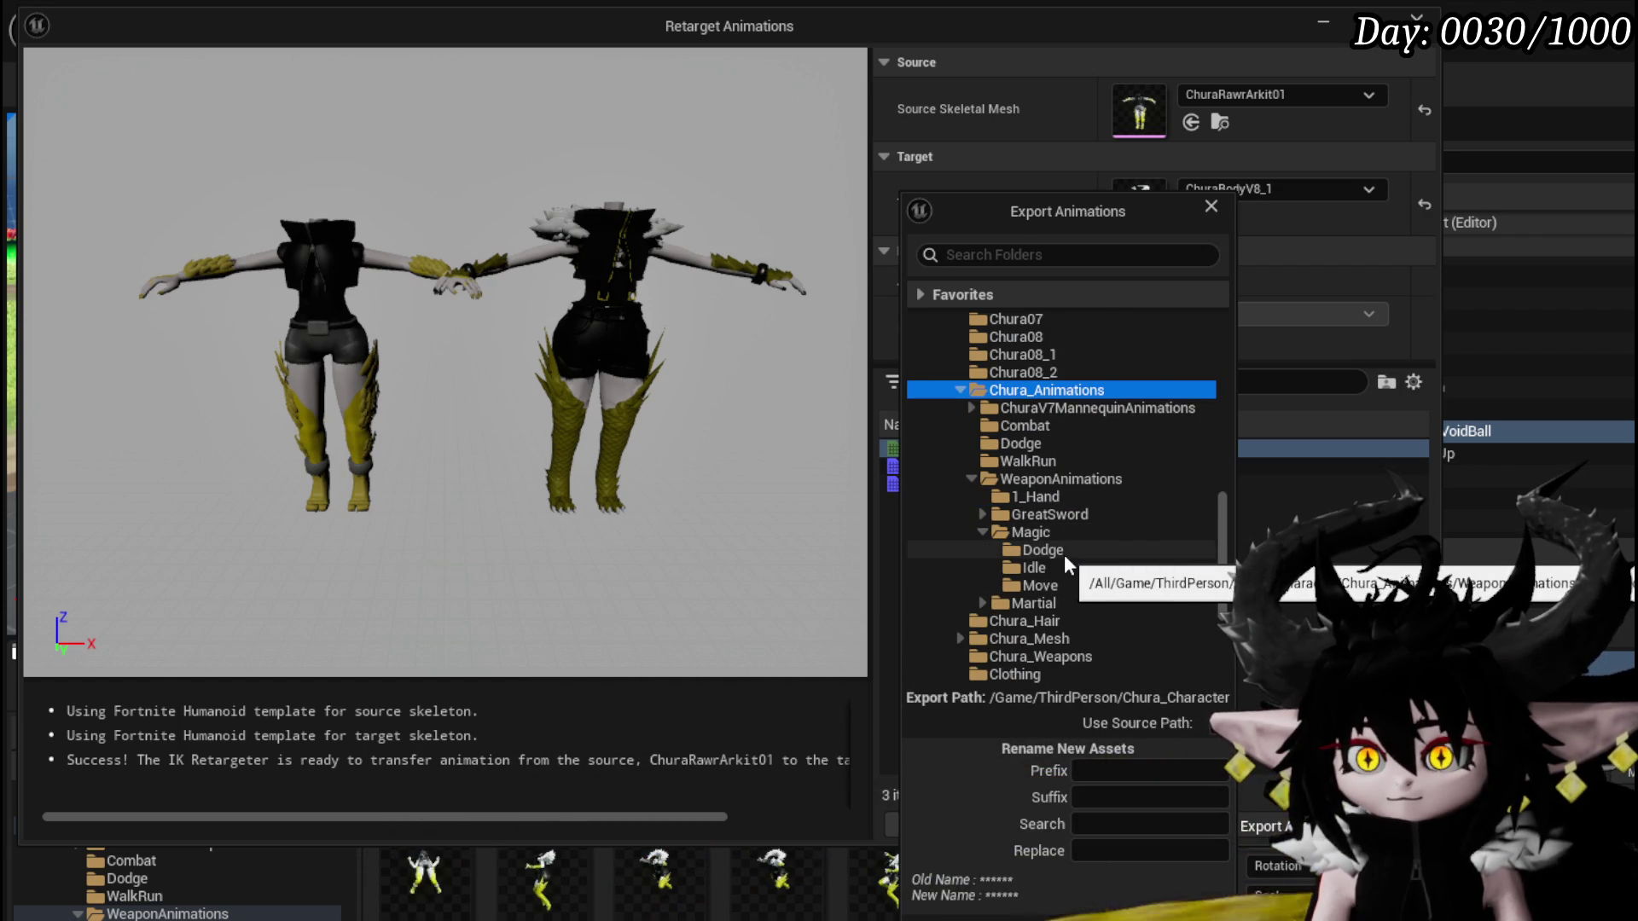
click(1037, 569)
click(1177, 888)
click(1250, 685)
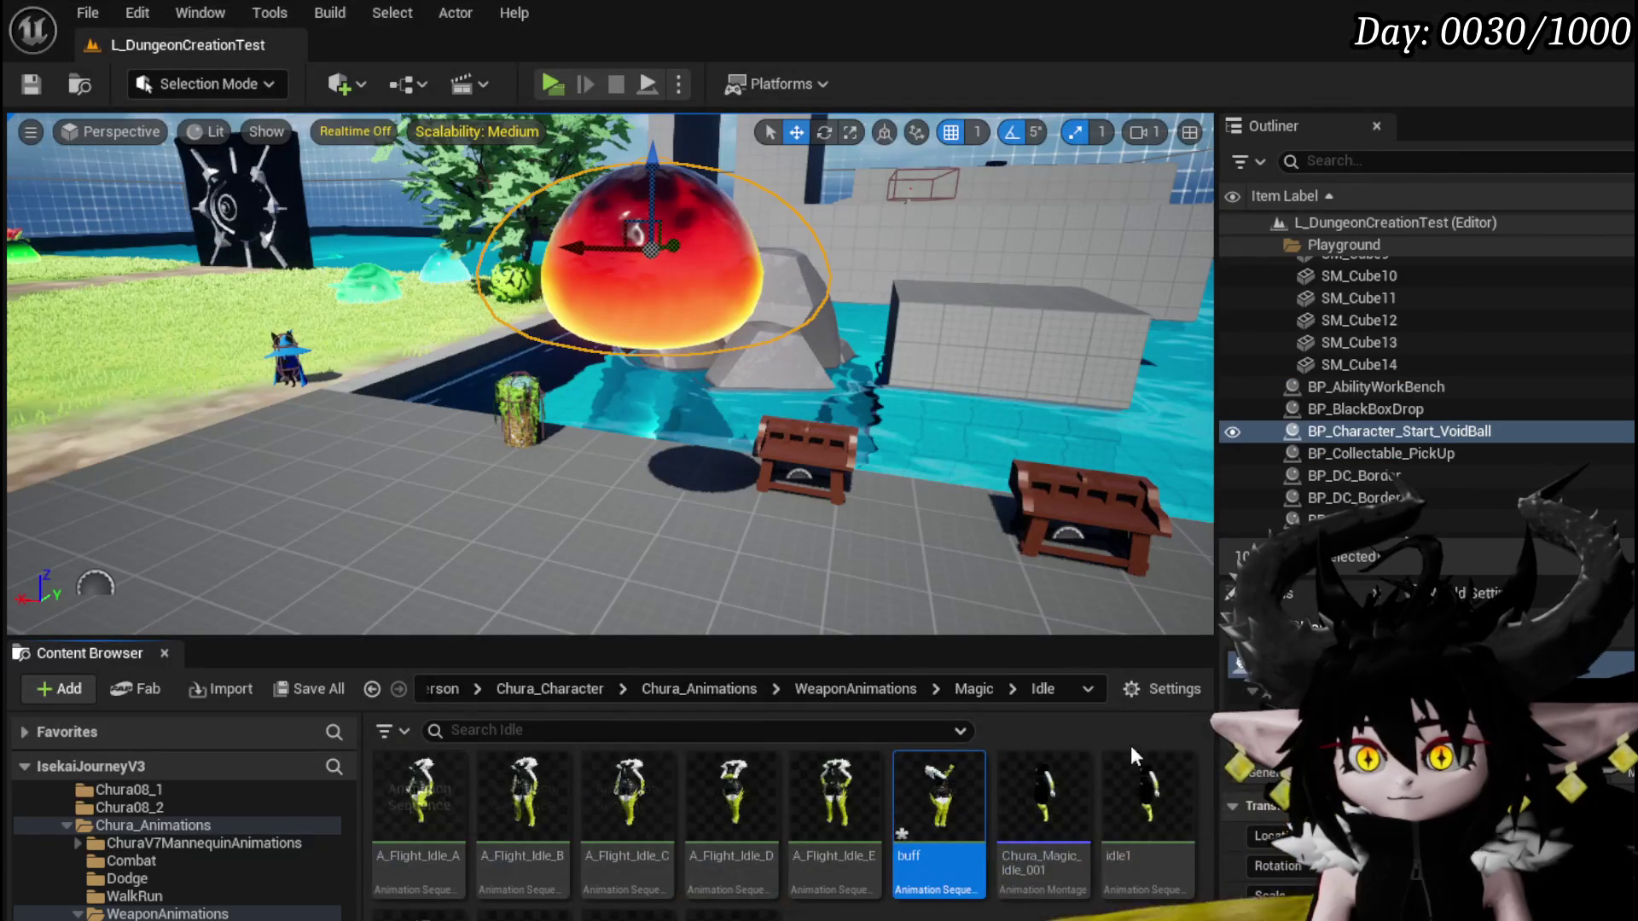
Save the new buff animation, then select Chura_Magic_Idle_001 and idle1
key(ctrl+shift+s)
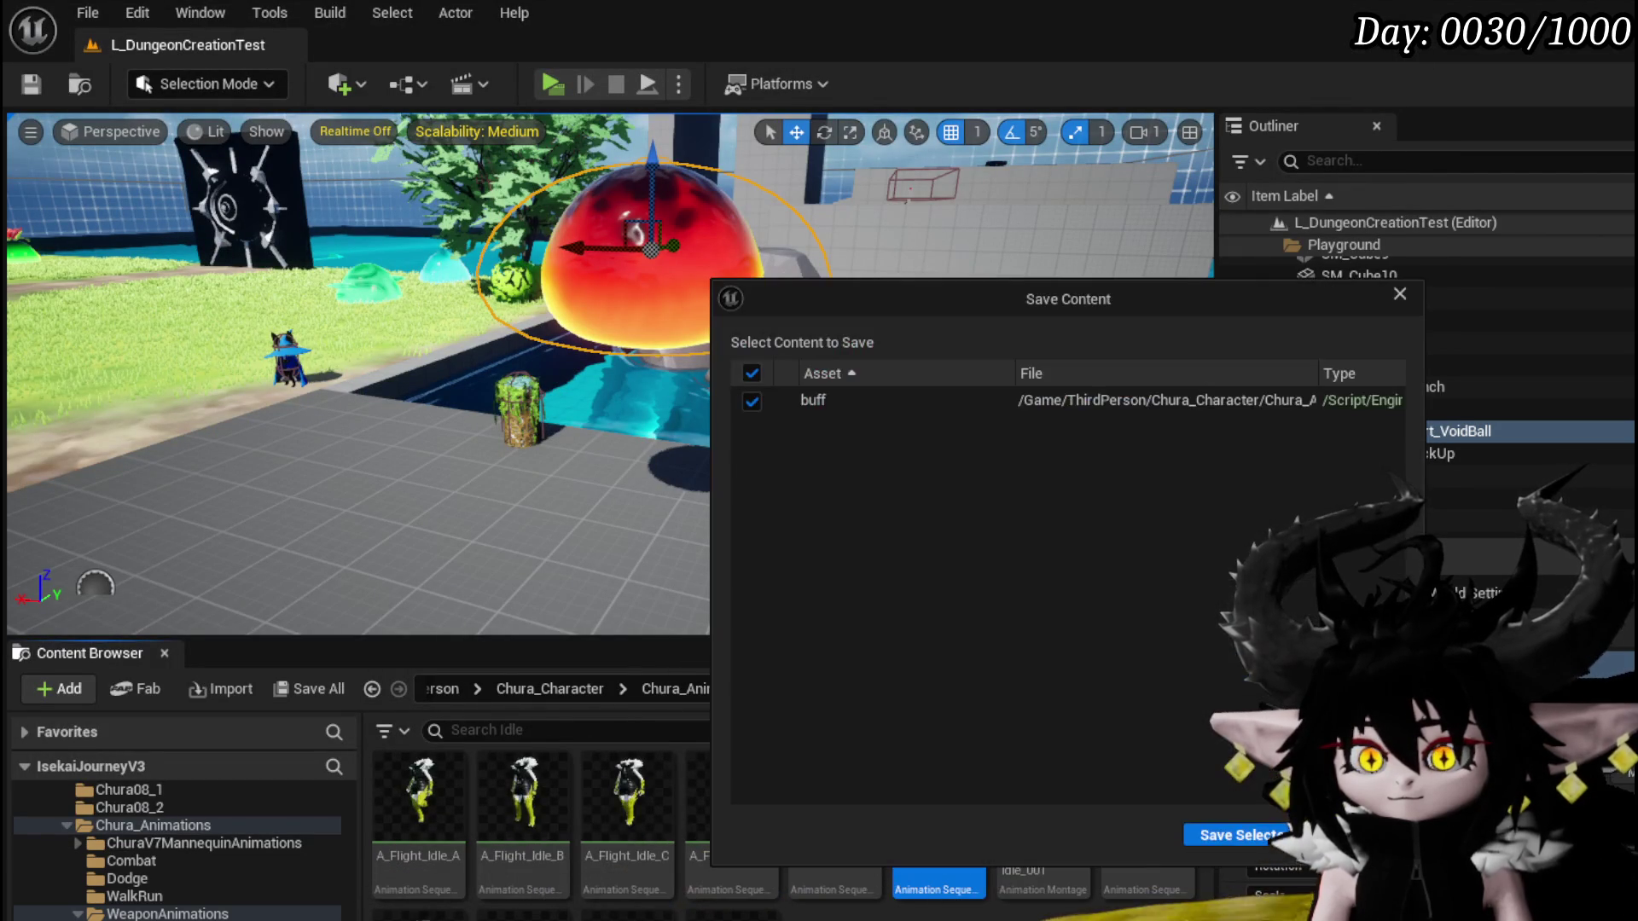
click(1212, 836)
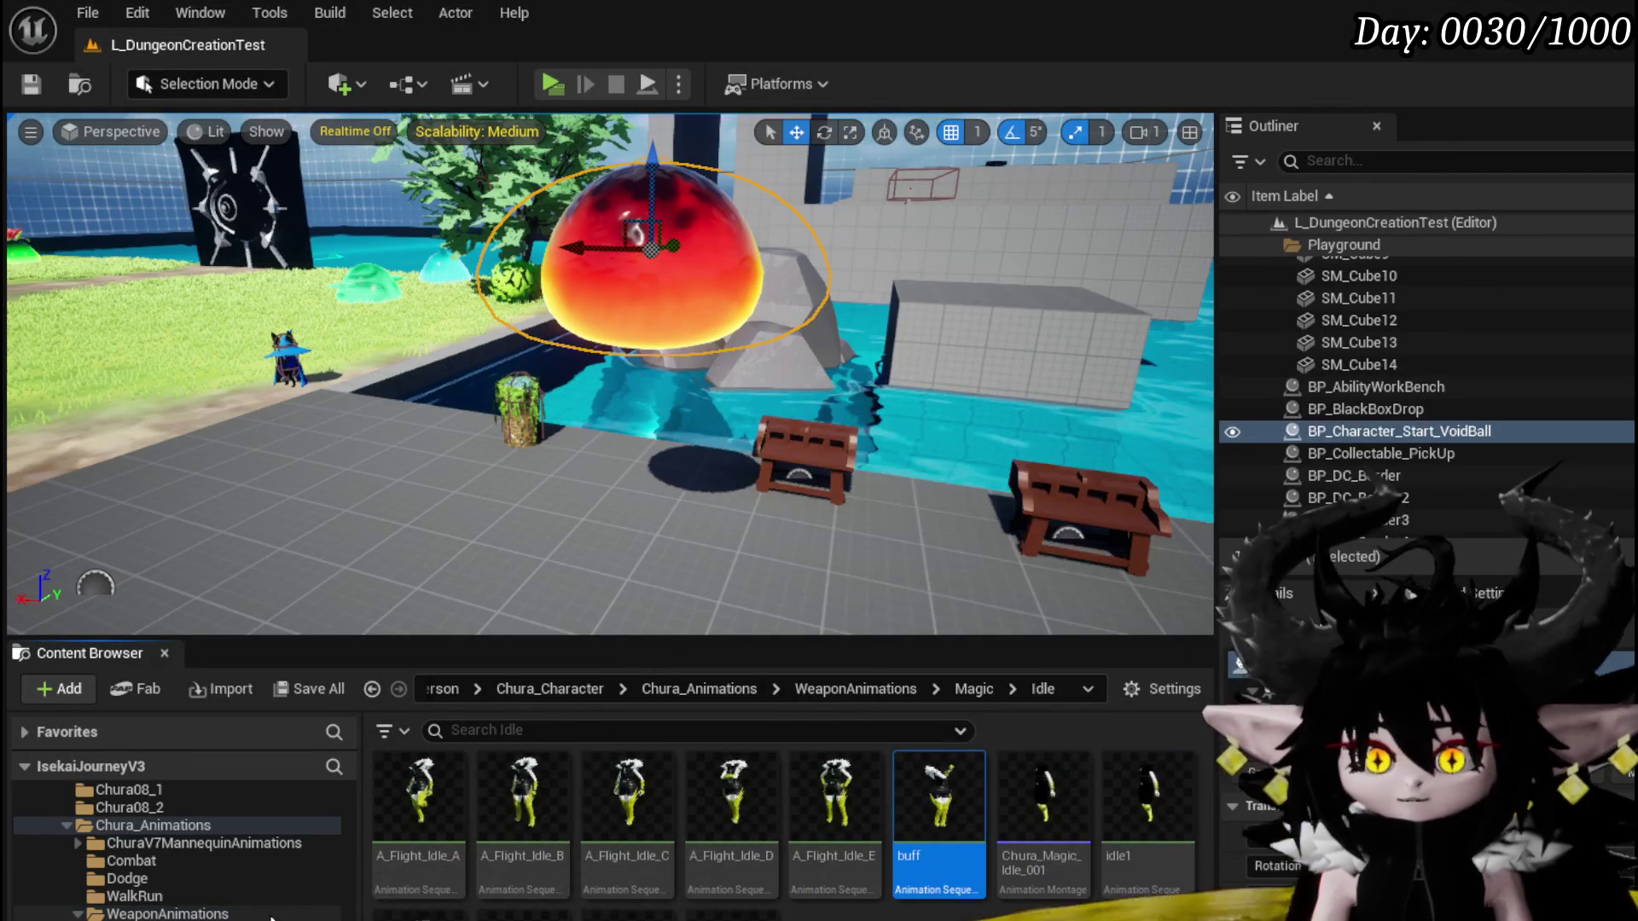
click(637, 914)
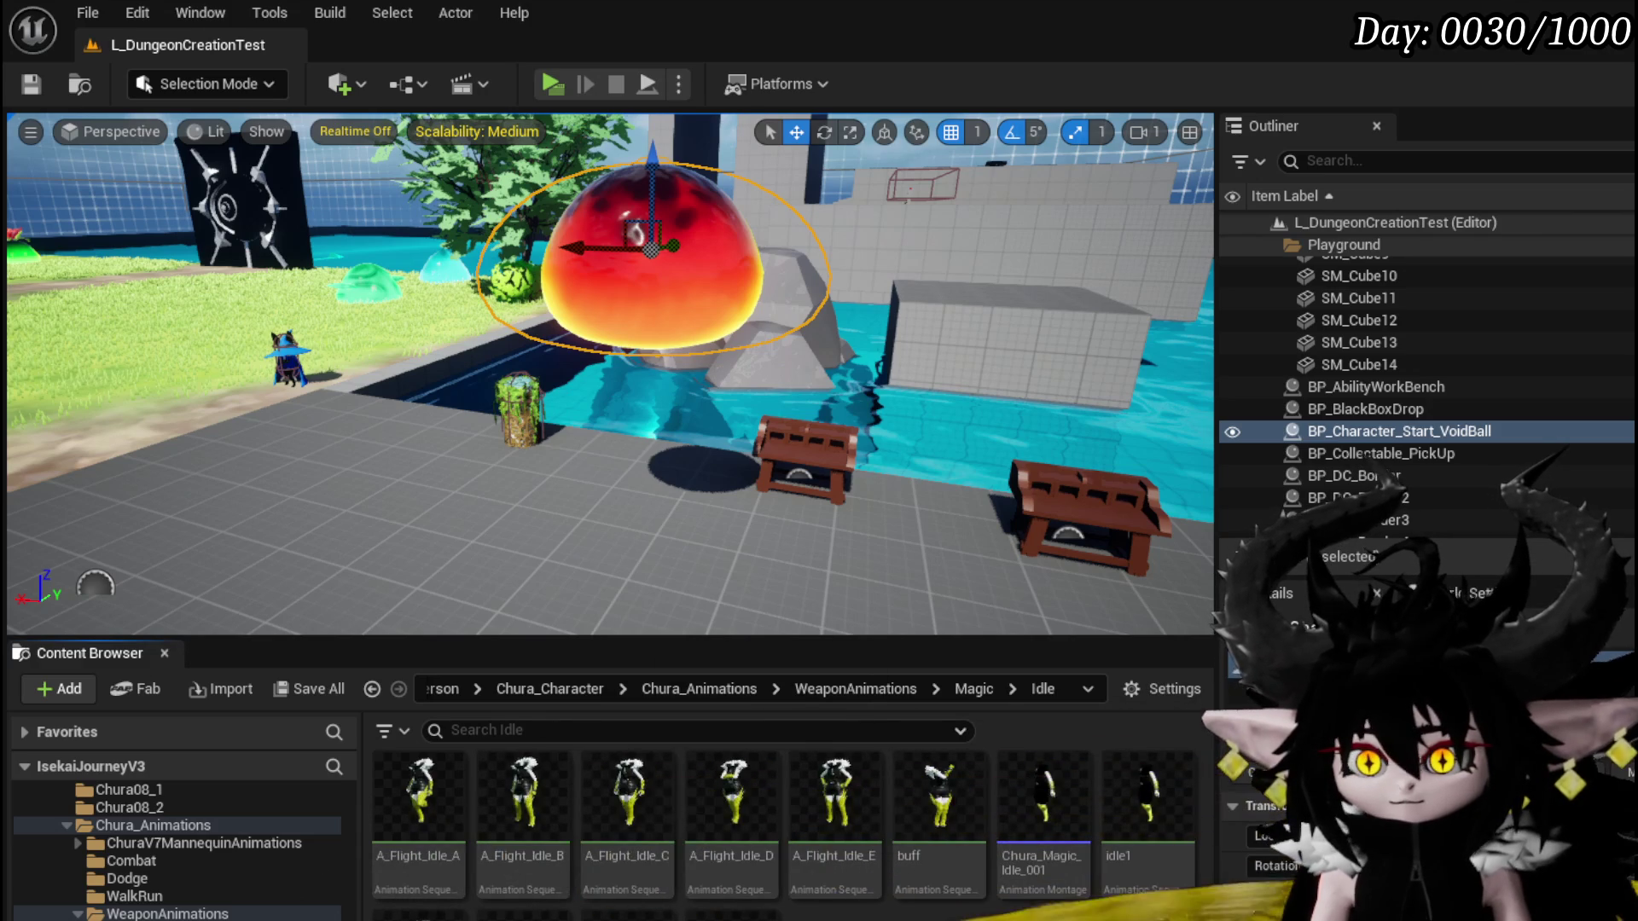
click(1043, 794)
shift+click(1147, 793)
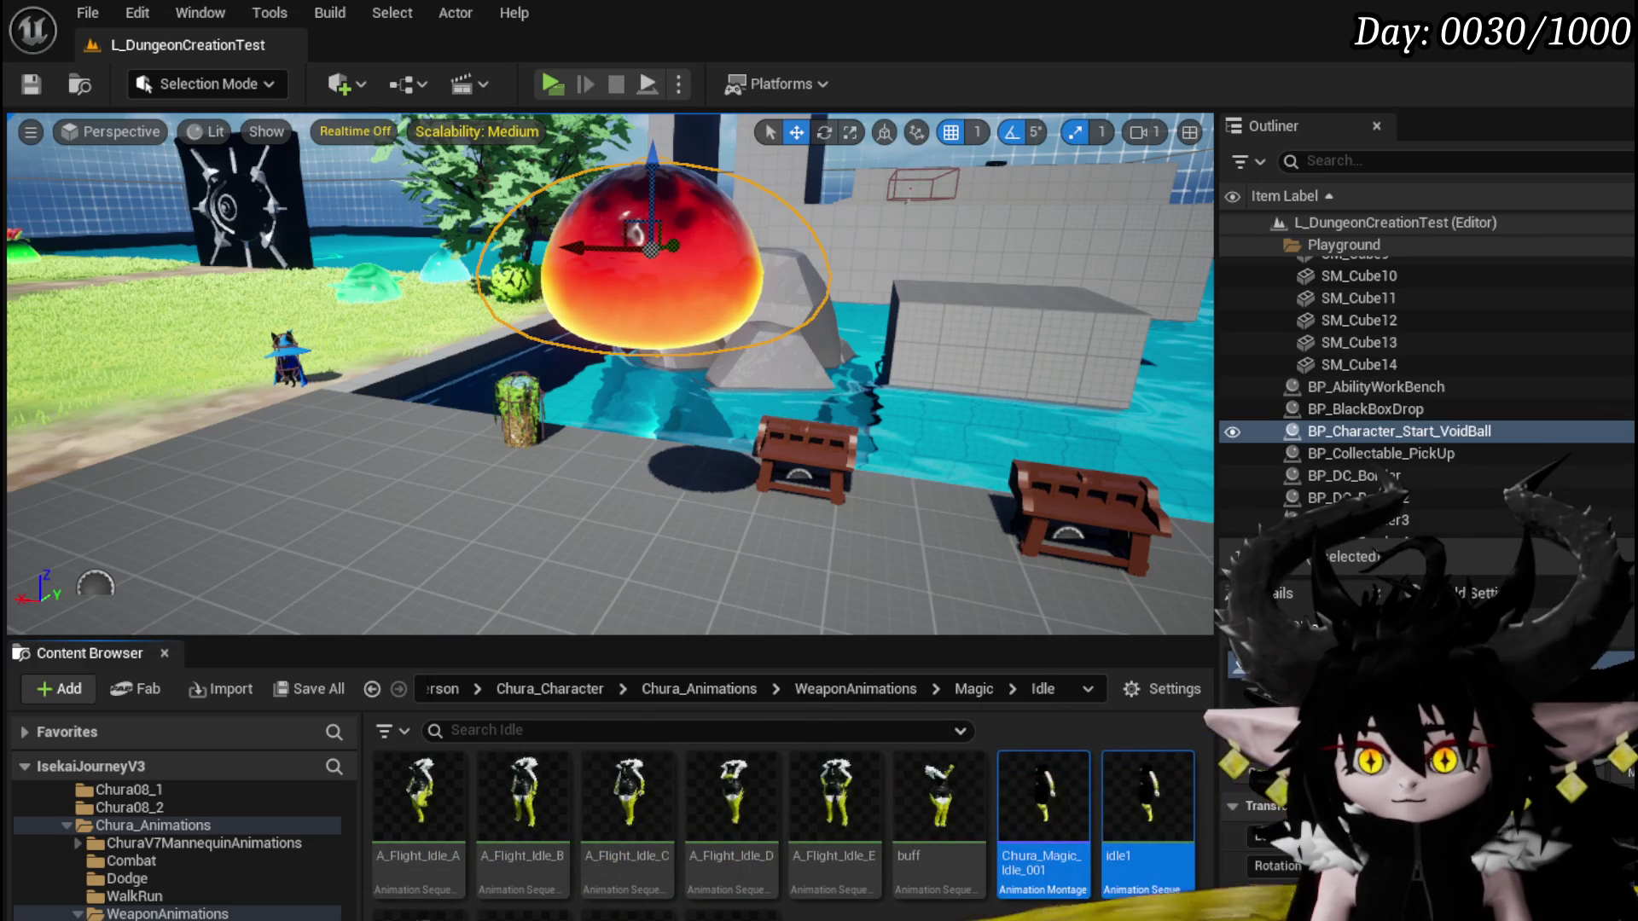
Delete idle1 with its montage and the Idle_Combat_Seq animation
key(Delete)
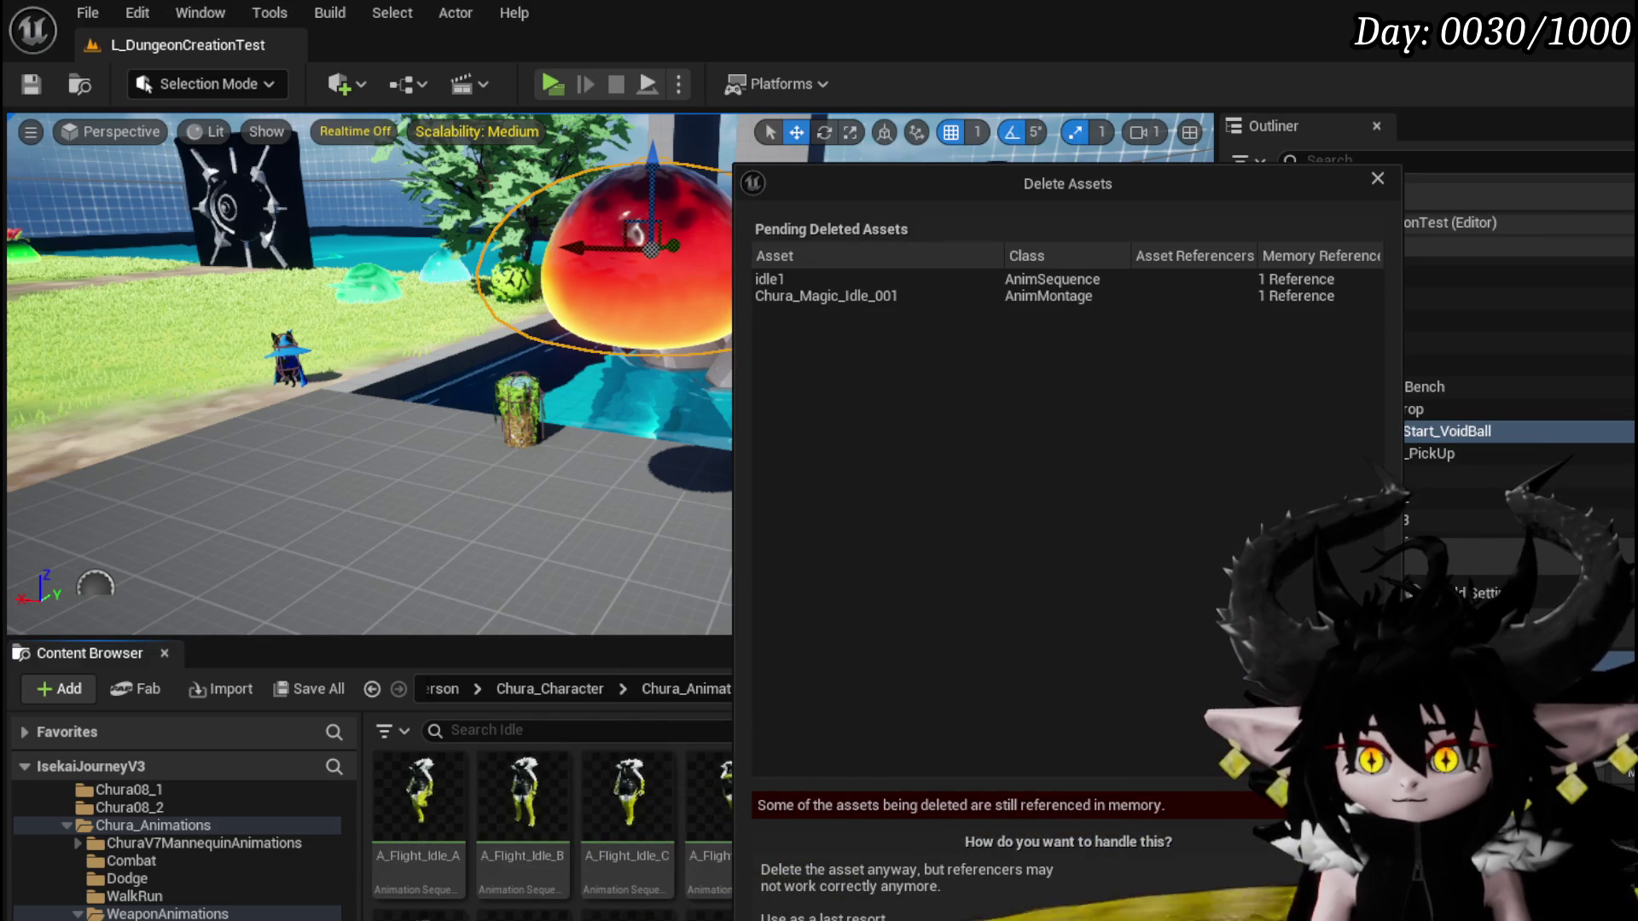
key(Escape)
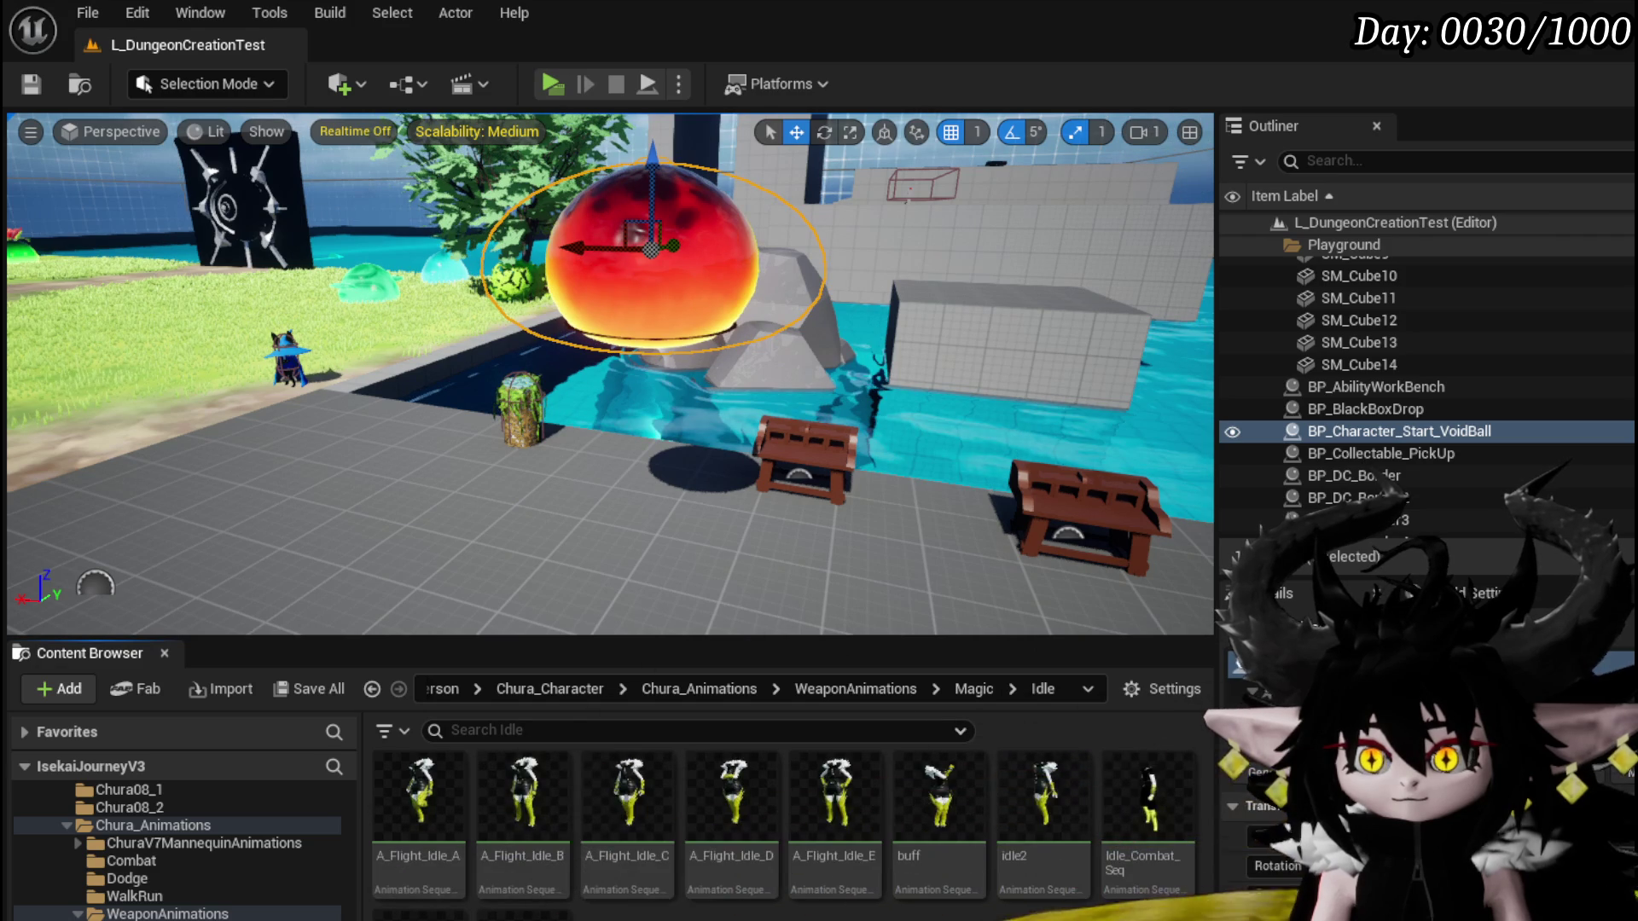
key(Delete)
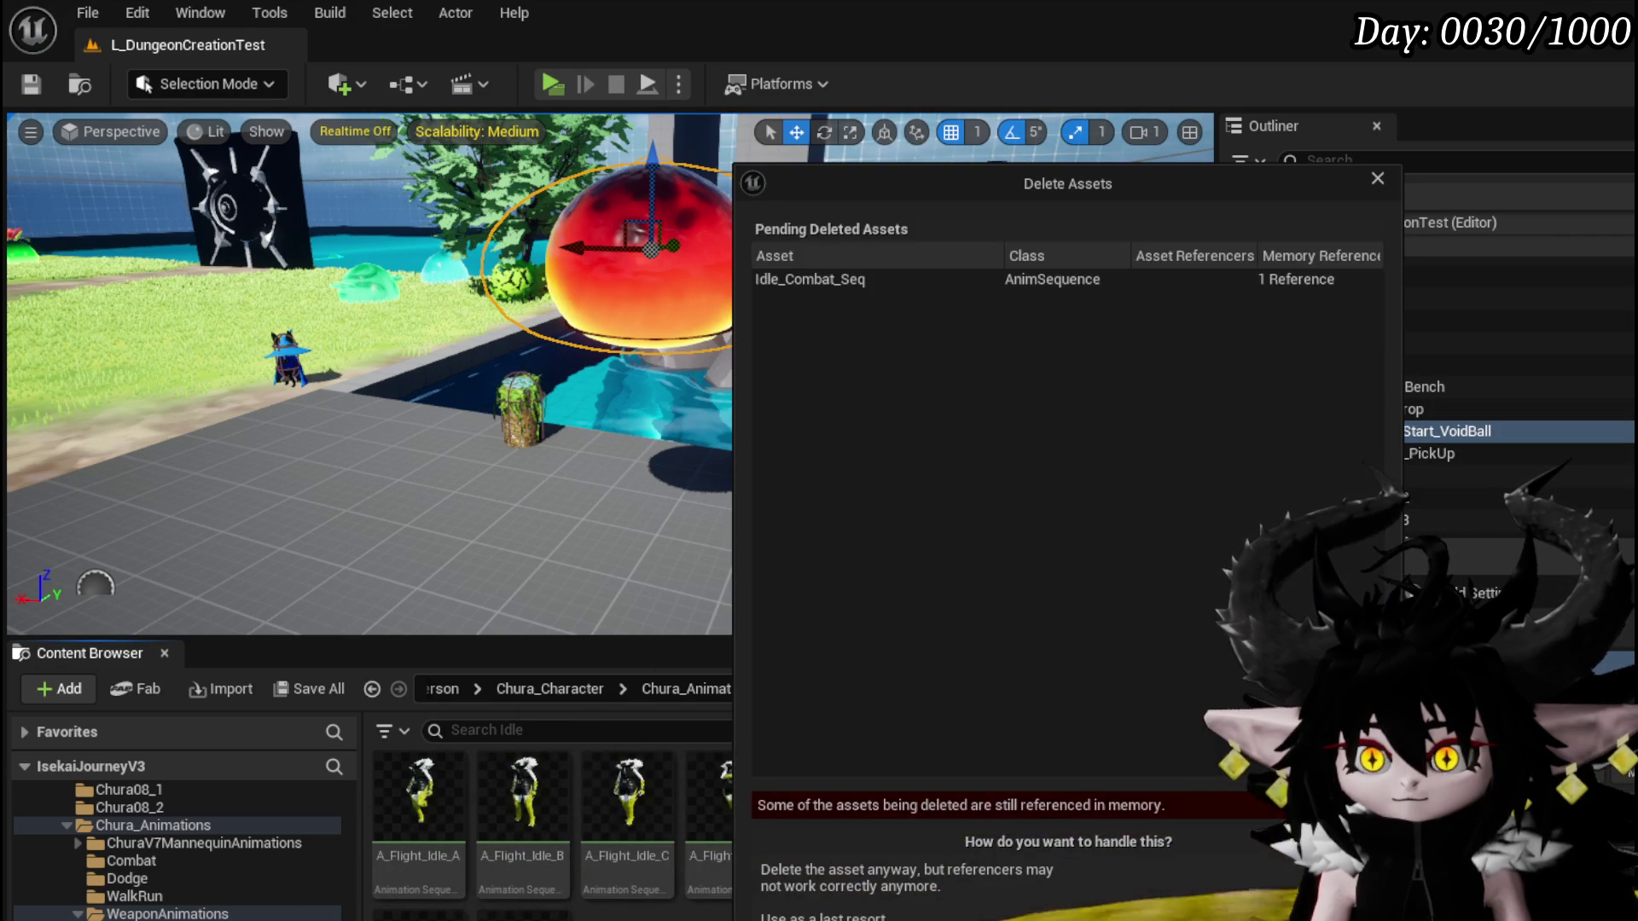
key(Escape)
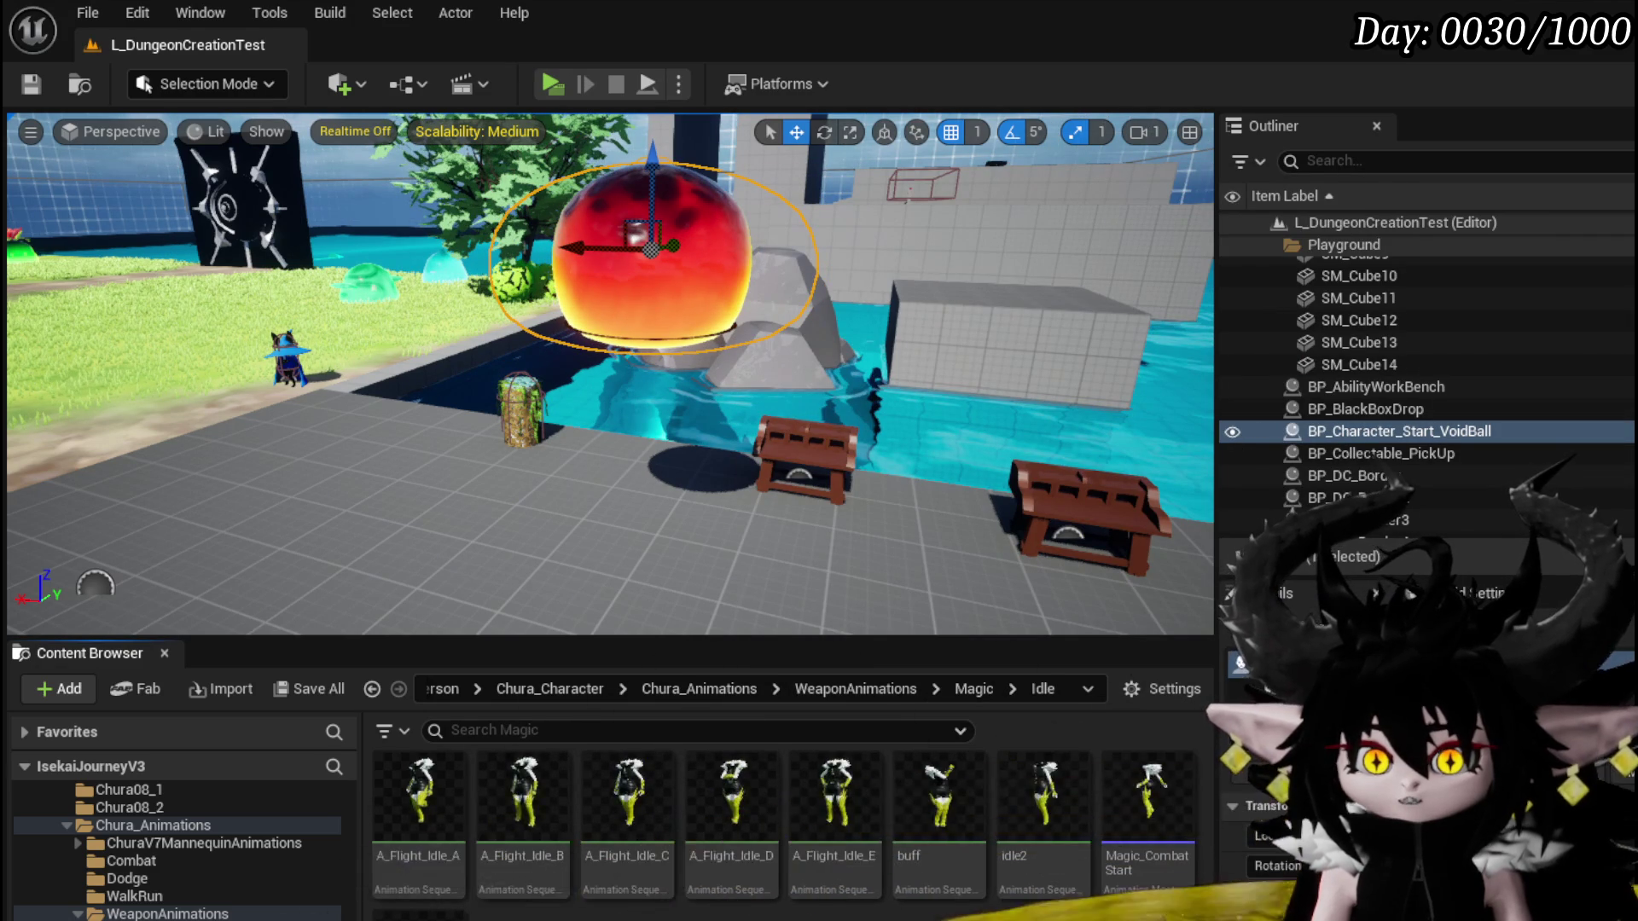
Delete the original buff from the Magic folder, then open the Idle folder
key(alt+Left)
scroll(1109, 811, down, 3)
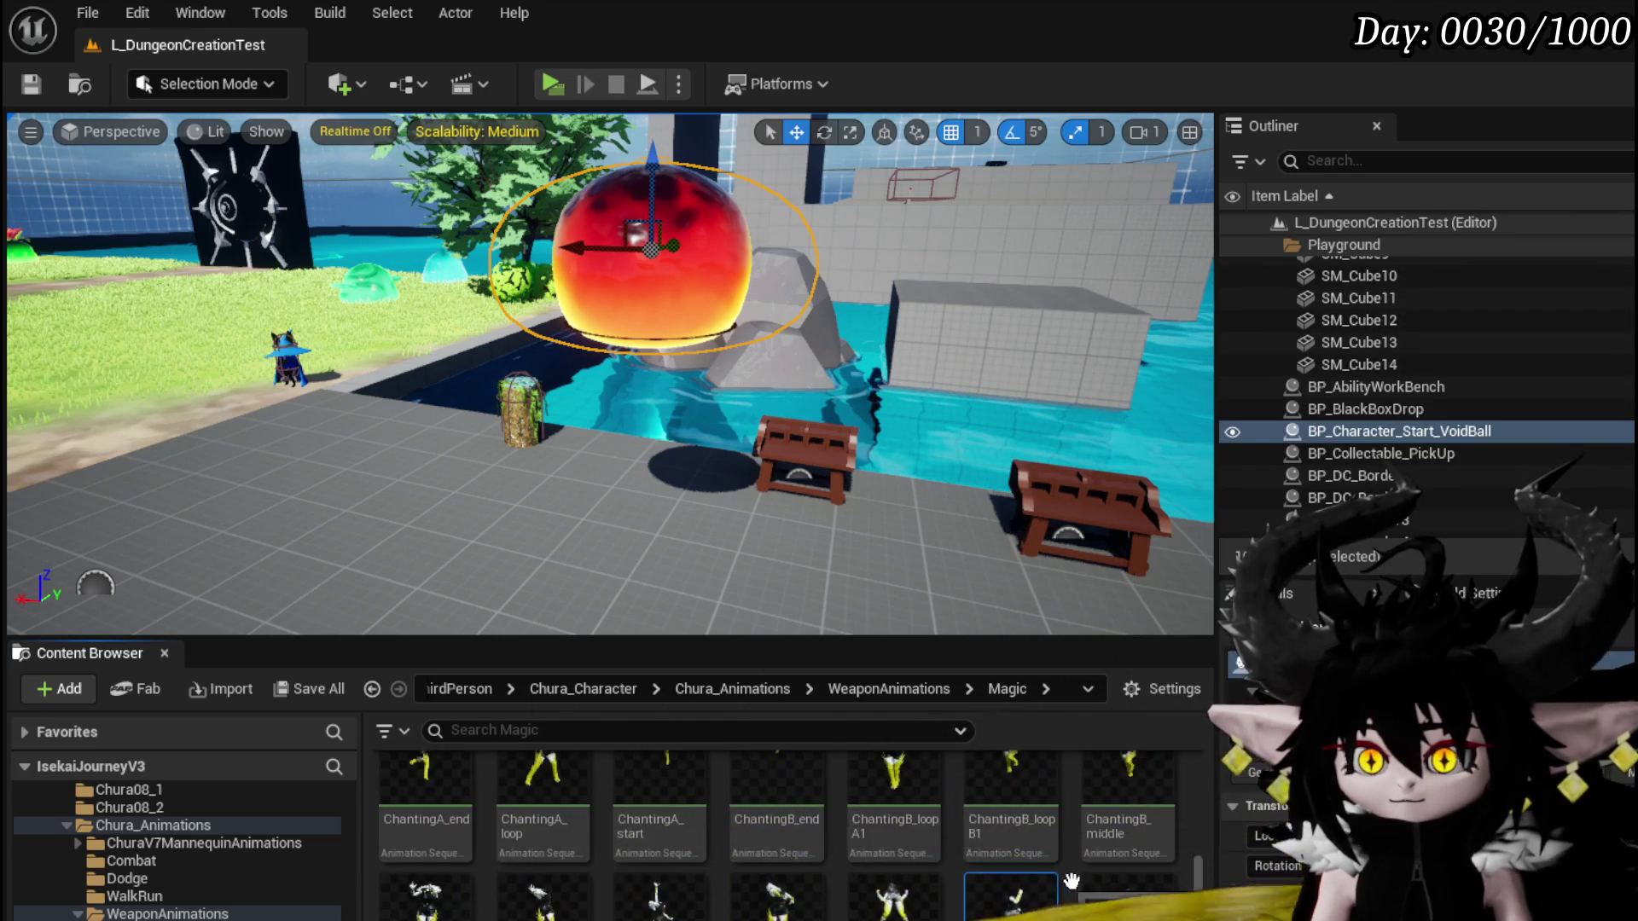
scroll(1063, 880, up, 2)
key(Delete)
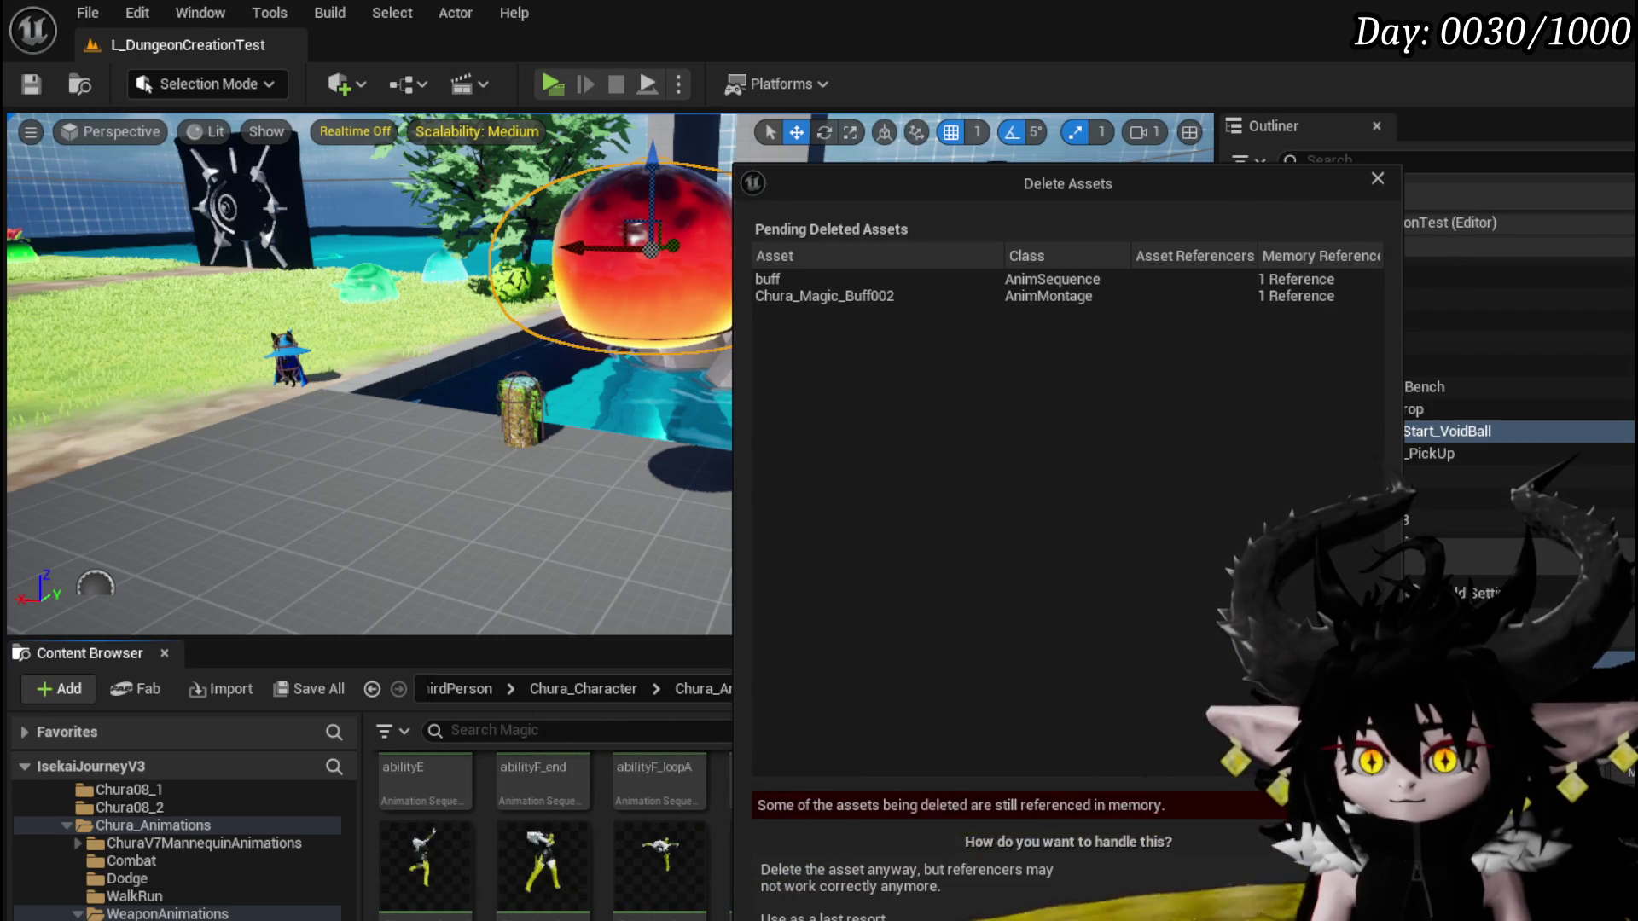
key(Escape)
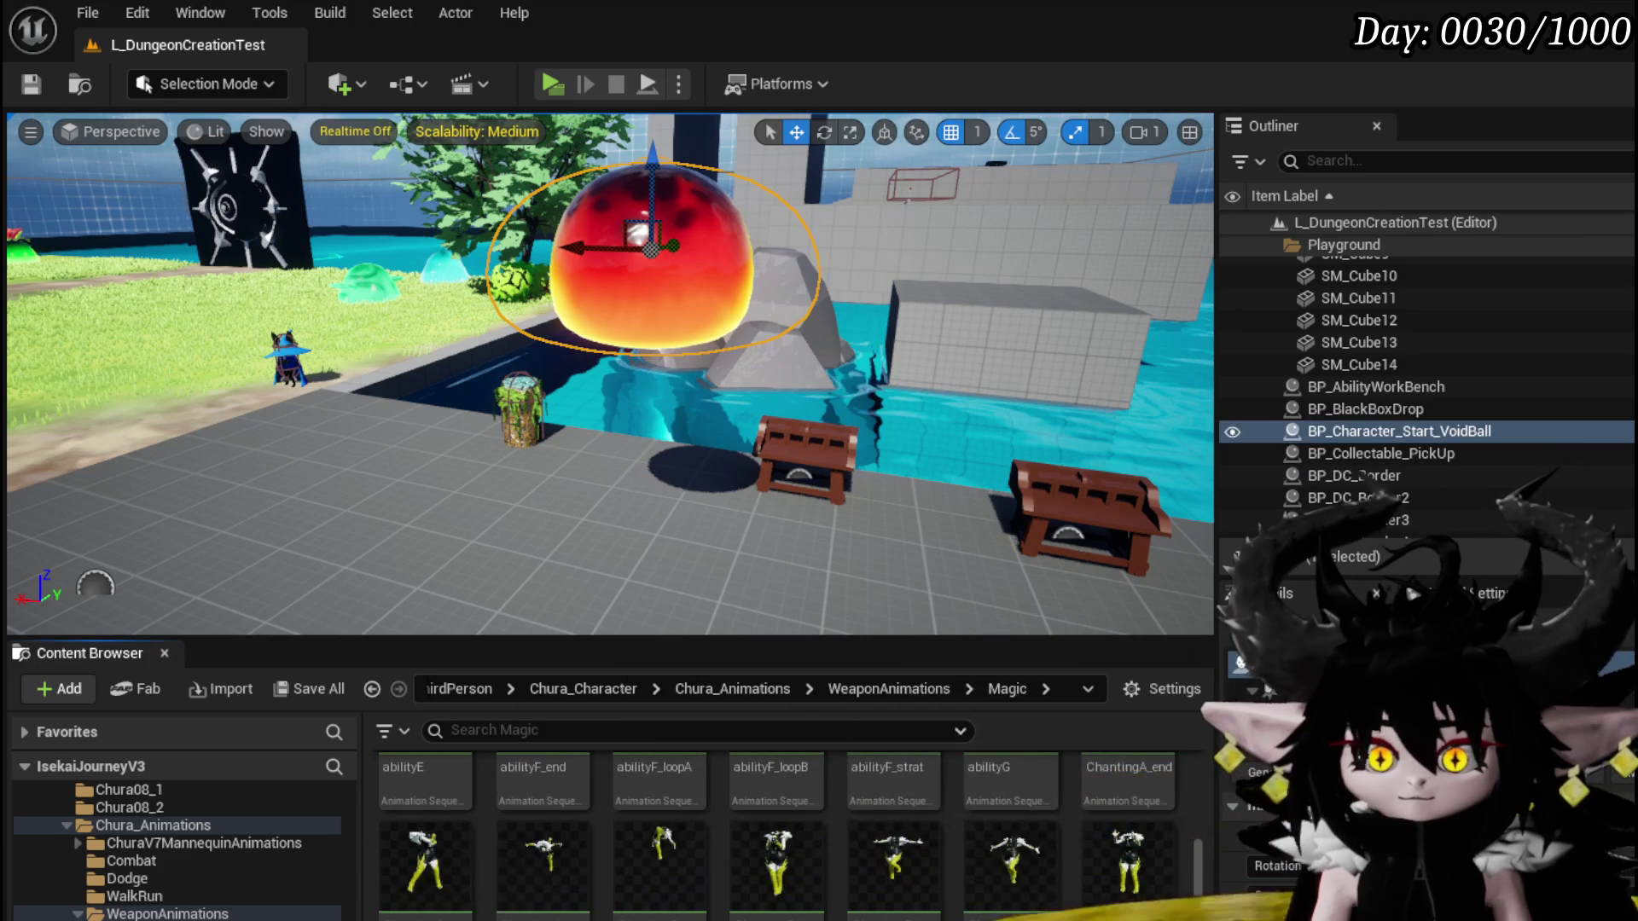
double_click(1033, 857)
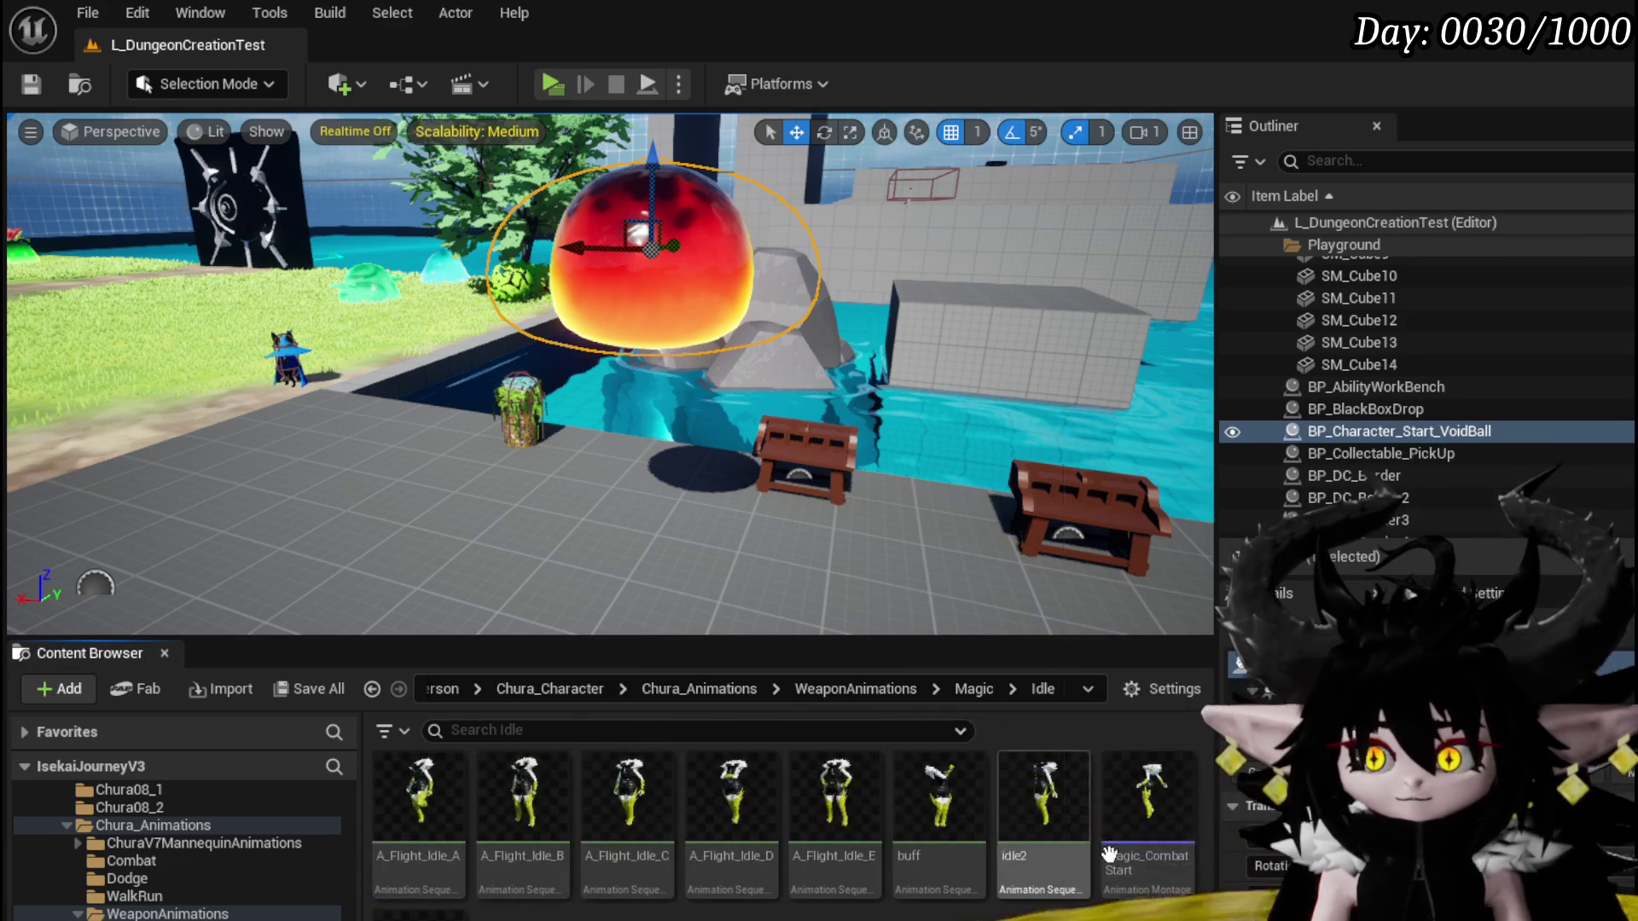
Create an AnimMontage from buff named M_MoveObjectStart and open it in the montage editor
right_click(953, 789)
mouse_move(1059, 453)
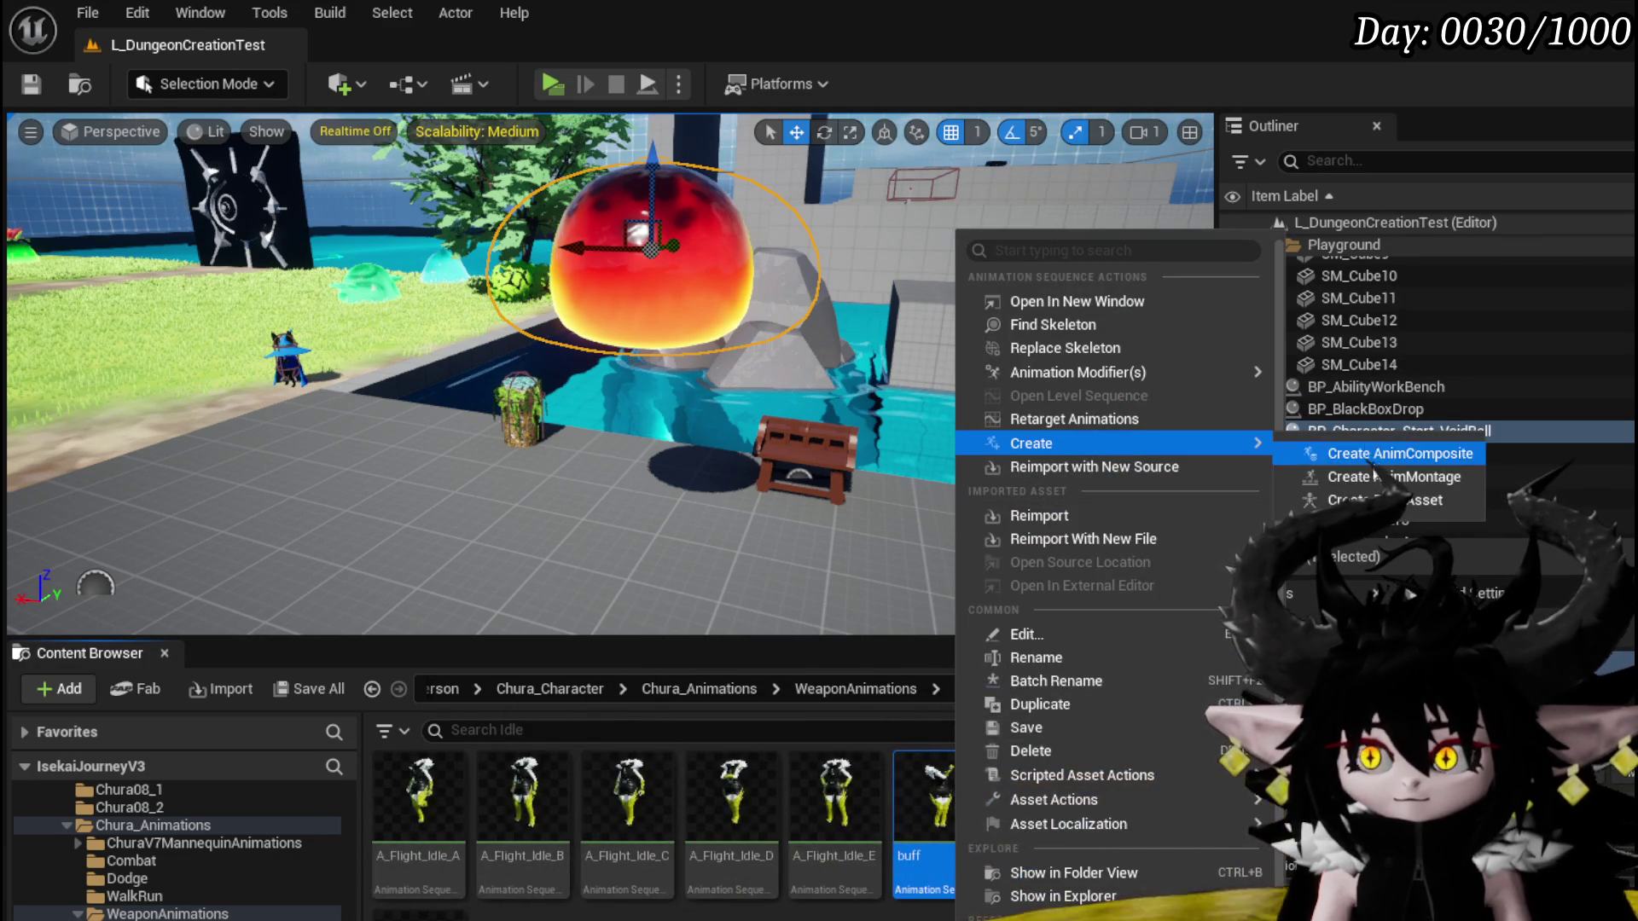
click(1375, 455)
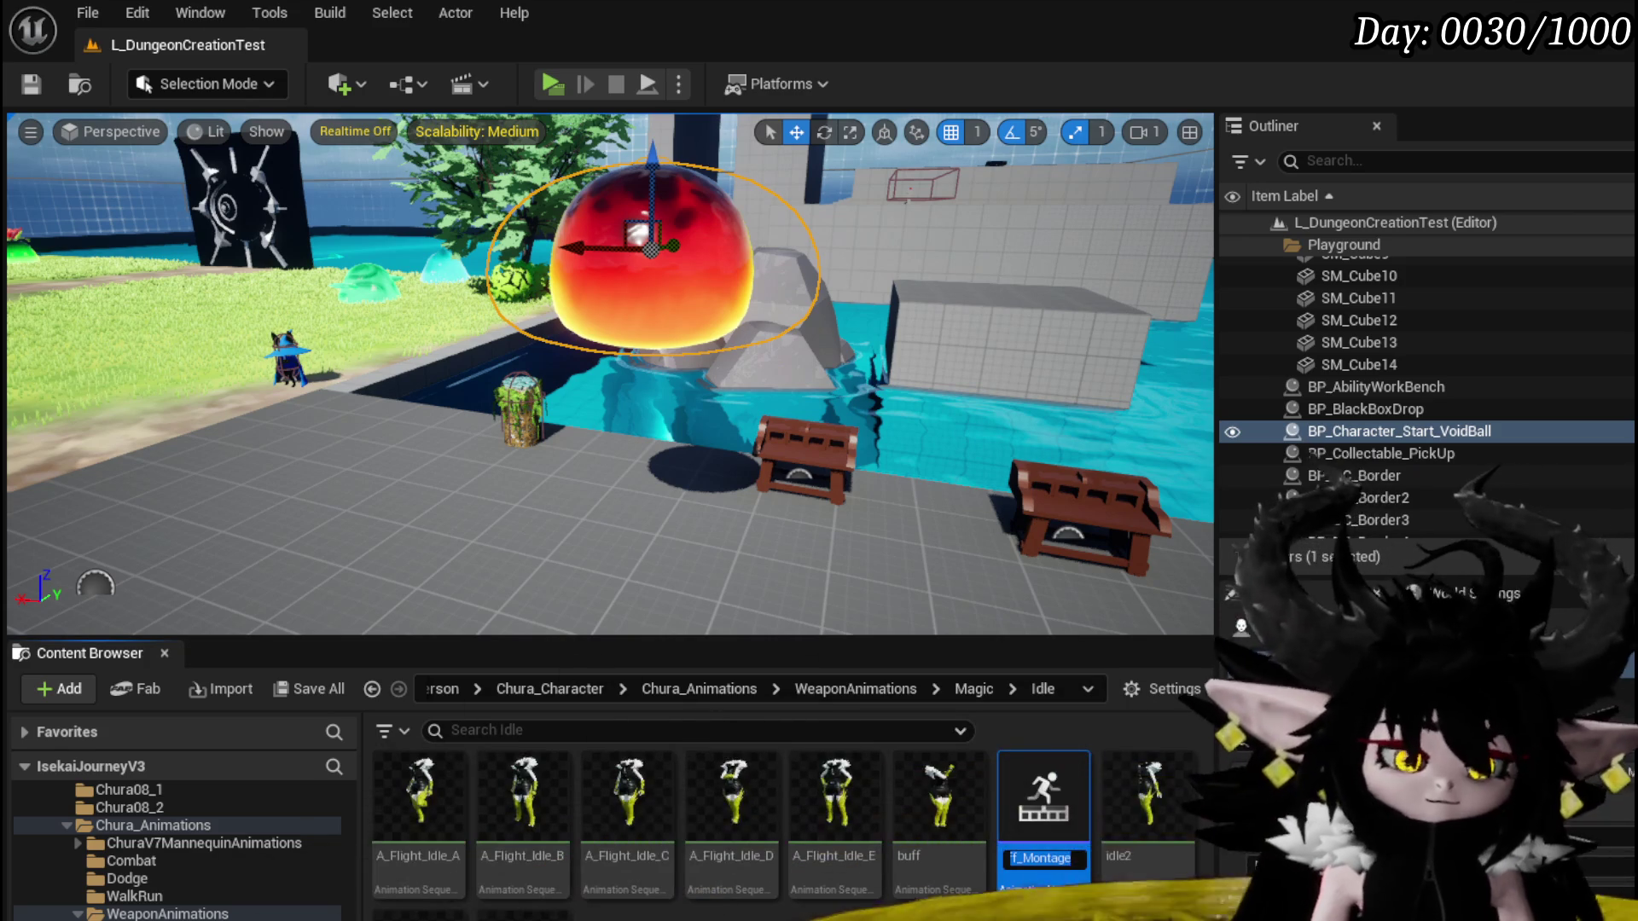
text(MoveObject)
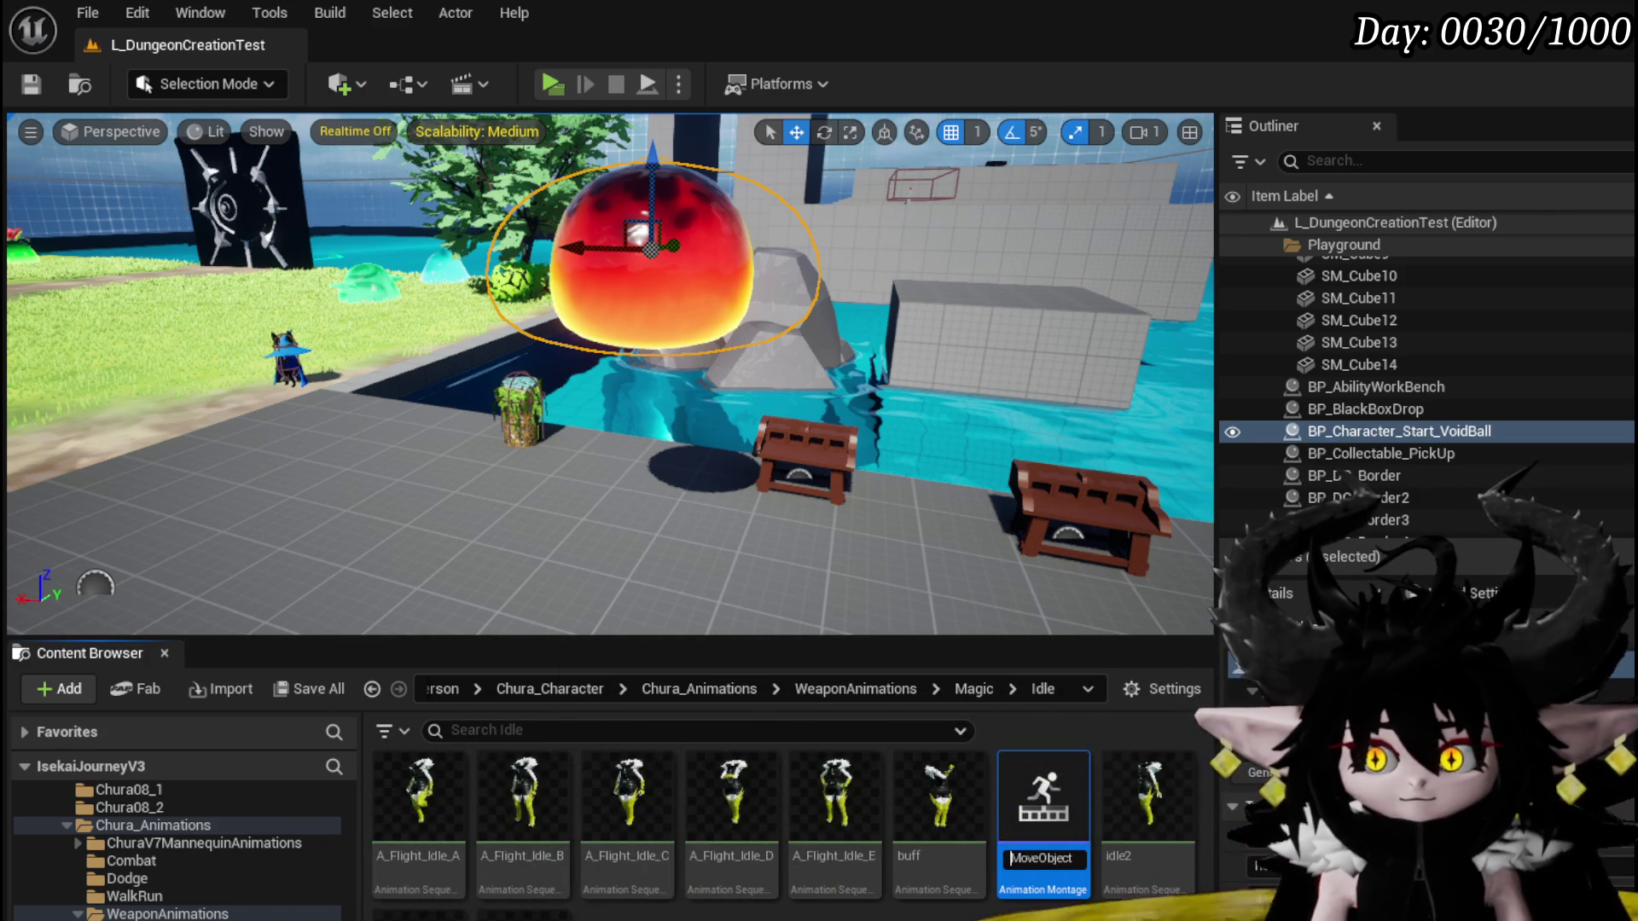
key(Return)
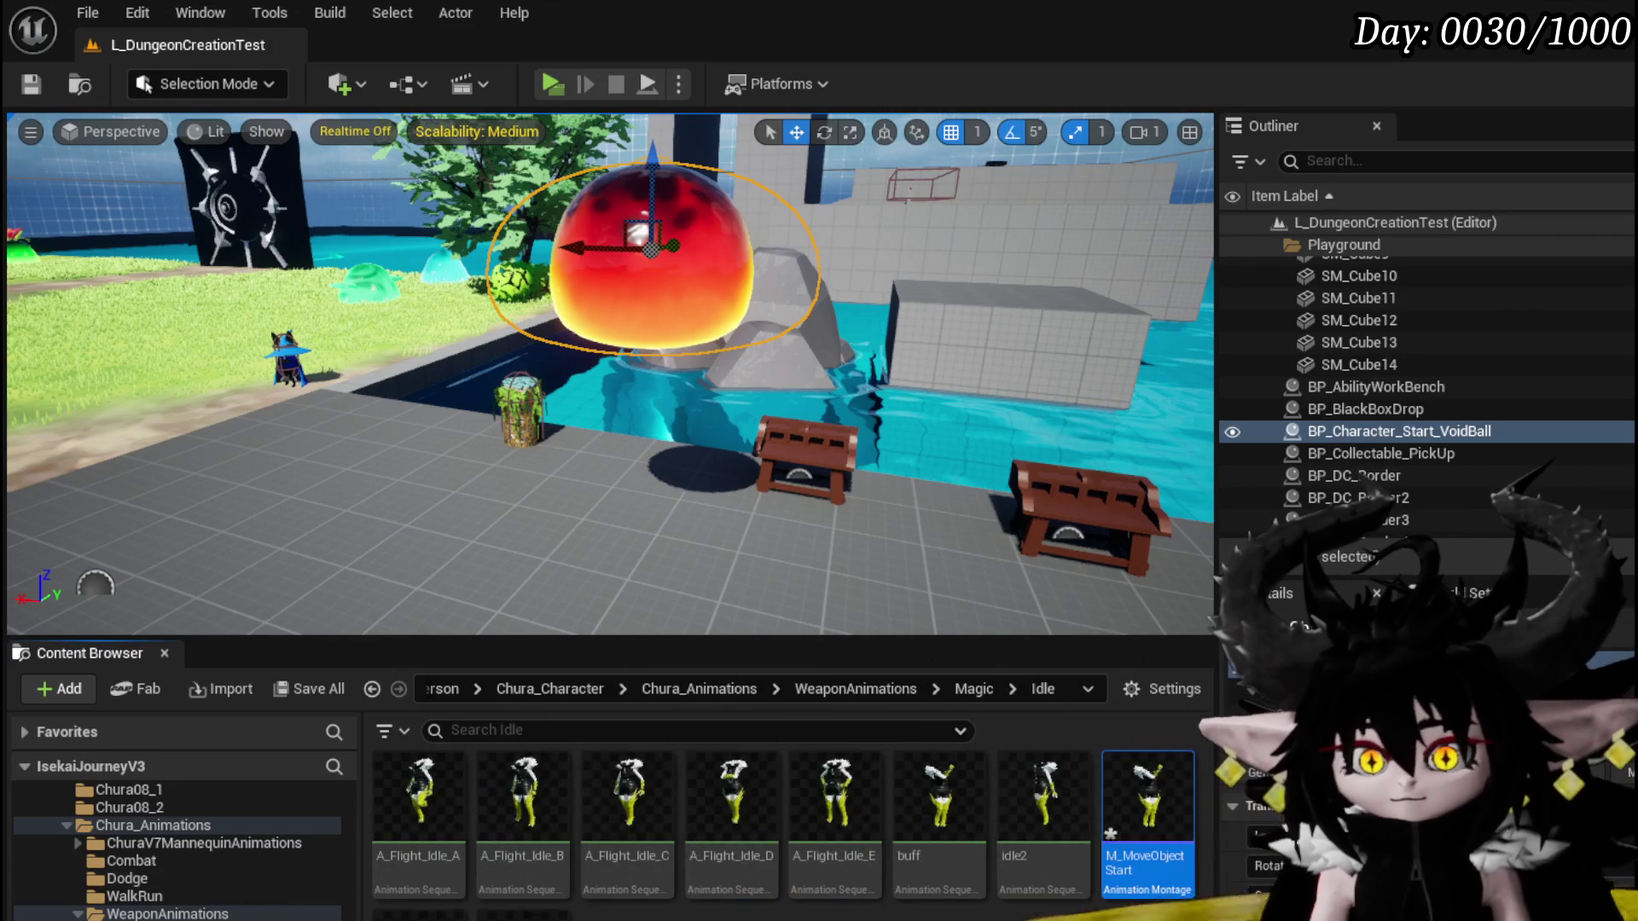
double_click(1147, 785)
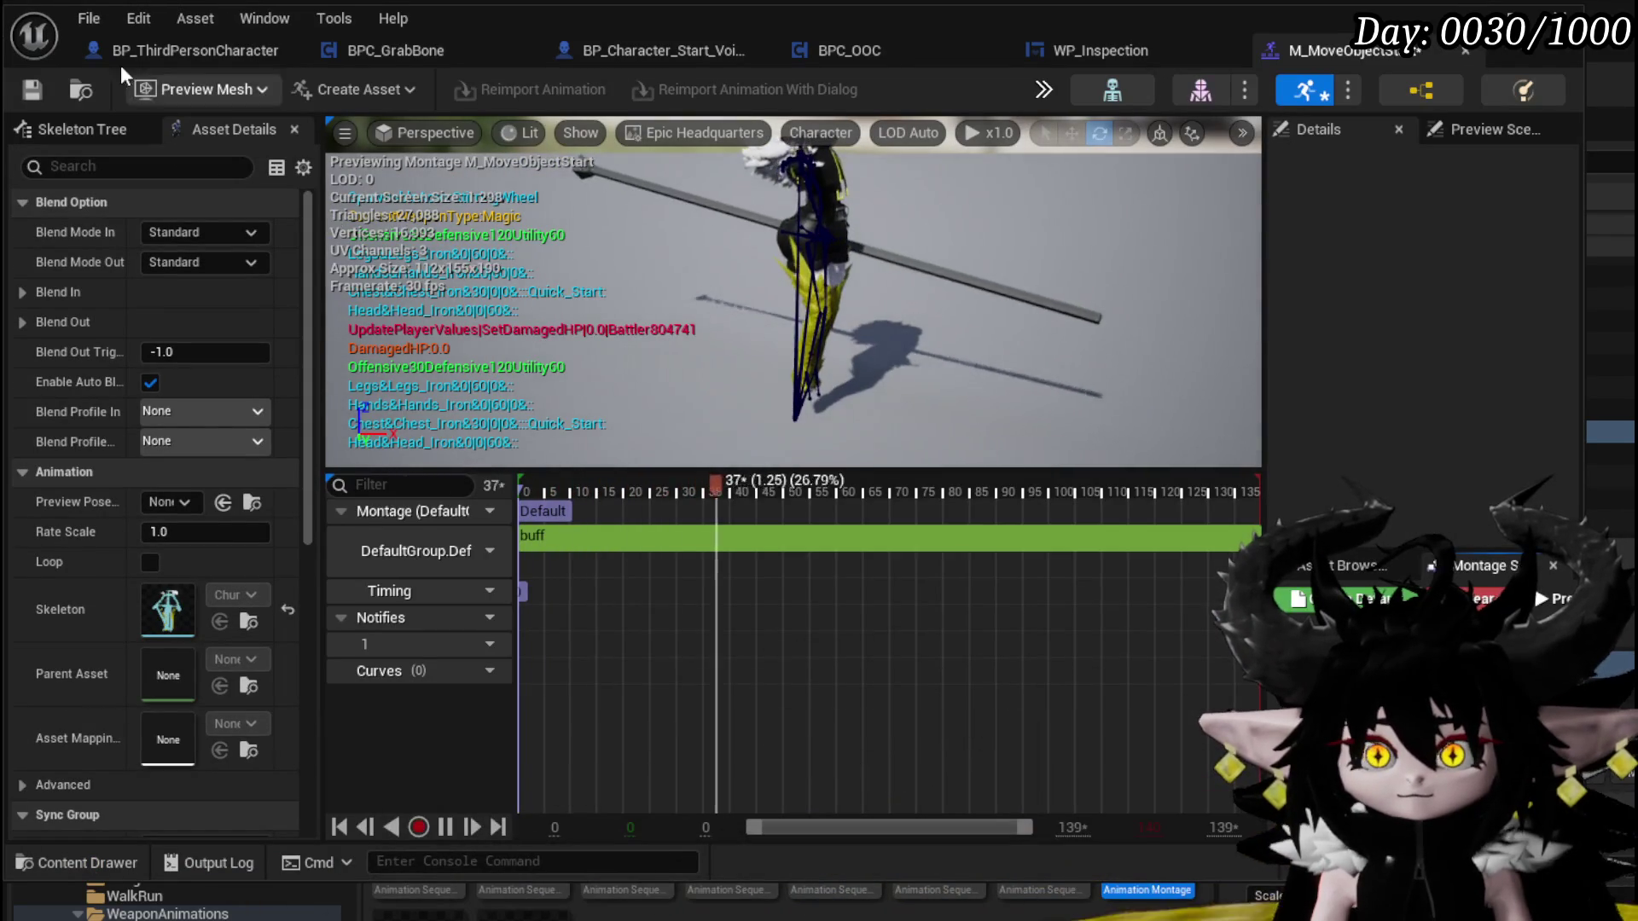
Set the buff segment's End Time in M_MoveObjectStart to 1.53 seconds
mouse_move(914, 484)
mouse_down()
mouse_move(1104, 484)
mouse_move(761, 478)
mouse_up()
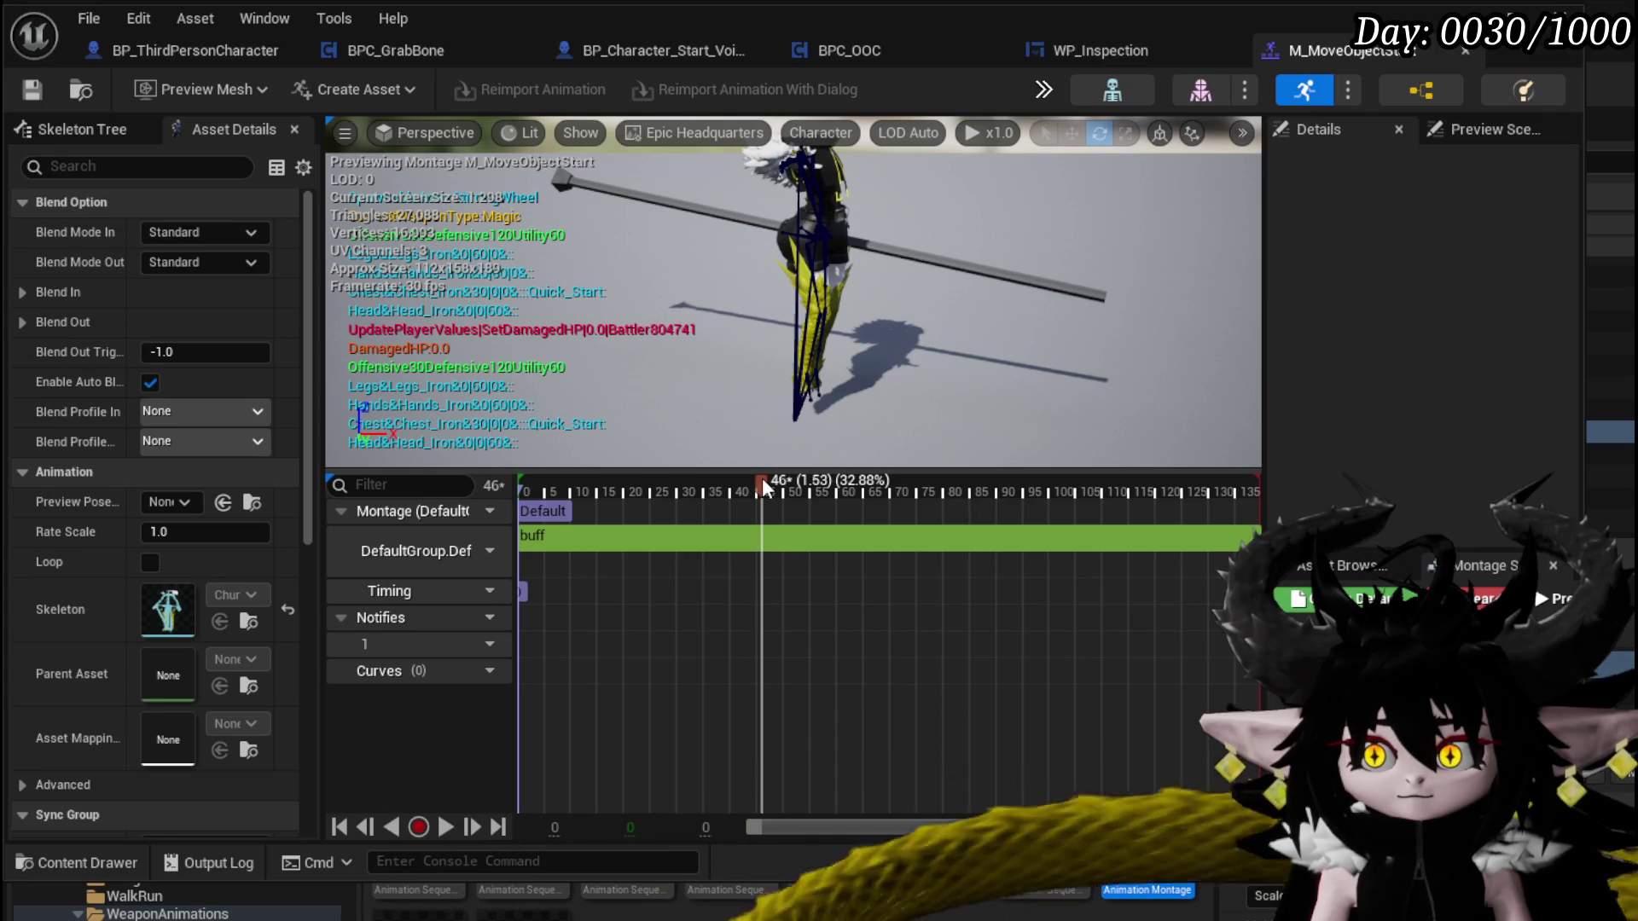
click(804, 534)
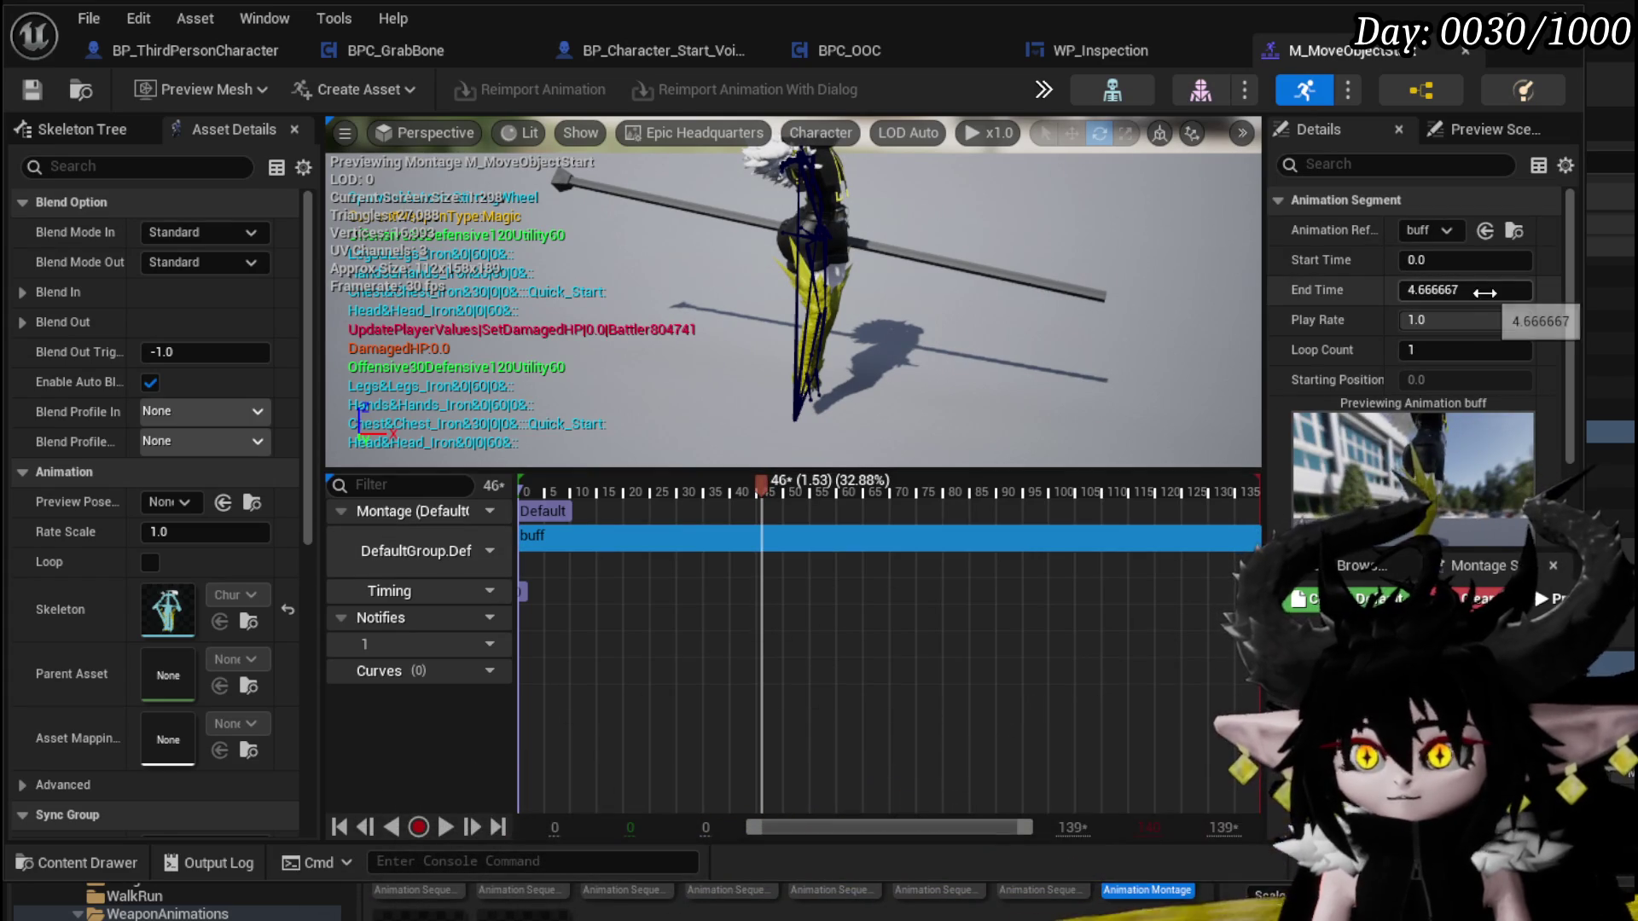
text(1.53)
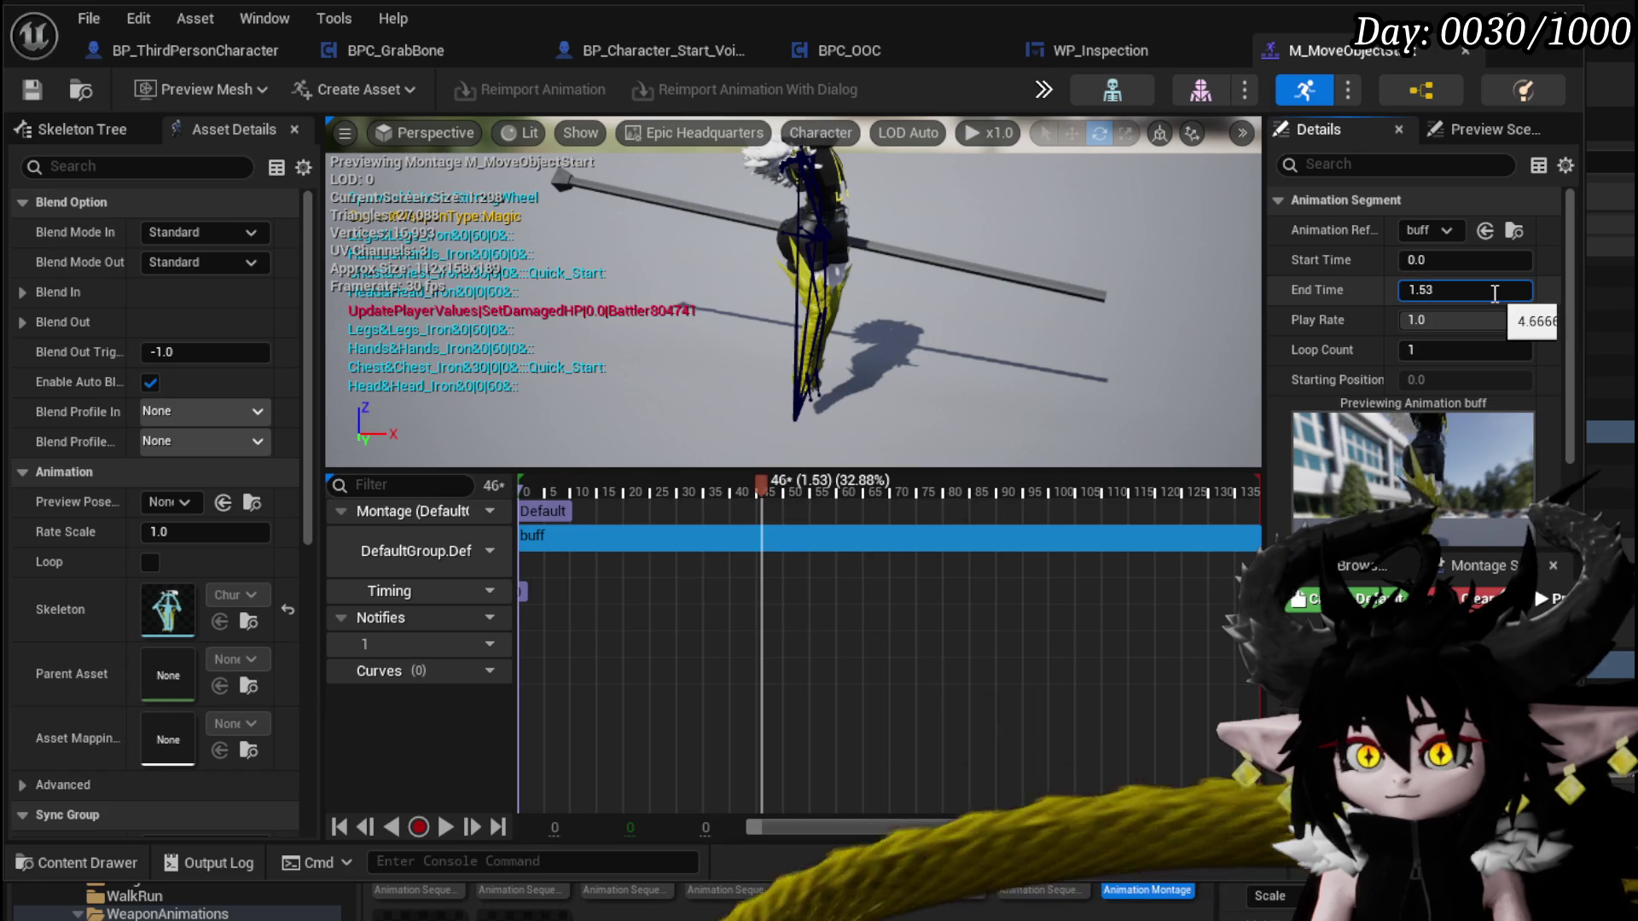
key(Return)
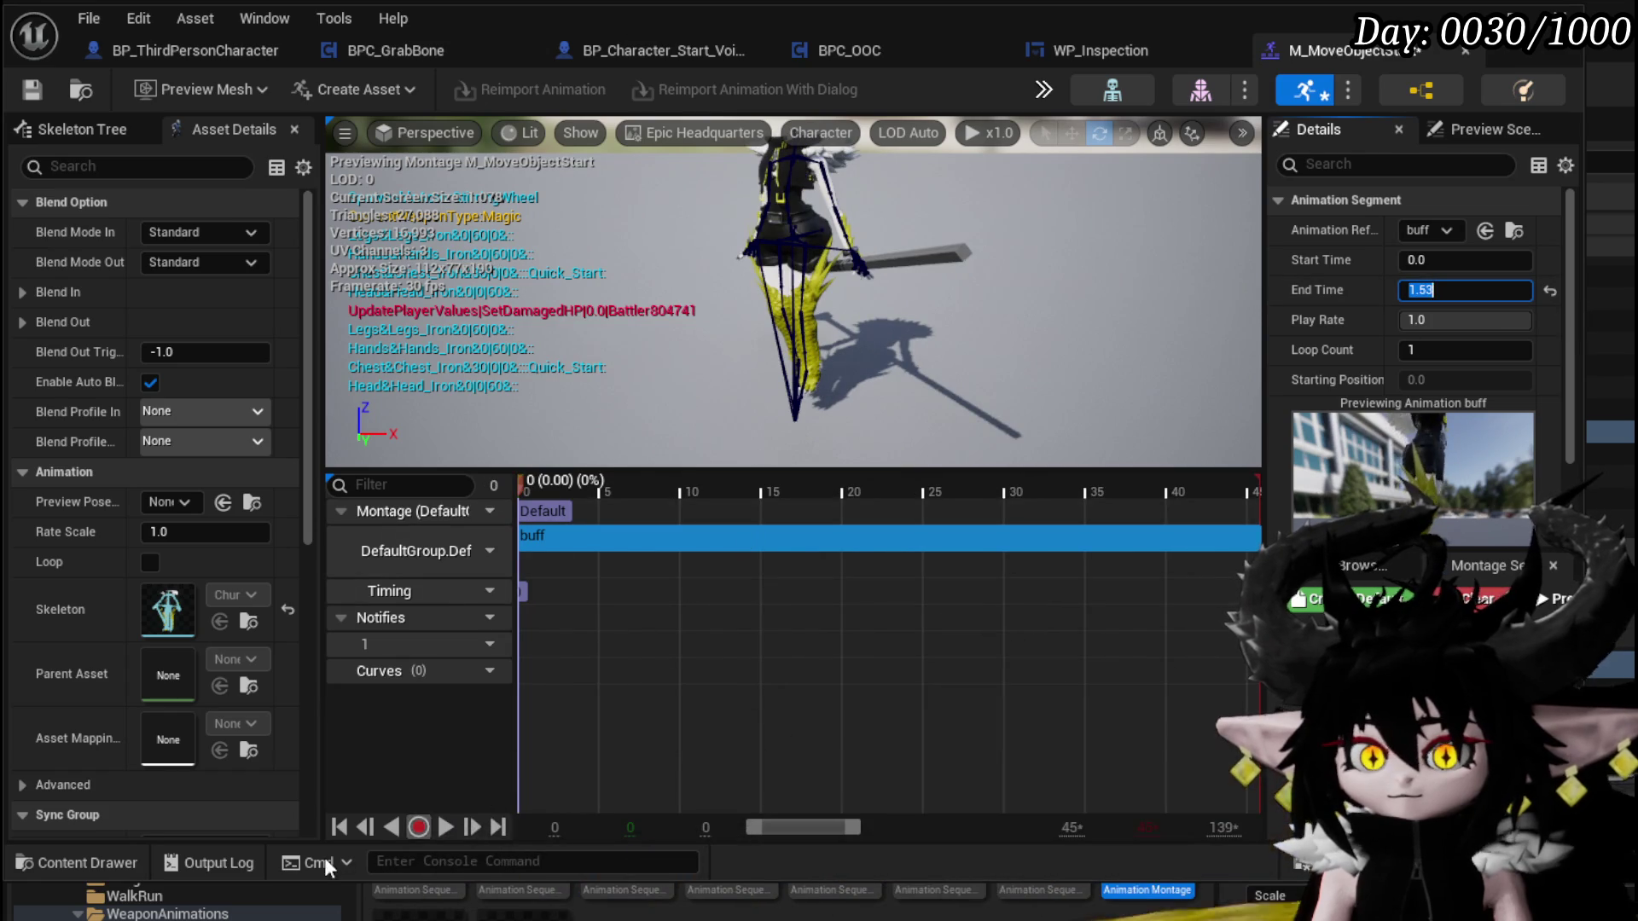
Play the trimmed montage preview and scrub it to around frame 30
click(445, 828)
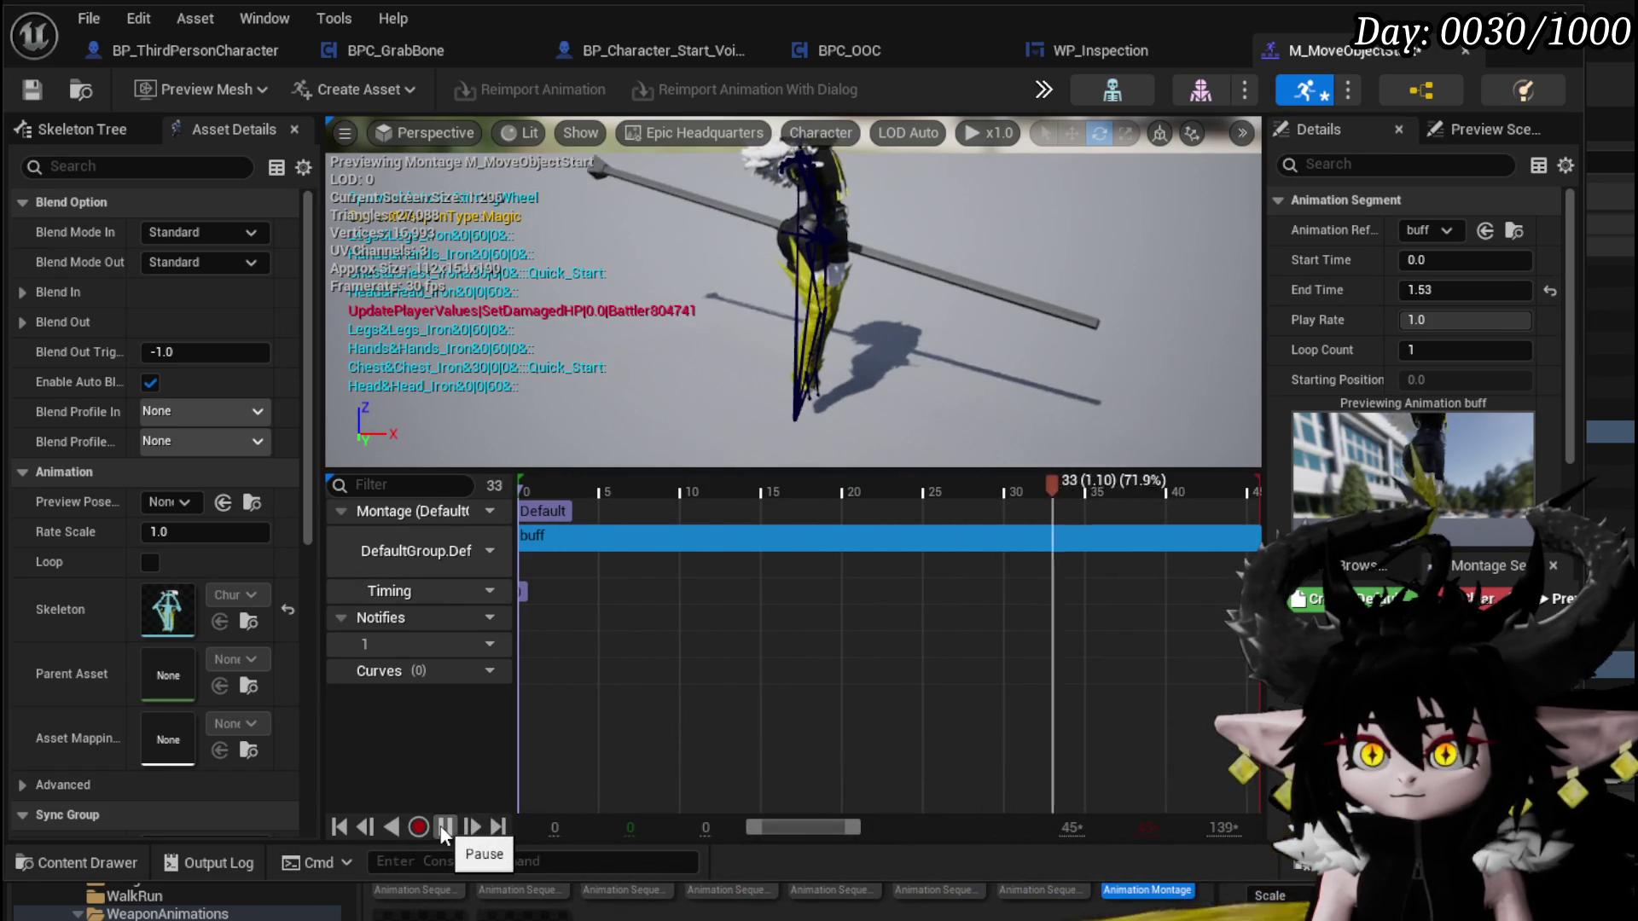
click(958, 484)
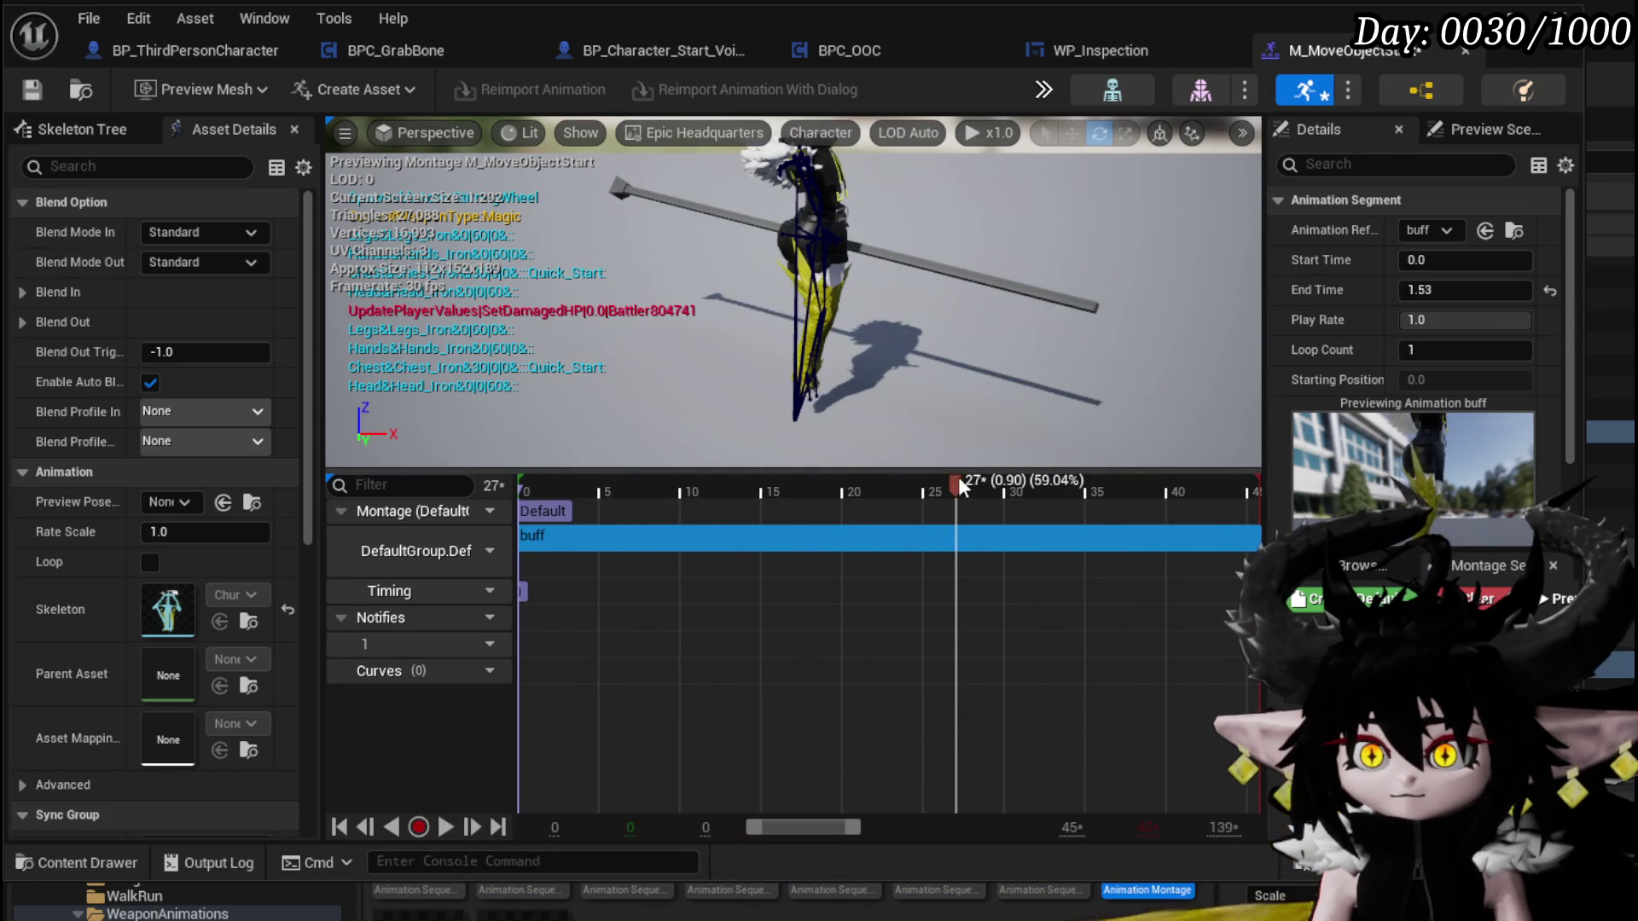
mouse_move(957, 491)
mouse_down()
mouse_move(1066, 488)
mouse_move(911, 489)
mouse_move(1084, 488)
mouse_move(965, 486)
mouse_up()
Add a new montage section named 'loop' at frame 27
right_click(971, 514)
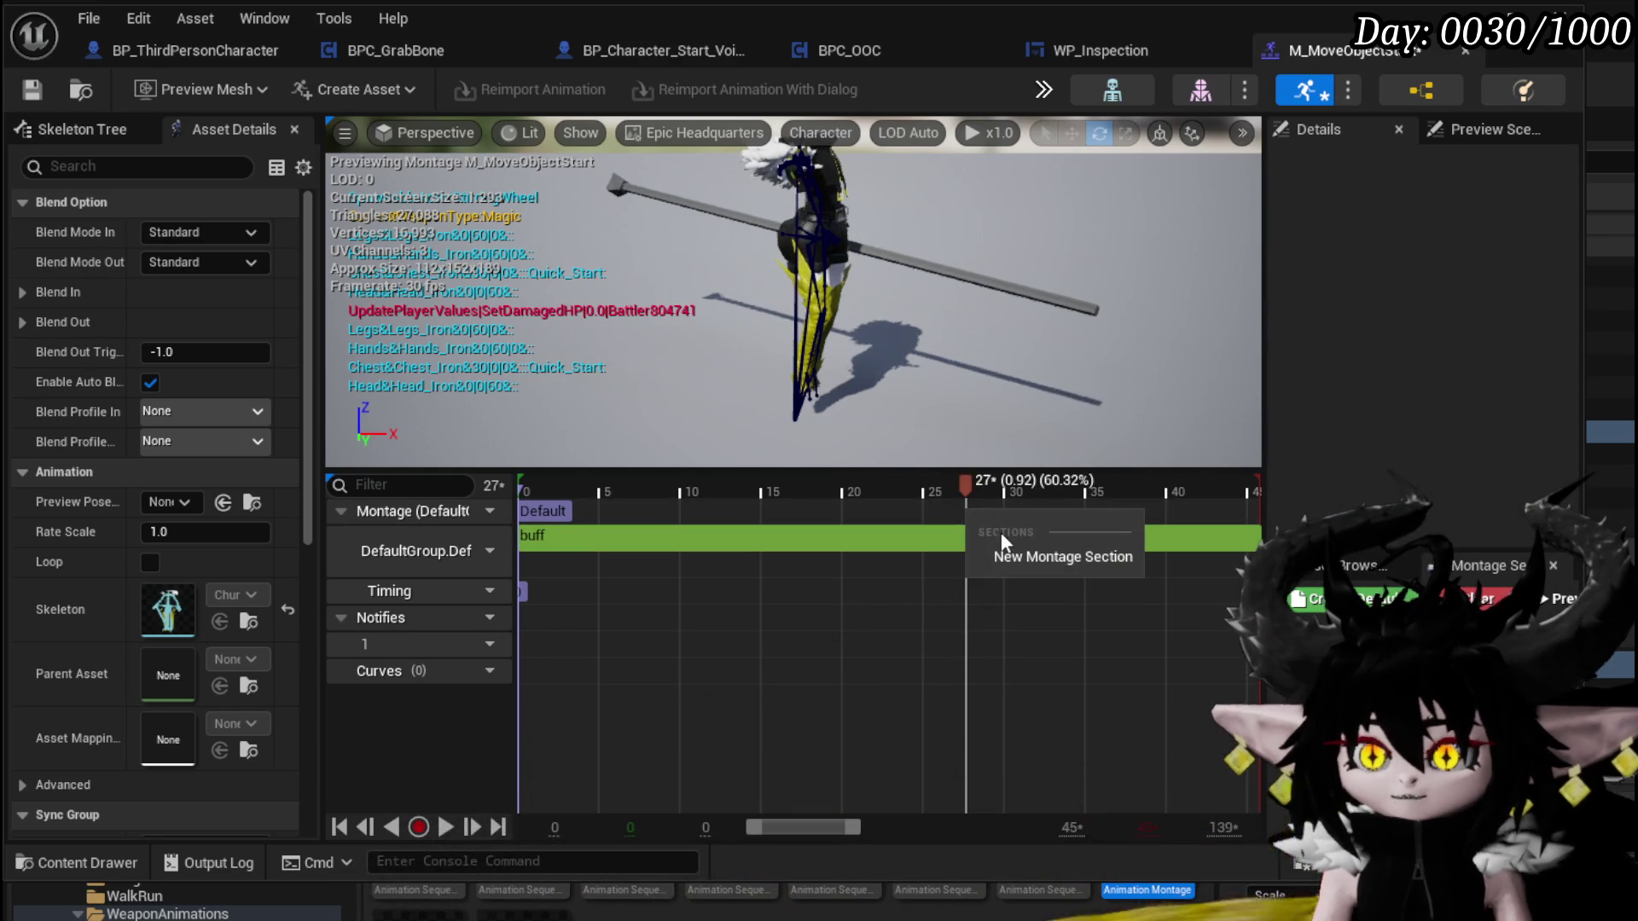
click(1010, 554)
click(1069, 586)
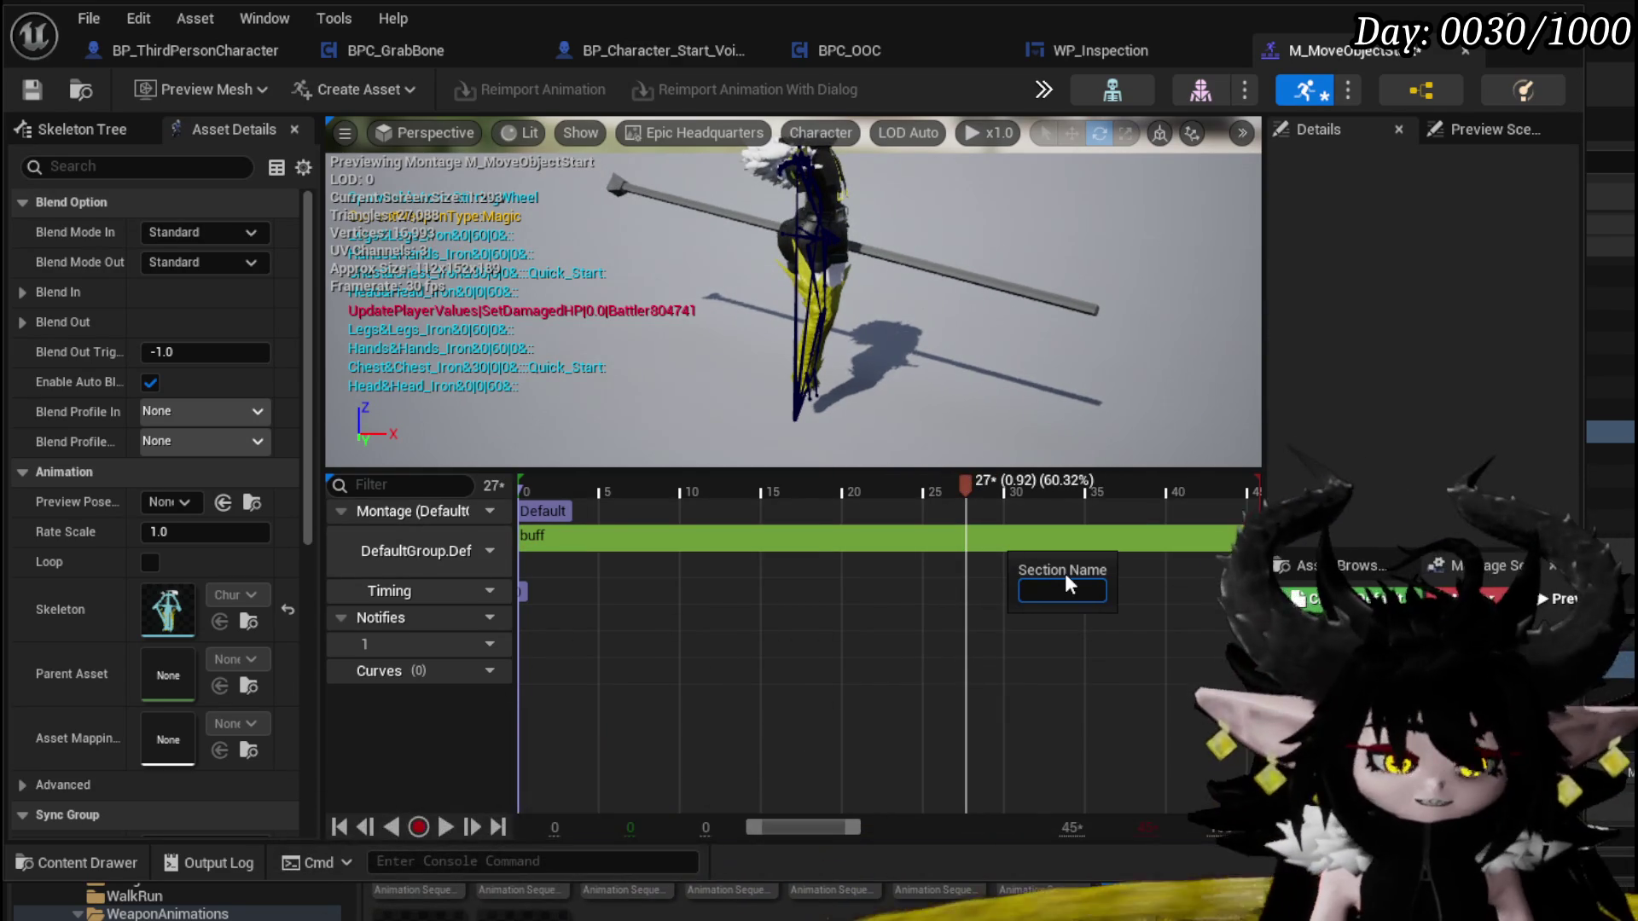
text(loop)
key(Return)
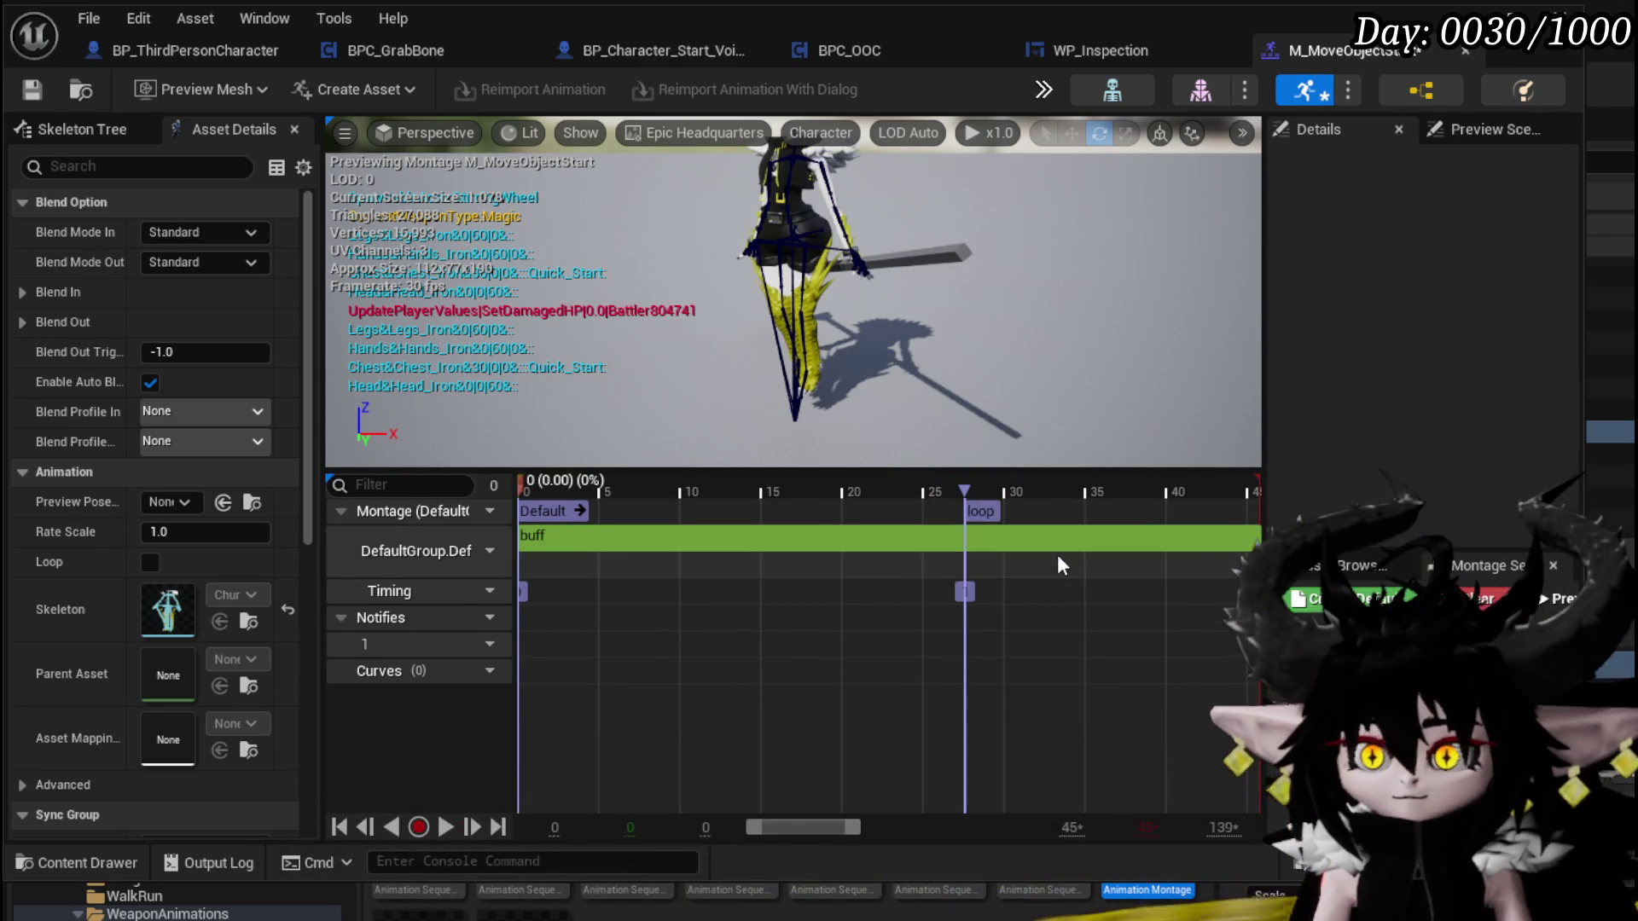
Preview the montage and reposition the loop section marker to about frame 21
click(974, 509)
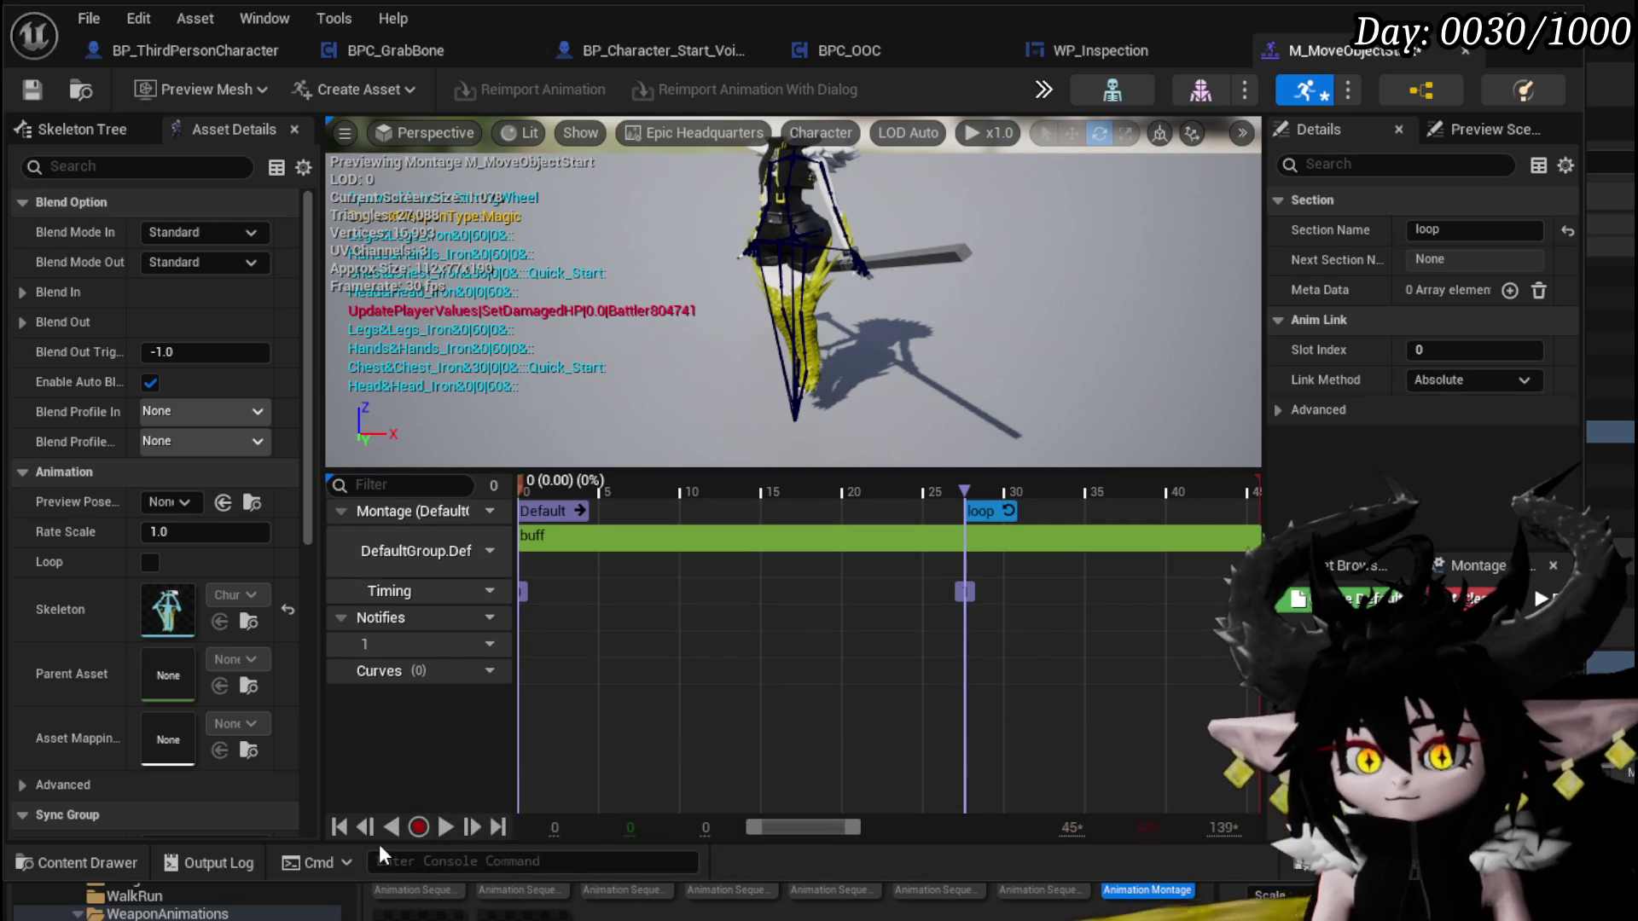
click(445, 826)
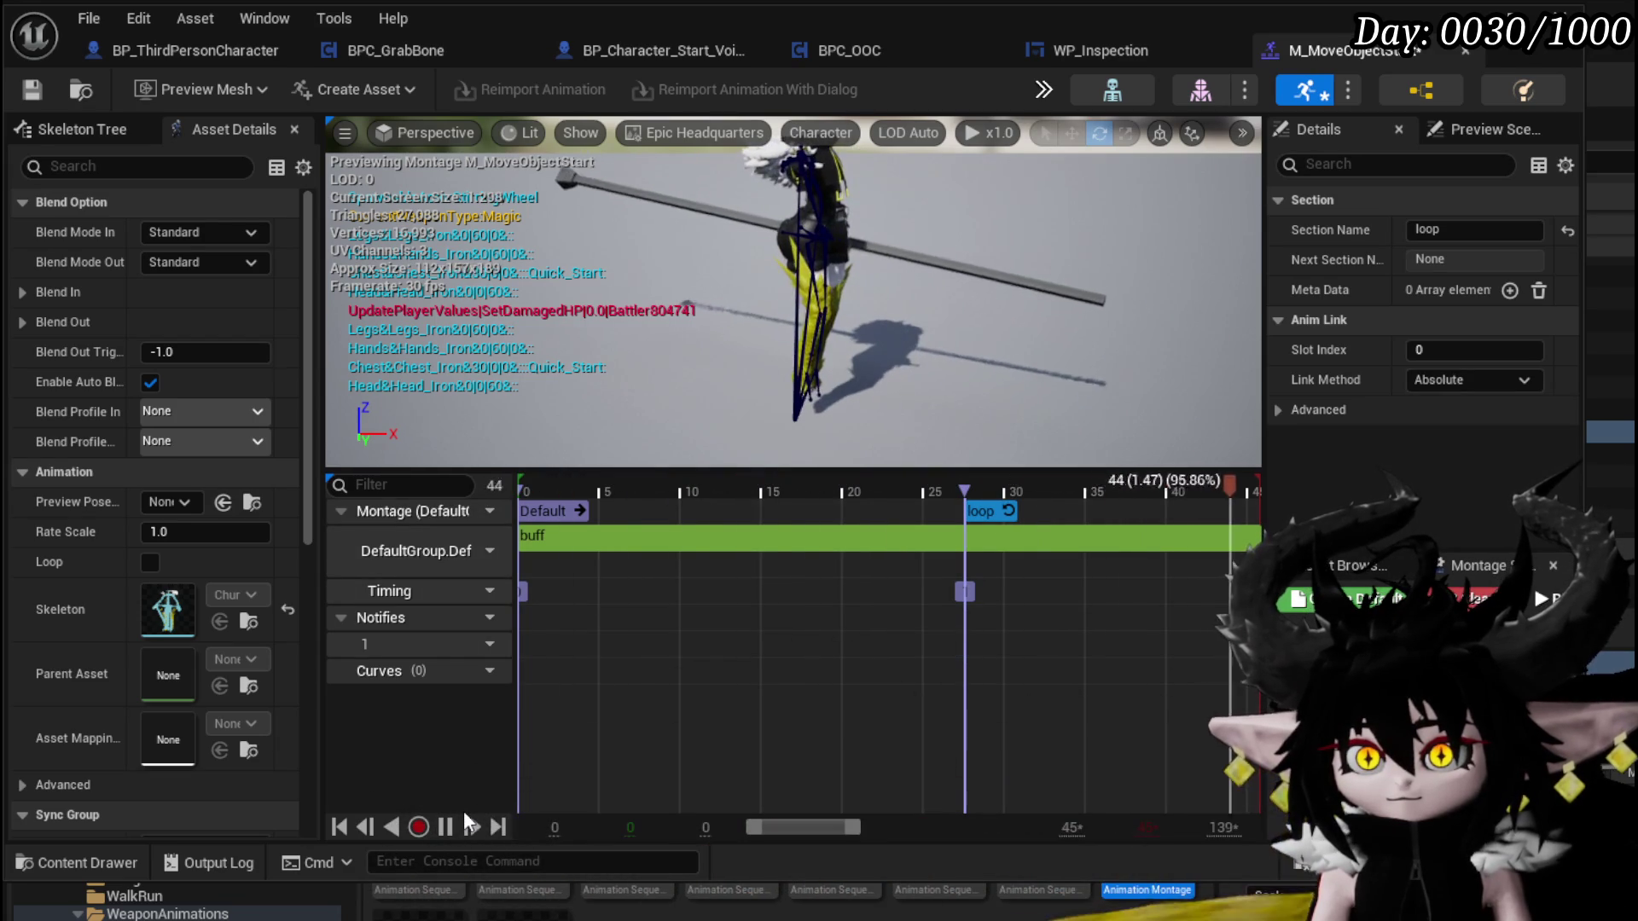
drag(965, 510, 950, 513)
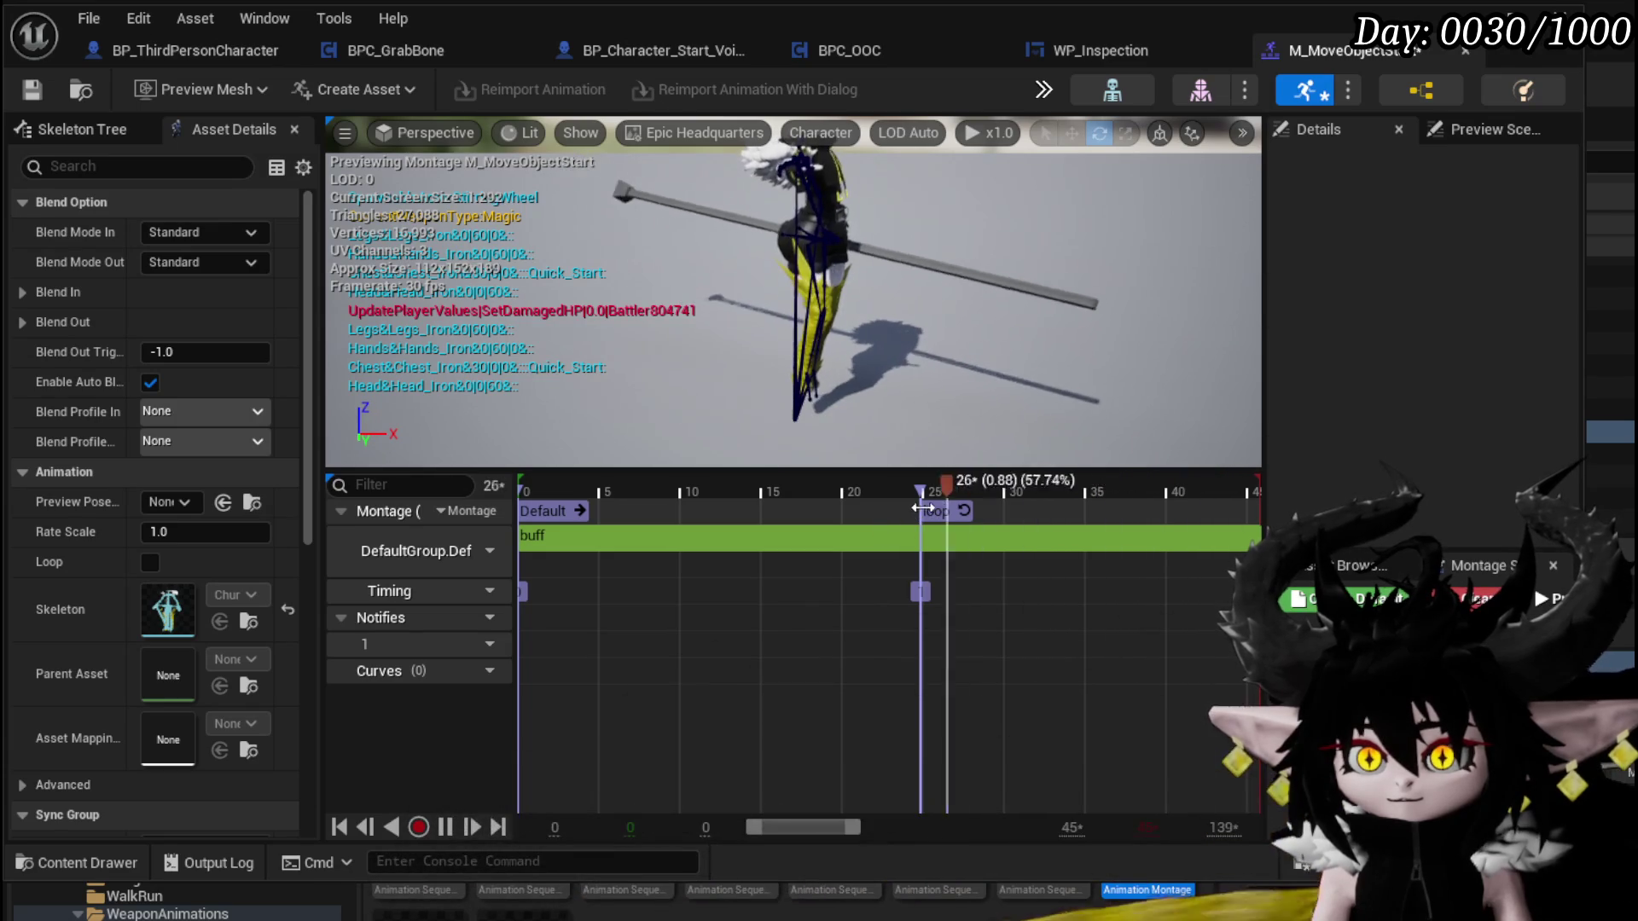
mouse_move(911, 512)
mouse_down()
mouse_move(865, 487)
mouse_move(787, 493)
mouse_move(1298, 510)
mouse_up()
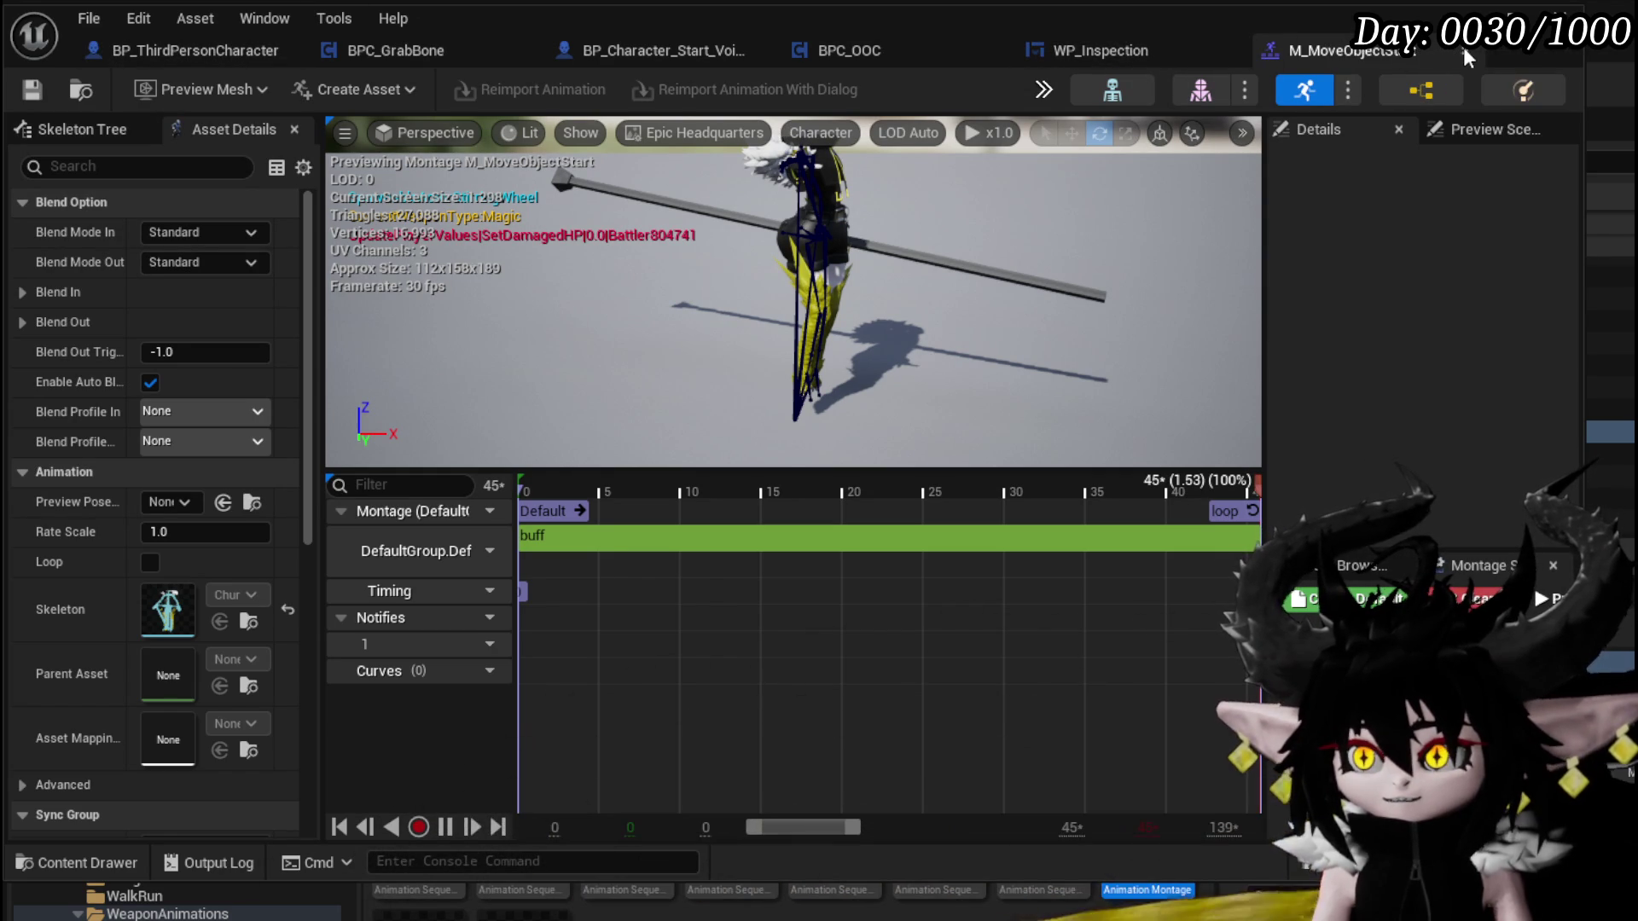
In BPC_GrabBone's event graph, select the placeholder character and Play Player Montage nodes
click(1465, 57)
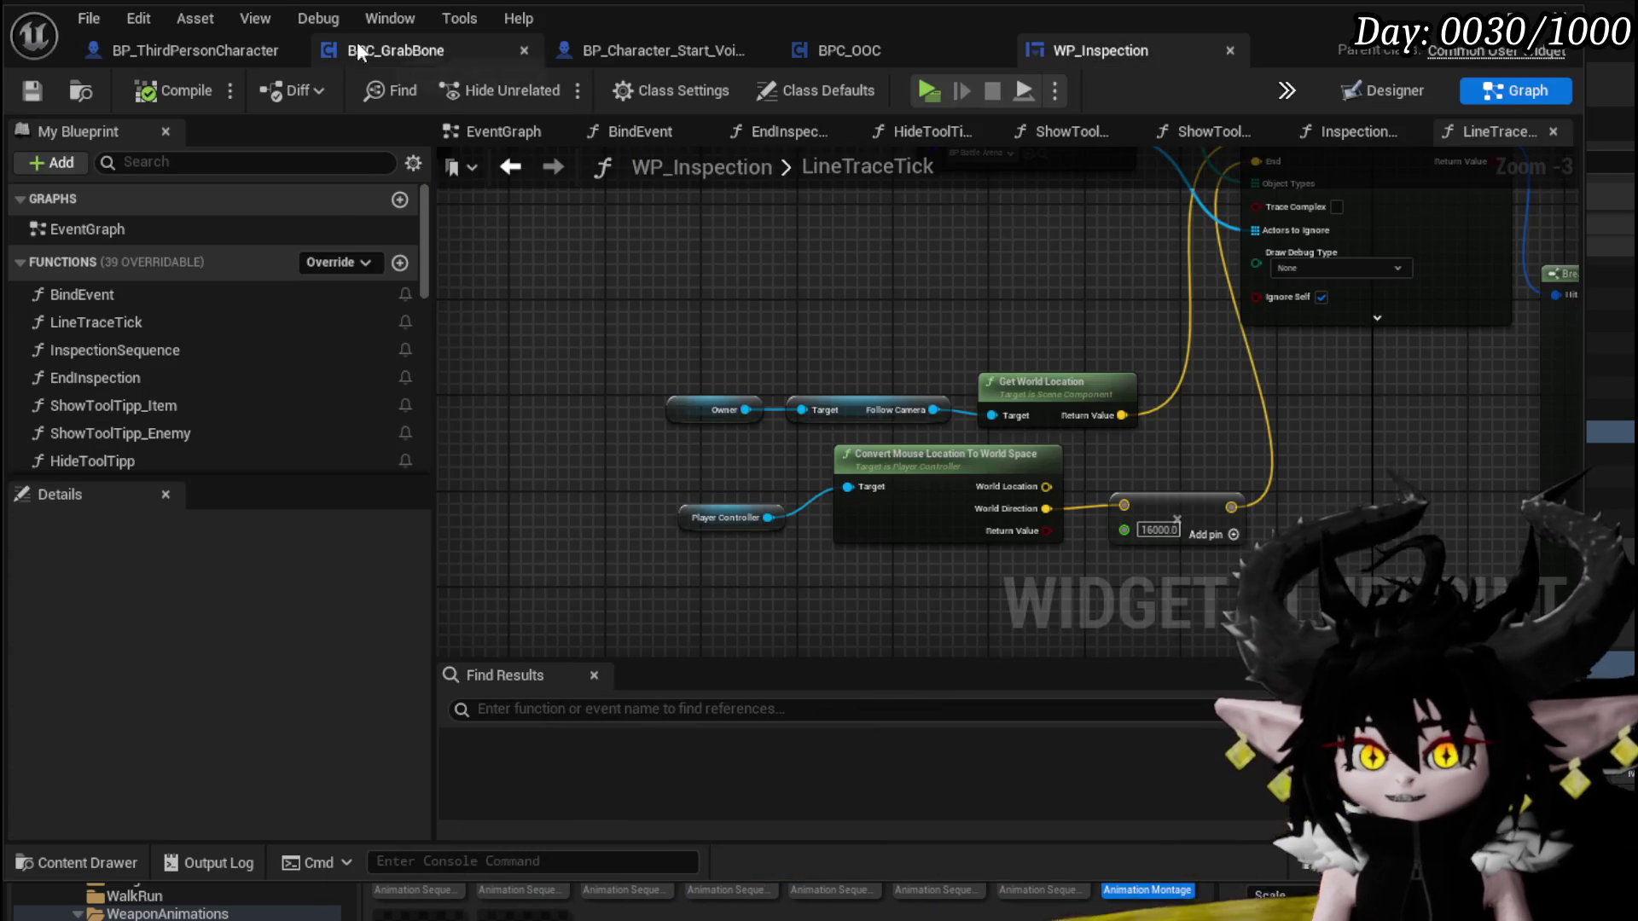
click(388, 51)
scroll(797, 243, down, 2)
mouse_move(633, 366)
mouse_down()
mouse_move(876, 270)
mouse_move(601, 614)
mouse_move(734, 359)
mouse_move(167, 390)
mouse_up()
scroll(877, 270, down, 1)
click(736, 352)
drag(512, 401, 759, 439)
Move the montage nodes beside Update Grab Location and wire its exec output to Play Player Montage
click(817, 416)
scroll(995, 418, up, 3)
mouse_move(1071, 392)
mouse_down()
mouse_move(797, 377)
mouse_move(962, 432)
mouse_up()
scroll(962, 432, down, 1)
mouse_move(1073, 404)
mouse_down()
mouse_move(570, 414)
mouse_move(904, 248)
mouse_up()
mouse_move(803, 287)
mouse_down()
mouse_move(876, 284)
mouse_move(969, 384)
mouse_move(906, 325)
mouse_up()
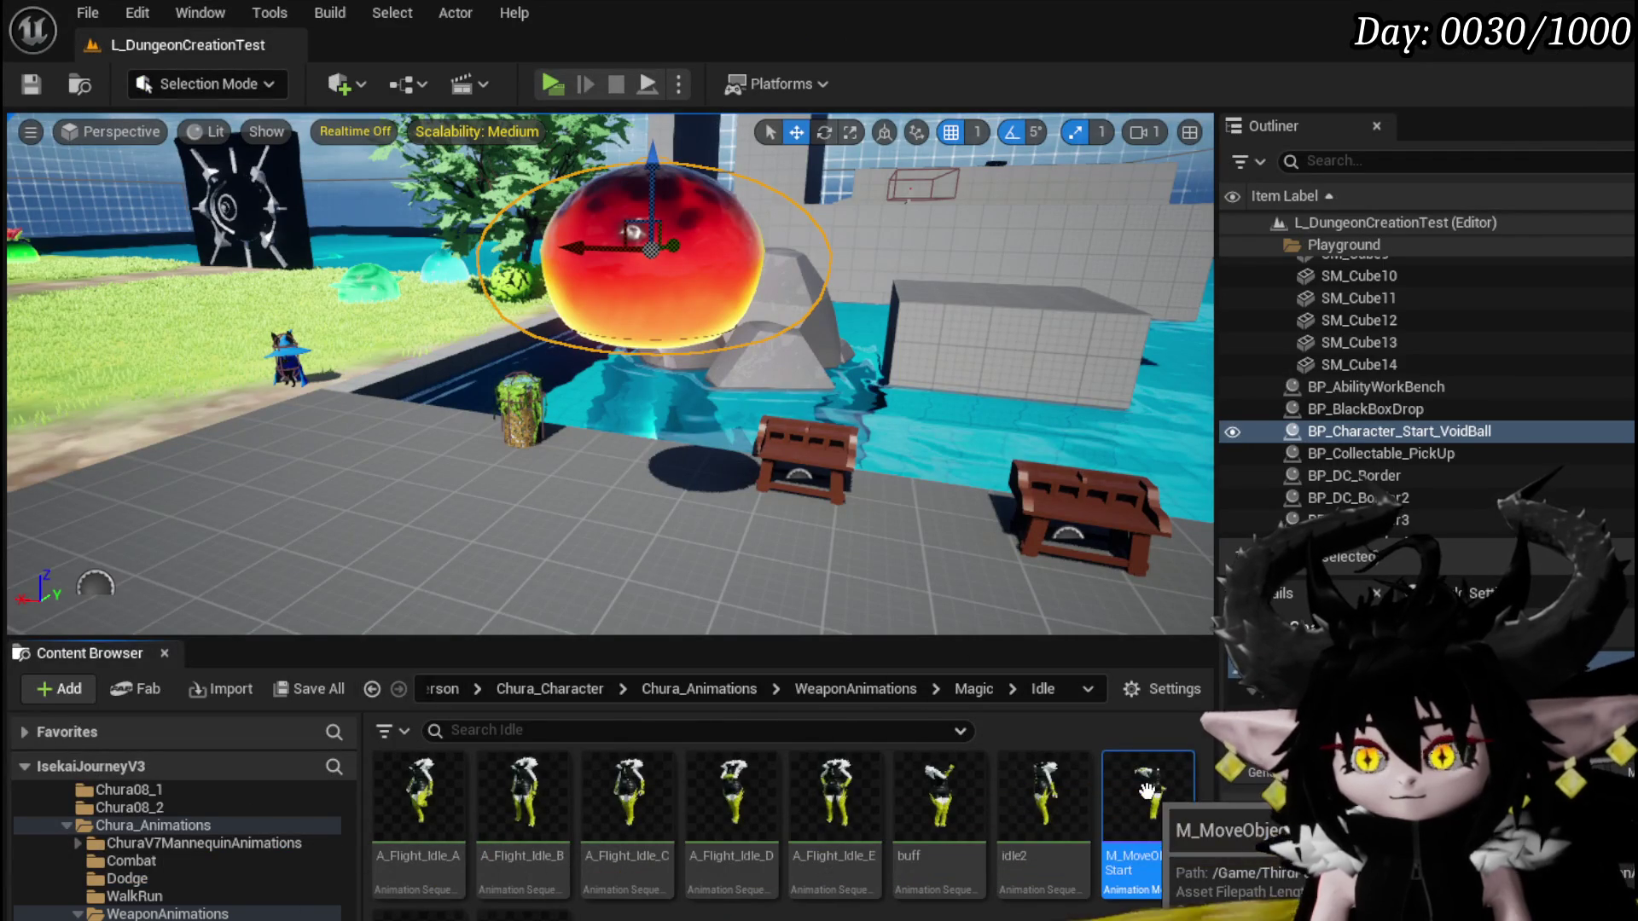
Create an AnimMontage named M_MoveObjectEnd from the buff animation and open it
double_click(1146, 790)
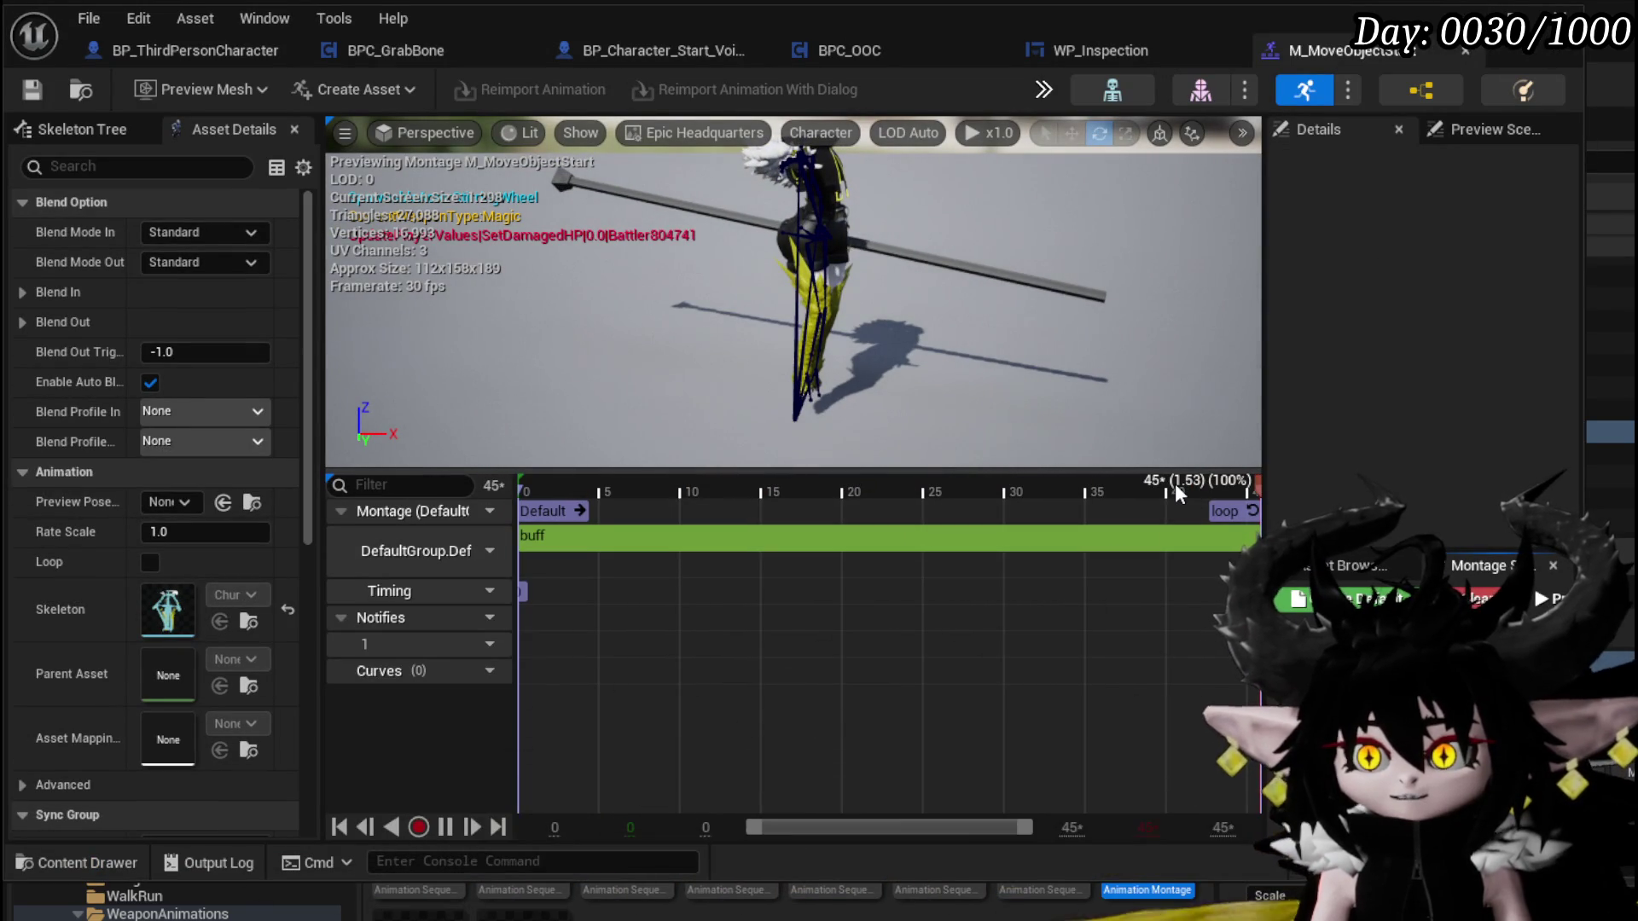
key(alt+Tab)
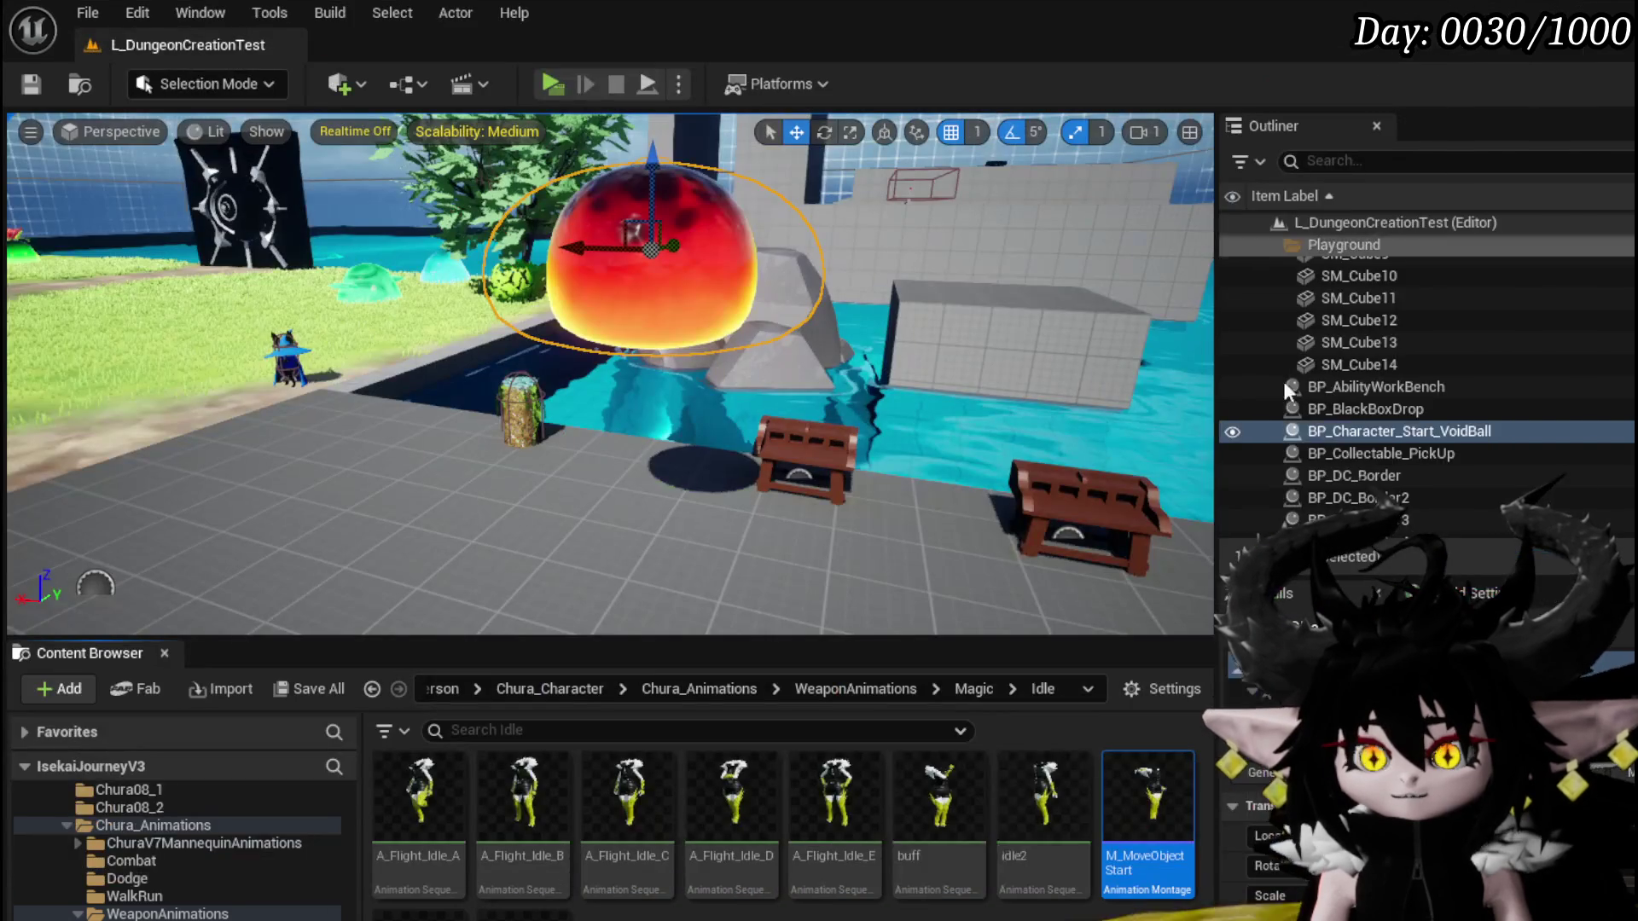
right_click(1016, 874)
click(921, 853)
right_click(917, 853)
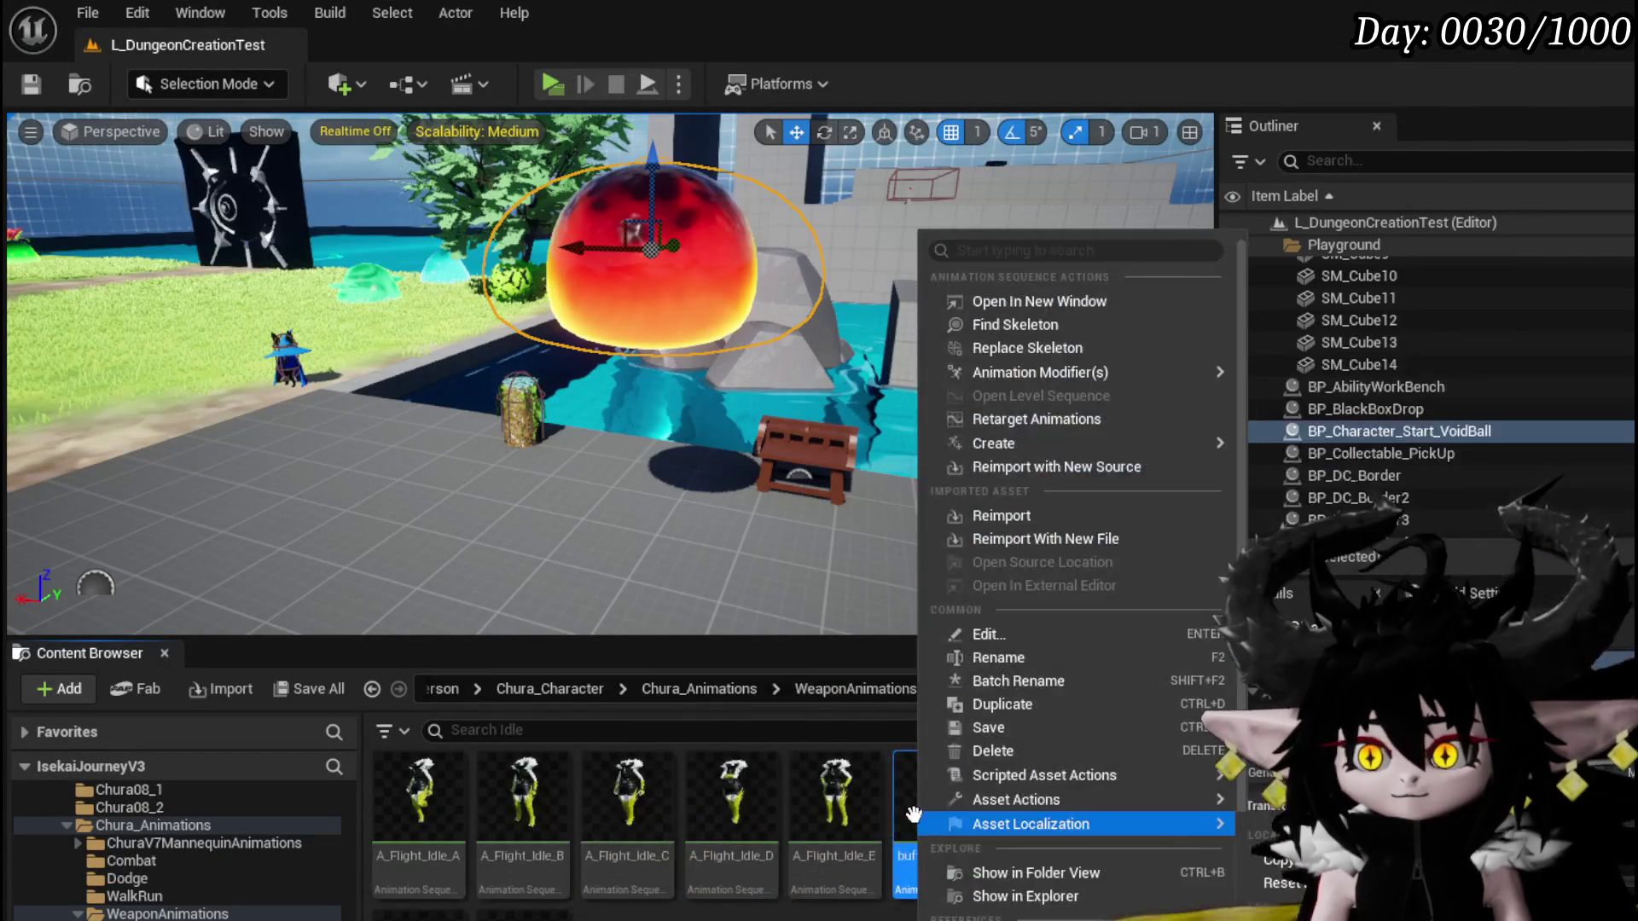
mouse_move(1126, 443)
click(1340, 472)
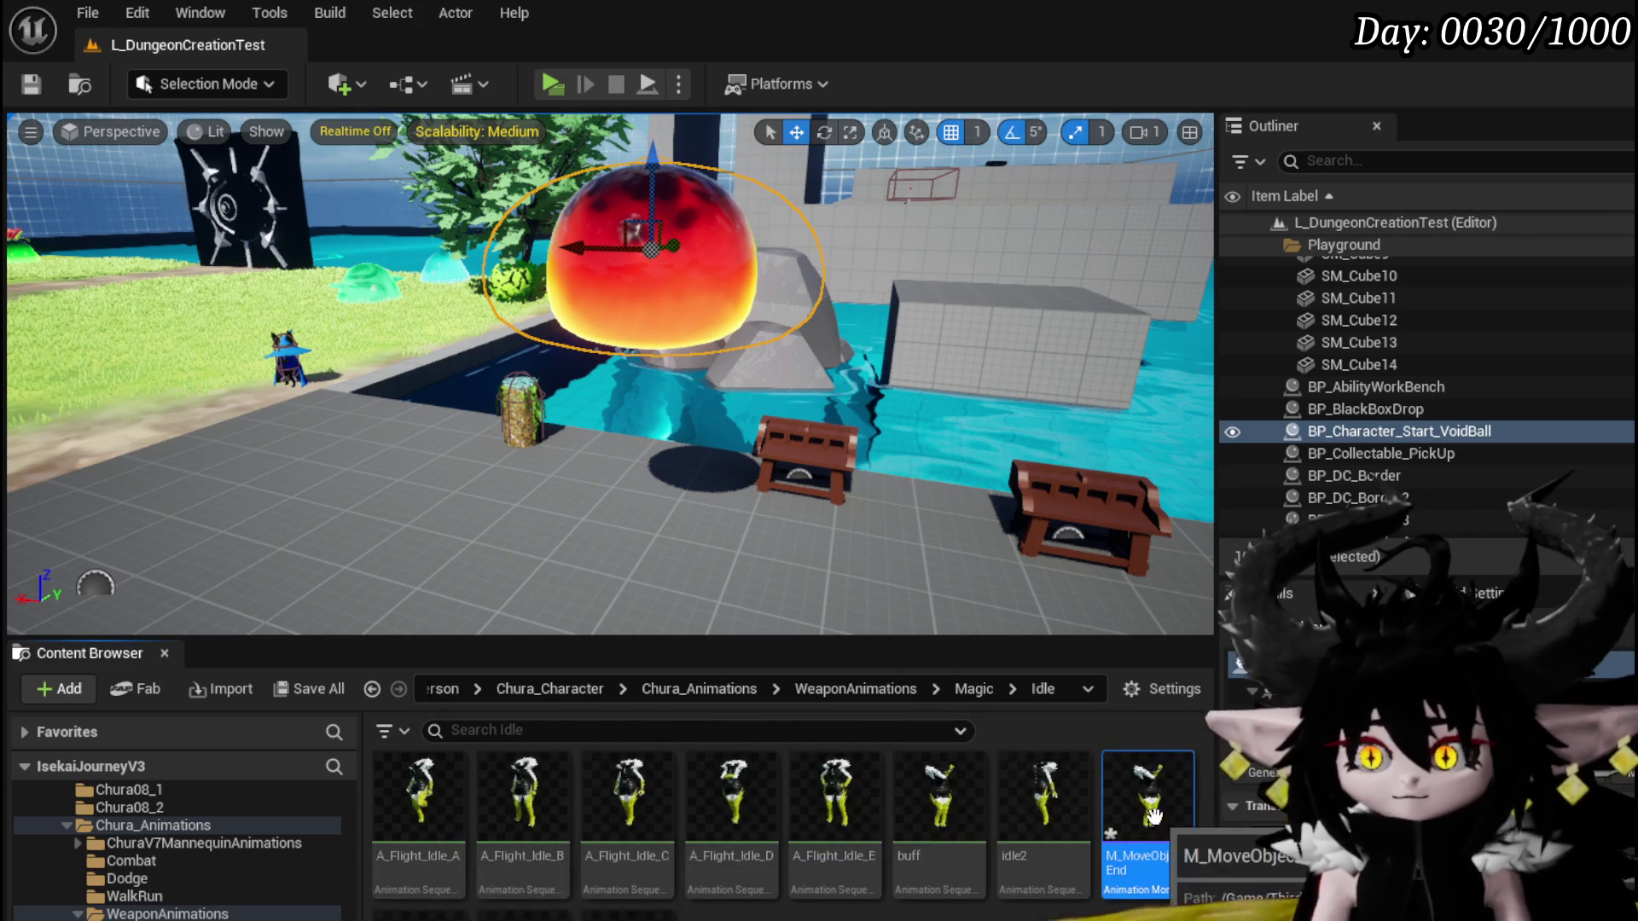
double_click(1153, 816)
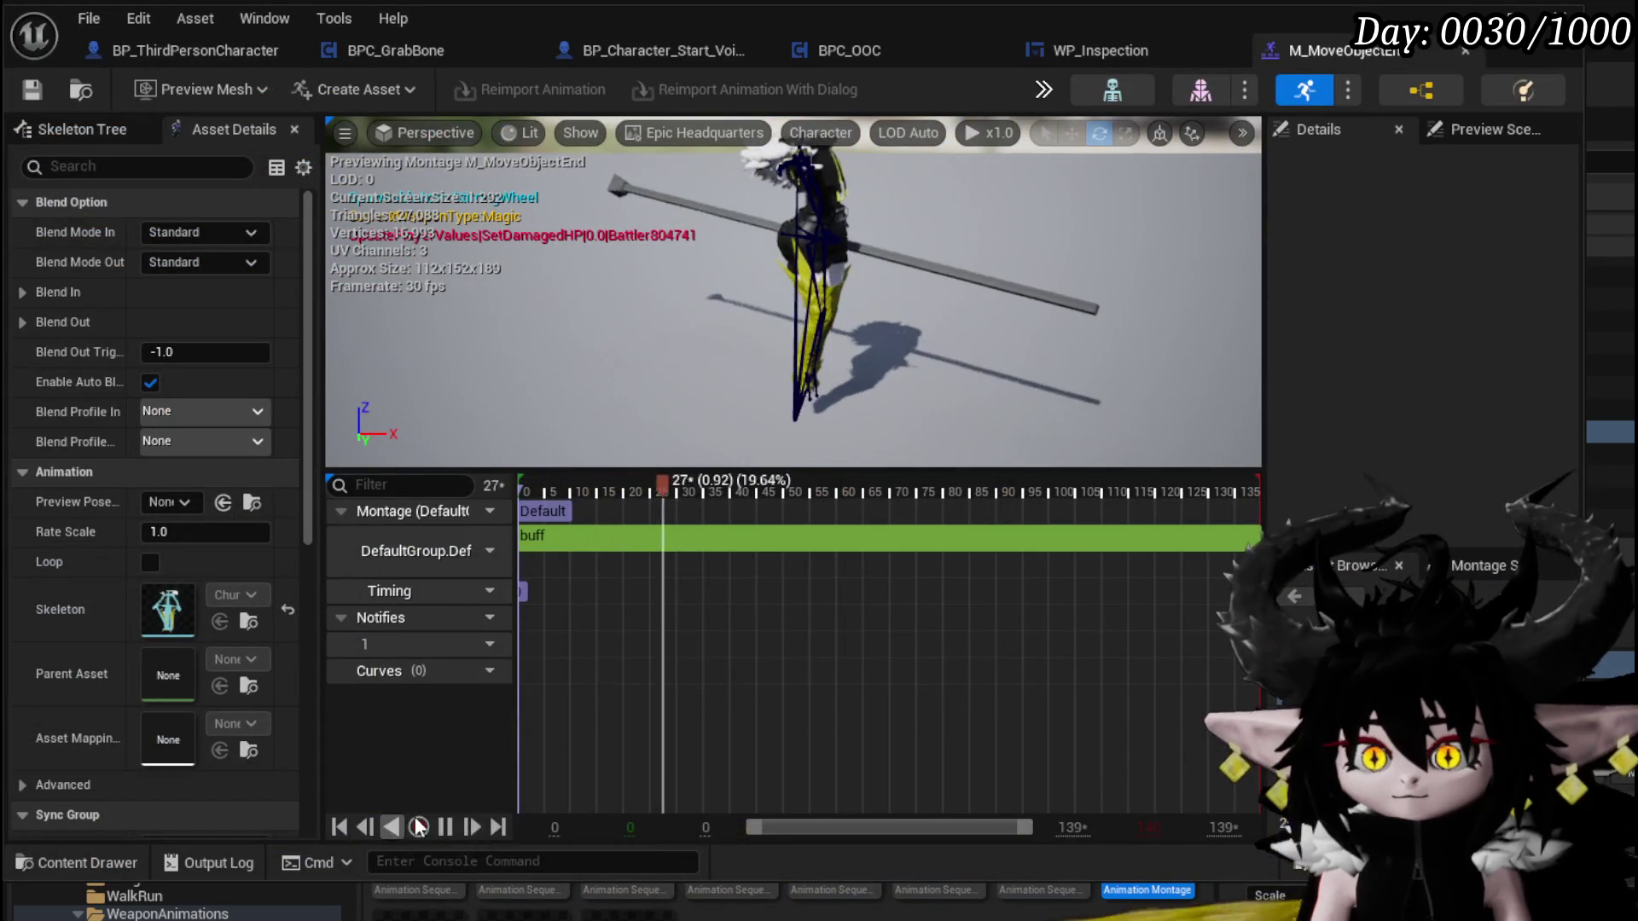
Set the M_MoveObjectEnd buff segment's Start Time to 1.53 seconds
click(445, 827)
click(939, 537)
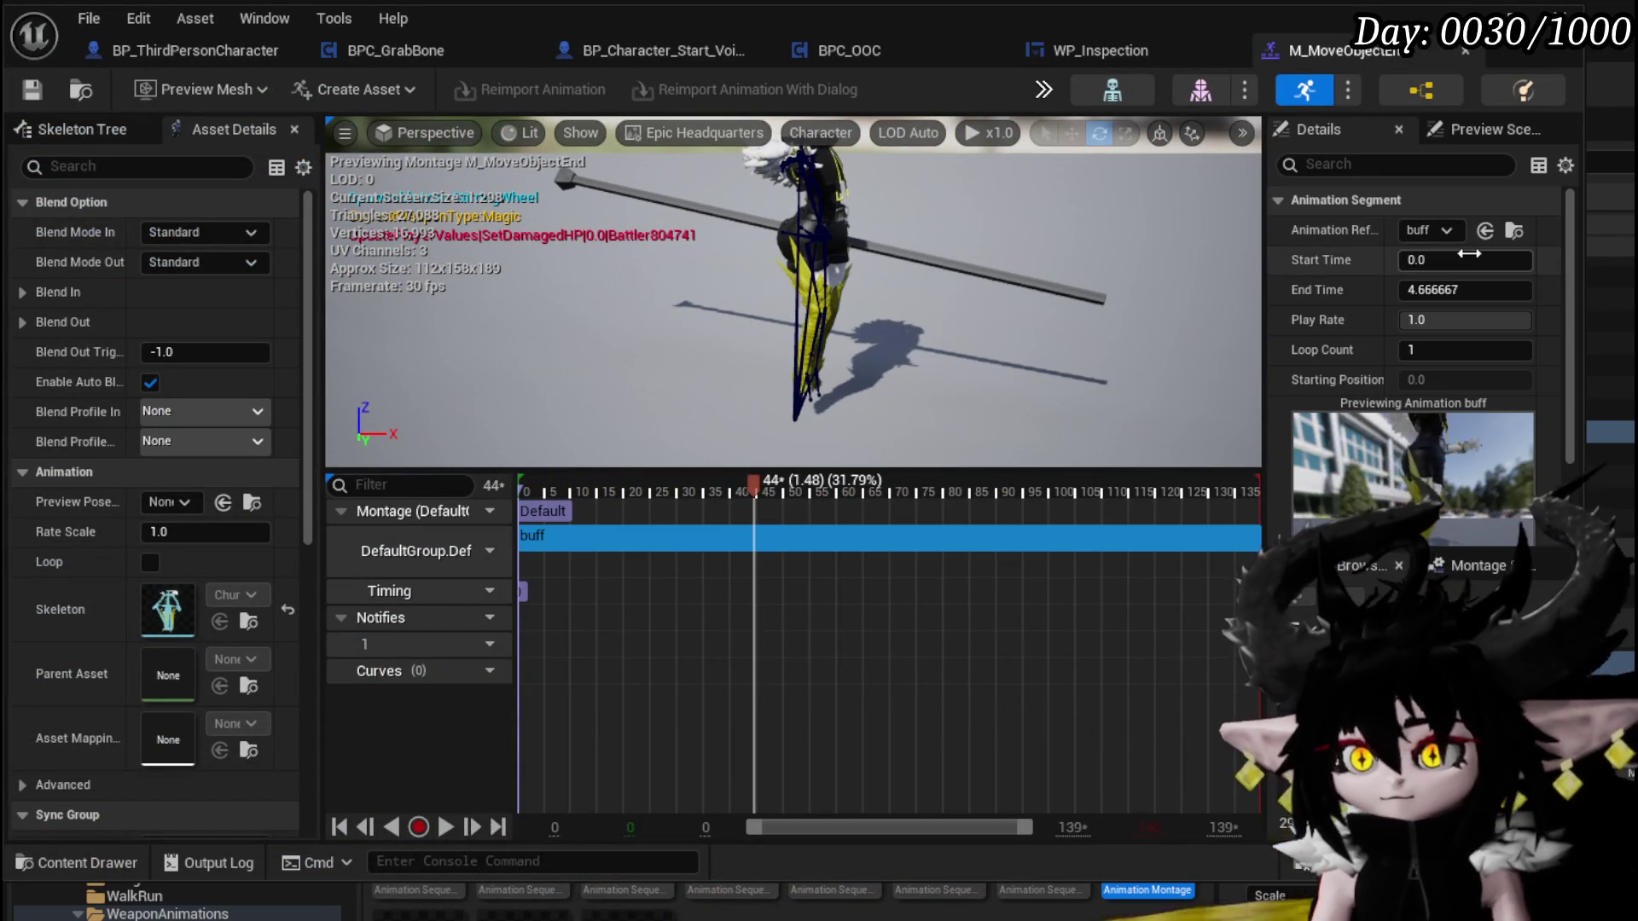
text(.53)
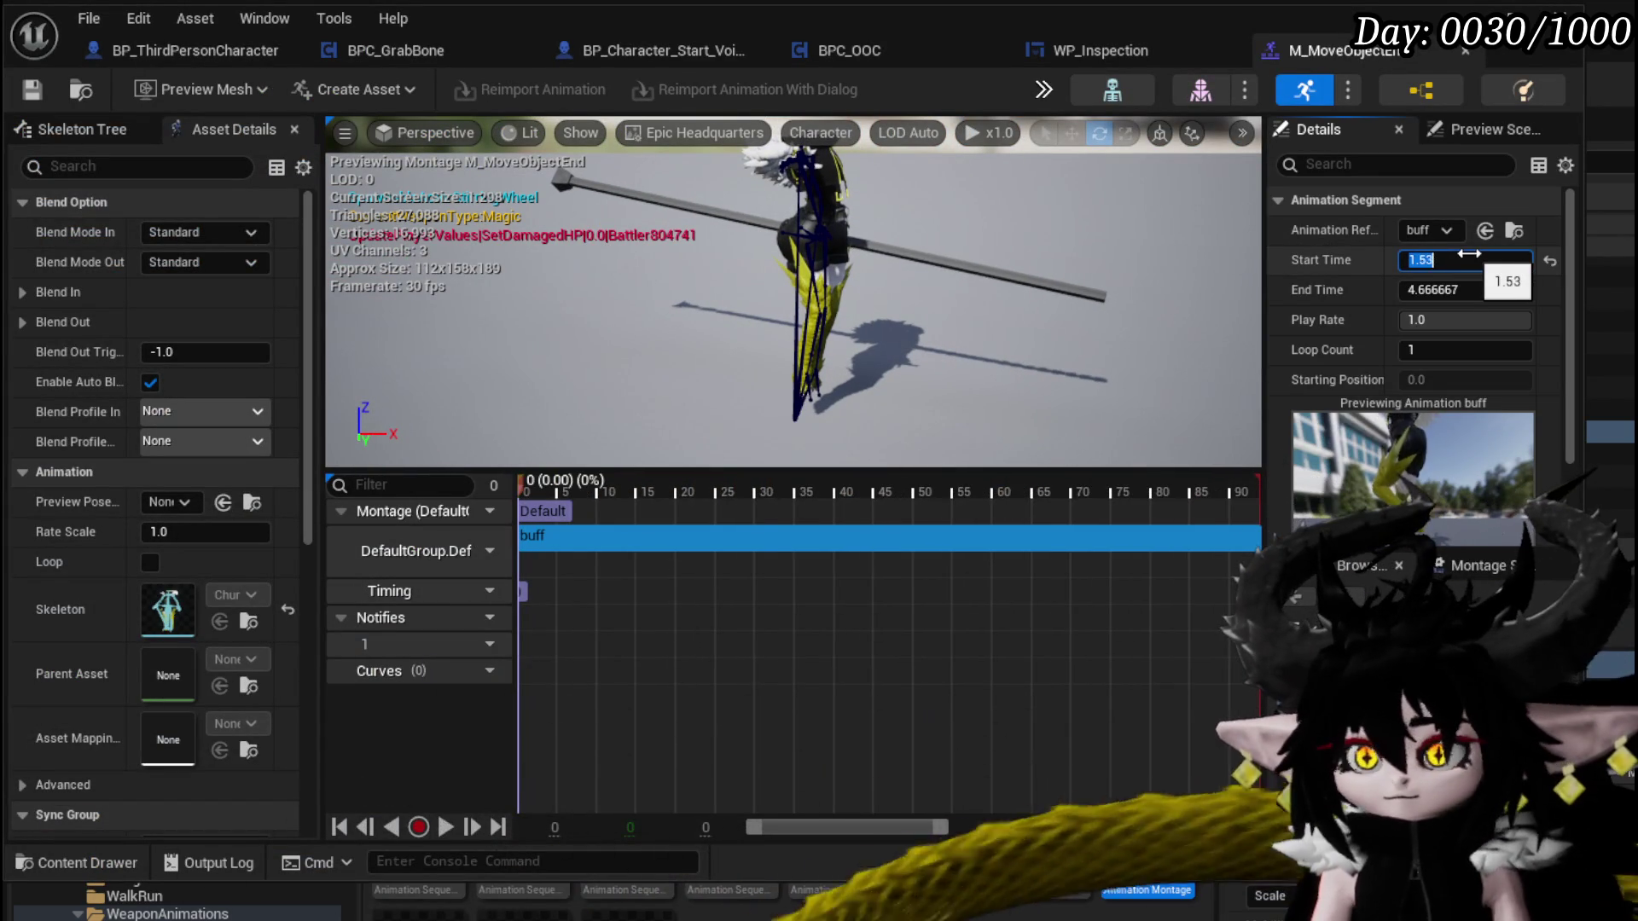
key(Return)
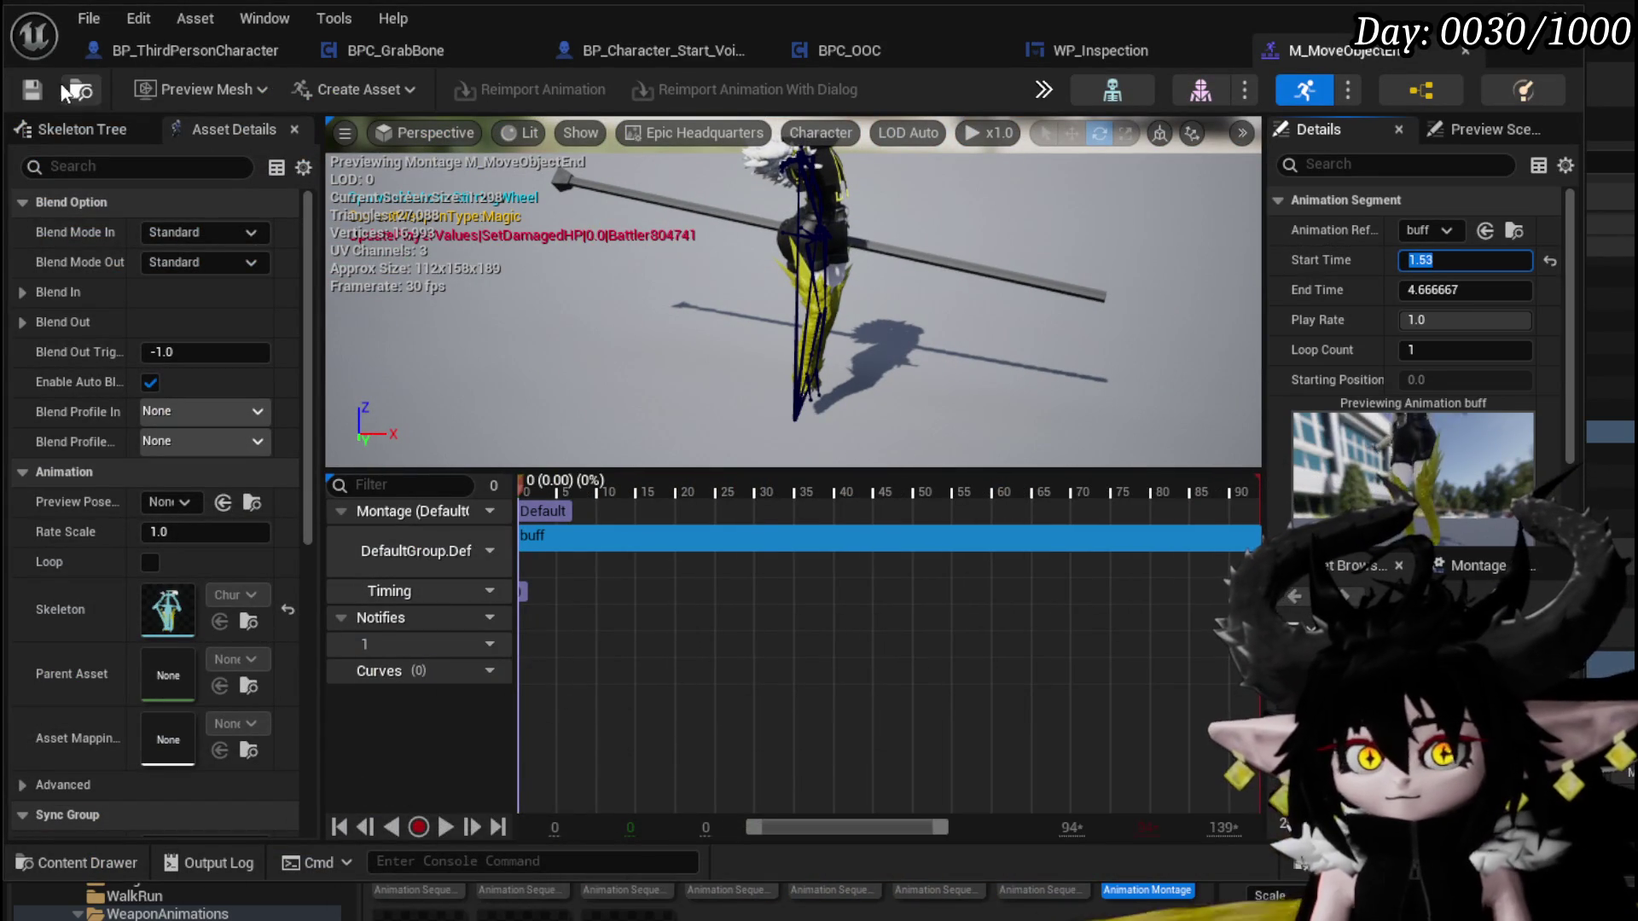
Play and stop the shortened M_MoveObjectEnd preview
click(445, 826)
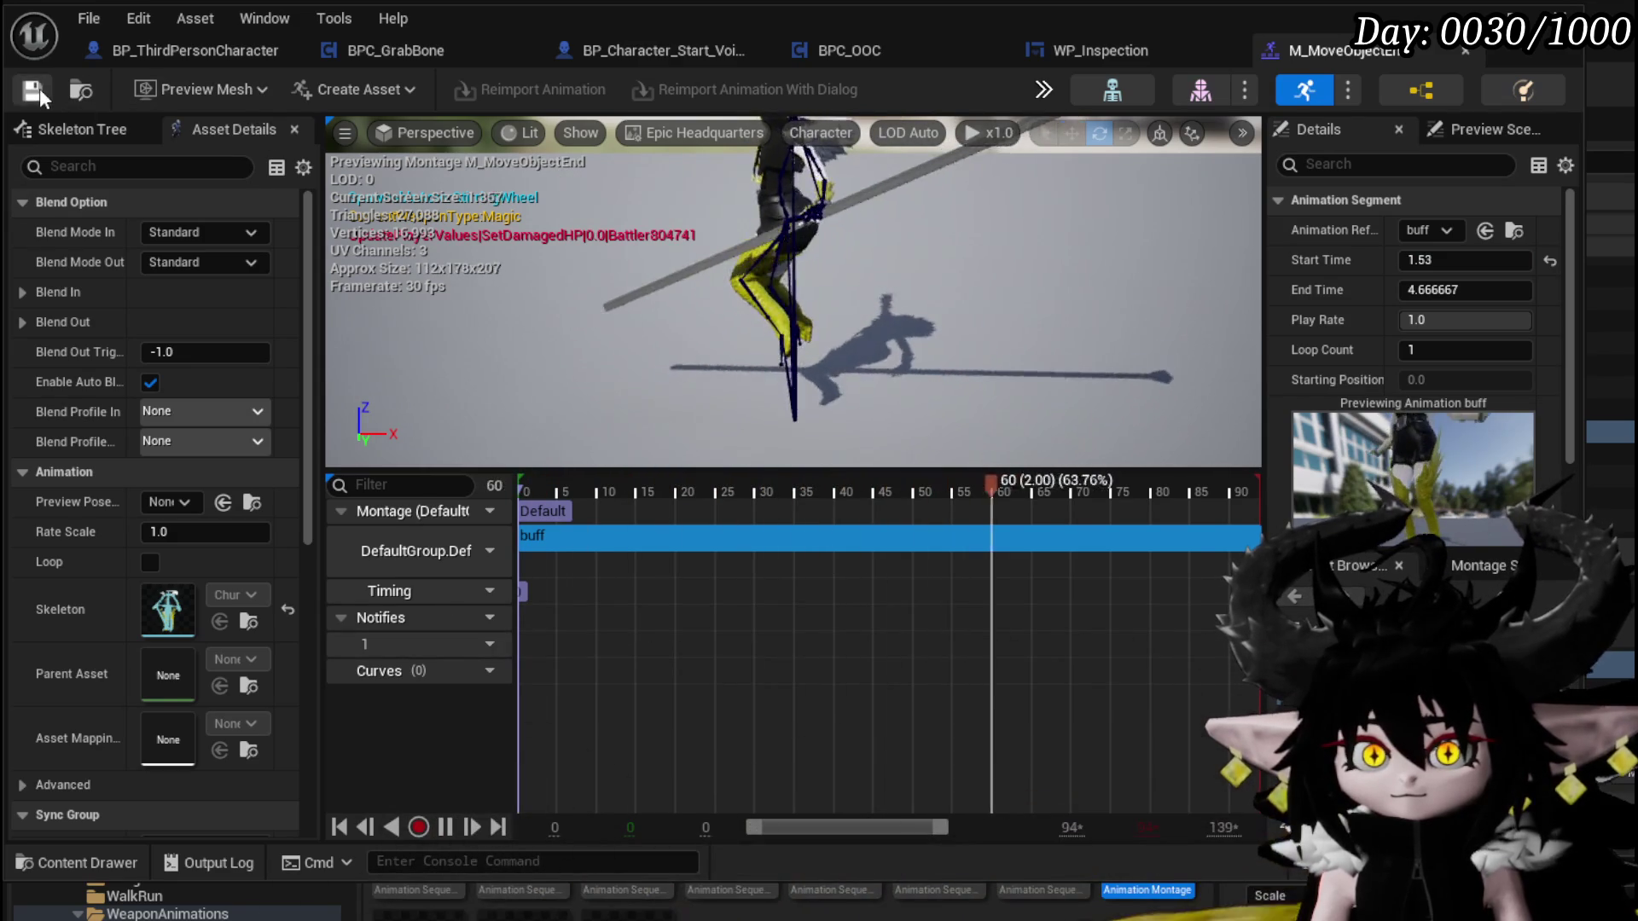
click(444, 827)
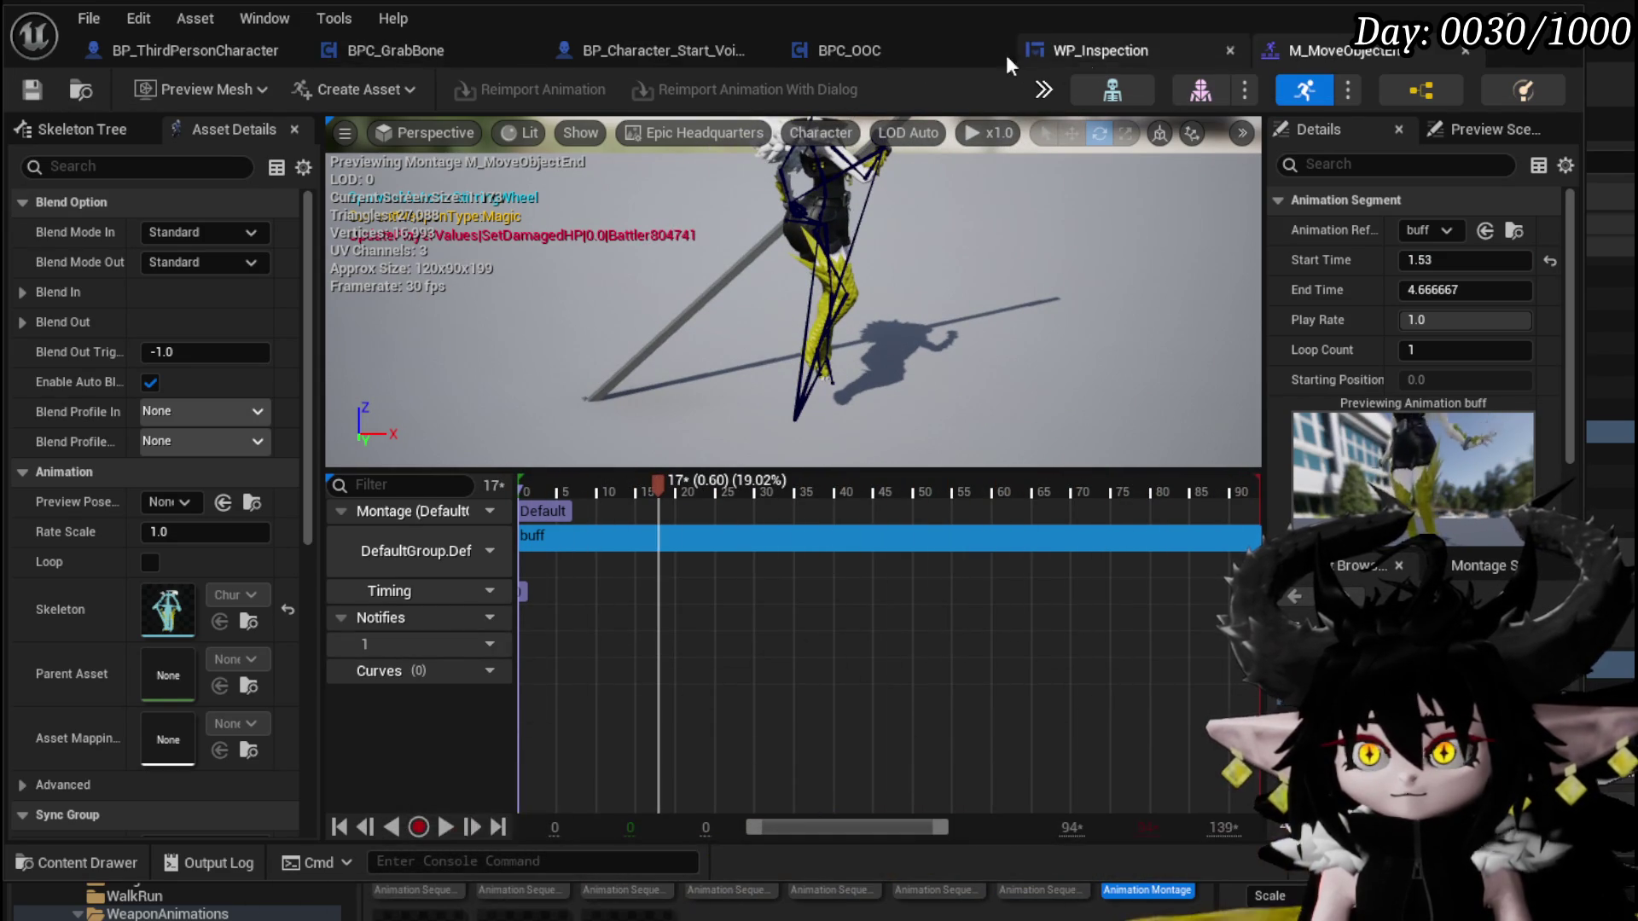
click(397, 51)
Paste Place Holder Character and Play Player Montage nodes after Set World Rotation in BPC_GrabBone
scroll(867, 424, up, 2)
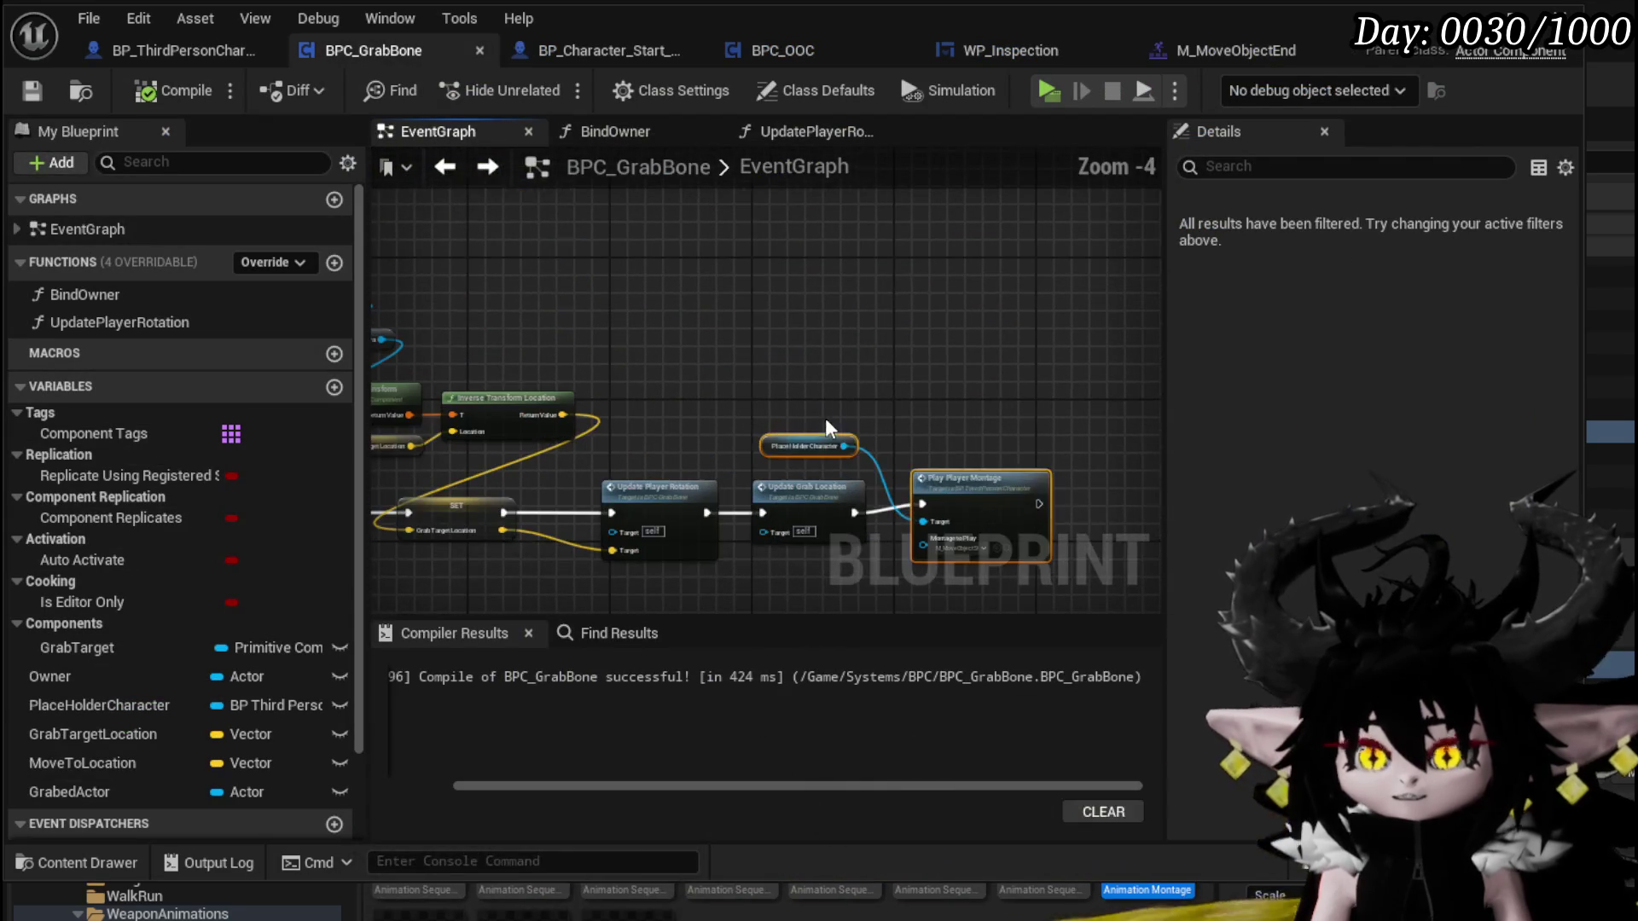
click(853, 437)
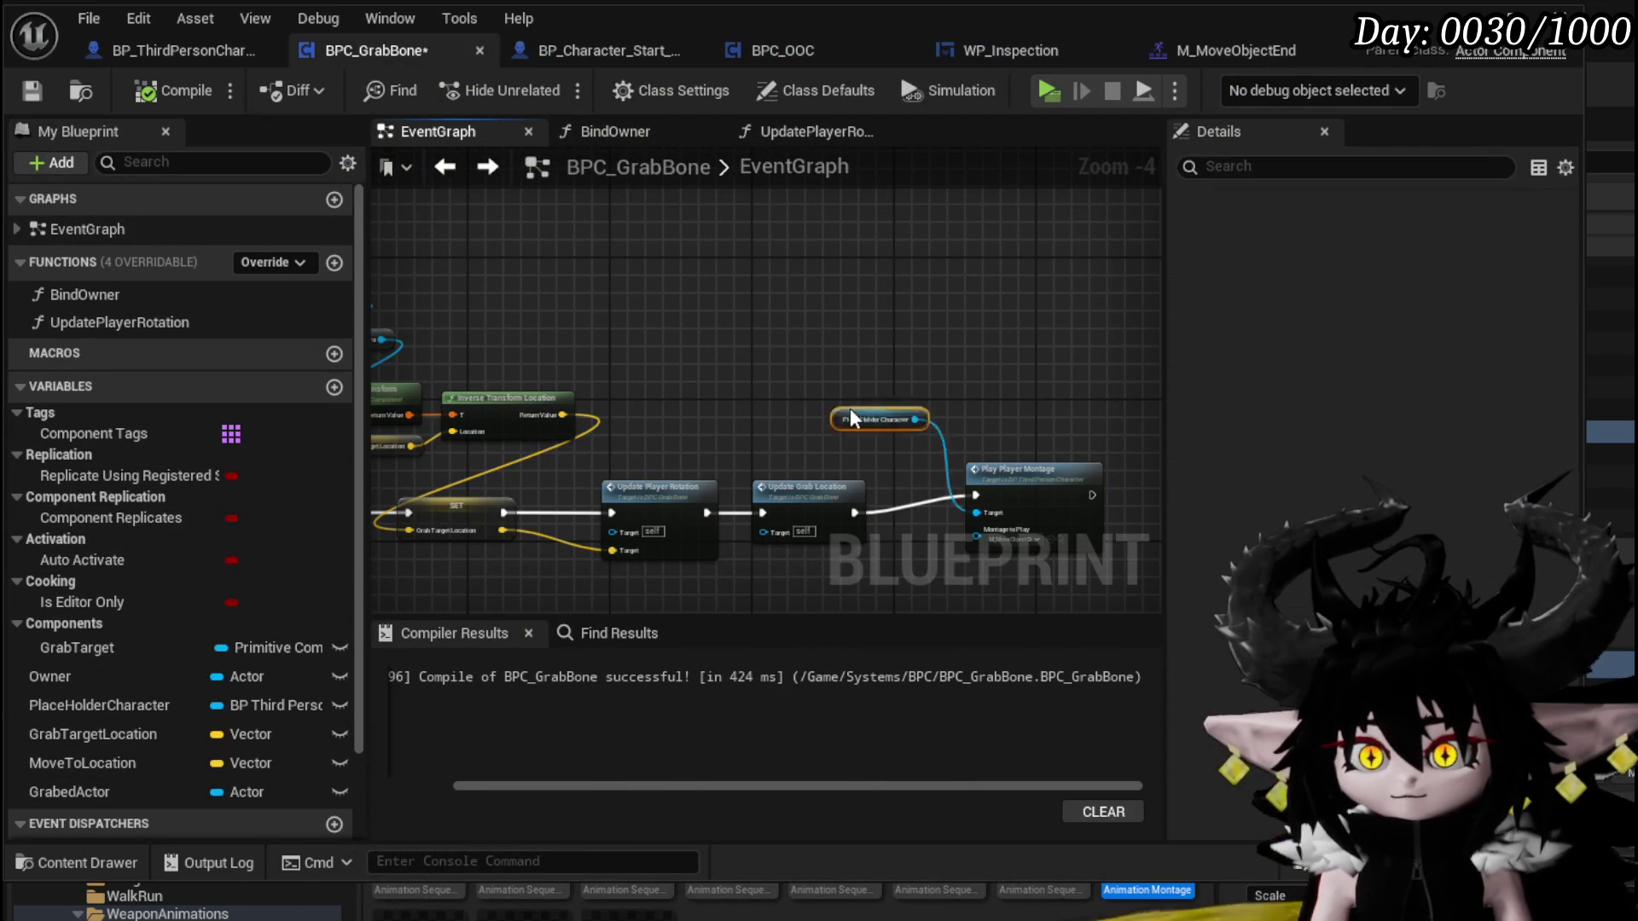
drag(853, 437, 1023, 443)
scroll(1024, 427, down, 3)
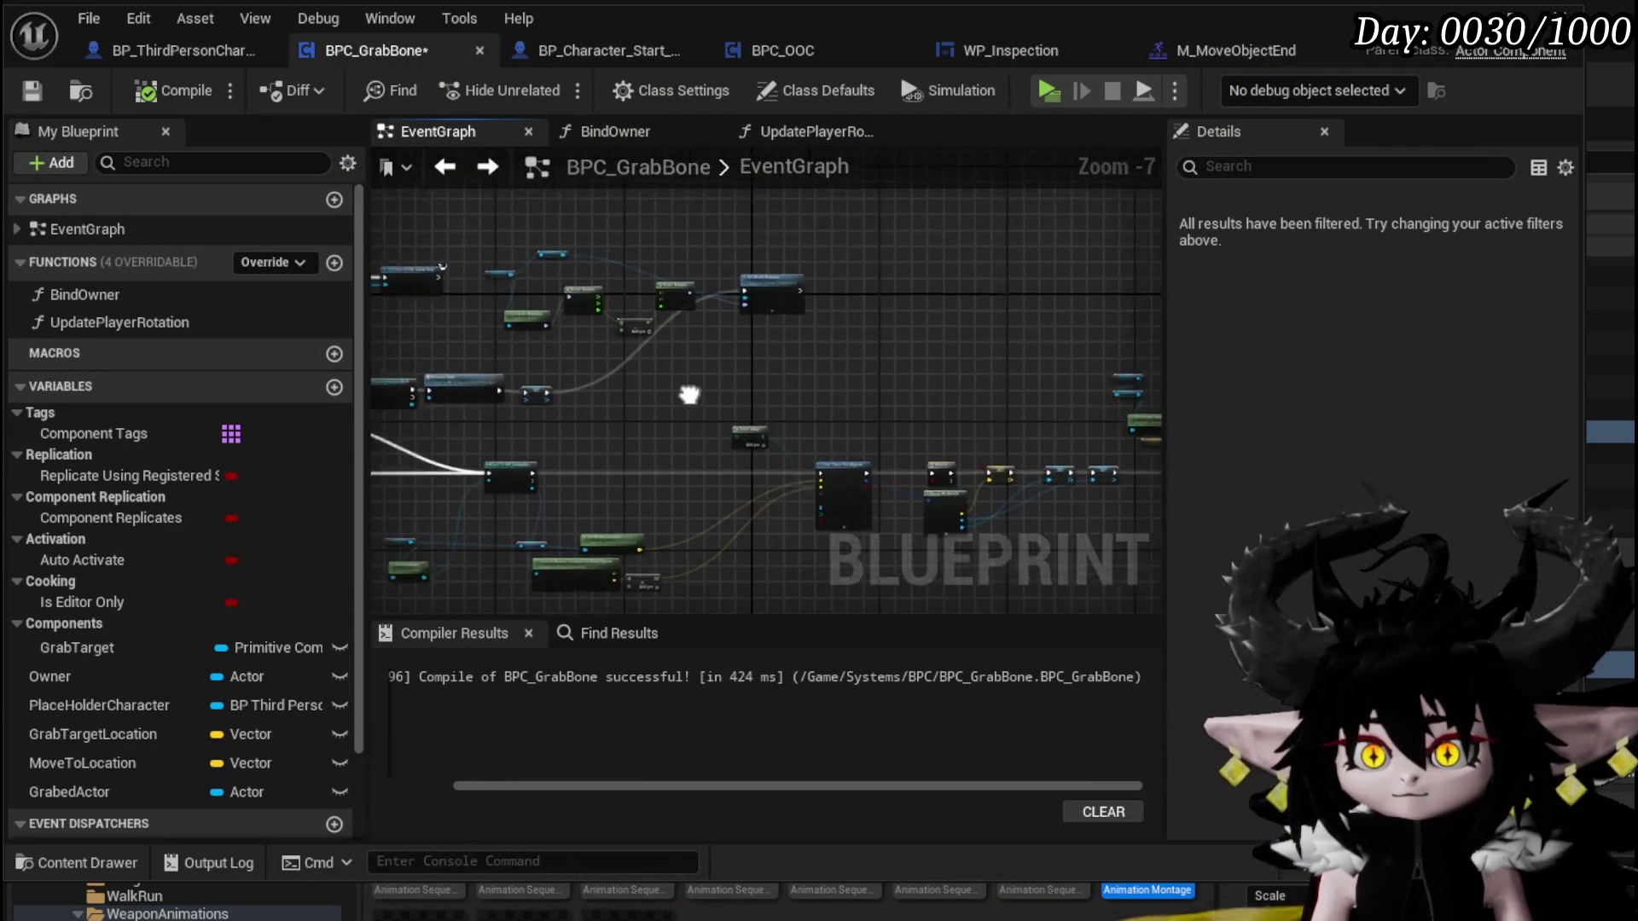
scroll(898, 371, up, 5)
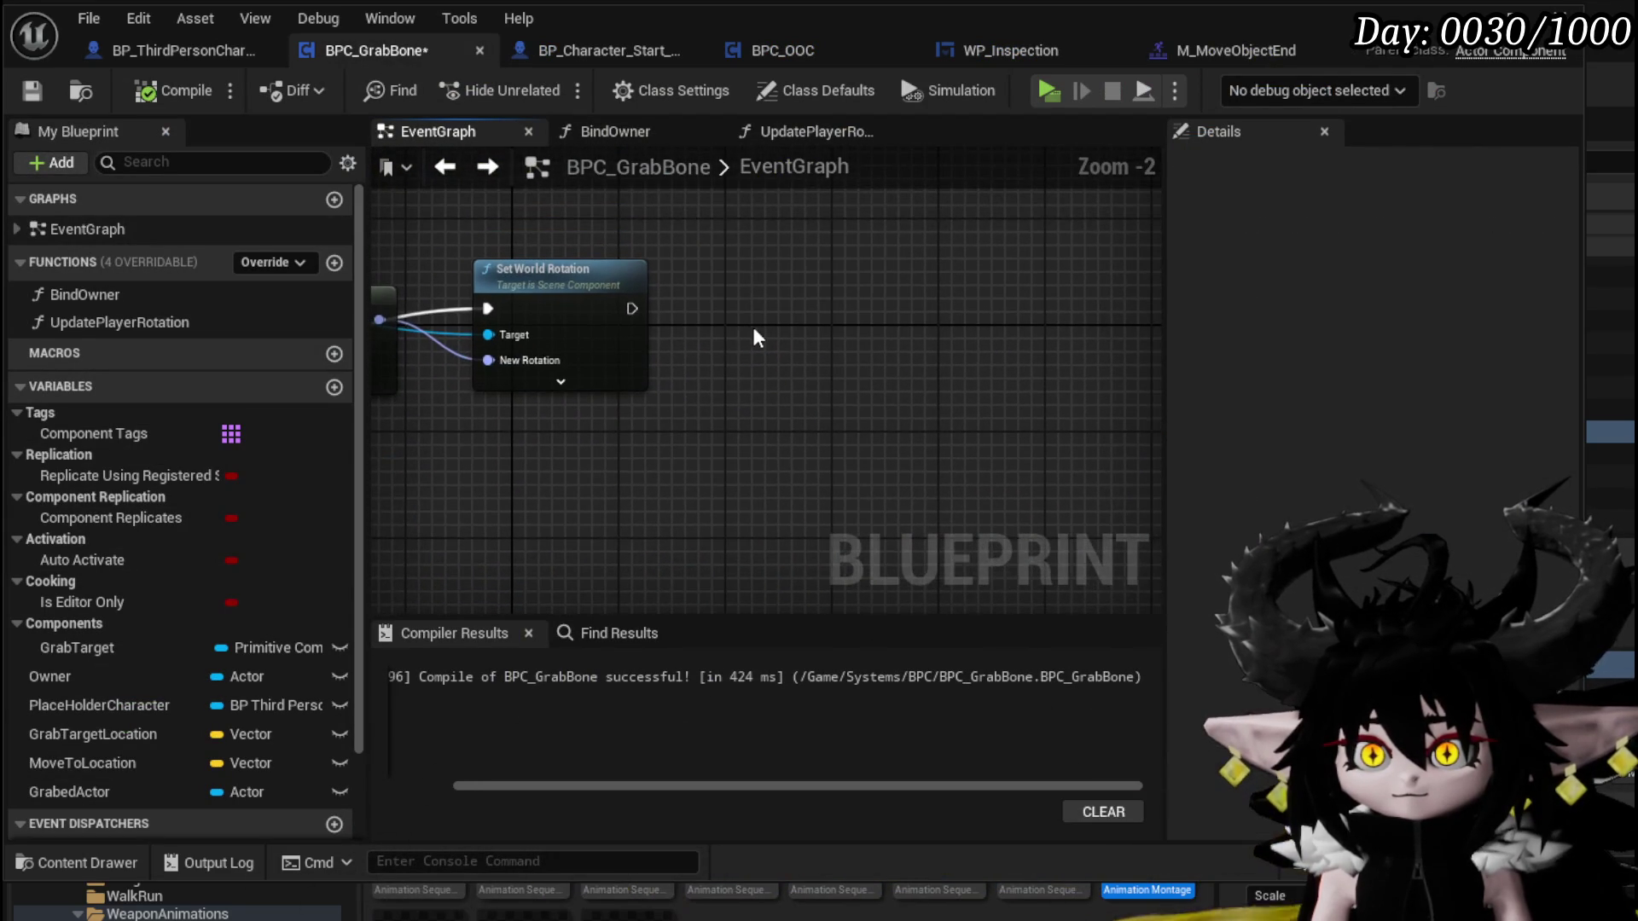
key(ctrl+v)
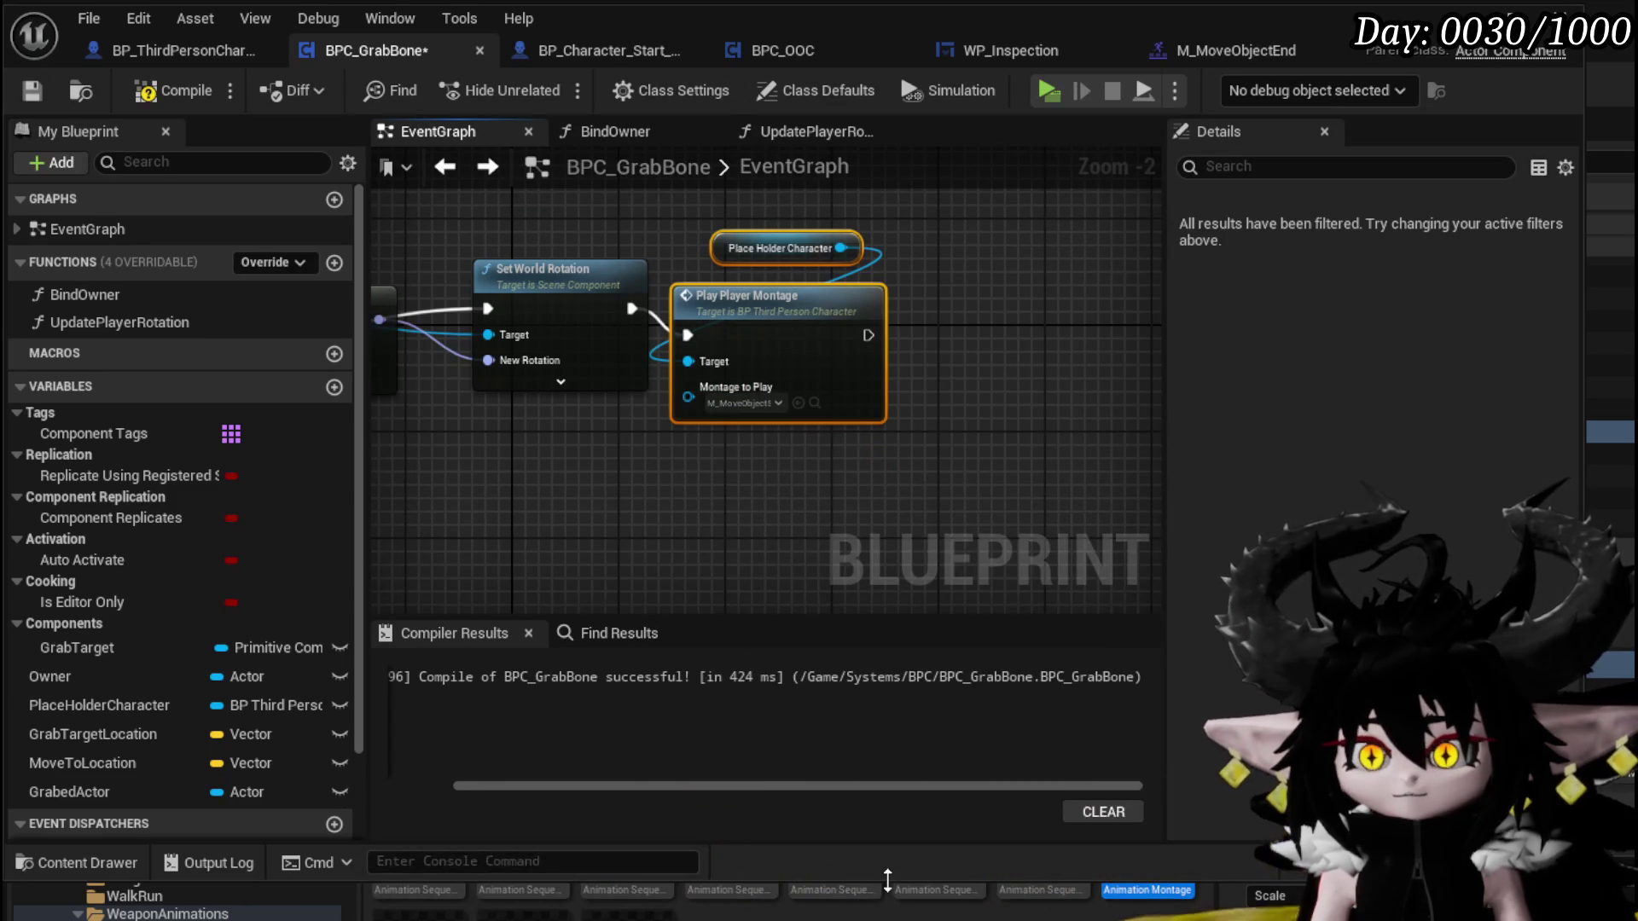
drag(883, 832, 883, 749)
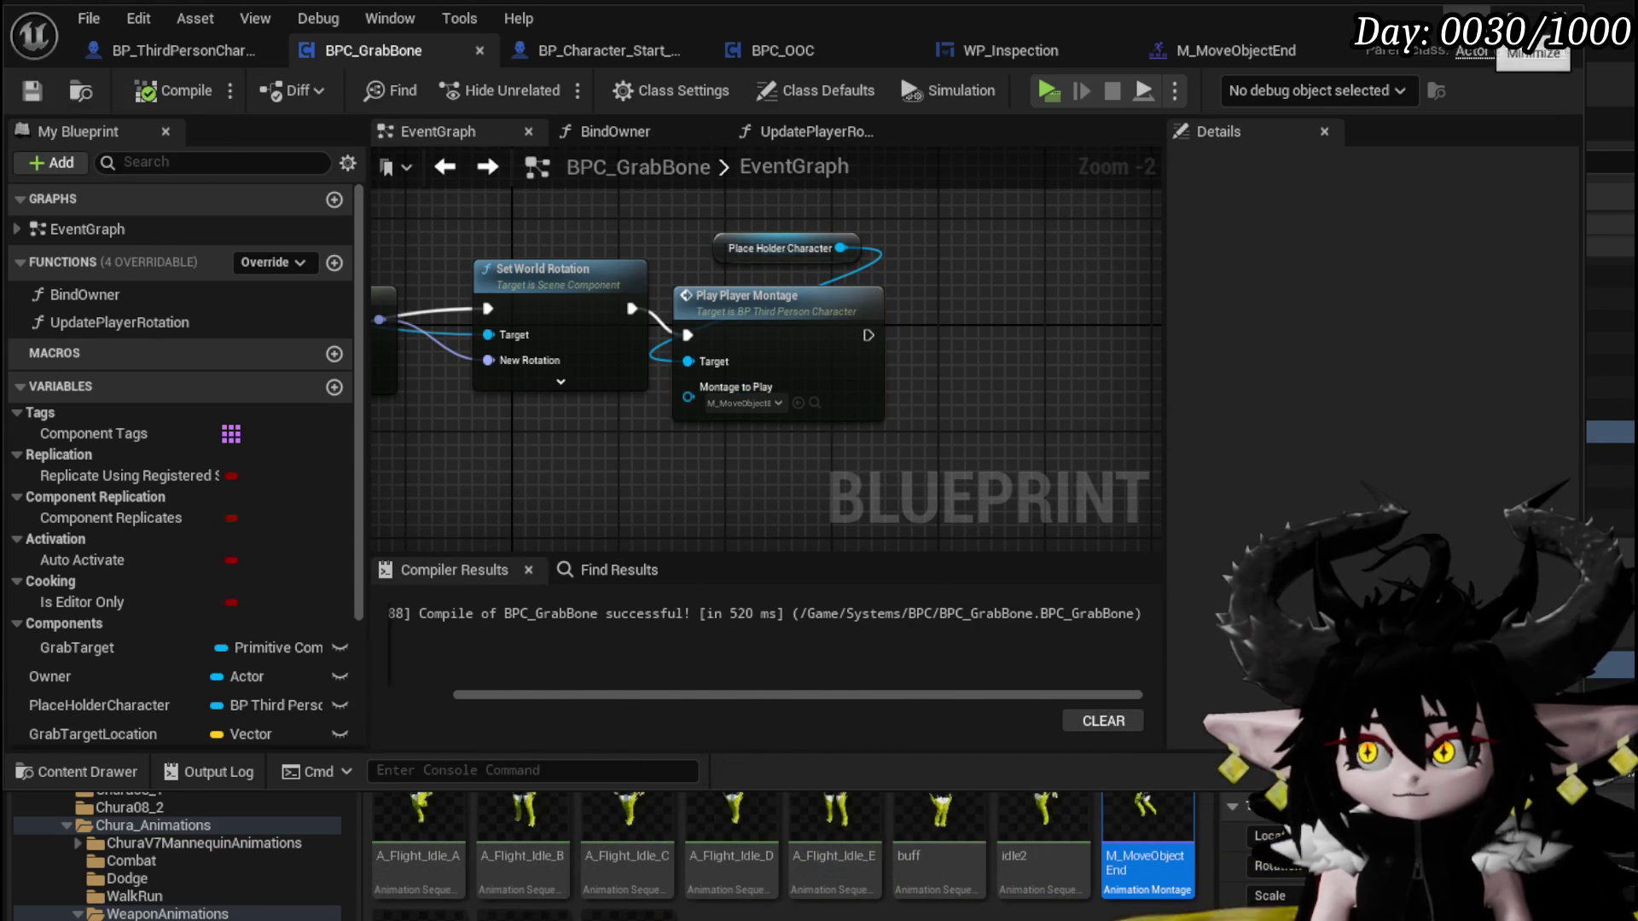
key(alt+Tab)
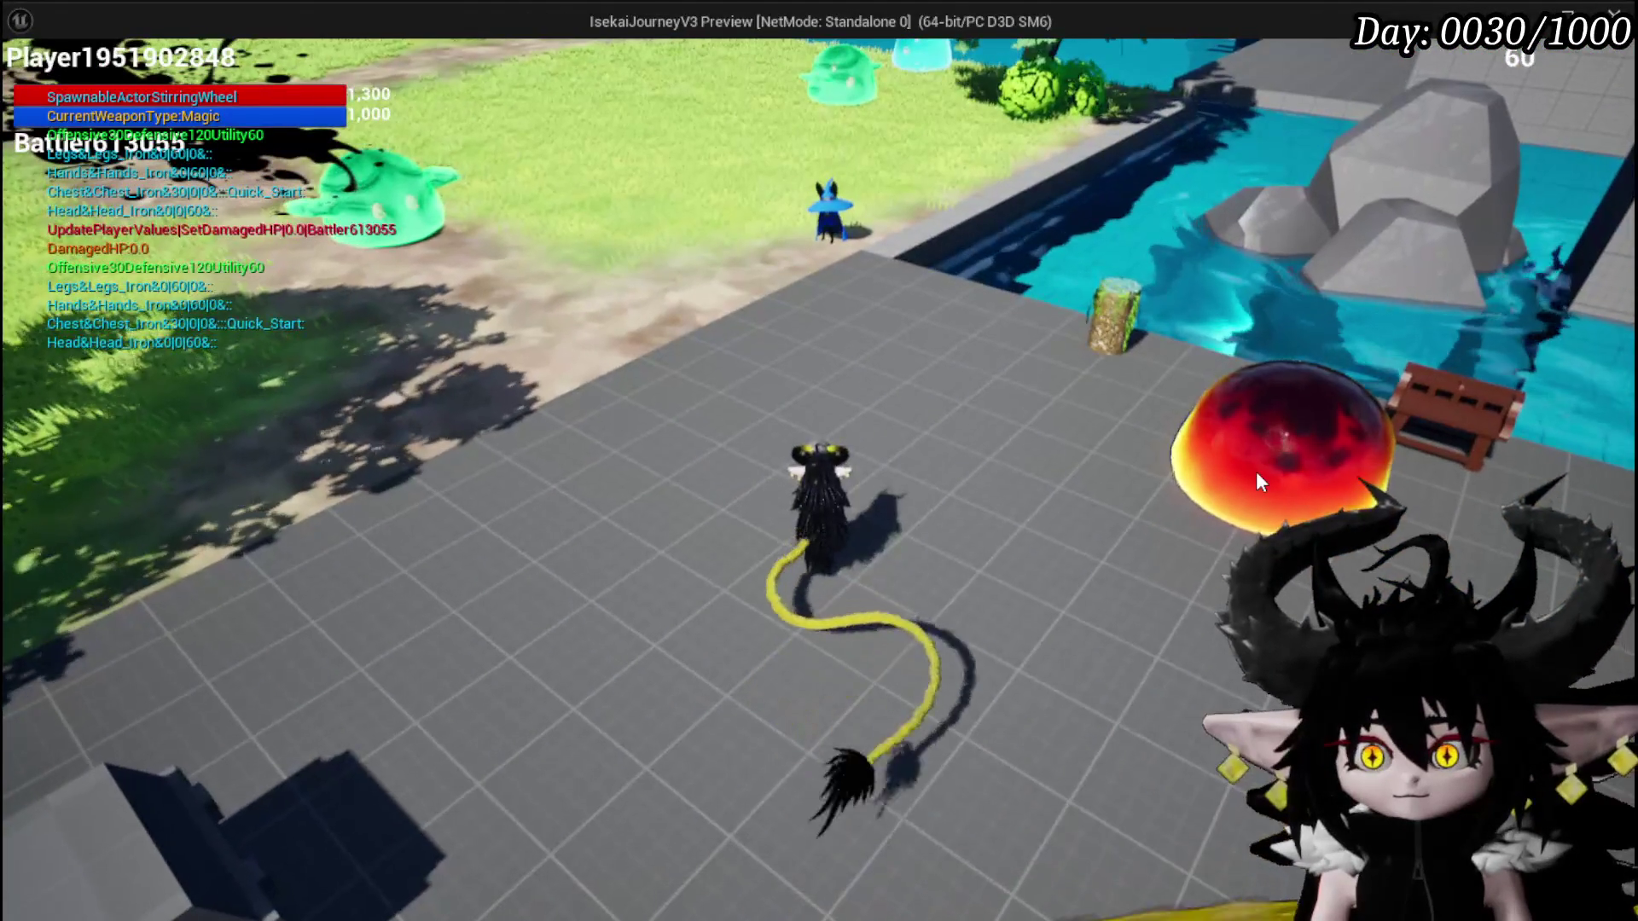
Play-test grabbing an object in front of the character, then end the test
mouse_move(1256, 471)
mouse_down()
mouse_move(945, 235)
mouse_move(771, 172)
mouse_move(166, 208)
mouse_move(1026, 257)
mouse_move(1565, 213)
mouse_move(1491, 50)
mouse_move(1092, 211)
mouse_move(673, 150)
mouse_move(571, 176)
mouse_move(1208, 223)
mouse_move(1094, 208)
mouse_up()
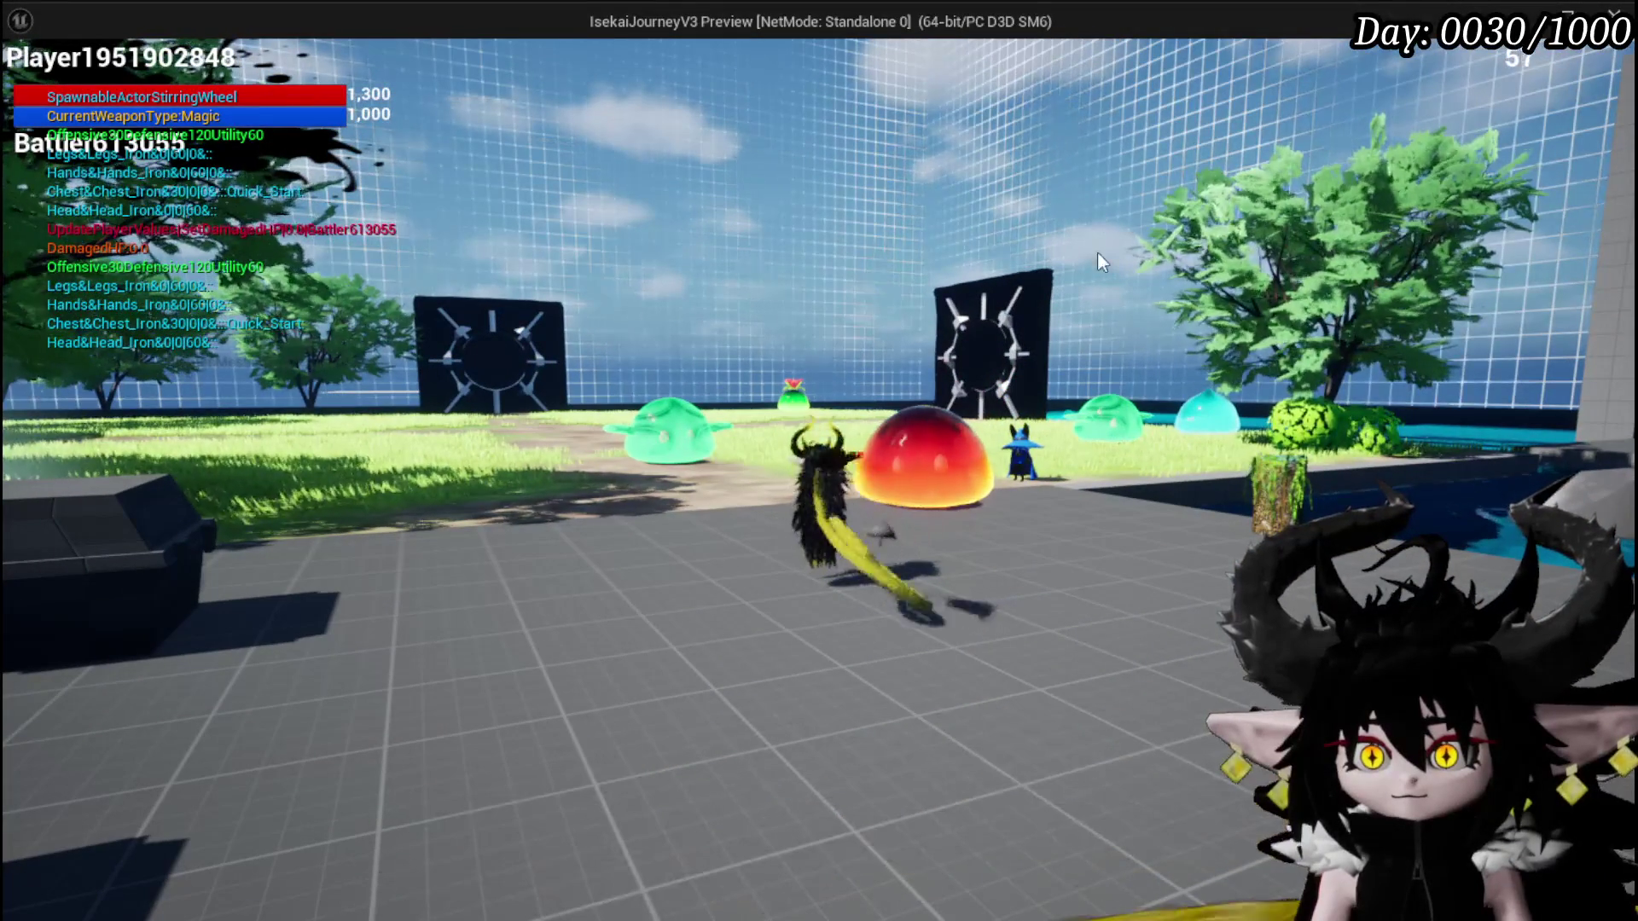
click(925, 461)
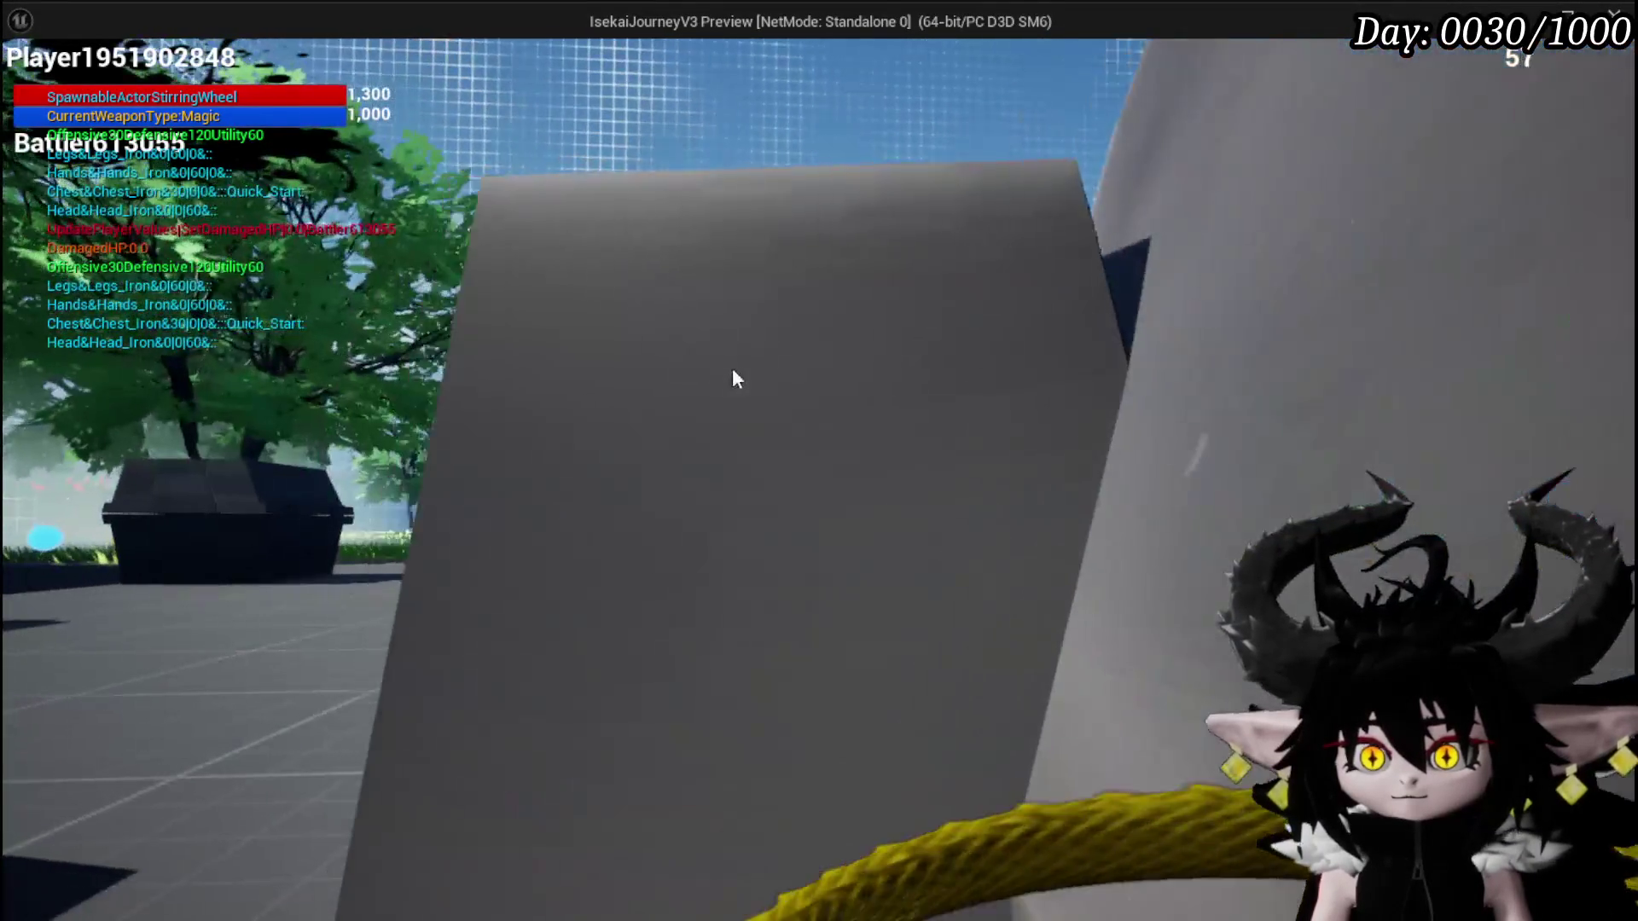
mouse_move(736, 378)
mouse_down()
mouse_move(936, 476)
mouse_move(1163, 629)
mouse_move(688, 549)
mouse_move(333, 627)
mouse_move(986, 157)
mouse_move(906, 85)
mouse_move(606, 69)
mouse_move(964, 51)
mouse_move(1047, 237)
mouse_move(1133, 32)
mouse_move(1031, 350)
mouse_move(653, 45)
mouse_move(1111, 561)
mouse_move(1011, 478)
mouse_move(433, 154)
mouse_move(582, 228)
mouse_move(959, 210)
mouse_move(956, 530)
mouse_move(965, 211)
mouse_move(920, 307)
mouse_move(920, 233)
mouse_move(920, 350)
mouse_move(955, 152)
mouse_move(1029, 315)
mouse_up()
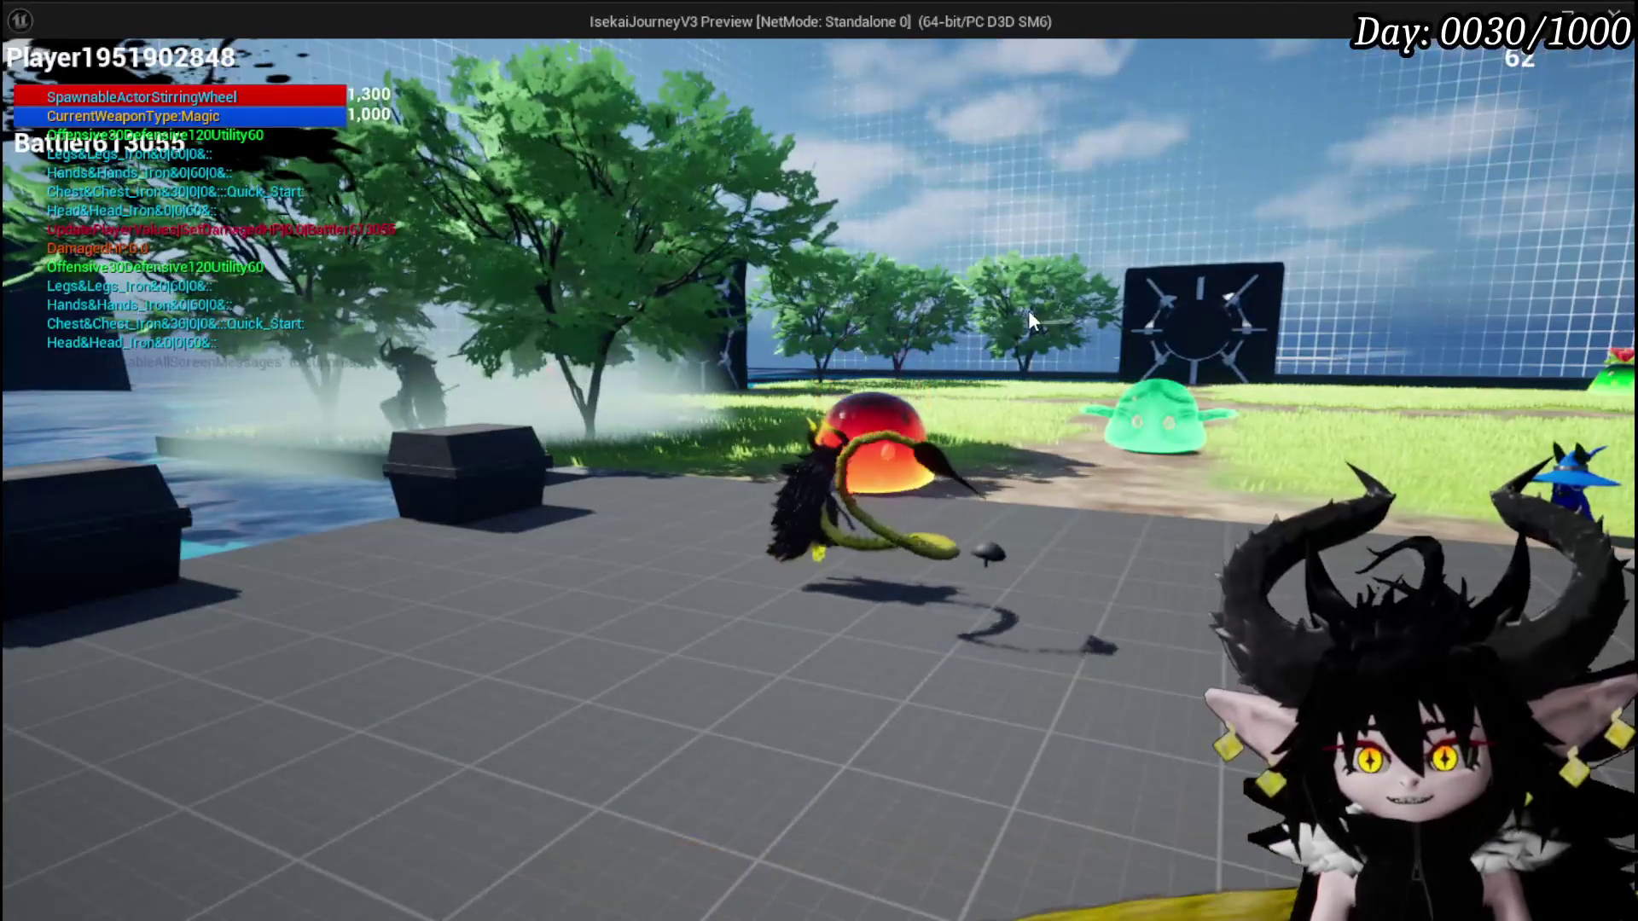
key(Escape)
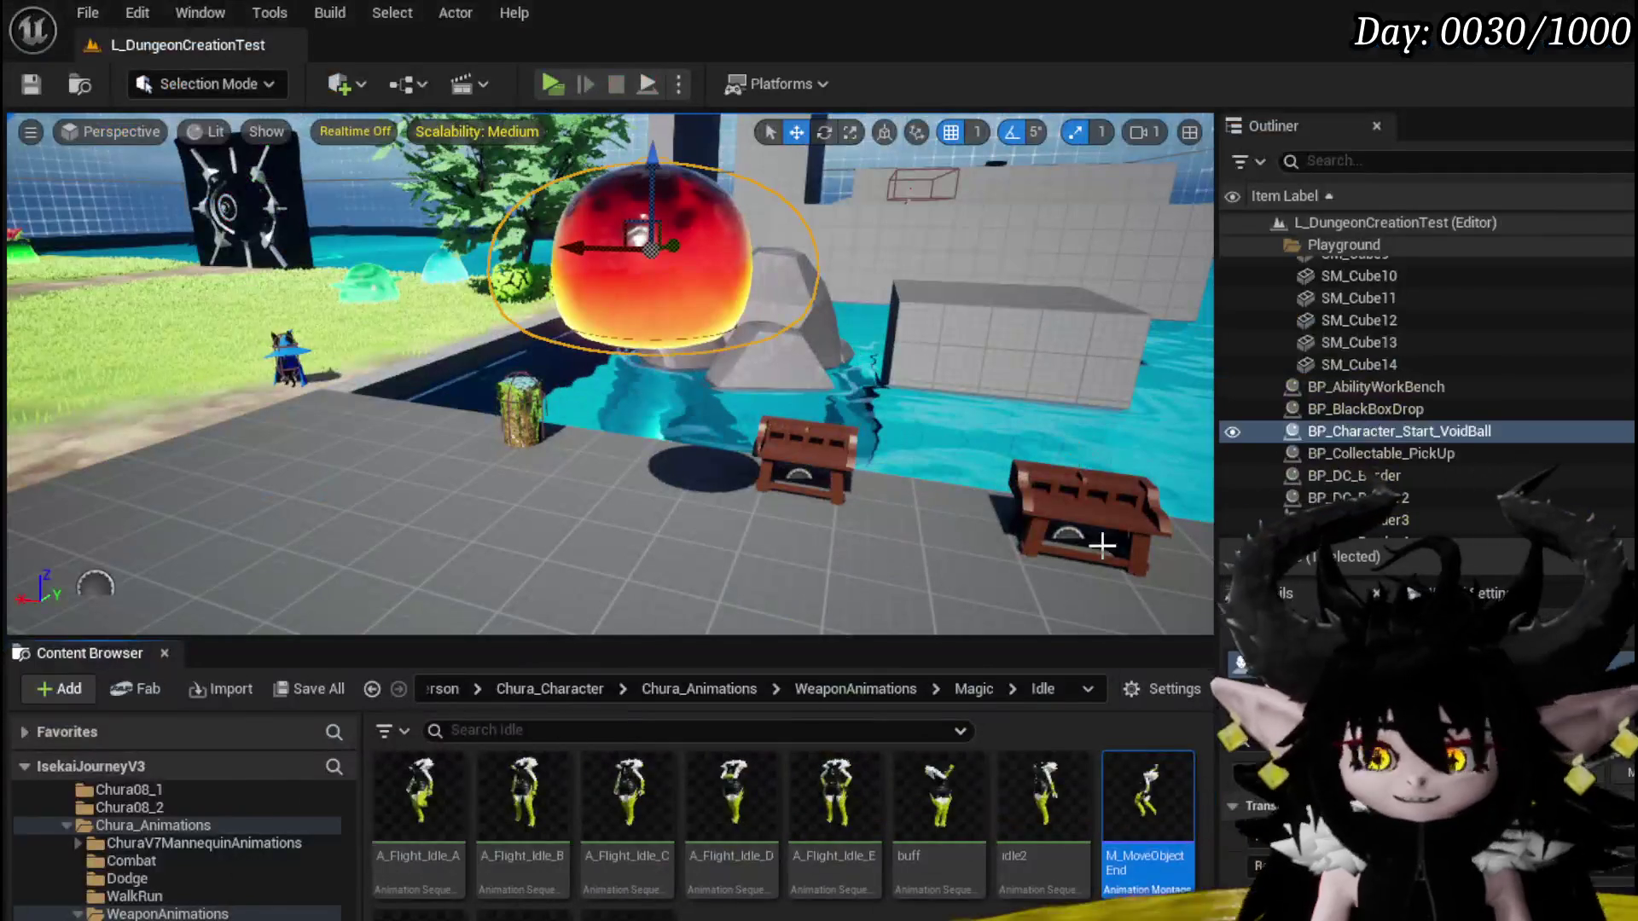
Save the level and go back to the Play Player Montage node in BPC_GrabBone
click(34, 84)
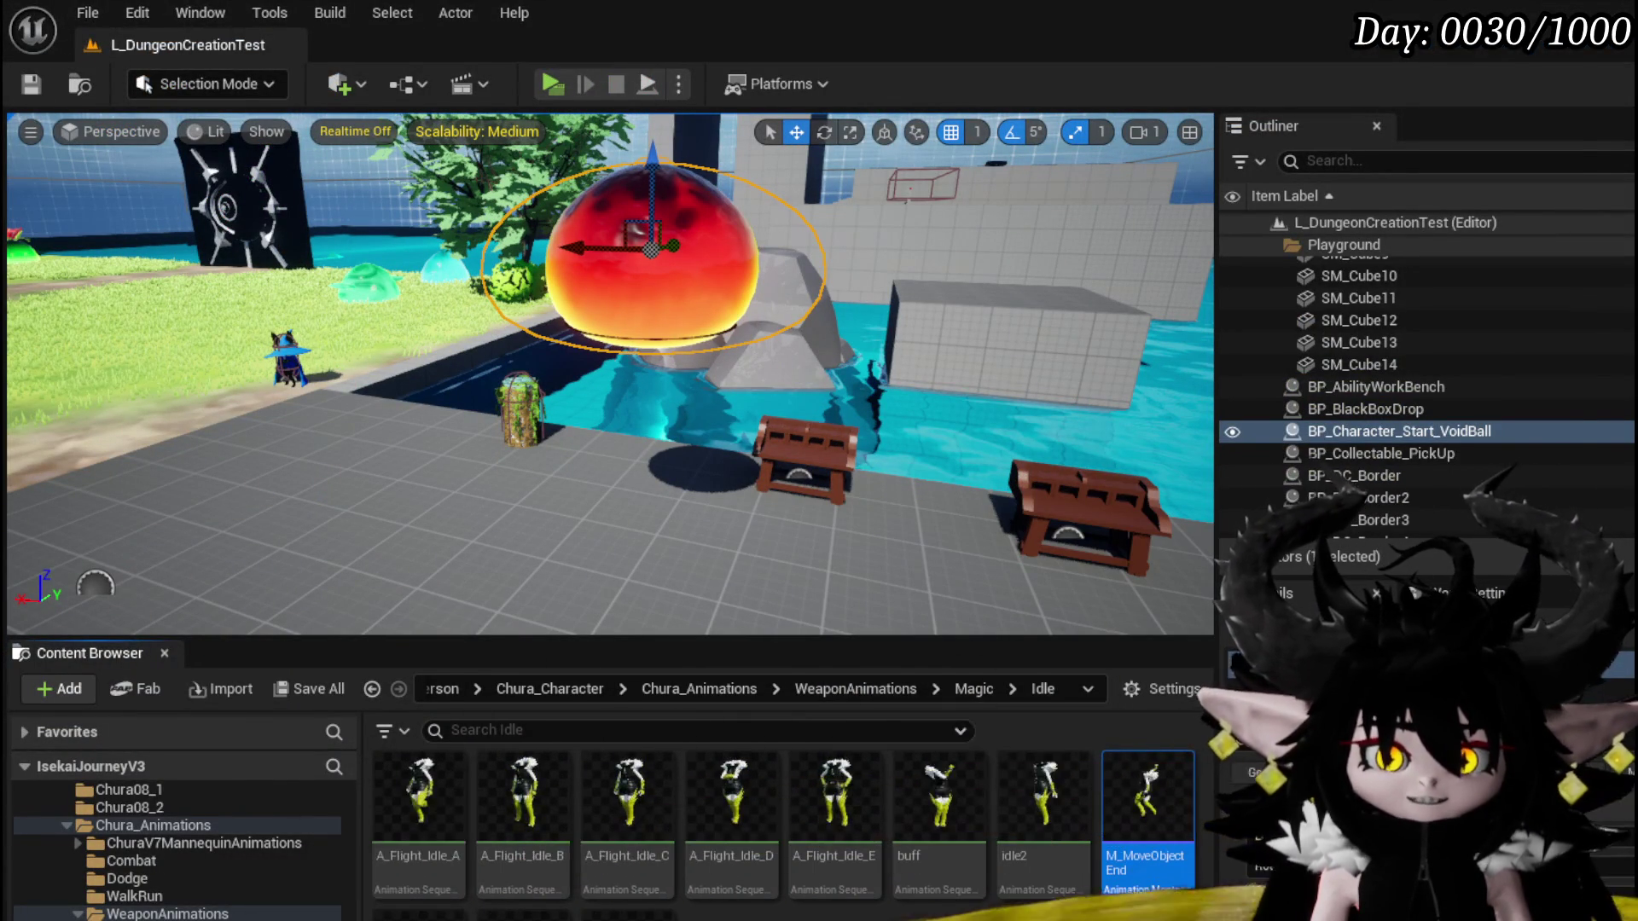
key(alt+Tab)
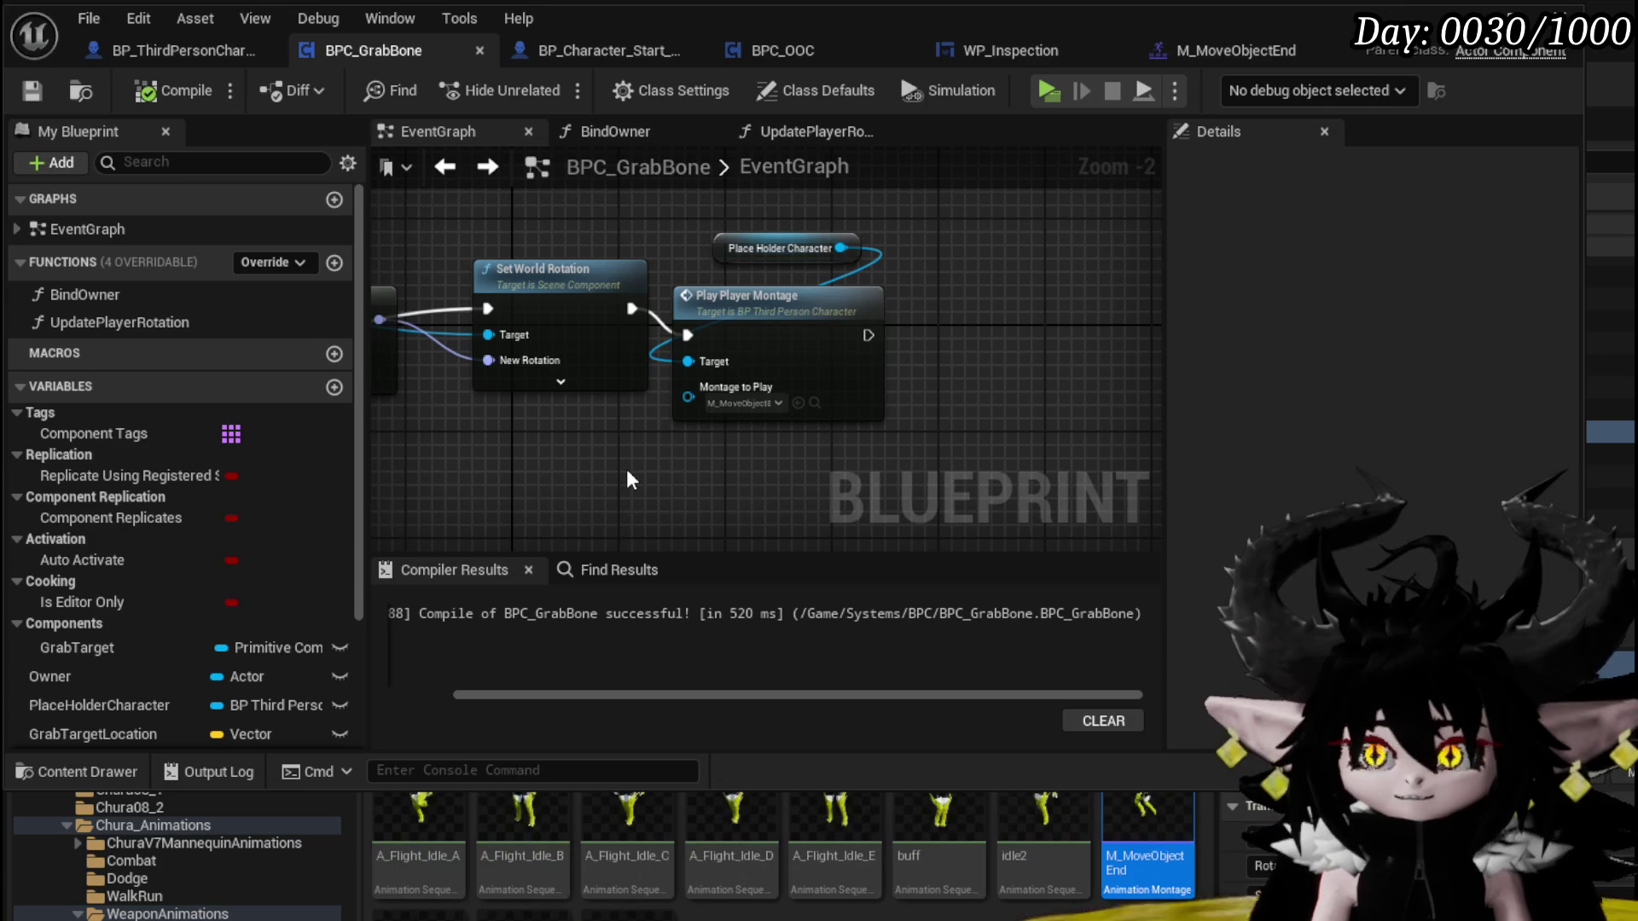
scroll(632, 480, down, 4)
scroll(785, 475, up, 3)
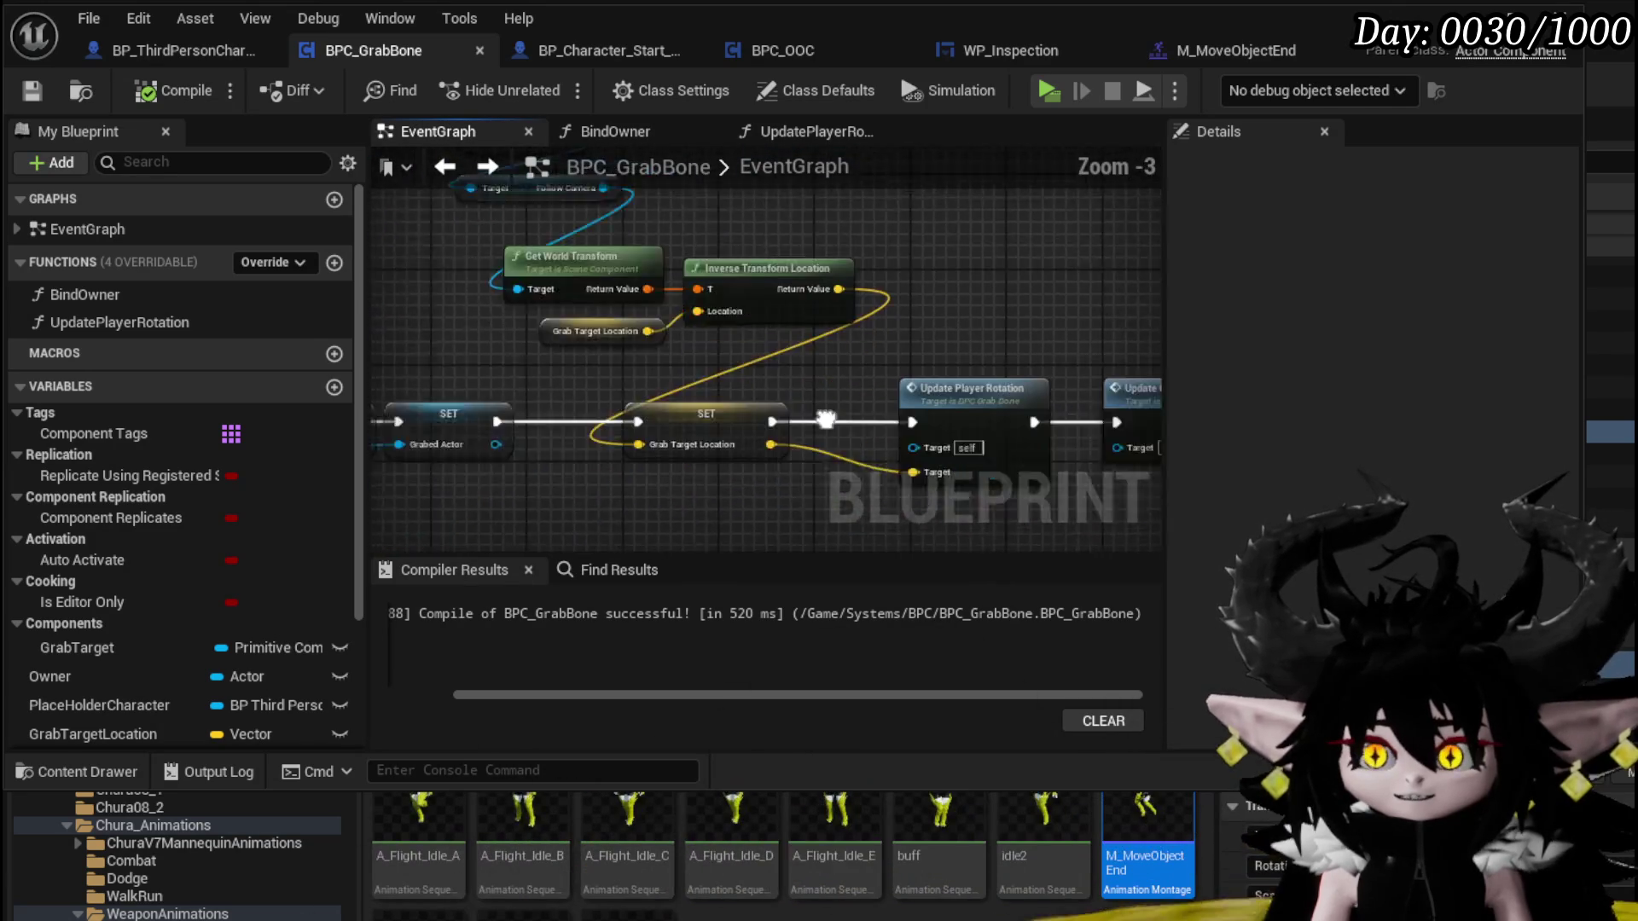
scroll(784, 474, down, 1)
drag(670, 458, 824, 328)
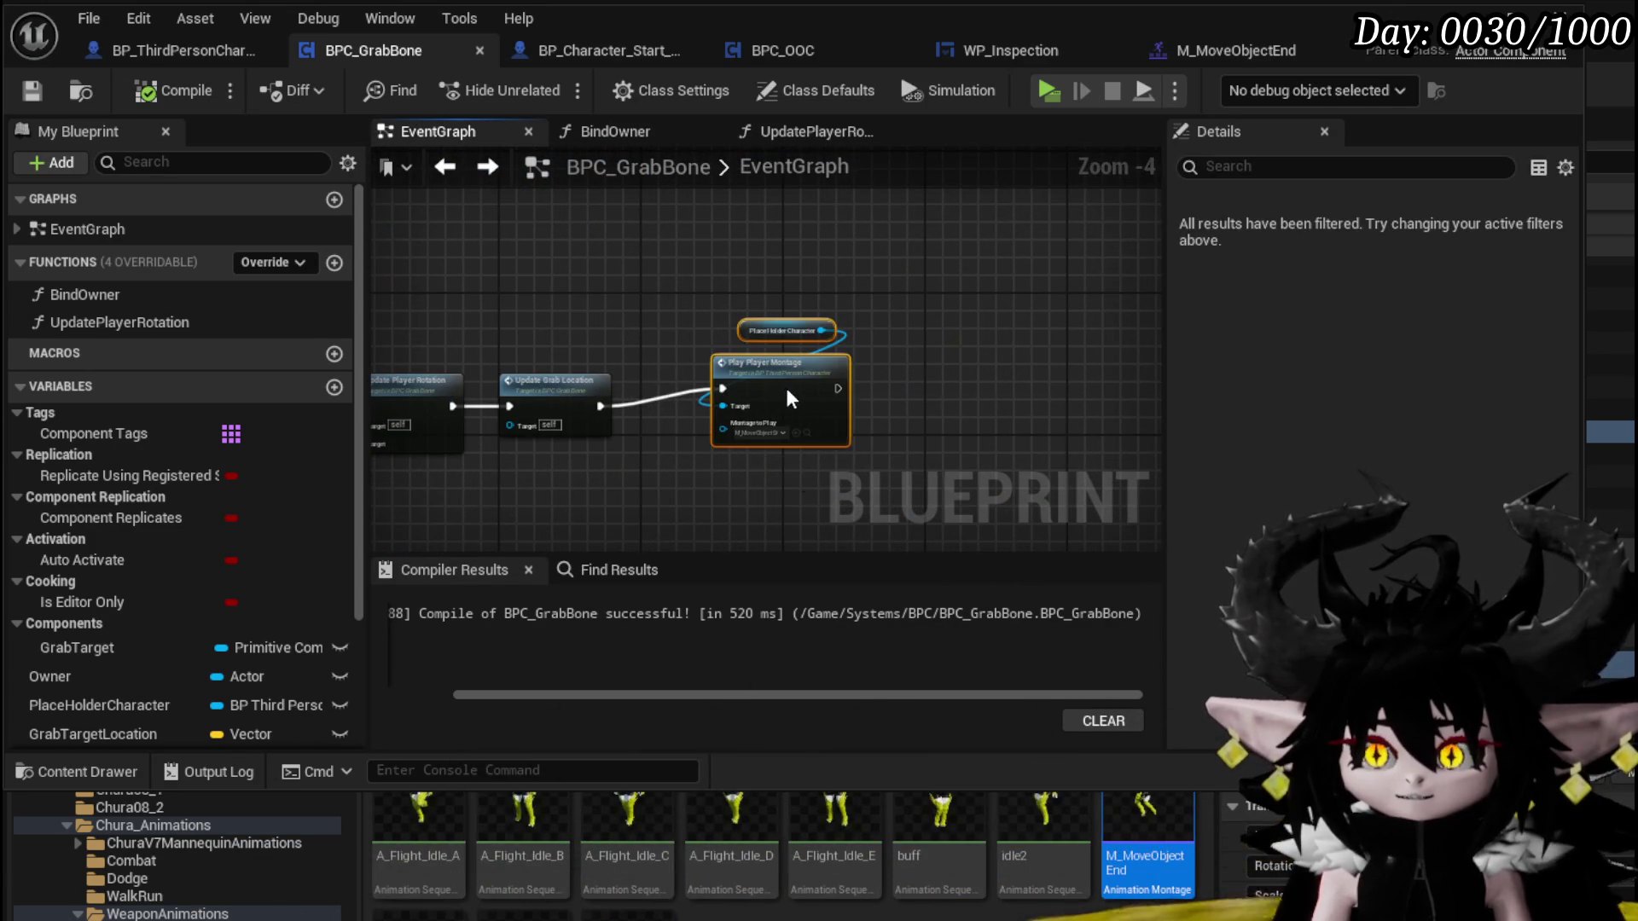
Enable Sweep on Set Actor Location and start a play test of the level
scroll(750, 411, down, 3)
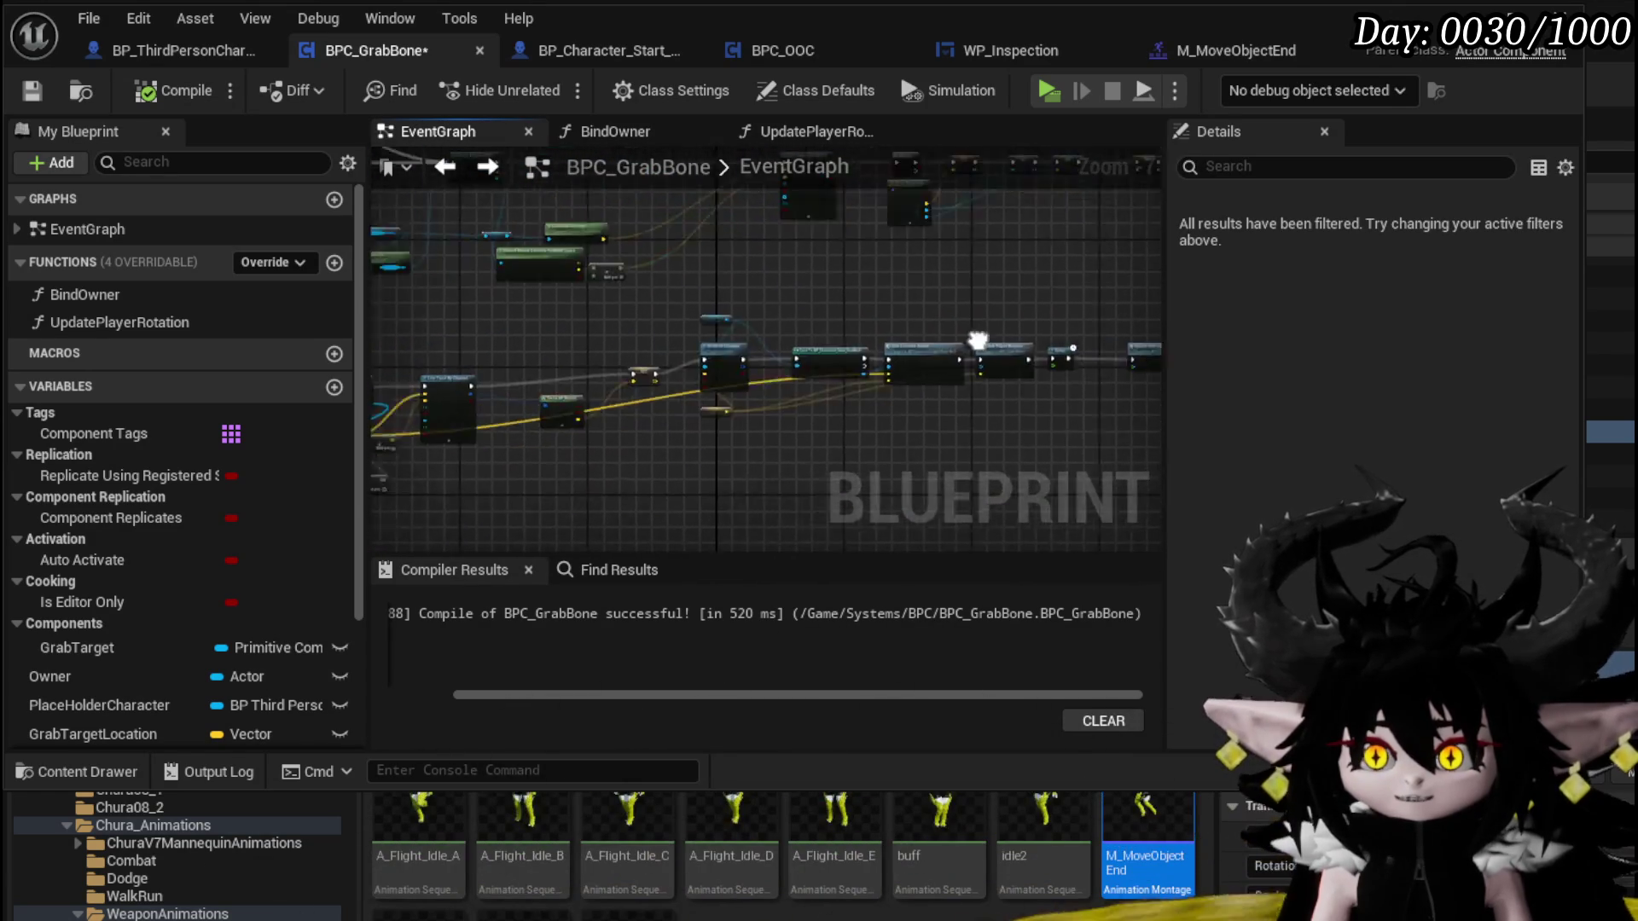
scroll(818, 344, up, 1)
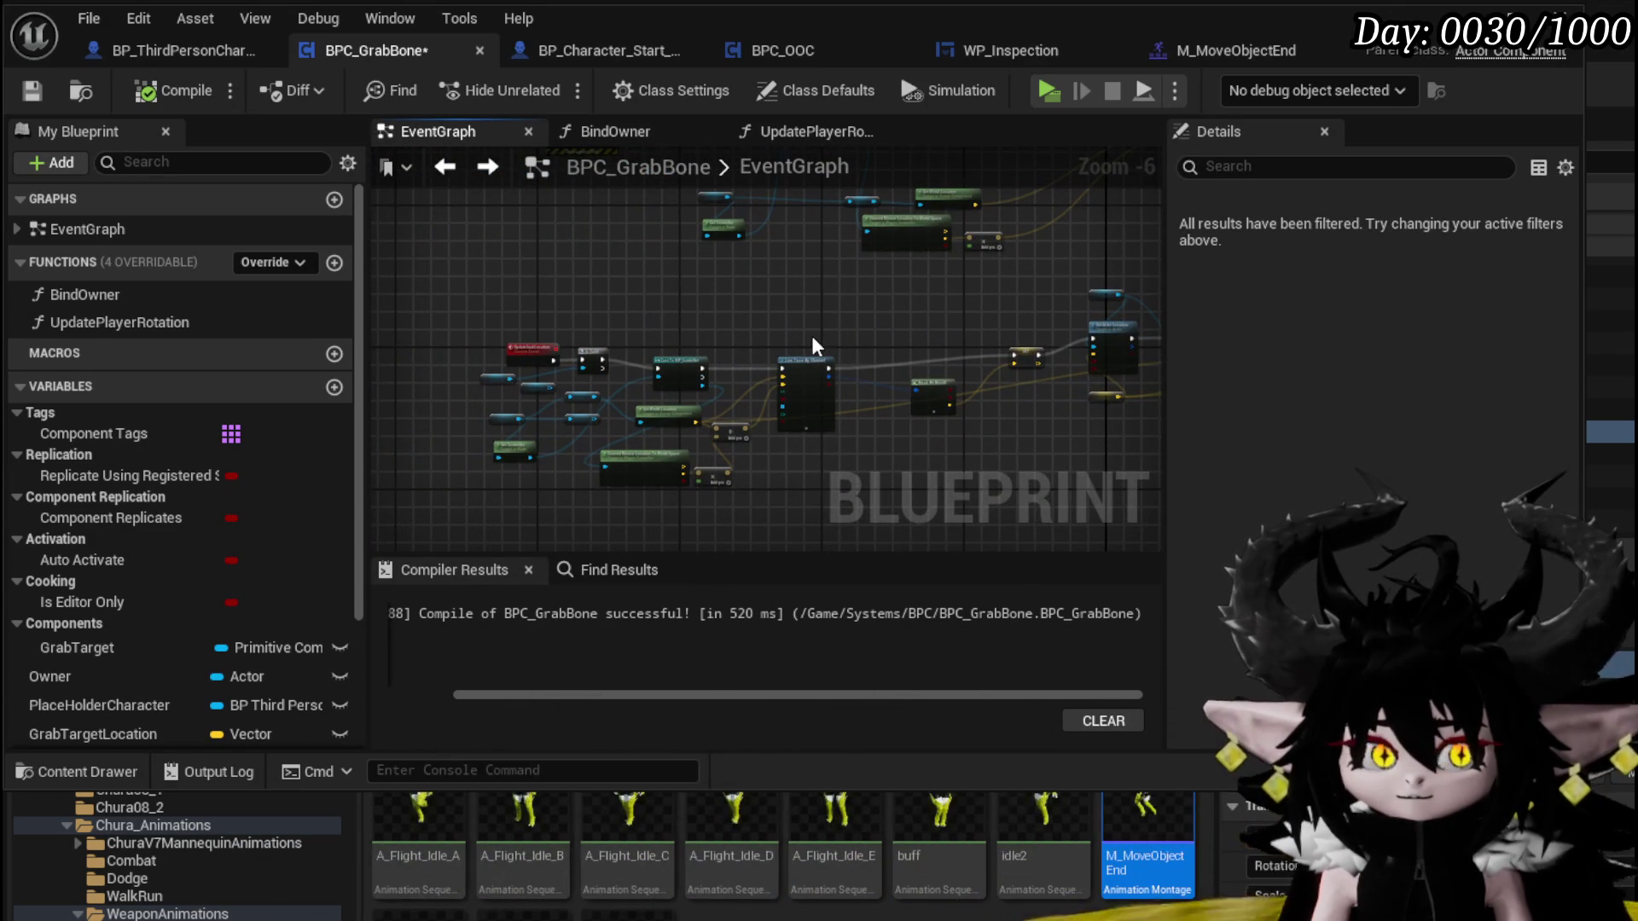
scroll(812, 345, up, 2)
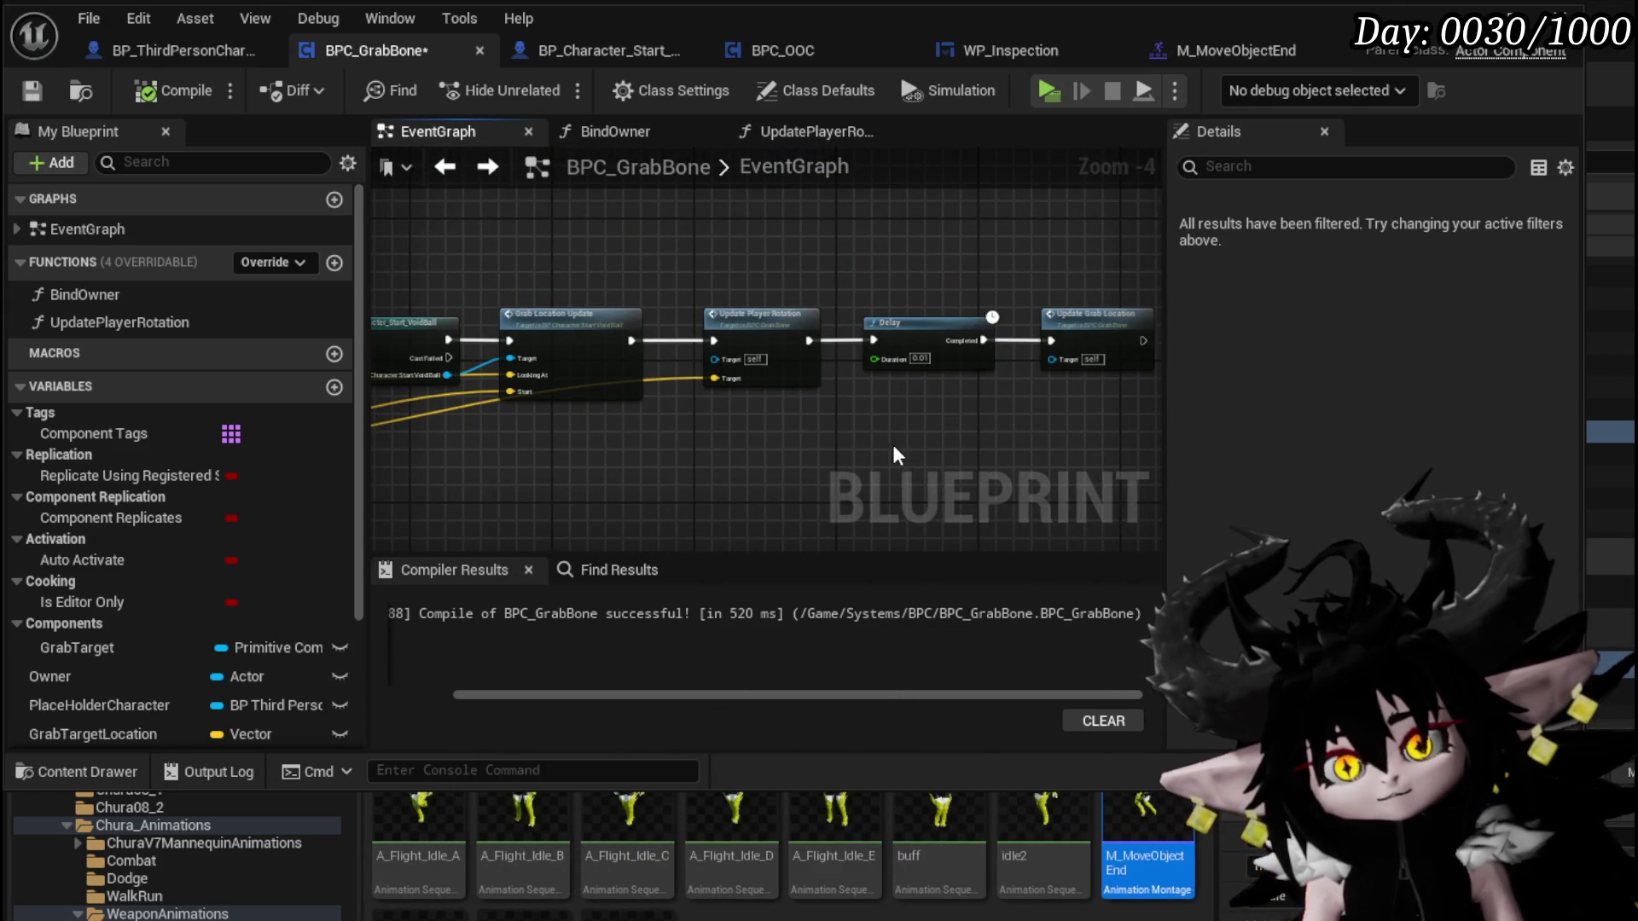
scroll(598, 410, up, 4)
click(555, 382)
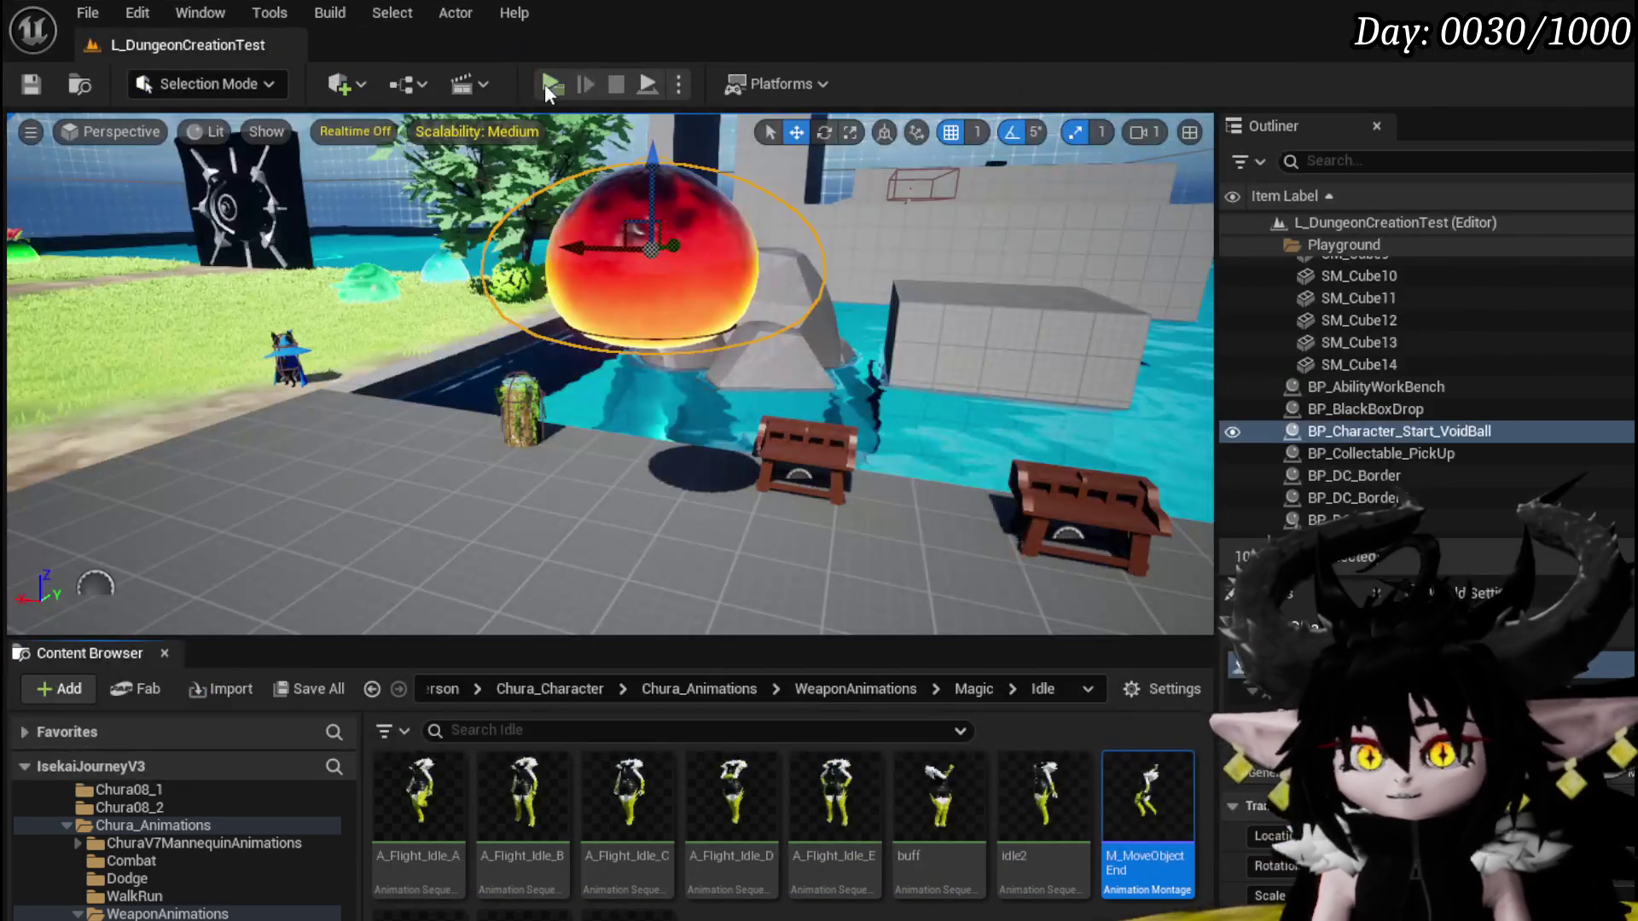
click(544, 83)
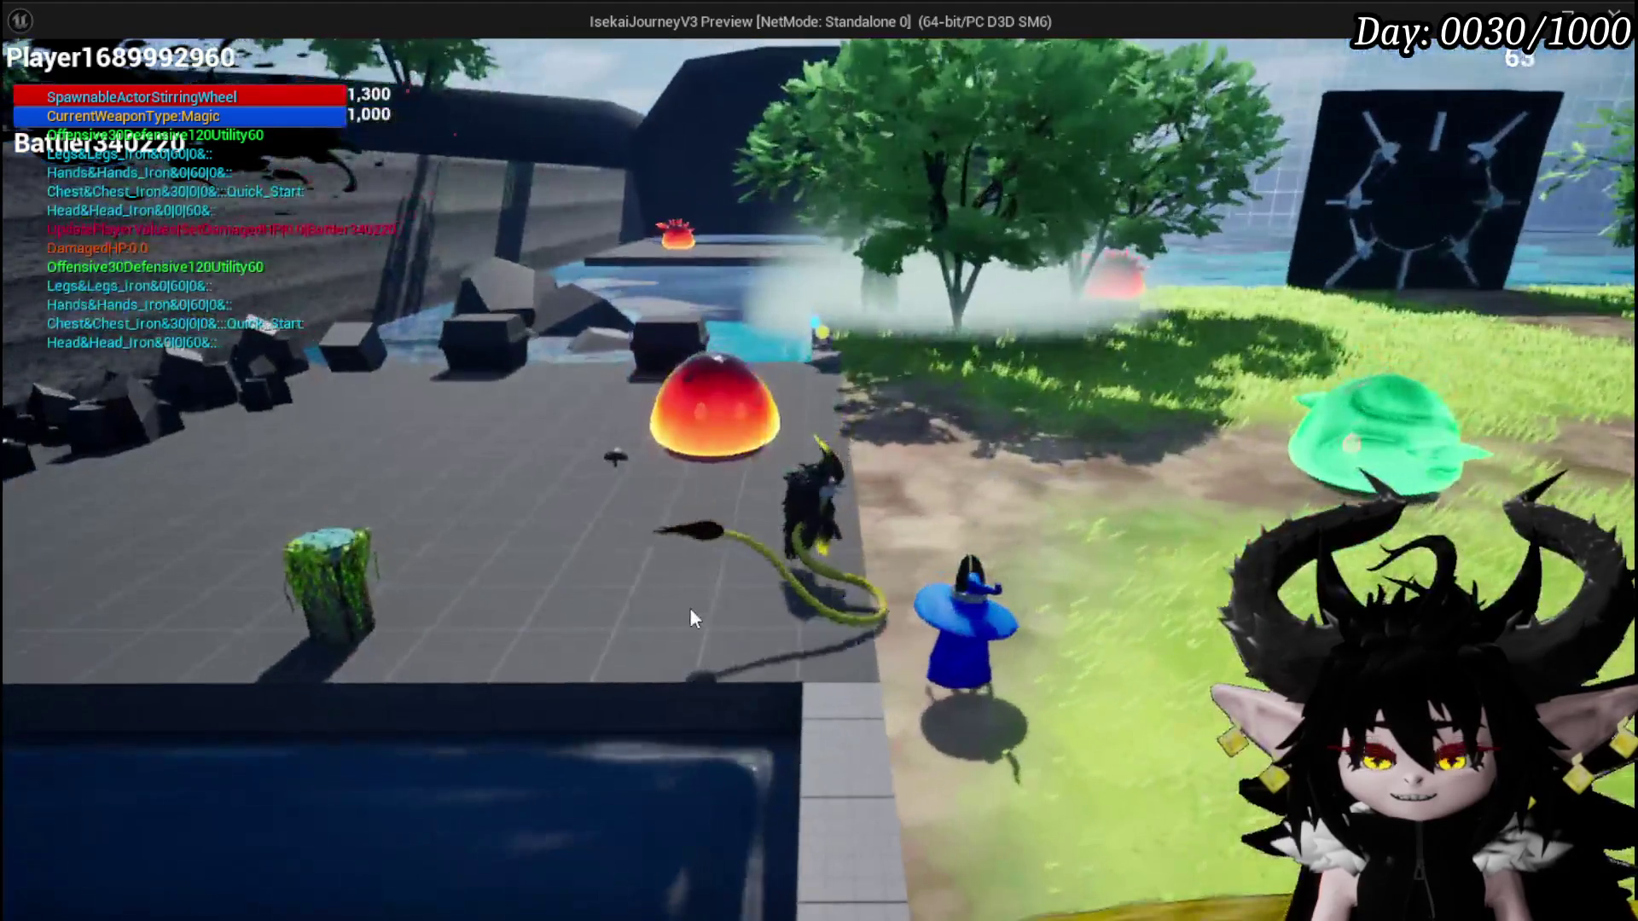
End the sweep-enabled grab play test and save the L_DungeonCreationTest map
key(Escape)
key(ctrl+s)
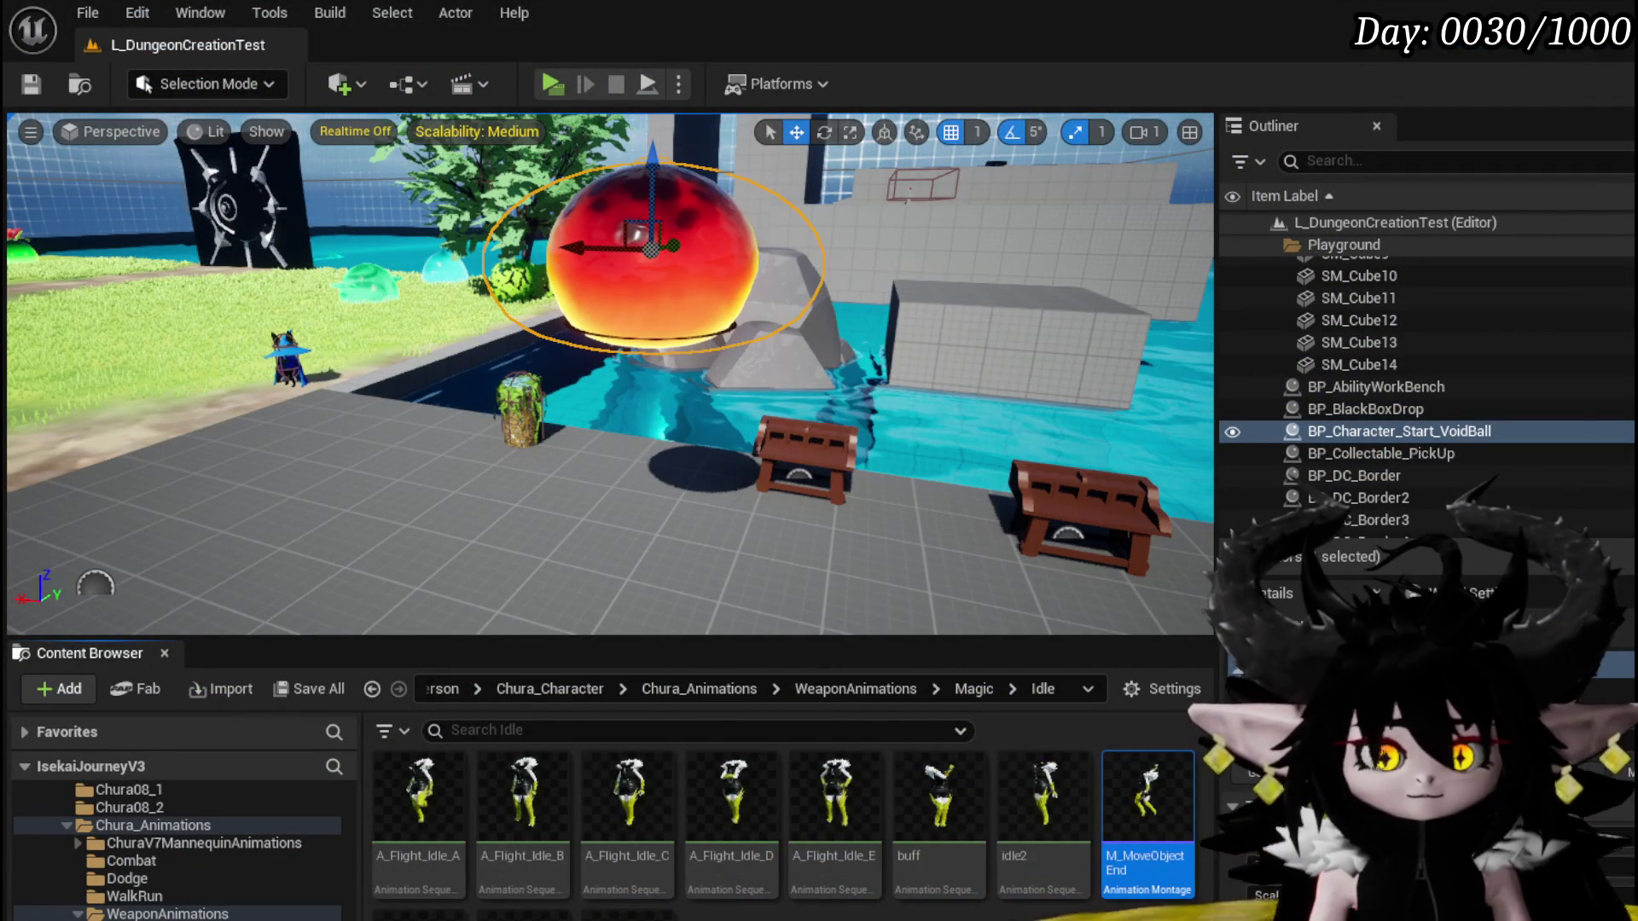
Review BPC_GrabBone's Play Player Montage, transform and SET nodes, then return to the level editor
key(alt+Tab)
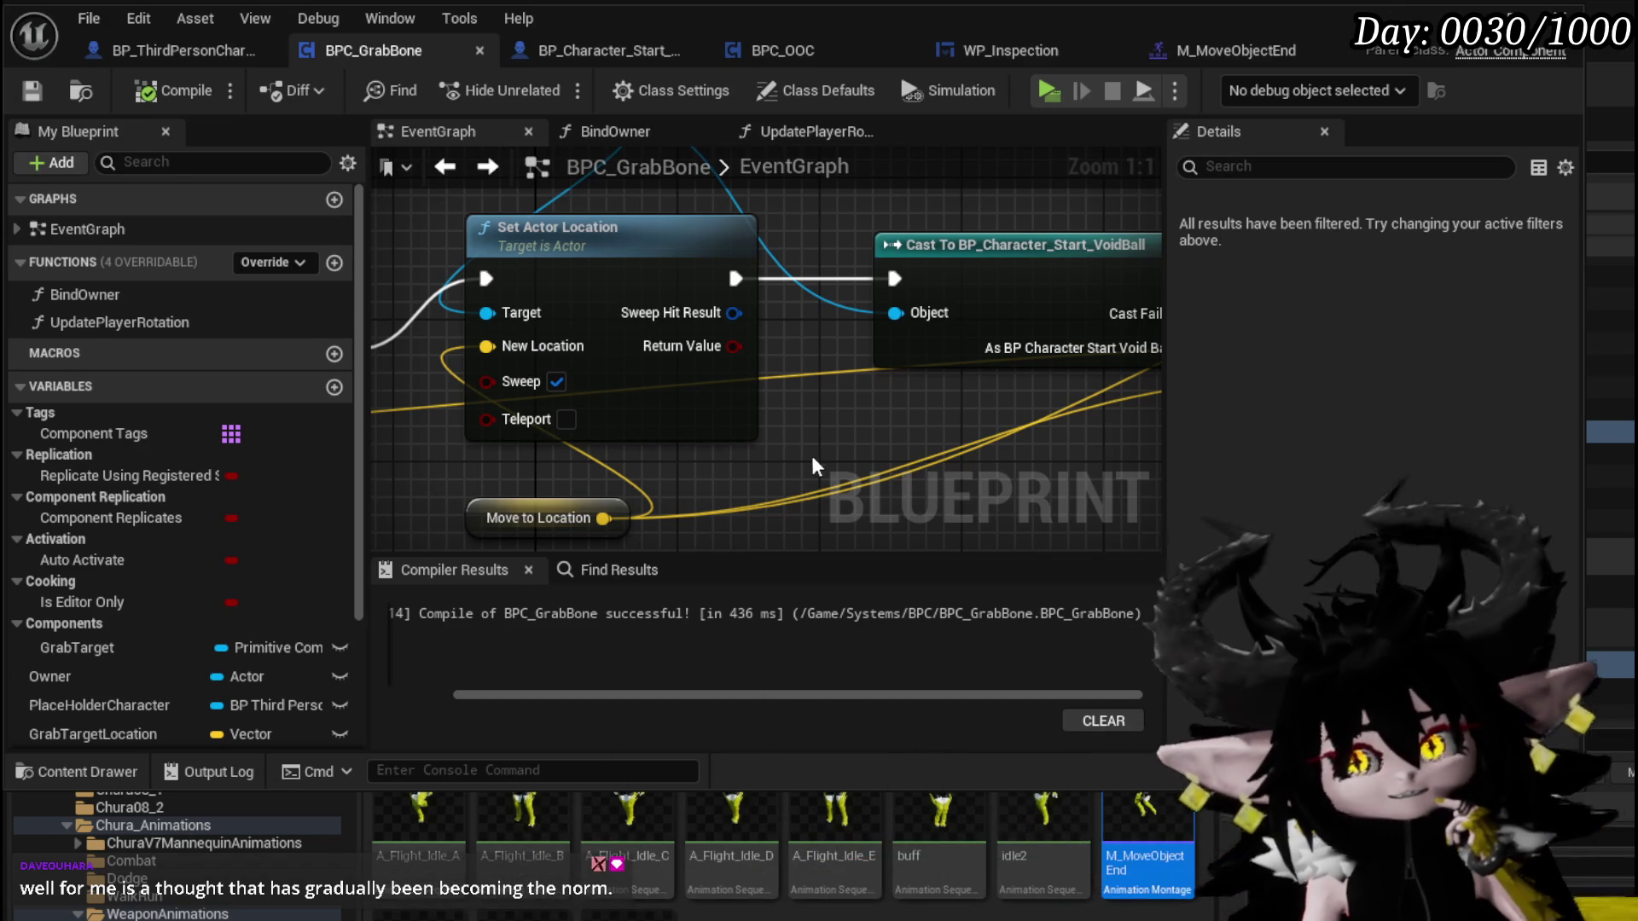
scroll(808, 472, down, 7)
scroll(666, 445, up, 3)
drag(762, 410, 529, 457)
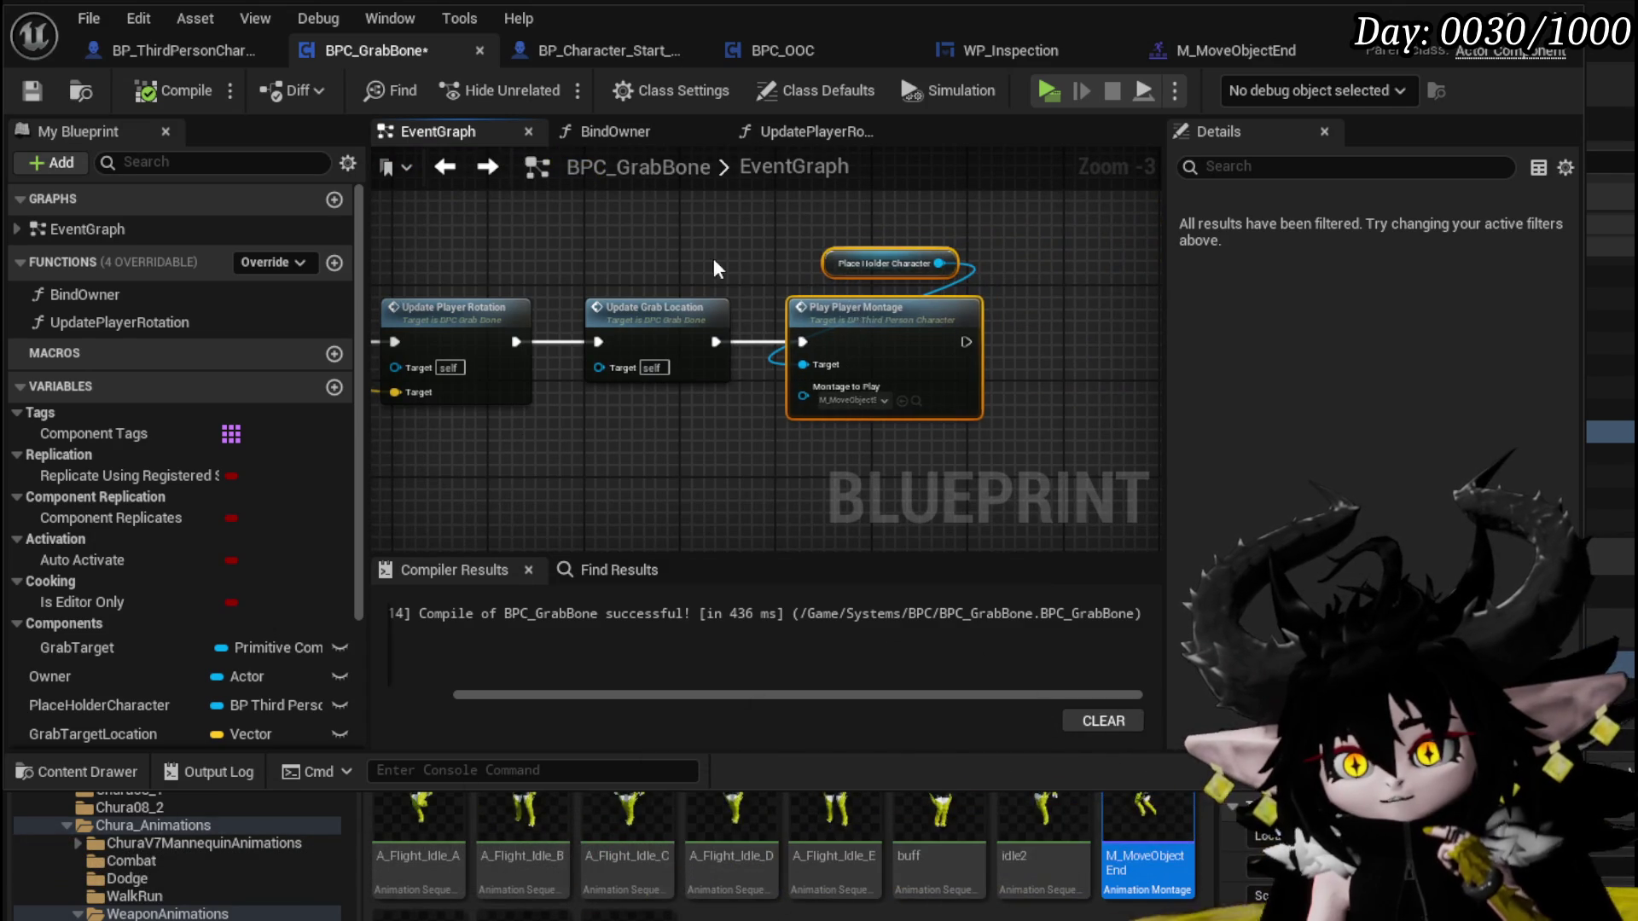
drag(729, 273, 853, 328)
scroll(849, 333, down, 2)
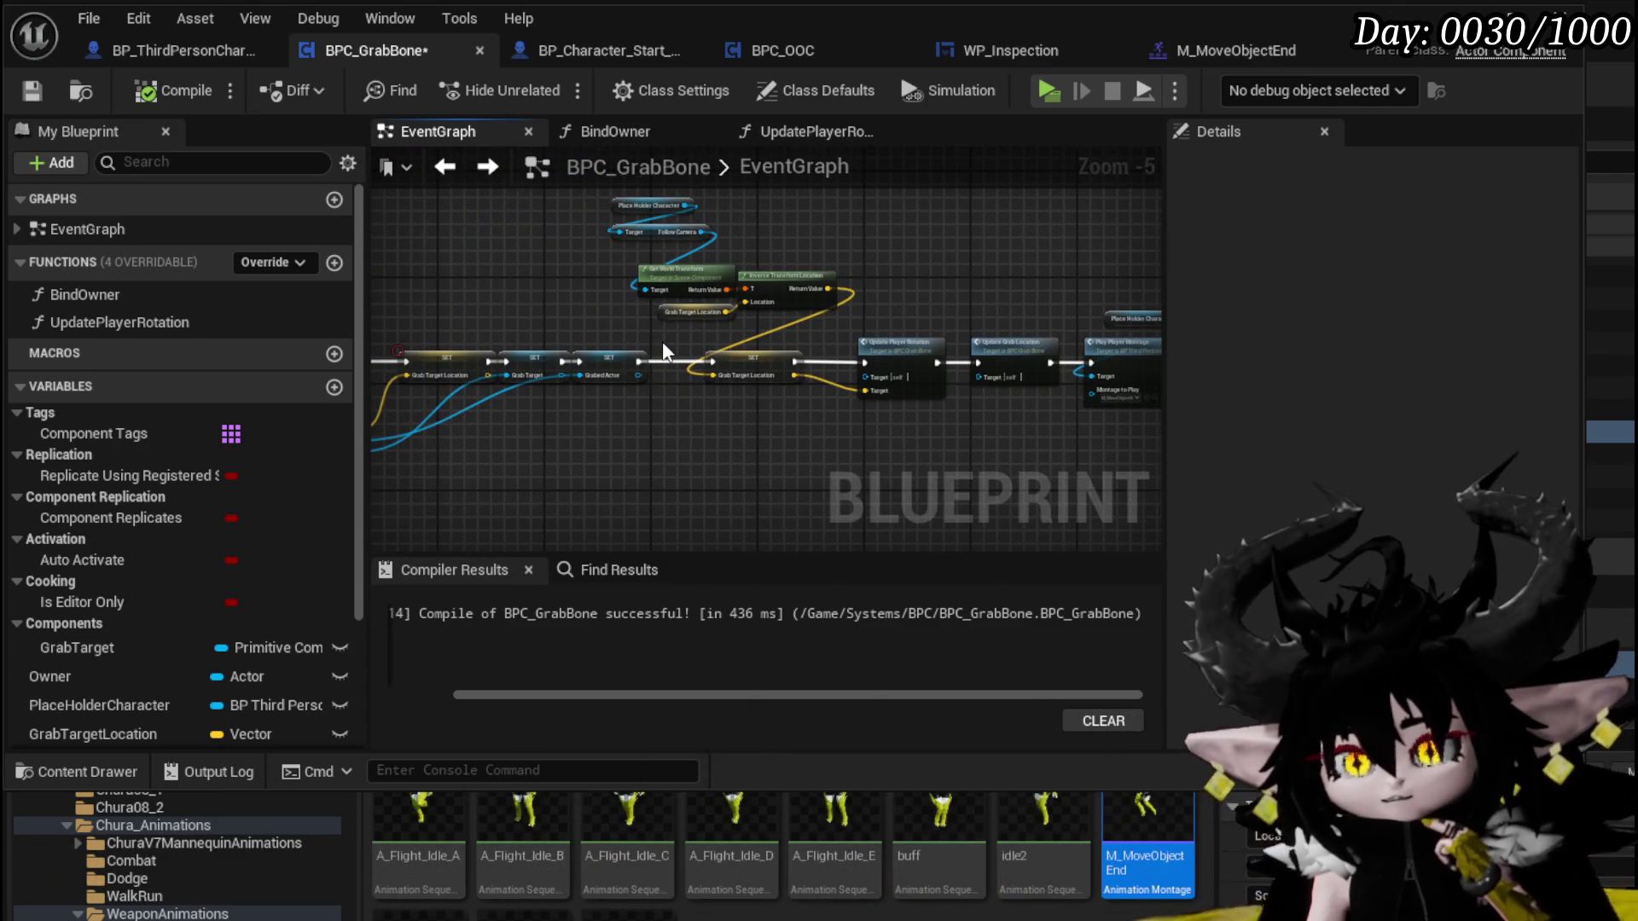
scroll(666, 353, up, 3)
scroll(939, 419, down, 1)
drag(685, 414, 574, 429)
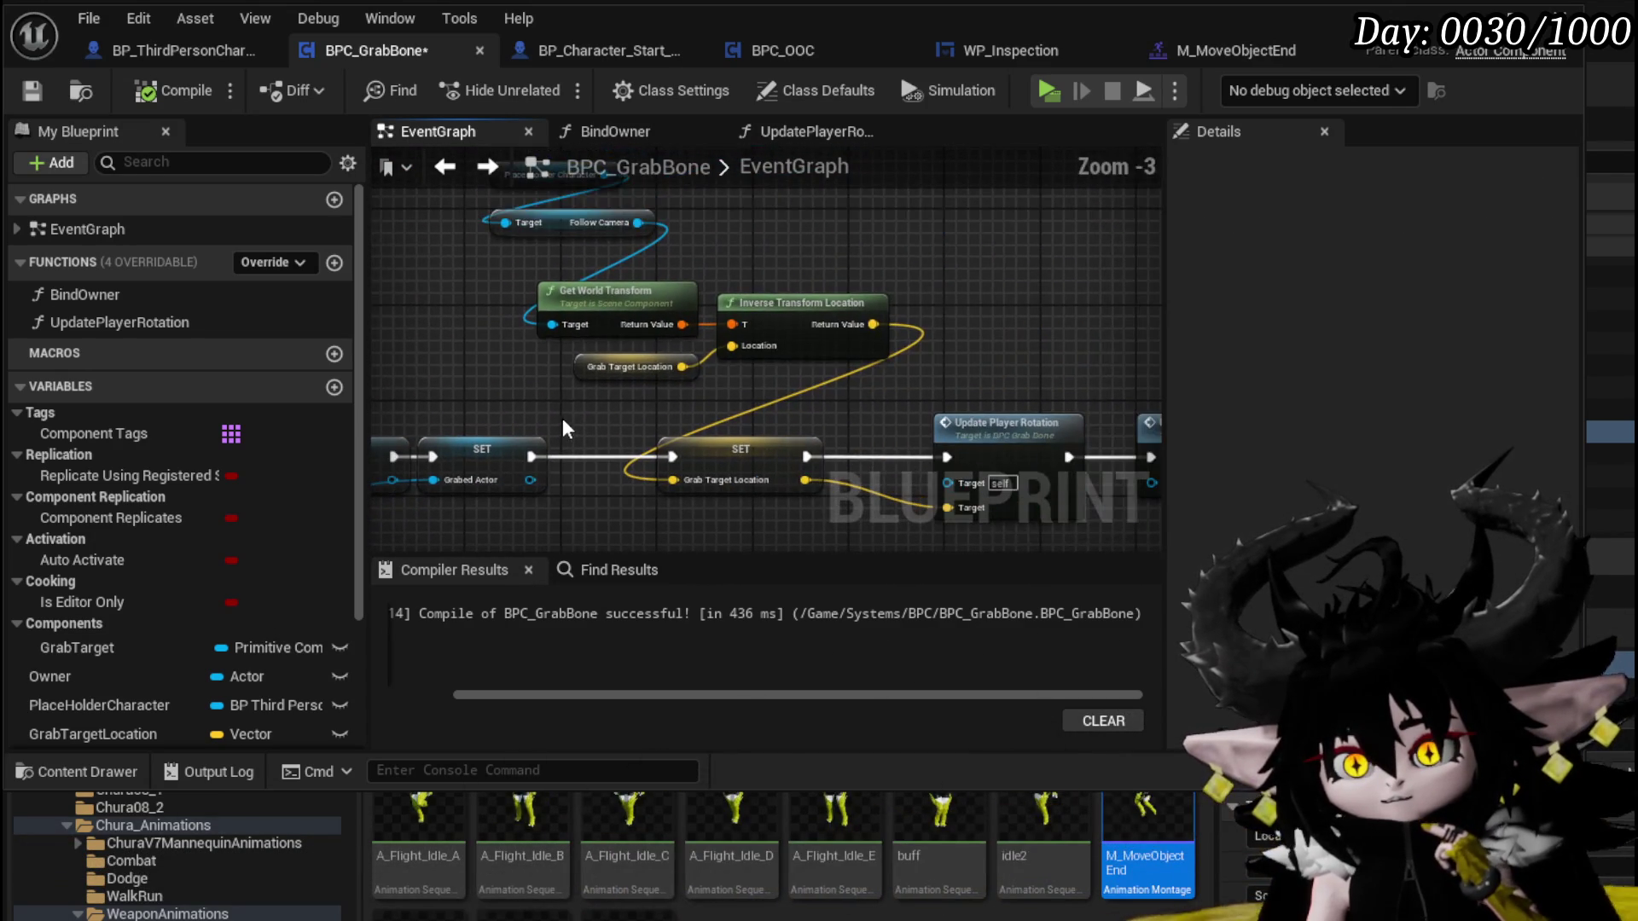
click(913, 268)
scroll(913, 268, down, 1)
drag(913, 267, 682, 278)
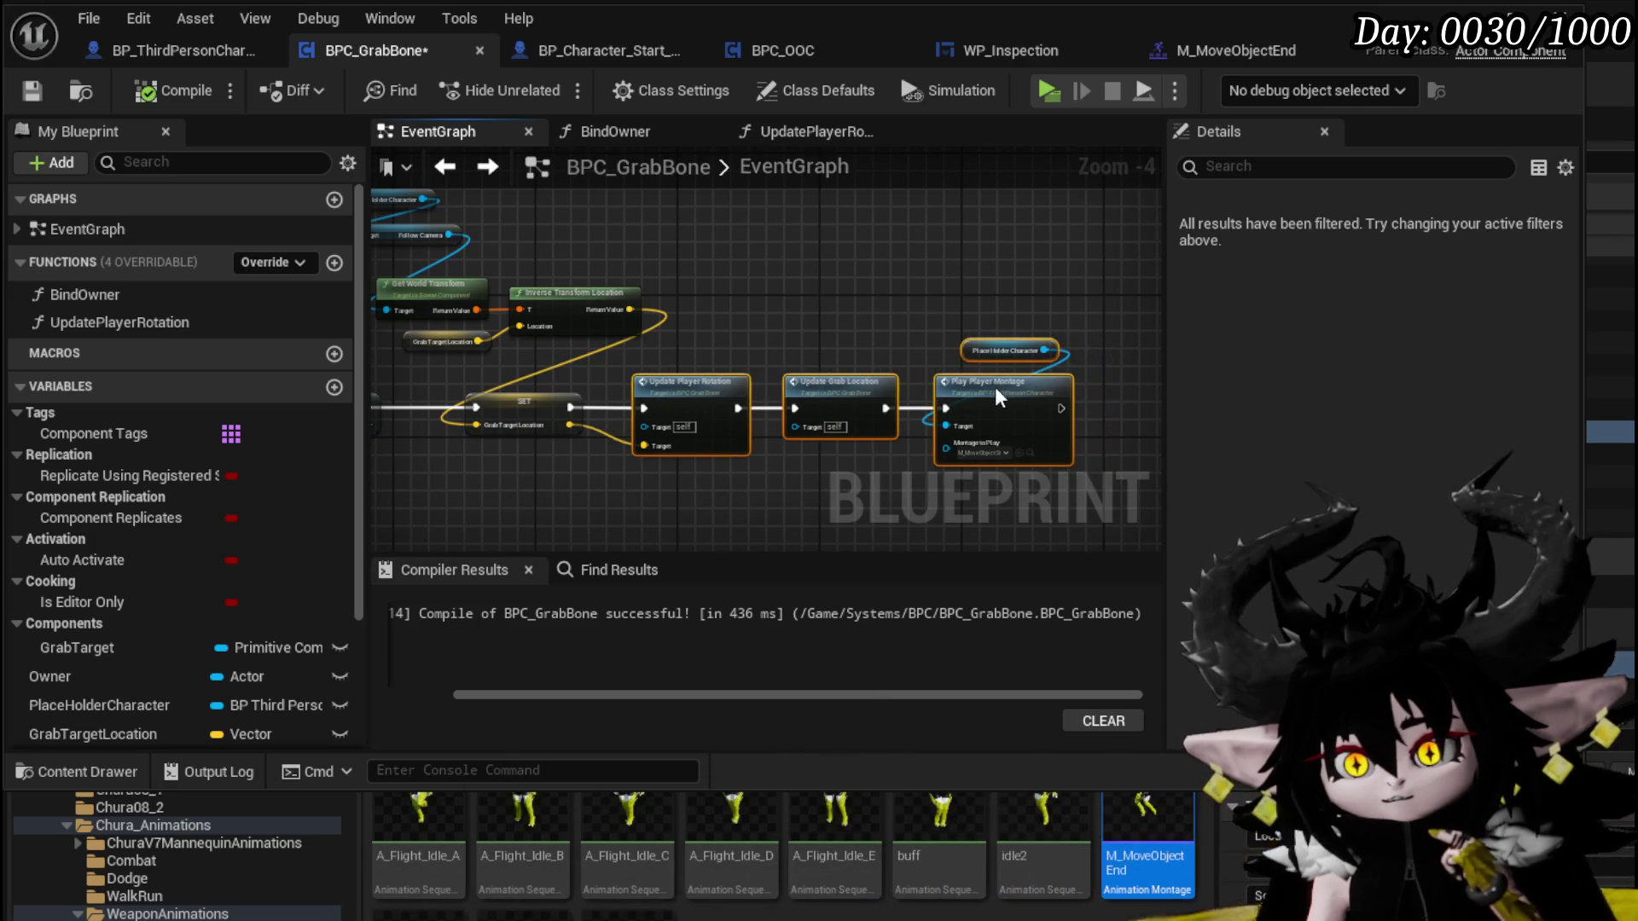
scroll(786, 325, down, 3)
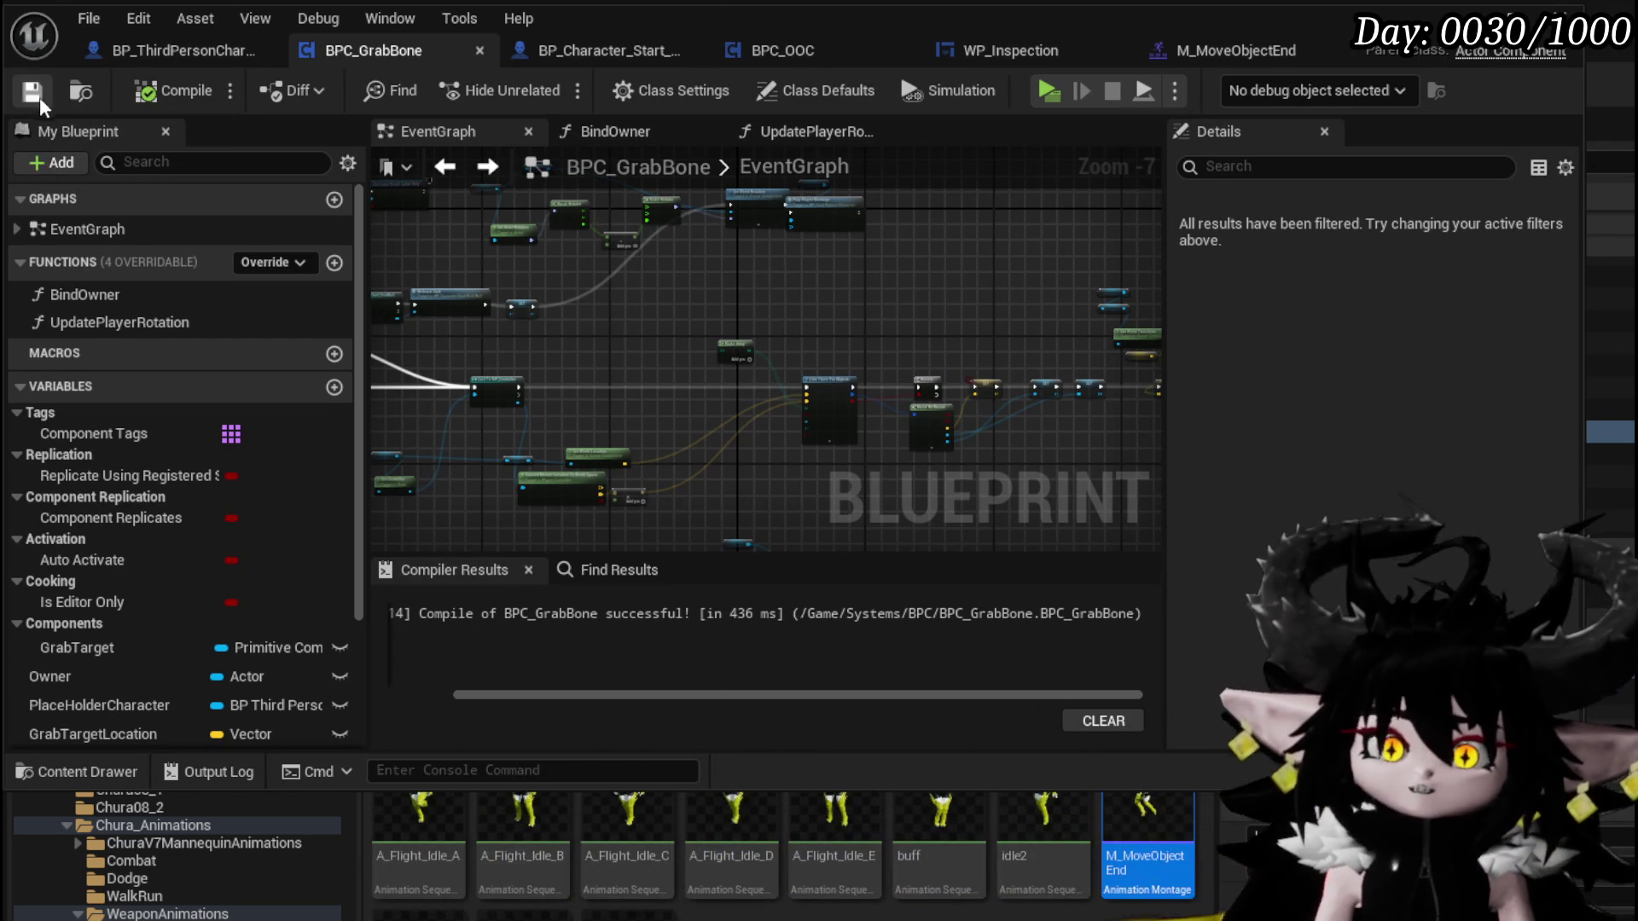
key(alt+Tab)
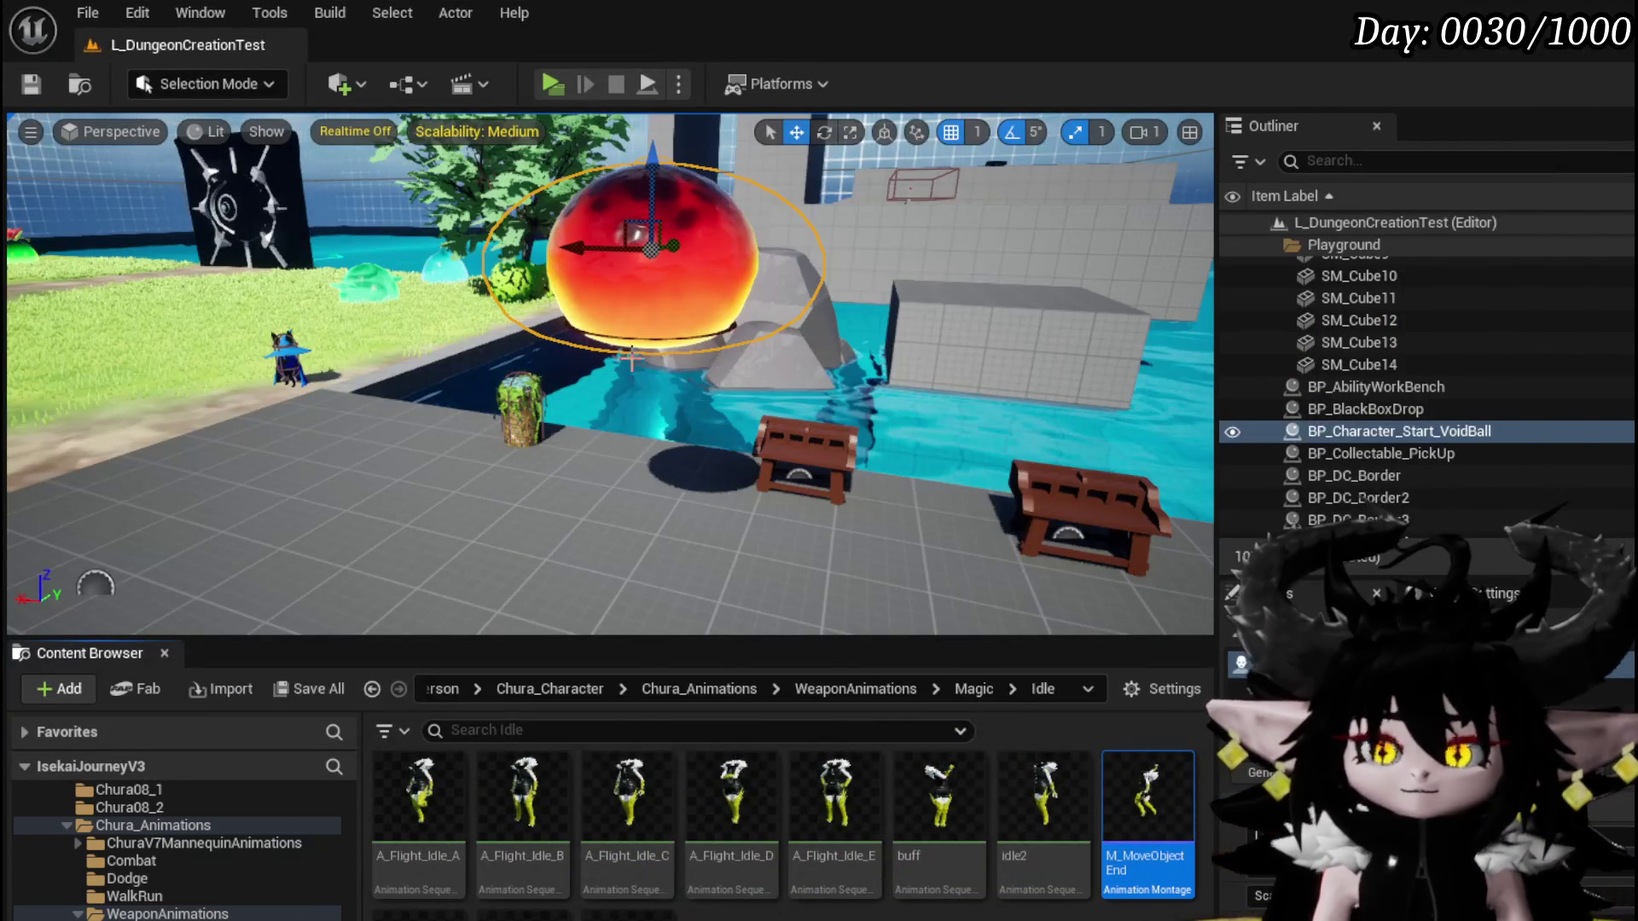
Frame the VoidBall, run a standalone play test, and save the L_DungeonCreationTest level
key(f)
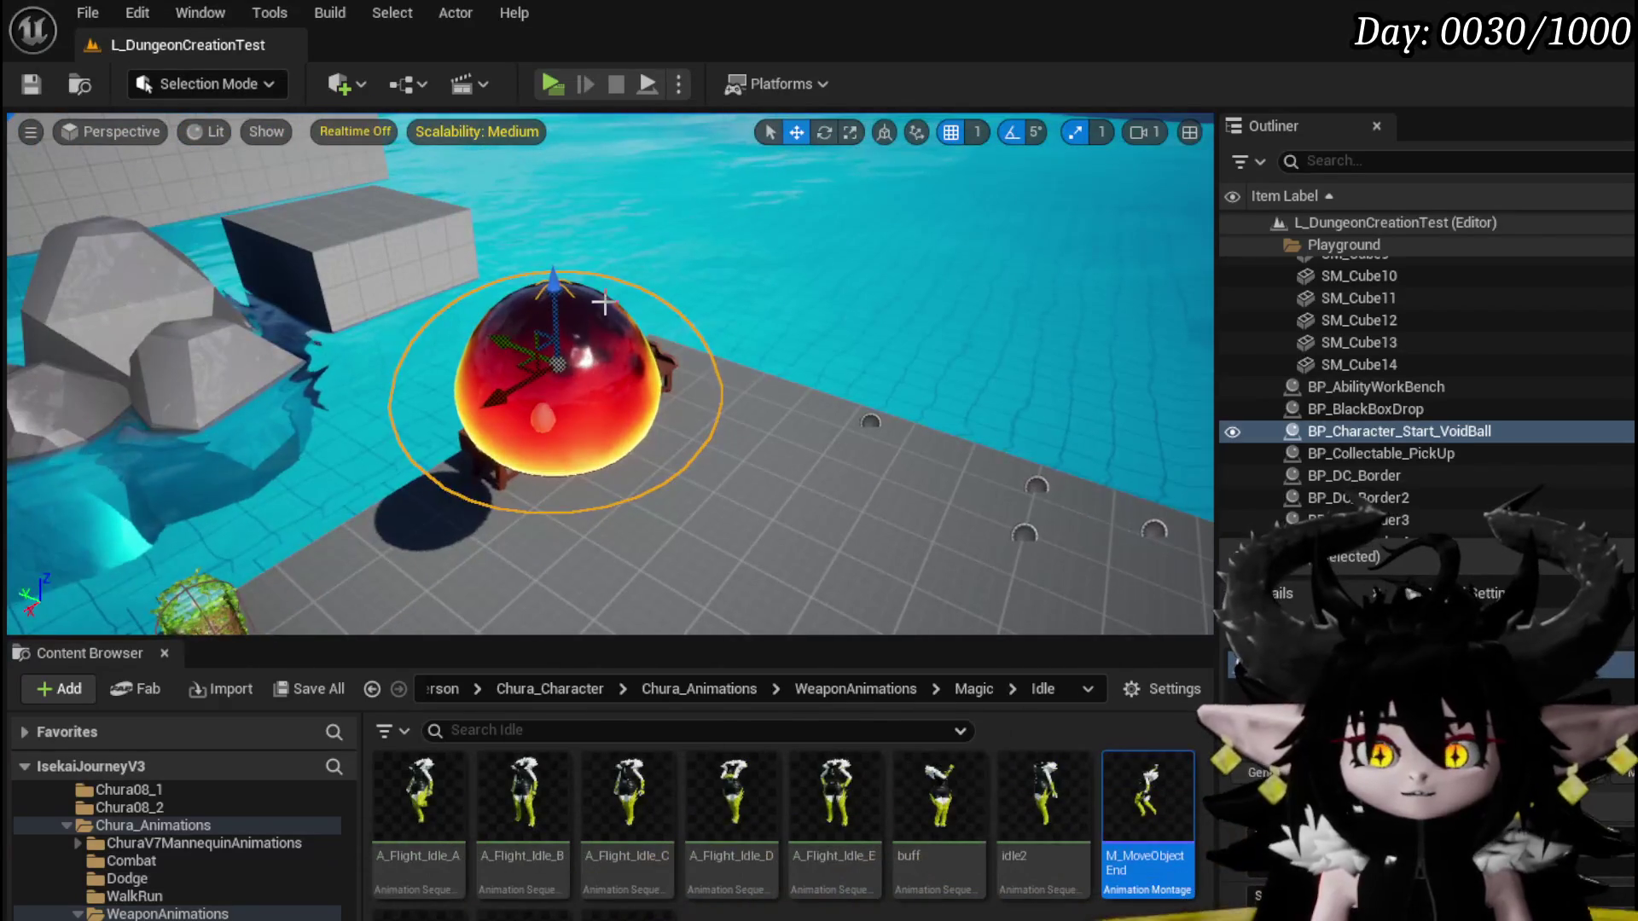
key(alt+p)
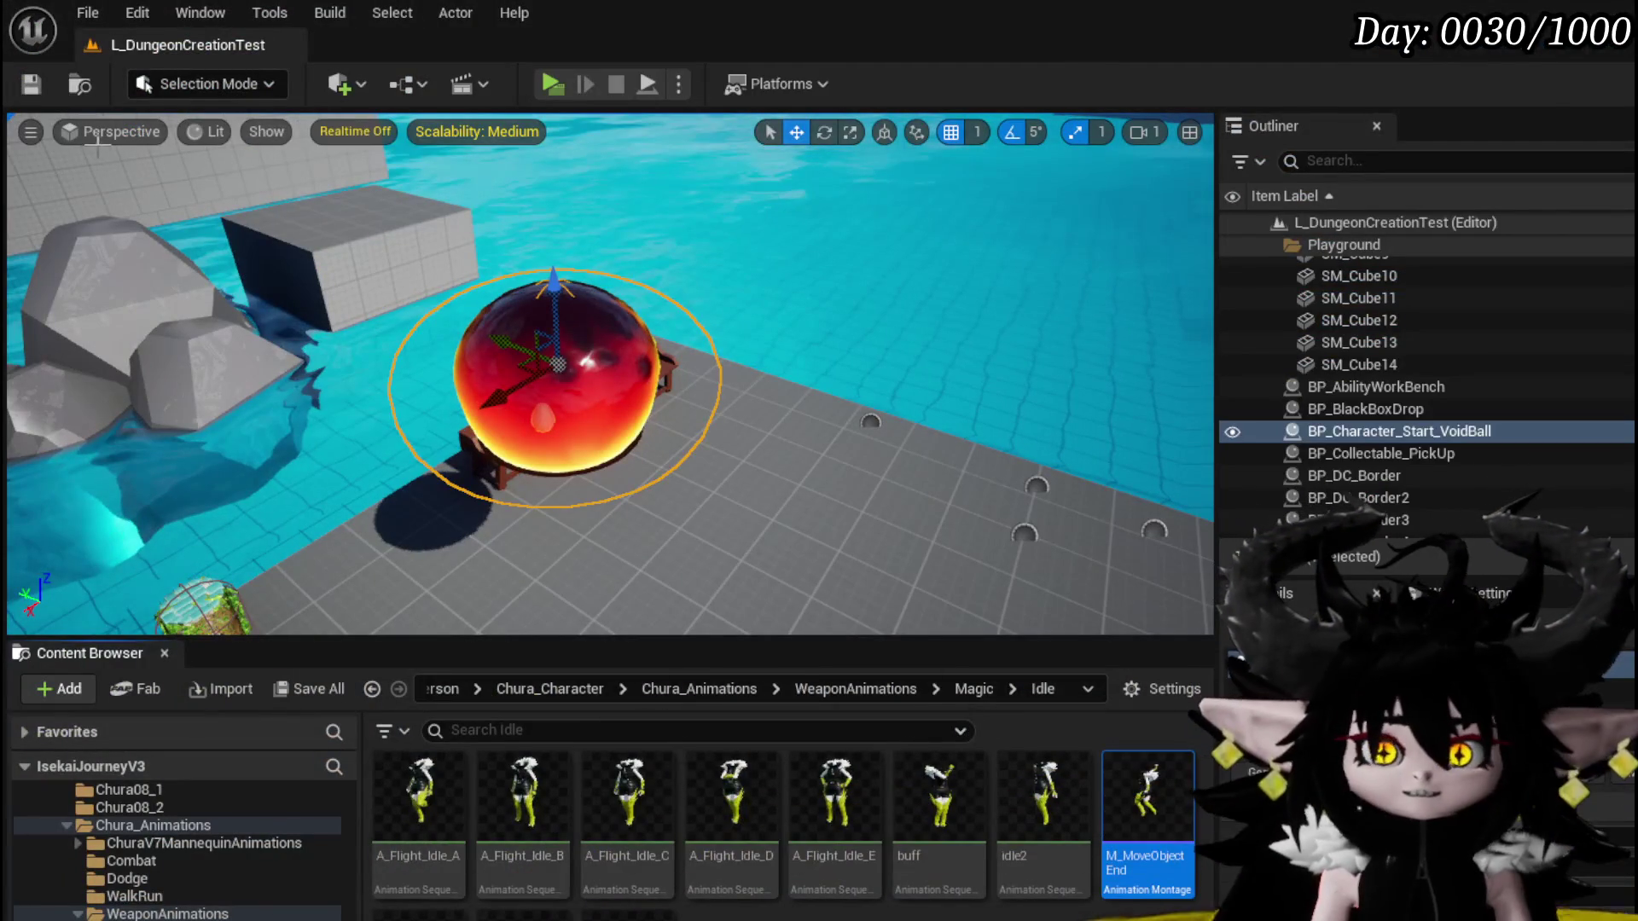
click(39, 94)
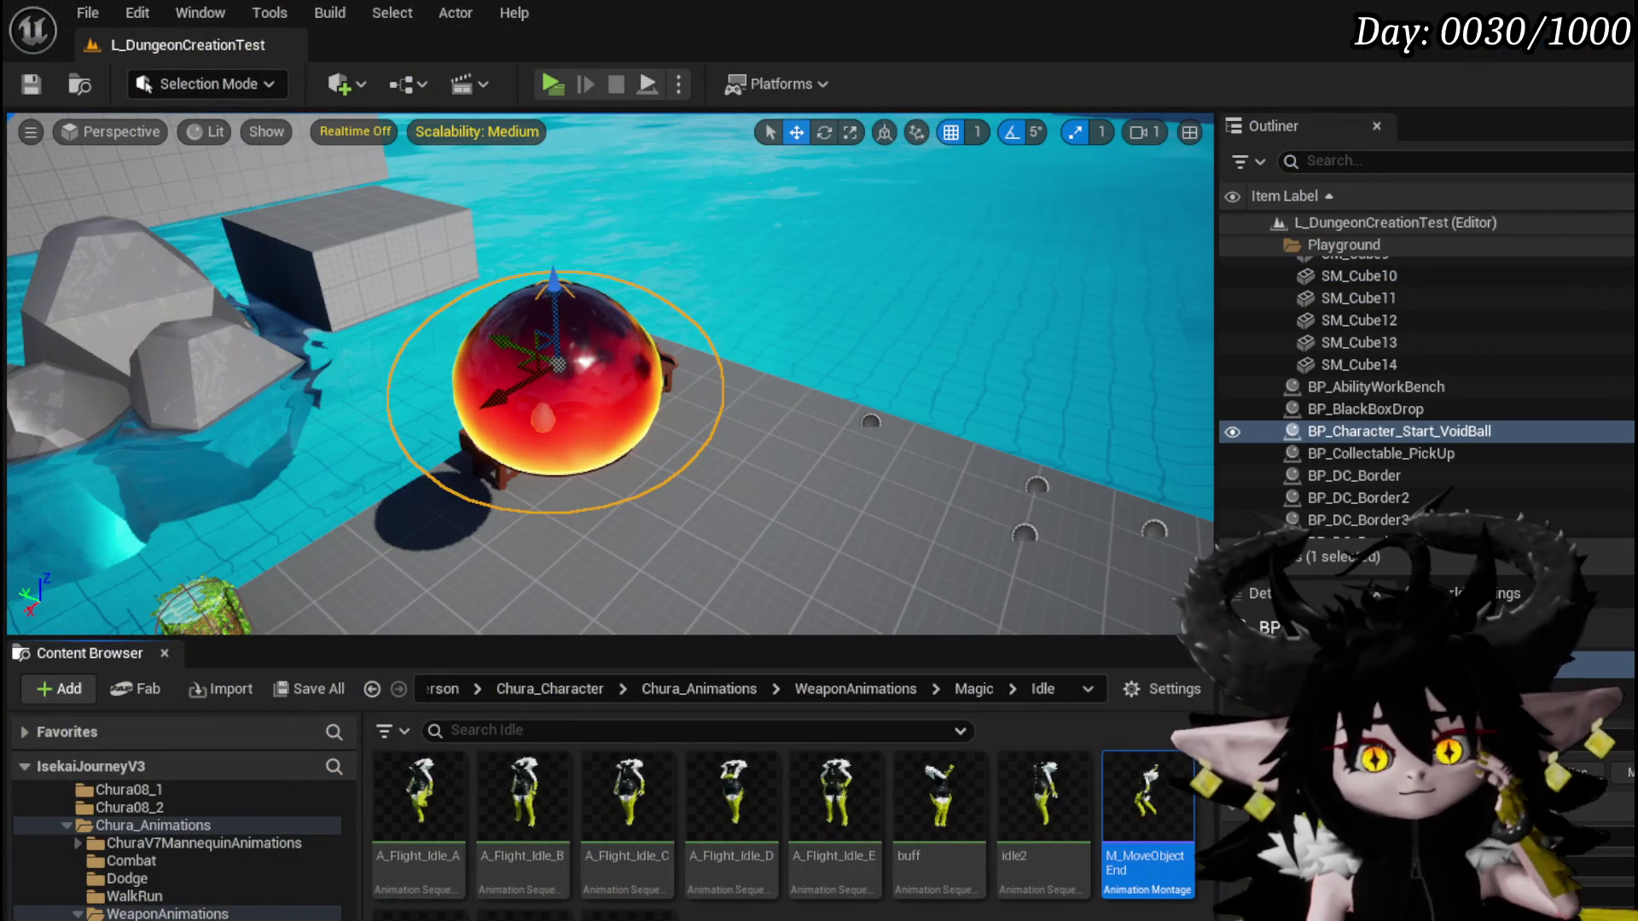
Select the green slime BP_EnemyActor6 in the viewport and open its Blueprint
mouse_move(768, 409)
mouse_down()
mouse_move(716, 401)
mouse_move(738, 432)
mouse_up()
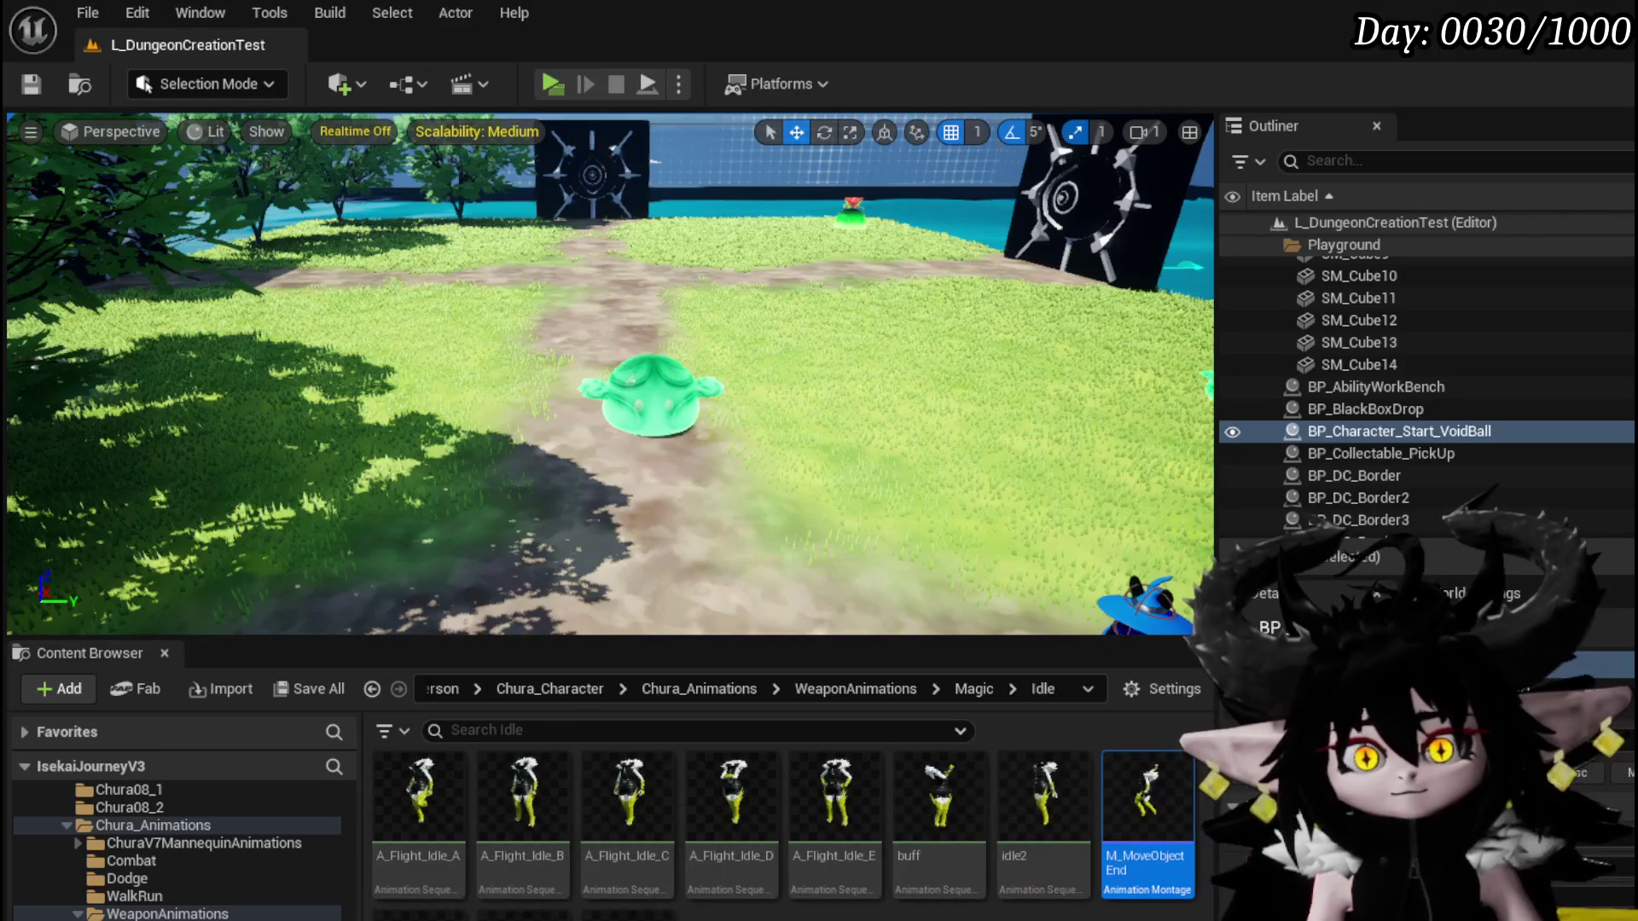
click(666, 400)
click(31, 84)
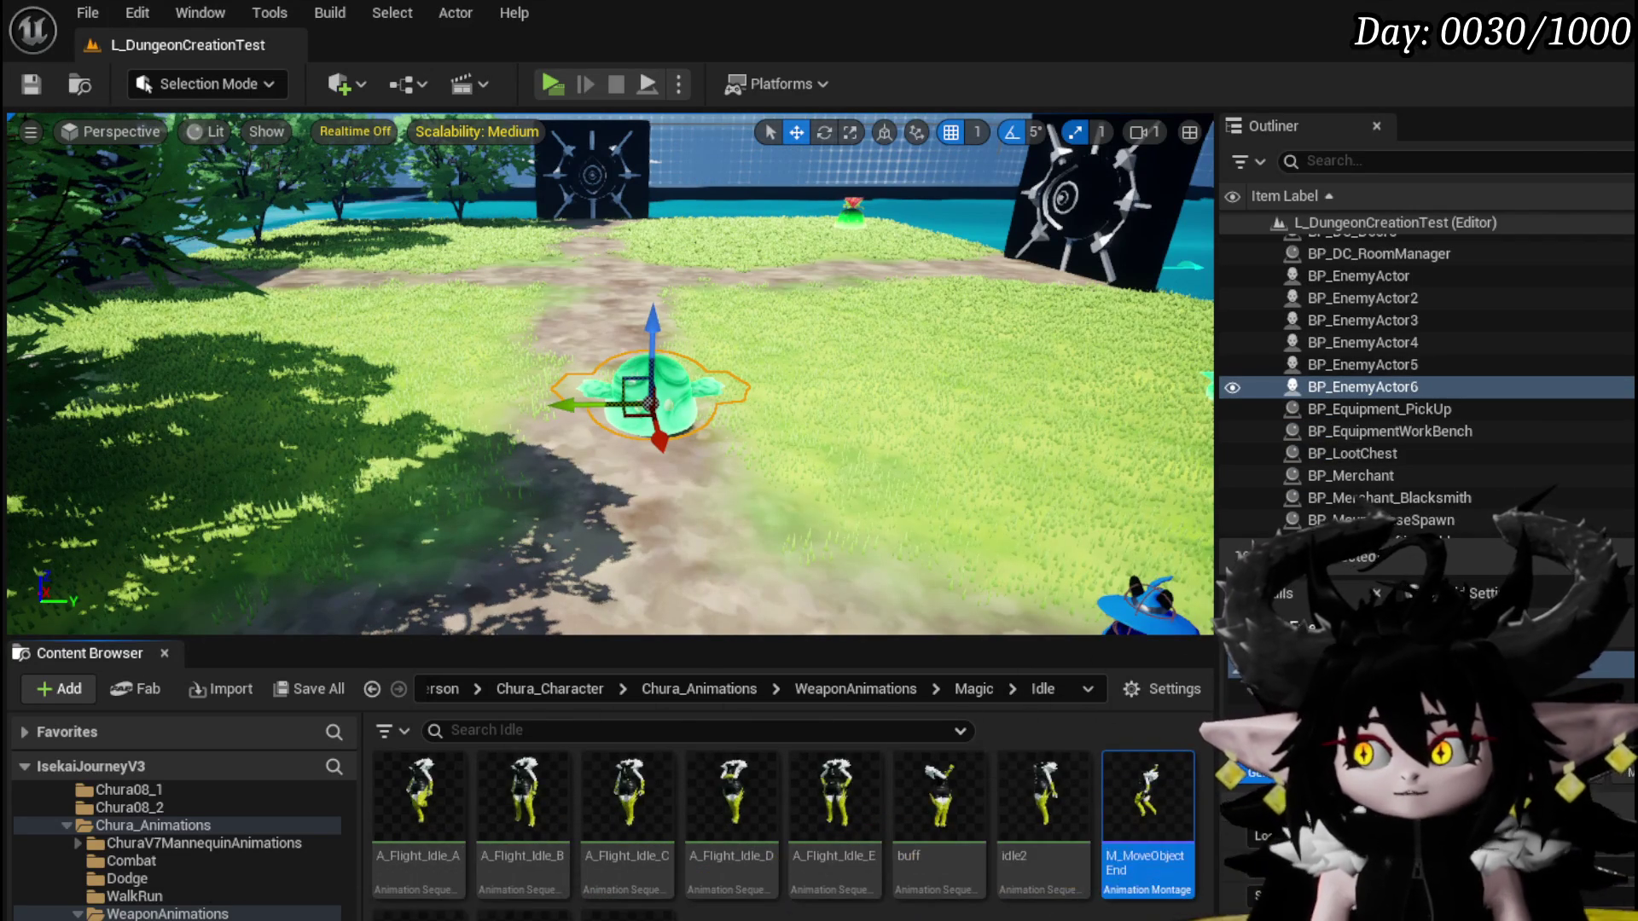
key(ctrl+e)
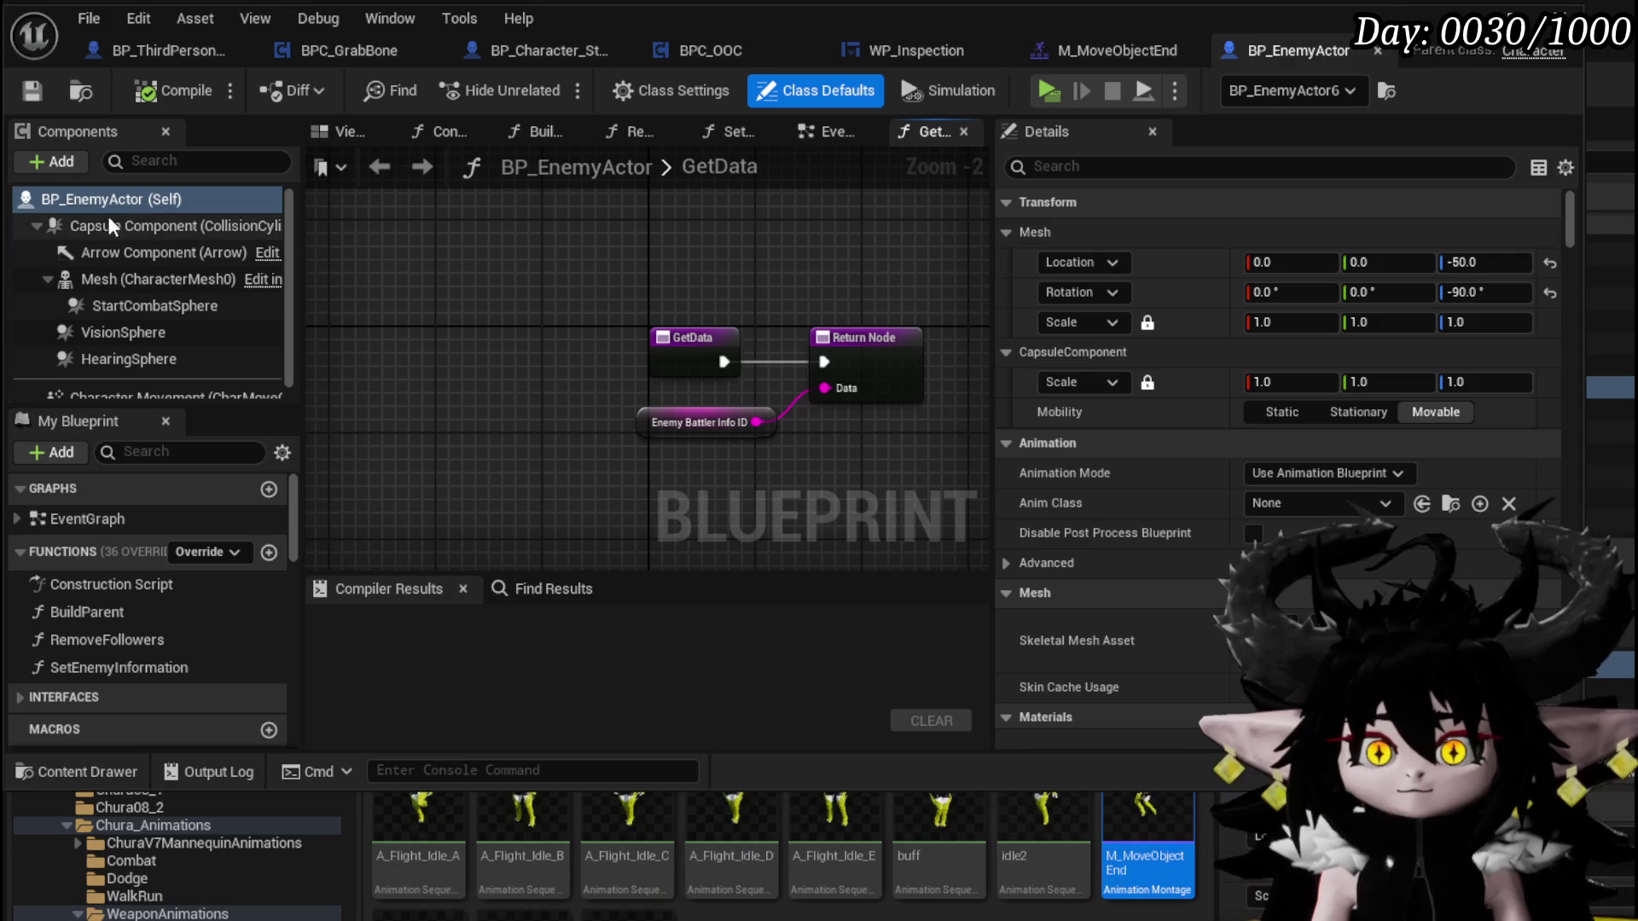
Check the enemy's Mesh (CharacterMesh0) physics off and NoCollision, then view BP_Character_Start_VoidBall
scroll(1235, 444, down, 2)
click(158, 279)
scroll(1406, 425, down, 5)
scroll(1410, 427, down, 15)
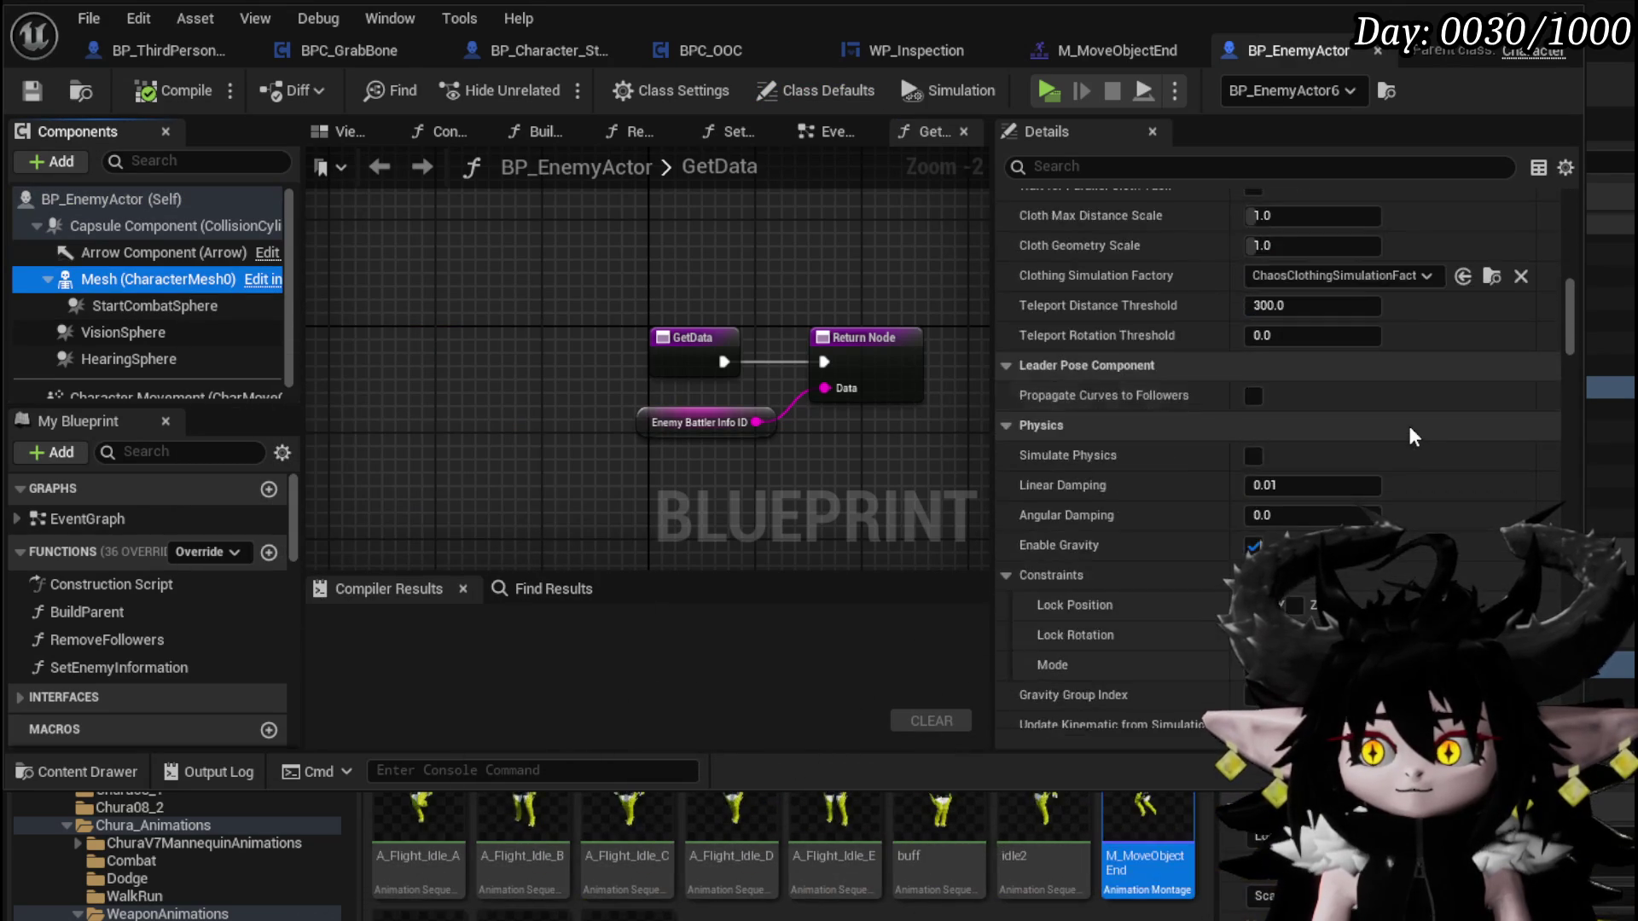
scroll(1414, 437, down, 10)
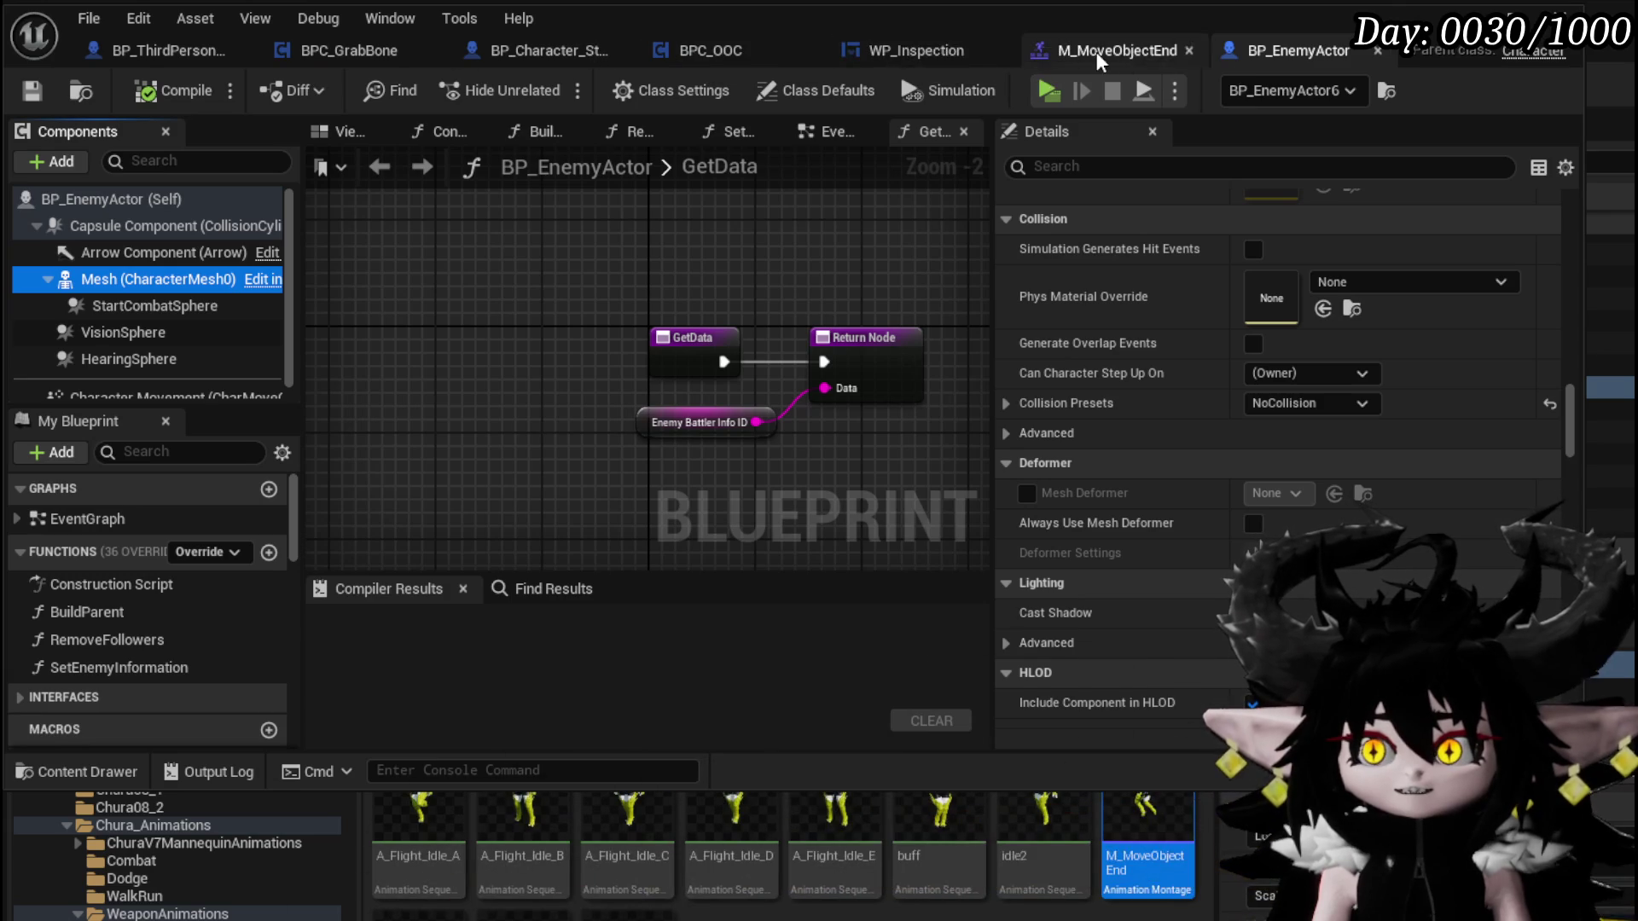
click(519, 49)
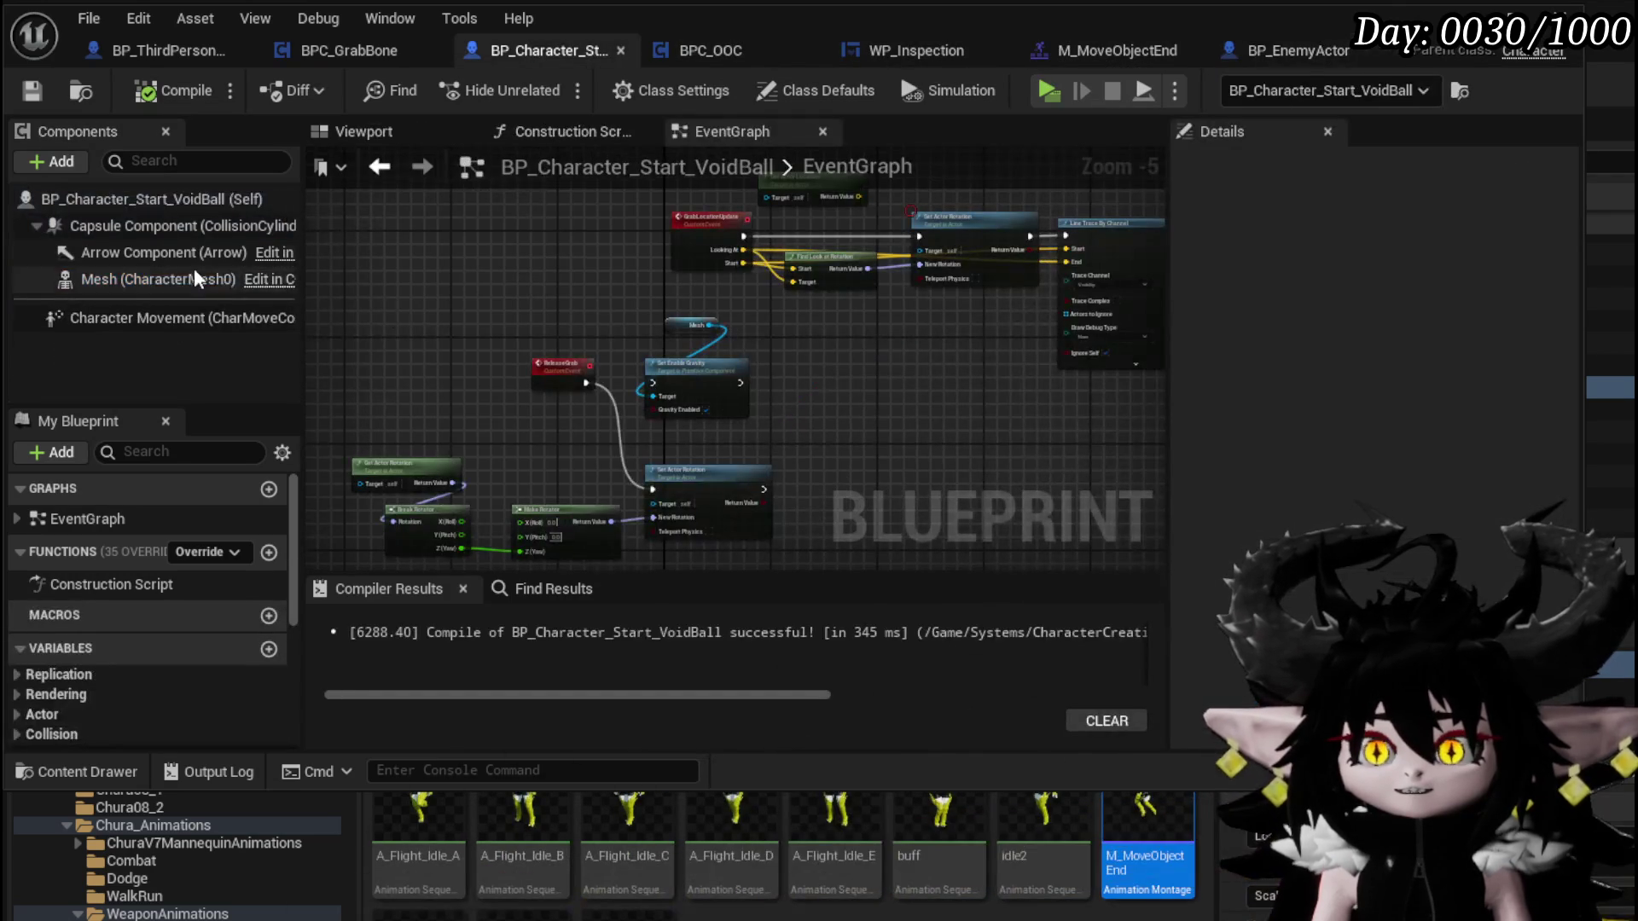
Check VoidBall's Capsule Component collision: Custom preset, WorldStatic object type
click(128, 225)
scroll(1450, 359, down, 15)
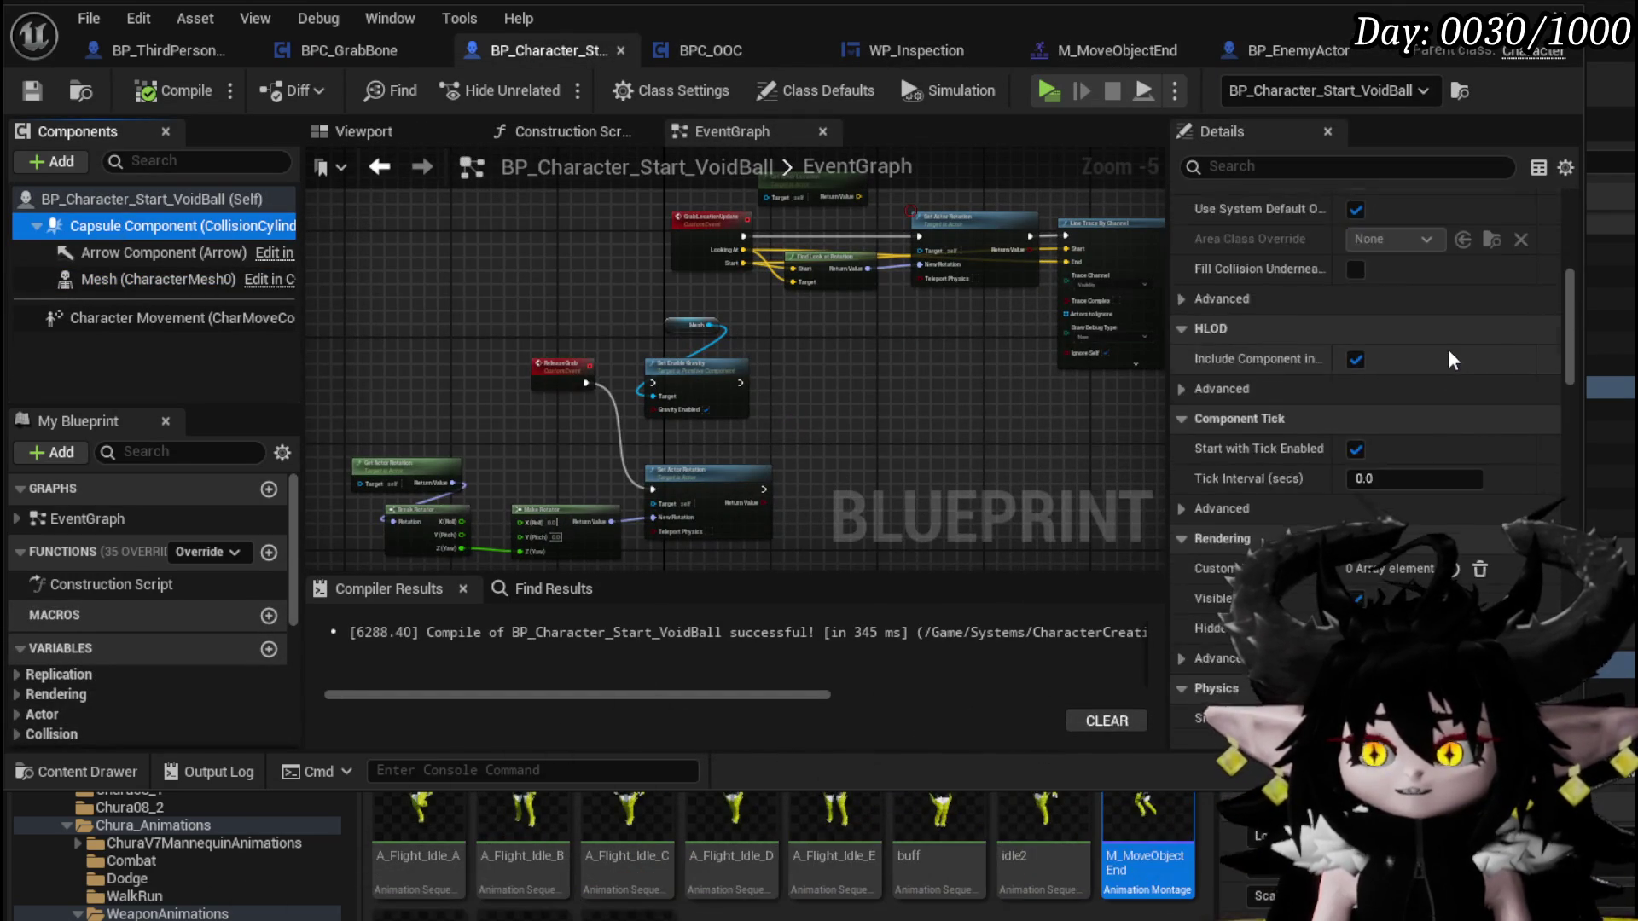
scroll(1450, 358, down, 5)
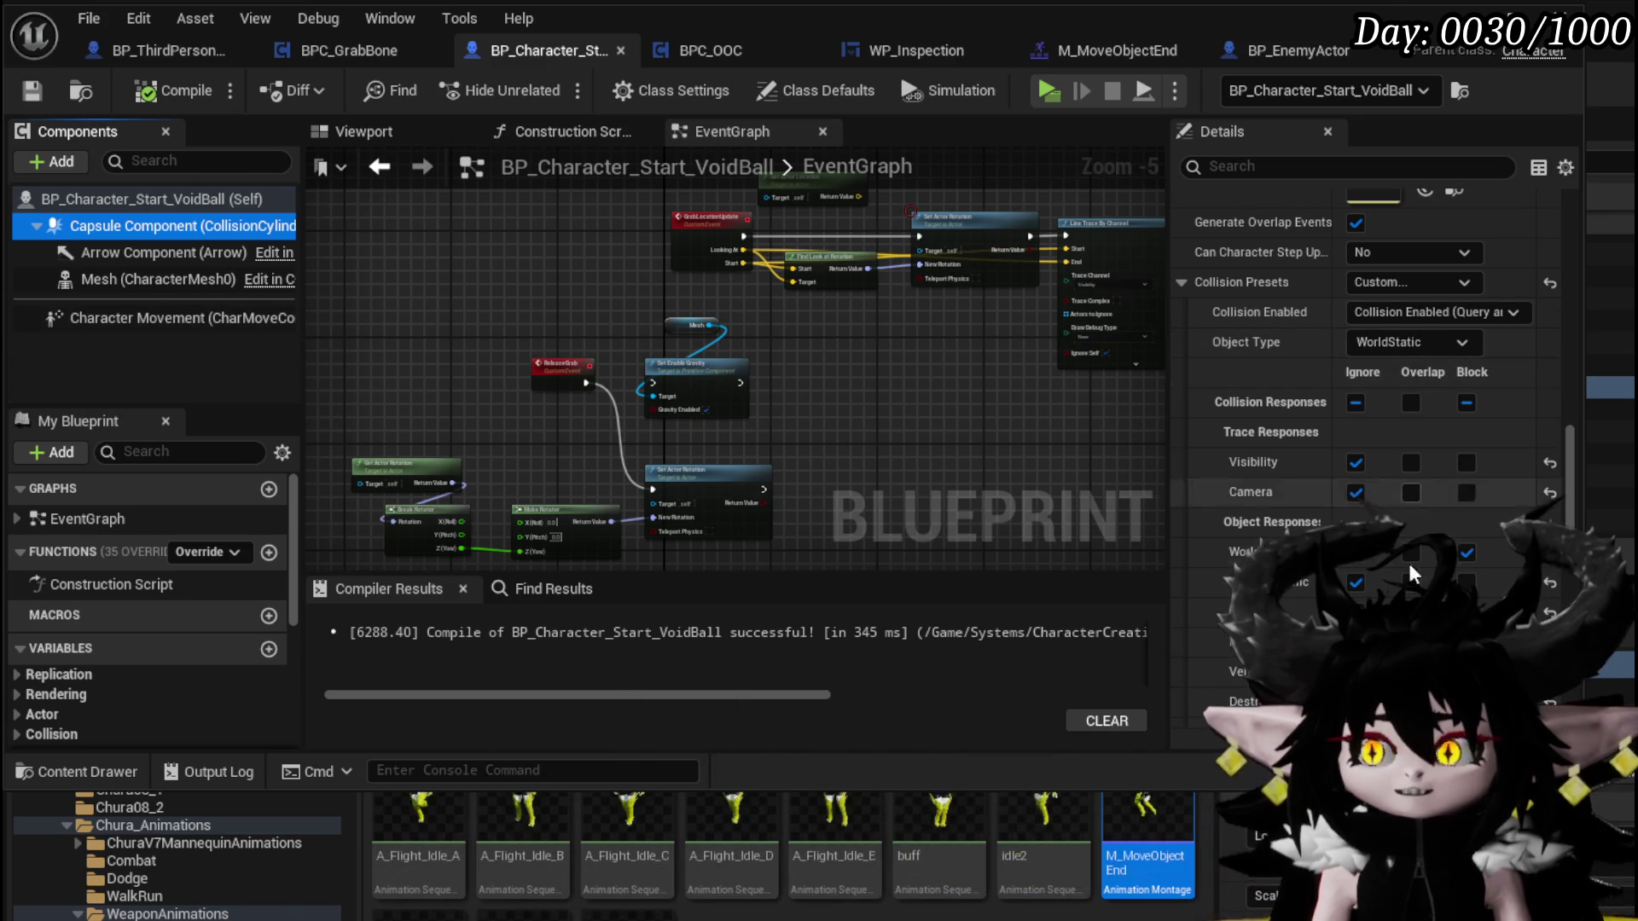
scroll(1400, 512, down, 2)
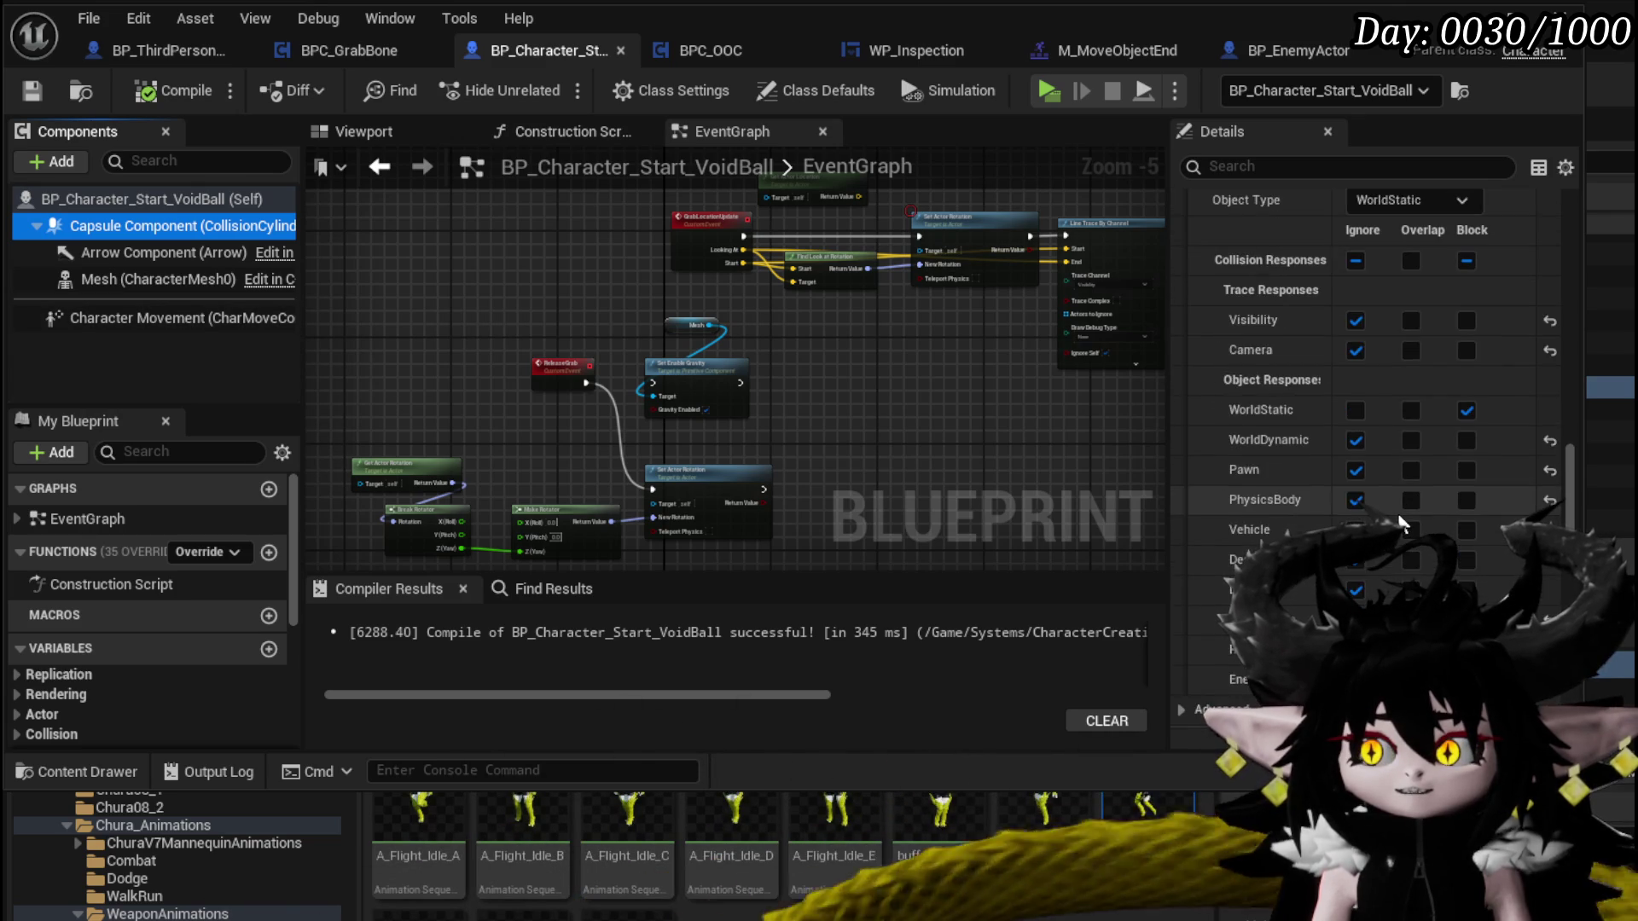
Check VoidBall's Mesh Ragdoll collision, then return to the BP_EnemyActor Blueprint
click(153, 279)
scroll(1447, 425, down, 10)
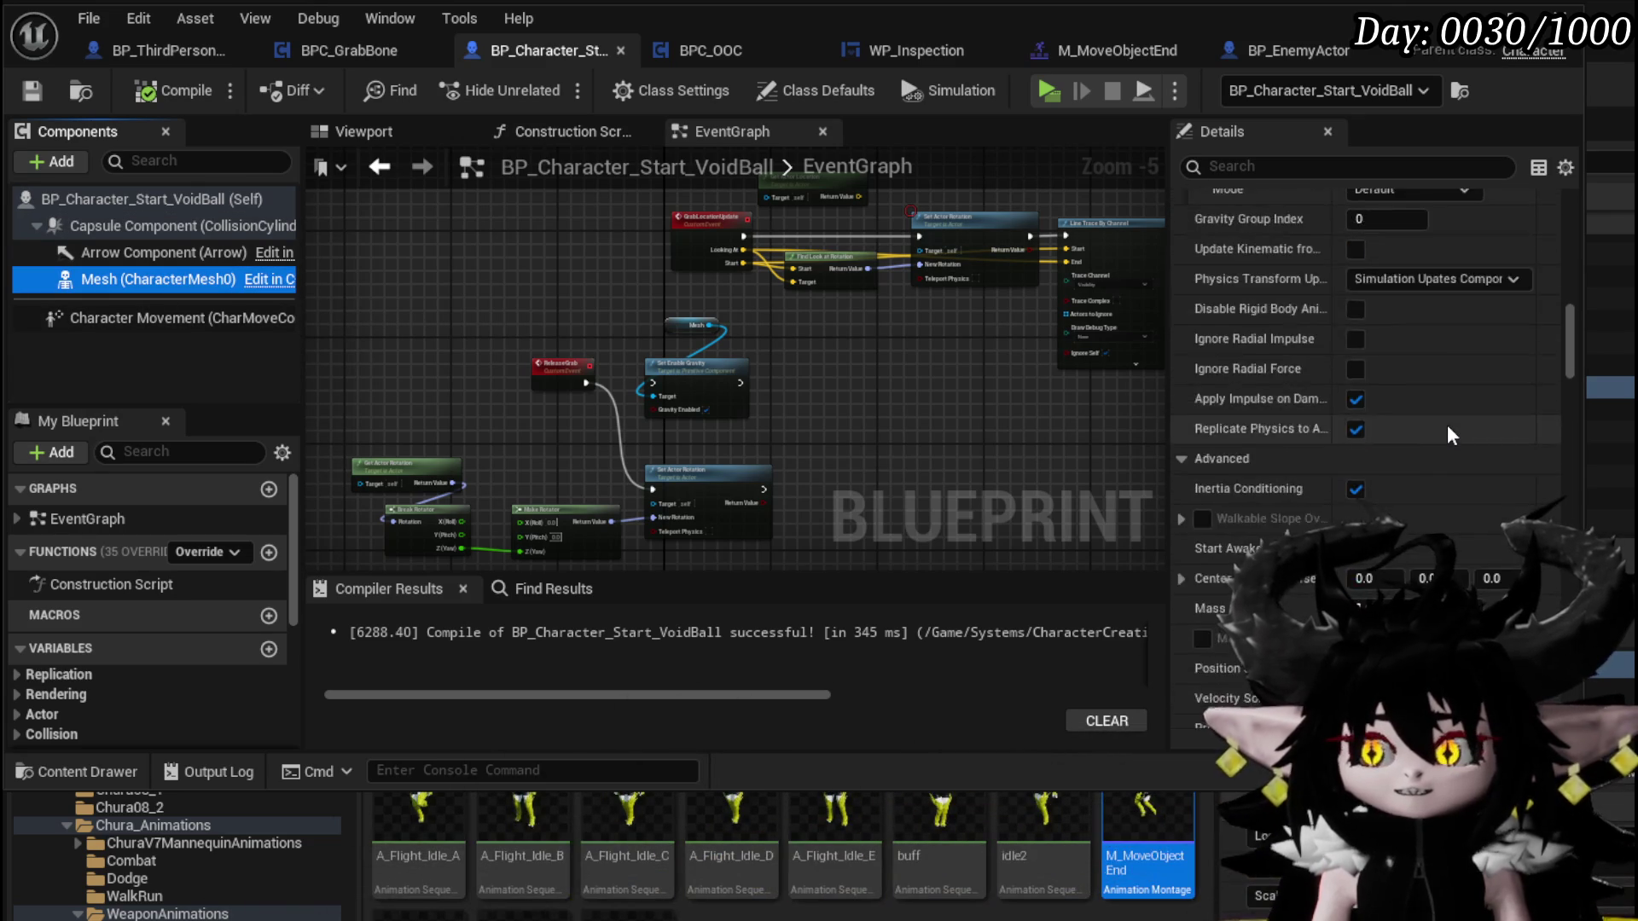
scroll(1447, 425, down, 6)
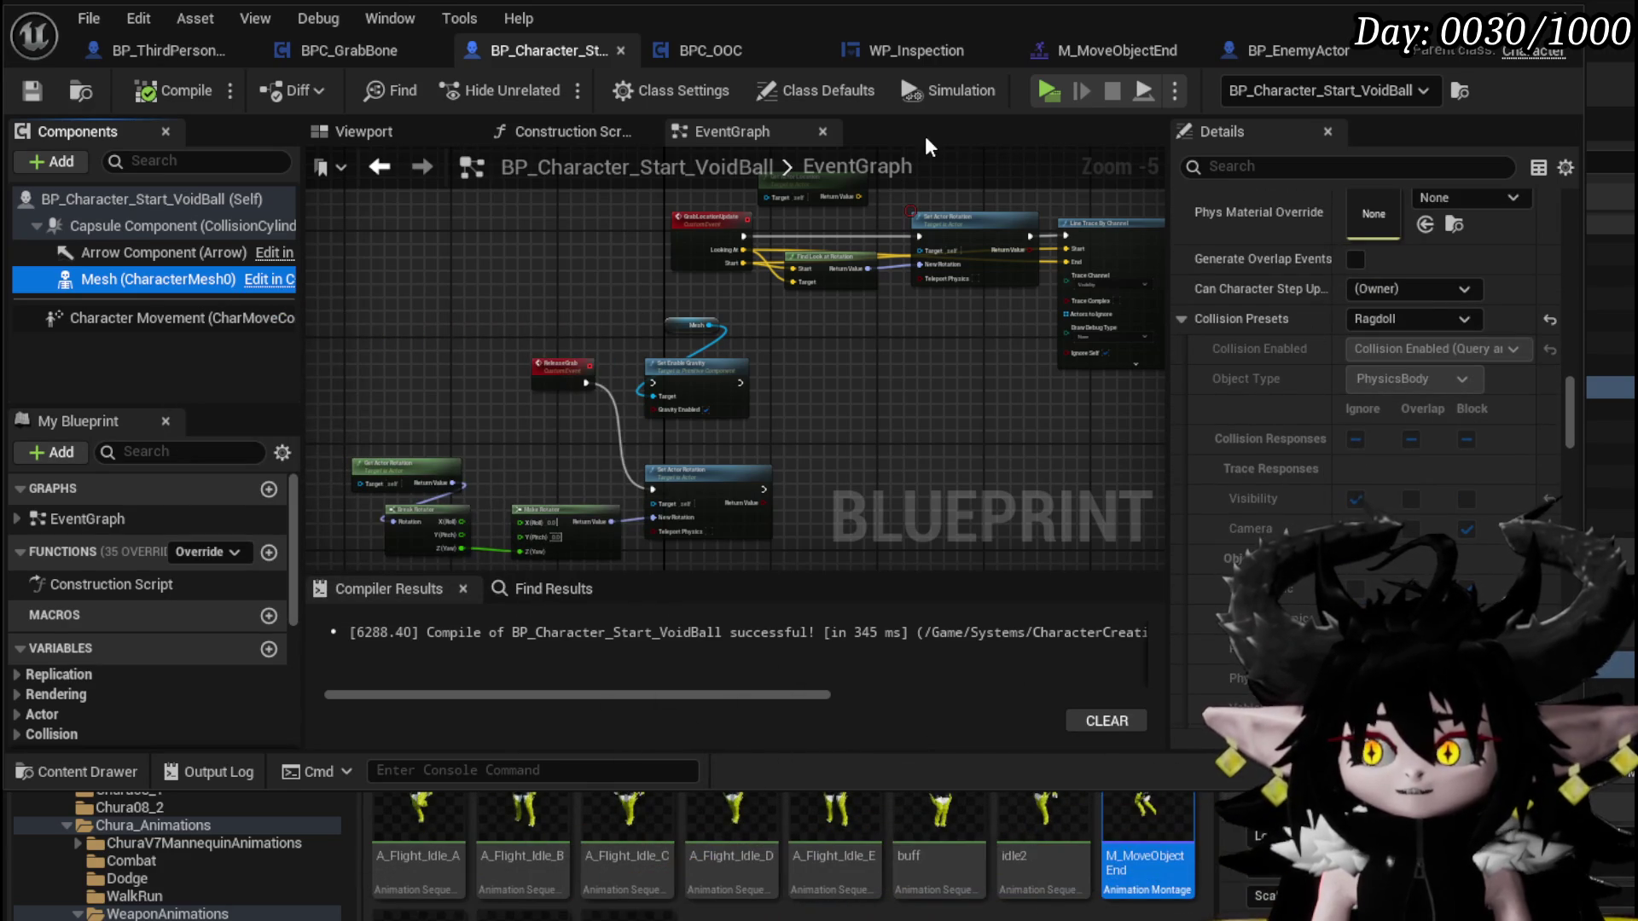
click(1282, 41)
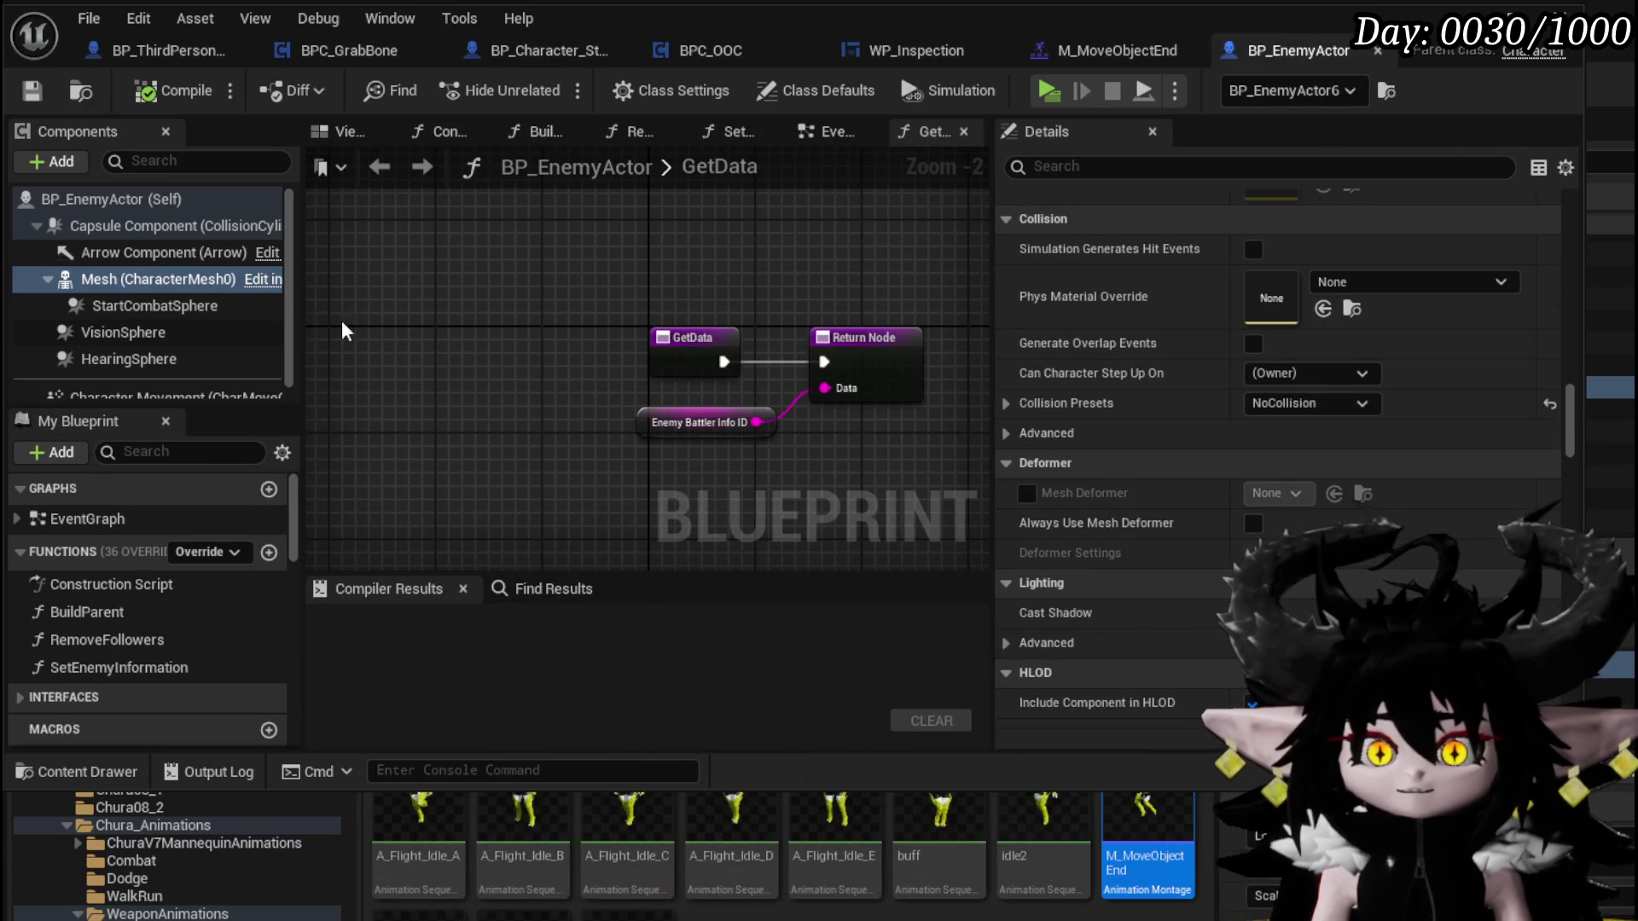
scroll(1338, 408, down, 1)
scroll(1317, 405, up, 1)
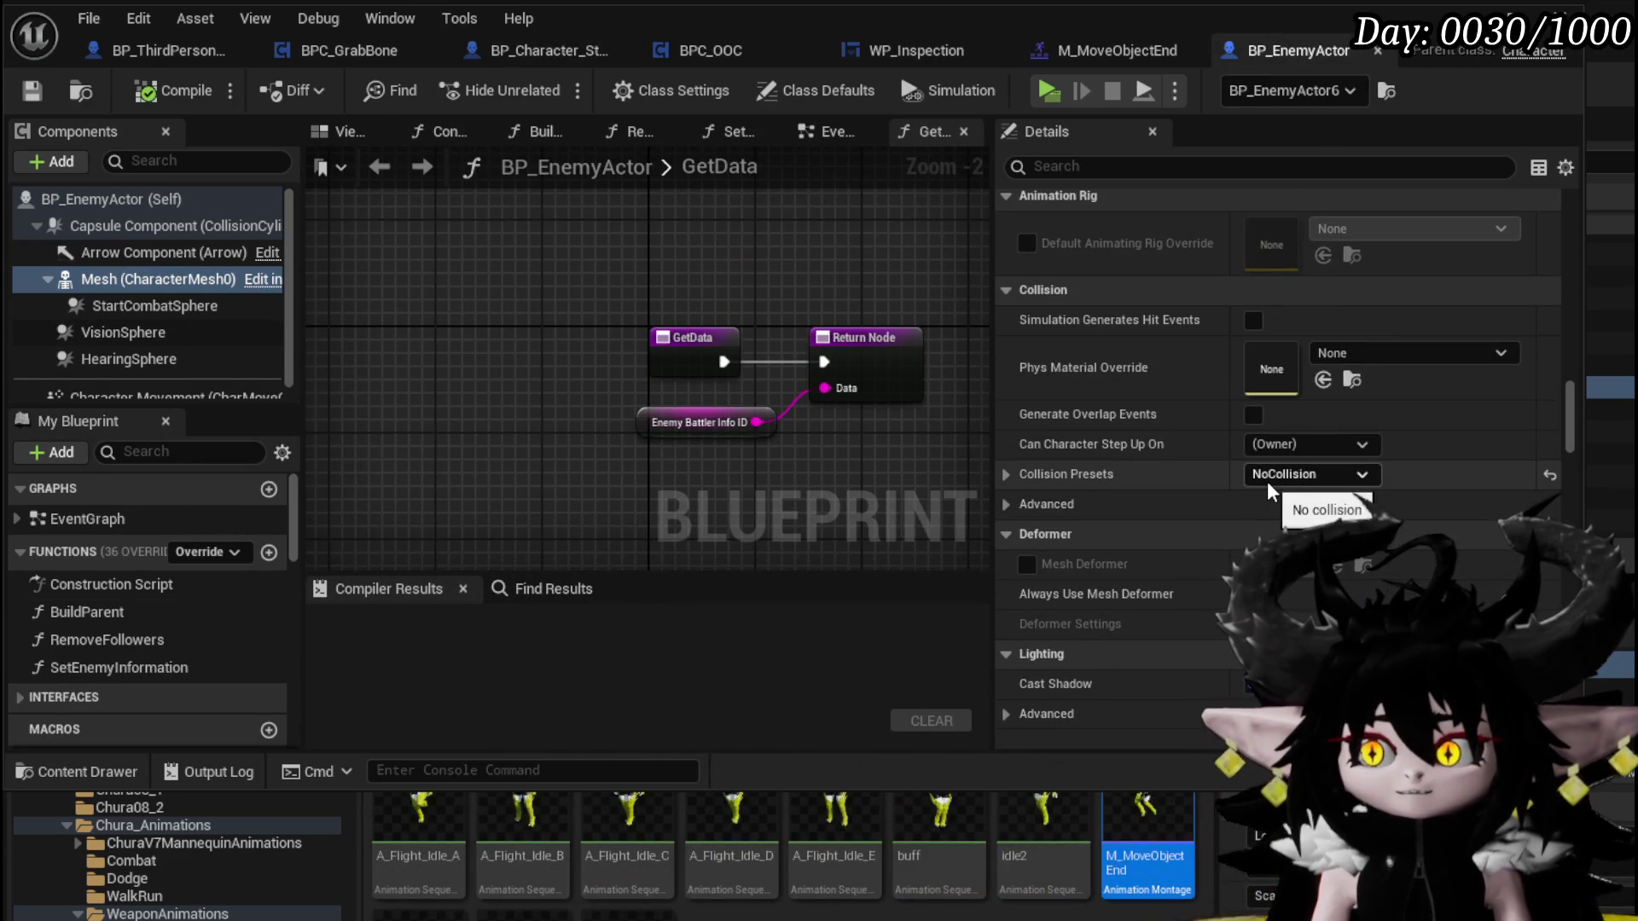
scroll(1189, 389, up, 8)
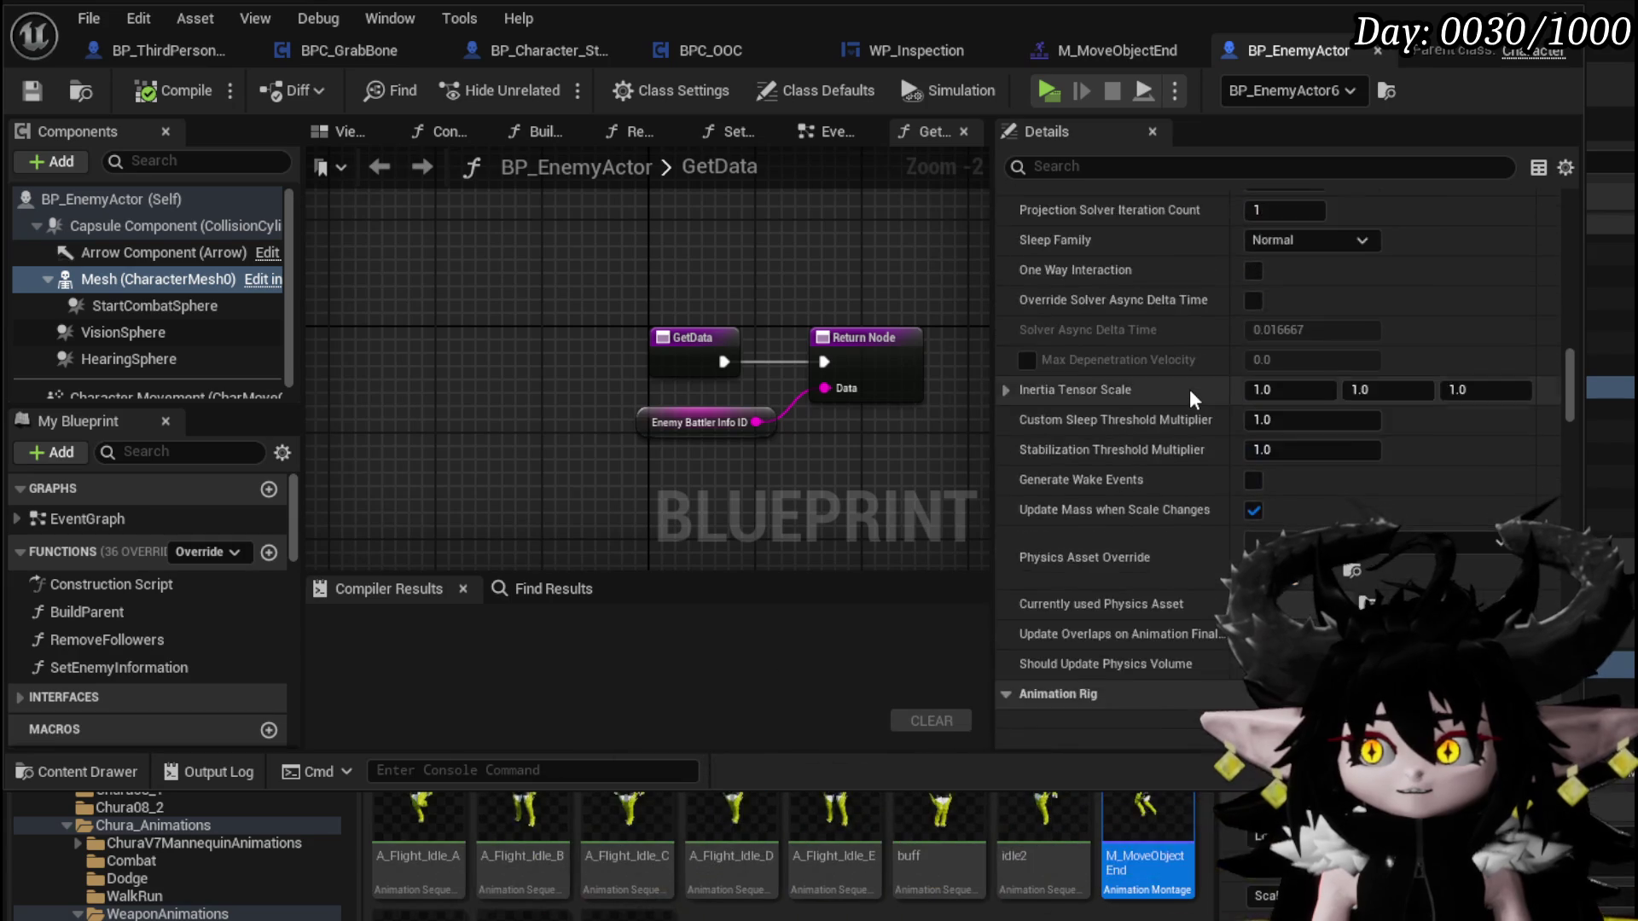
scroll(1189, 389, up, 3)
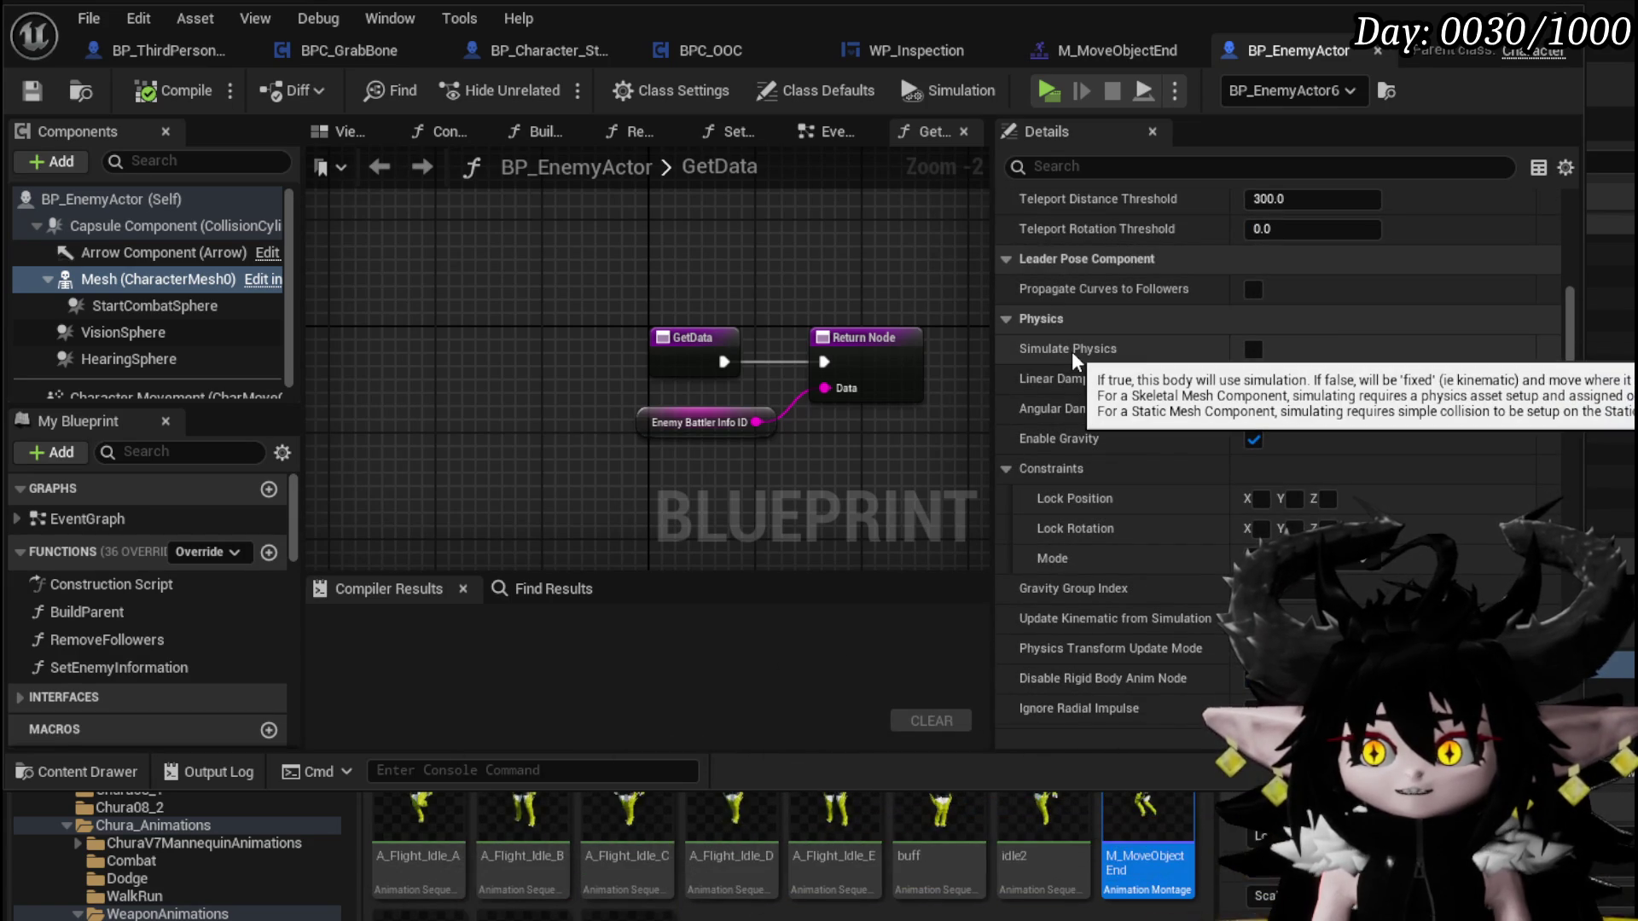
click(108, 225)
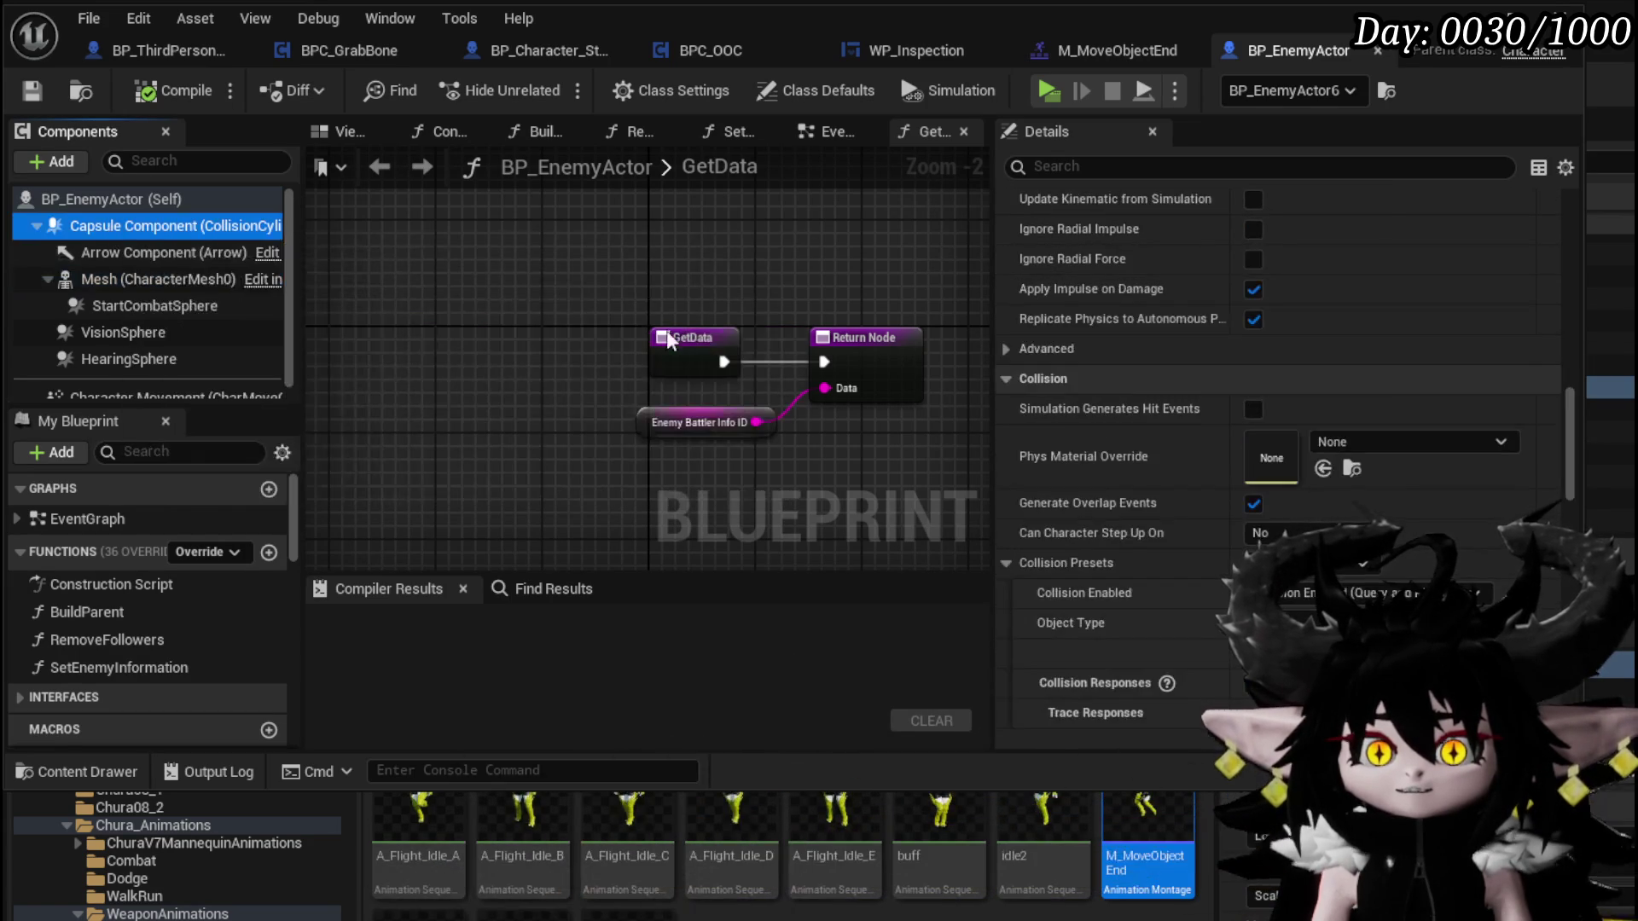
scroll(1198, 392, down, 3)
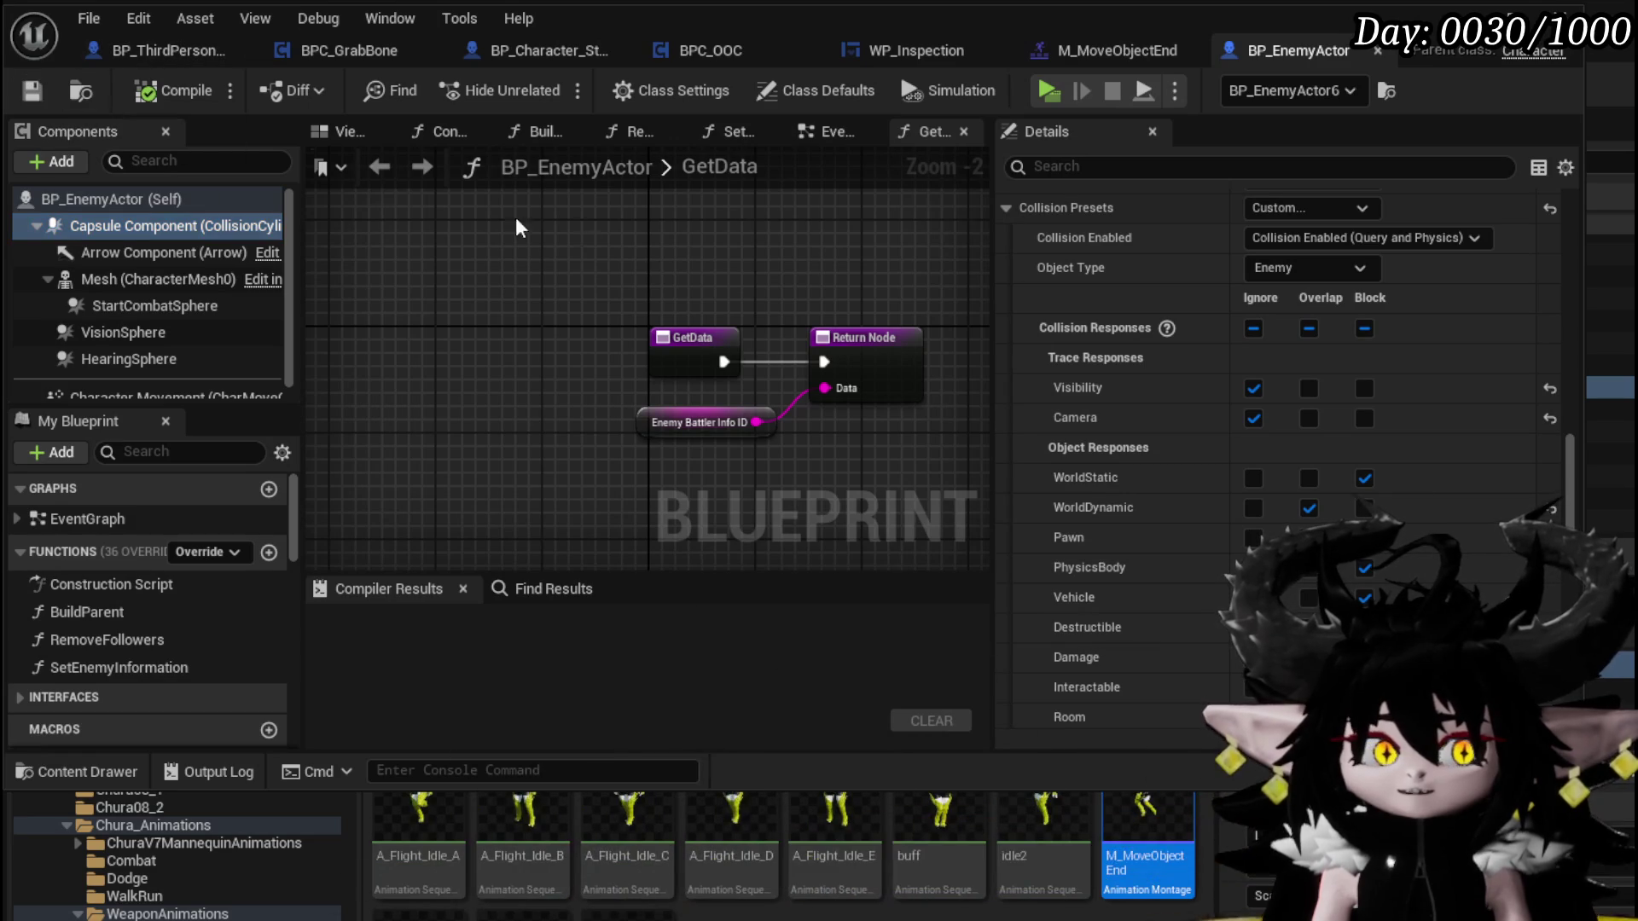
click(116, 275)
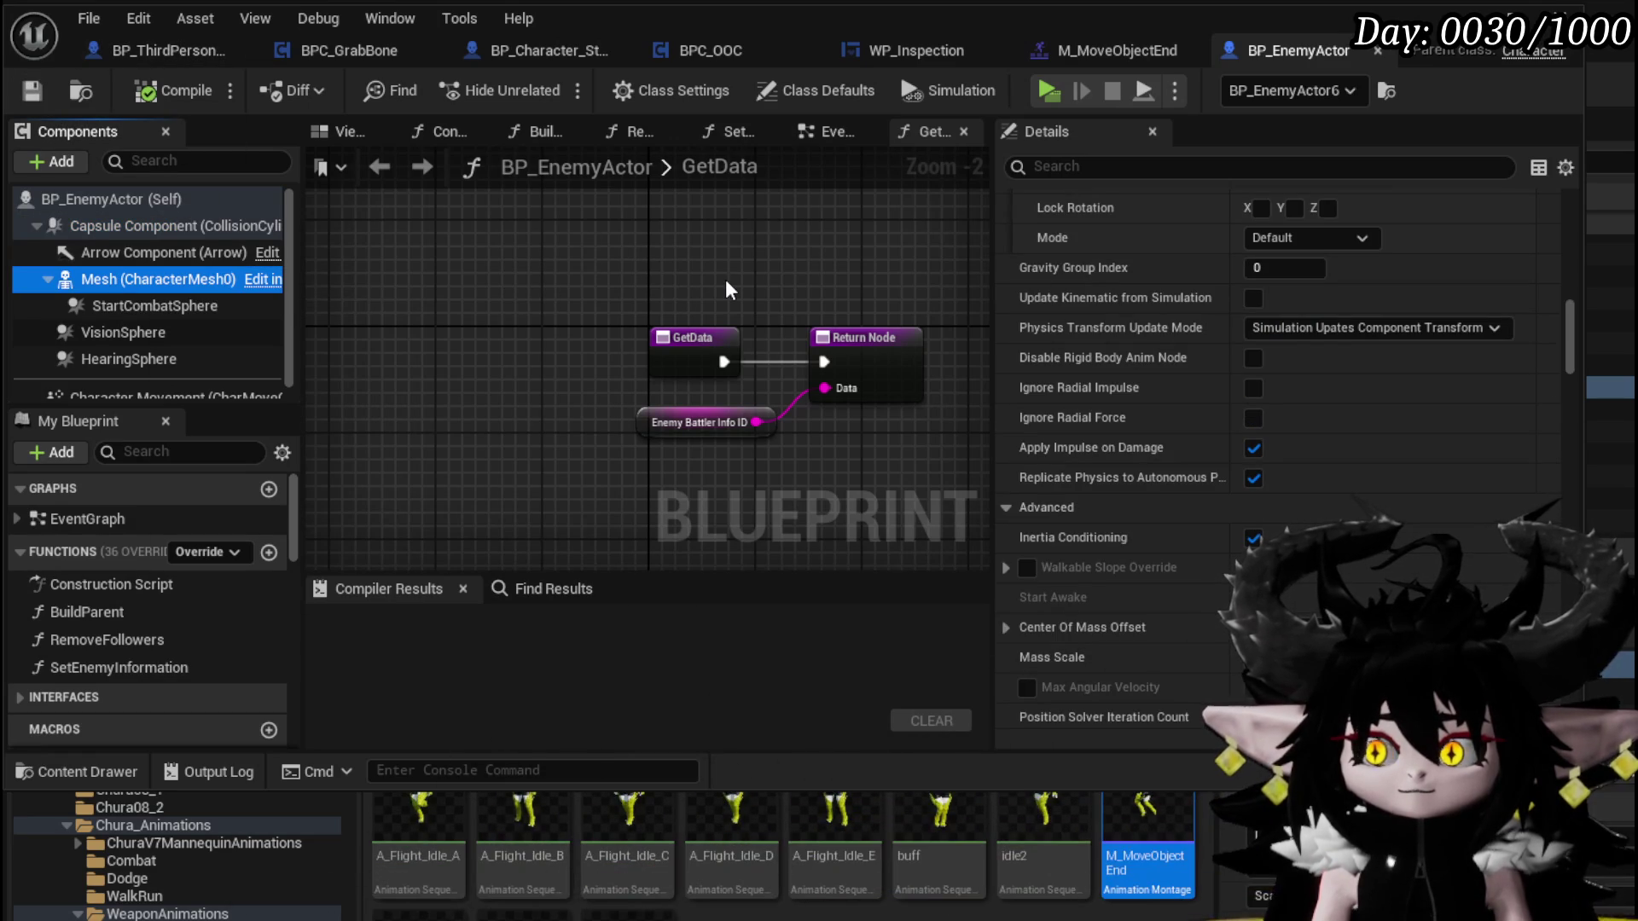
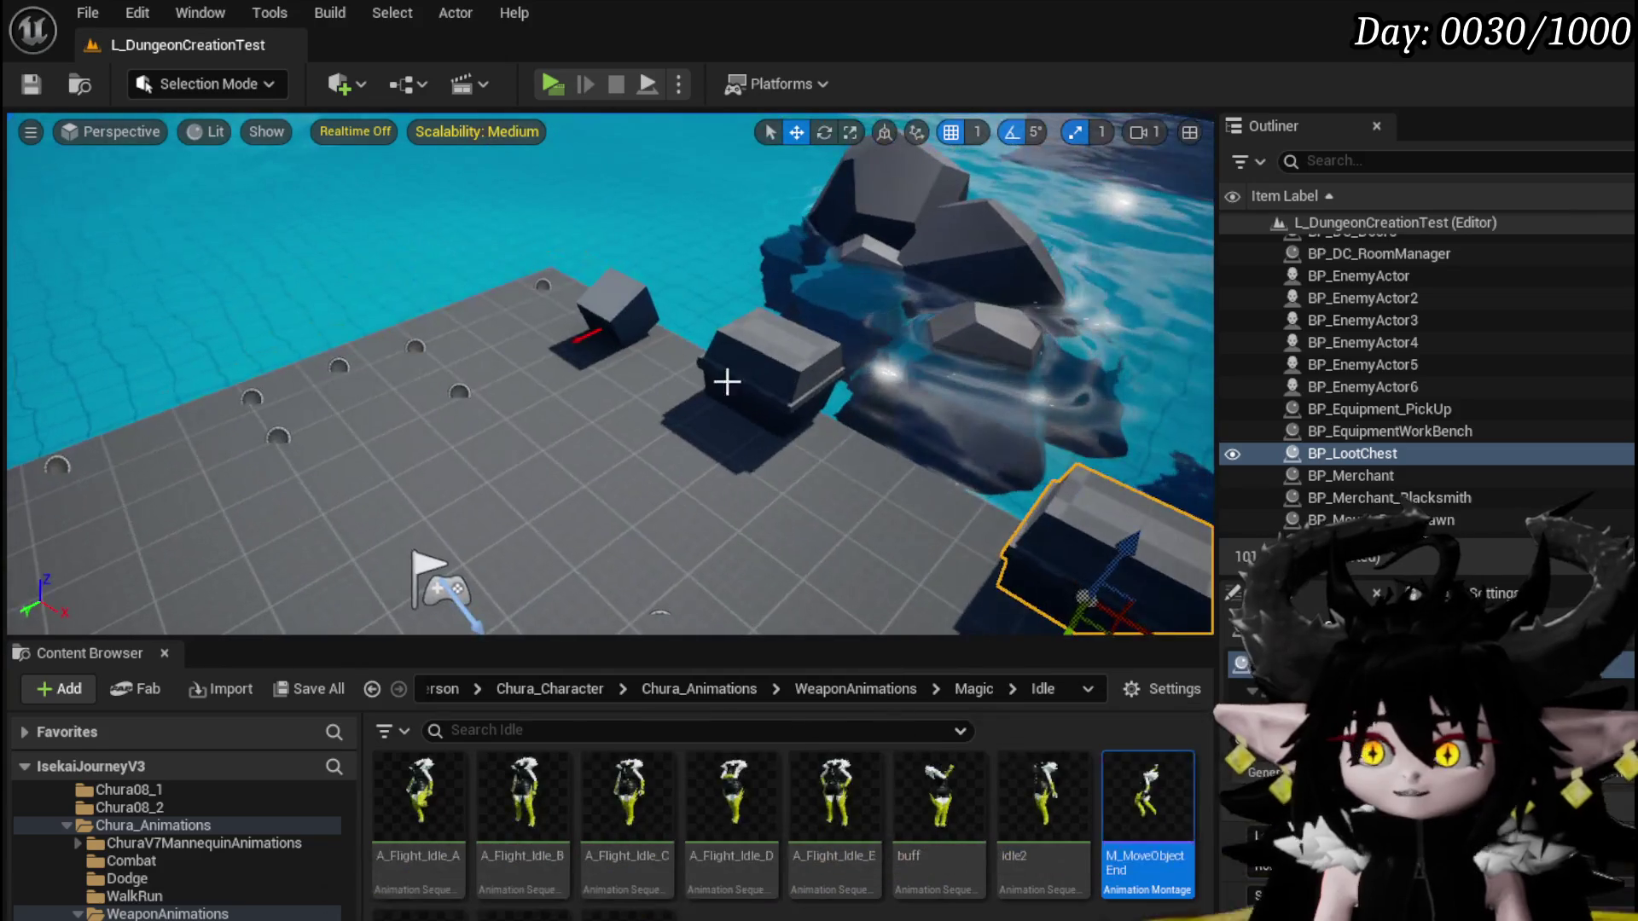
Select the pickup item on the platform and open its BP_PickUp blueprint
drag(1087, 533, 471, 342)
click(498, 343)
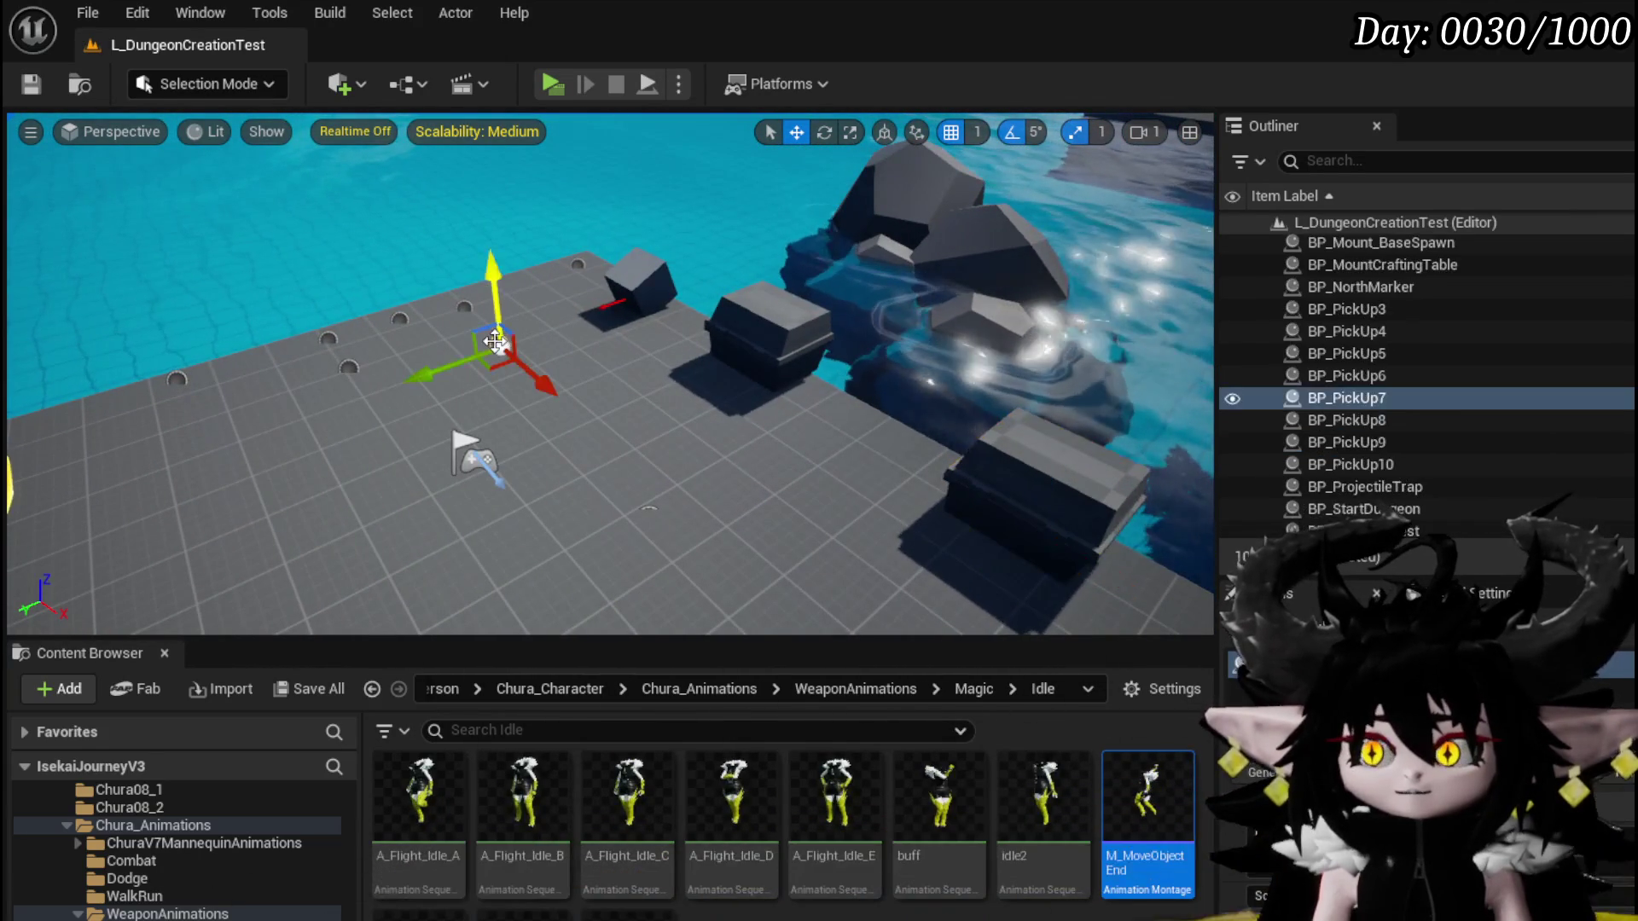
click(1470, 394)
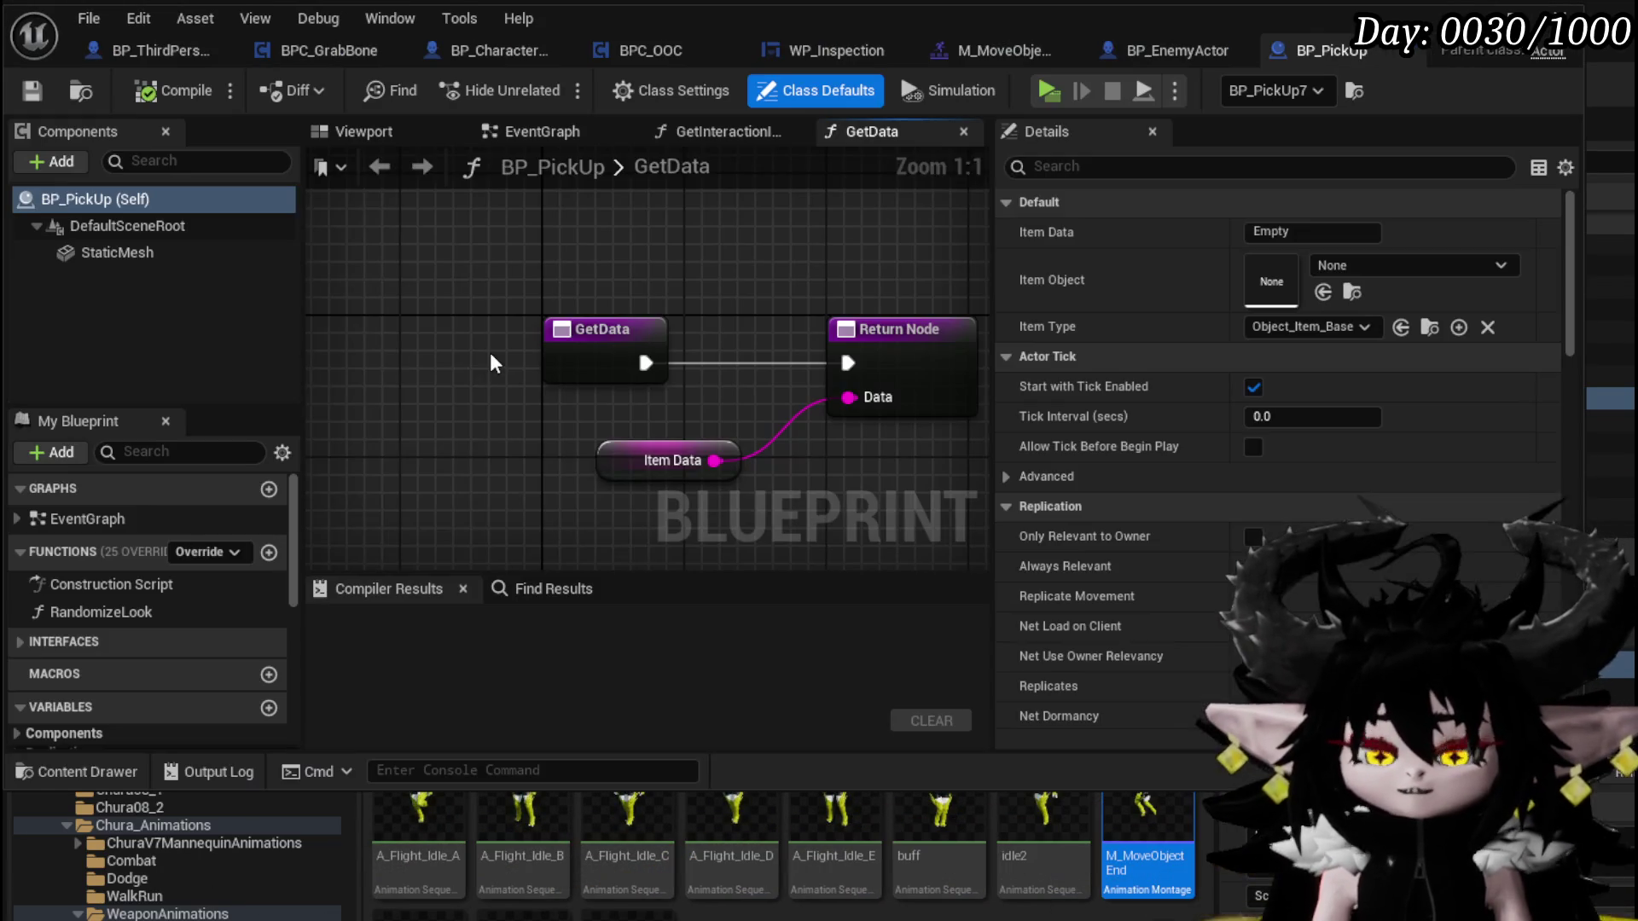
Check the mesh's Custom collision preset with Interactable object type, compile, and return to the dungeon level
scroll(1216, 399, down, 10)
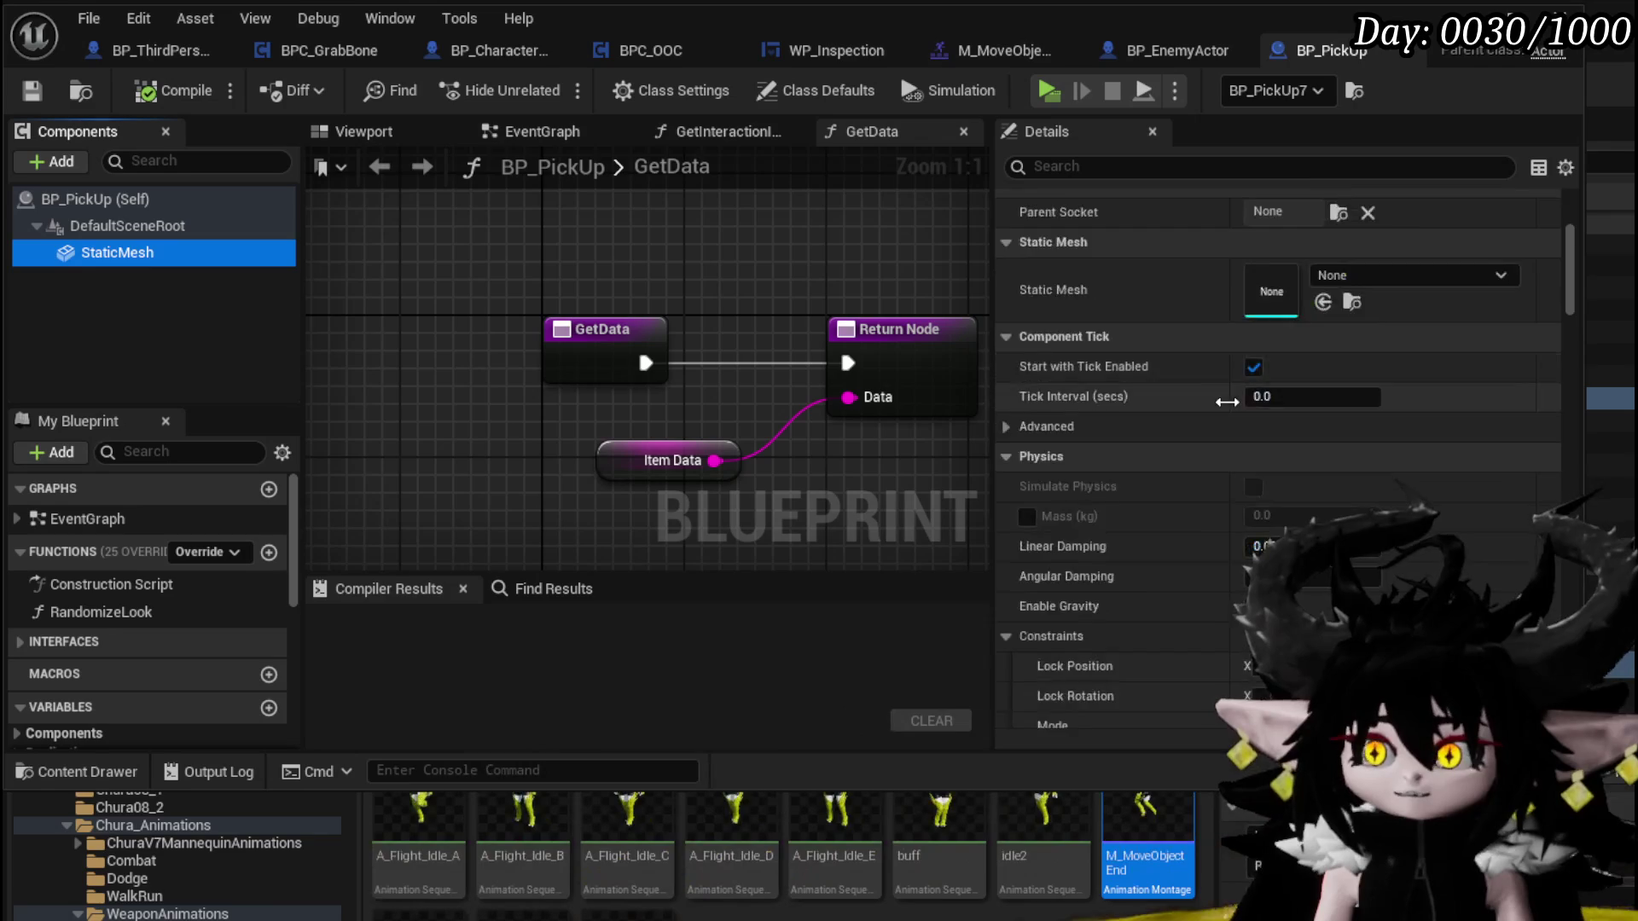
scroll(1216, 407, down, 5)
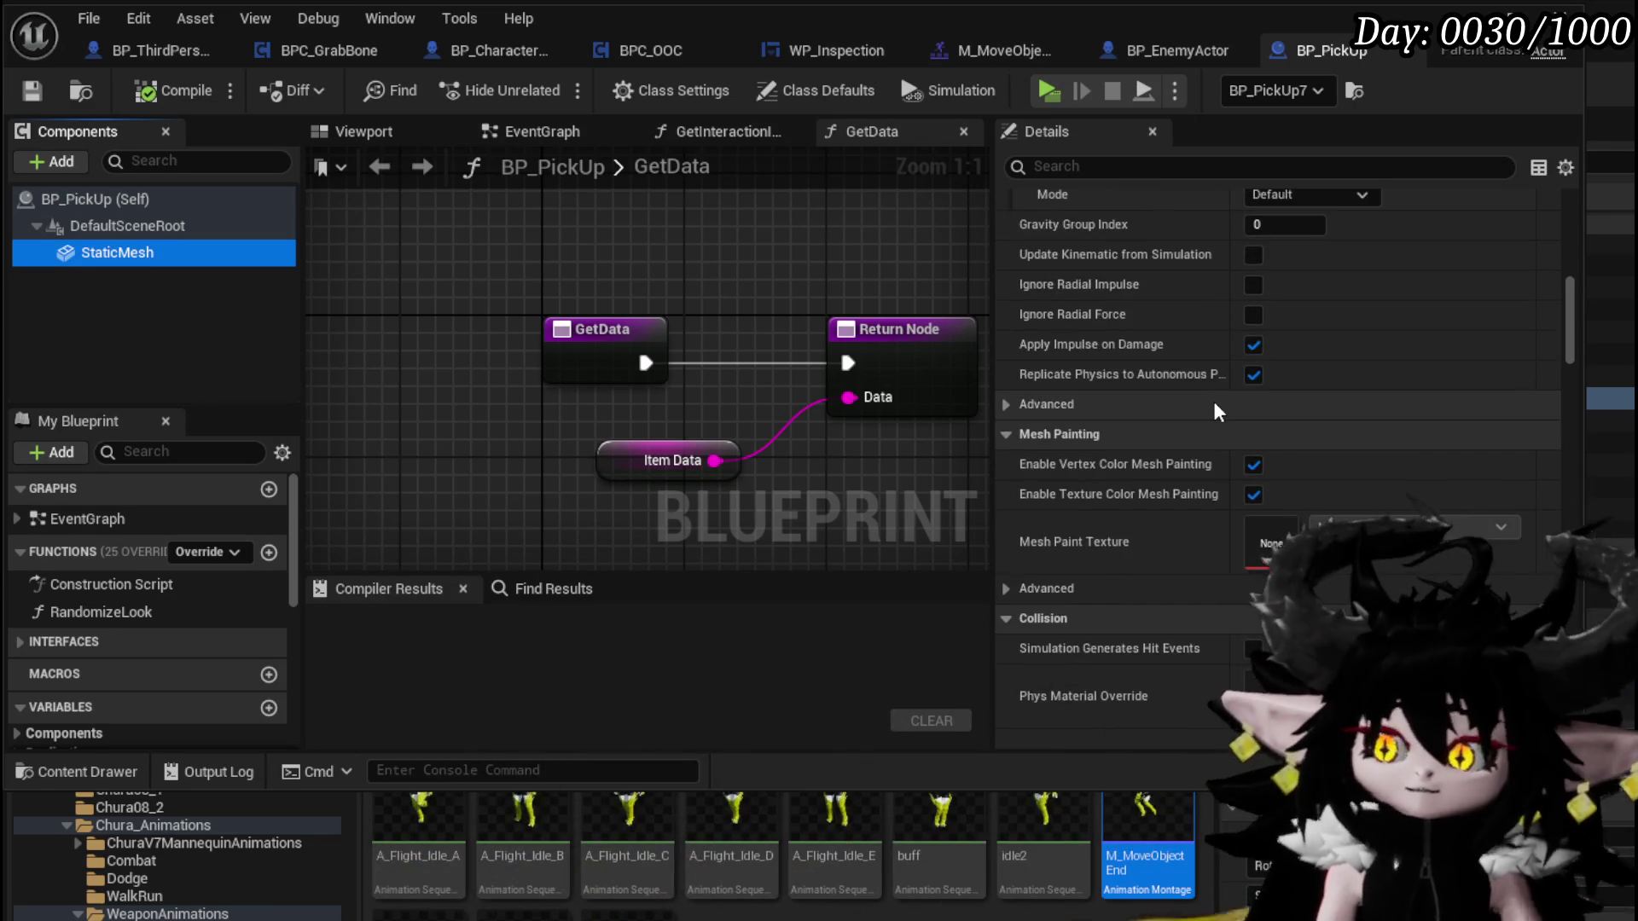
scroll(1213, 401, down, 5)
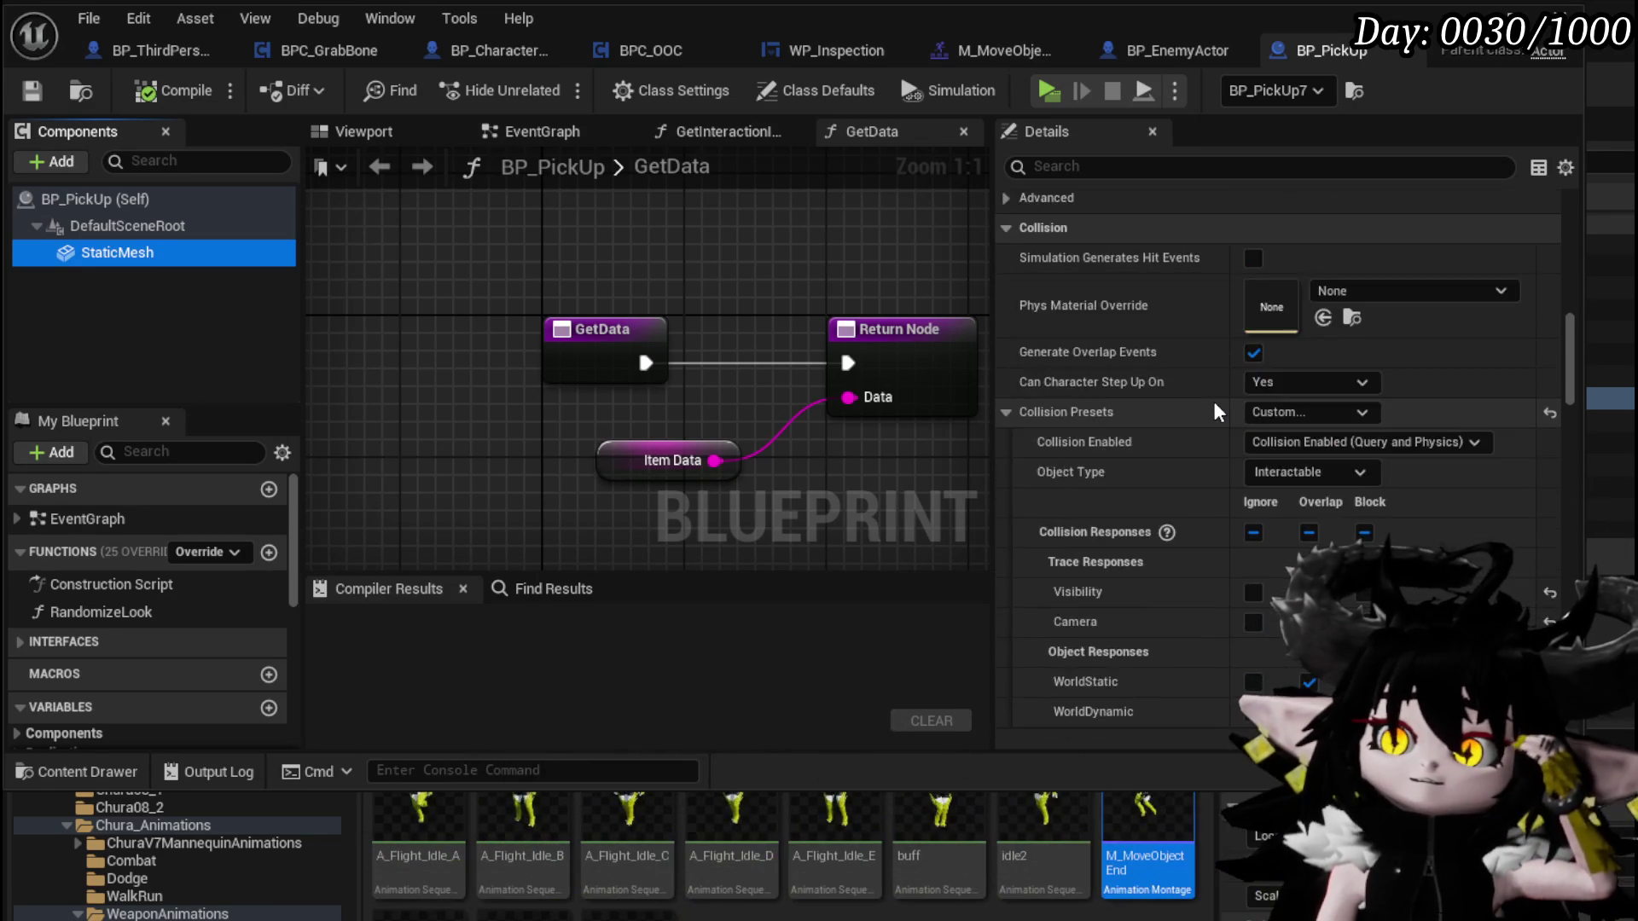
scroll(1214, 401, up, 3)
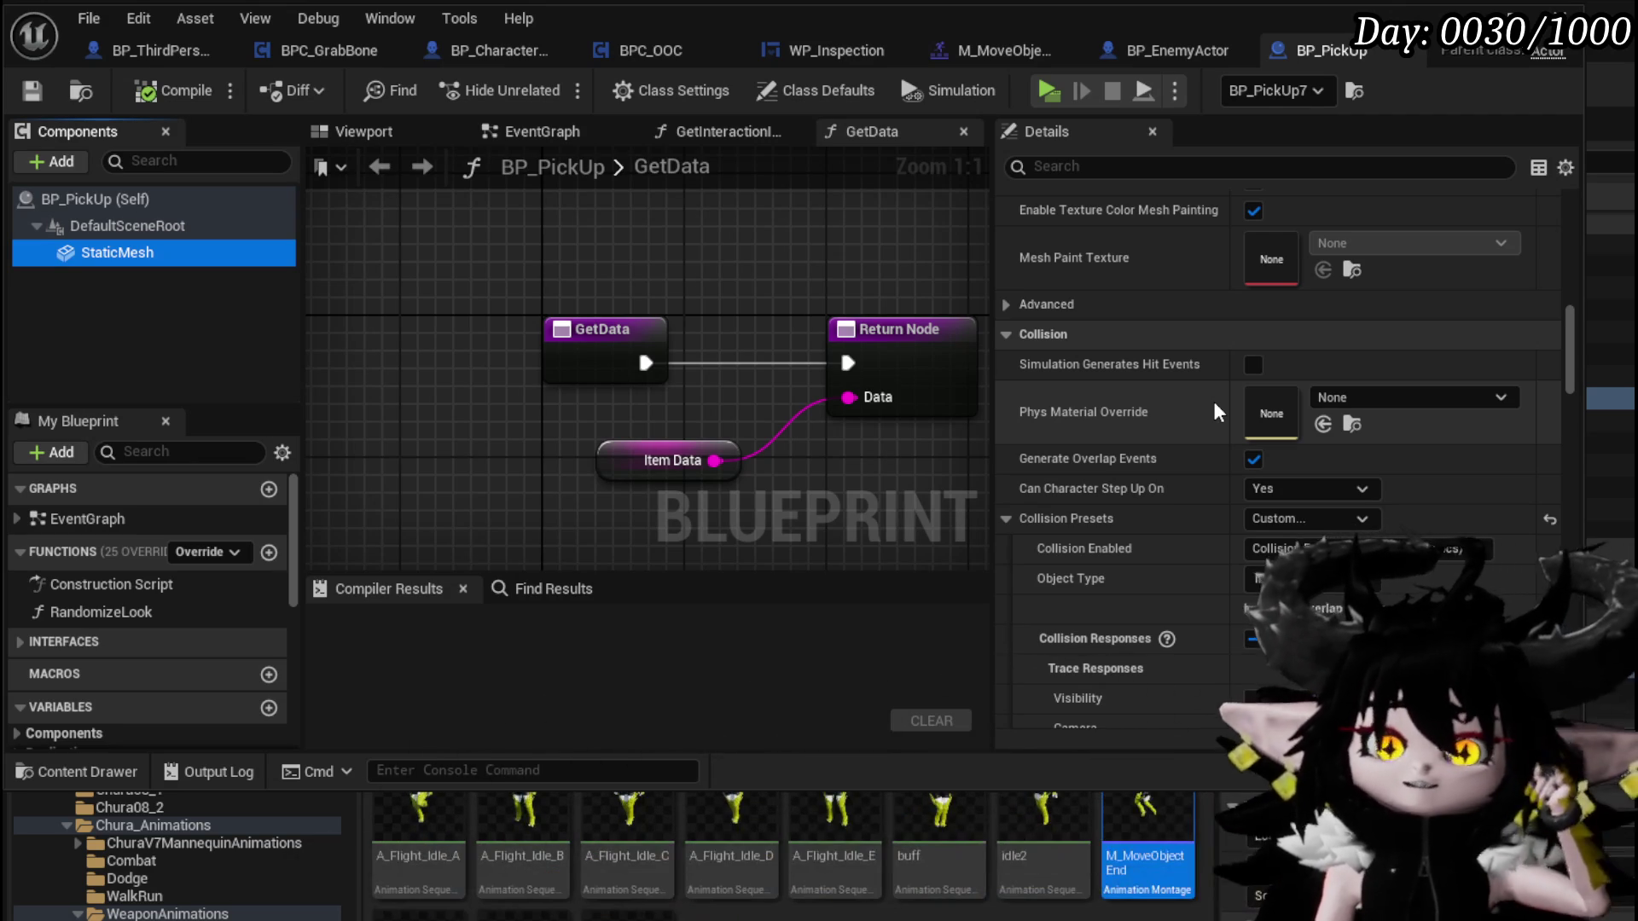
scroll(1215, 405, up, 3)
click(205, 93)
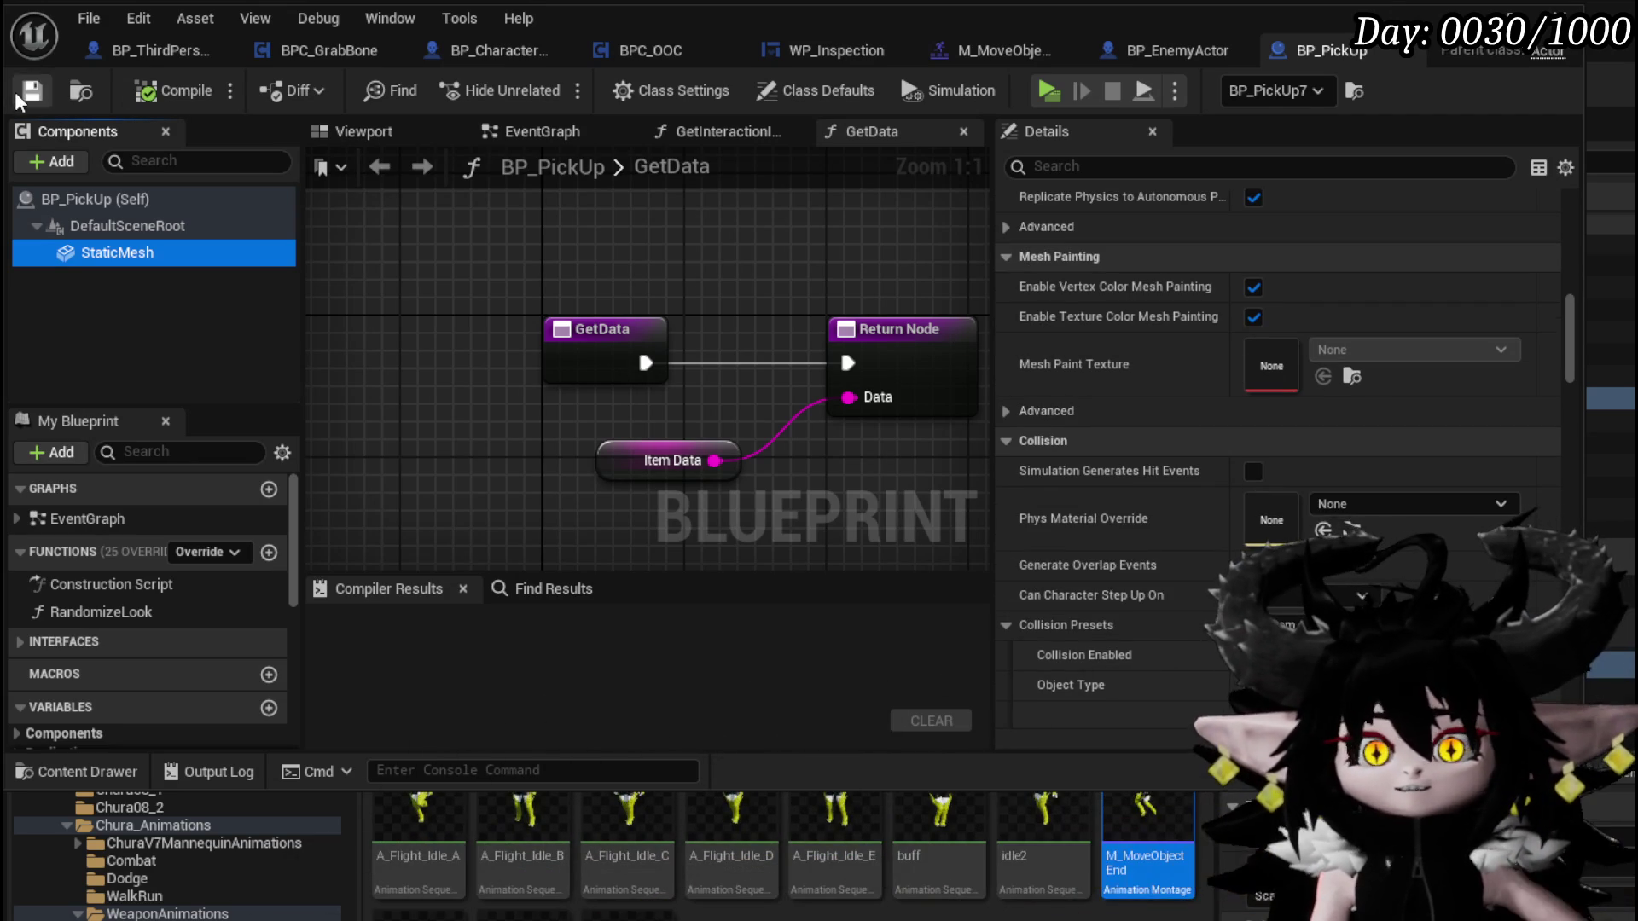
scroll(1418, 476, up, 10)
scroll(1416, 478, up, 10)
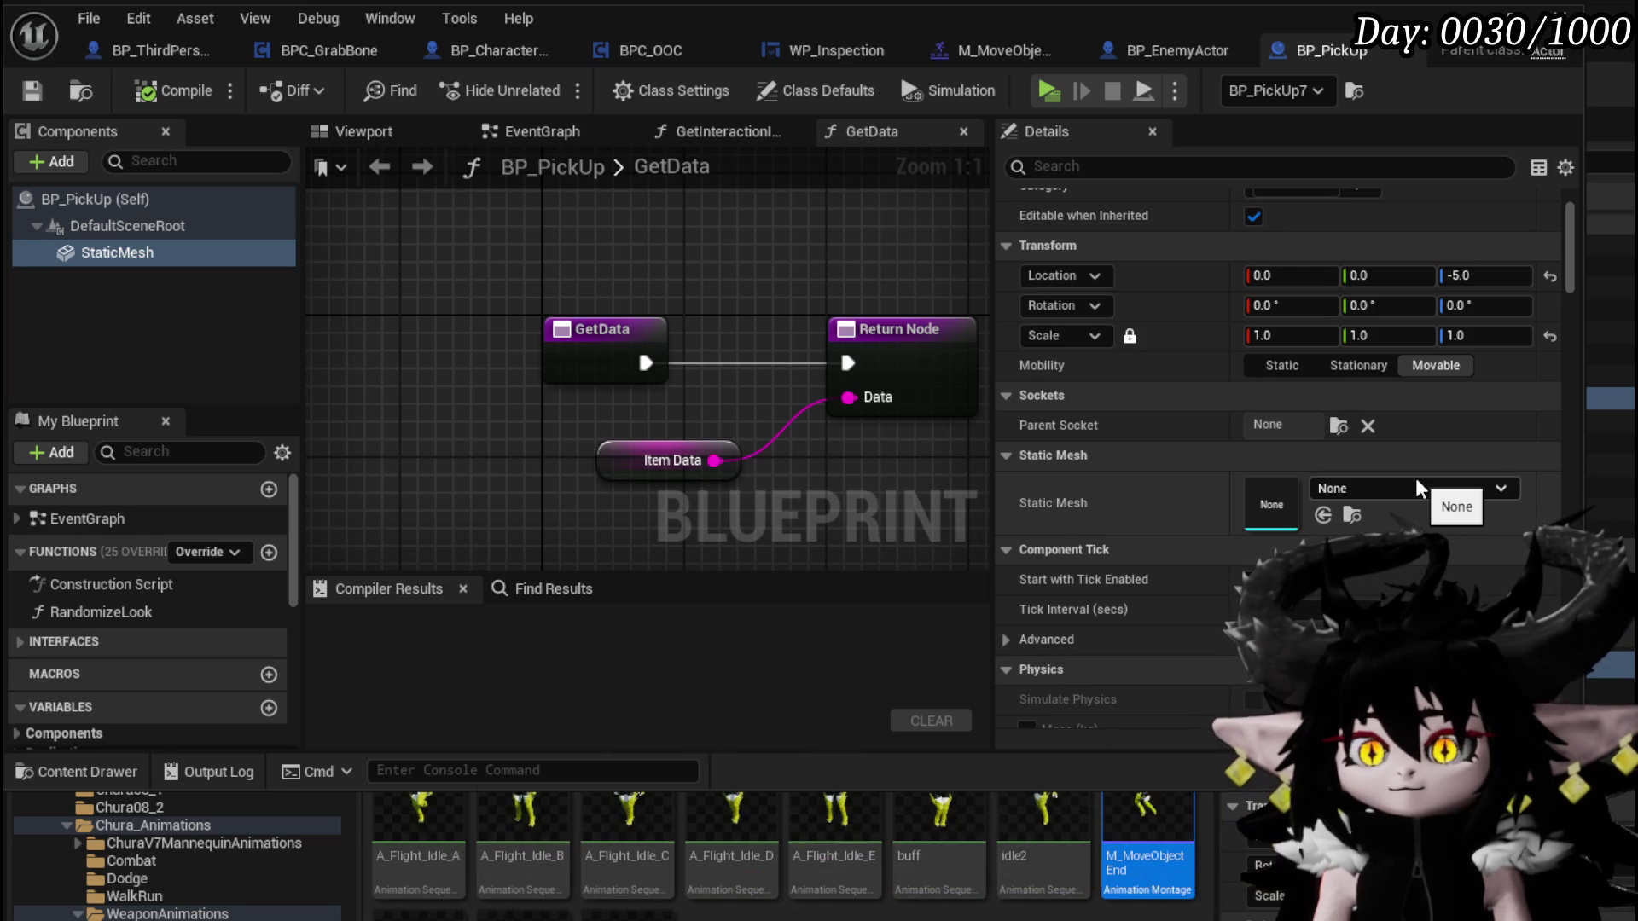
scroll(1415, 478, up, 3)
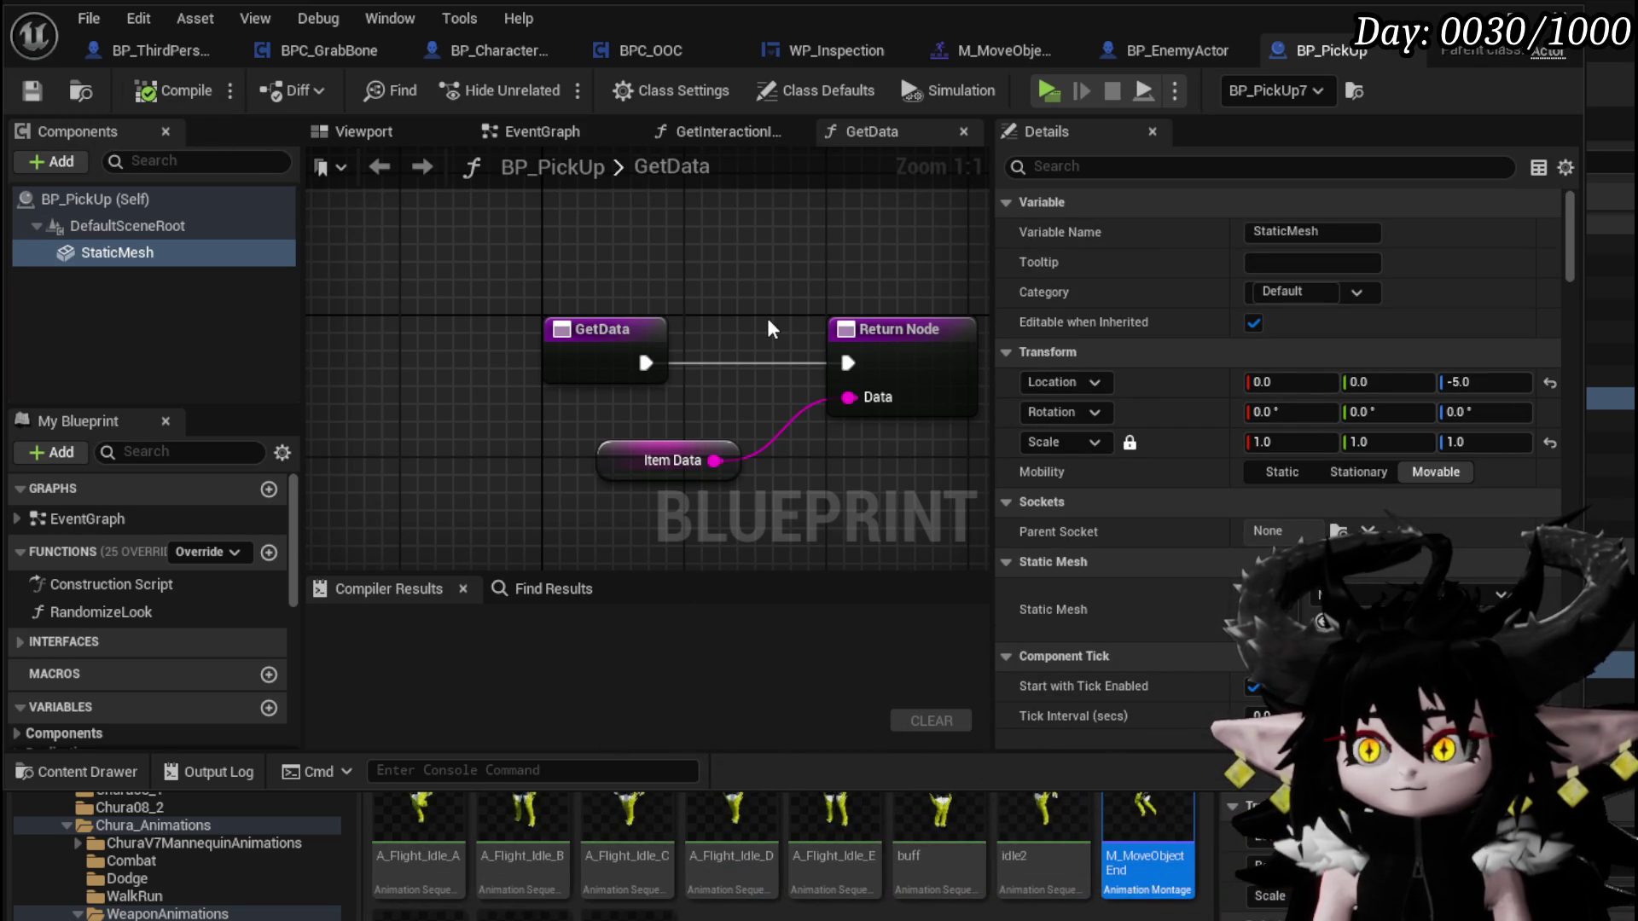
key(alt+Tab)
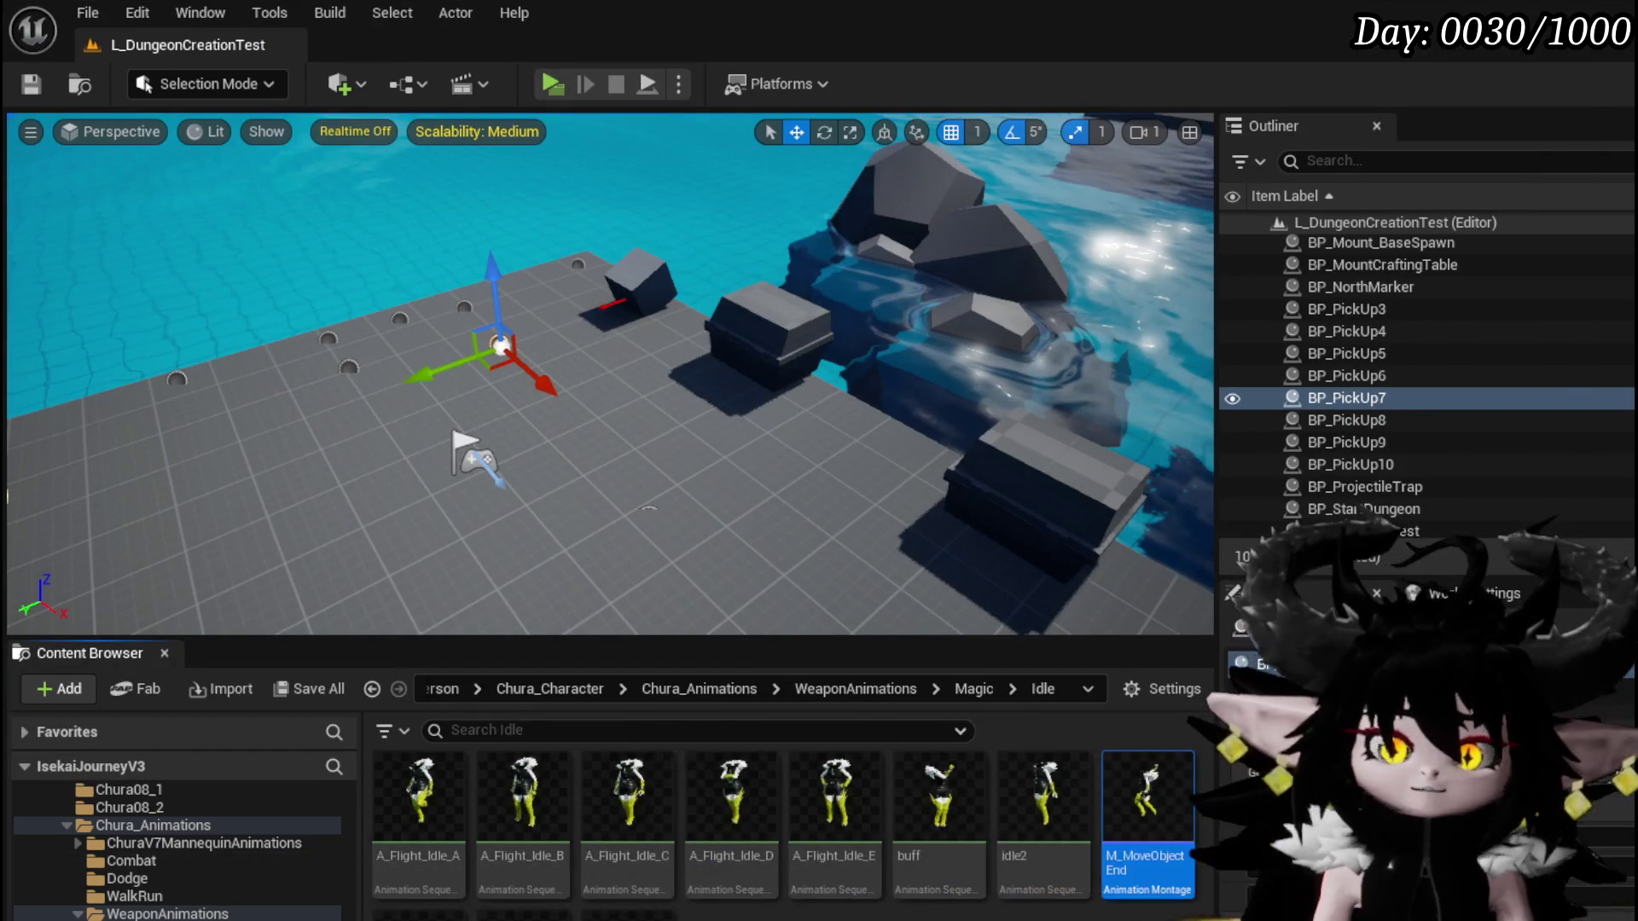
Browse to Systems > CharacterCreationSystem > Interface and open BPI_GrabPhysics
scroll(150, 862, down, 4)
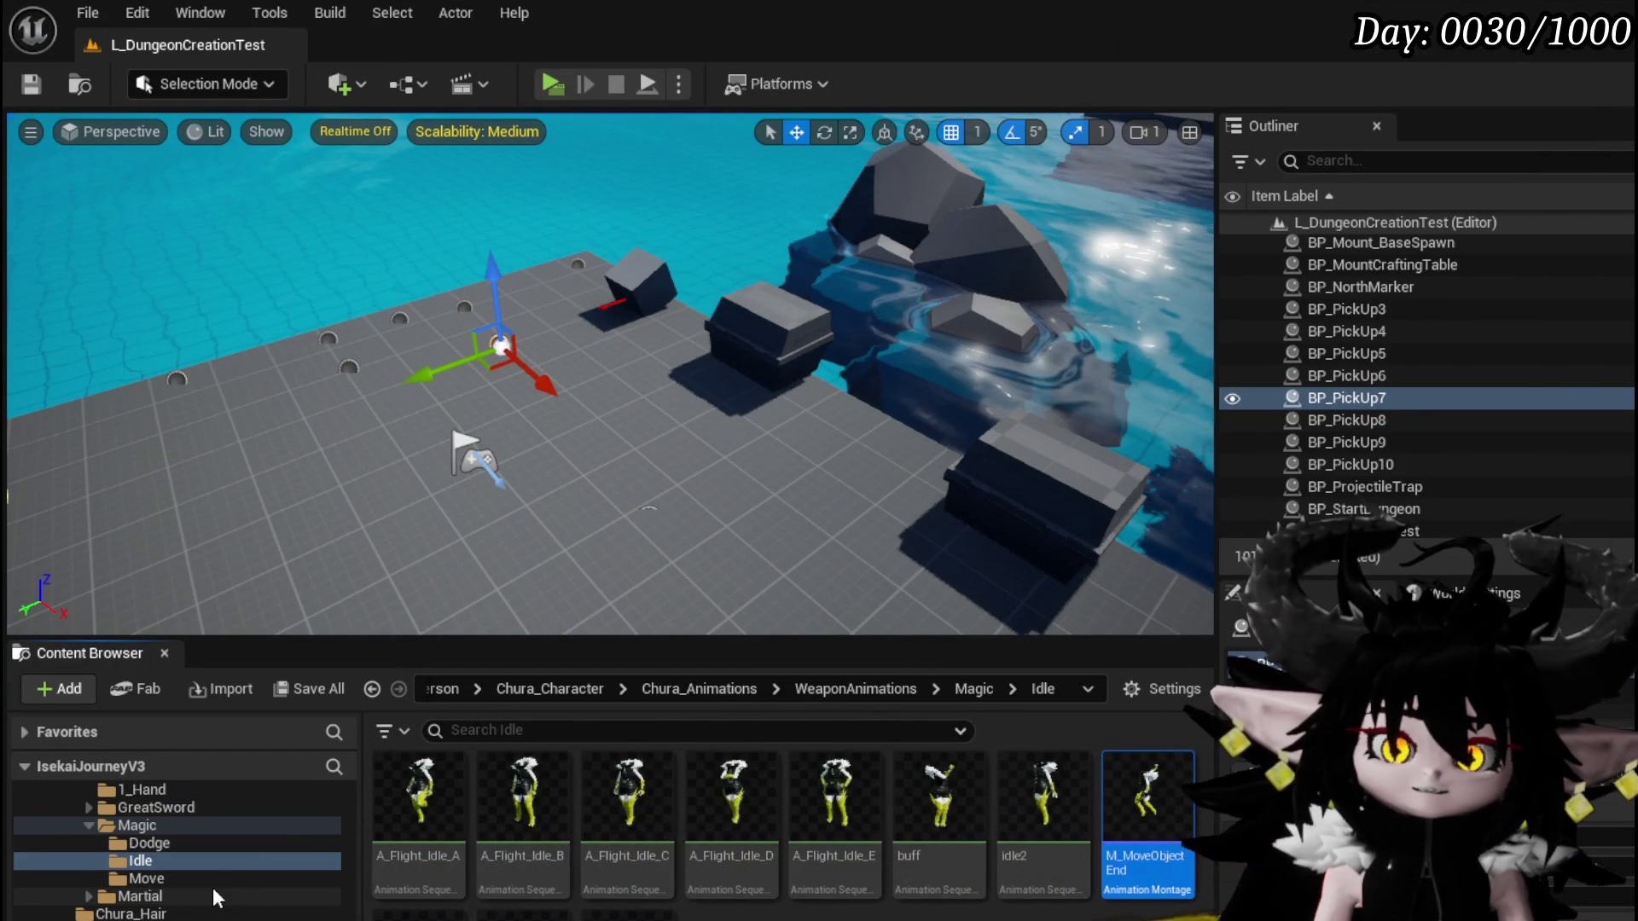
scroll(213, 887, up, 10)
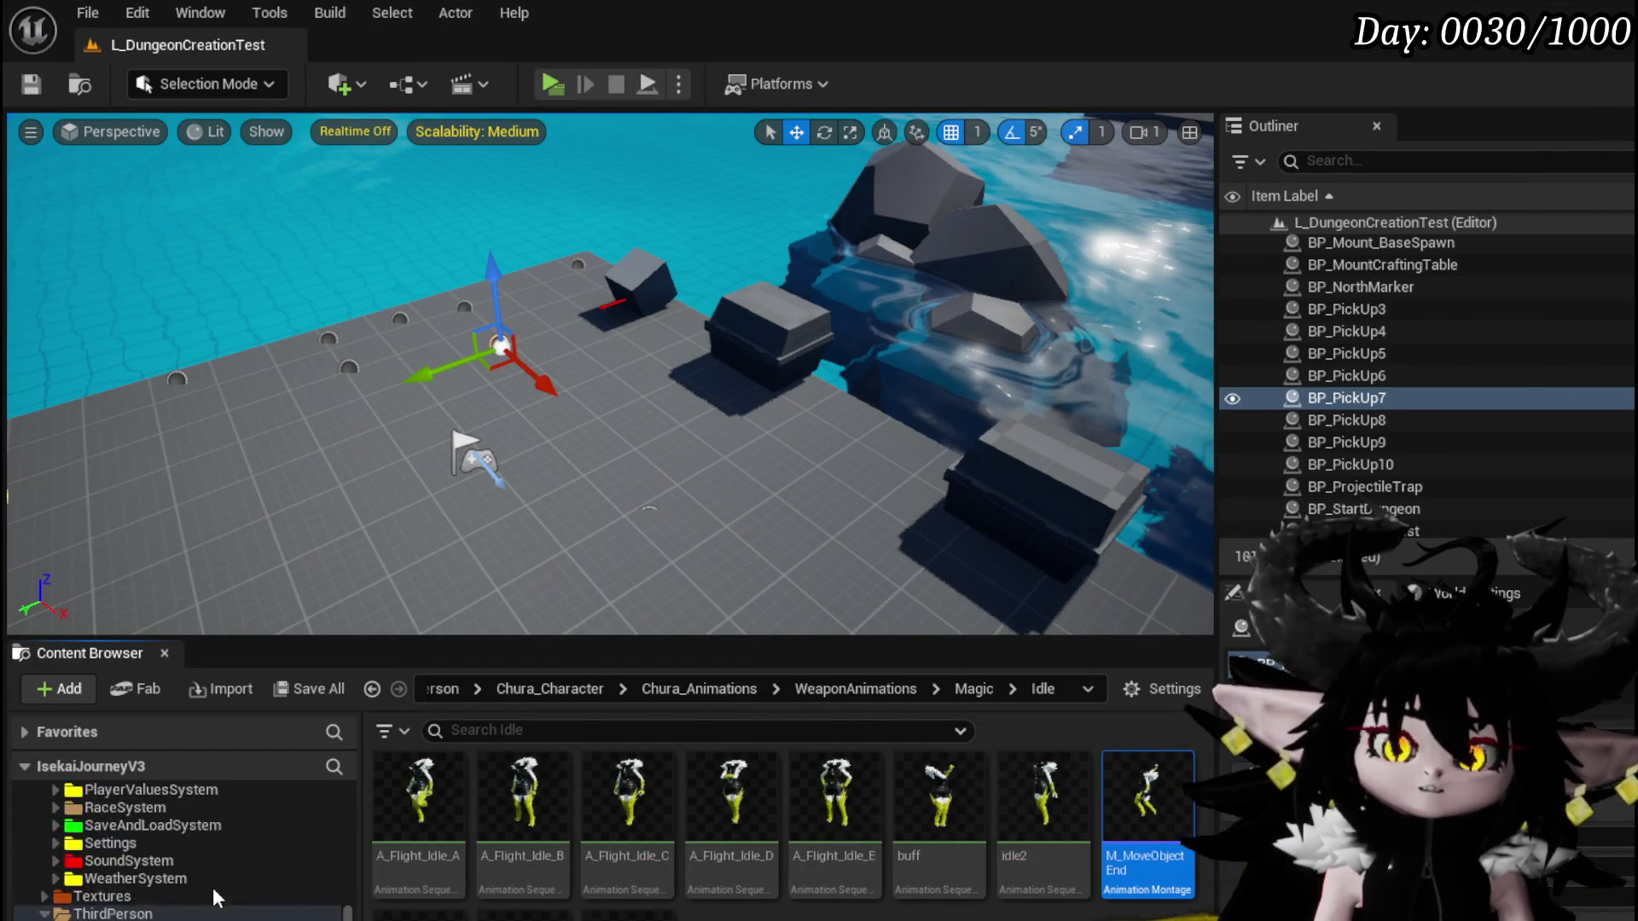
scroll(213, 888, up, 5)
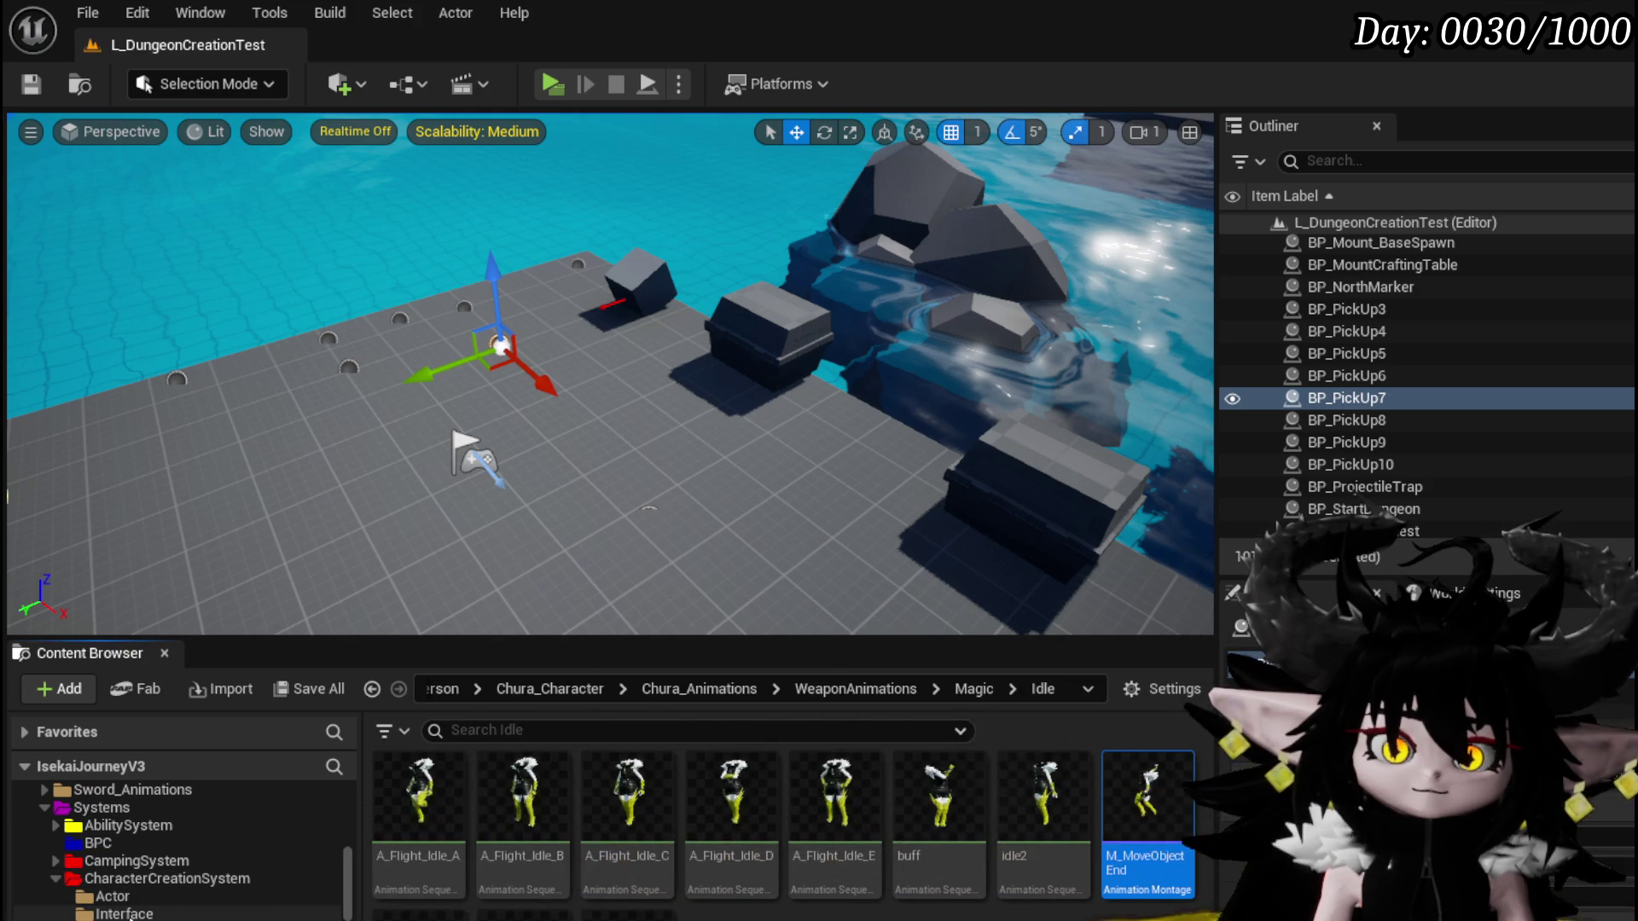
click(124, 914)
double_click(418, 815)
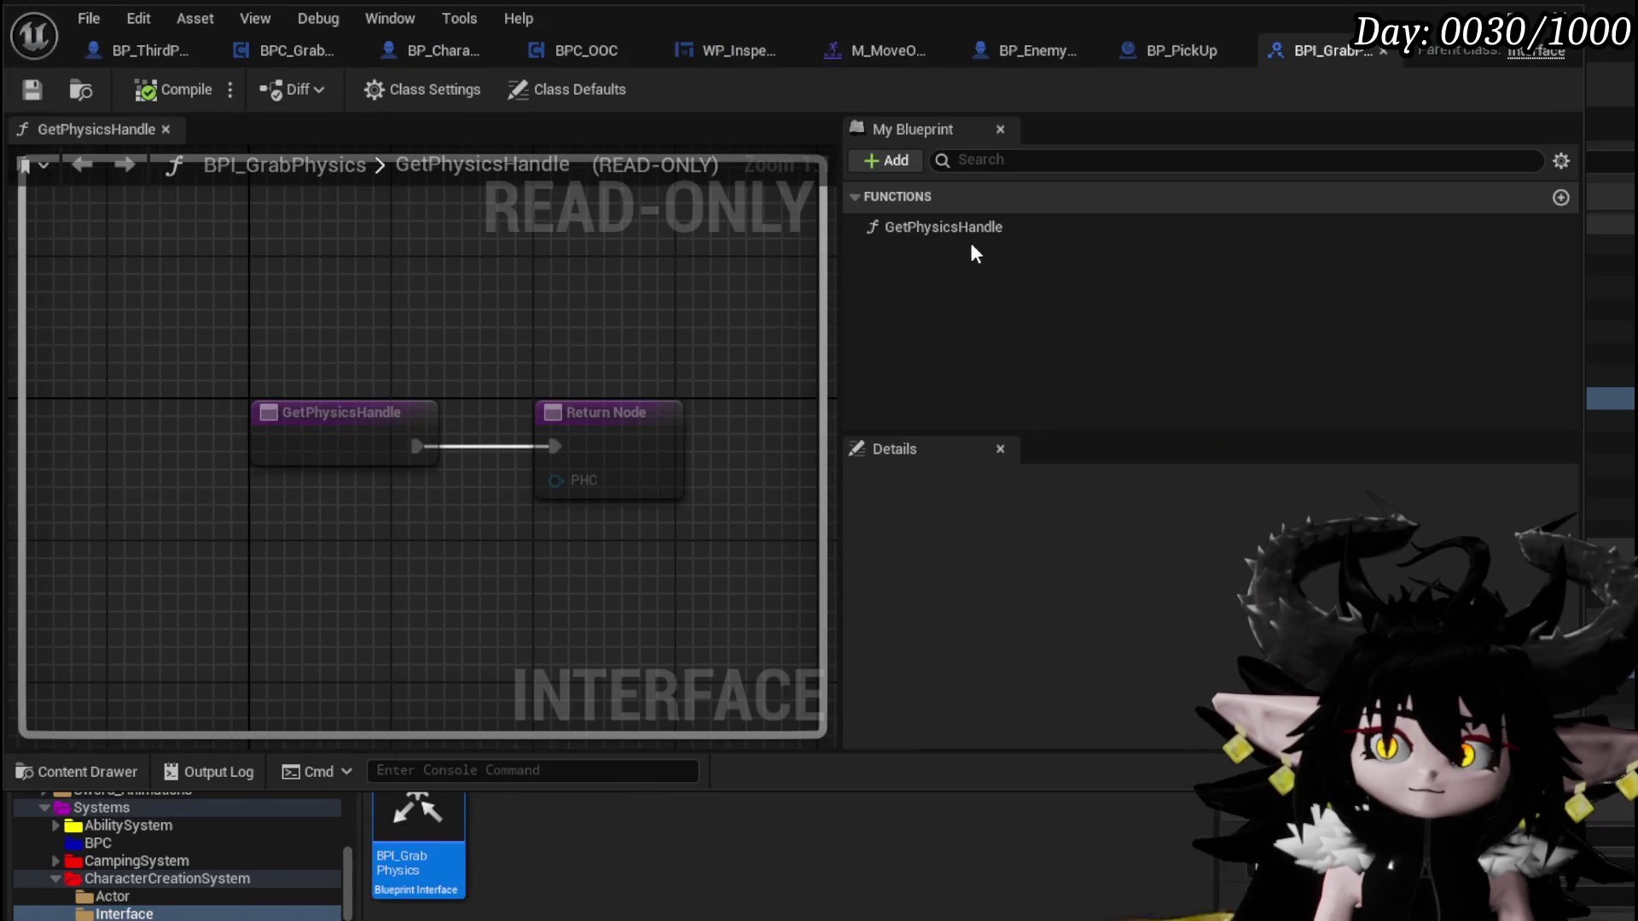
Delete the GetPhysicsHandle function from BPI_GrabPhysics, then compile and save
click(1026, 226)
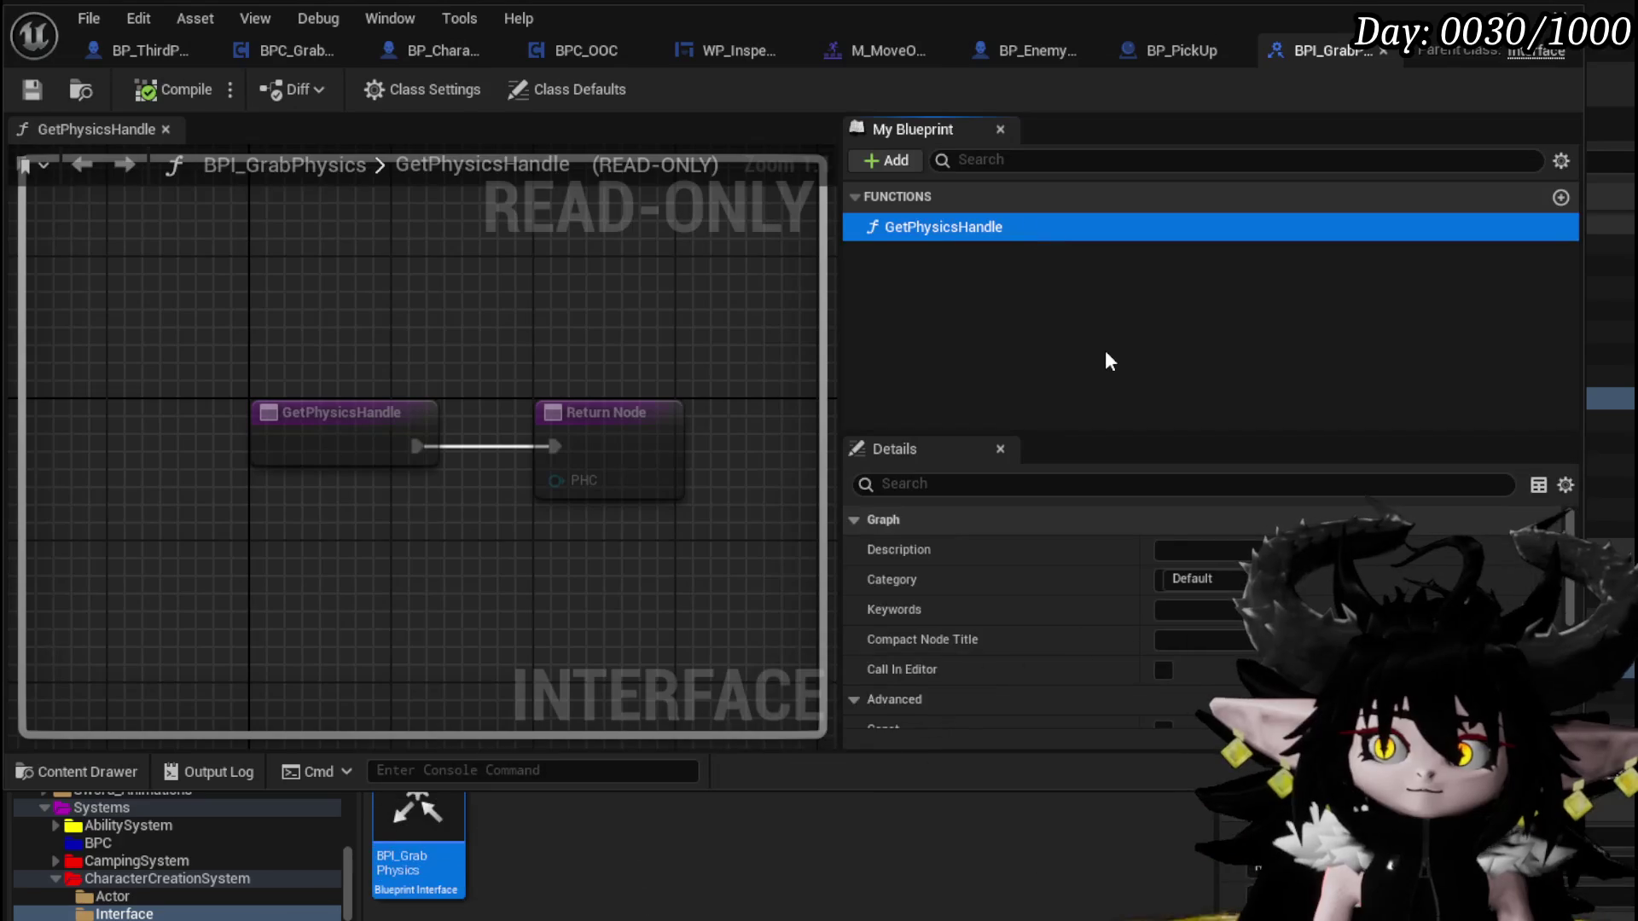
key(Delete)
click(173, 90)
click(32, 92)
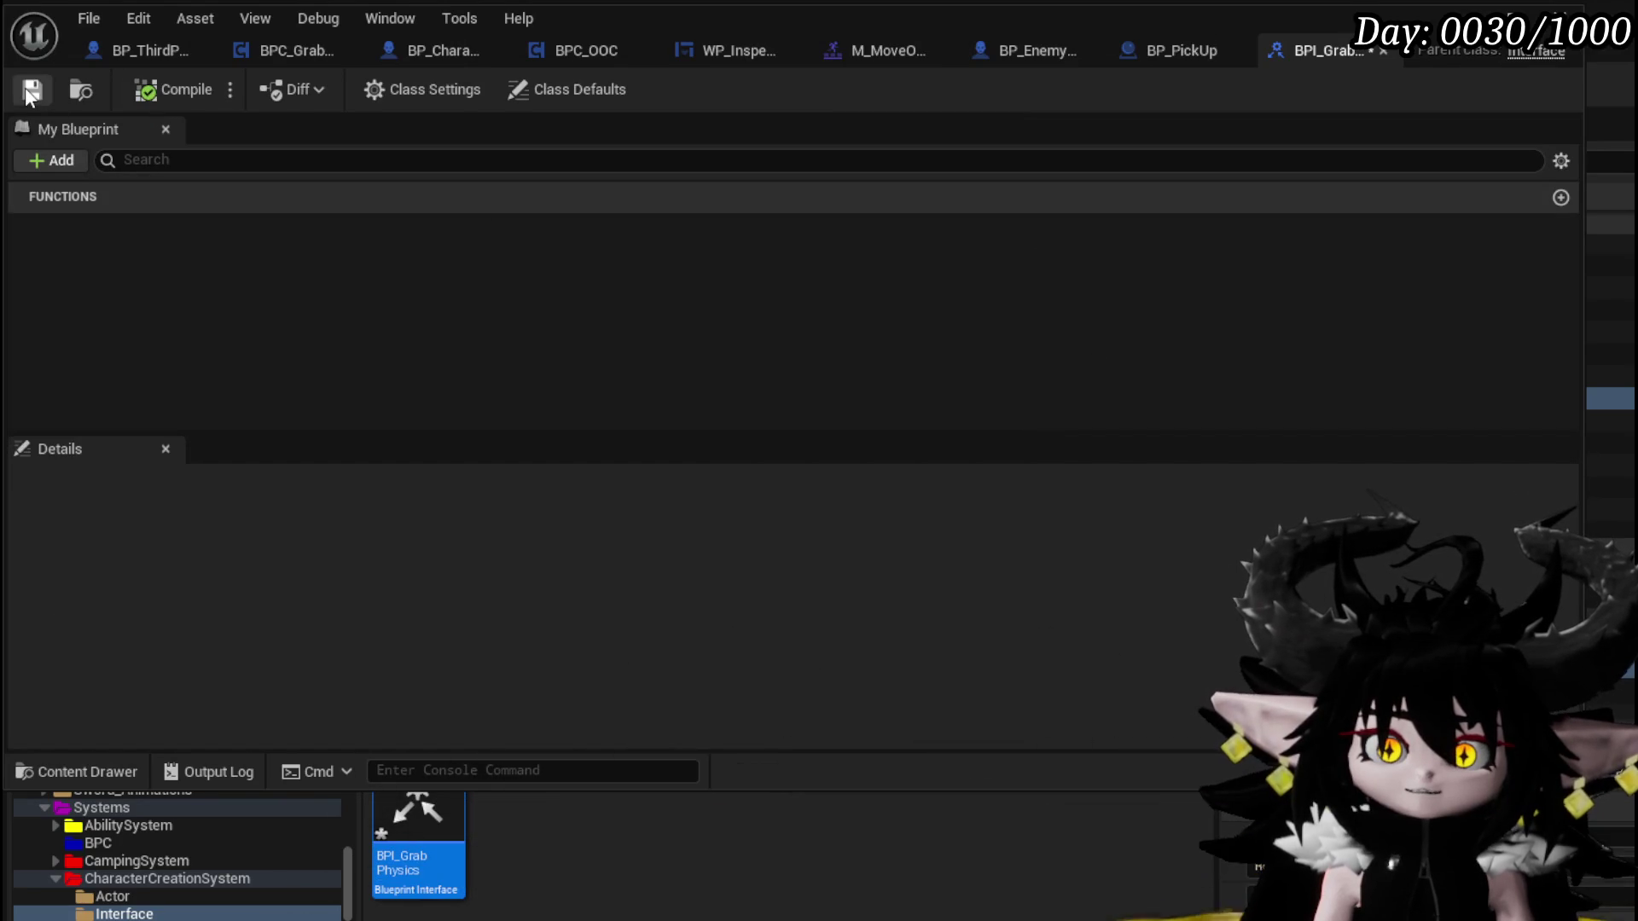
Add a new interface function named GetGrabbed
click(1561, 197)
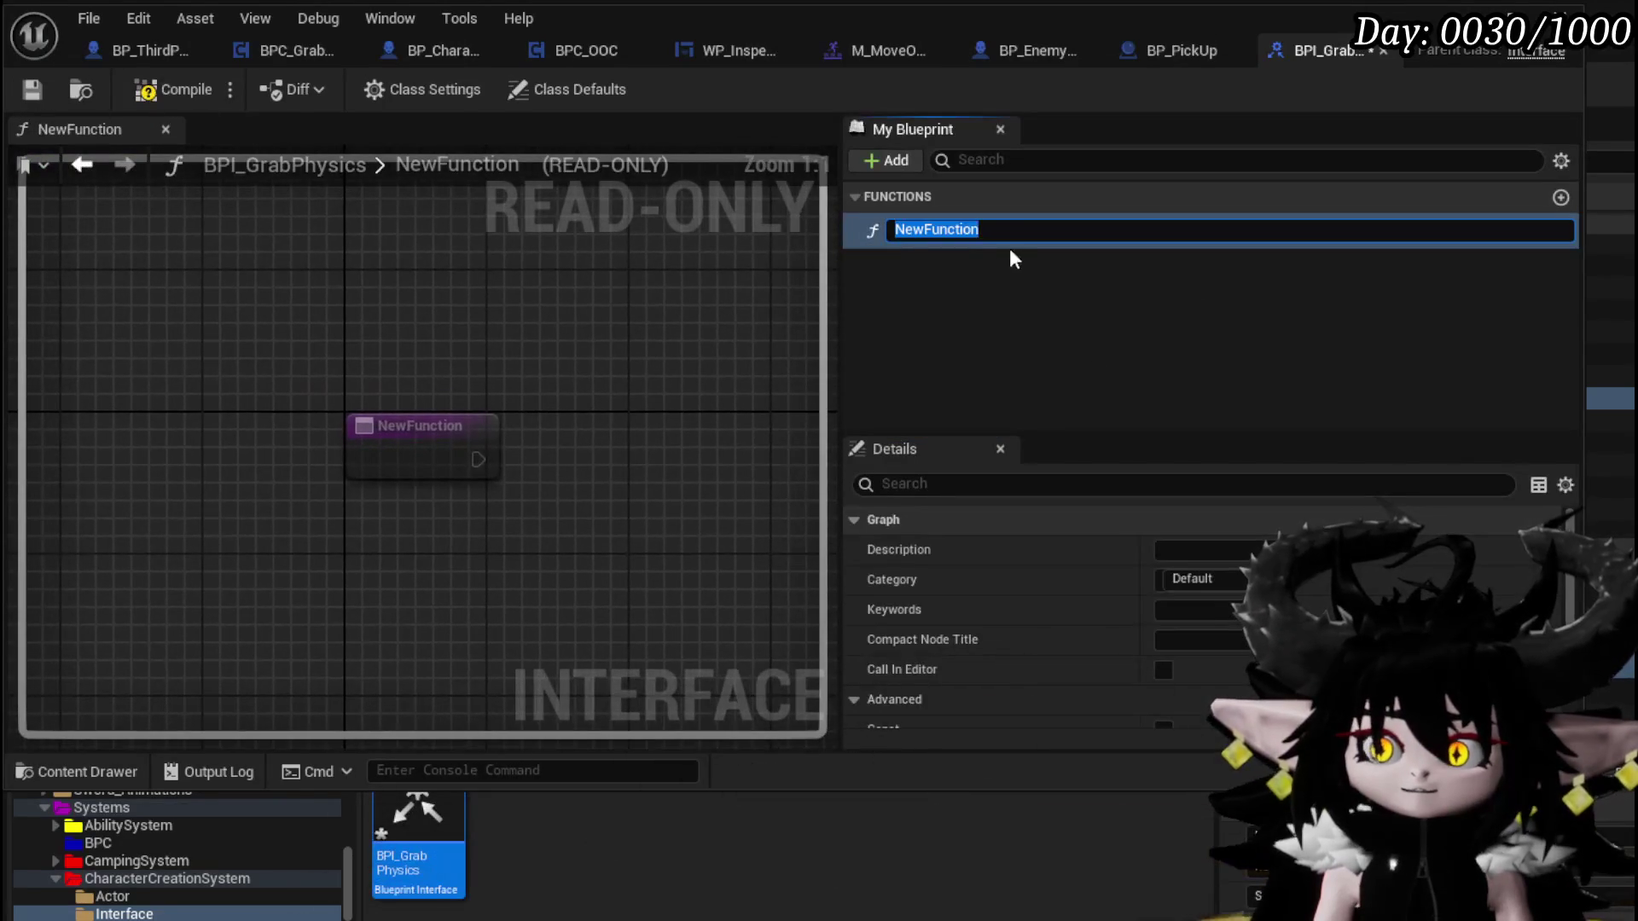
text(Grab)
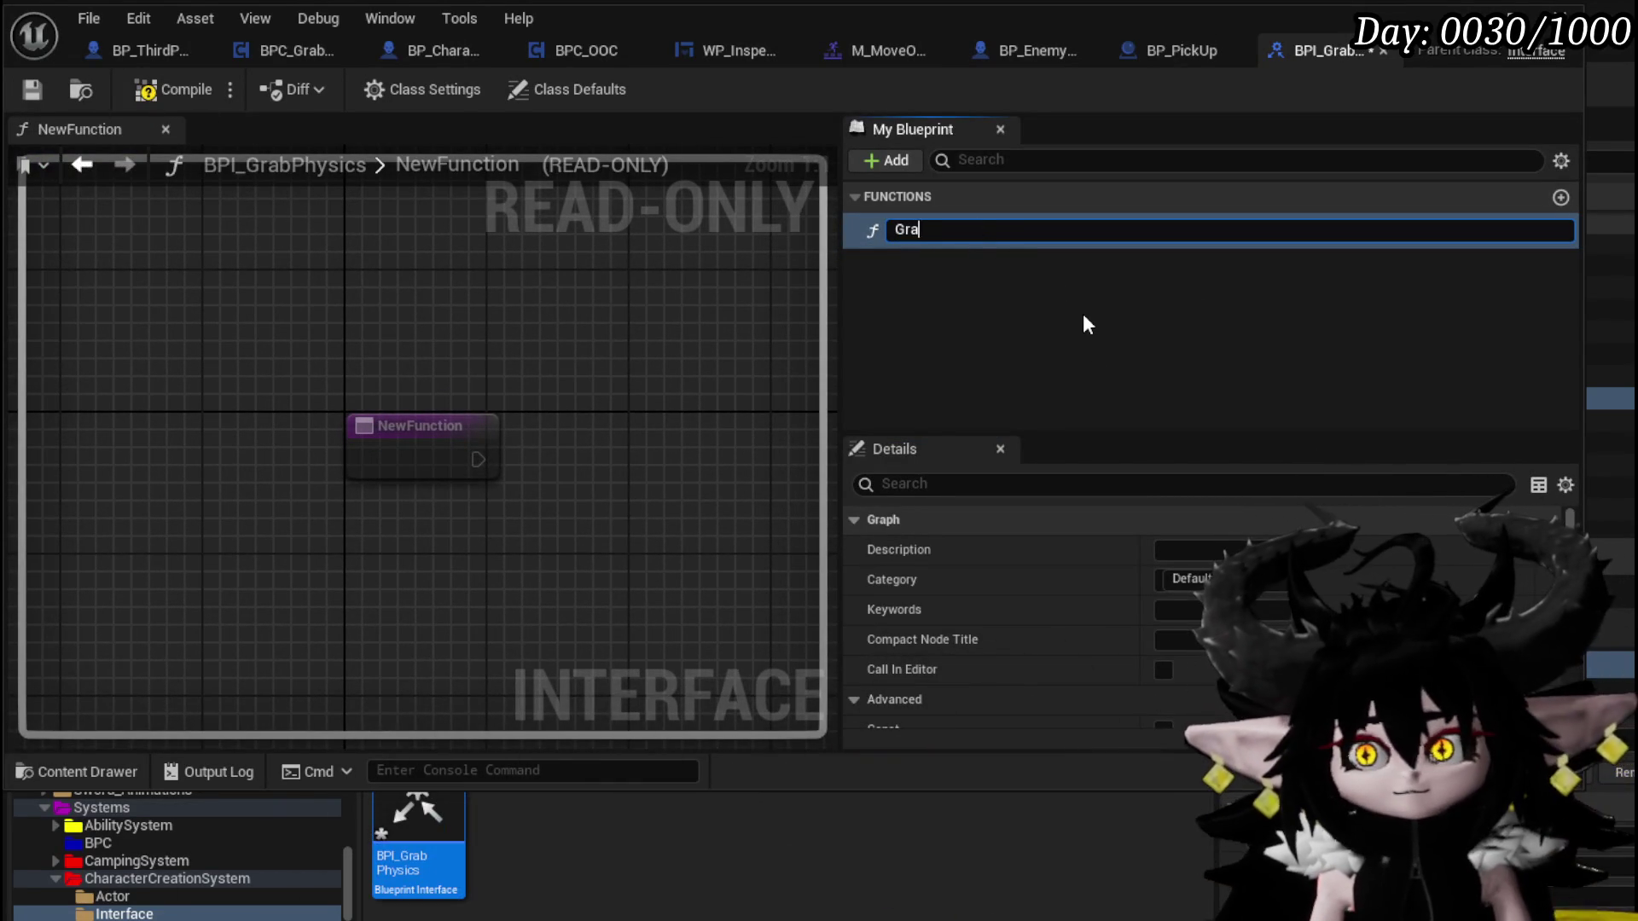
key(BackSpace)
key(BackSpace)
key(BackSpace)
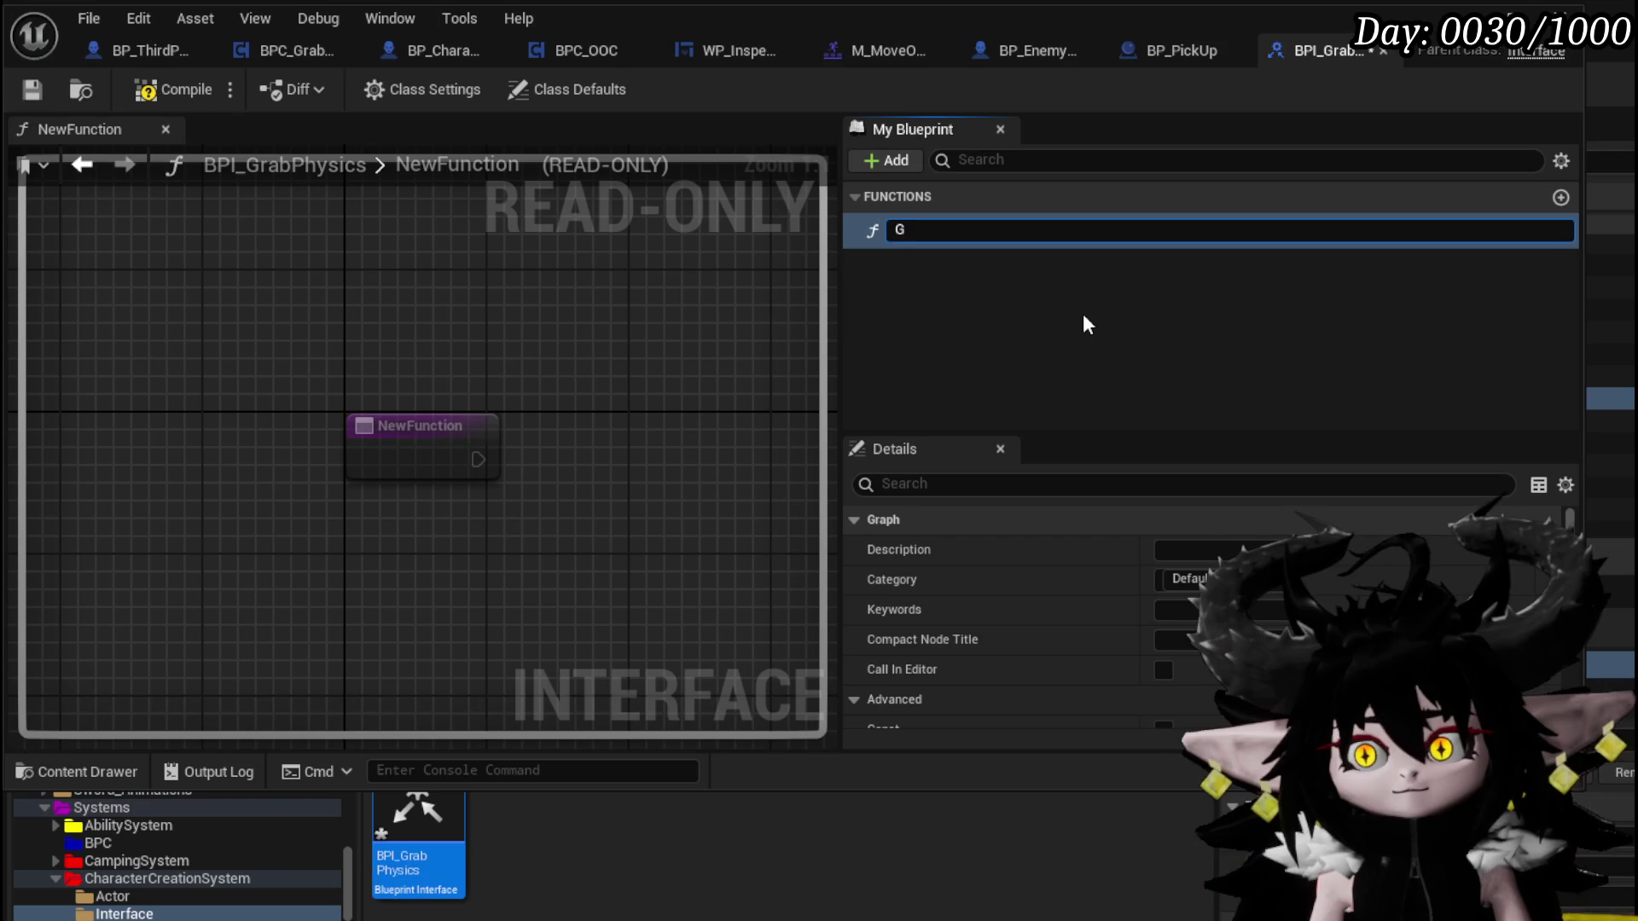
text(GetB)
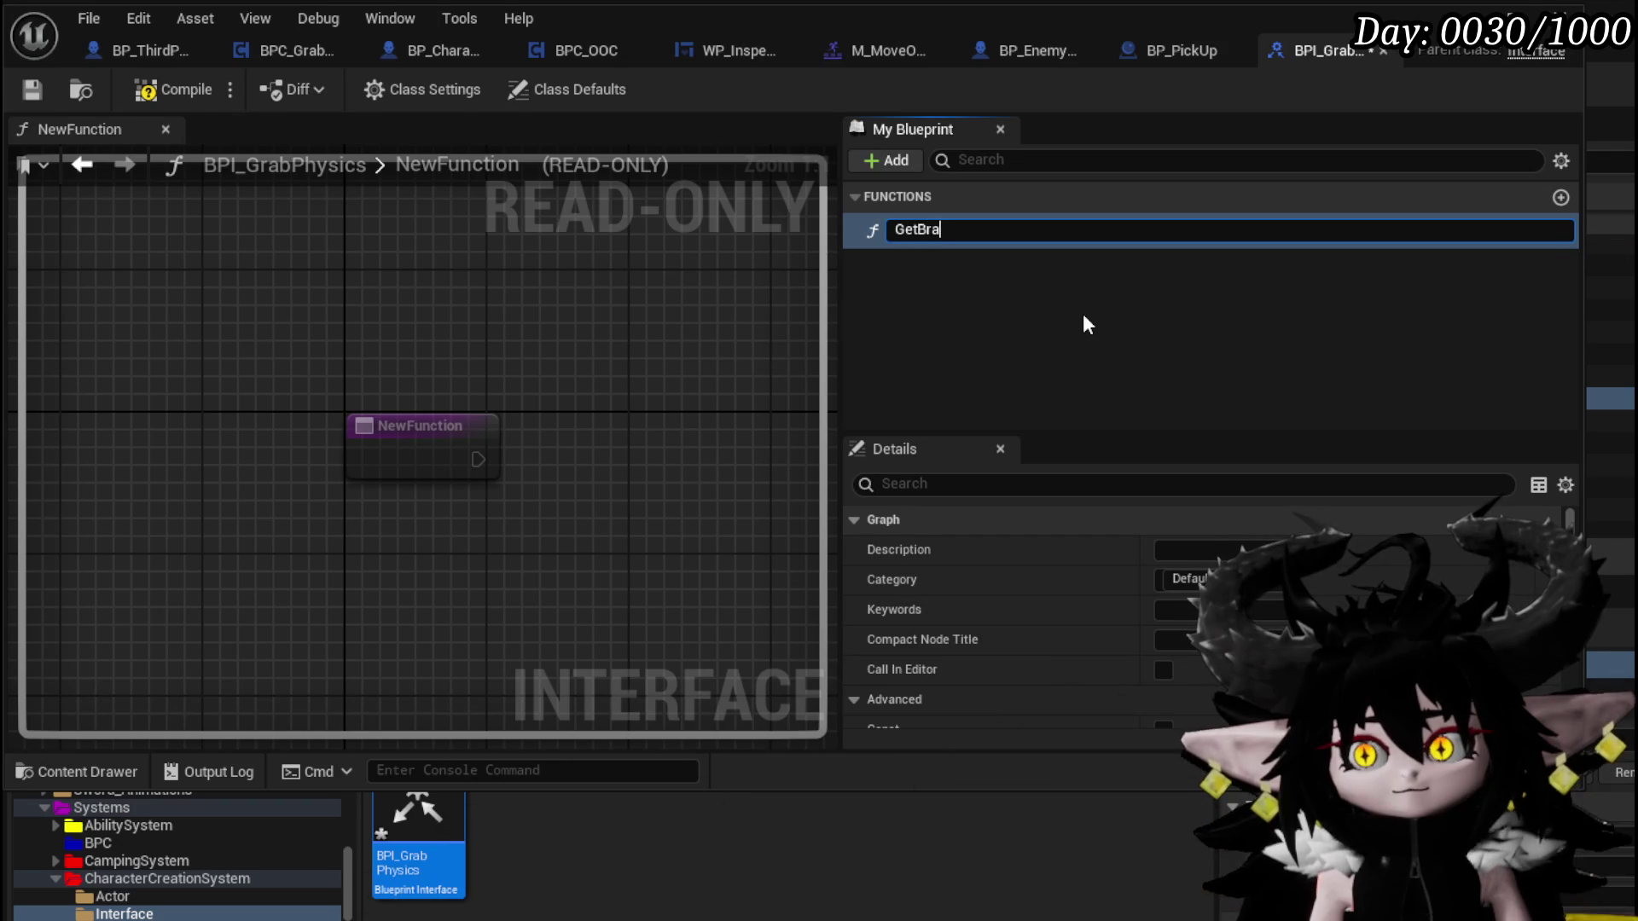
key(BackSpace)
text(Grabbed)
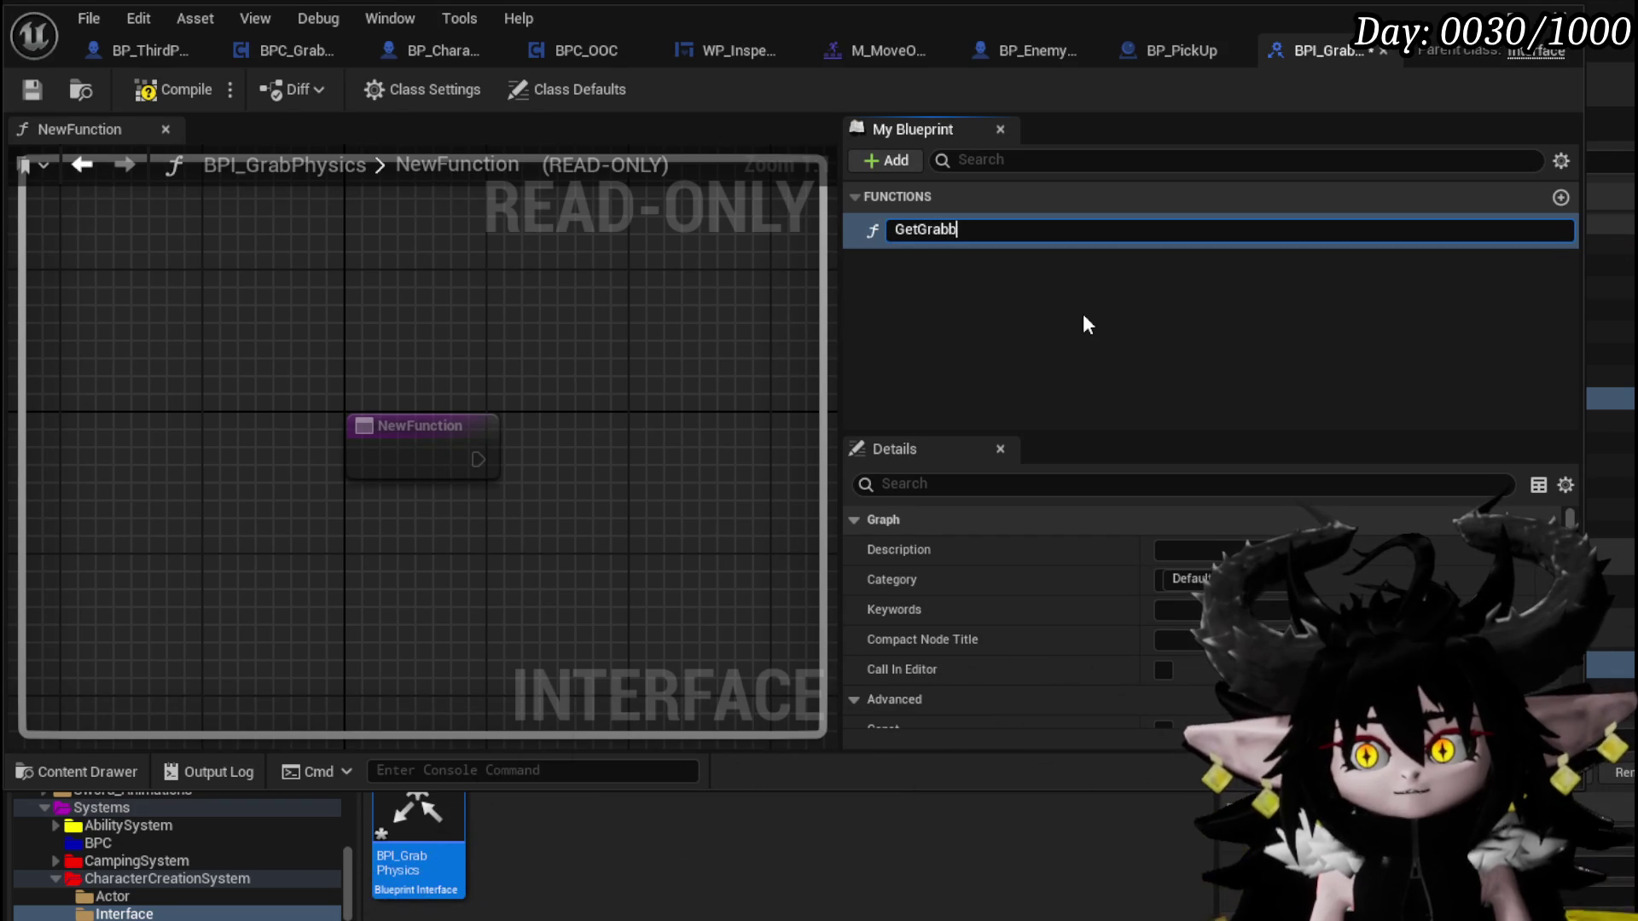
key(Return)
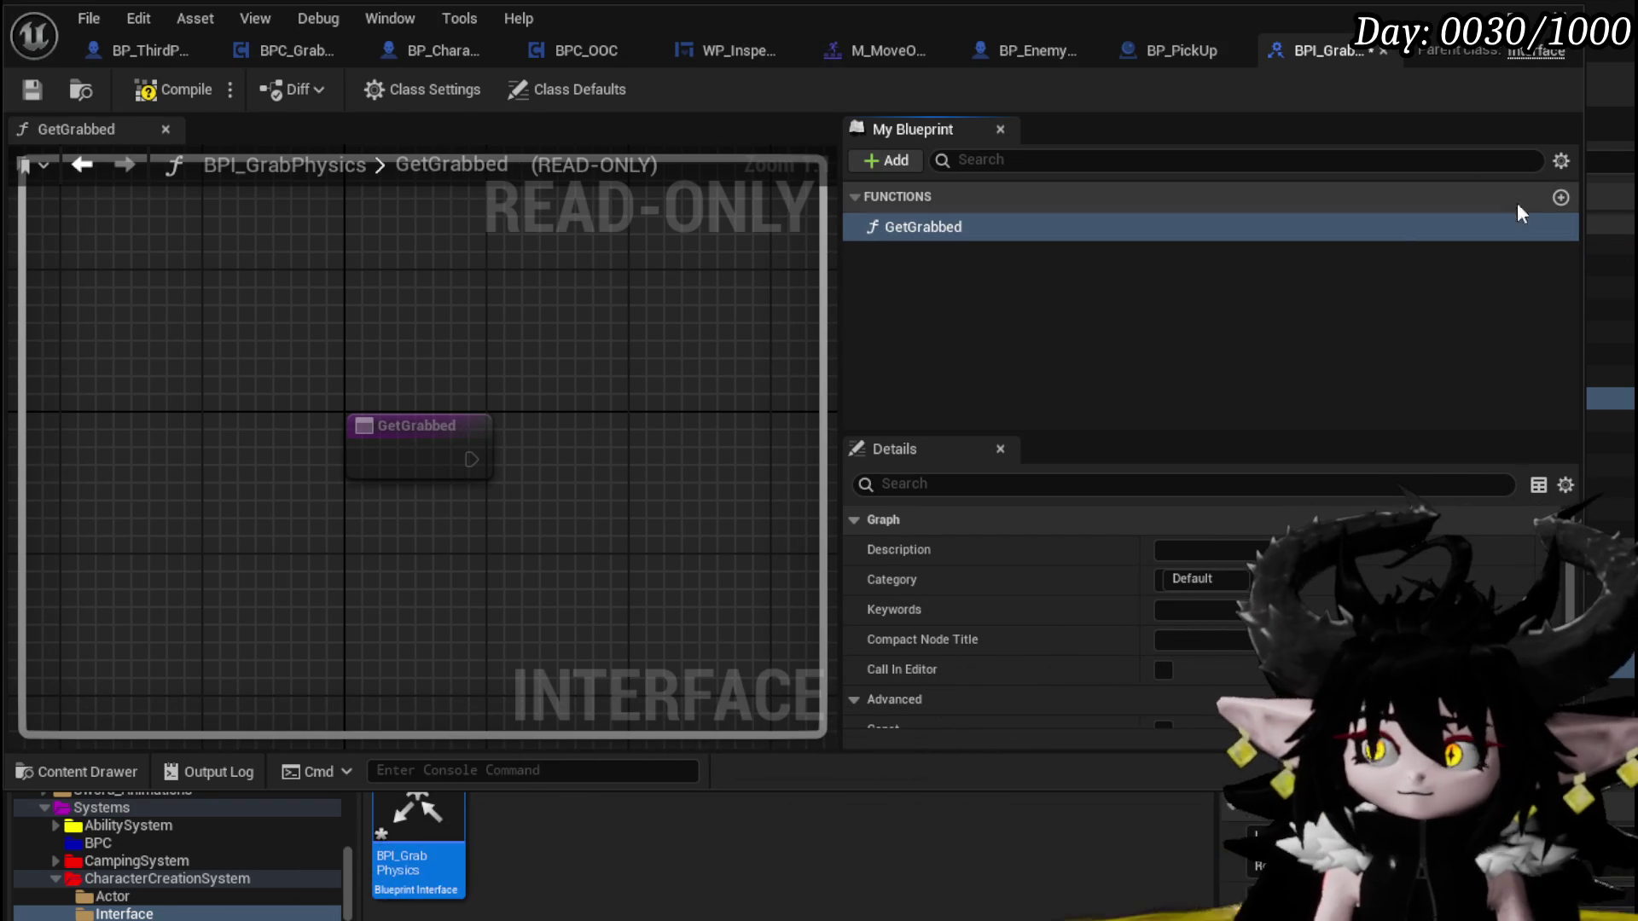
Add a GetReleased function, then compile and save the interface
click(1561, 197)
text(Ge)
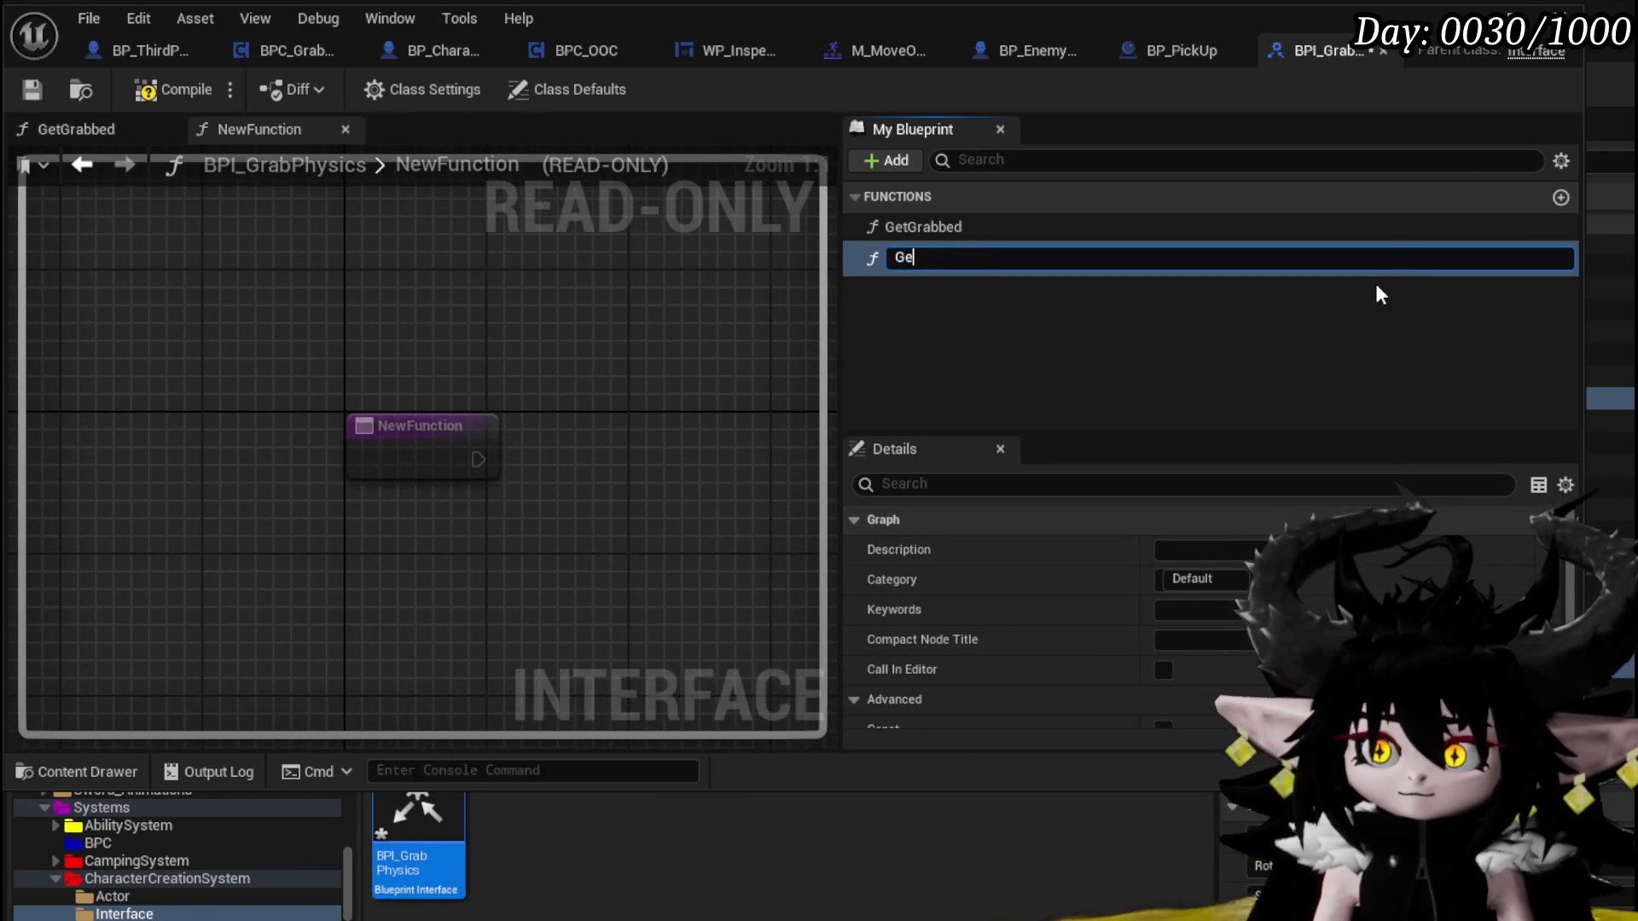
text(tReleased)
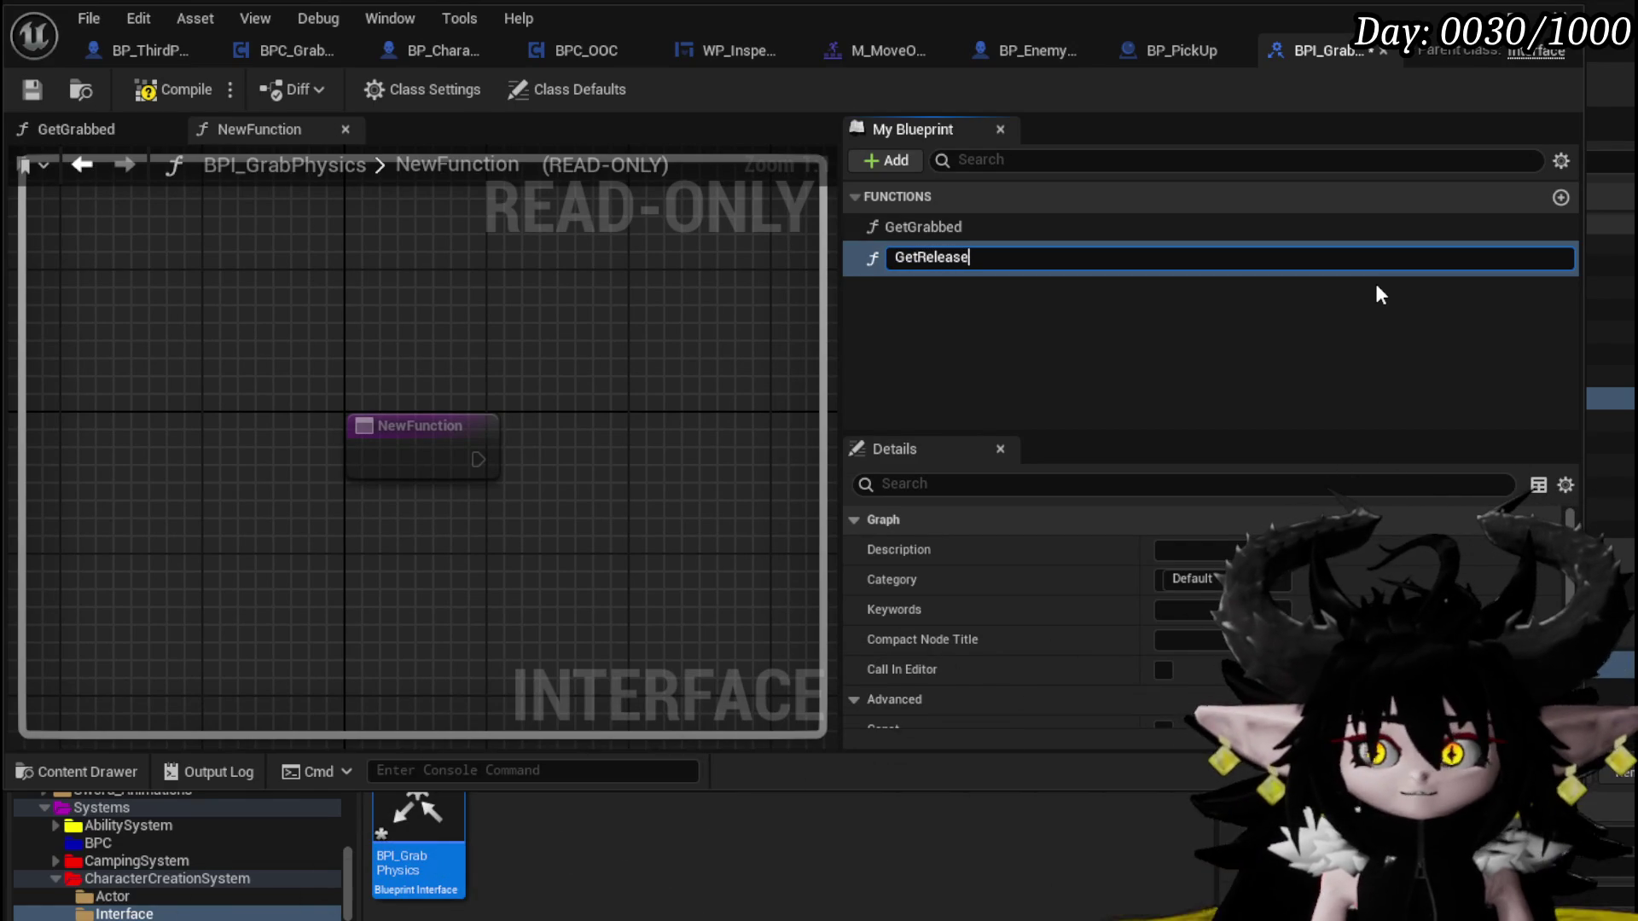
key(Return)
click(166, 88)
click(34, 87)
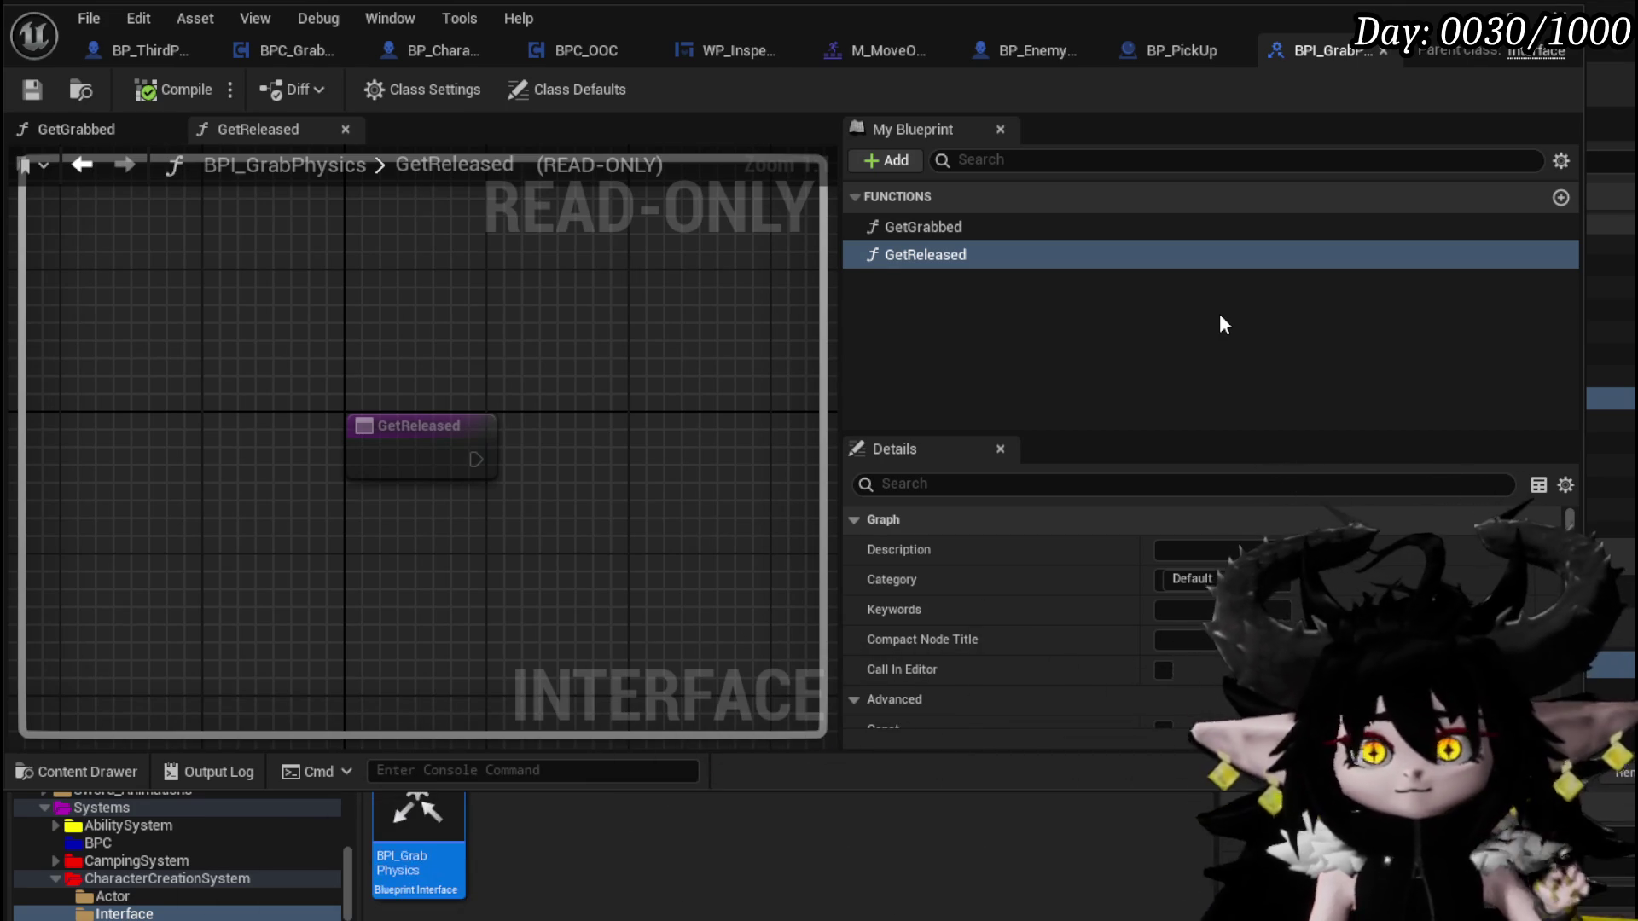
click(278, 51)
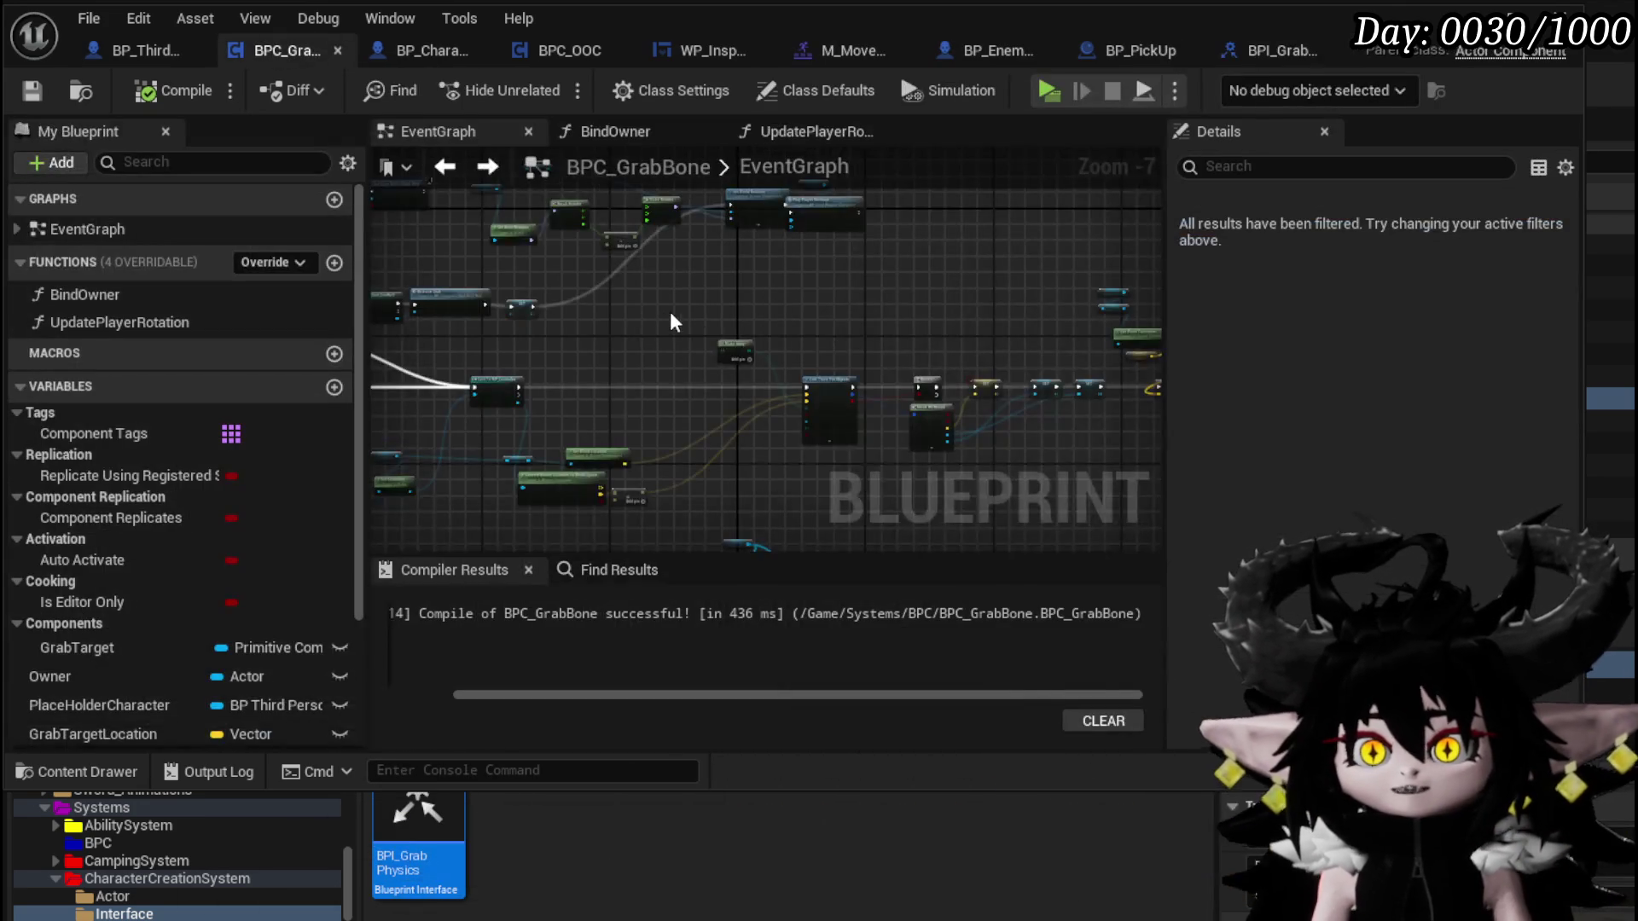
Add a Get Grabbed (Message) node for the grabbed actor near the SET chain
scroll(663, 312, down, 3)
scroll(797, 334, up, 4)
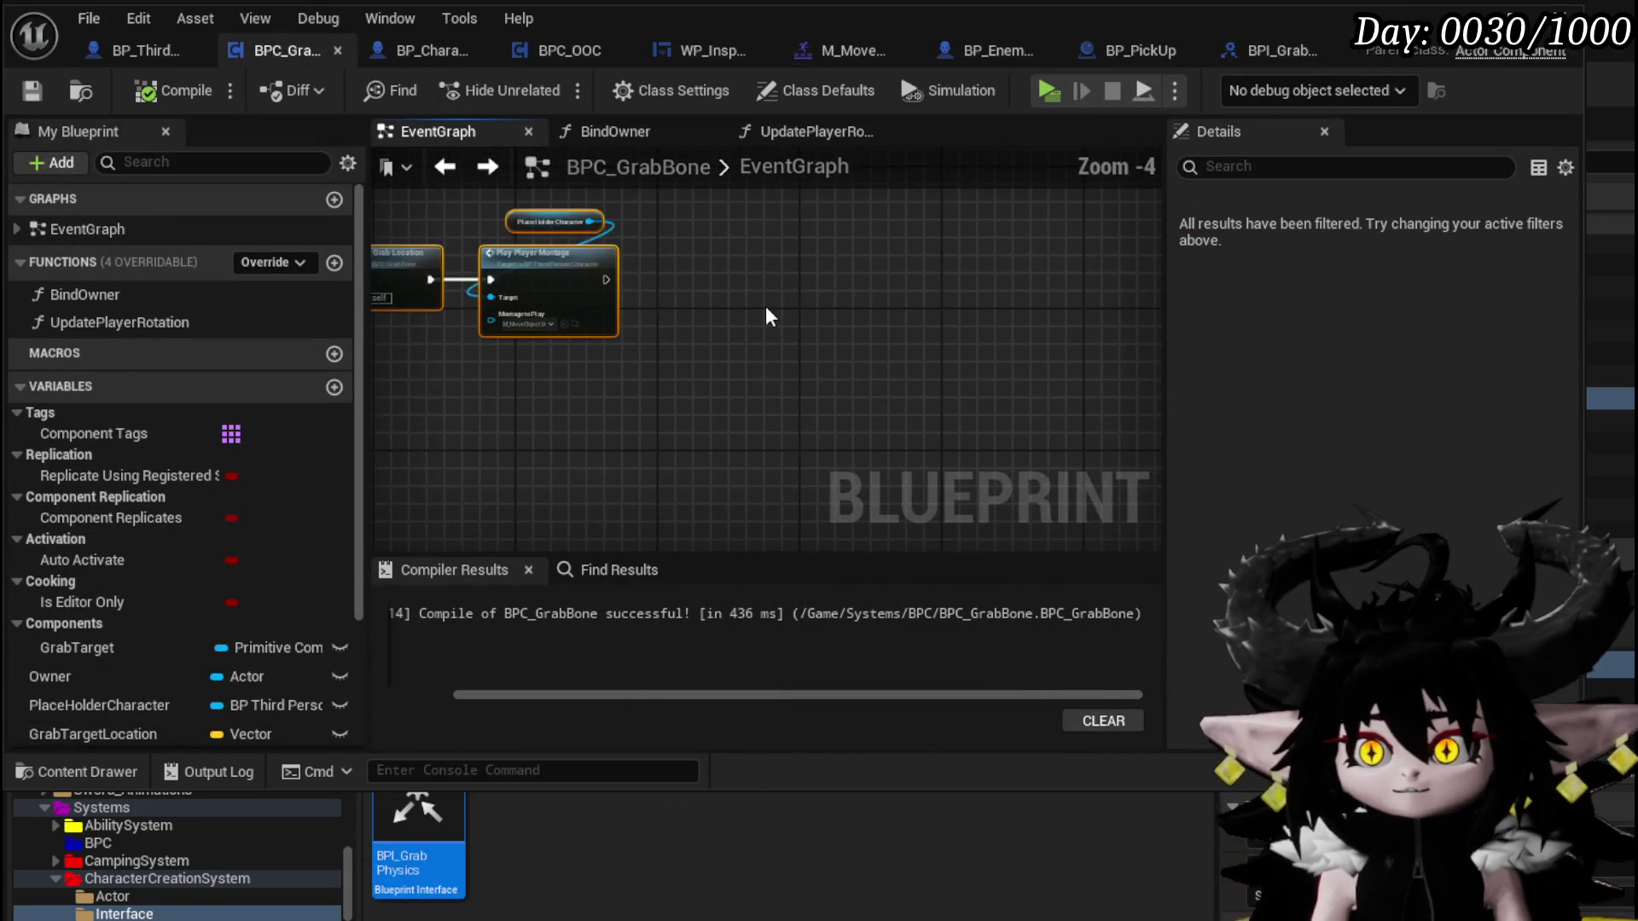
drag(688, 299, 783, 315)
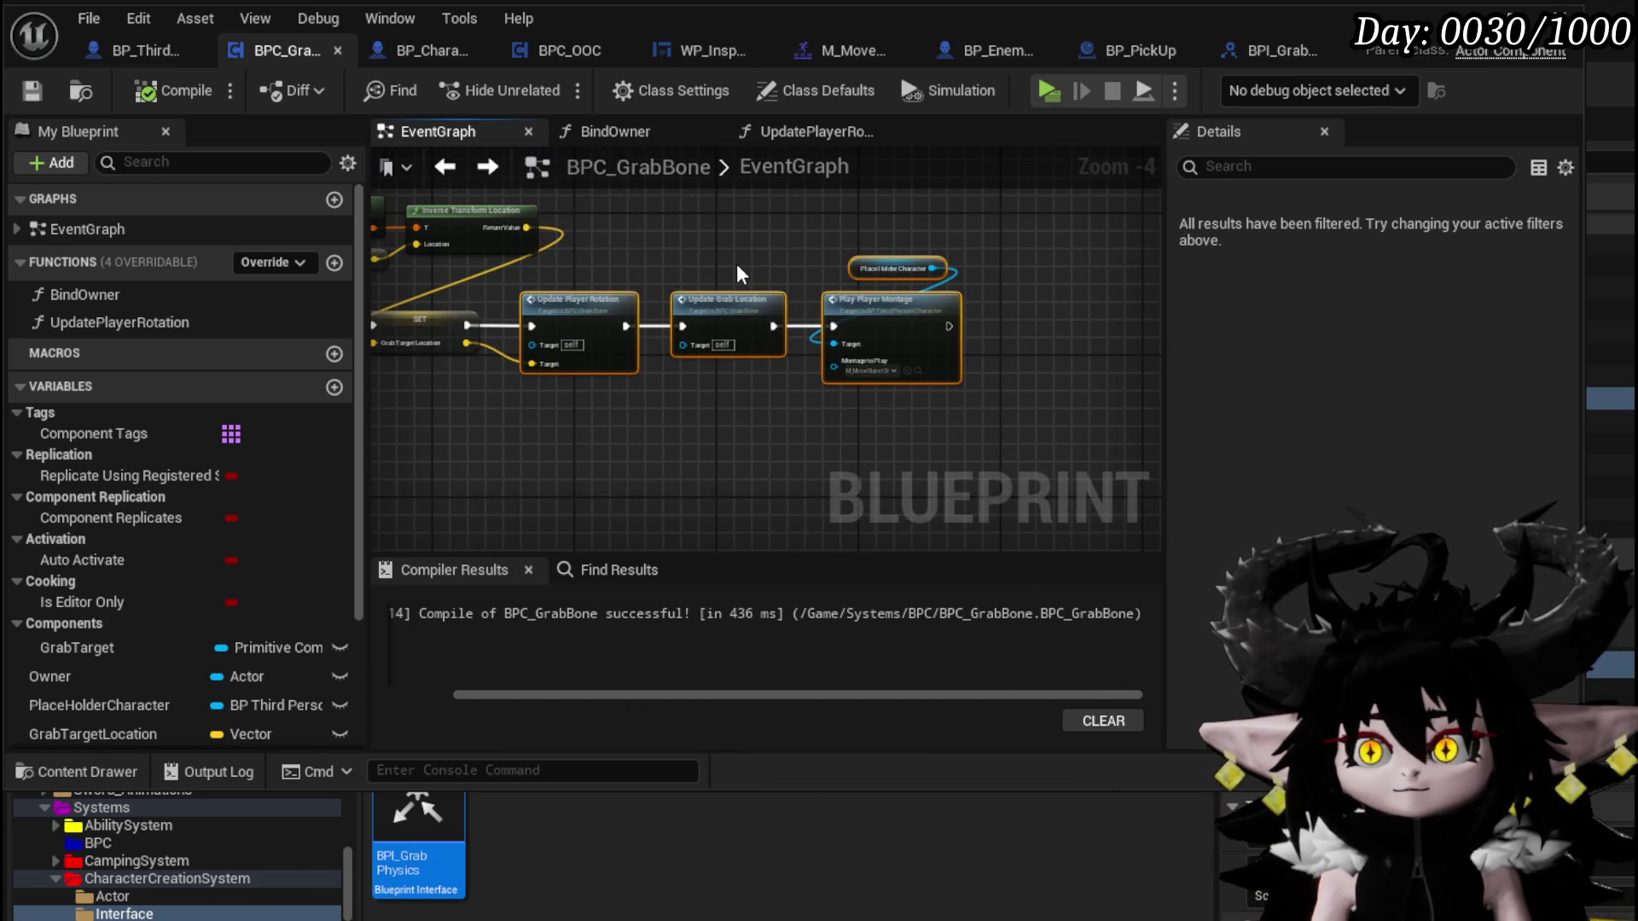
mouse_move(735, 263)
mouse_down()
mouse_move(757, 406)
mouse_move(718, 364)
mouse_move(742, 429)
mouse_up()
scroll(758, 404, up, 2)
text(get Grabb)
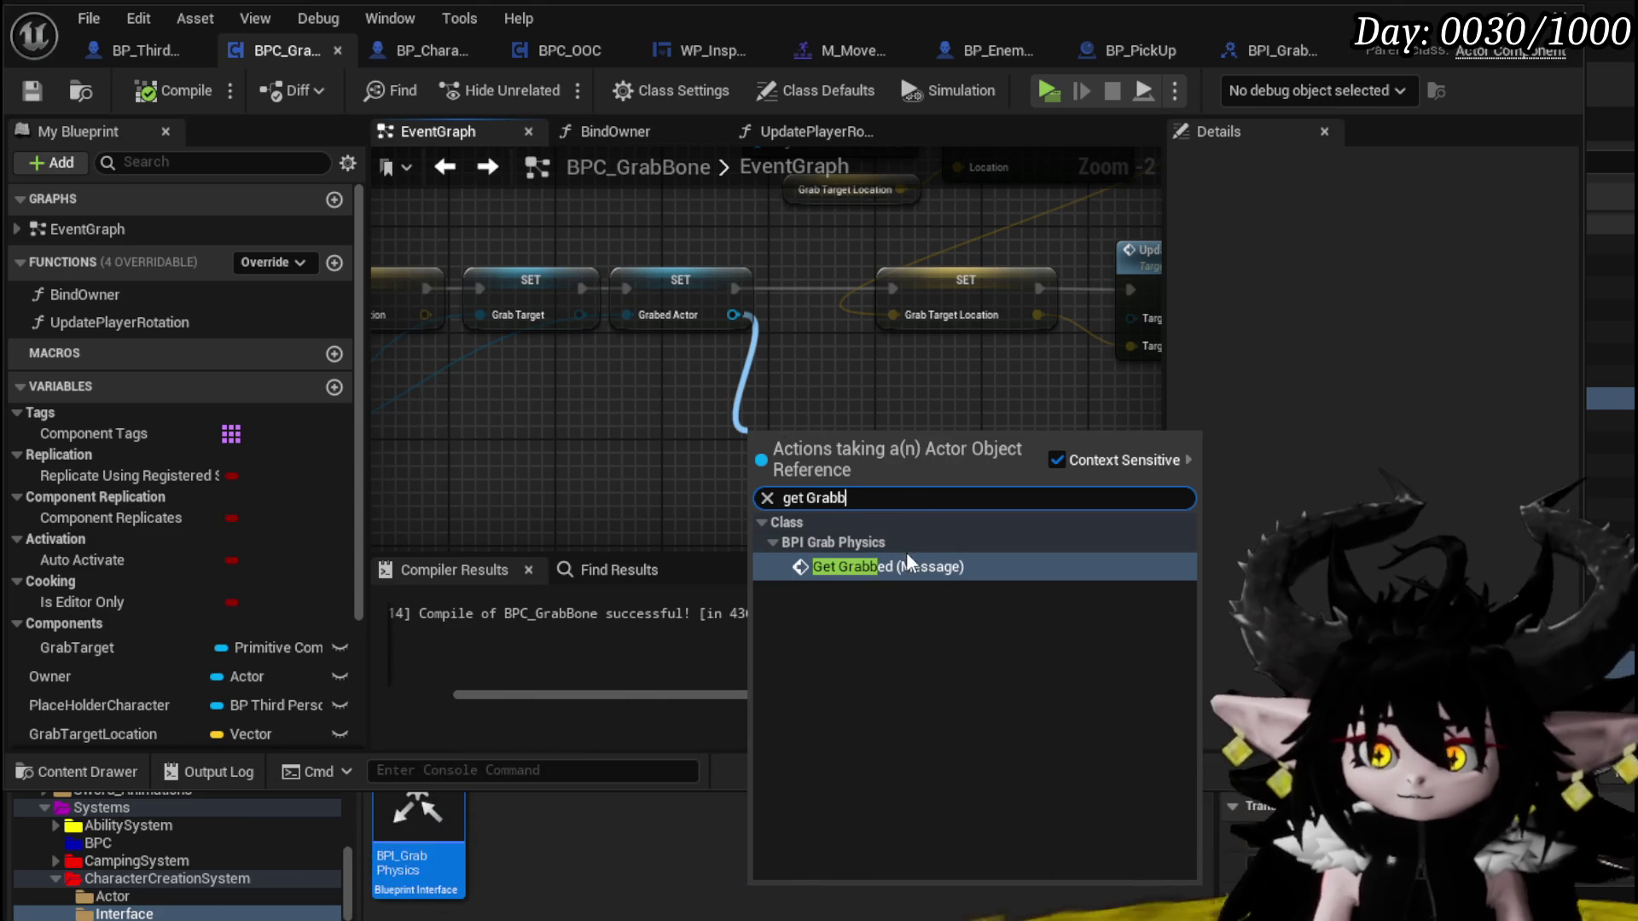
click(905, 565)
Make room and wire Get Grabbed between the two SET nodes, then save and compile
scroll(852, 396, down, 10)
scroll(934, 337, up, 3)
scroll(782, 363, up, 2)
scroll(674, 236, up, 1)
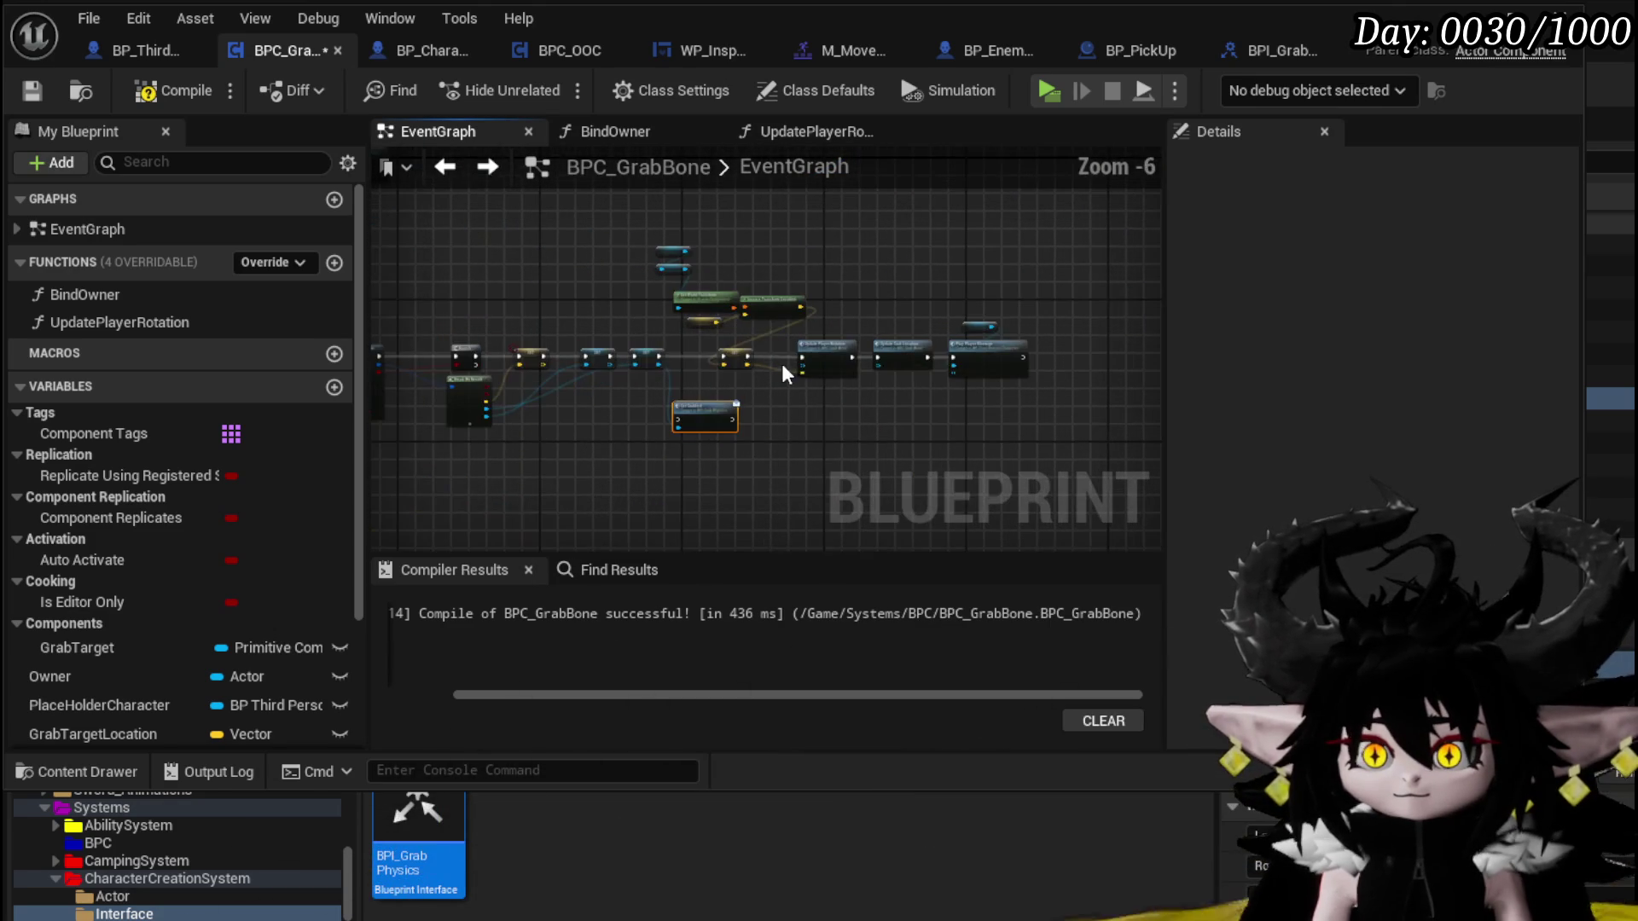
drag(883, 388, 944, 362)
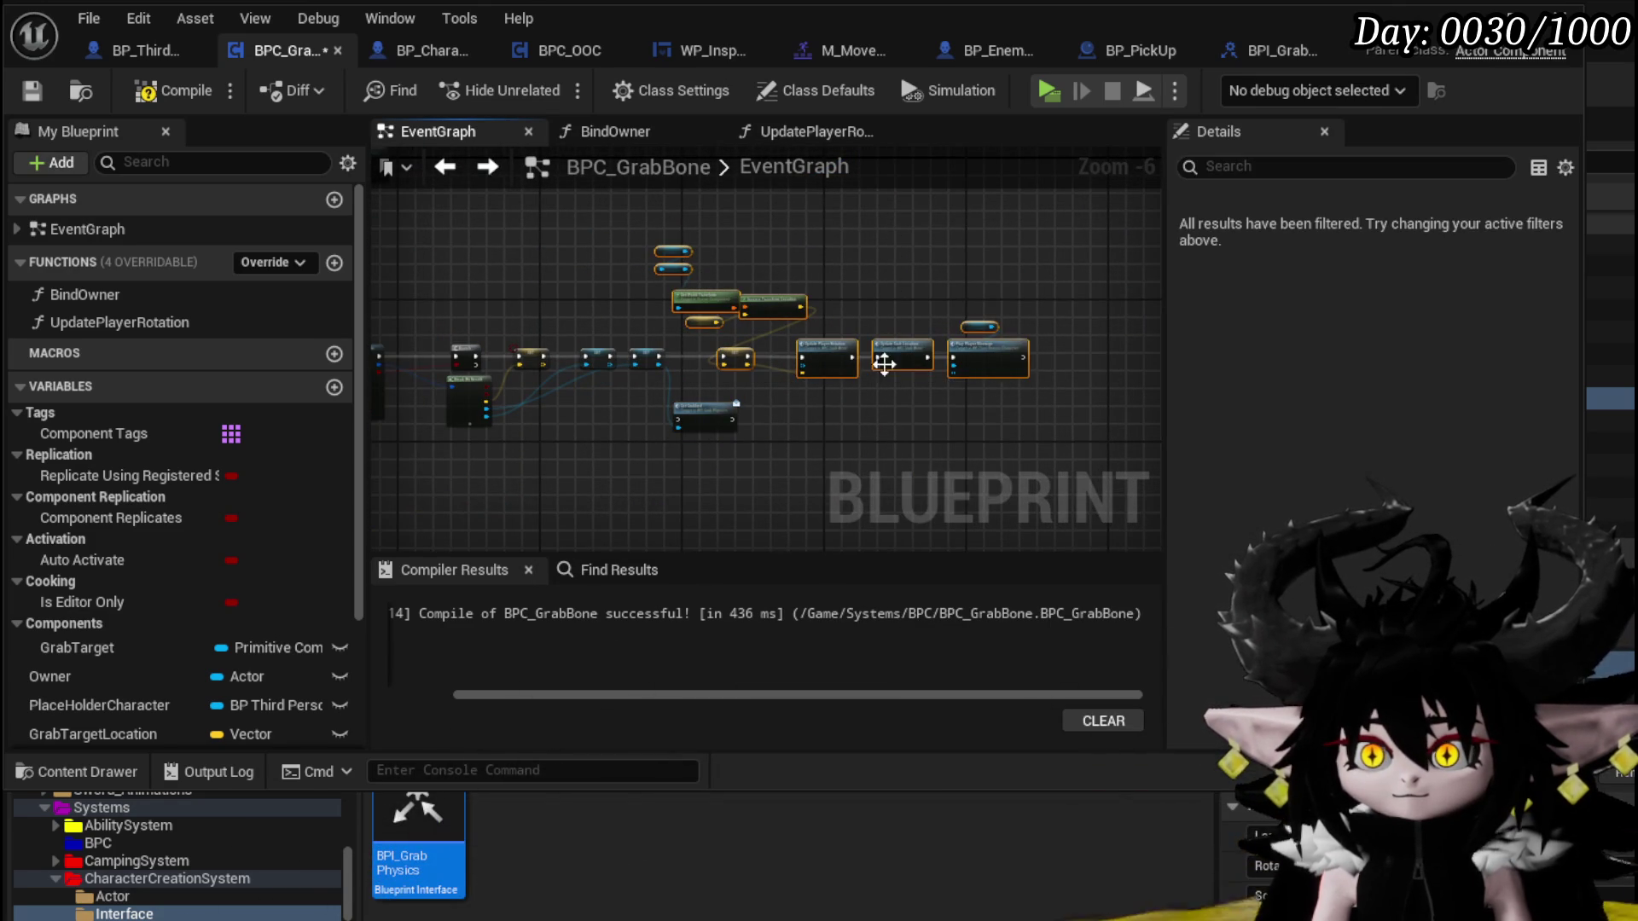
drag(834, 355, 961, 349)
scroll(790, 363, up, 3)
drag(631, 488, 802, 328)
drag(560, 345, 735, 350)
drag(858, 351, 1049, 351)
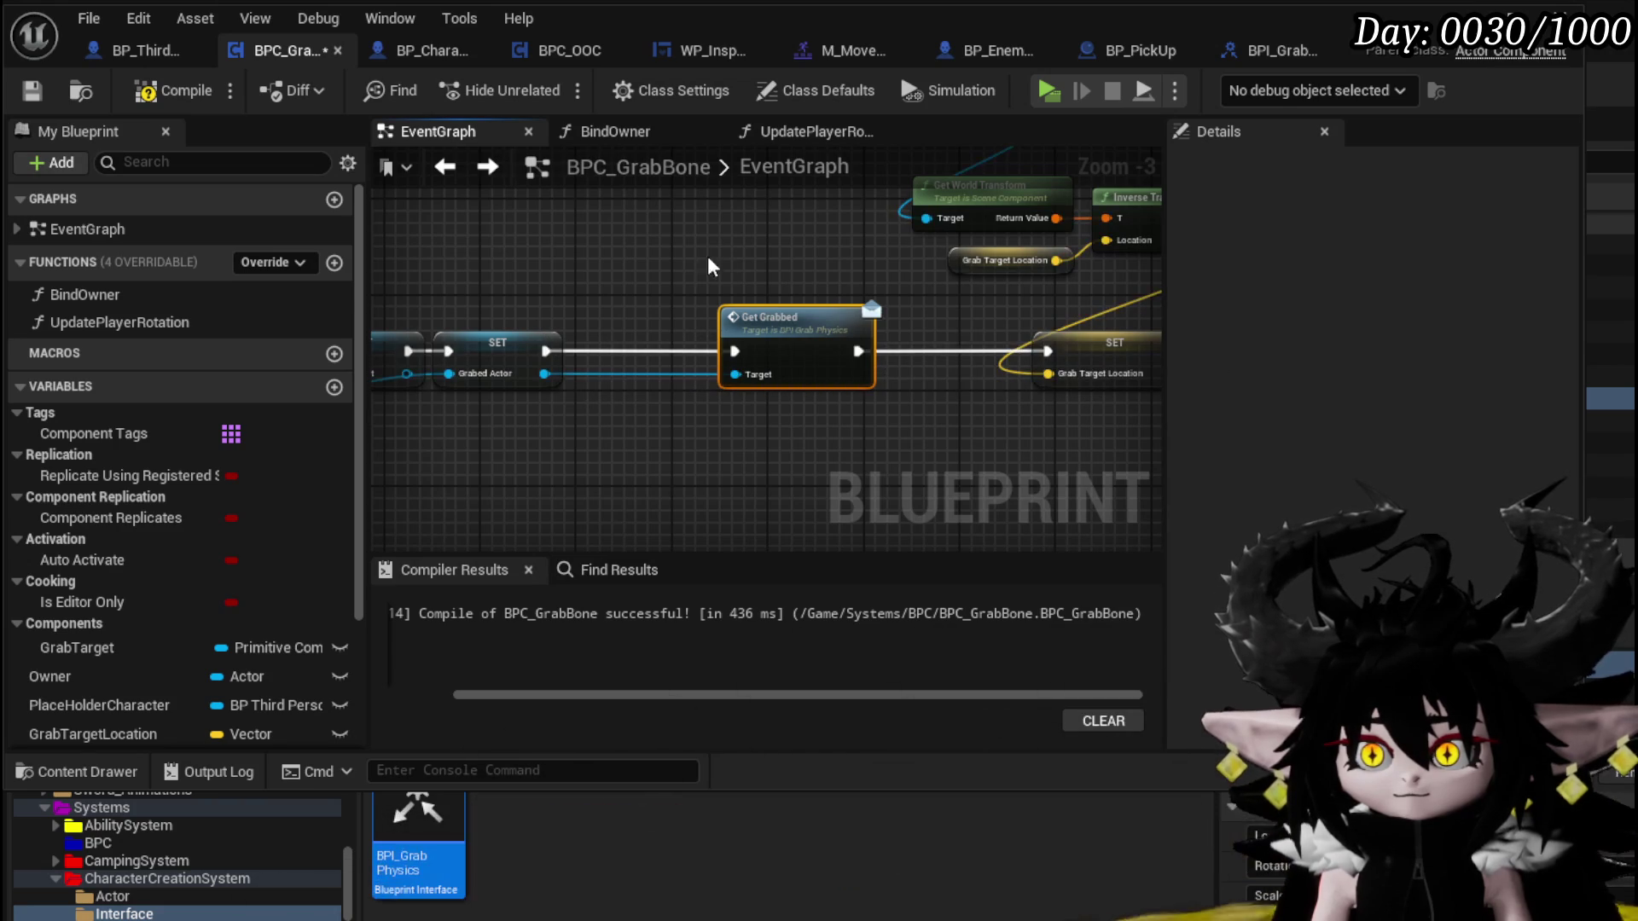
click(30, 92)
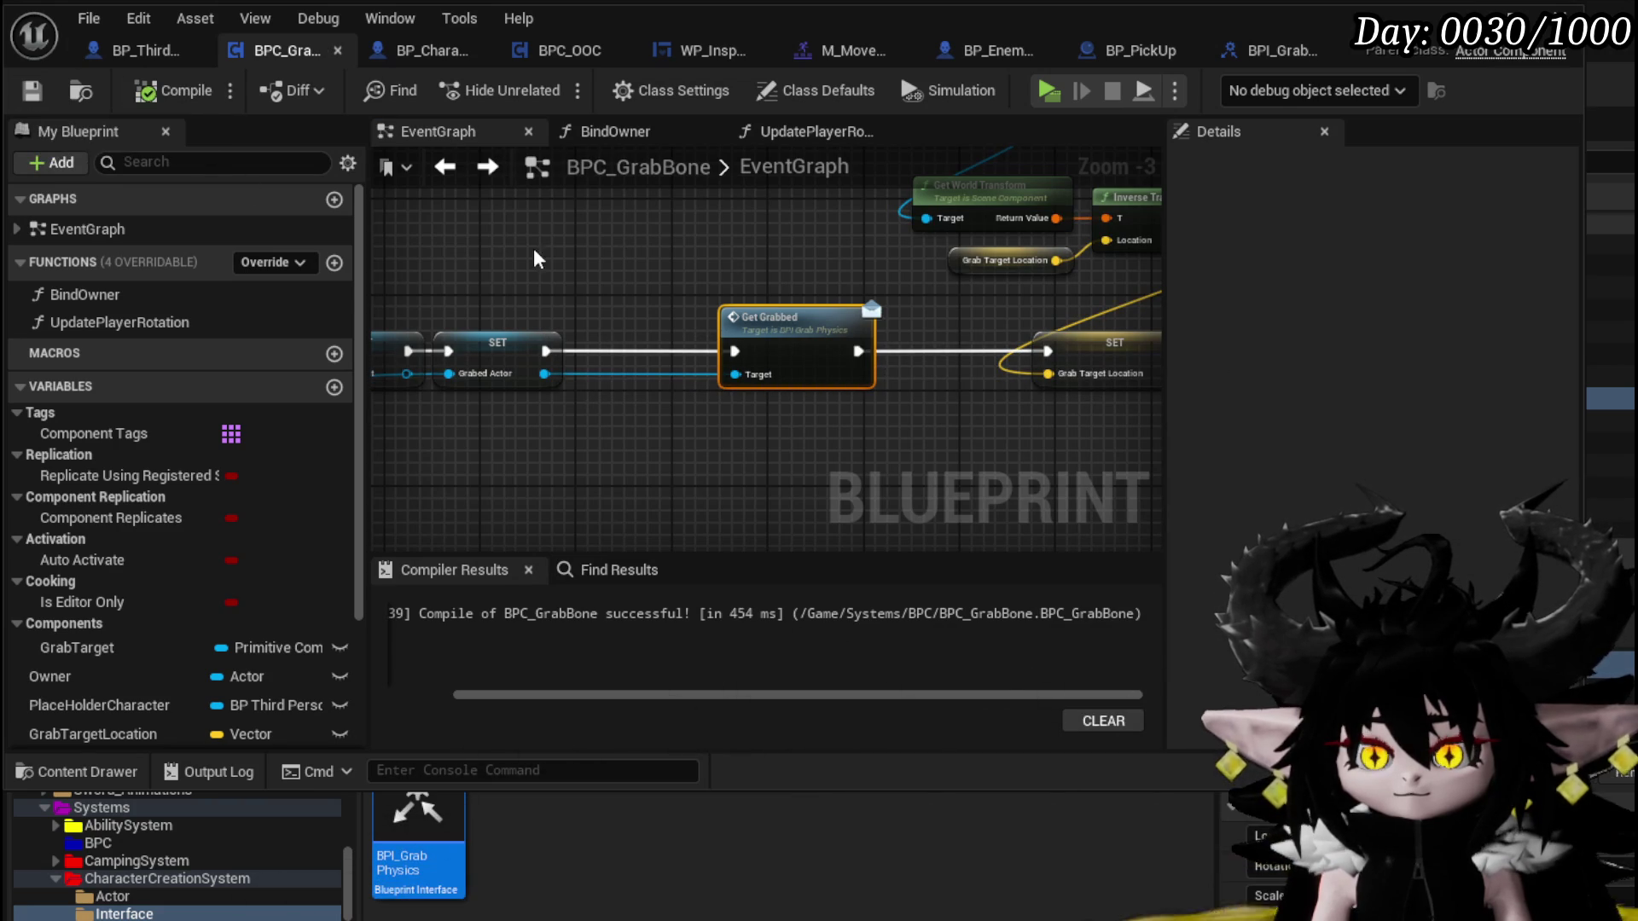
Add Get Released (Message) on the grabbed actor, route the release exec through it, and save
scroll(512, 243, down, 3)
scroll(853, 339, up, 3)
drag(743, 382, 868, 350)
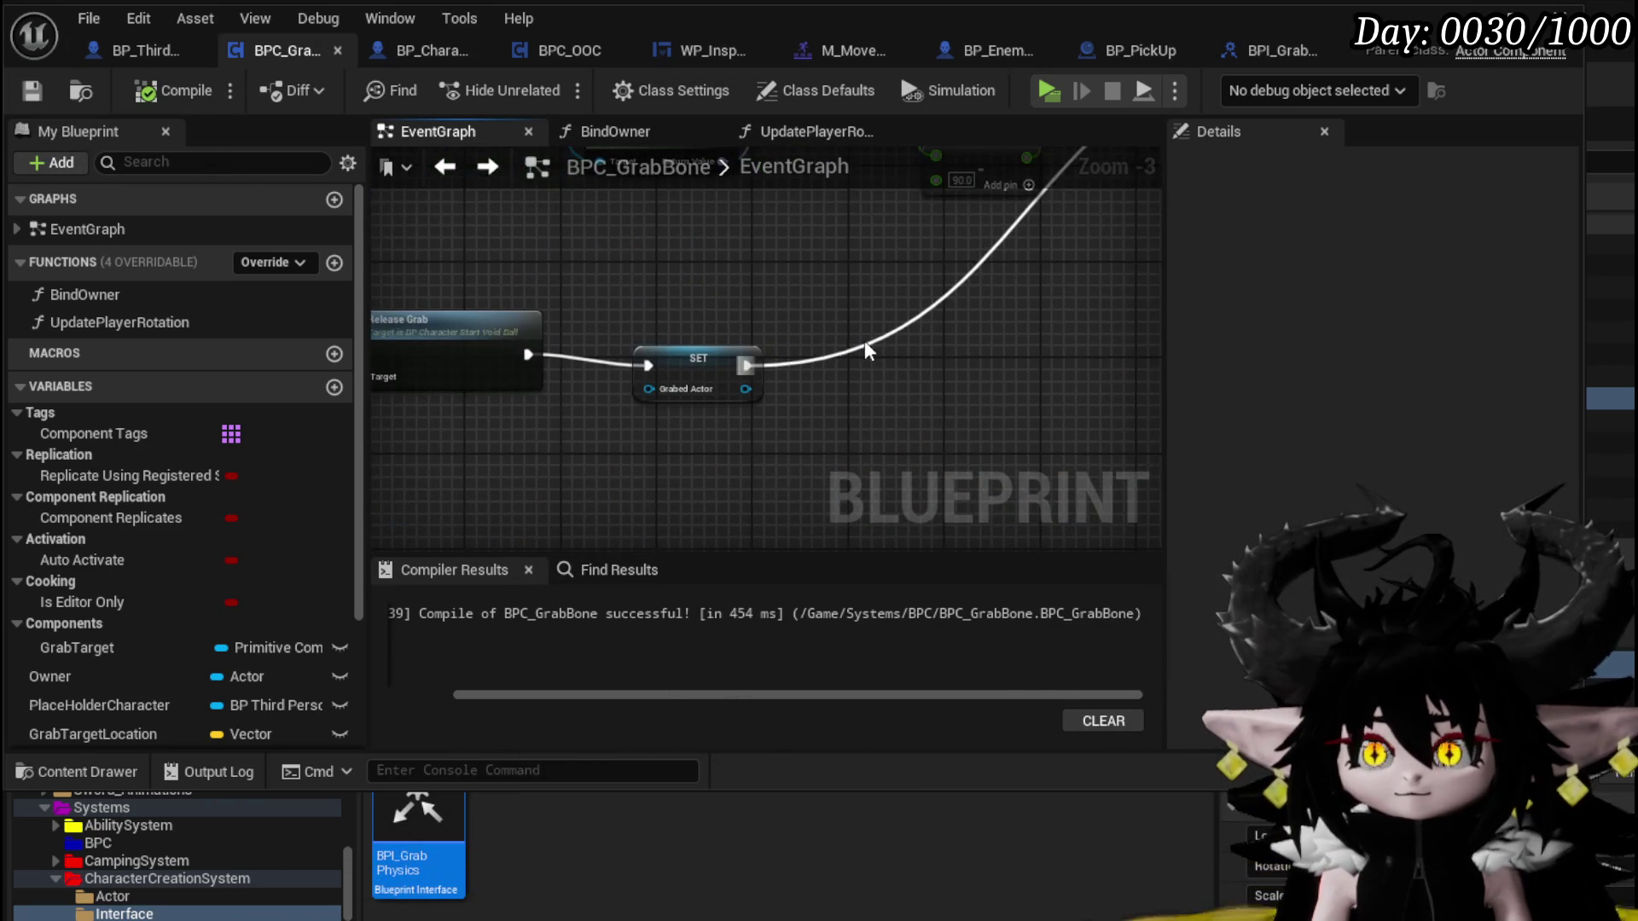
drag(632, 328, 957, 324)
drag(572, 264, 614, 273)
text(get )
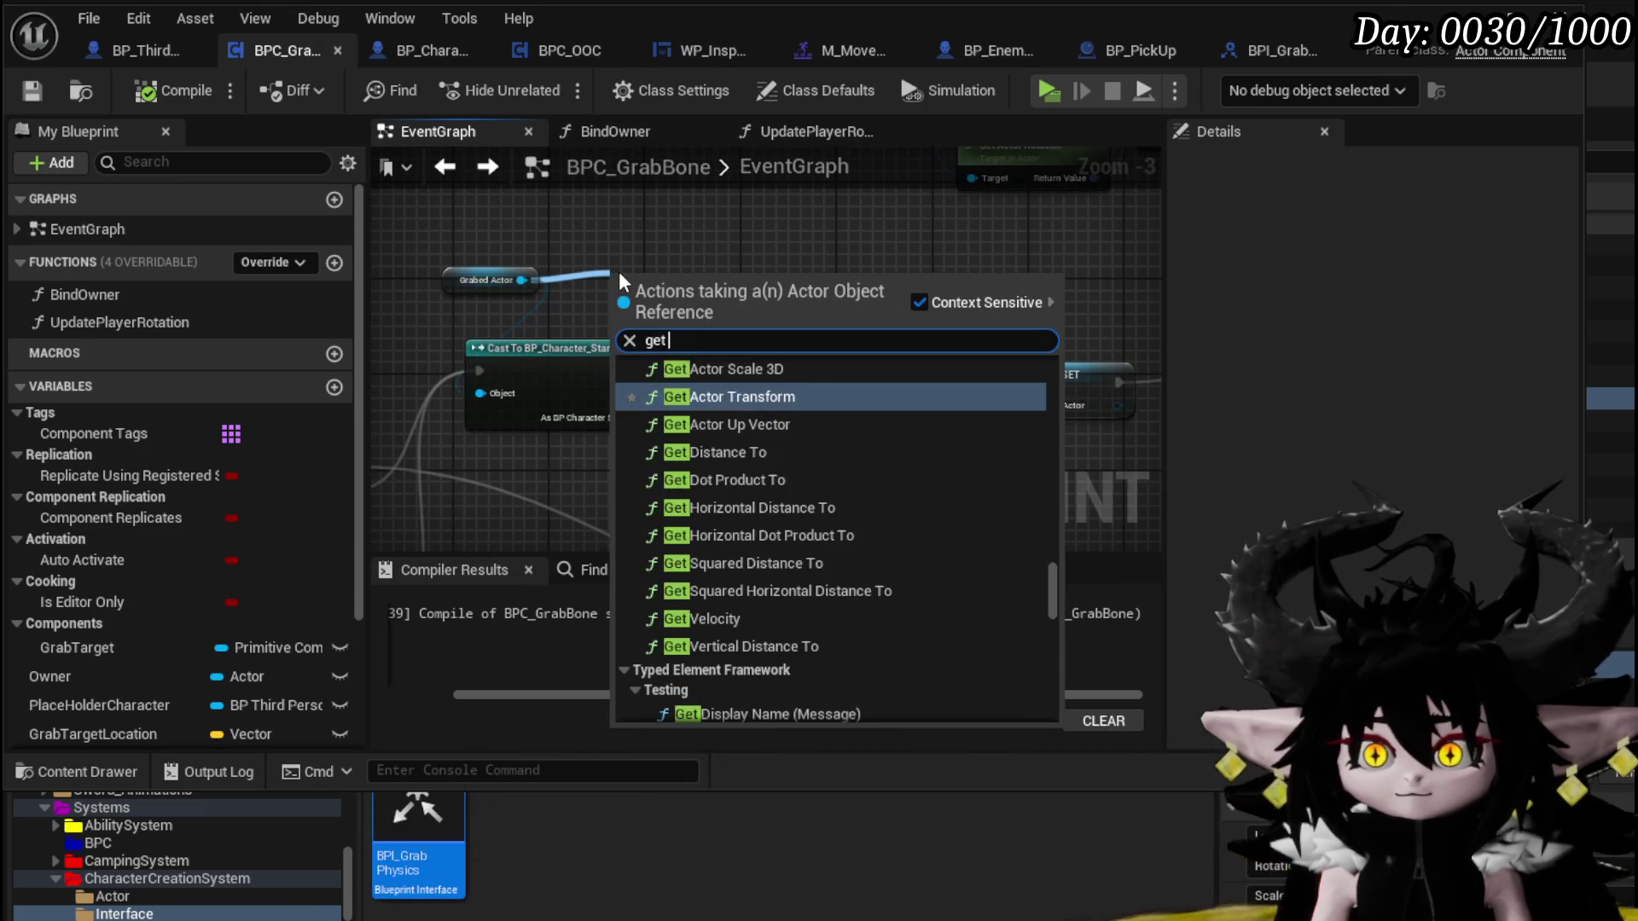
text(Released)
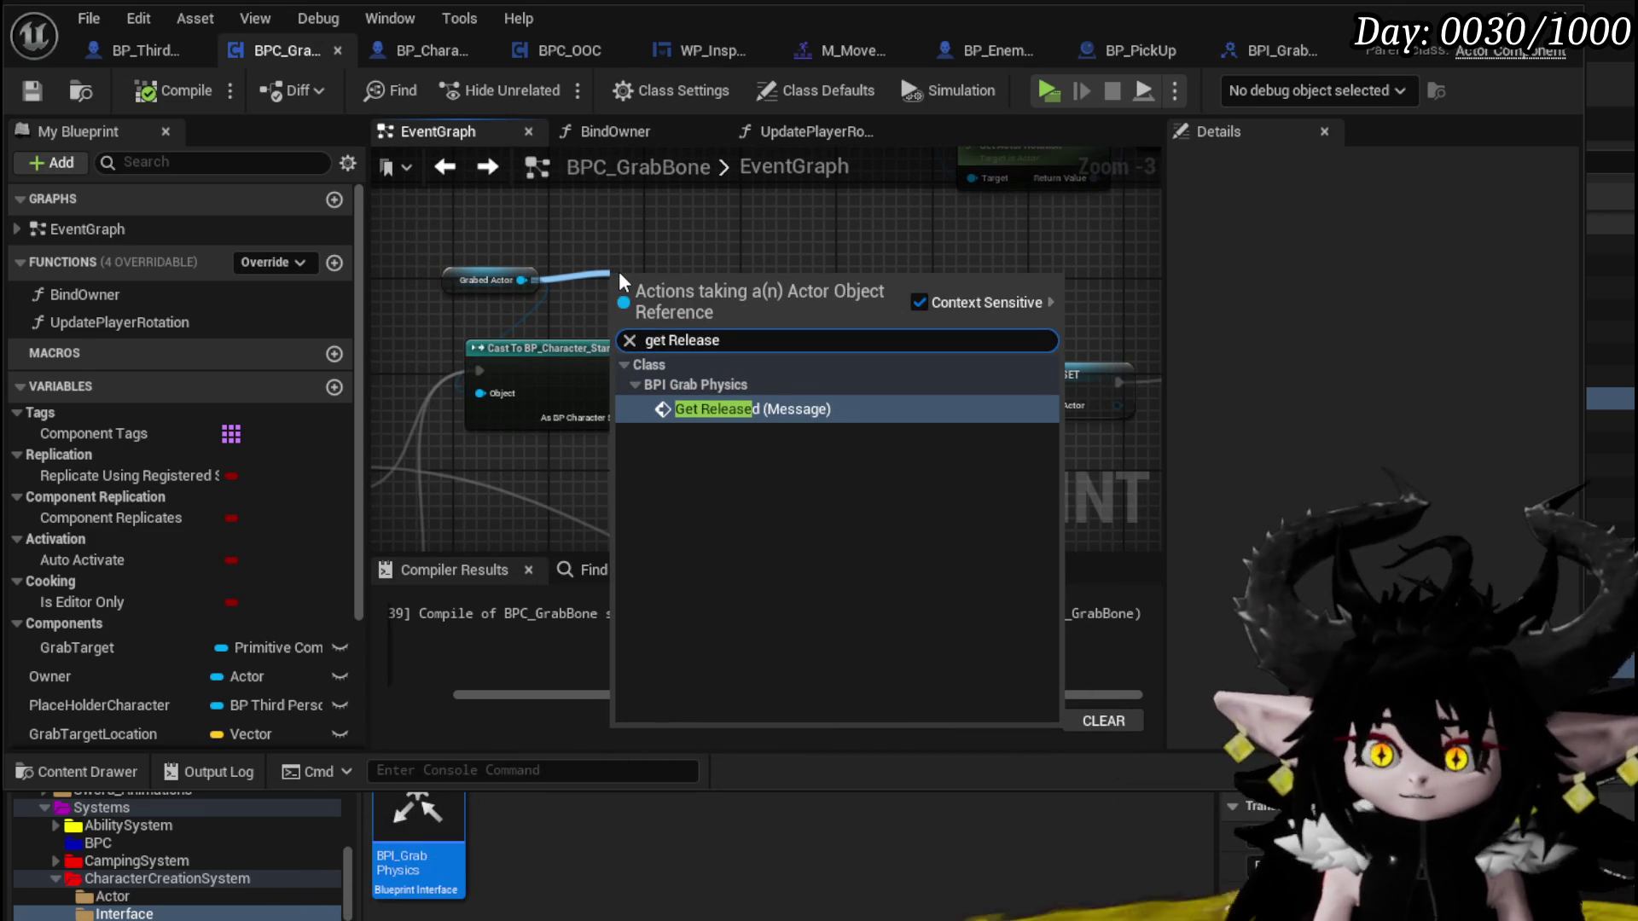
click(760, 397)
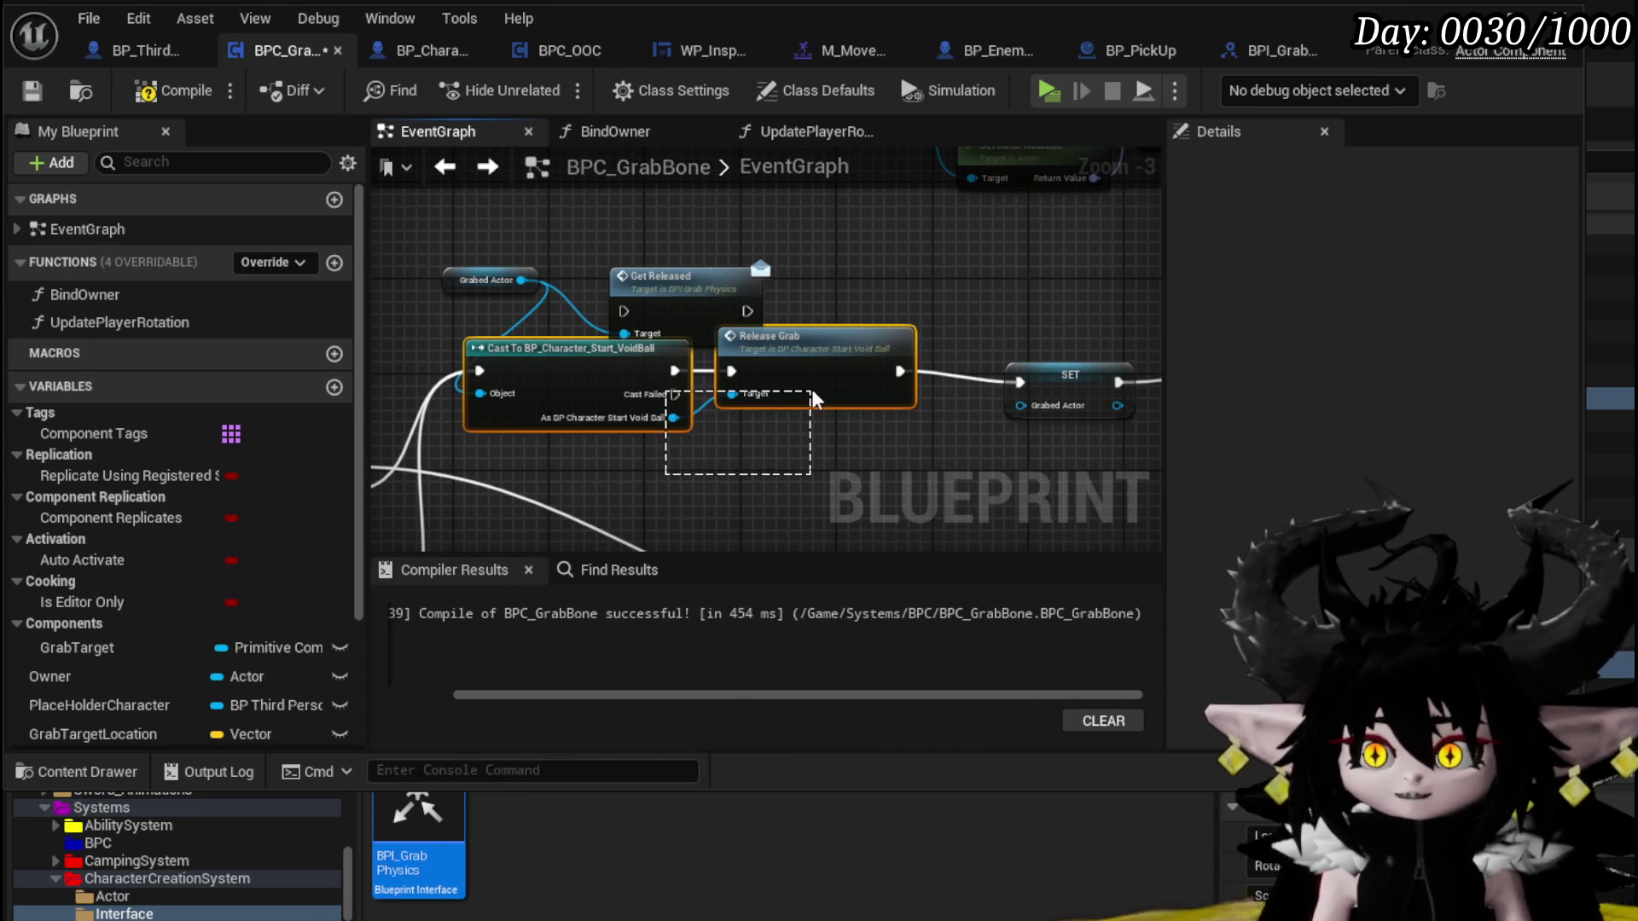
mouse_move(479, 370)
mouse_down()
mouse_move(630, 312)
mouse_move(708, 259)
mouse_move(1036, 391)
mouse_move(1021, 382)
mouse_move(1077, 267)
mouse_up()
click(880, 232)
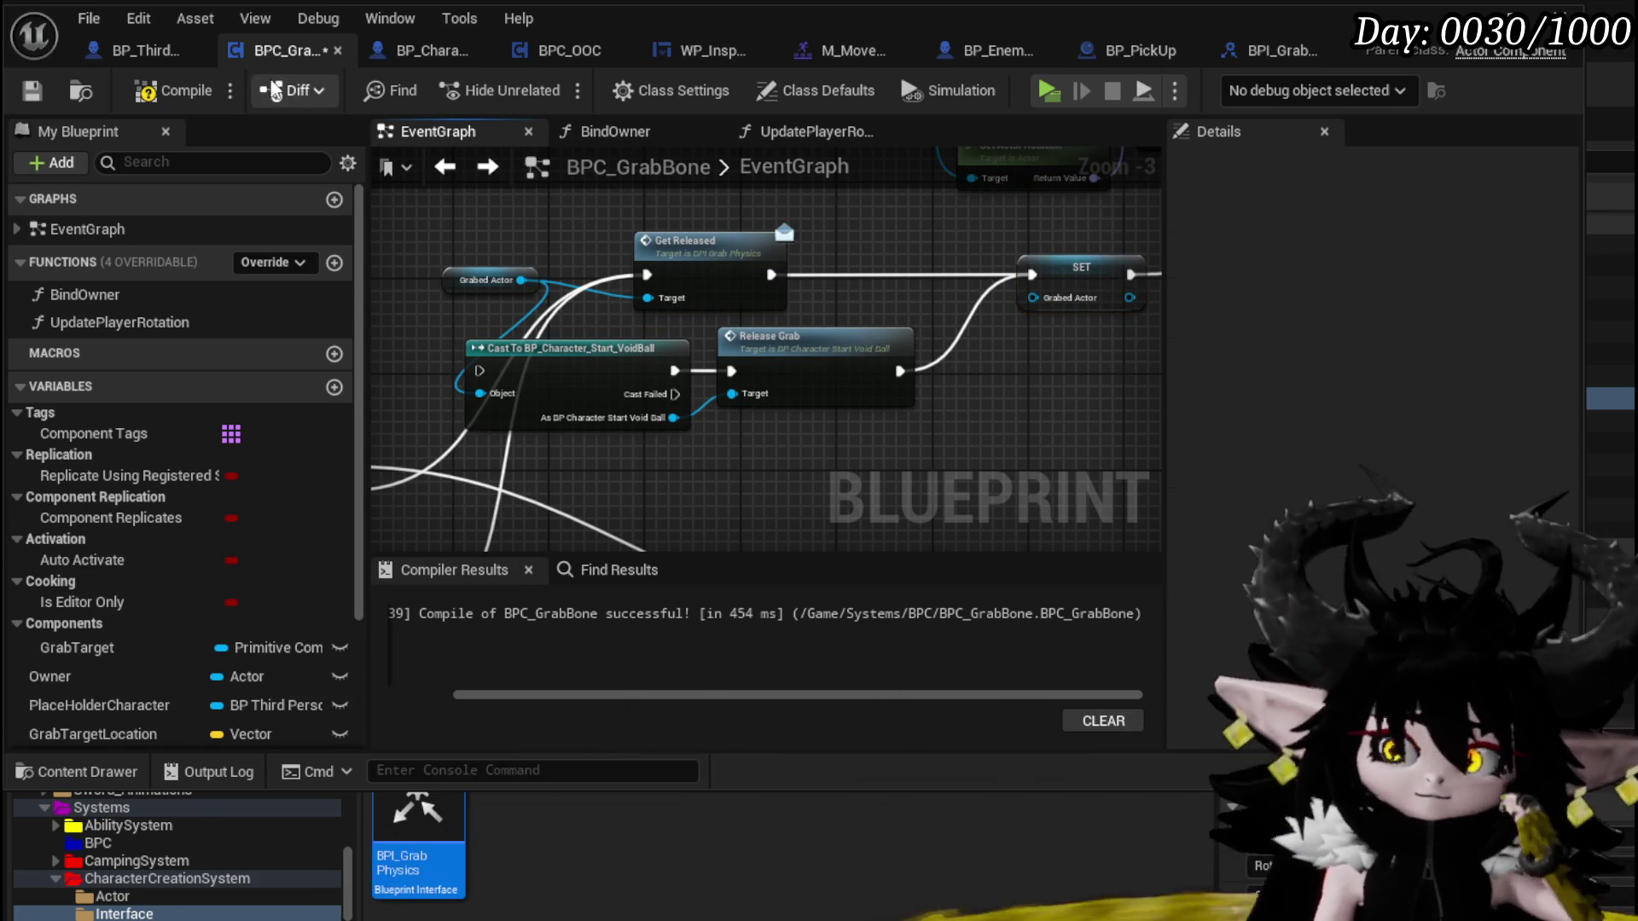
click(34, 92)
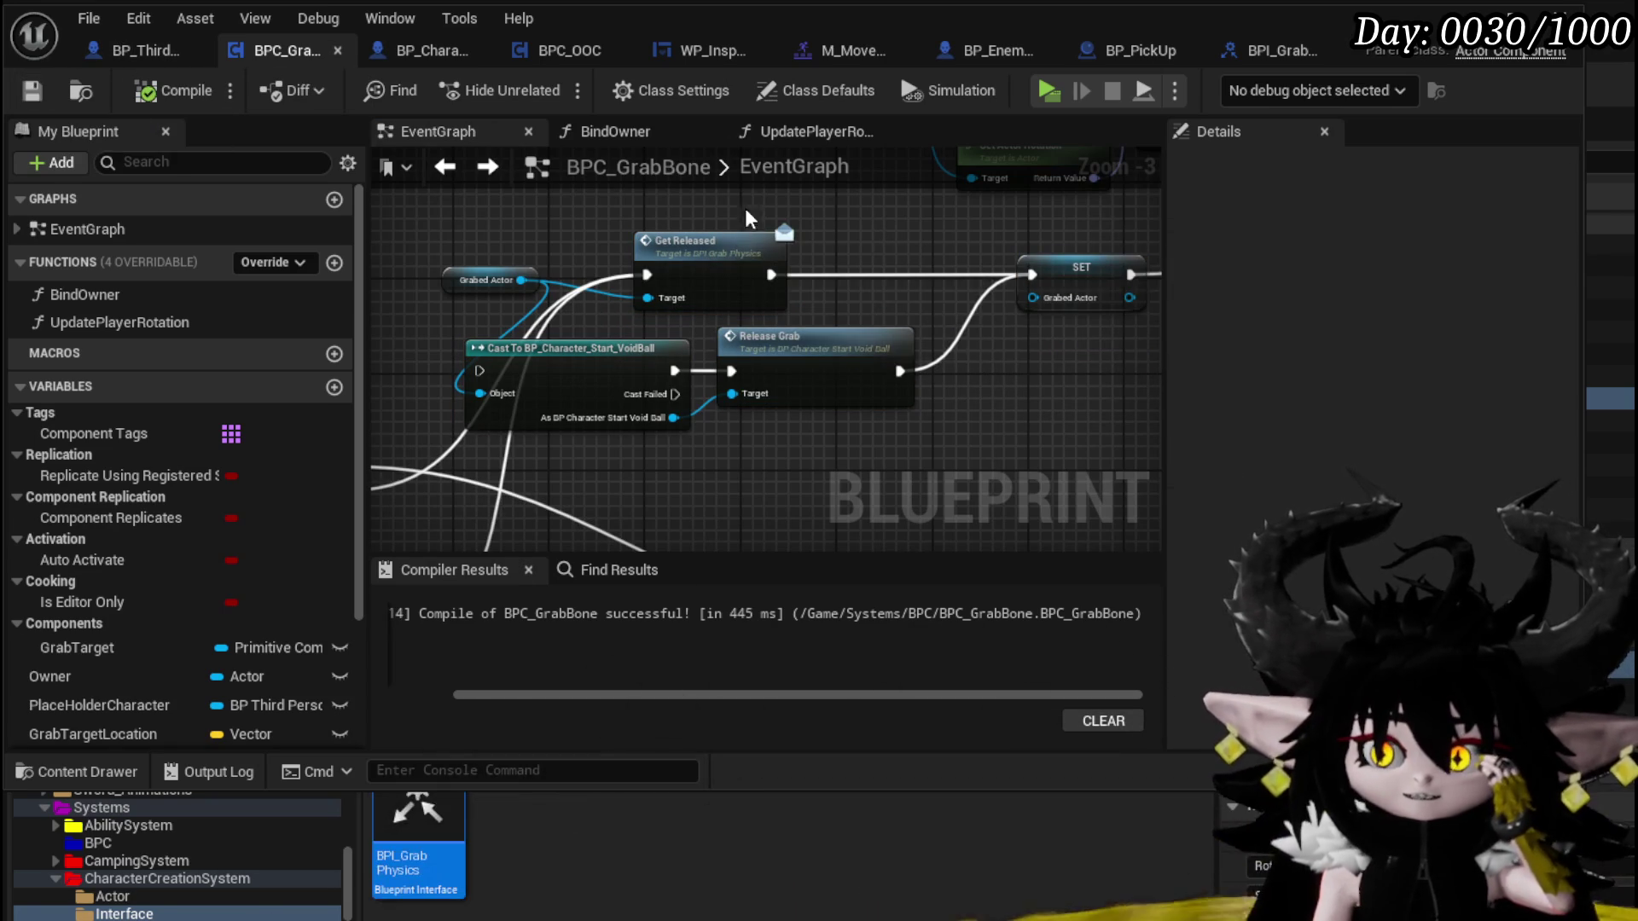
click(434, 49)
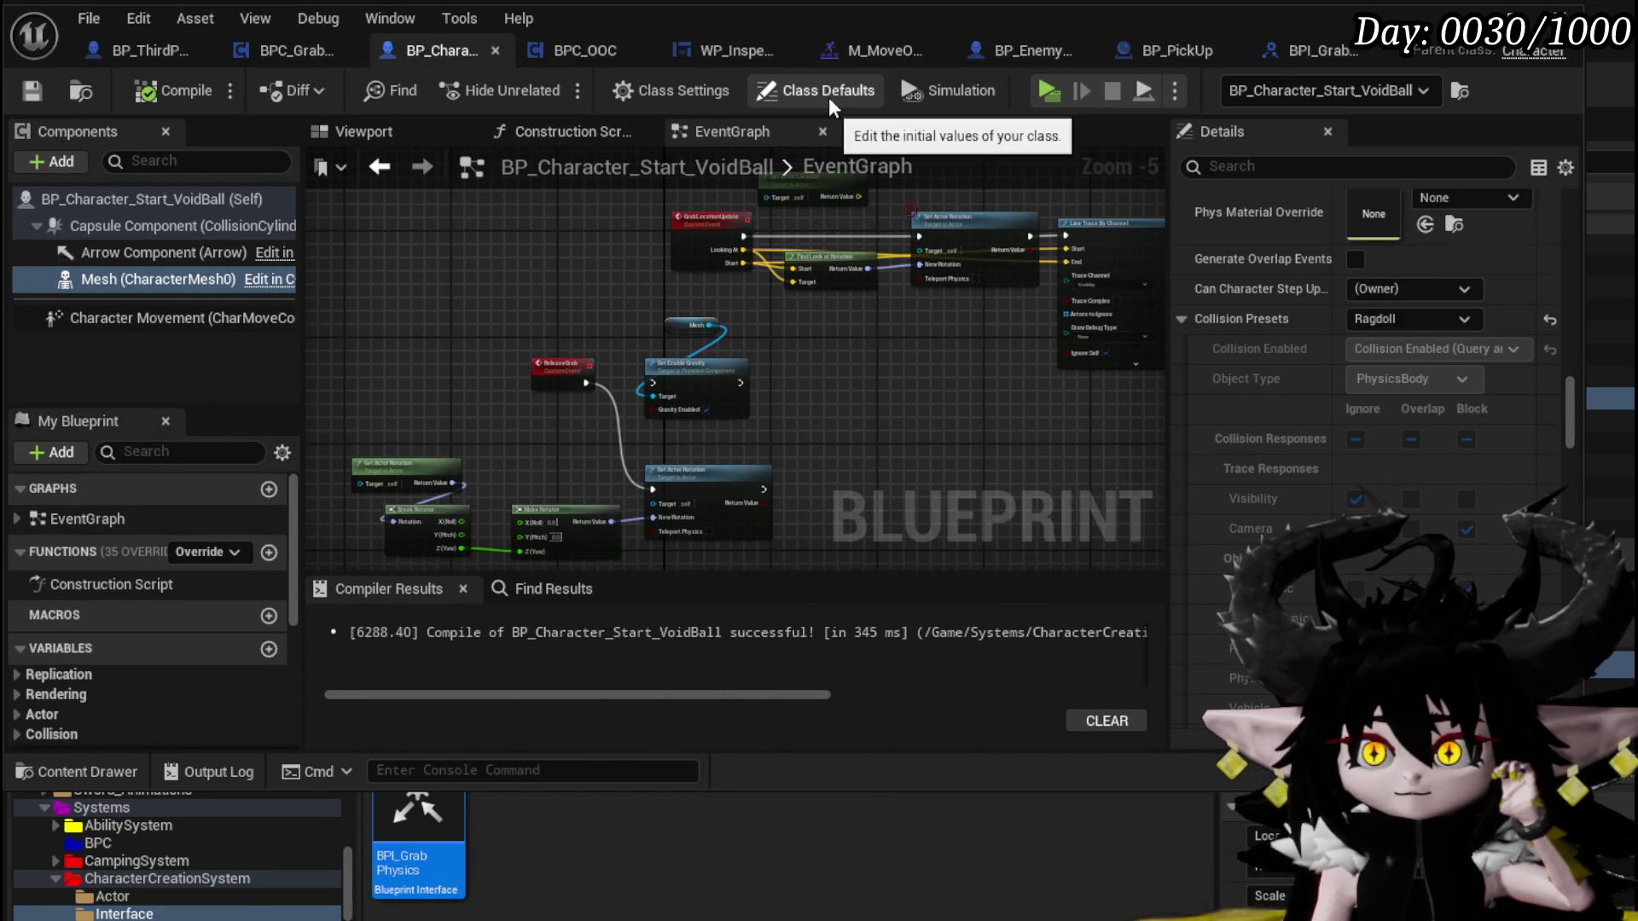
Add BPI_GrabPhysics to the character's implemented interfaces, compile, and expand the Interfaces list
click(661, 89)
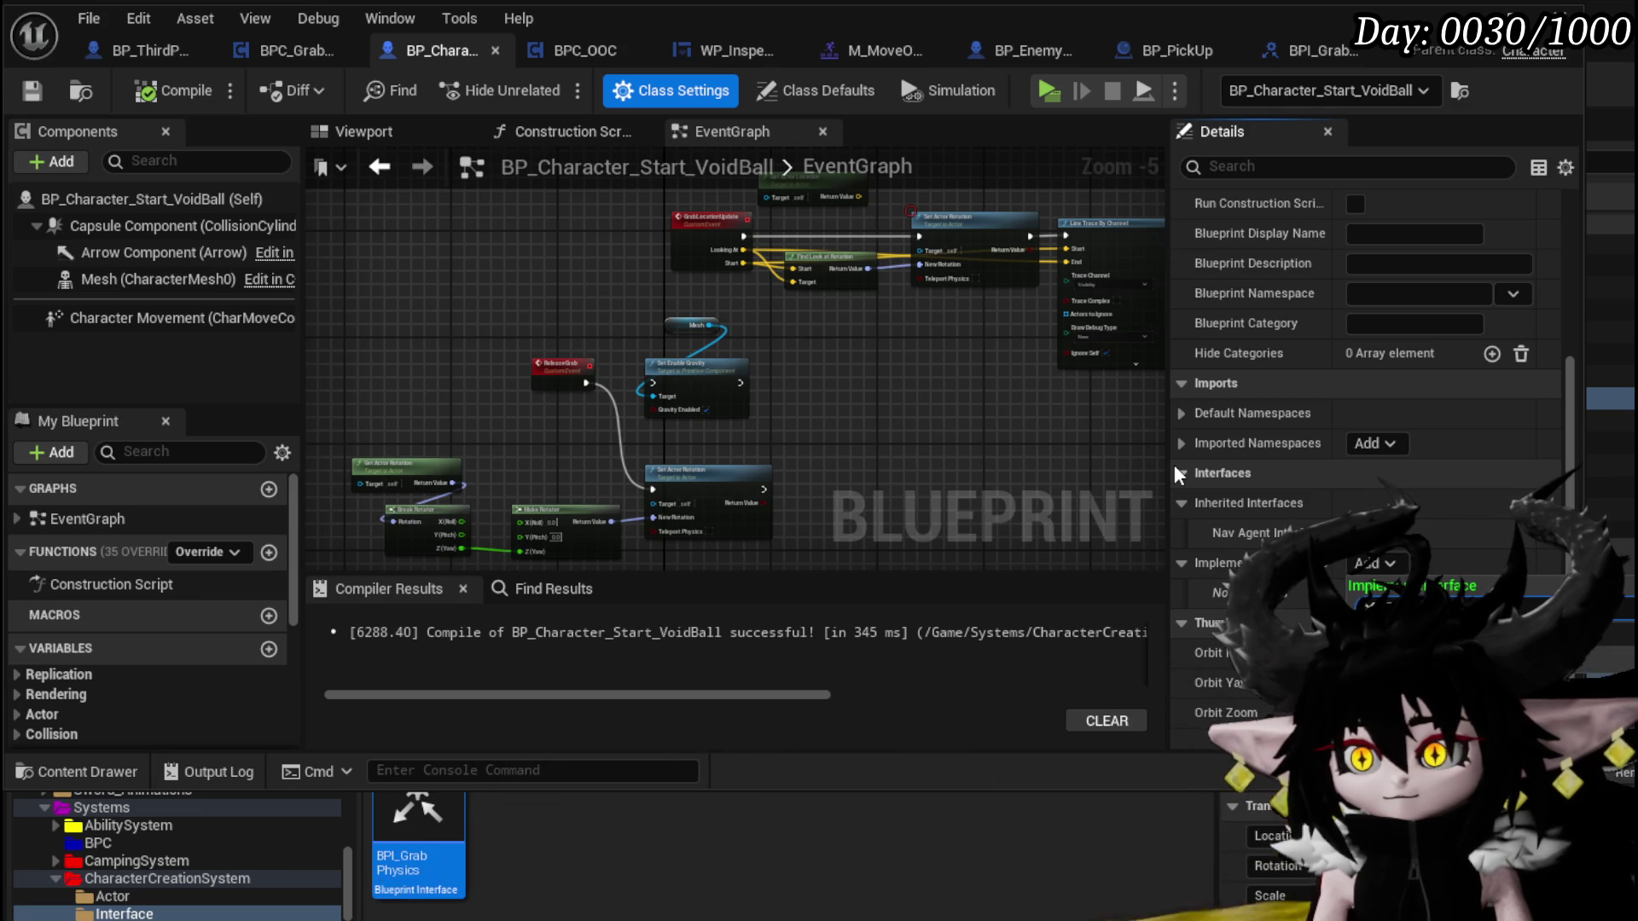
drag(1348, 582, 1348, 589)
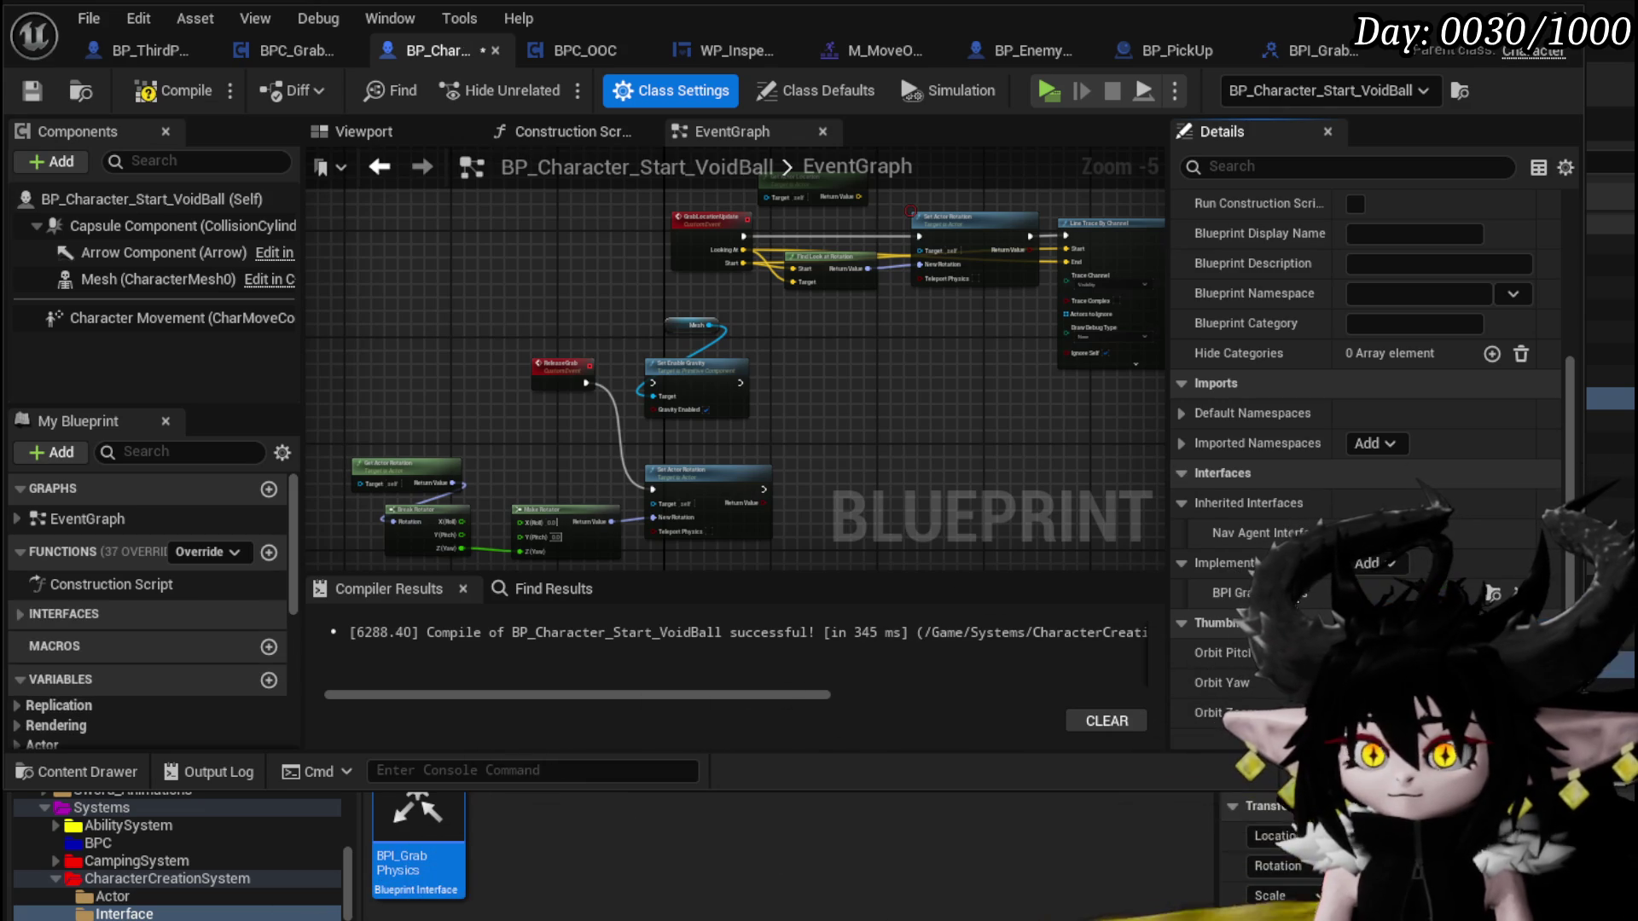
click(128, 91)
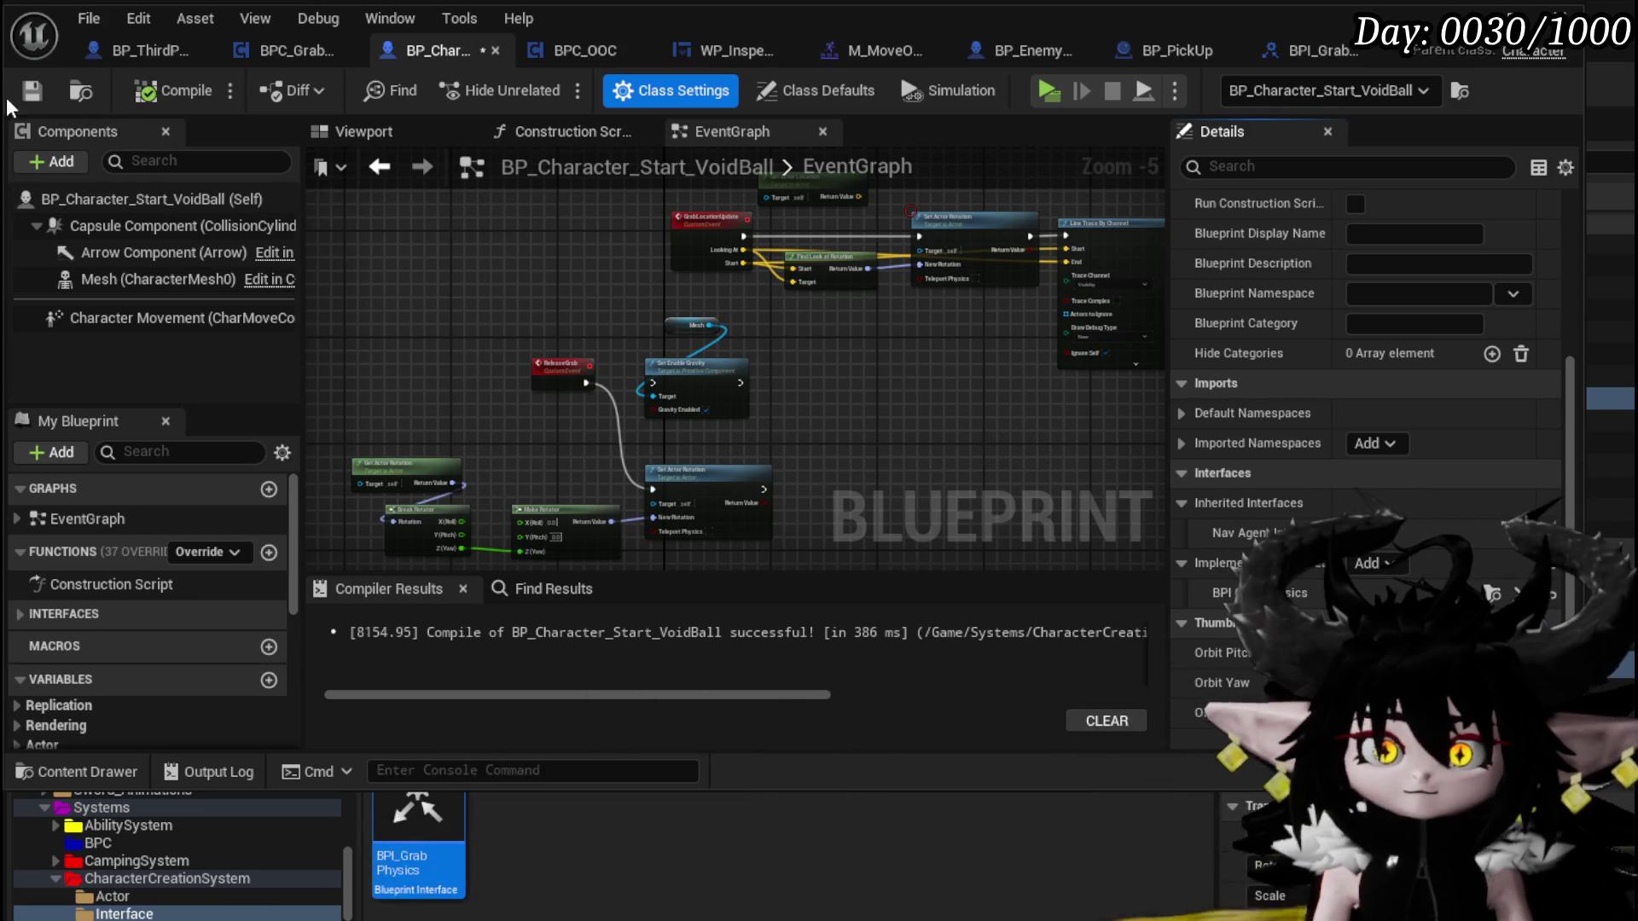
click(31, 613)
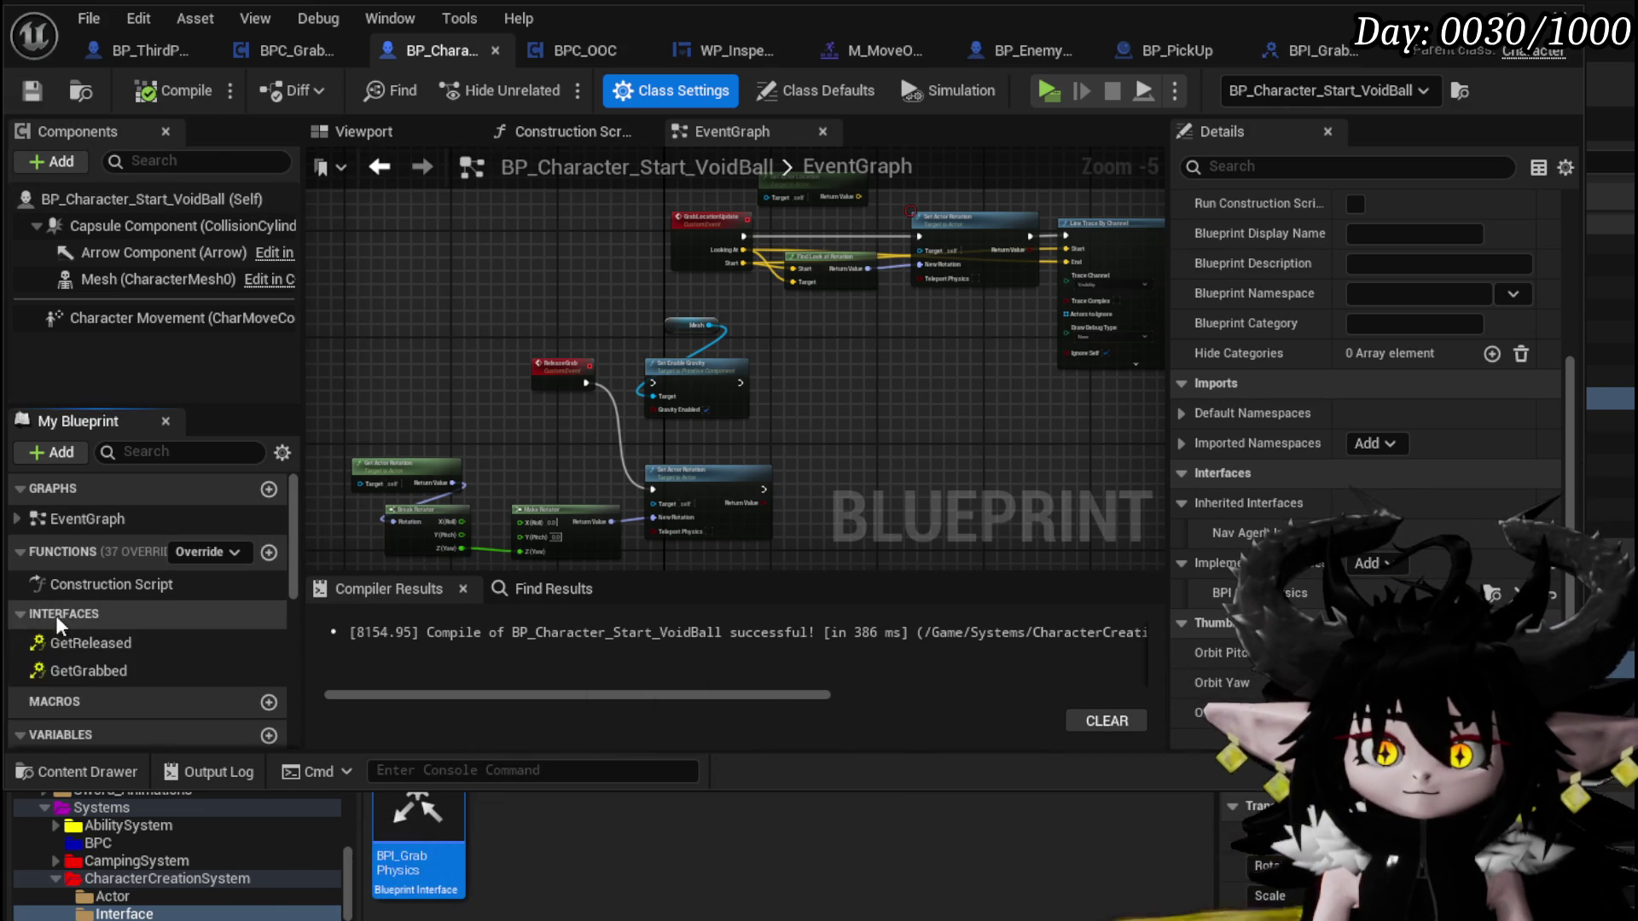
Wire a new Event GetReleased into Set Actor Rotation, compile, and play to test grabbing
double_click(99, 645)
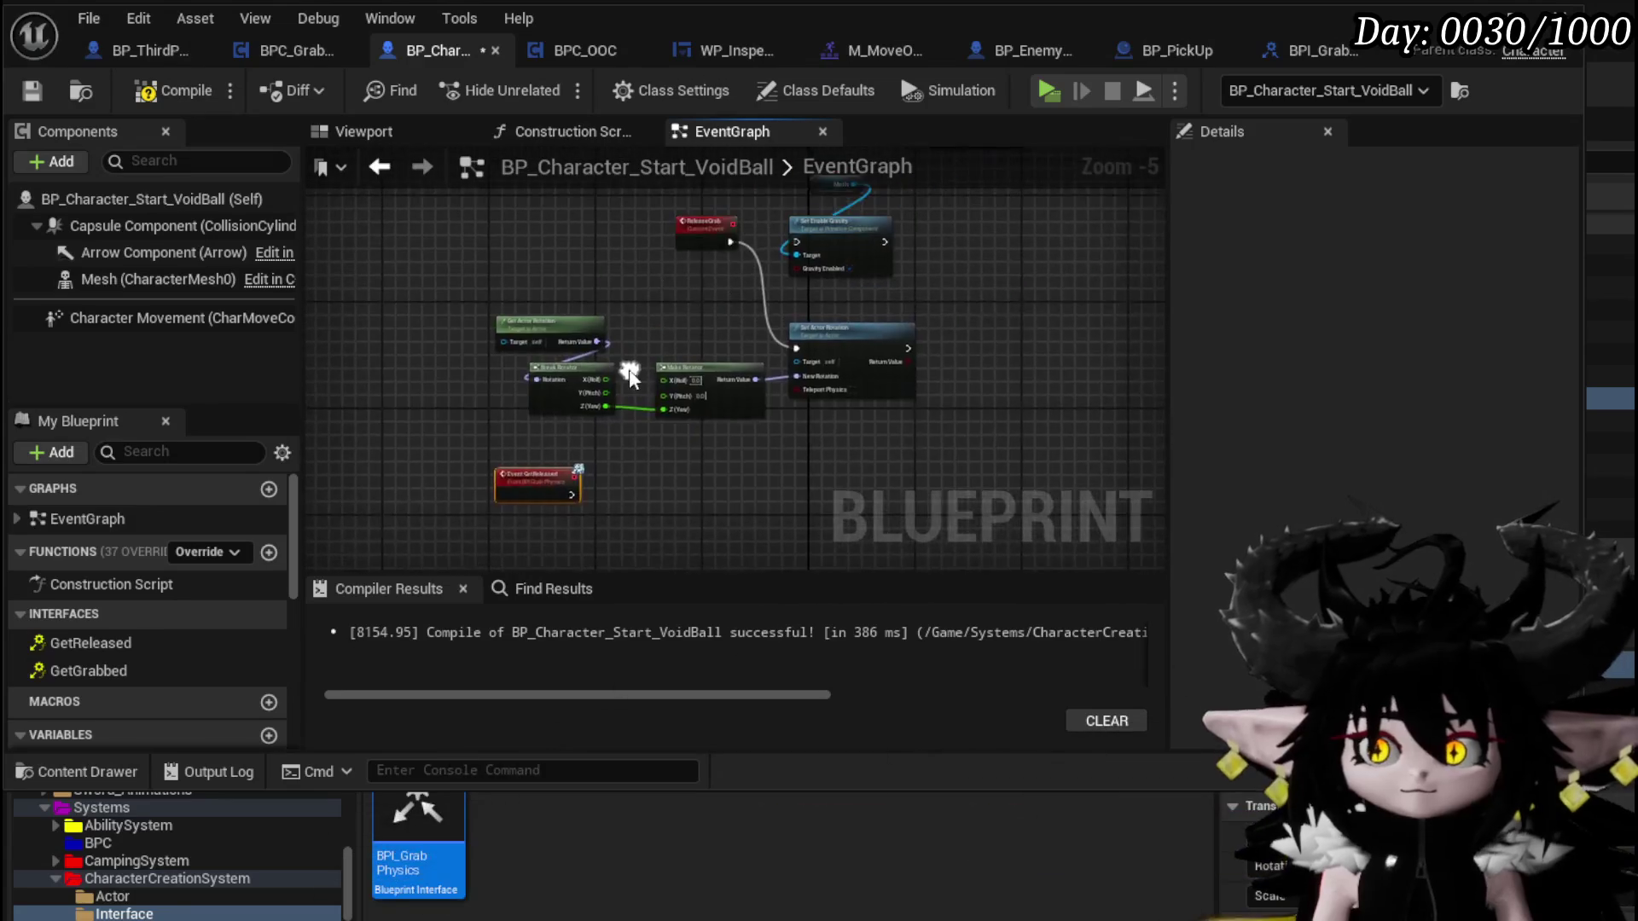
drag(572, 448, 749, 249)
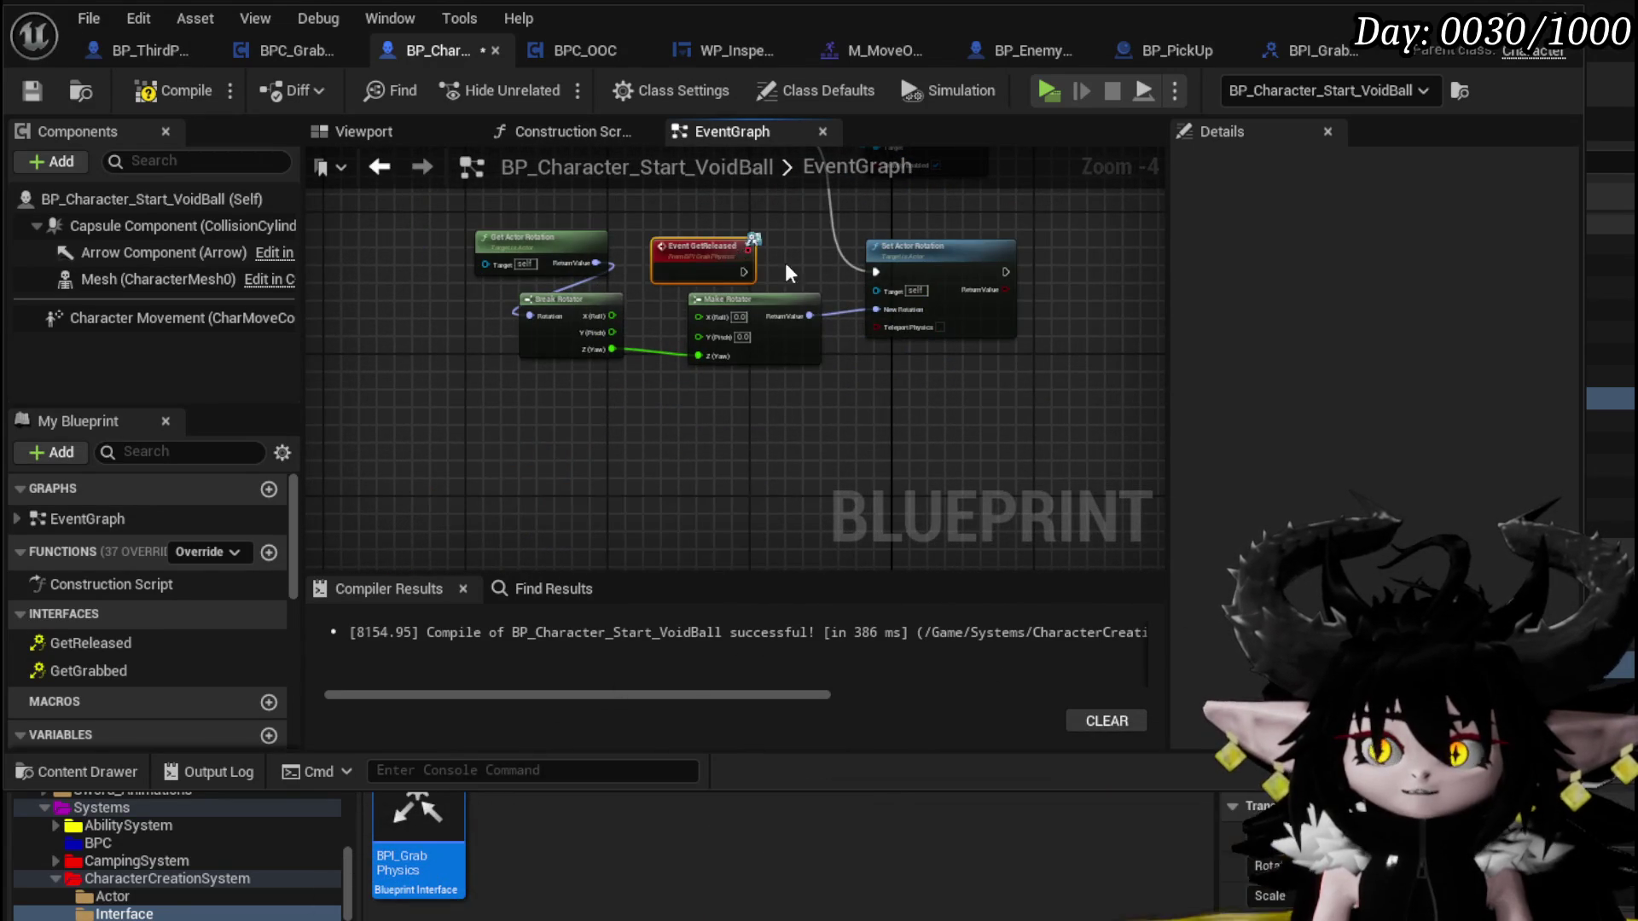
scroll(708, 407, up, 2)
drag(708, 407, 907, 402)
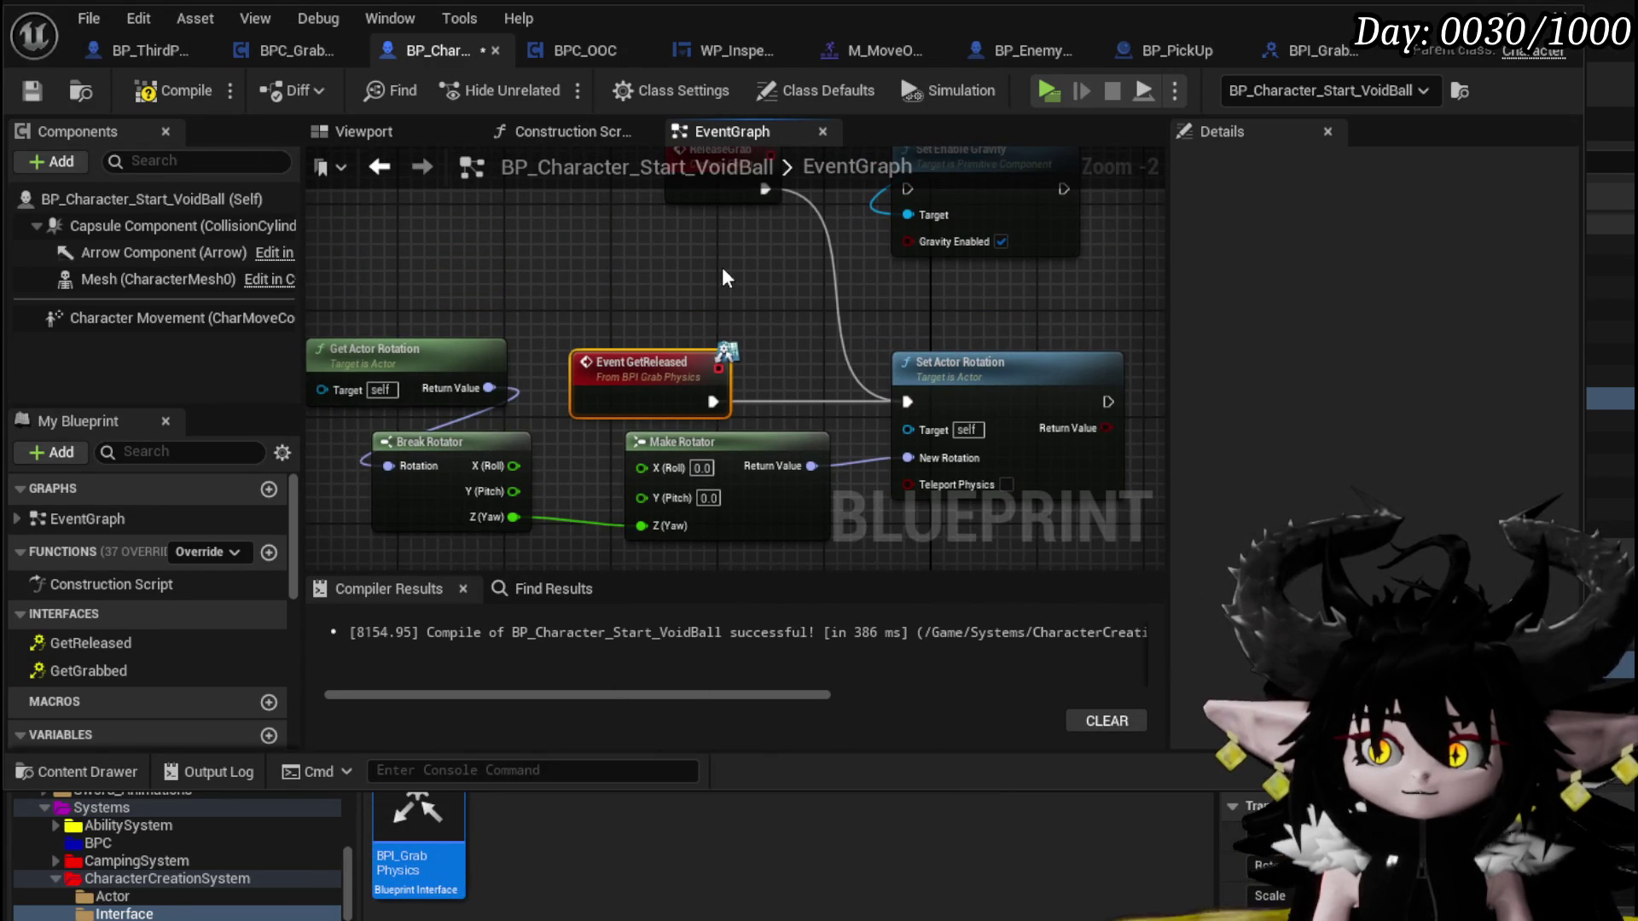
click(146, 96)
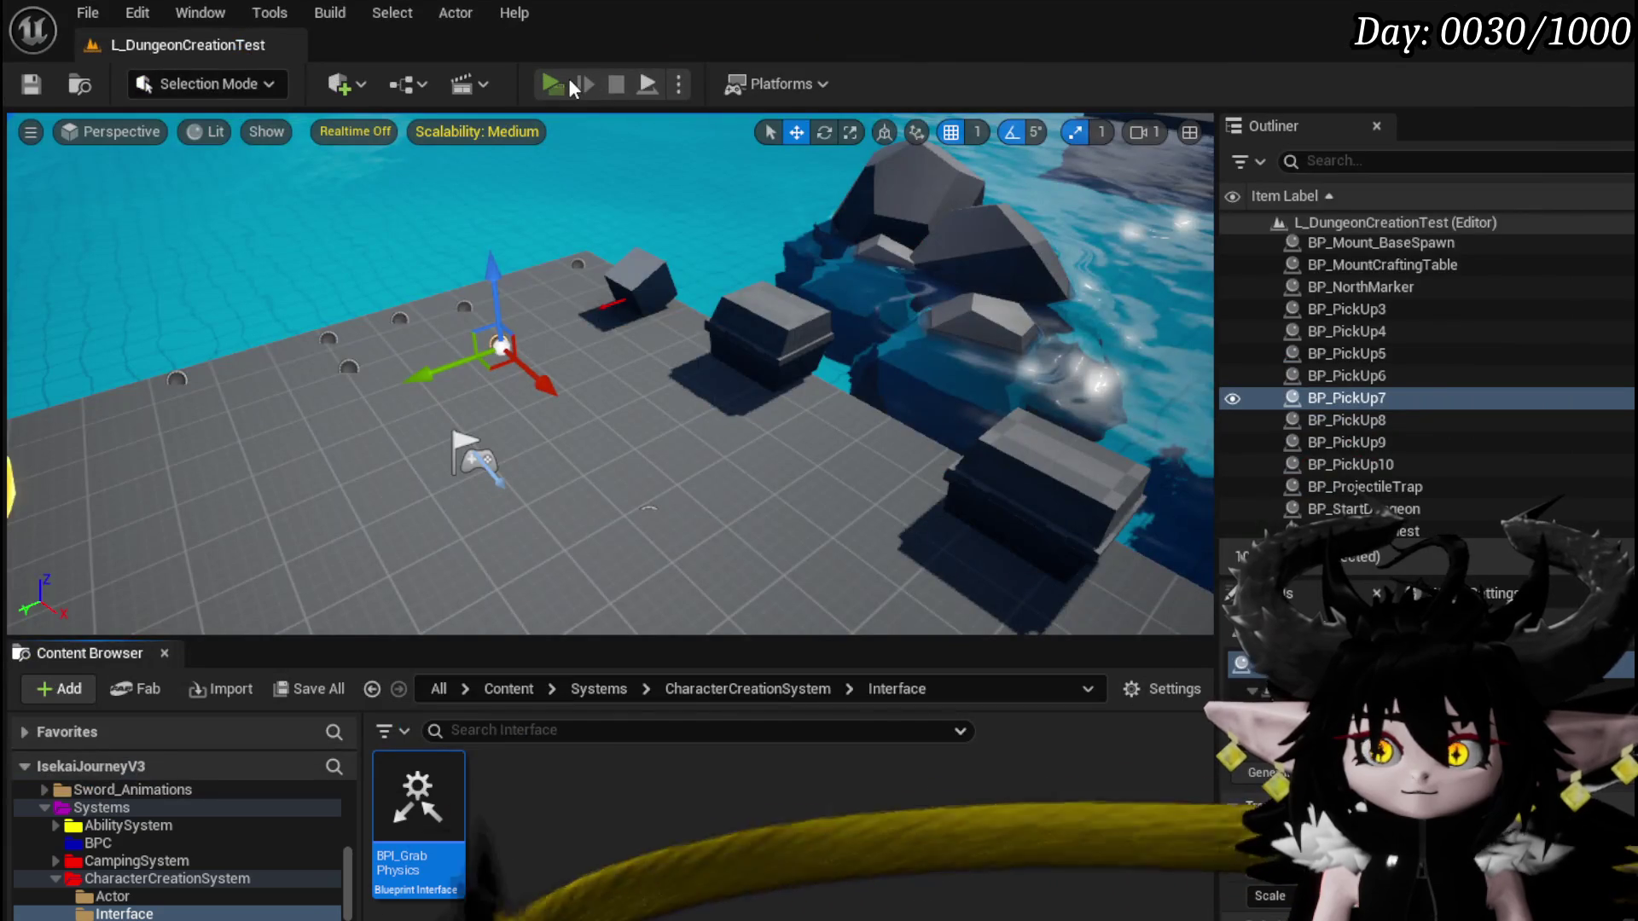
click(567, 81)
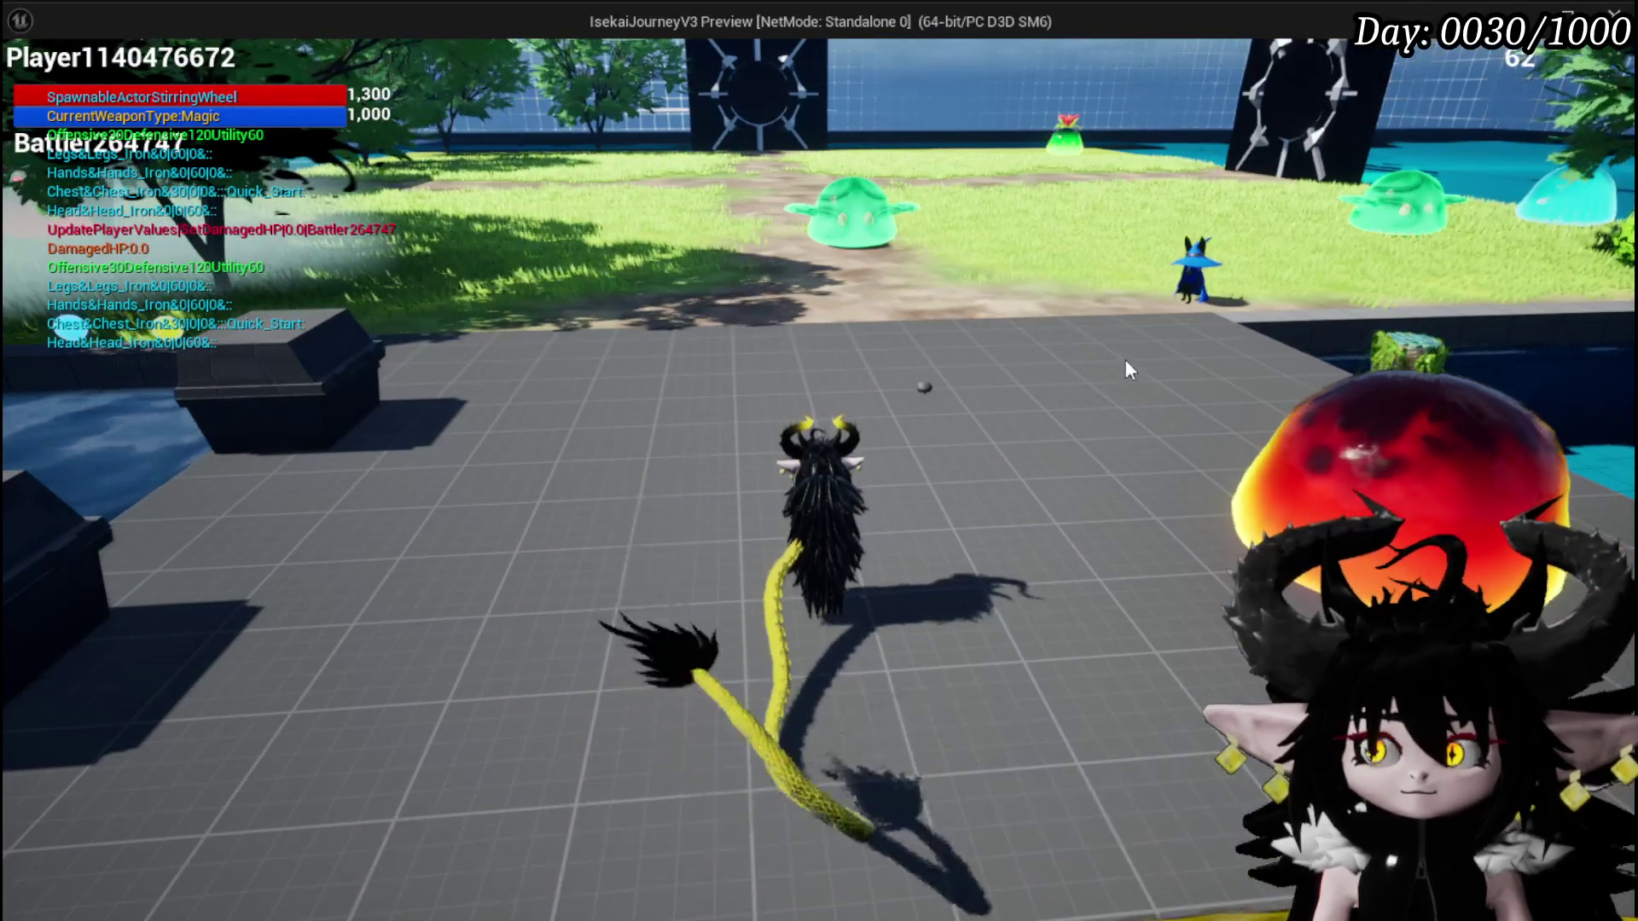
Look around the running game toward the slimes and portals, then stop it
mouse_move(997, 331)
mouse_down()
mouse_move(1329, 372)
mouse_move(1093, 243)
mouse_up()
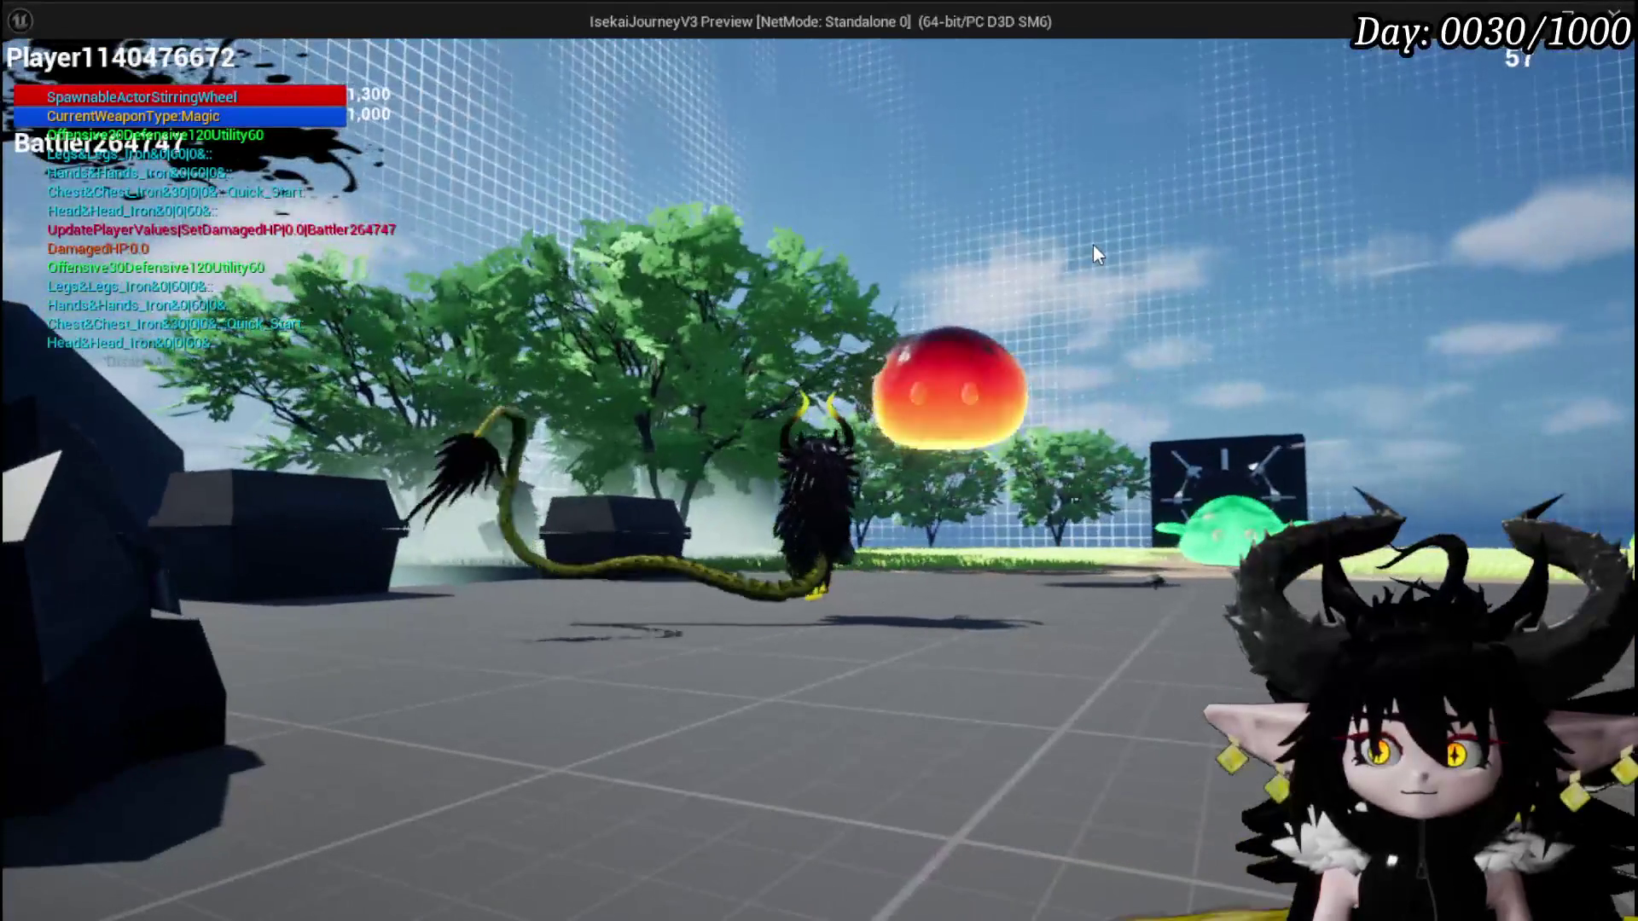
mouse_move(1064, 340)
mouse_down()
mouse_move(997, 434)
mouse_move(1278, 316)
mouse_move(1186, 324)
mouse_move(1263, 764)
mouse_move(795, 433)
mouse_move(1190, 484)
mouse_move(1171, 842)
mouse_move(981, 768)
mouse_move(853, 811)
mouse_move(715, 742)
mouse_move(1230, 658)
mouse_move(1082, 357)
mouse_move(1103, 811)
mouse_move(899, 222)
mouse_move(864, 468)
mouse_move(1012, 294)
mouse_move(935, 127)
mouse_move(802, 90)
mouse_move(973, 93)
mouse_move(893, 367)
mouse_move(844, 276)
mouse_move(843, 393)
mouse_move(841, 346)
mouse_move(883, 283)
mouse_move(900, 394)
mouse_move(886, 275)
mouse_move(860, 268)
mouse_move(913, 263)
mouse_move(894, 253)
mouse_move(864, 401)
mouse_move(1000, 403)
mouse_move(985, 209)
mouse_move(956, 201)
mouse_move(985, 220)
mouse_move(930, 482)
mouse_move(918, 459)
mouse_move(940, 354)
mouse_move(954, 514)
mouse_move(879, 479)
mouse_move(883, 397)
mouse_move(884, 514)
mouse_move(858, 442)
mouse_move(868, 387)
mouse_move(1071, 415)
mouse_move(929, 679)
mouse_move(1014, 406)
mouse_move(985, 305)
mouse_move(669, 336)
mouse_move(1382, 406)
mouse_move(393, 350)
mouse_move(785, 327)
mouse_move(1013, 353)
mouse_up()
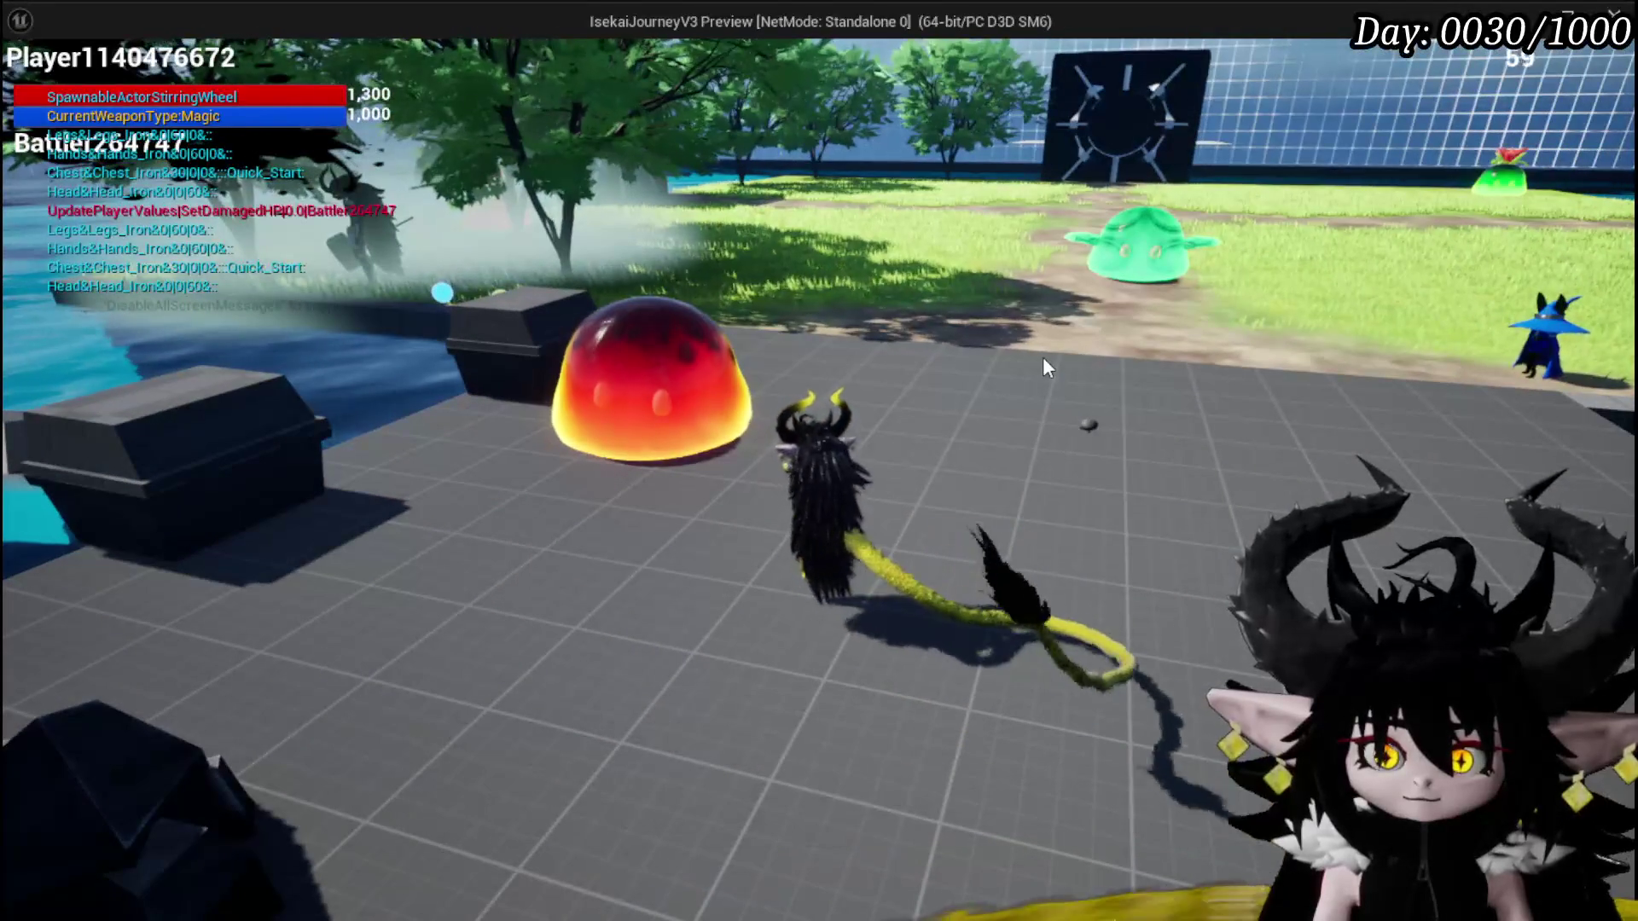
key(Escape)
Save the map and open the green slime's BP_EnemyActor blueprint
click(34, 89)
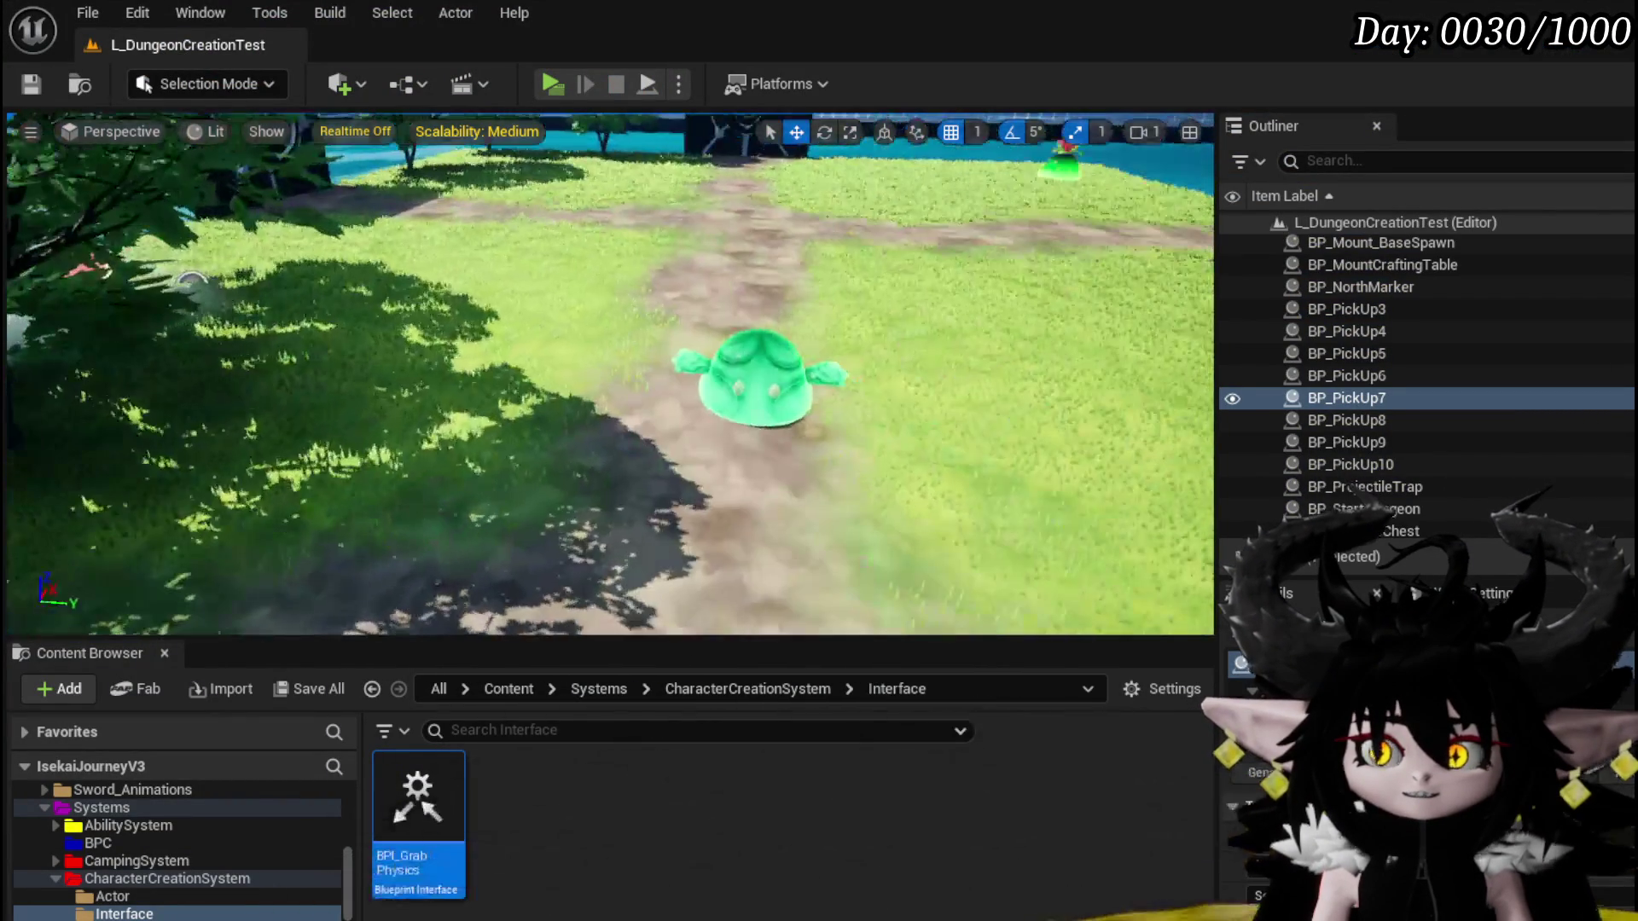
click(728, 379)
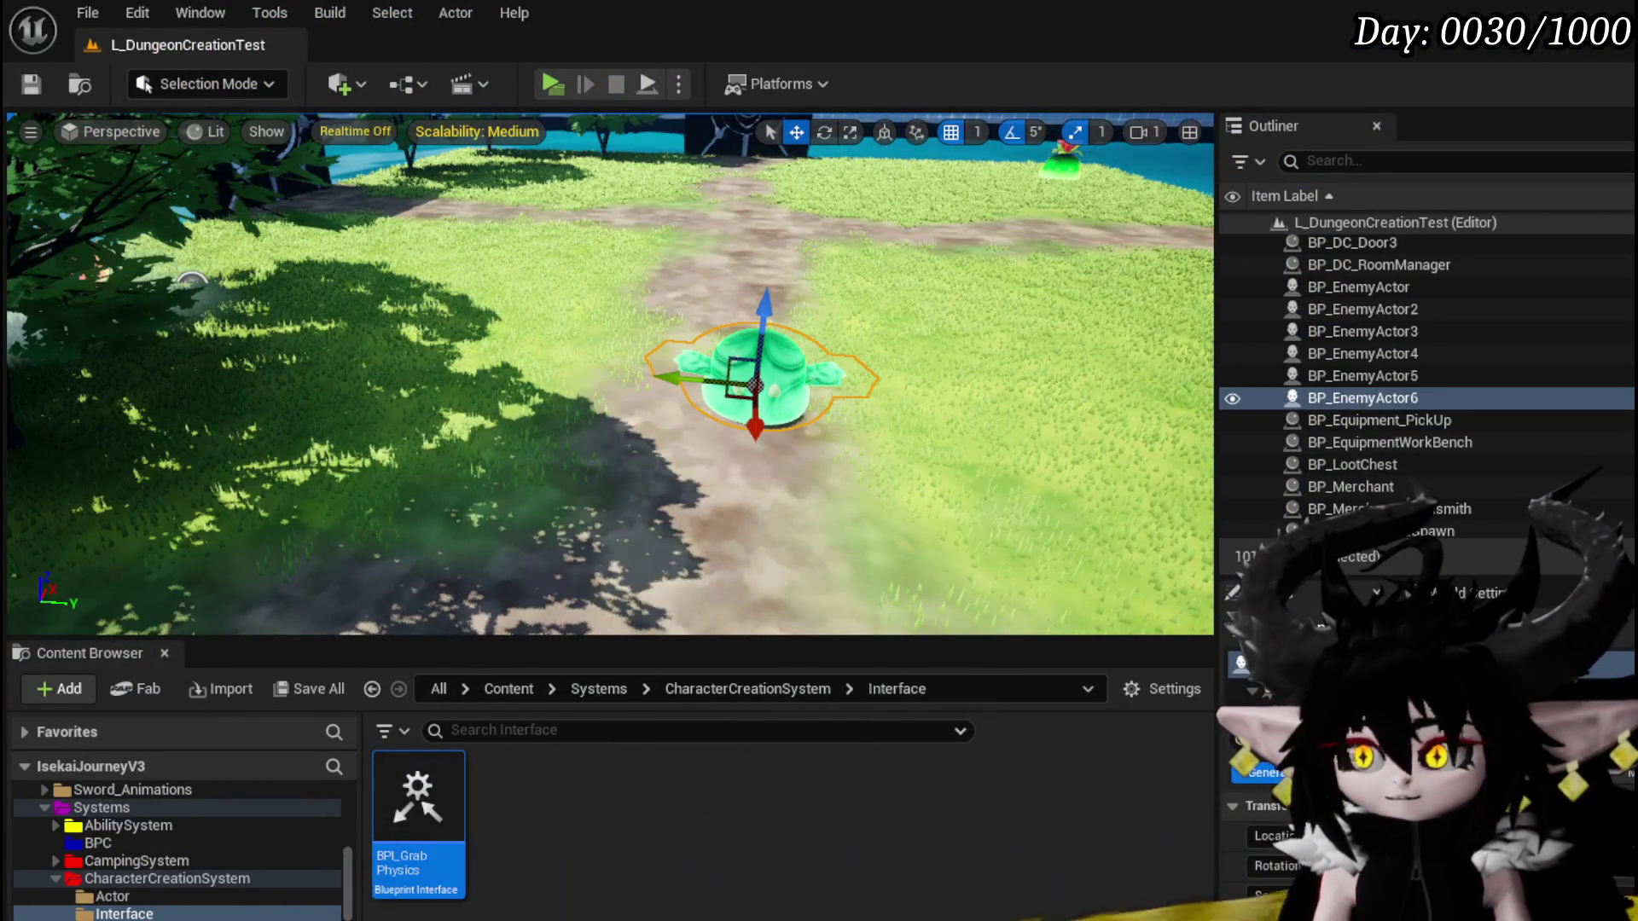
key(ctrl+e)
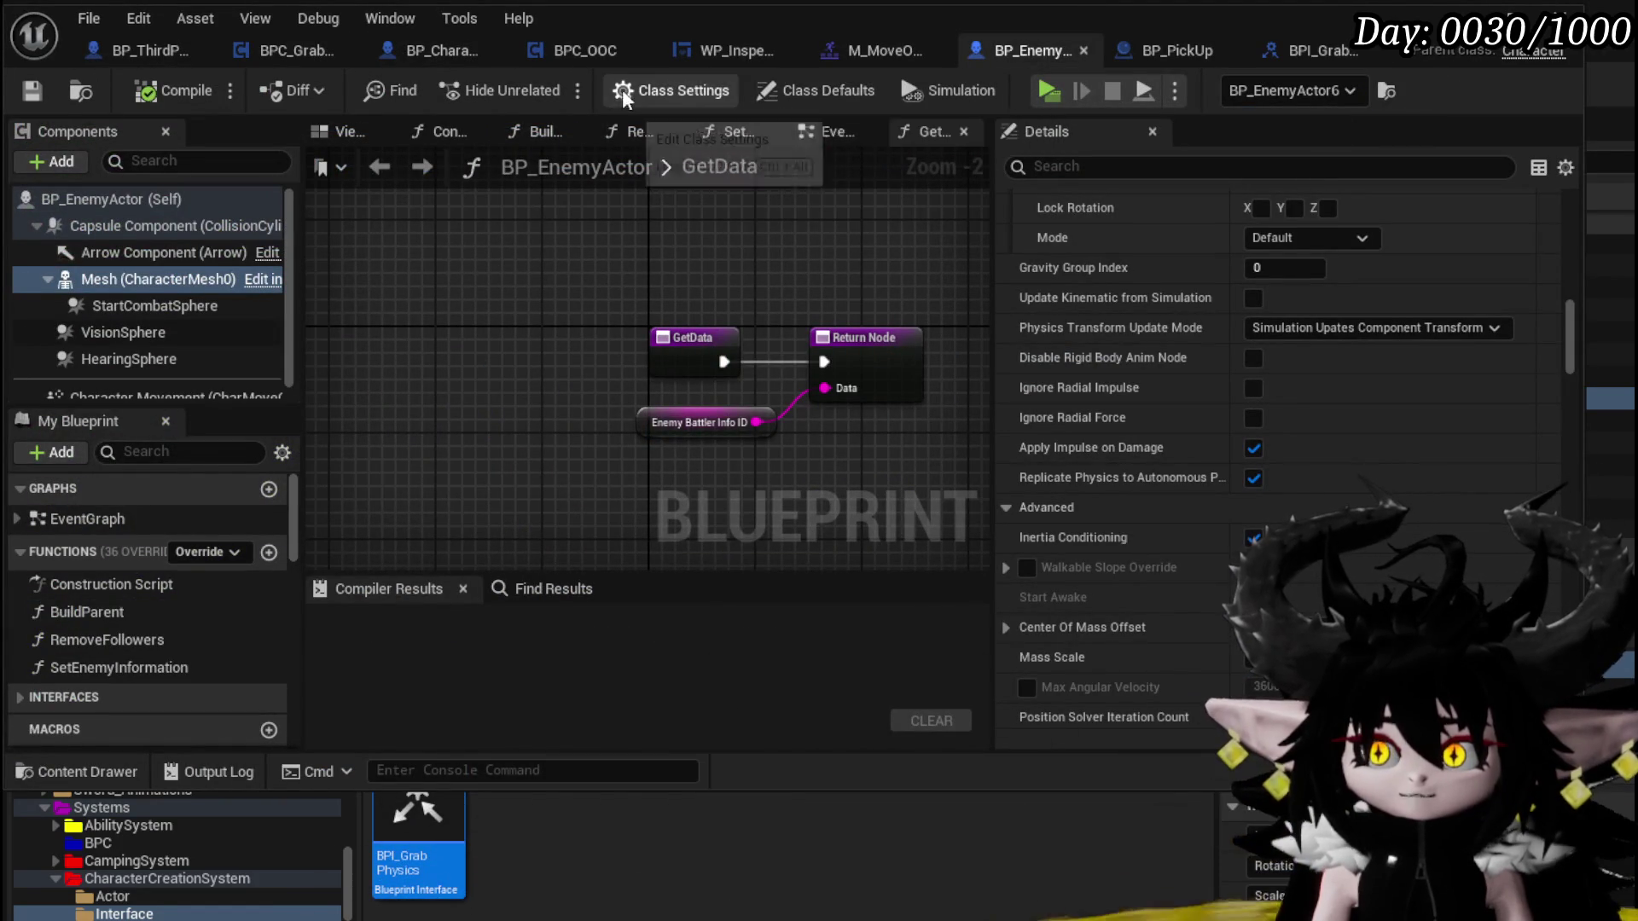
Add BPI Grab Physics to BP_EnemyActor's implemented interfaces and expand its interface functions
click(795, 91)
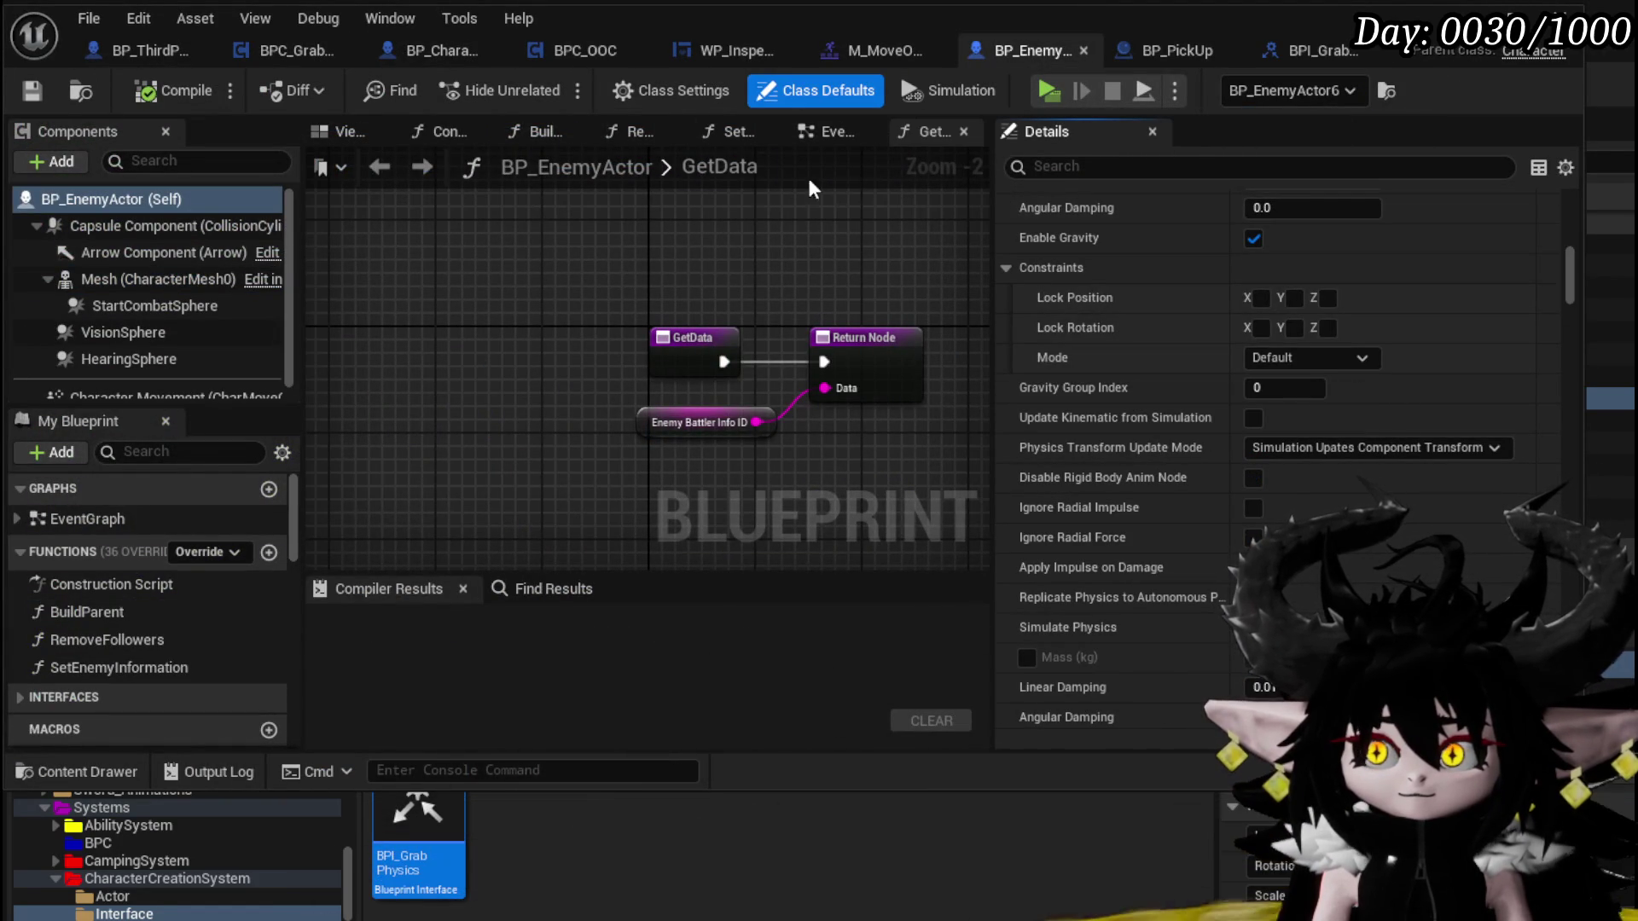
click(651, 93)
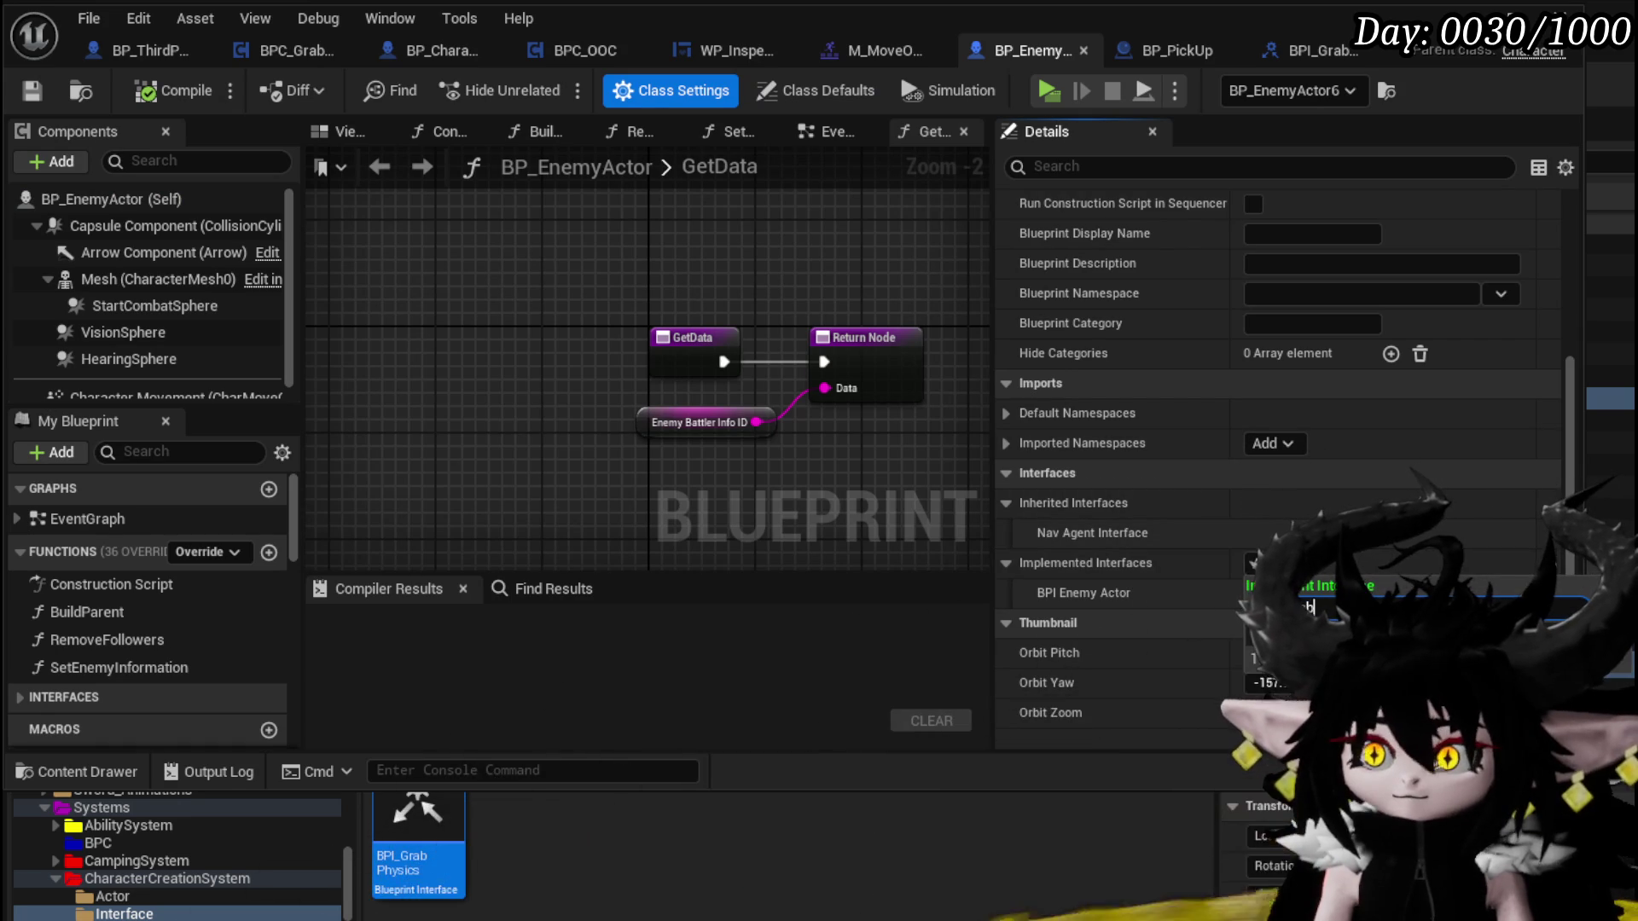
click(1293, 607)
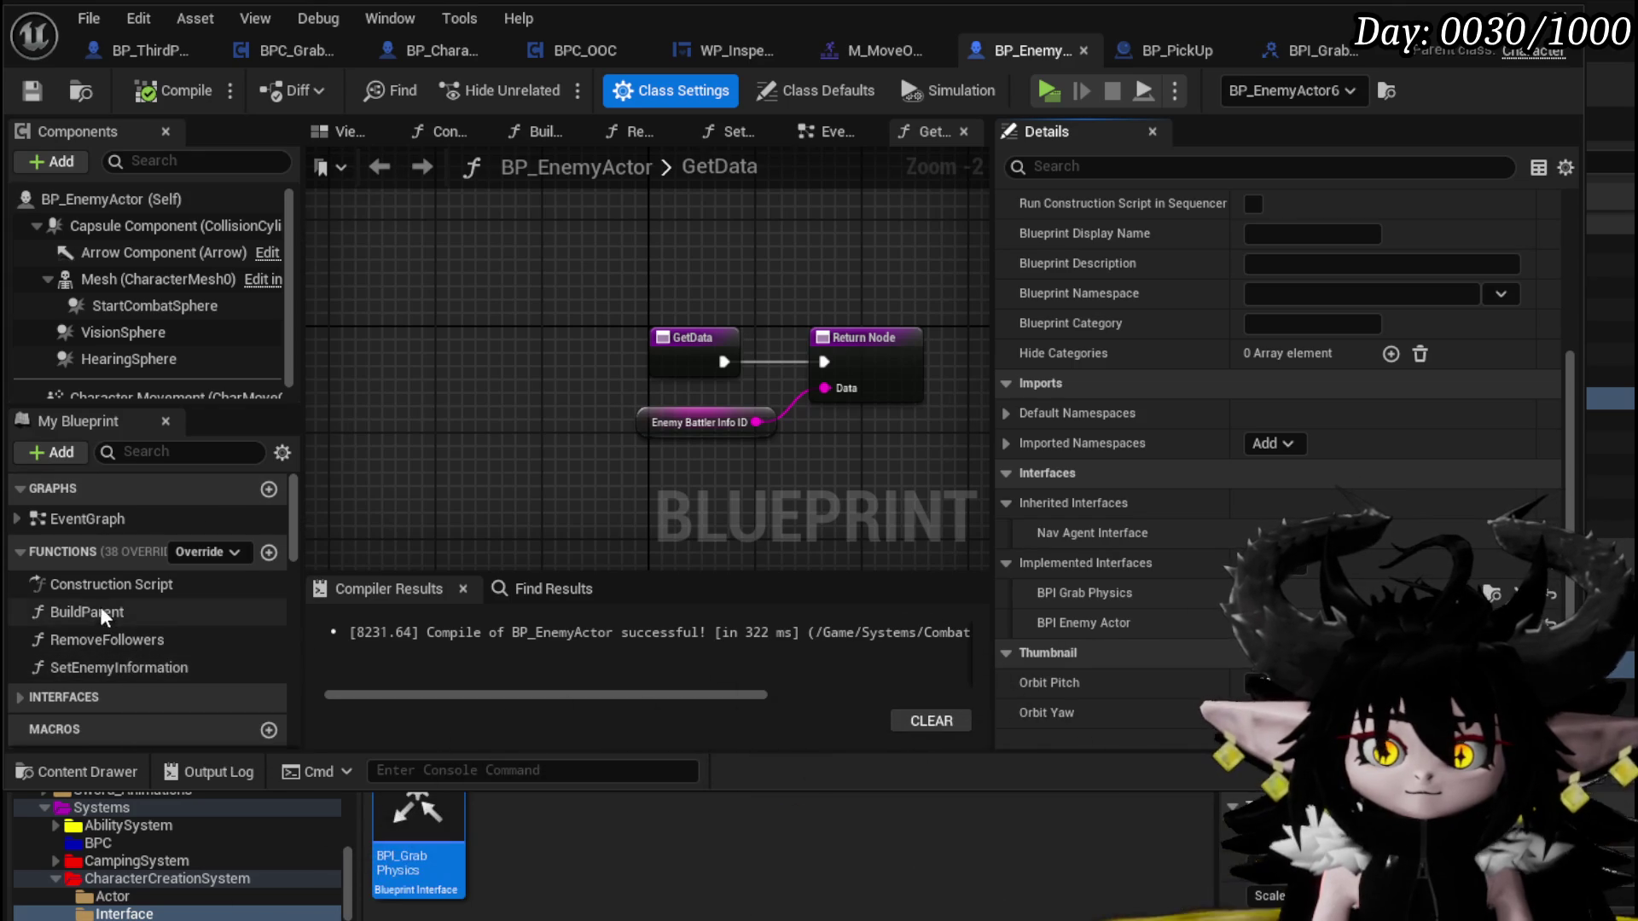
click(22, 699)
scroll(106, 664, down, 3)
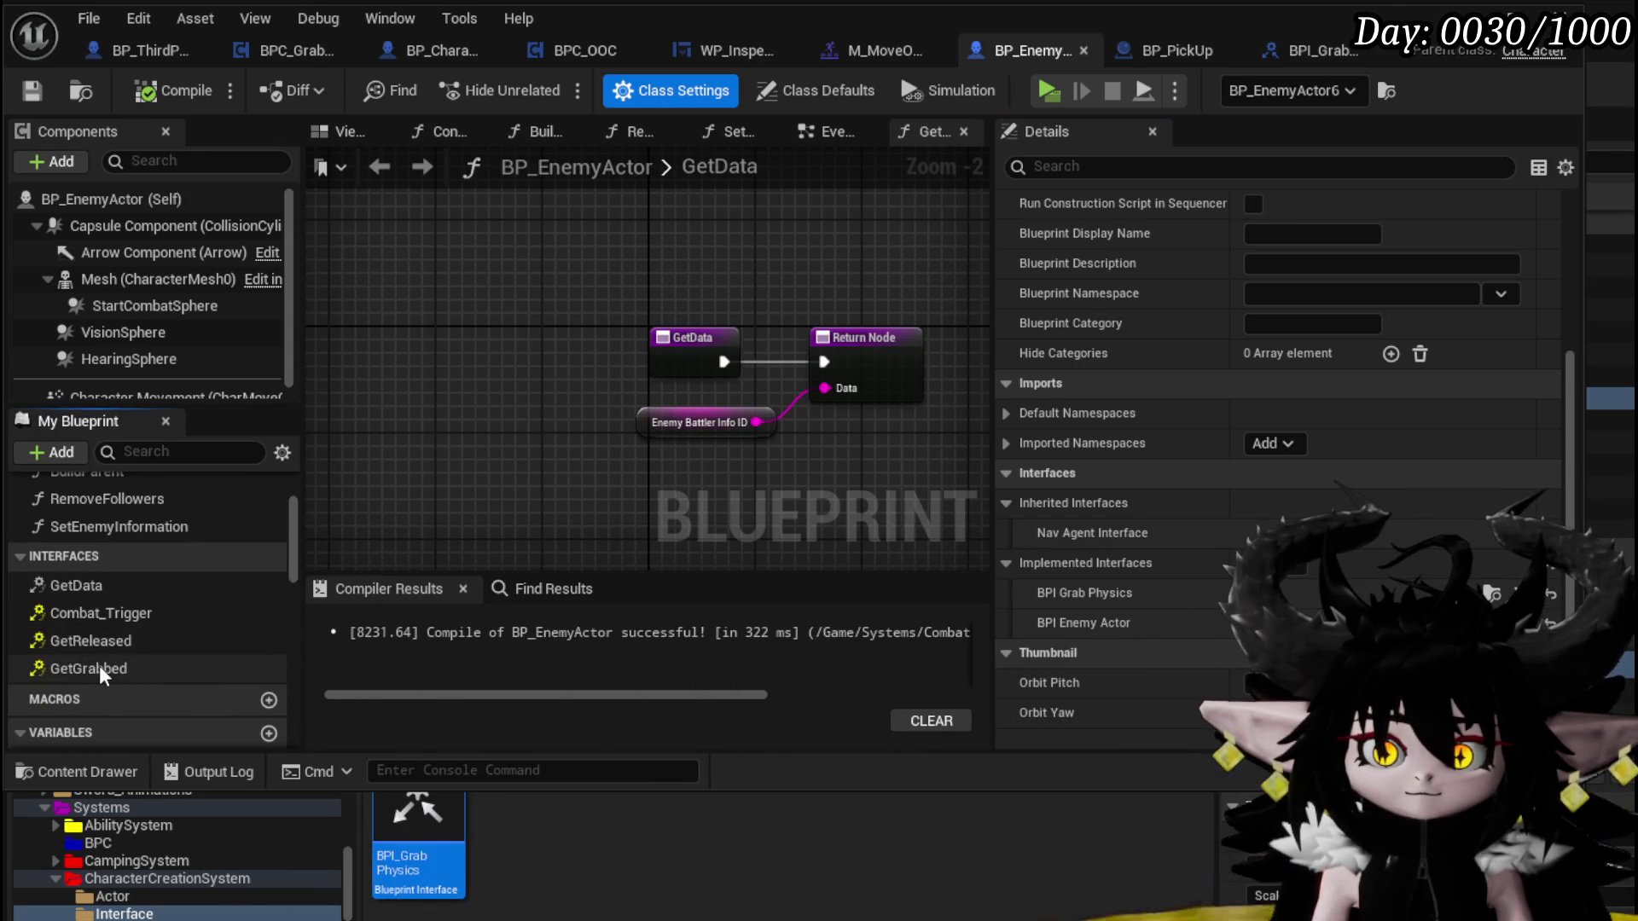
Create Event GetGrabbed driving a Set Collision Object Type node on Mesh set to PhysicsBody
double_click(99, 668)
scroll(792, 361, up, 2)
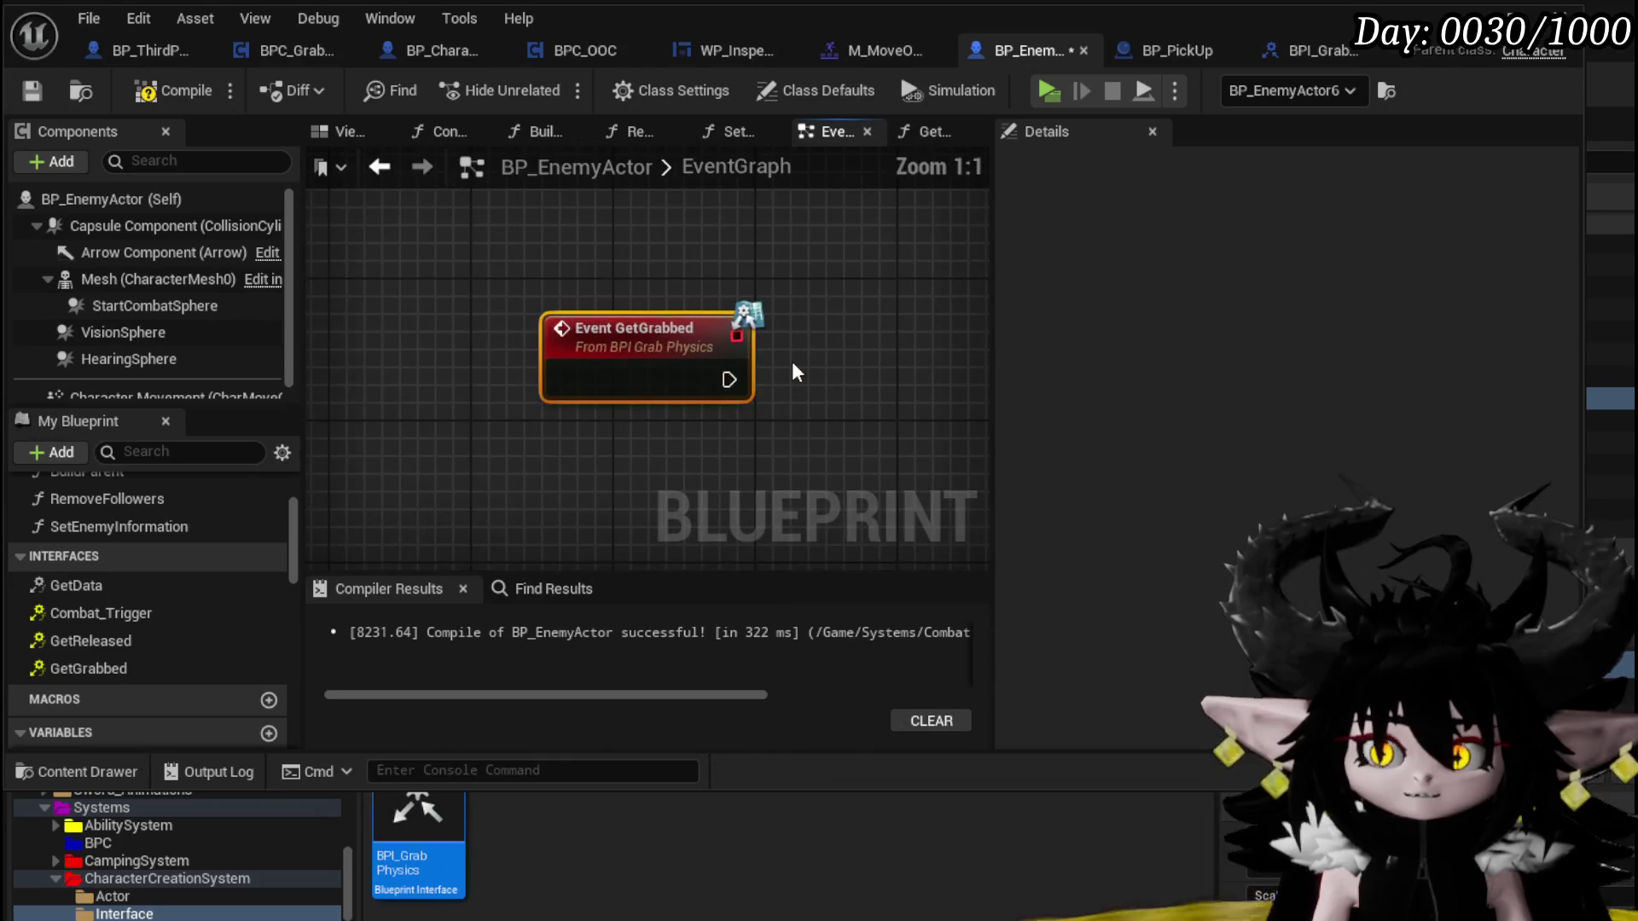
drag(157, 279, 459, 220)
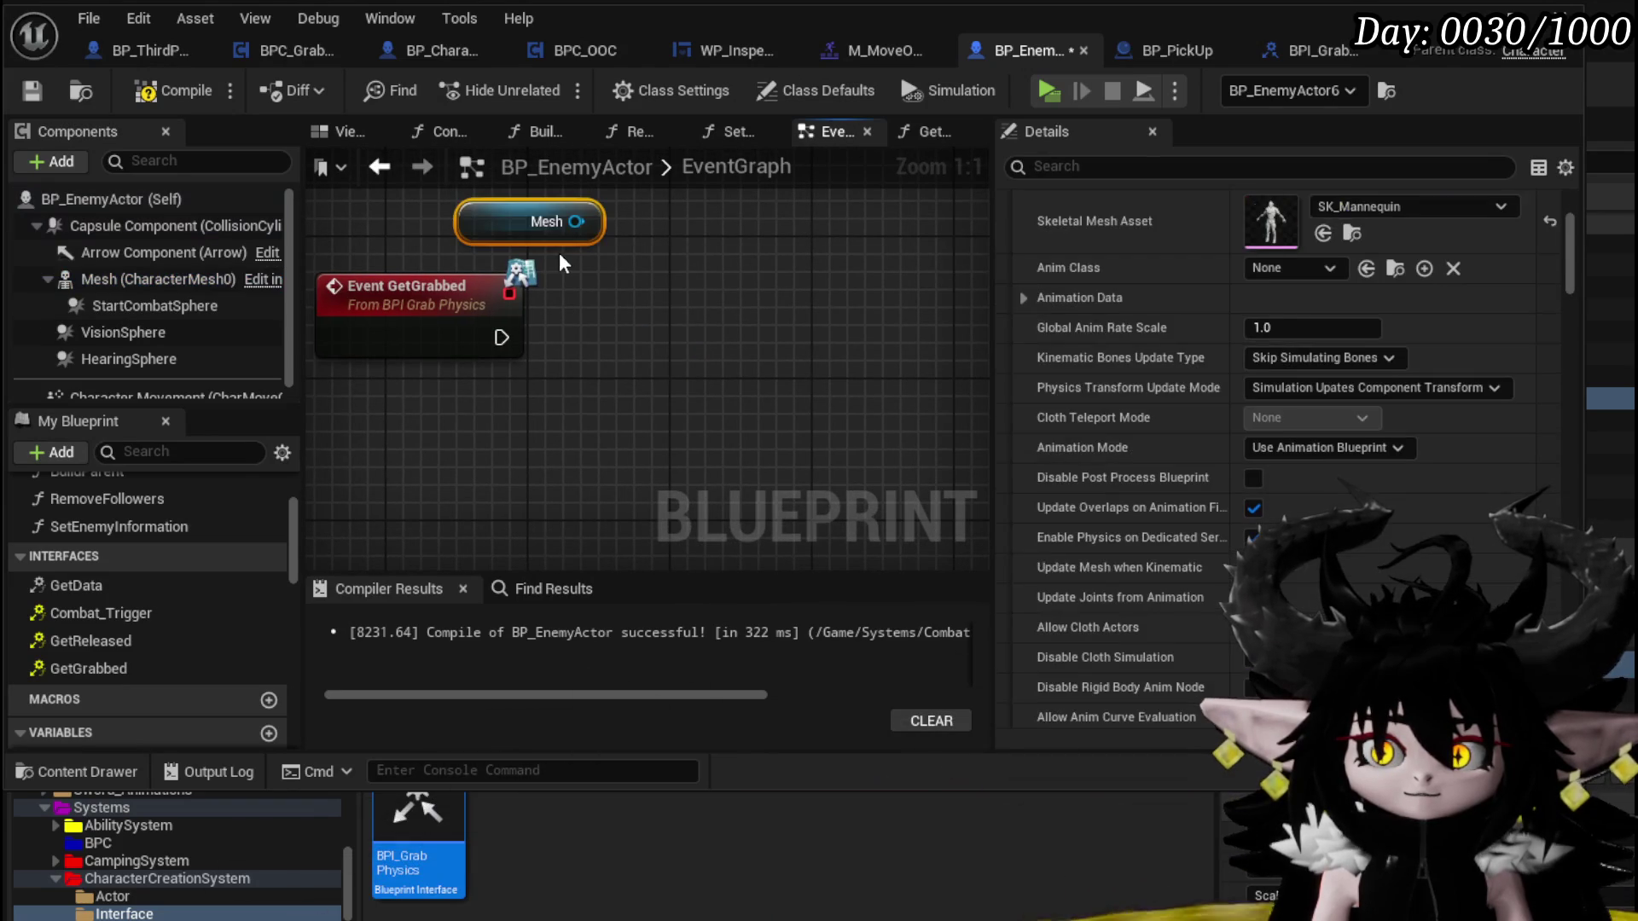
drag(573, 242, 673, 332)
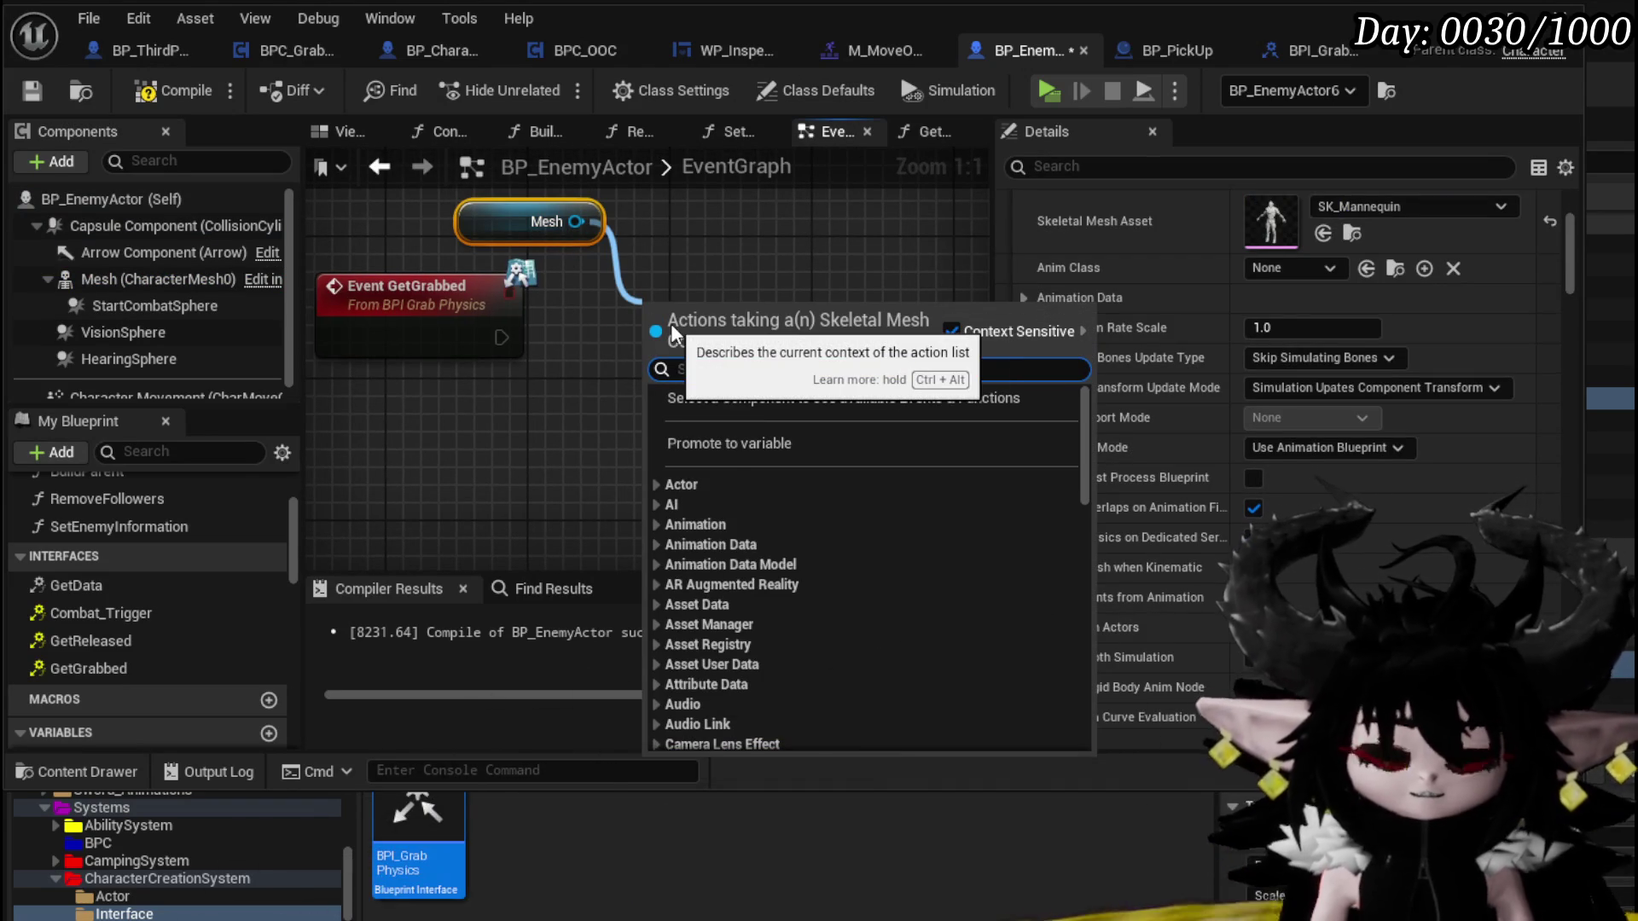
text(set collo)
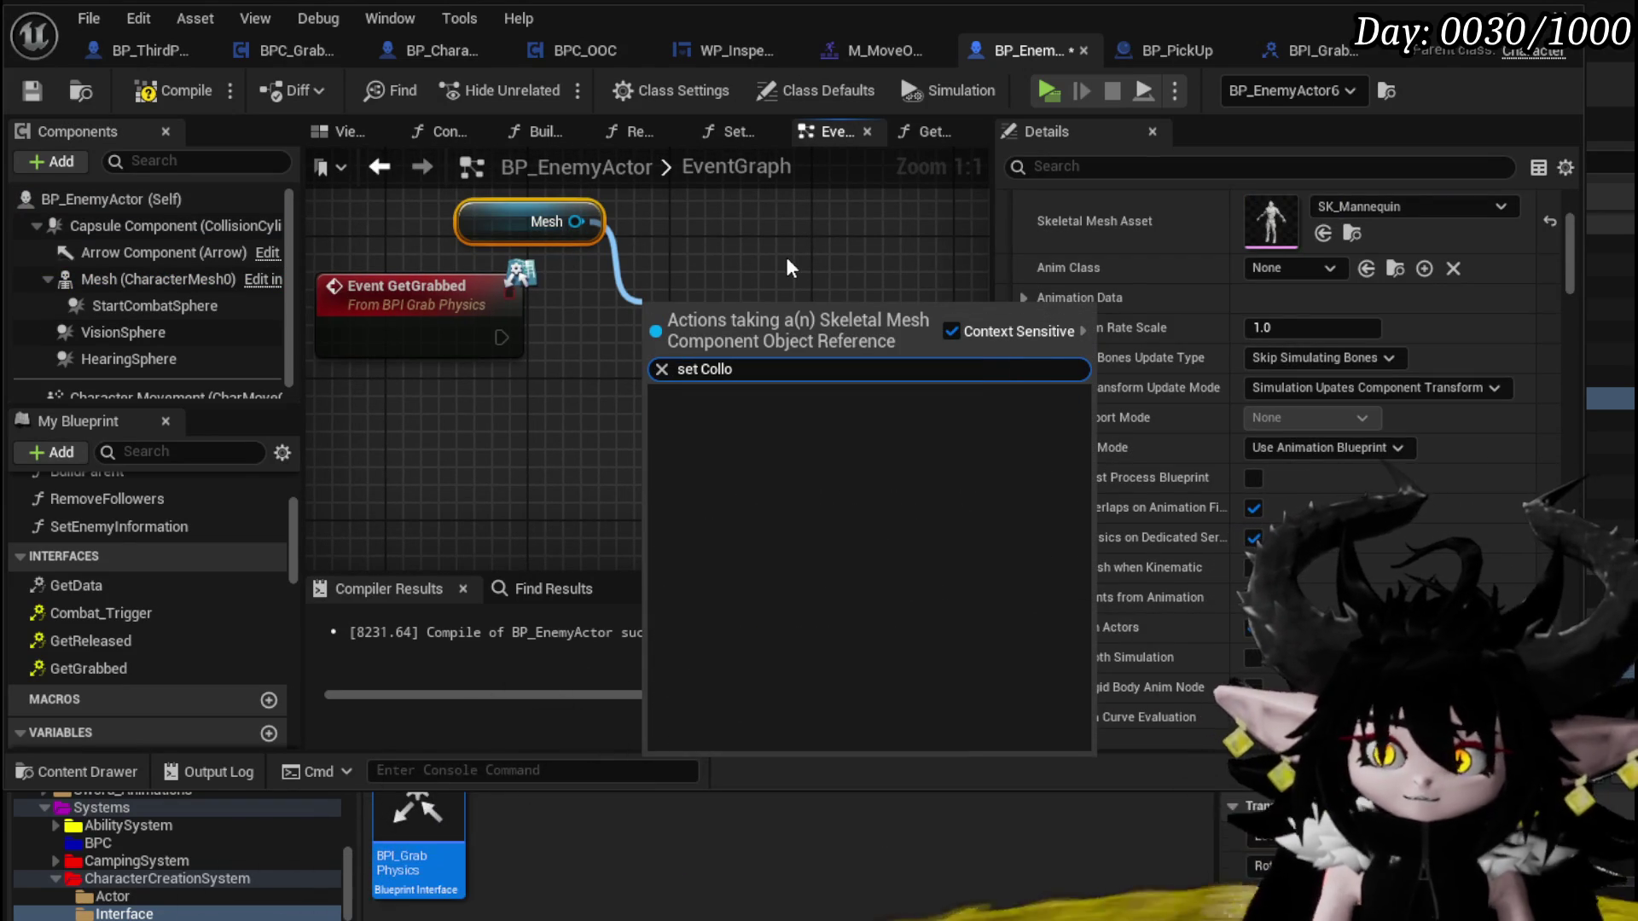
key(BackSpace)
key(BackSpace)
key(BackSpace)
text(ollis)
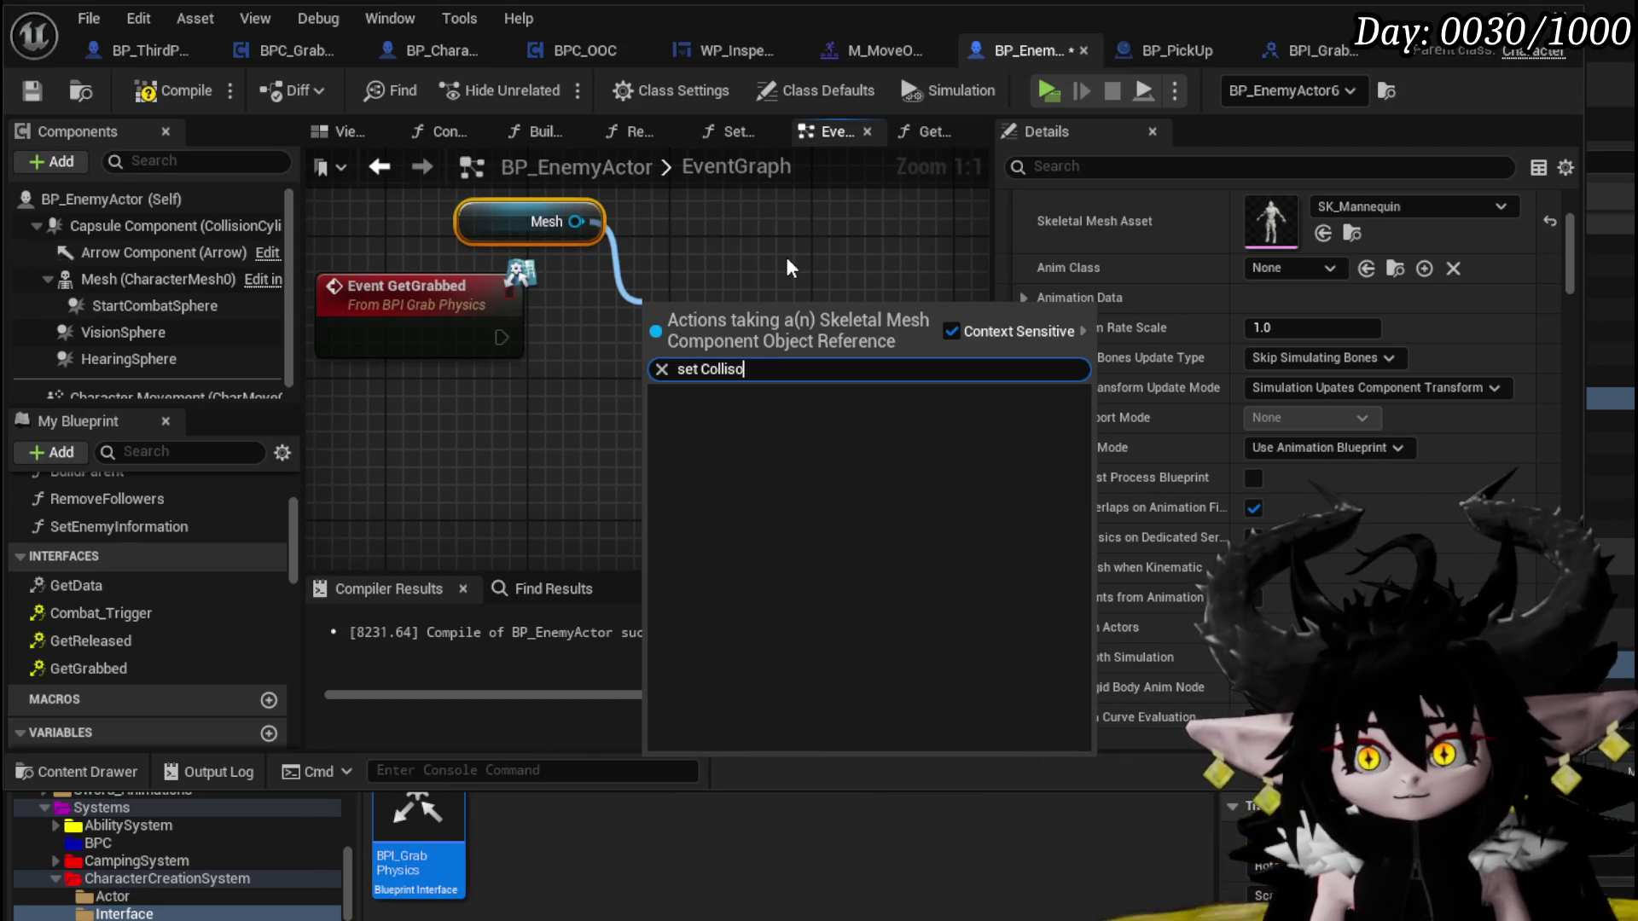
key(BackSpace)
key(BackSpace)
key(BackSpace)
text(Obje)
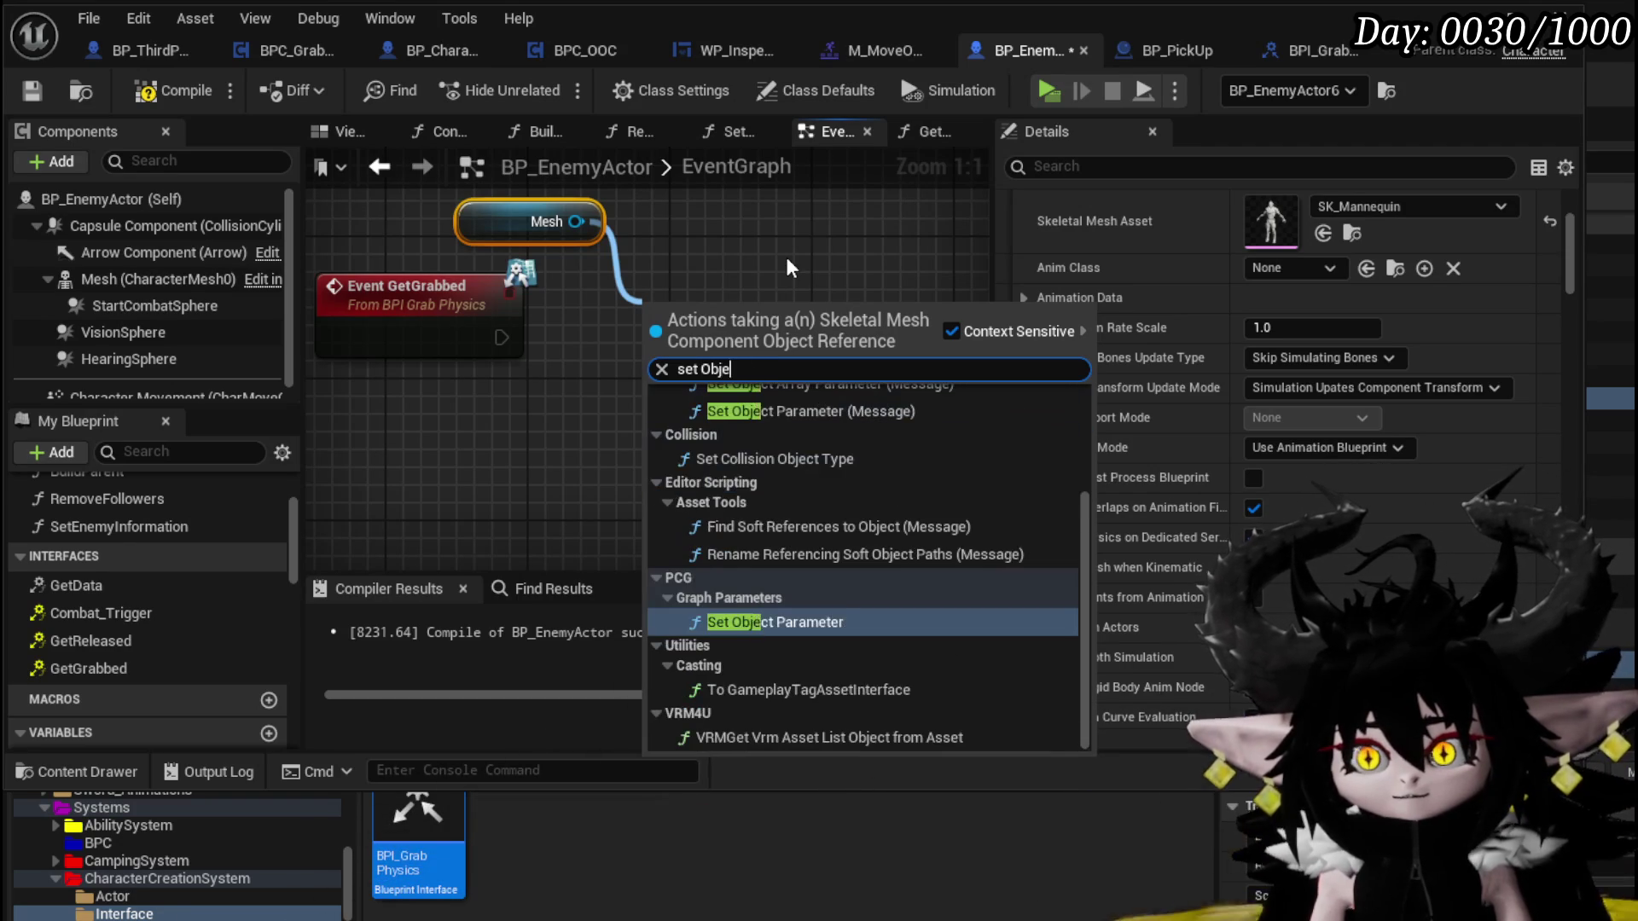
text(ct Type)
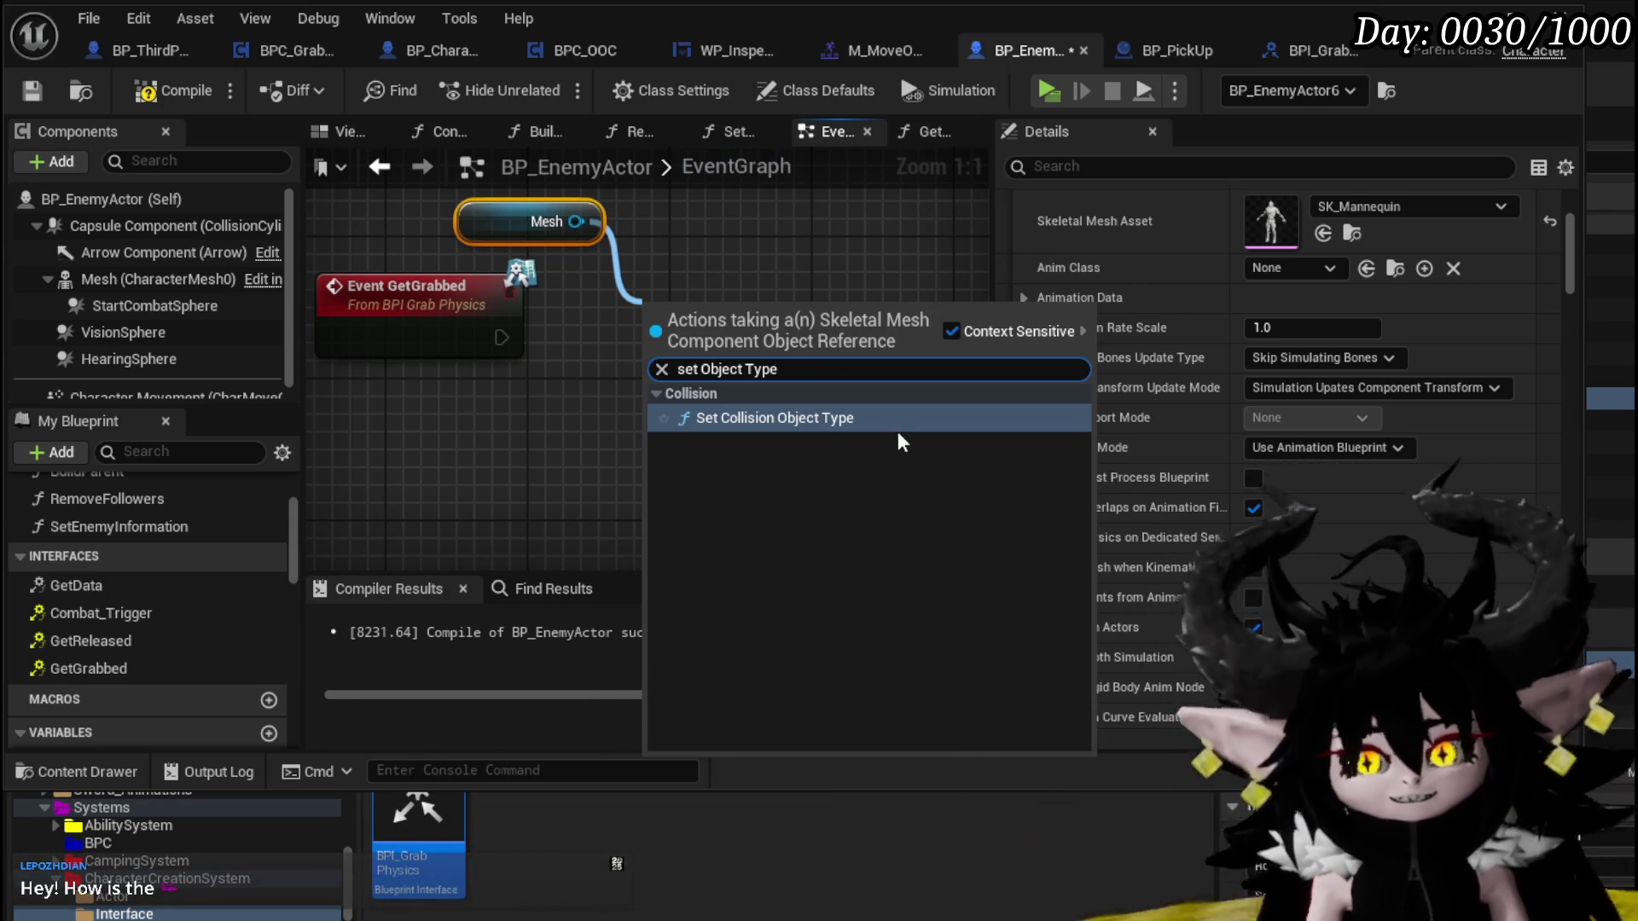
click(826, 418)
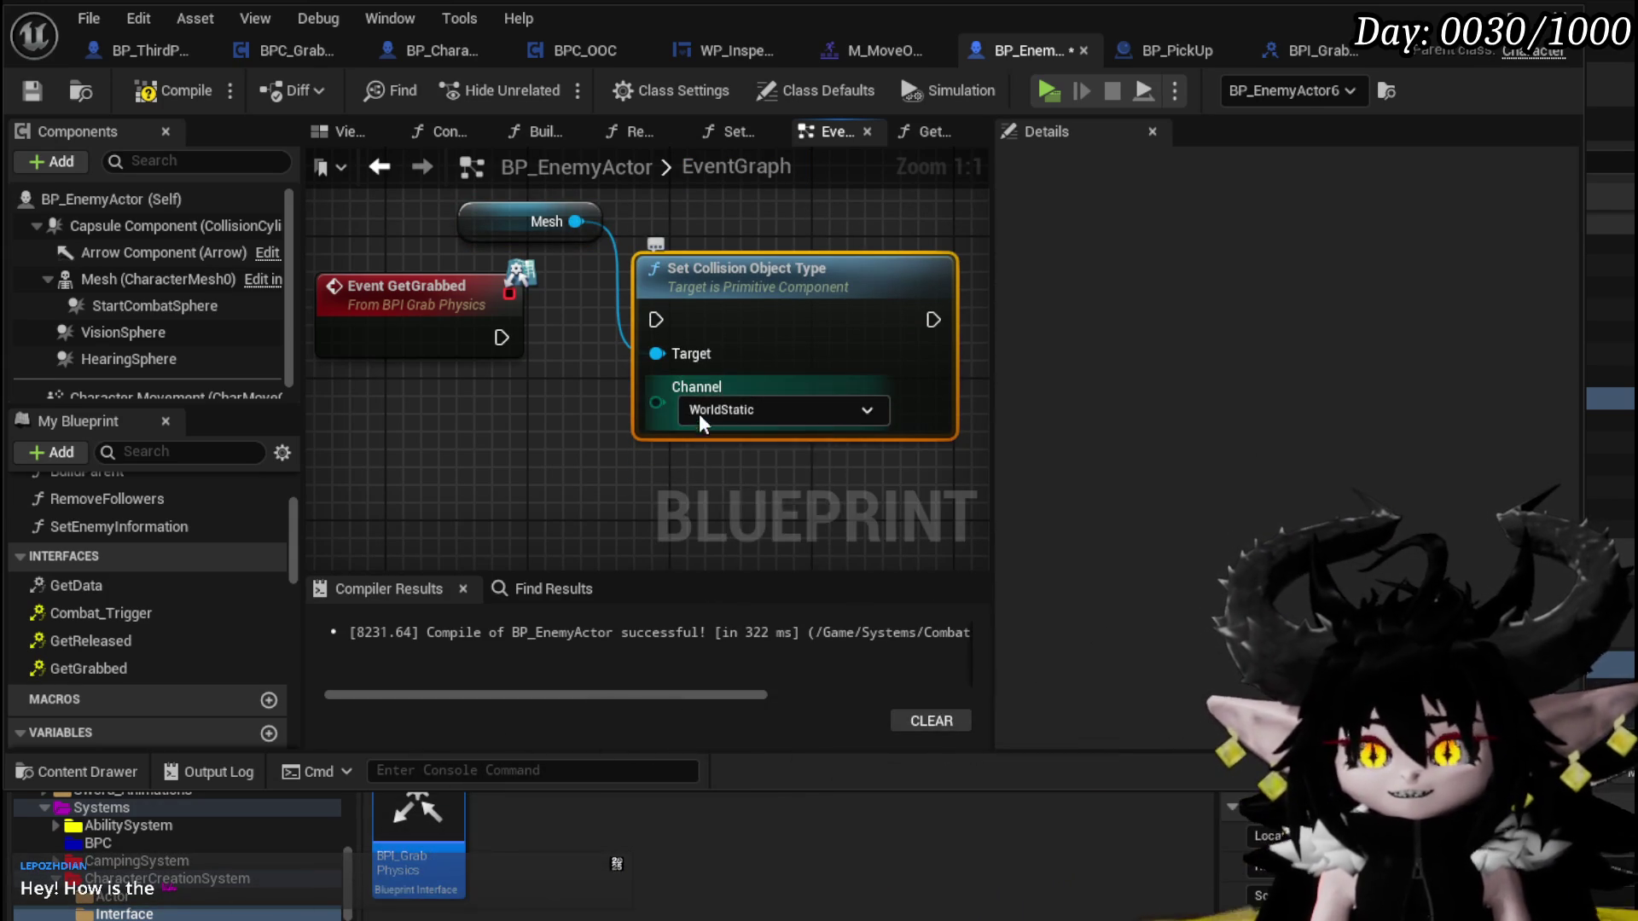
click(704, 413)
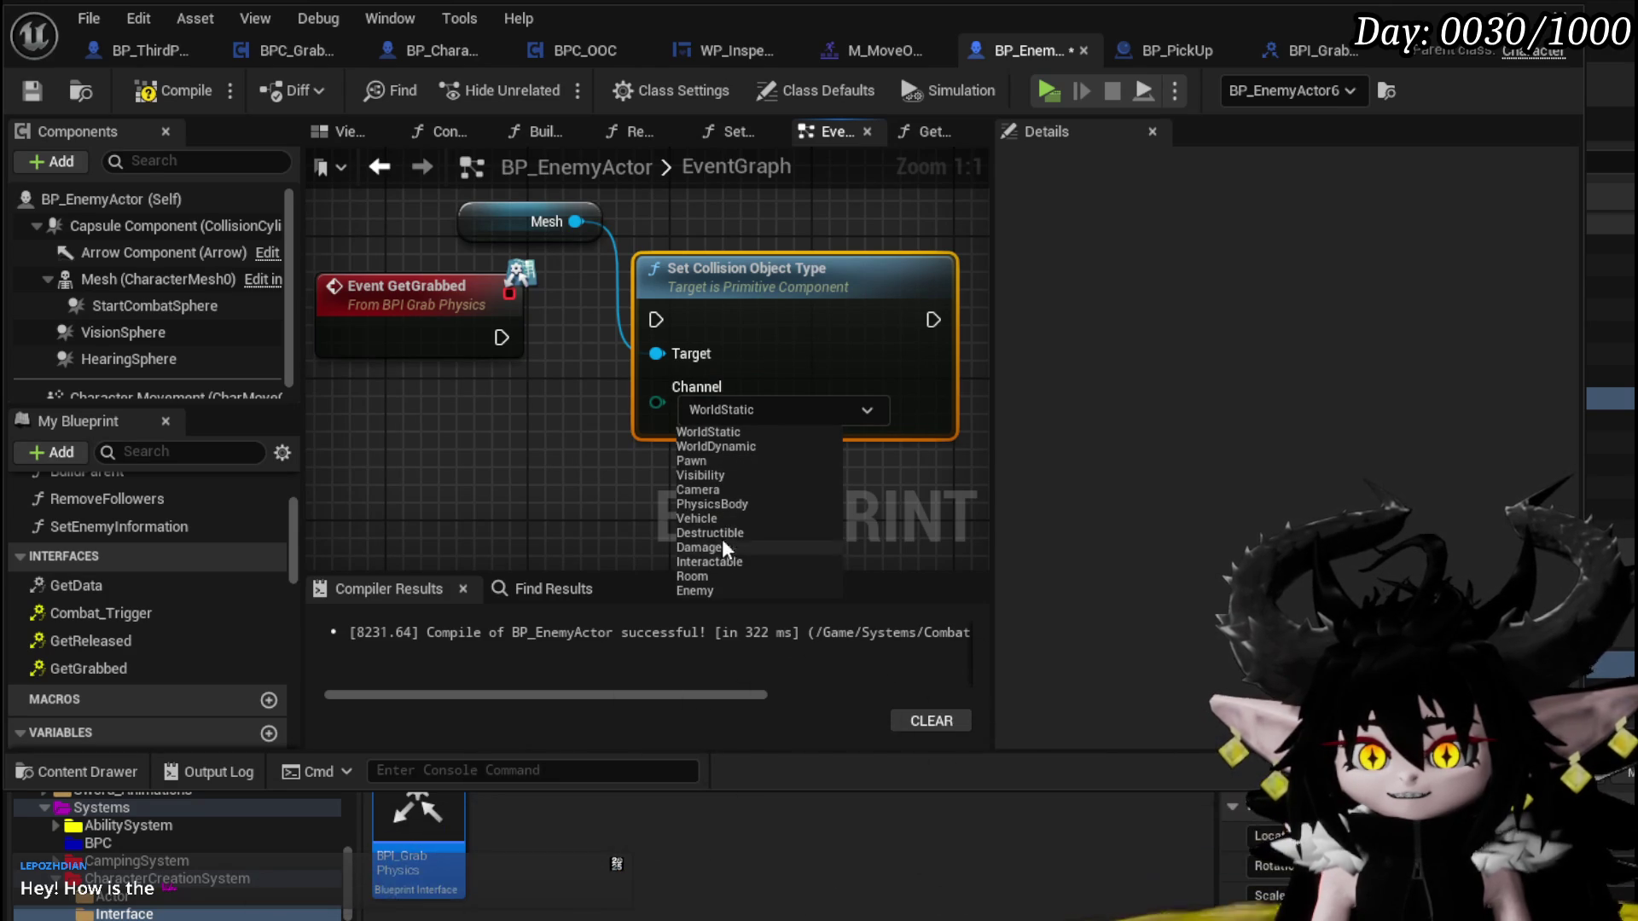
click(711, 505)
drag(501, 337, 656, 321)
Add a Set Simulate Physics node on Mesh with Simulate ticked after the collision node
drag(651, 239, 715, 267)
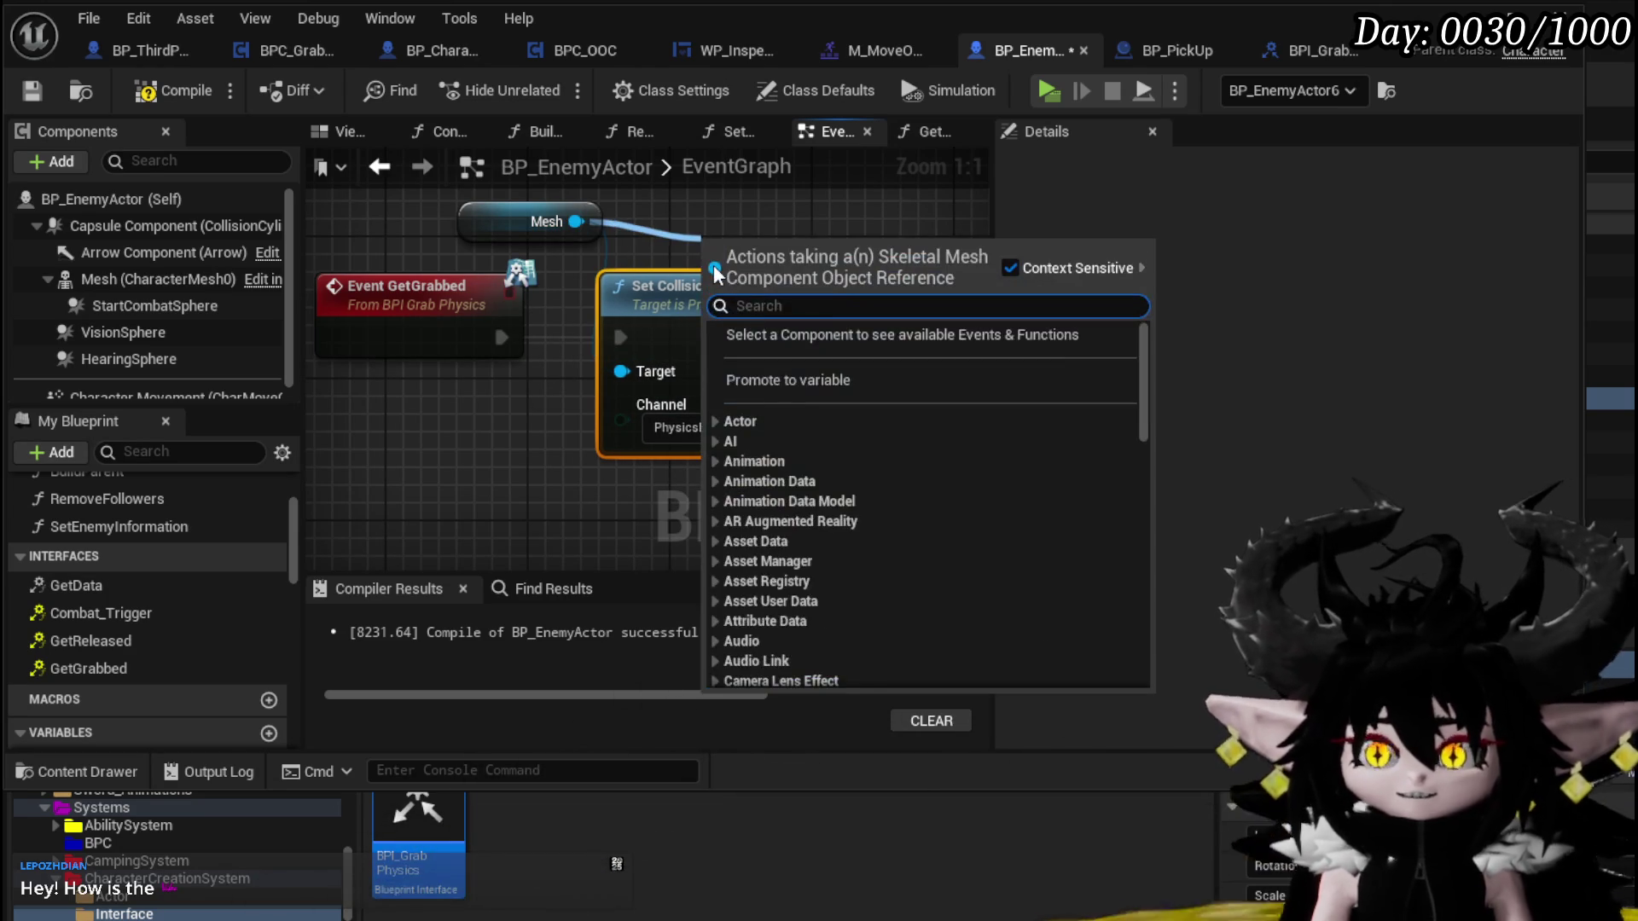
text(Set Sim)
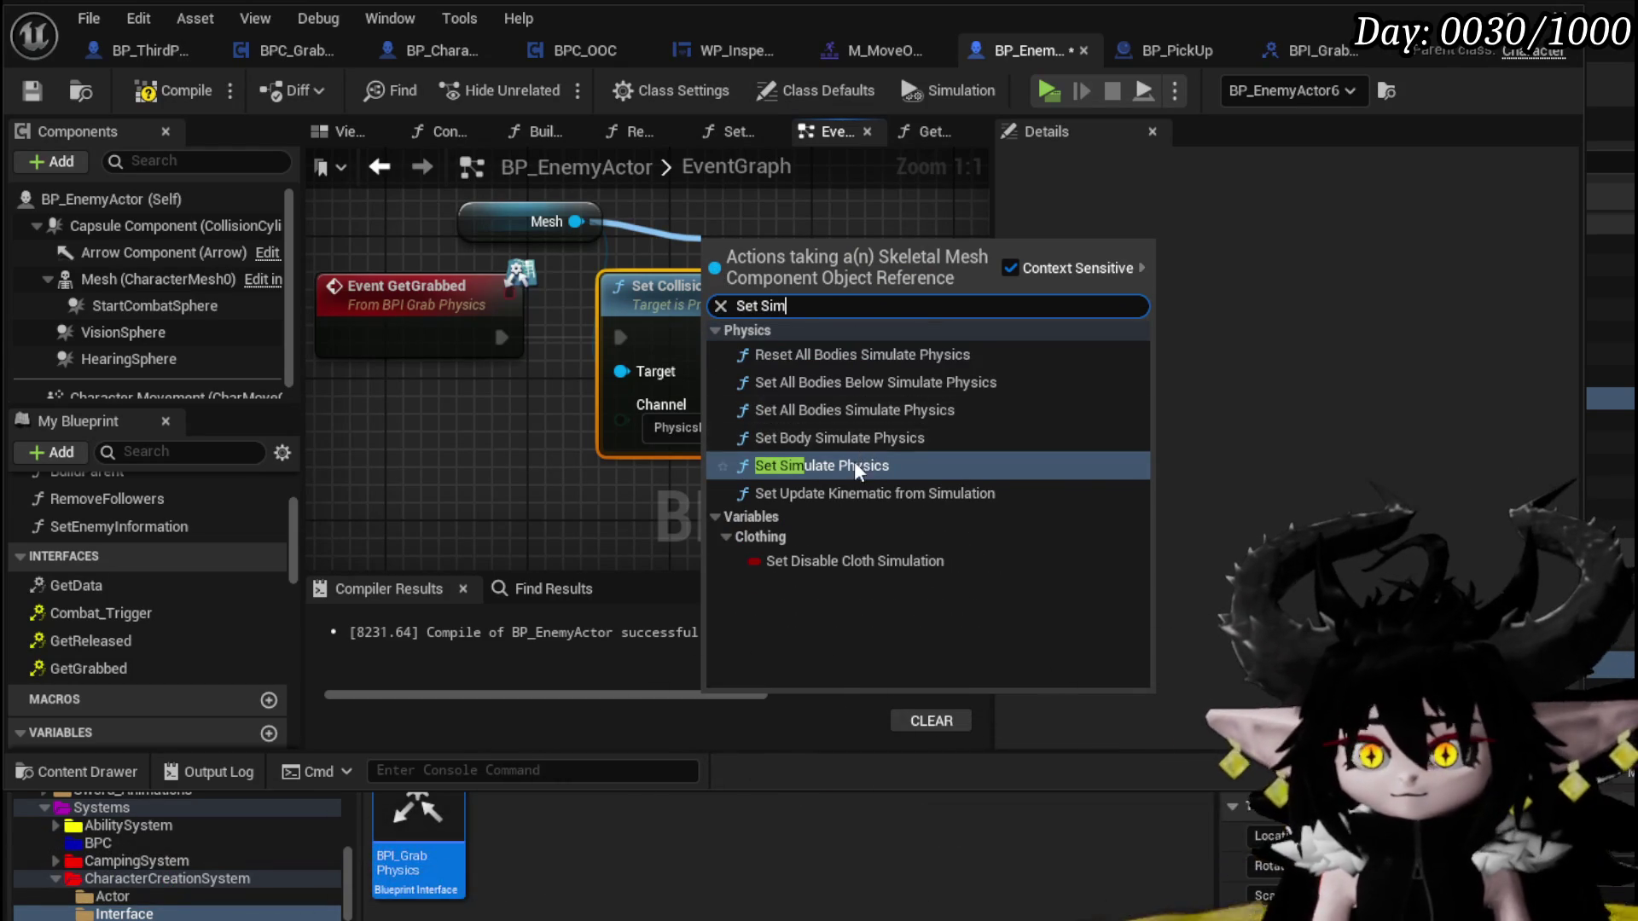
click(853, 465)
drag(513, 296, 779, 330)
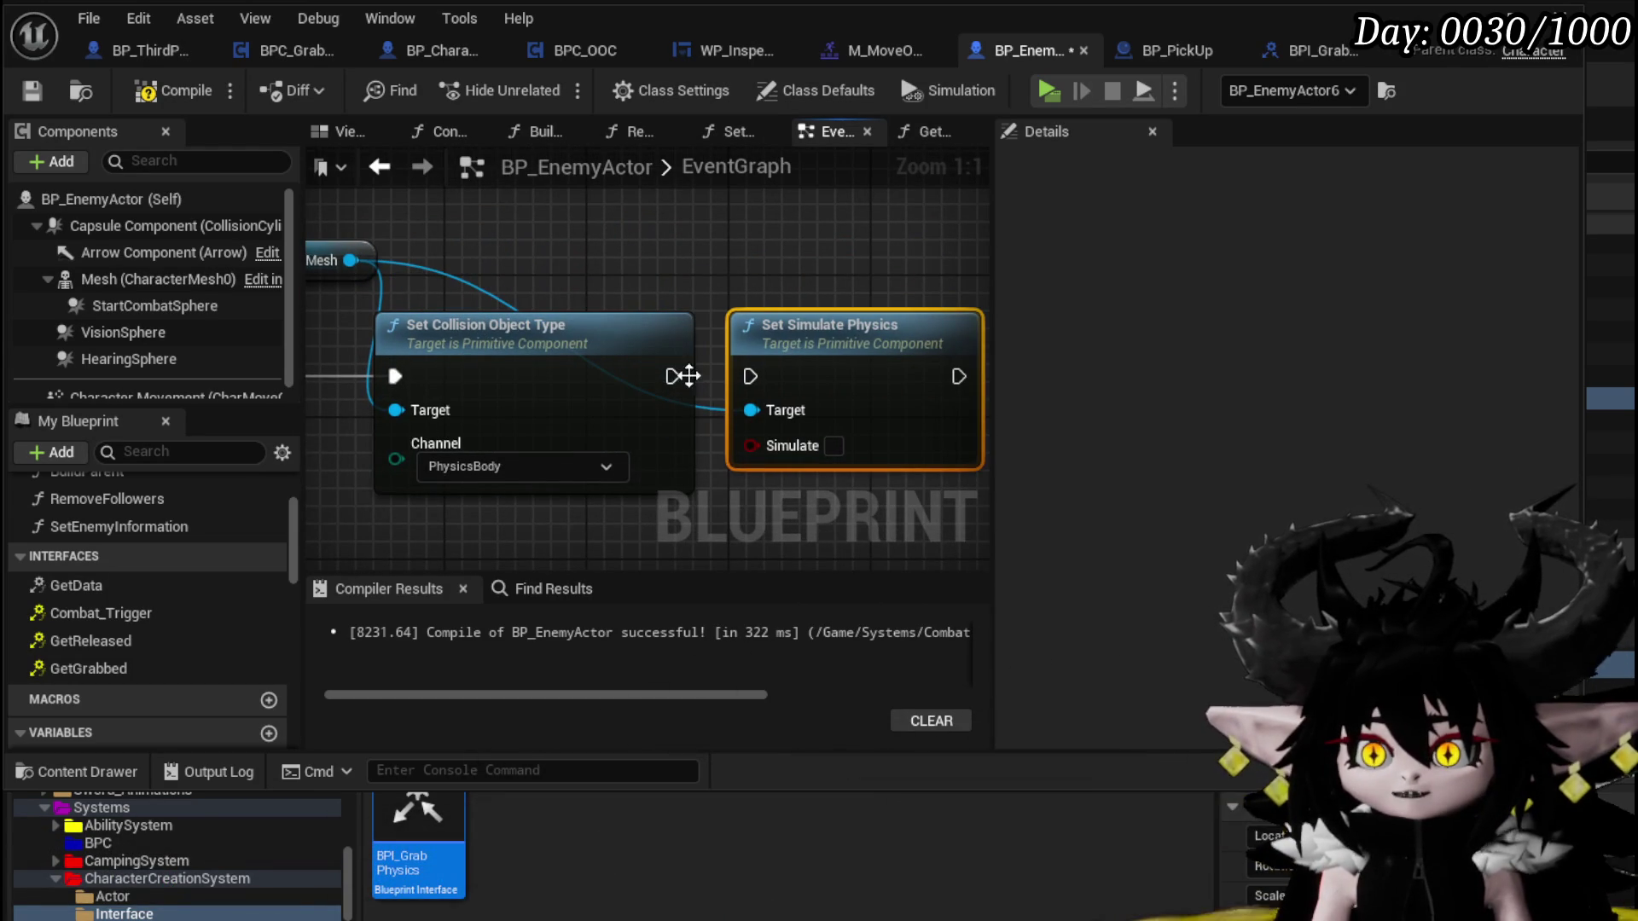
click(833, 446)
scroll(819, 448, down, 2)
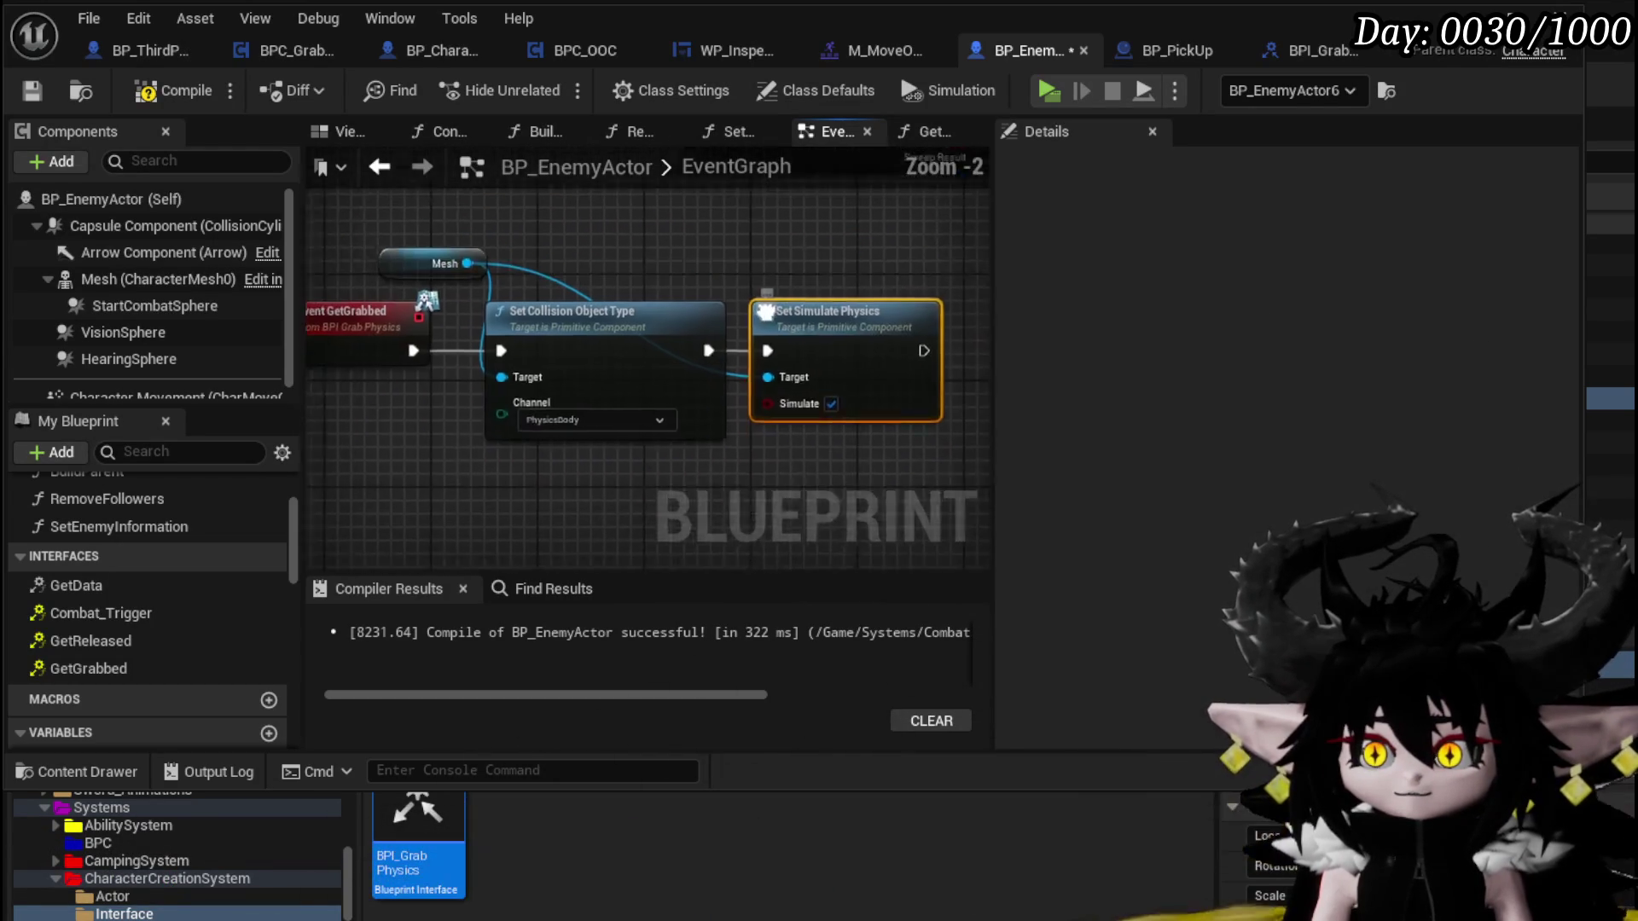
double_click(95, 647)
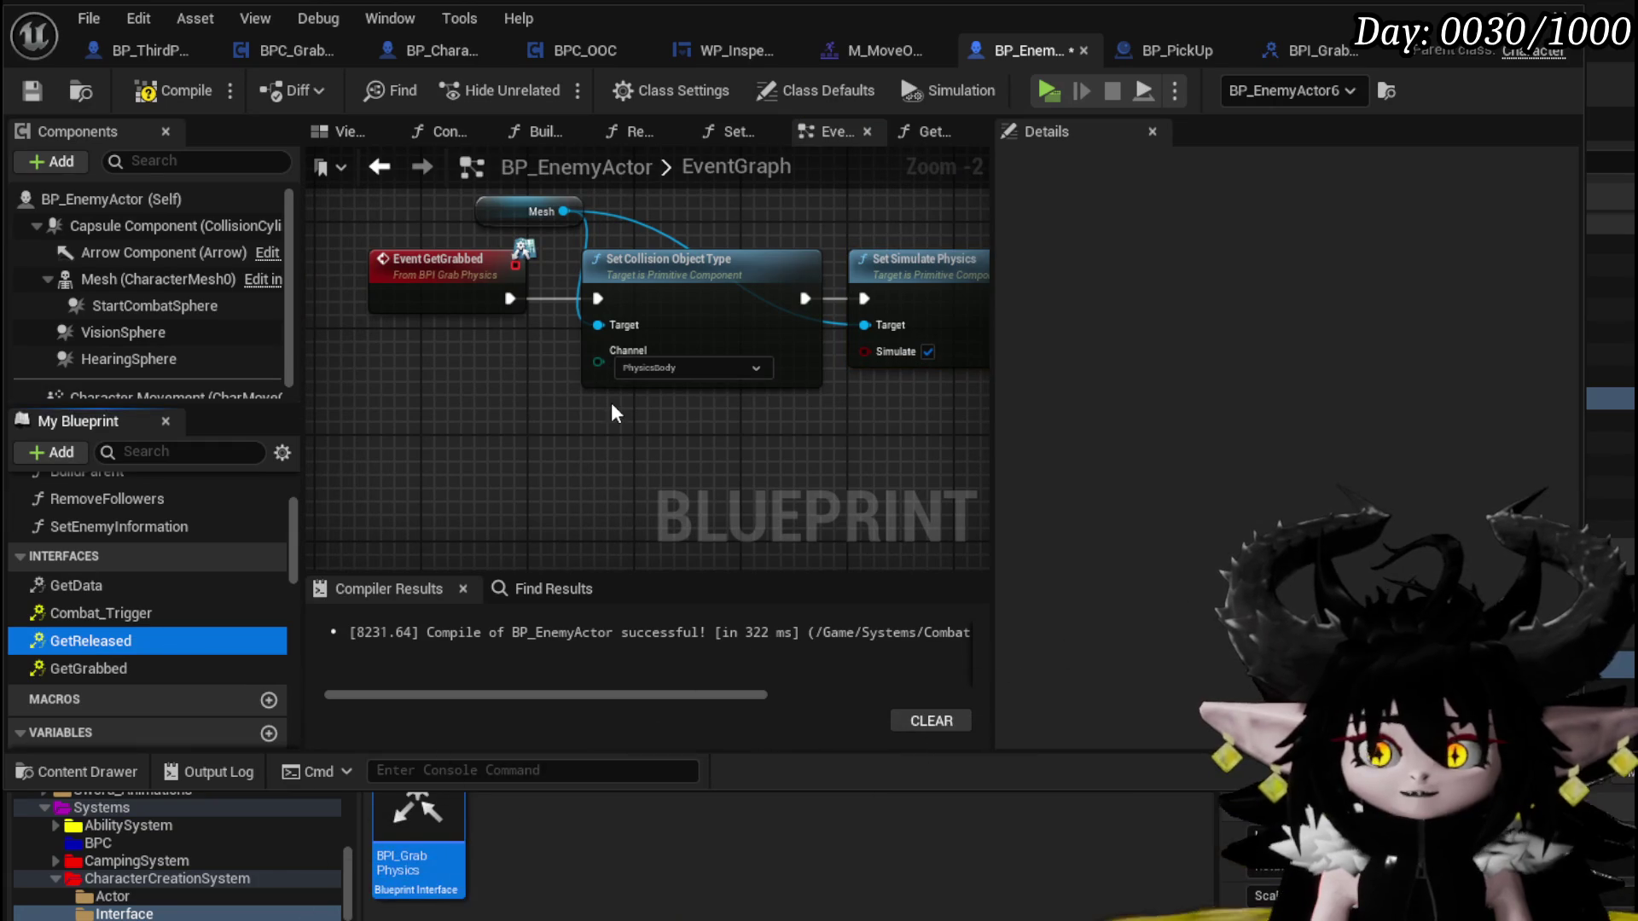
Paste copies of the Mesh, Set Collision Object Type (PhysicsBody) and Set Simulate Physics nodes, and wire Event GetReleased into them
scroll(512, 494, down, 2)
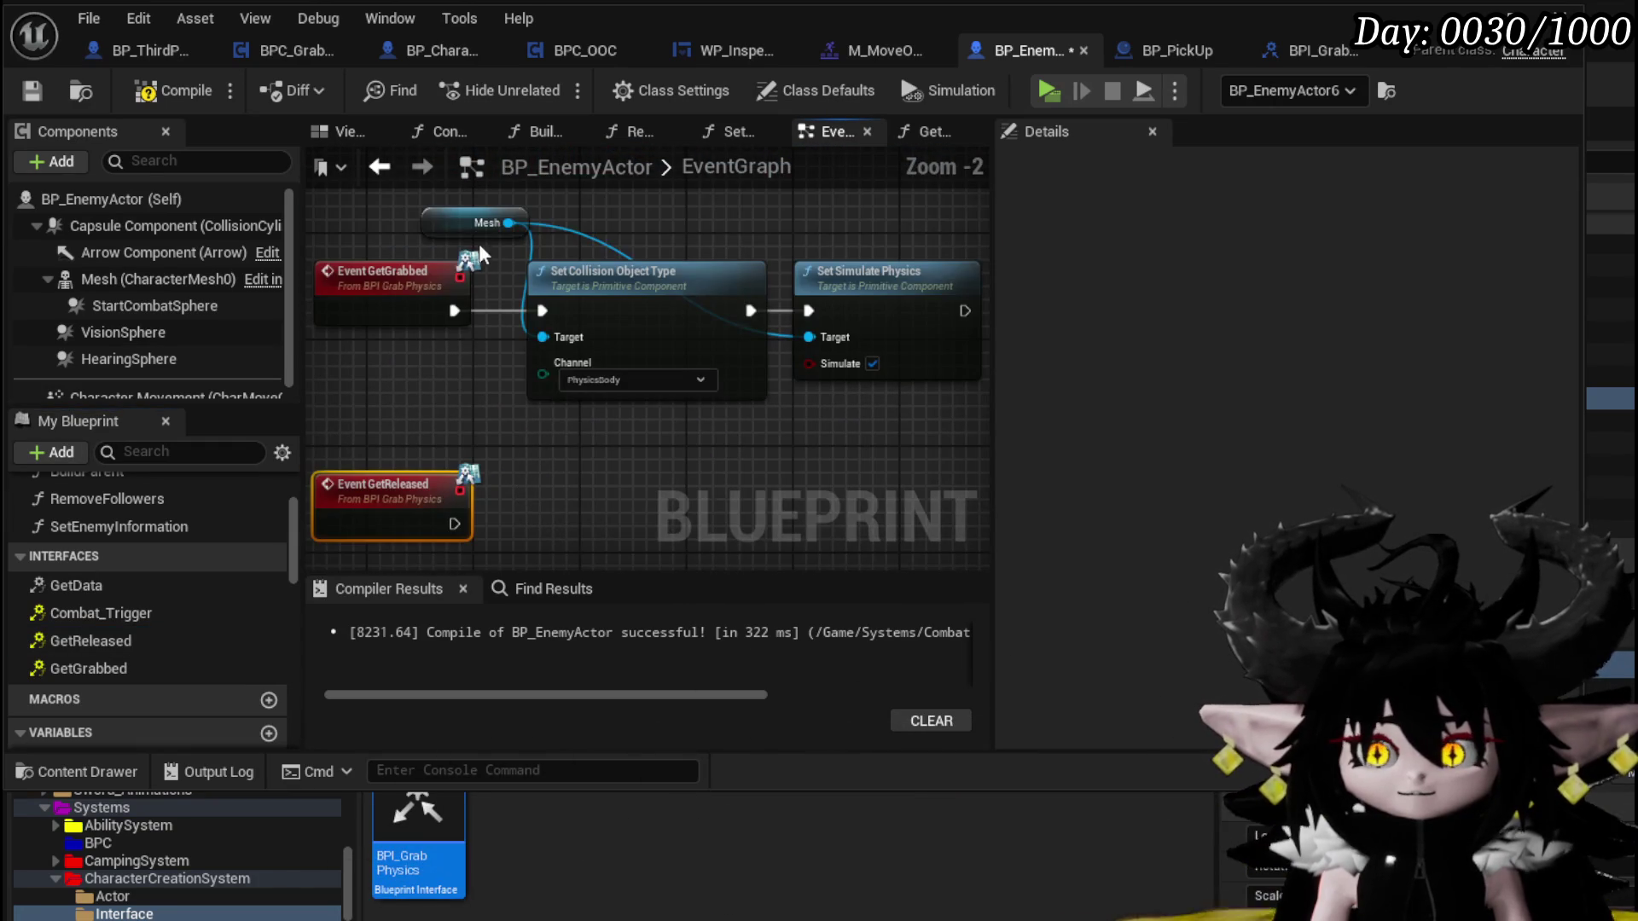
click(590, 208)
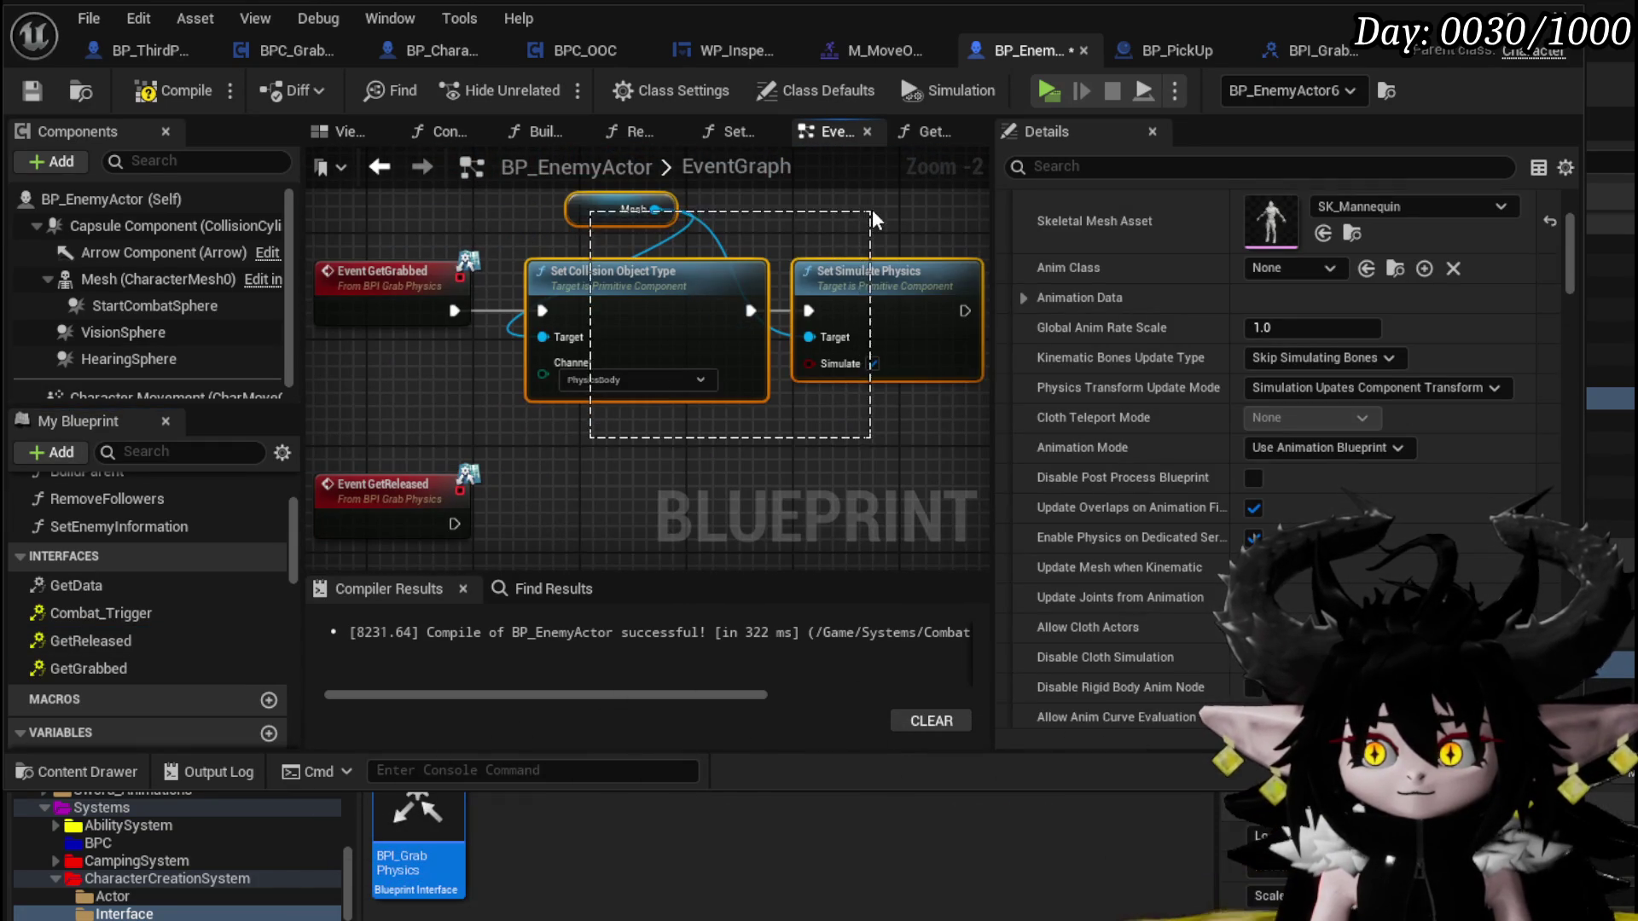
drag(582, 490, 595, 407)
key(ctrl+v)
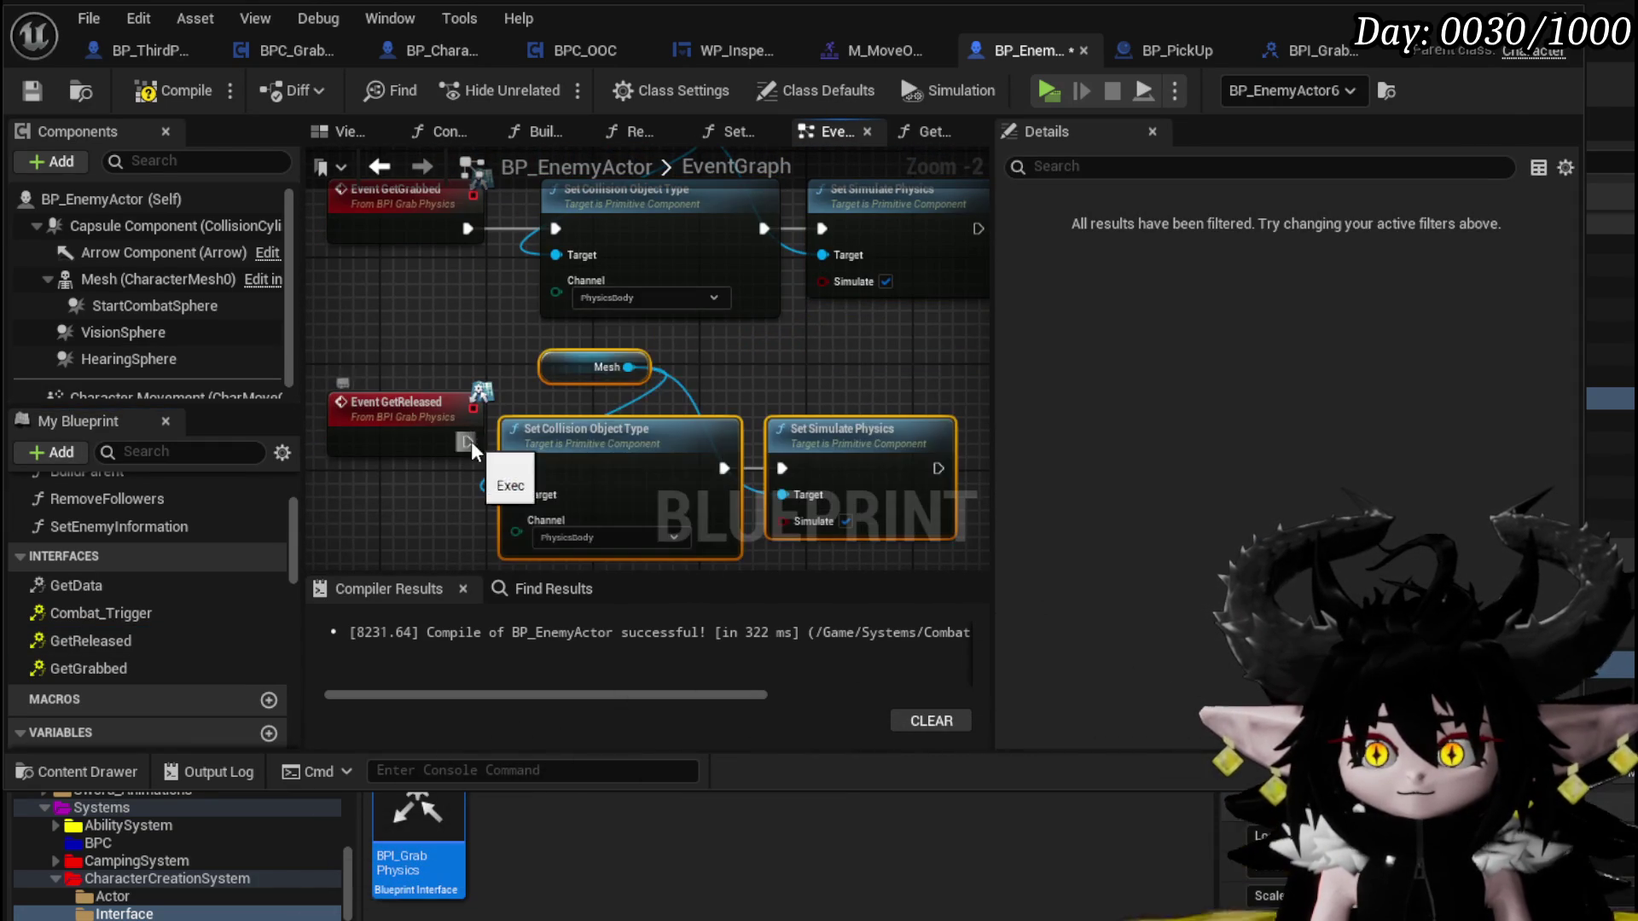
drag(504, 474, 516, 468)
drag(404, 427, 392, 454)
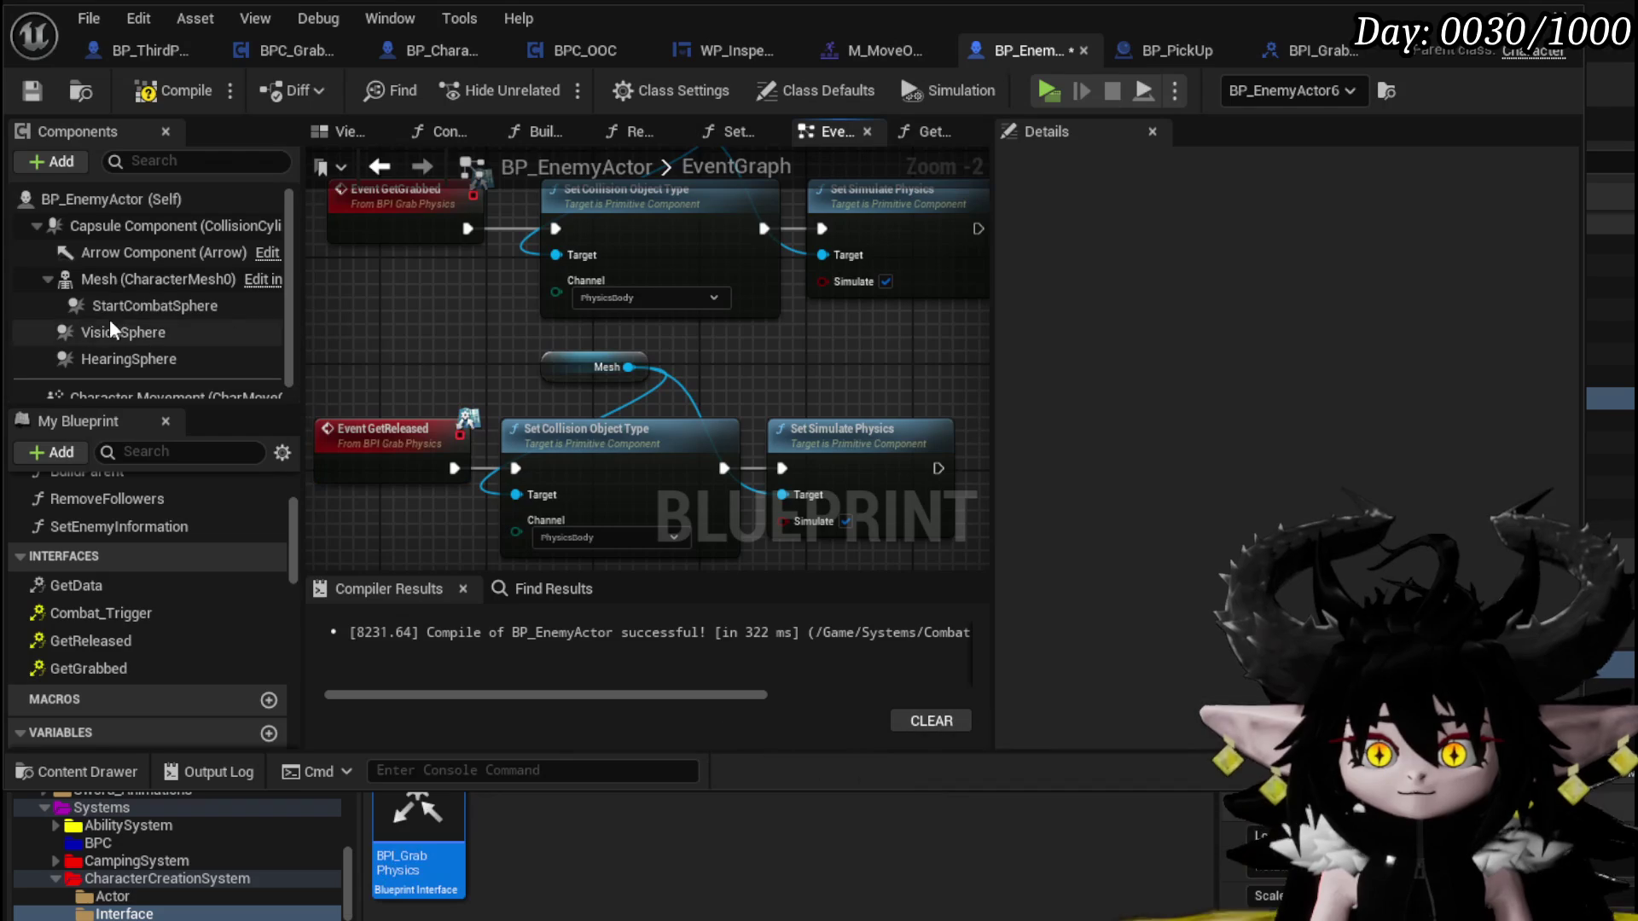
click(121, 283)
scroll(1422, 487, down, 15)
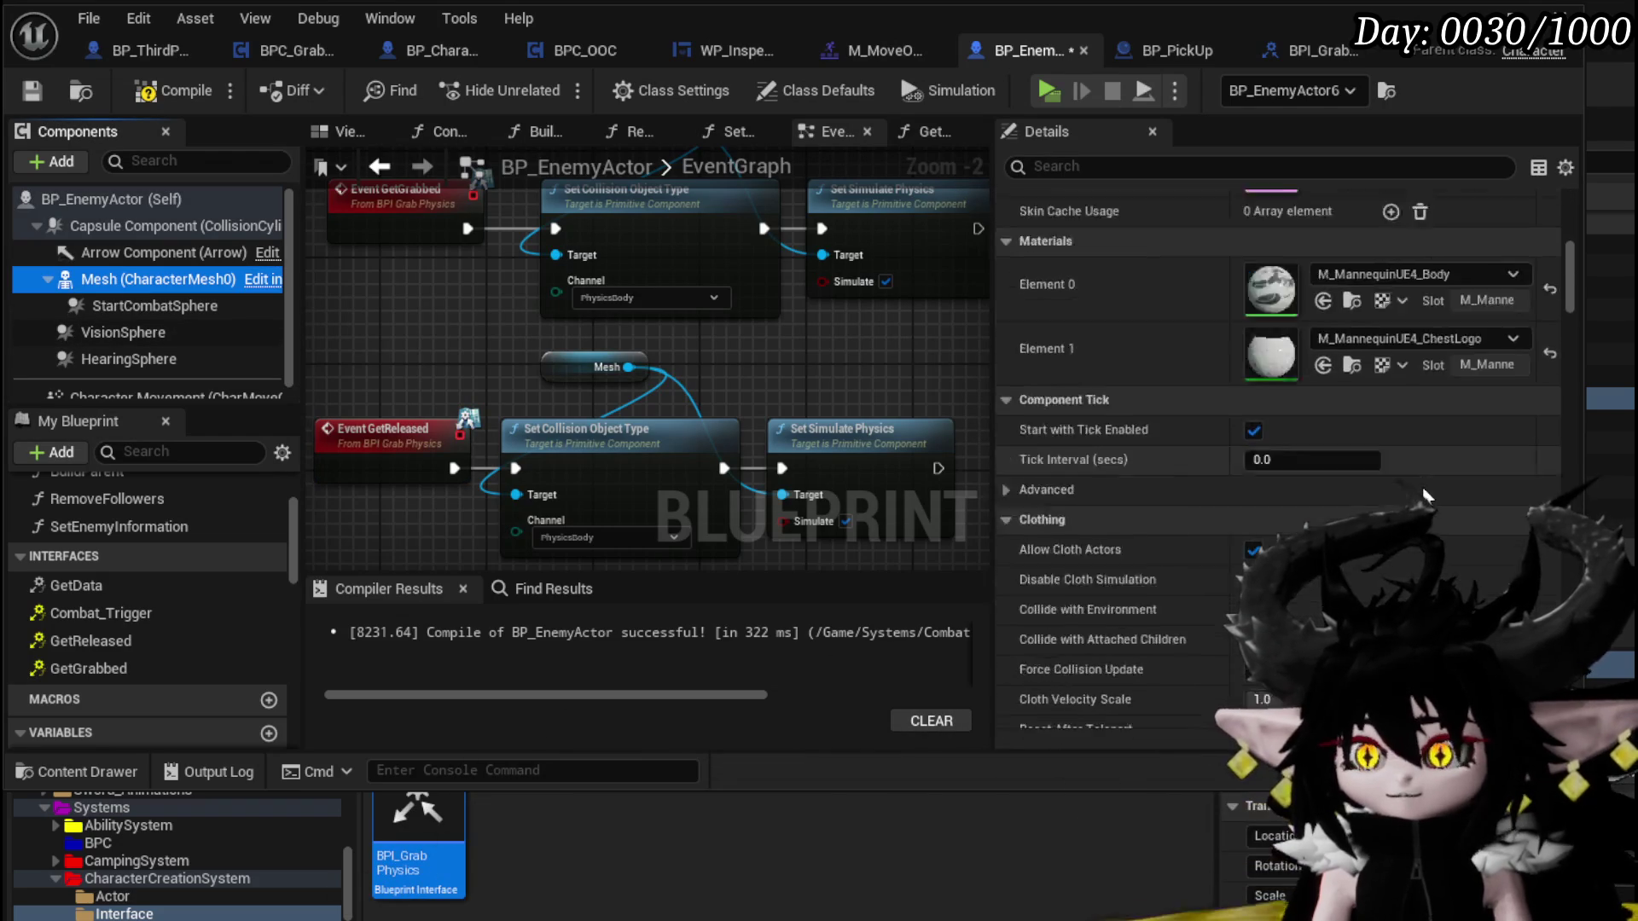
Expand the Mesh component's Collision Presets, showing the NoCollision preset
scroll(1423, 495, down, 15)
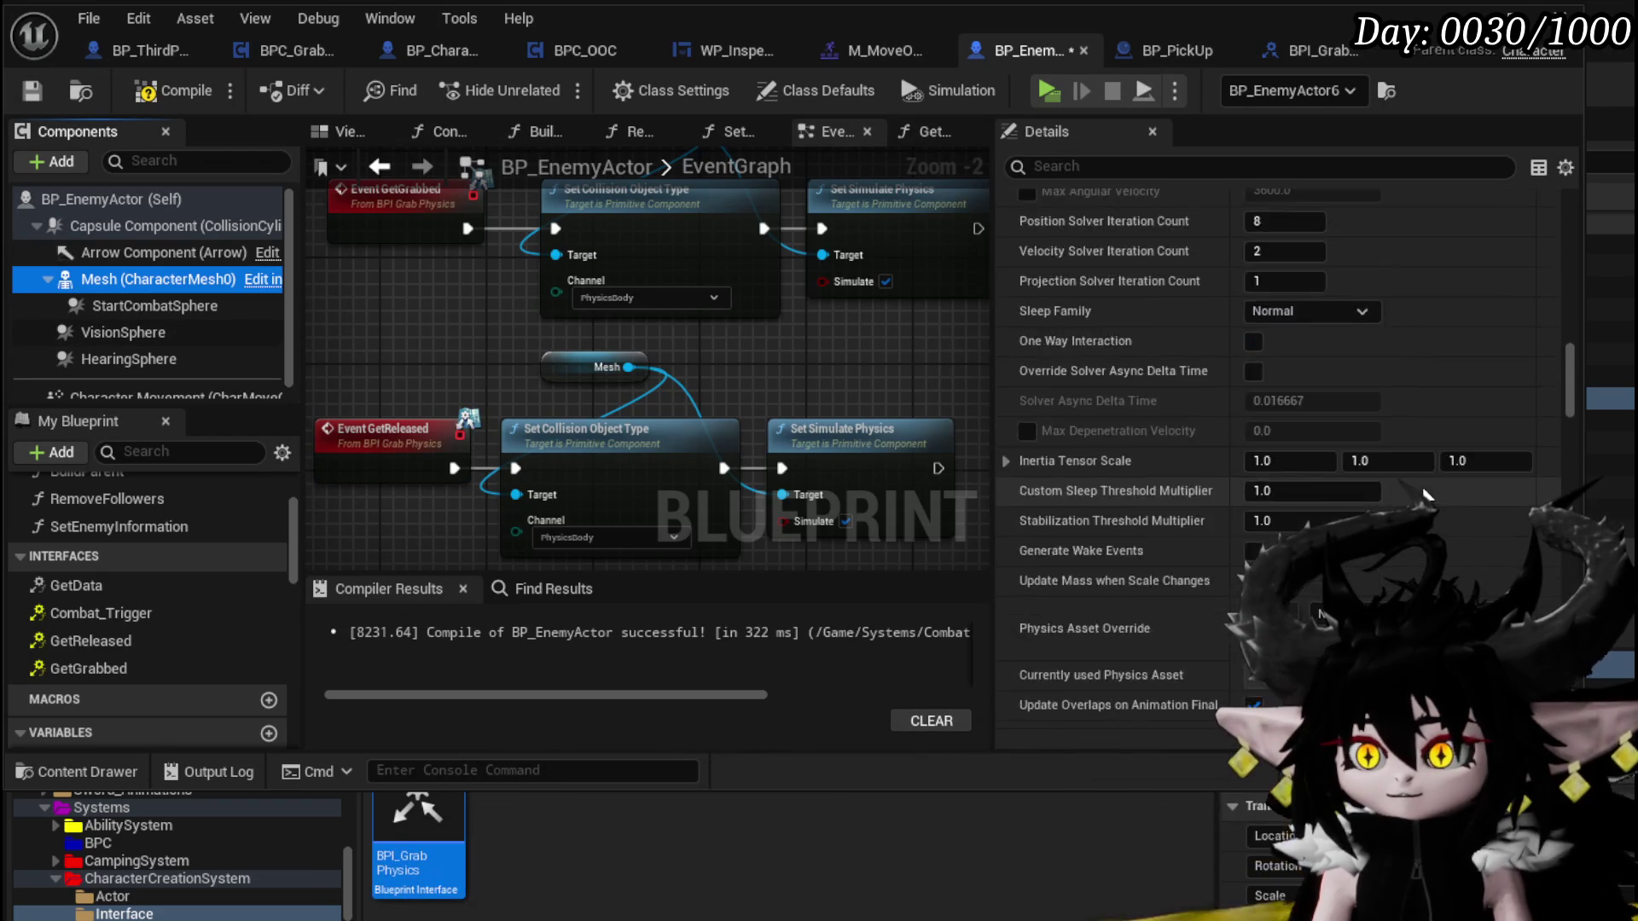
scroll(1423, 495, down, 3)
click(1004, 582)
scroll(1145, 567, down, 3)
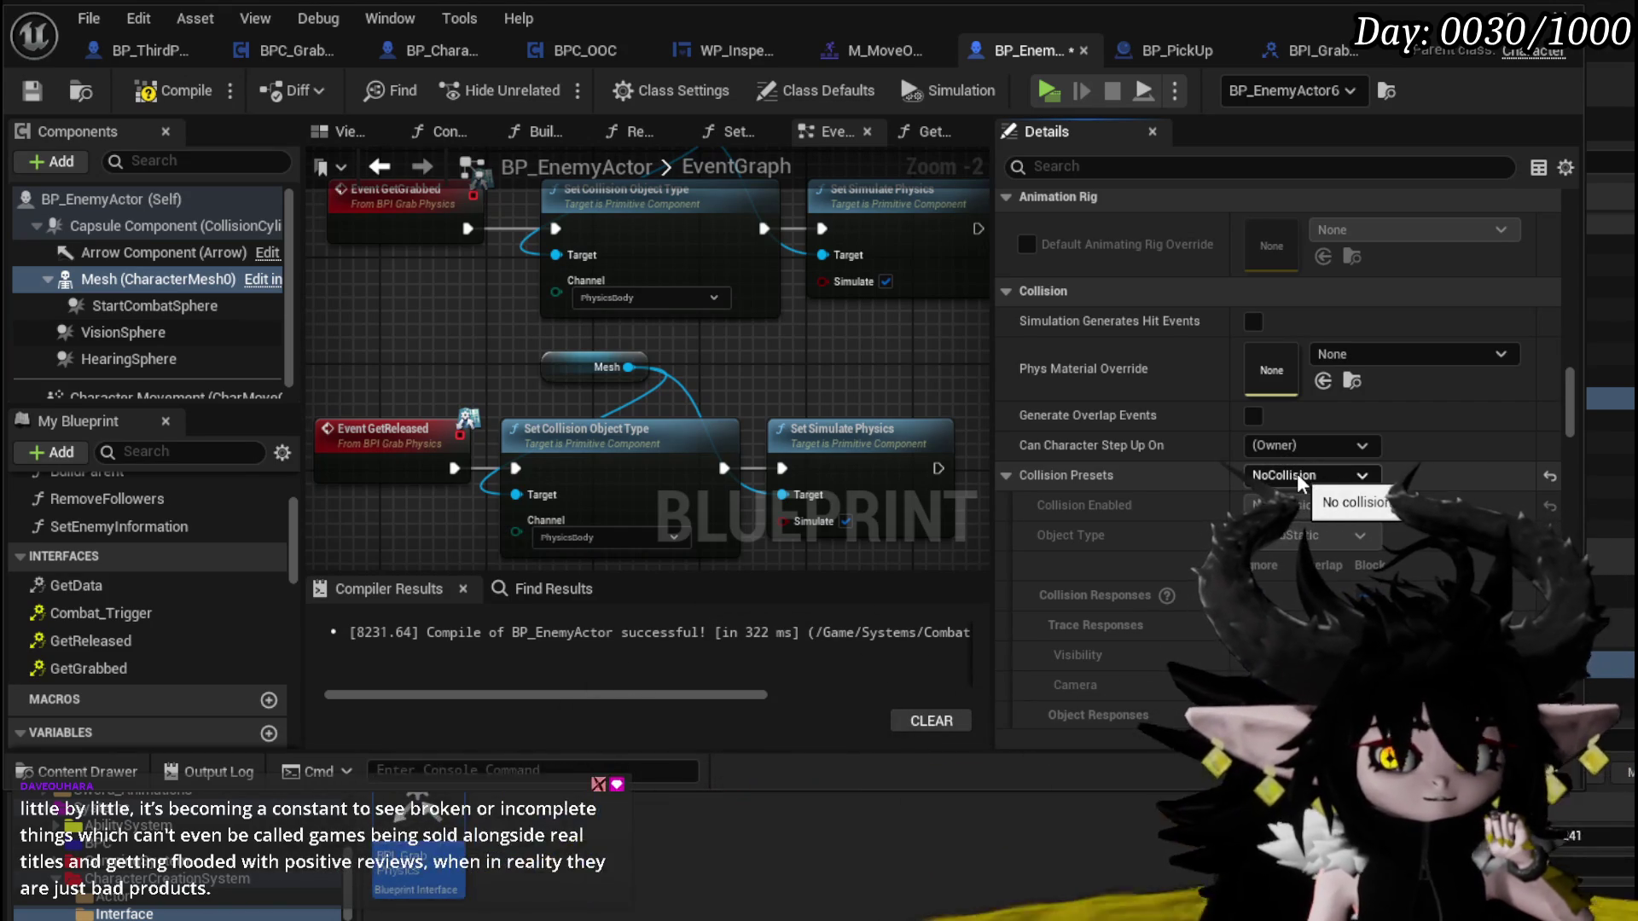
Compile and save BP_EnemyActor
scroll(500, 267, down, 1)
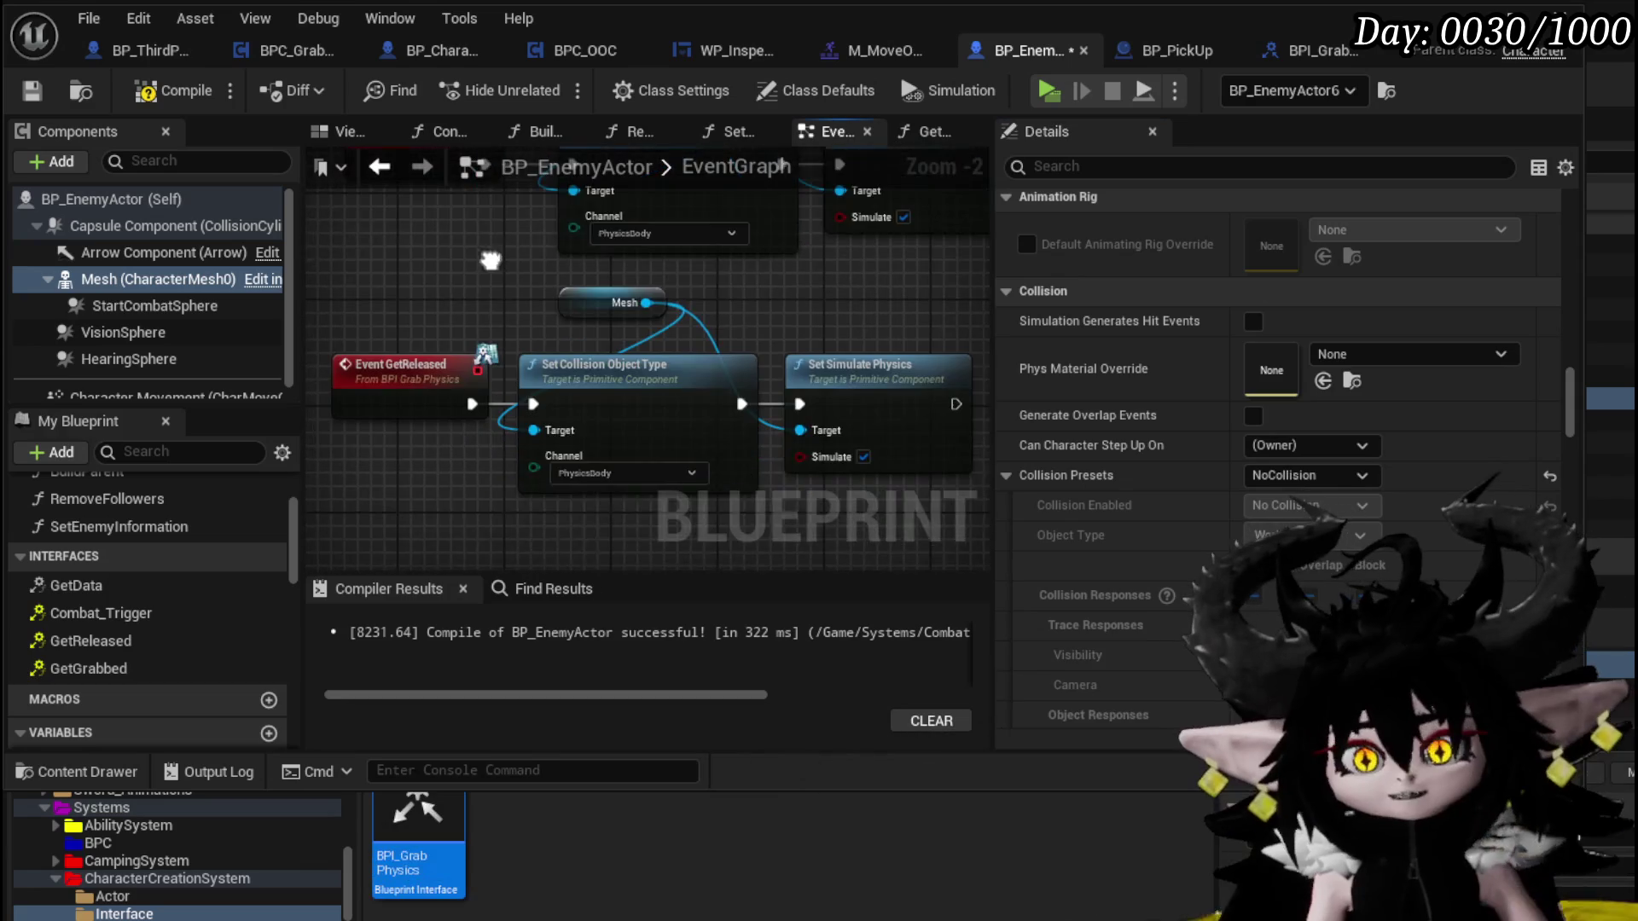
click(147, 92)
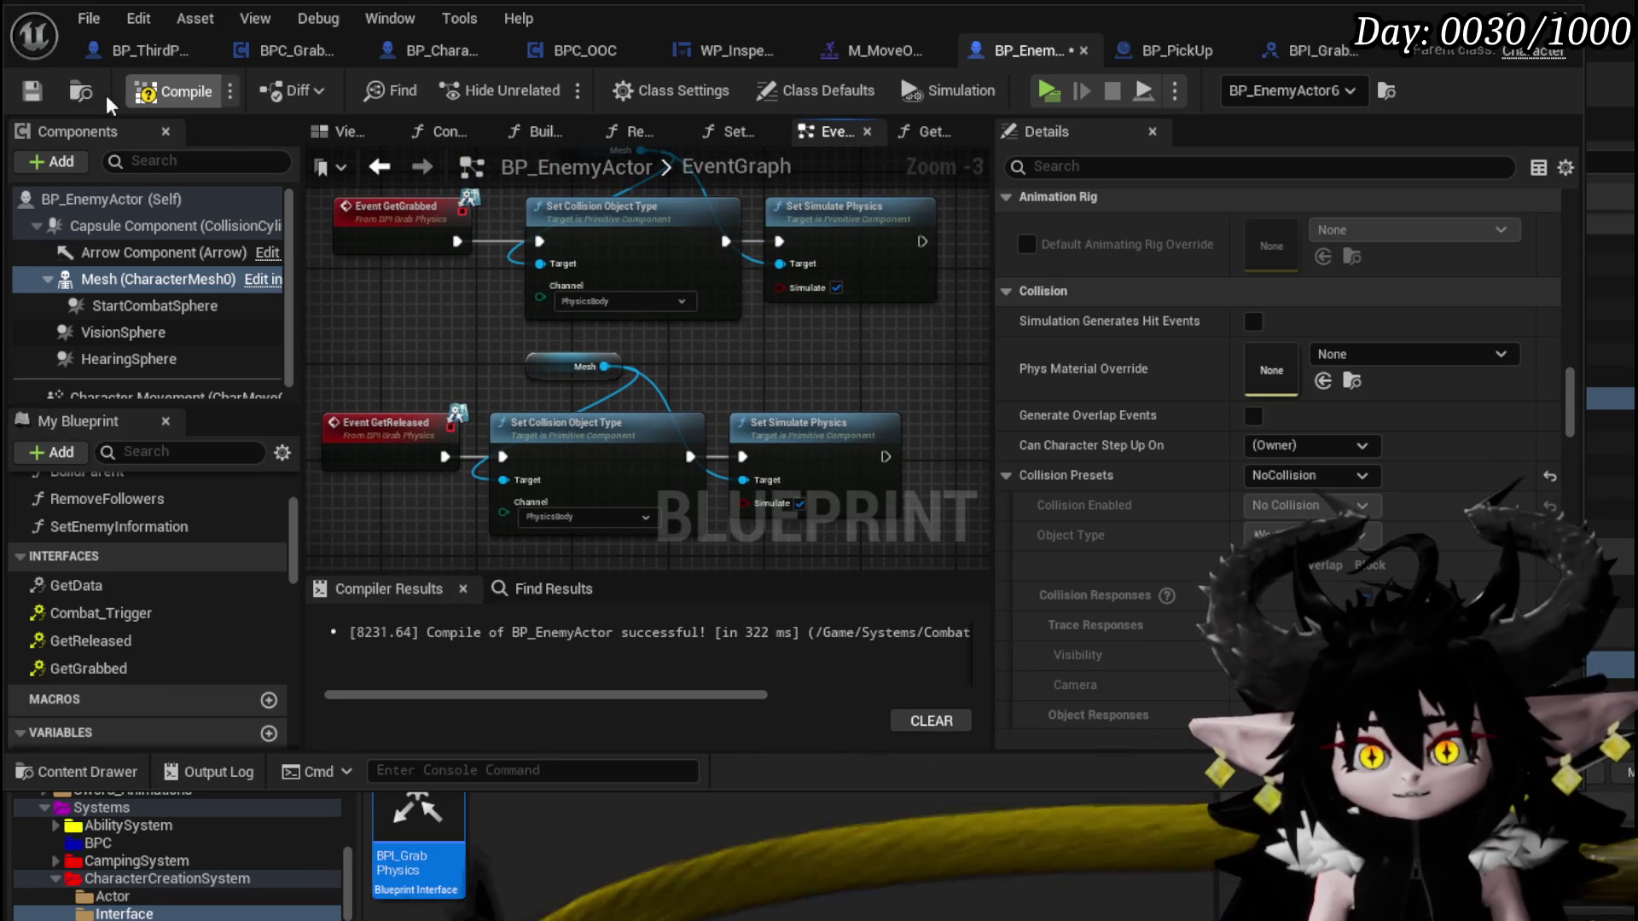
click(24, 96)
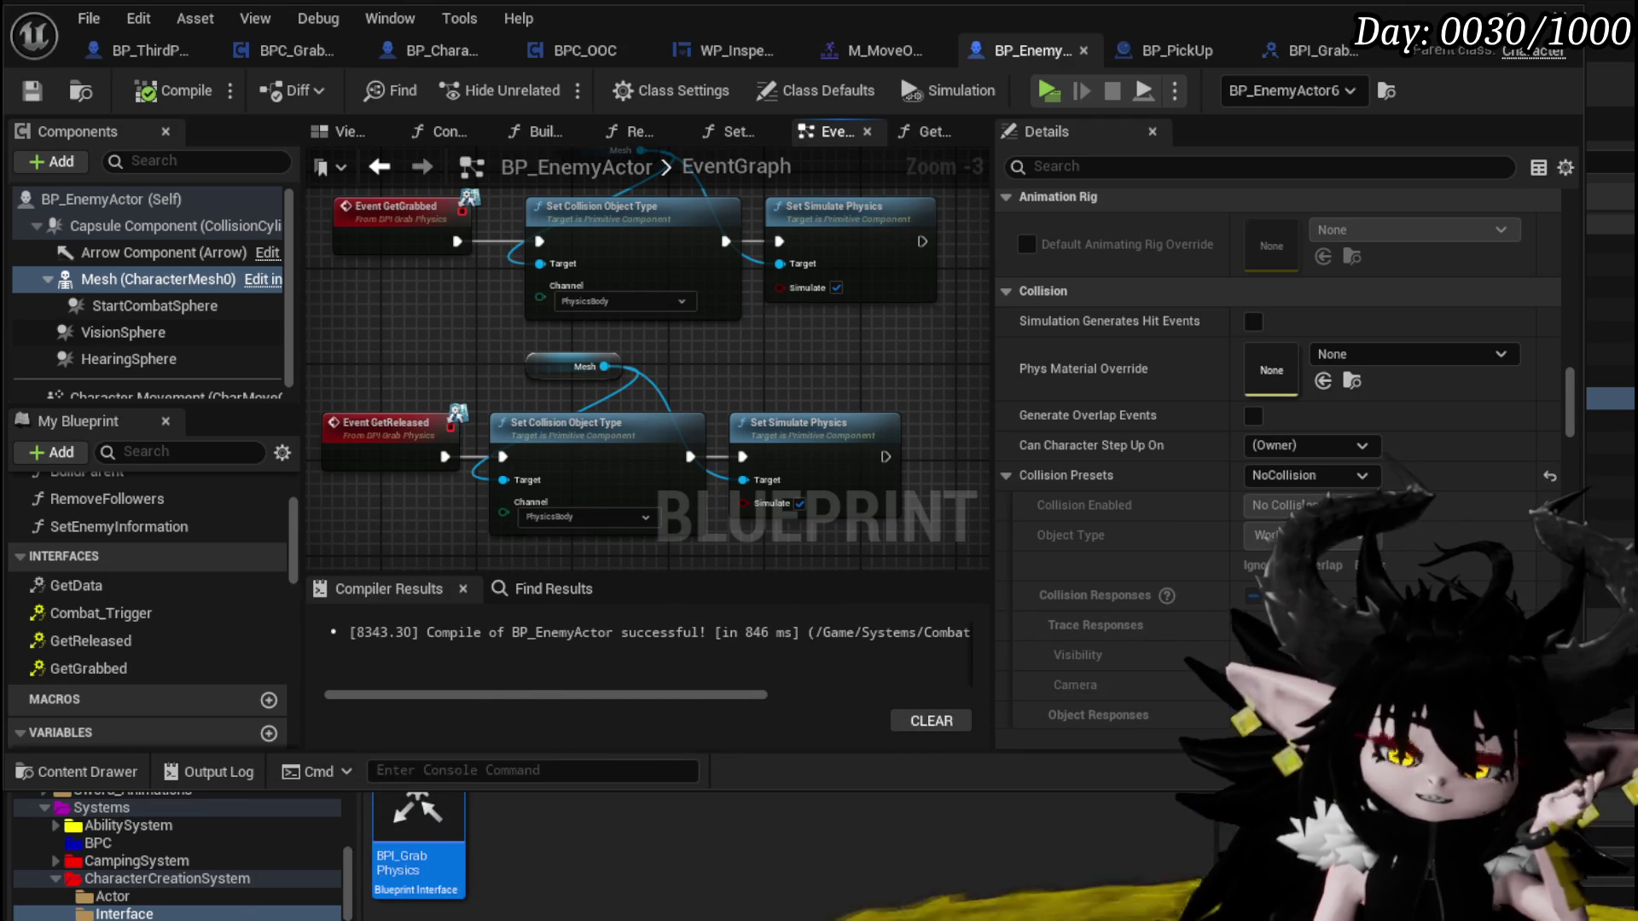
Pan the EventGraph into position and save BP_EnemyActor
drag(847, 378, 762, 379)
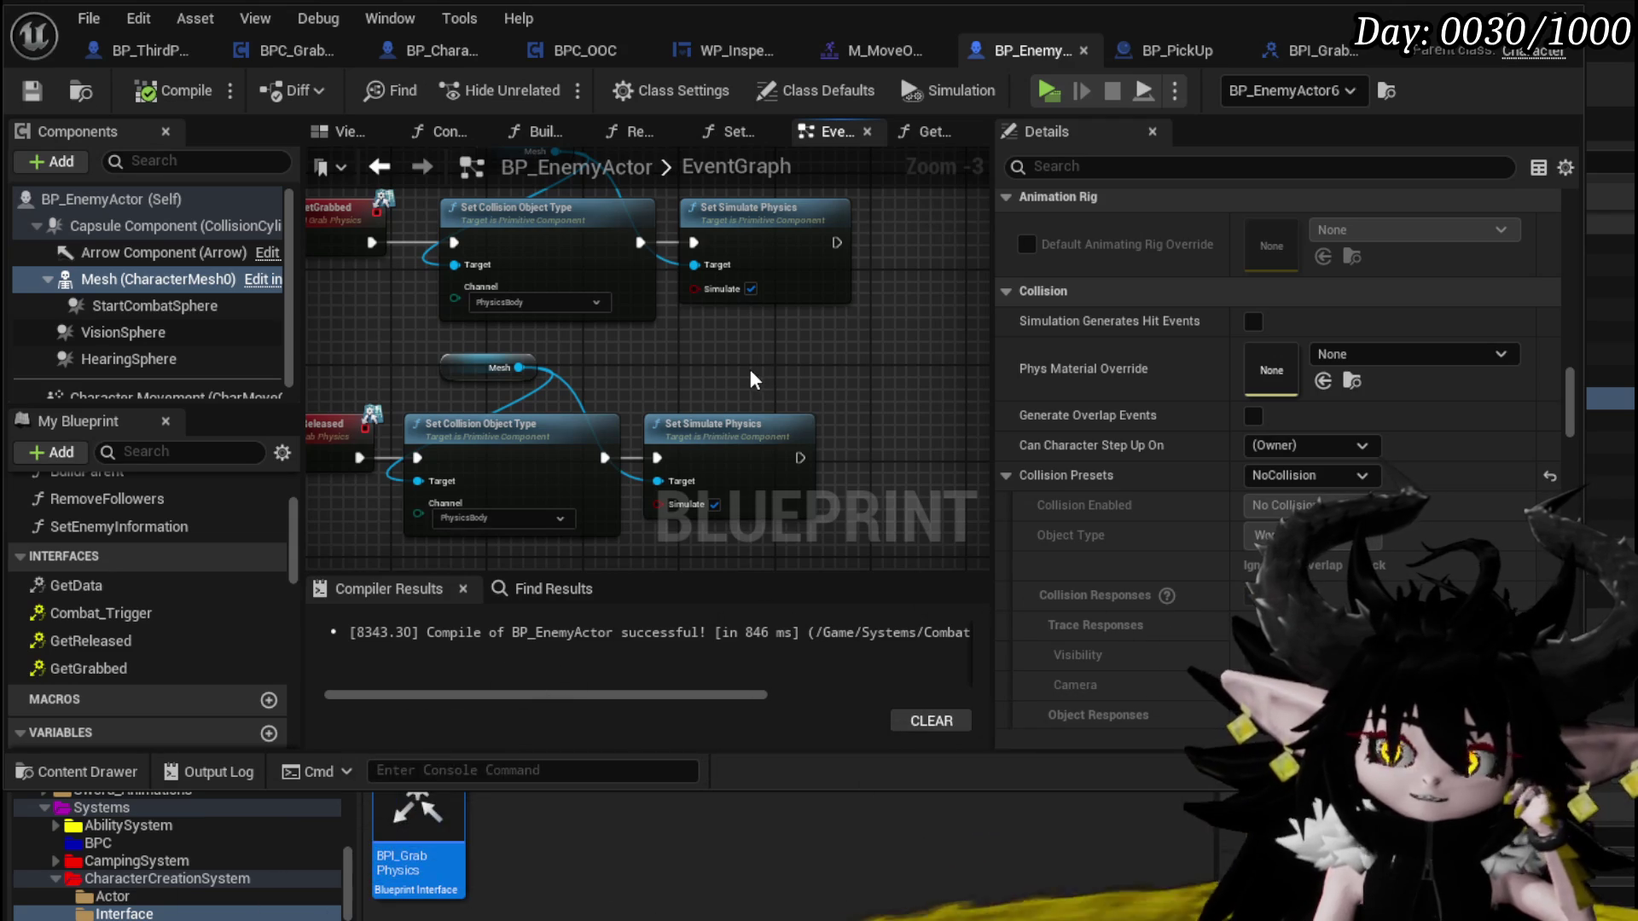
drag(750, 370, 719, 367)
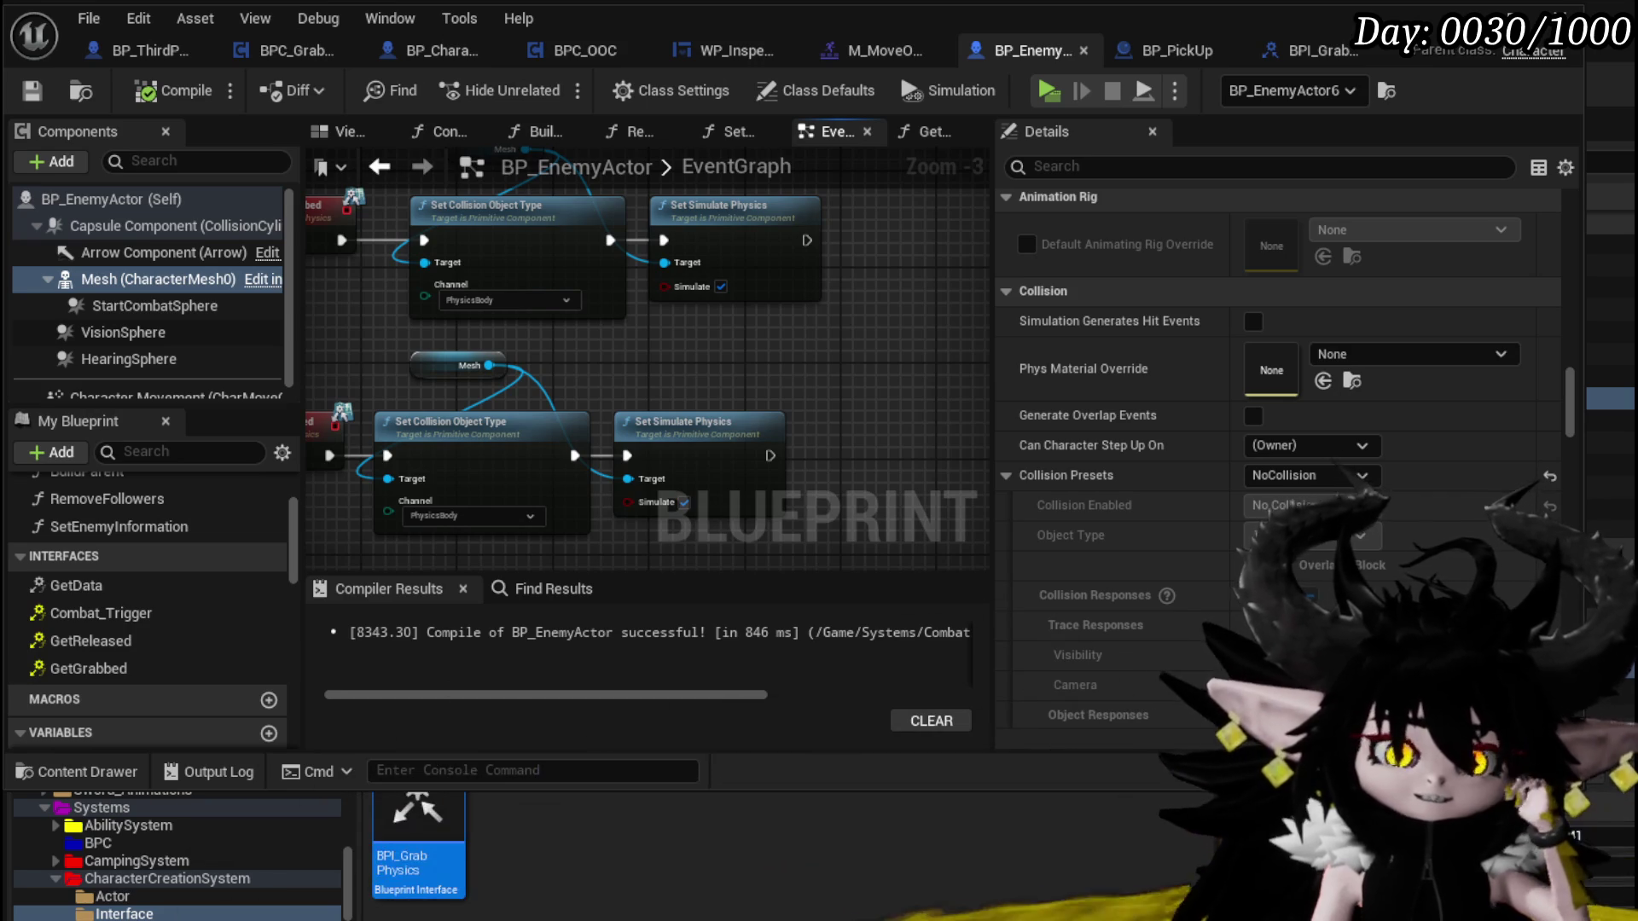
mouse_move(744, 386)
mouse_down()
mouse_move(715, 360)
mouse_move(820, 345)
mouse_up()
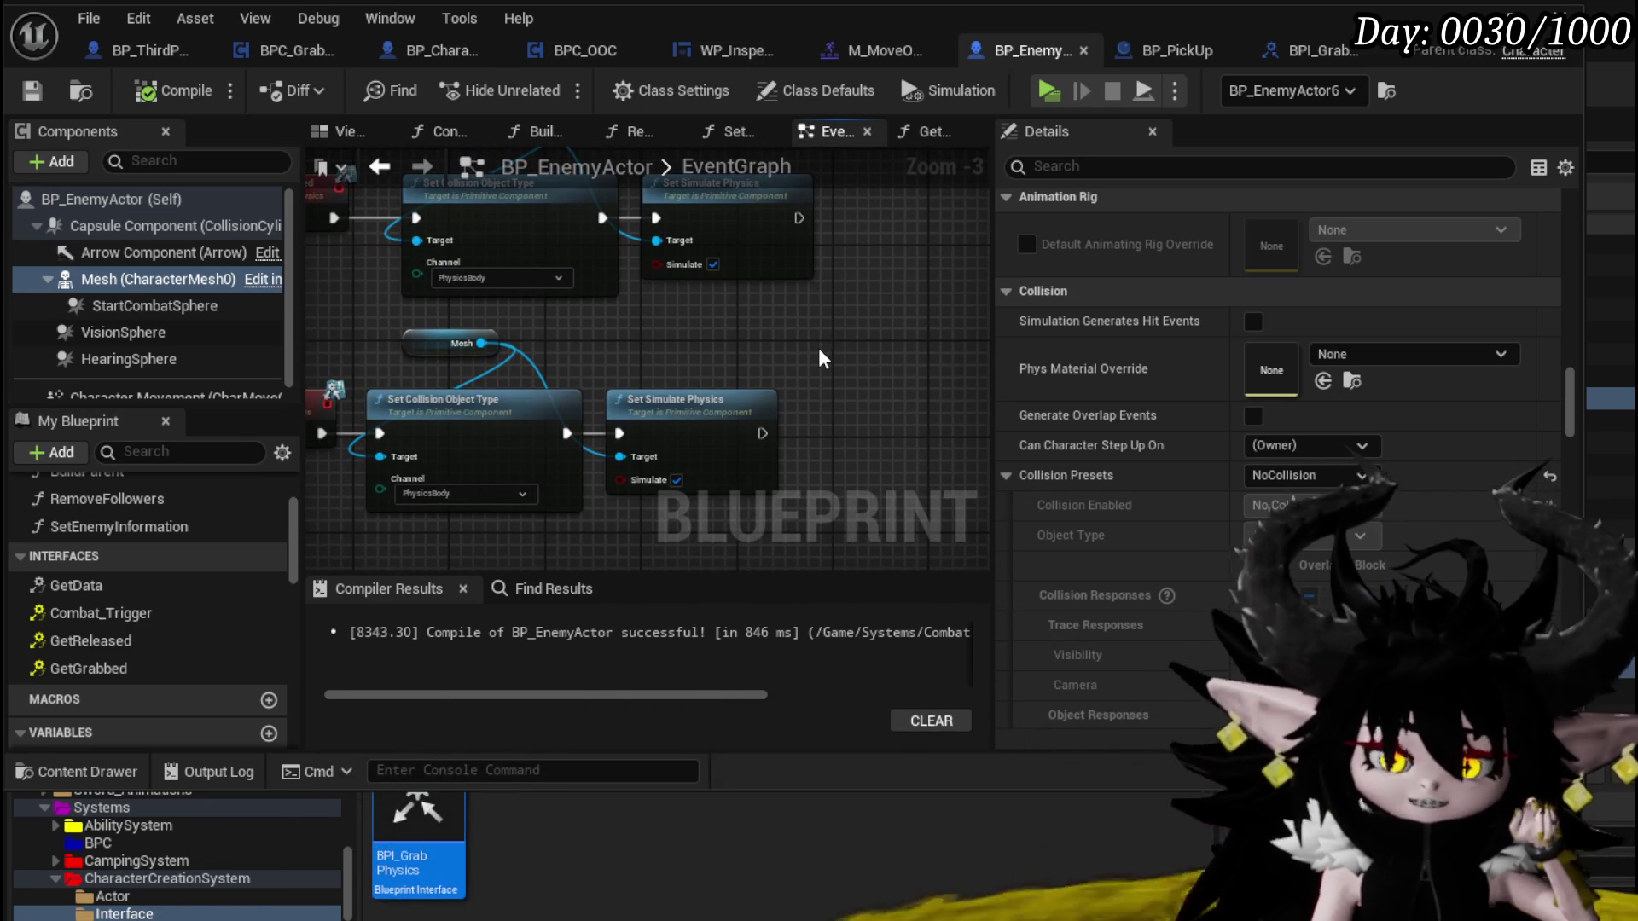
click(46, 95)
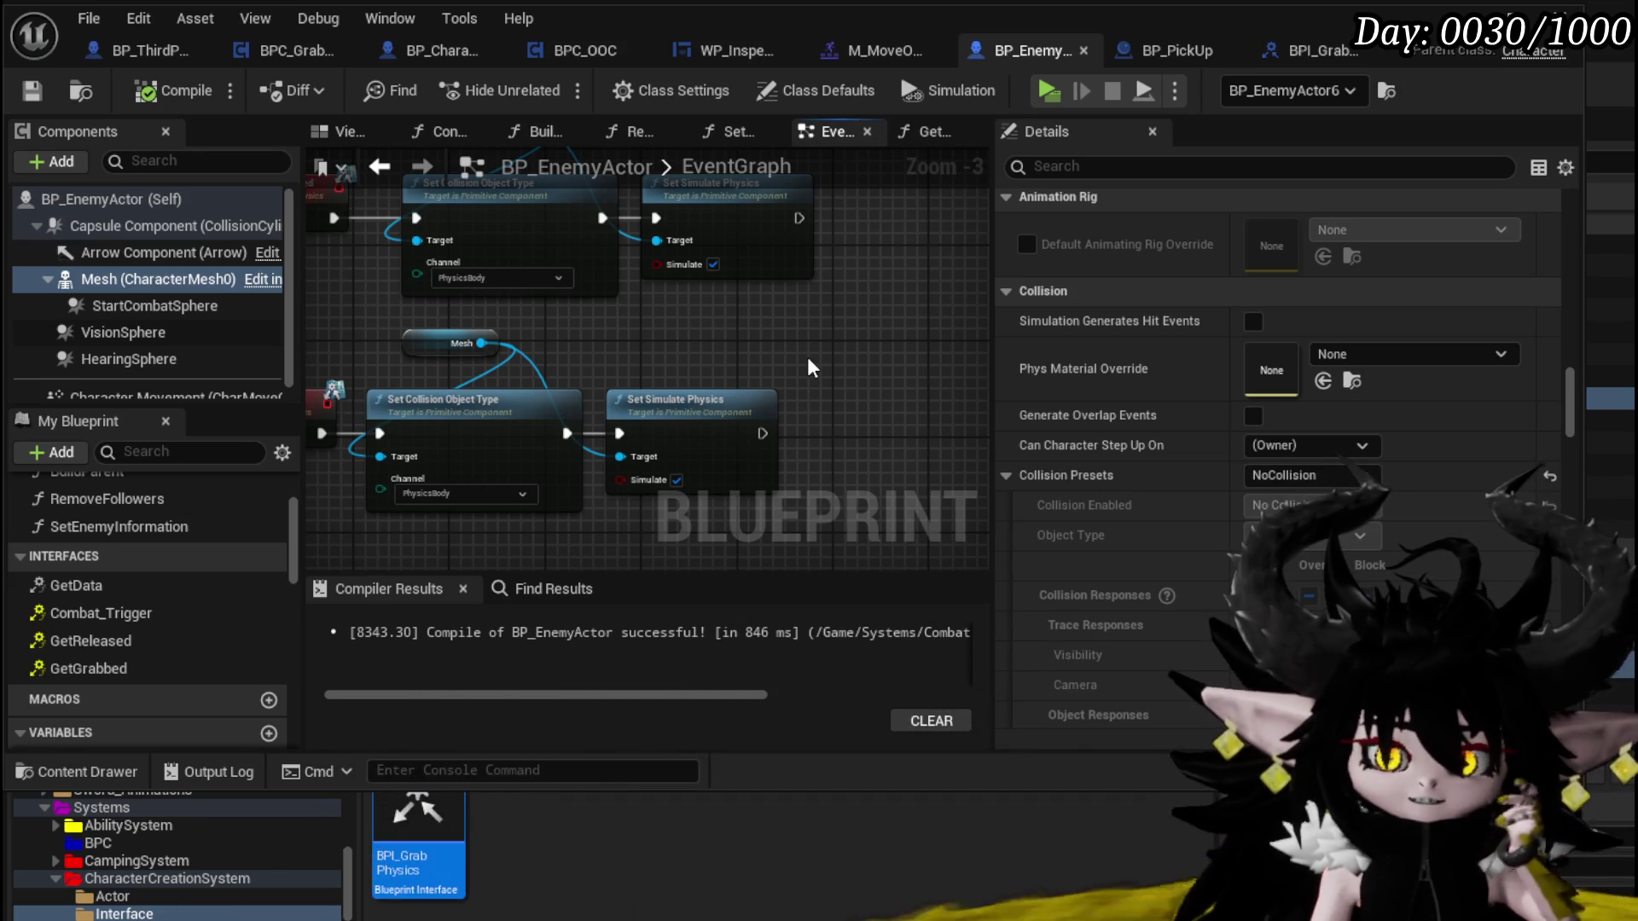
Frame all six grab and release nodes, clear the selection, and save with Ctrl+S
scroll(808, 361, down, 1)
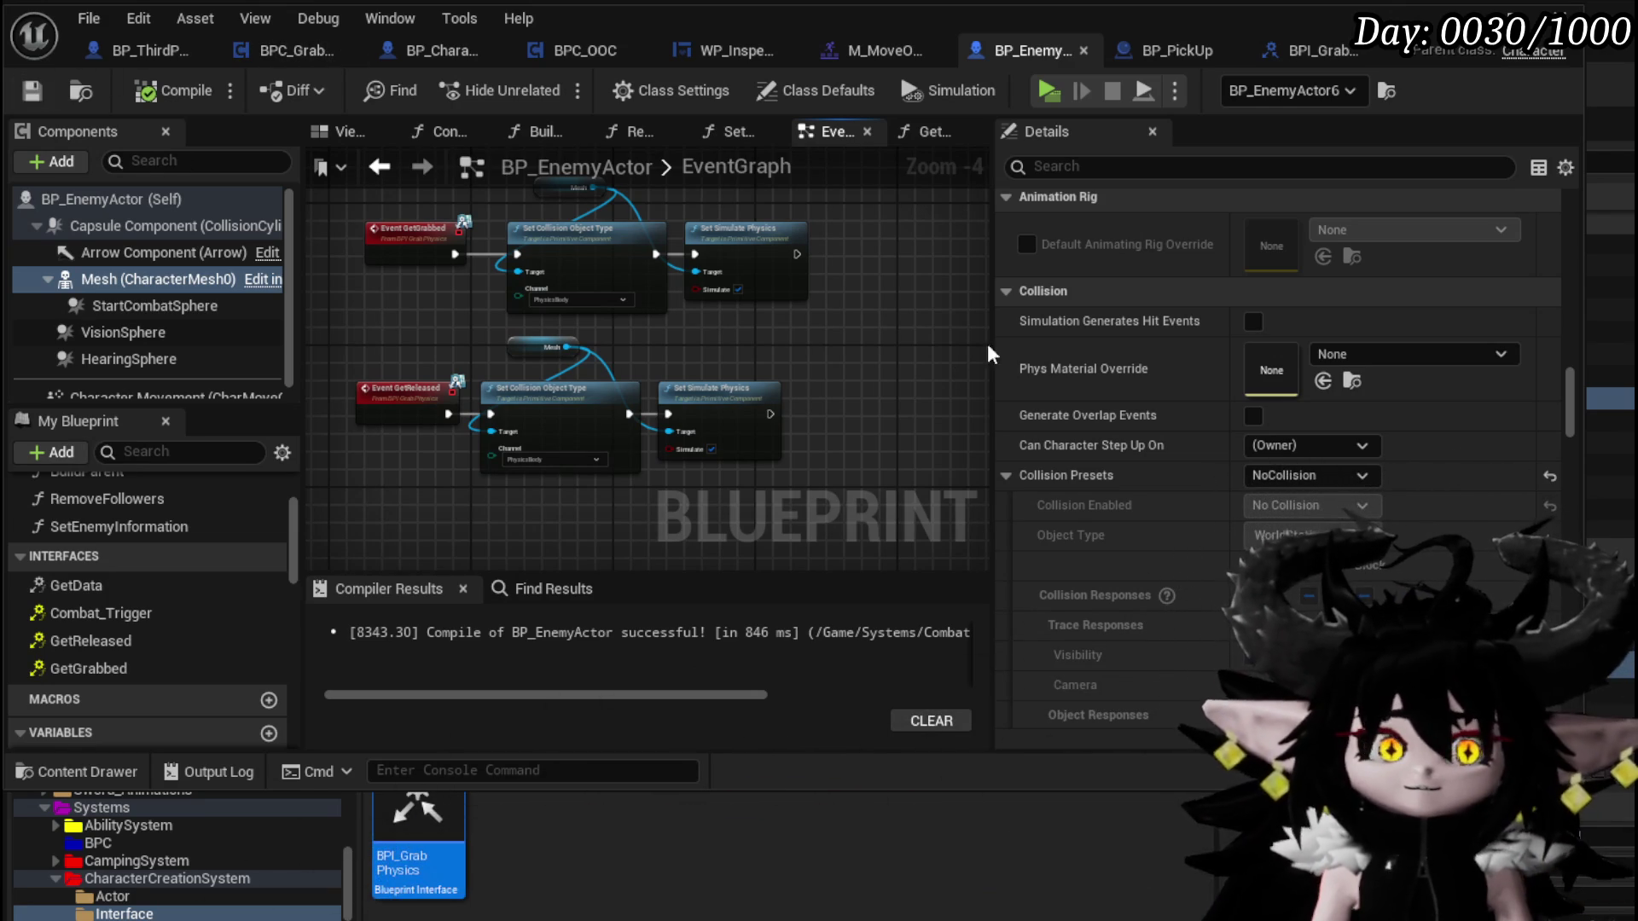
mouse_move(757, 339)
mouse_down()
mouse_move(706, 431)
mouse_move(620, 516)
mouse_up()
scroll(705, 431, down, 2)
mouse_move(503, 474)
mouse_down()
mouse_move(823, 330)
mouse_move(840, 354)
mouse_move(523, 358)
mouse_move(636, 386)
mouse_up()
click(728, 374)
key(ctrl+s)
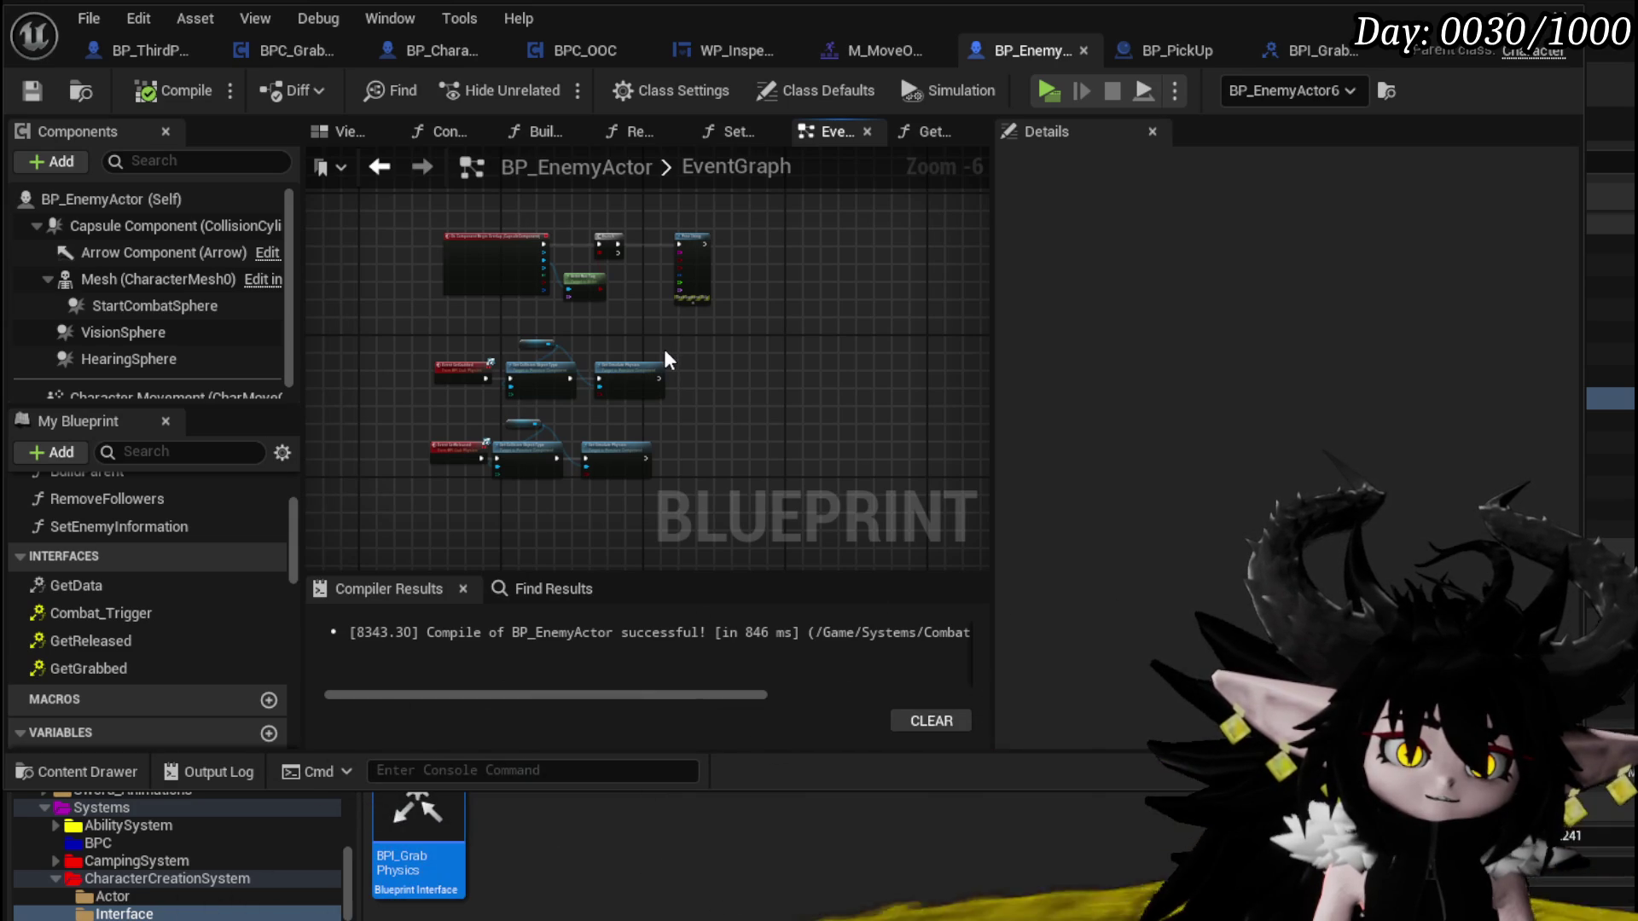
Select the grab and release nodes, then clear the selection
mouse_move(431, 329)
mouse_down()
mouse_move(586, 475)
mouse_move(691, 489)
mouse_up()
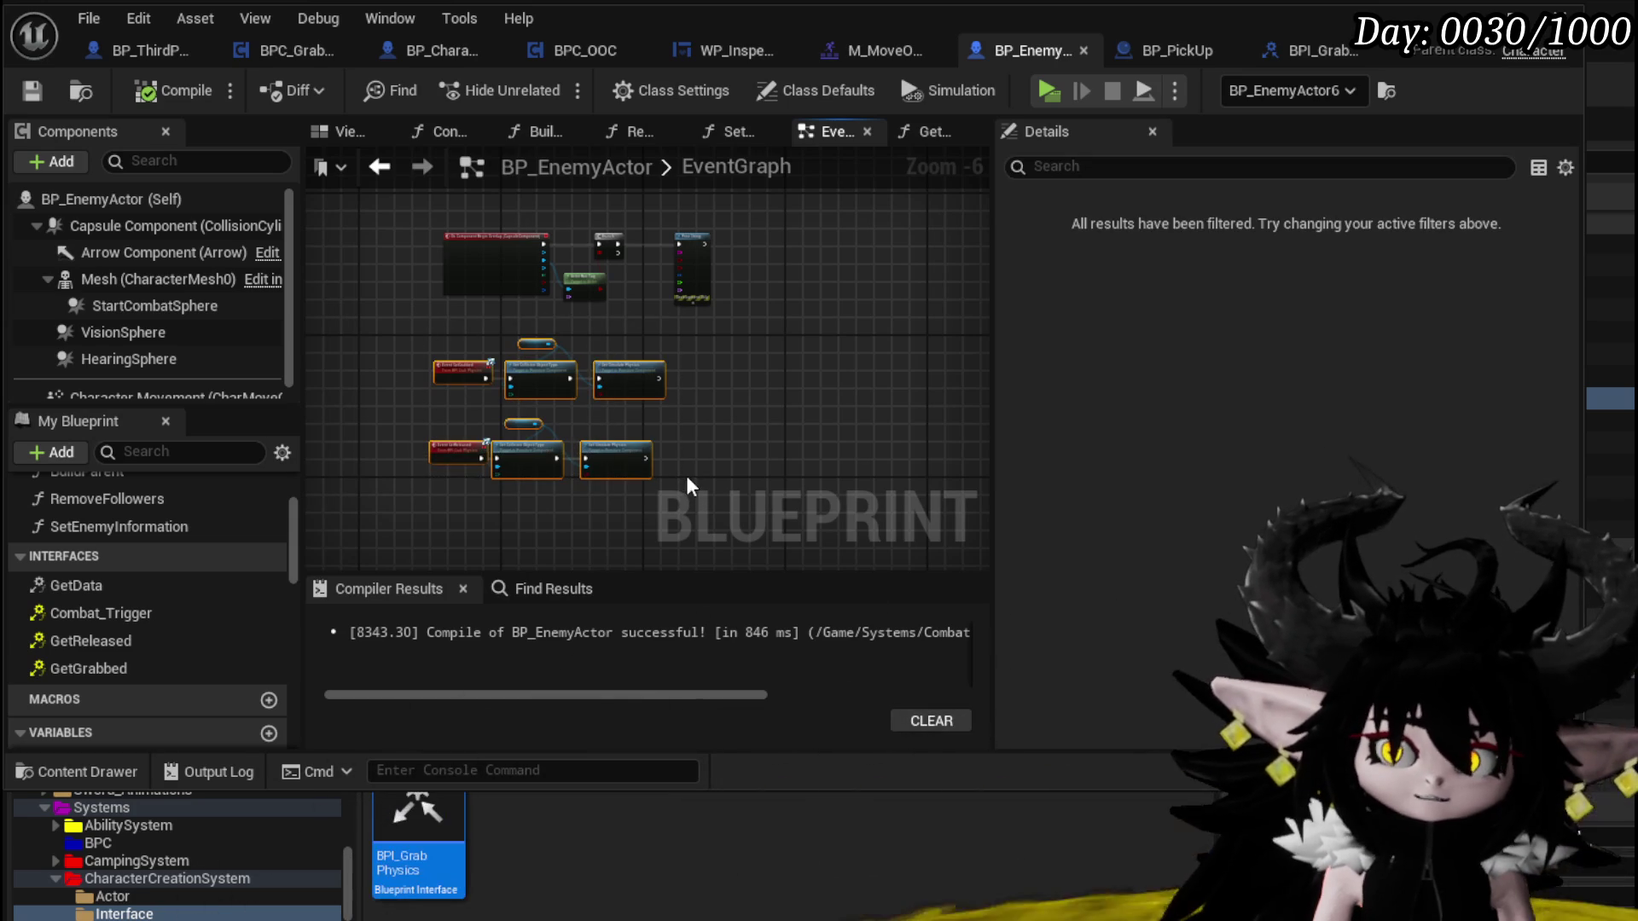
click(682, 474)
drag(550, 478, 401, 401)
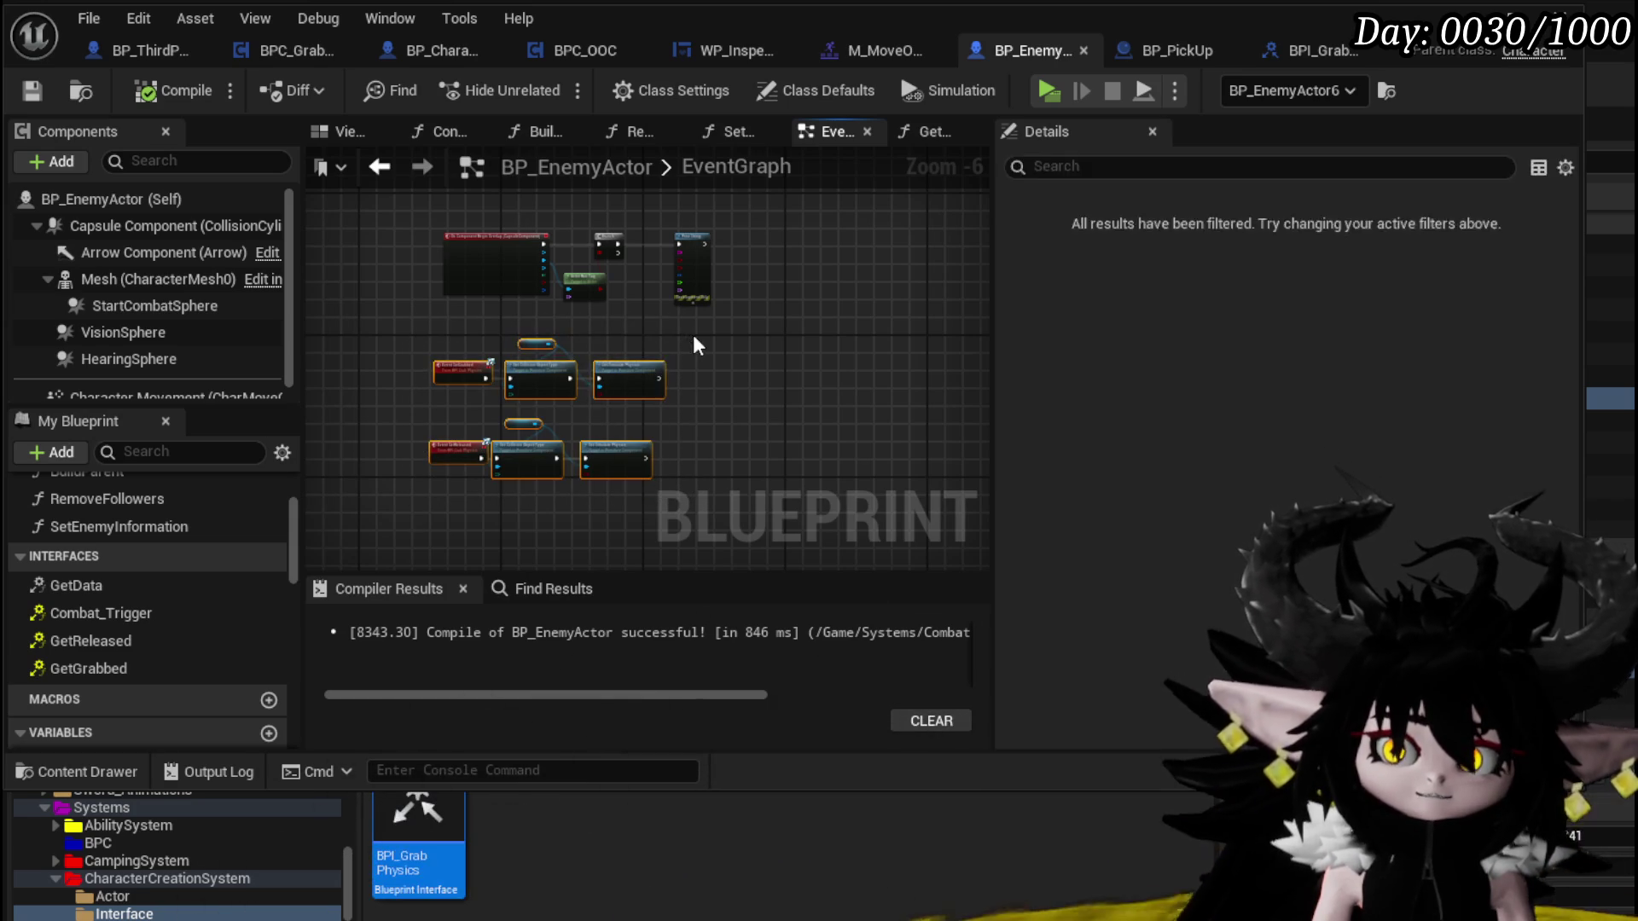
click(754, 378)
Zoom in on the GetReleased nodes and list Set Collision Object Type's channels, with PhysicsBody selected
scroll(754, 378, down, 1)
drag(754, 378, 669, 305)
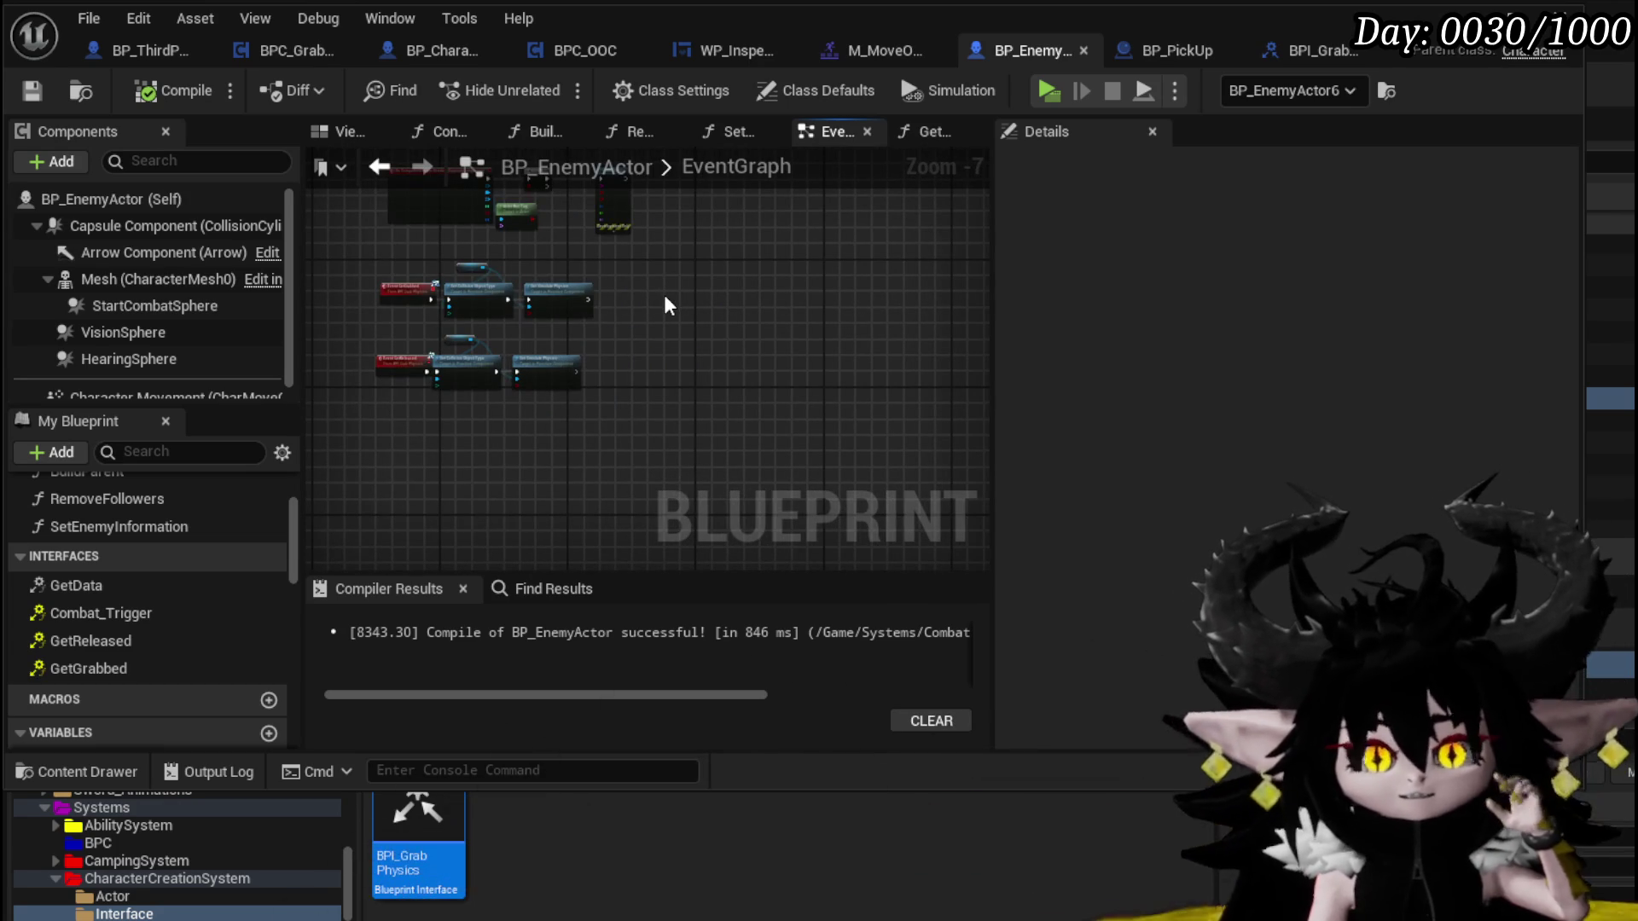
scroll(805, 332, down, 2)
mouse_move(804, 332)
mouse_down()
mouse_move(750, 404)
mouse_move(823, 372)
mouse_up()
scroll(824, 359, up, 3)
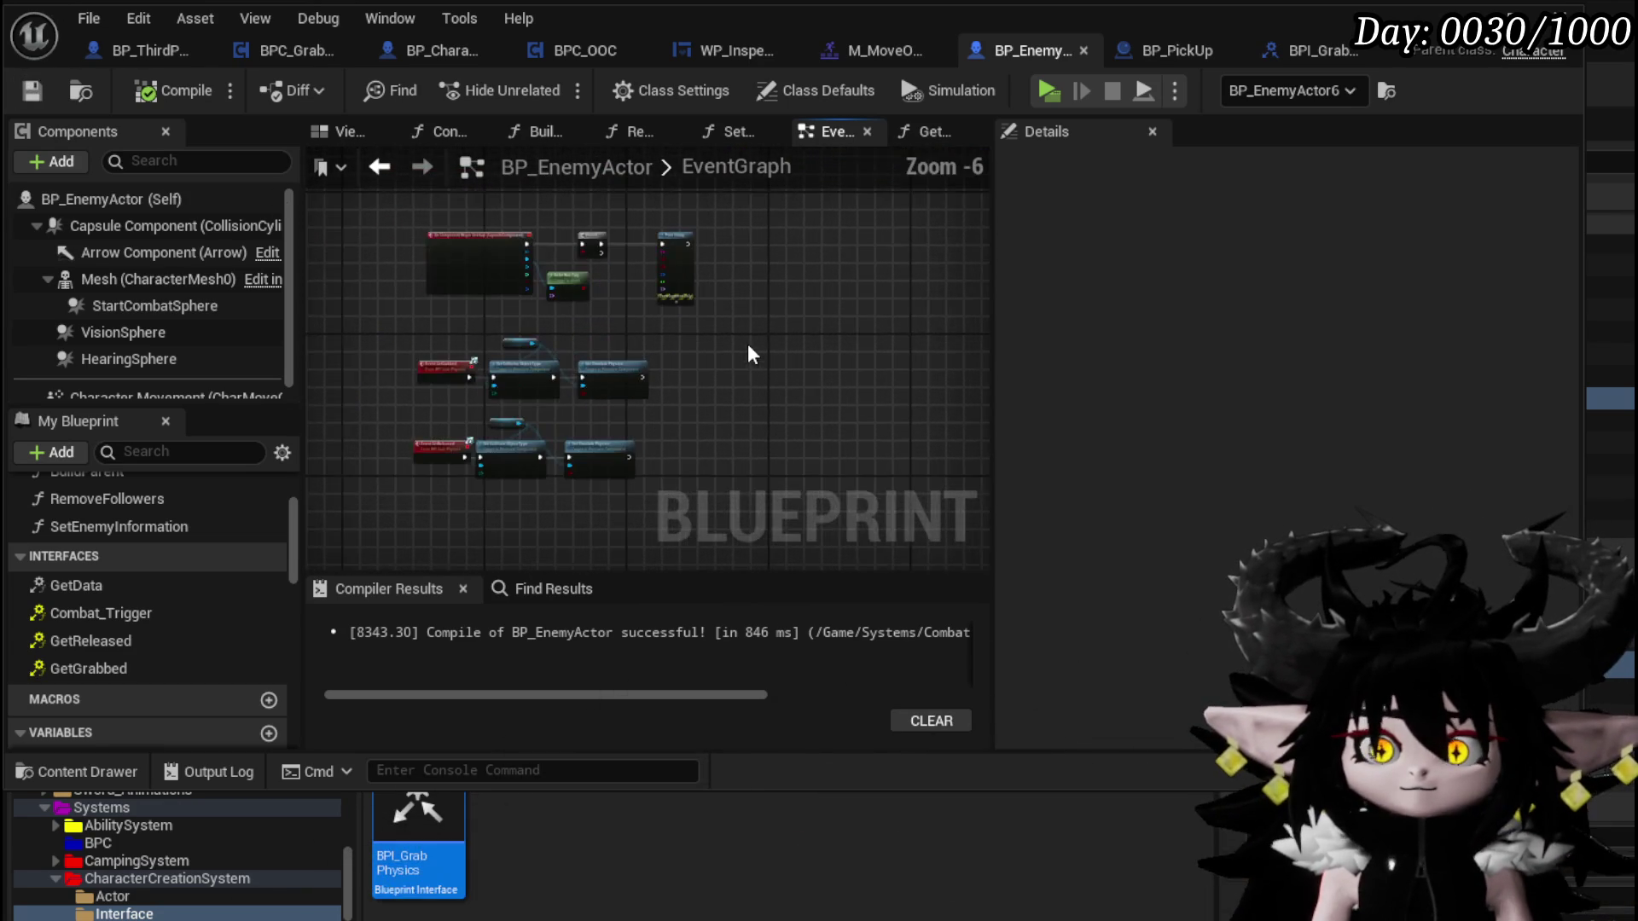
scroll(572, 359, up, 4)
mouse_move(567, 341)
mouse_down()
mouse_move(512, 366)
mouse_move(380, 320)
mouse_up()
click(553, 500)
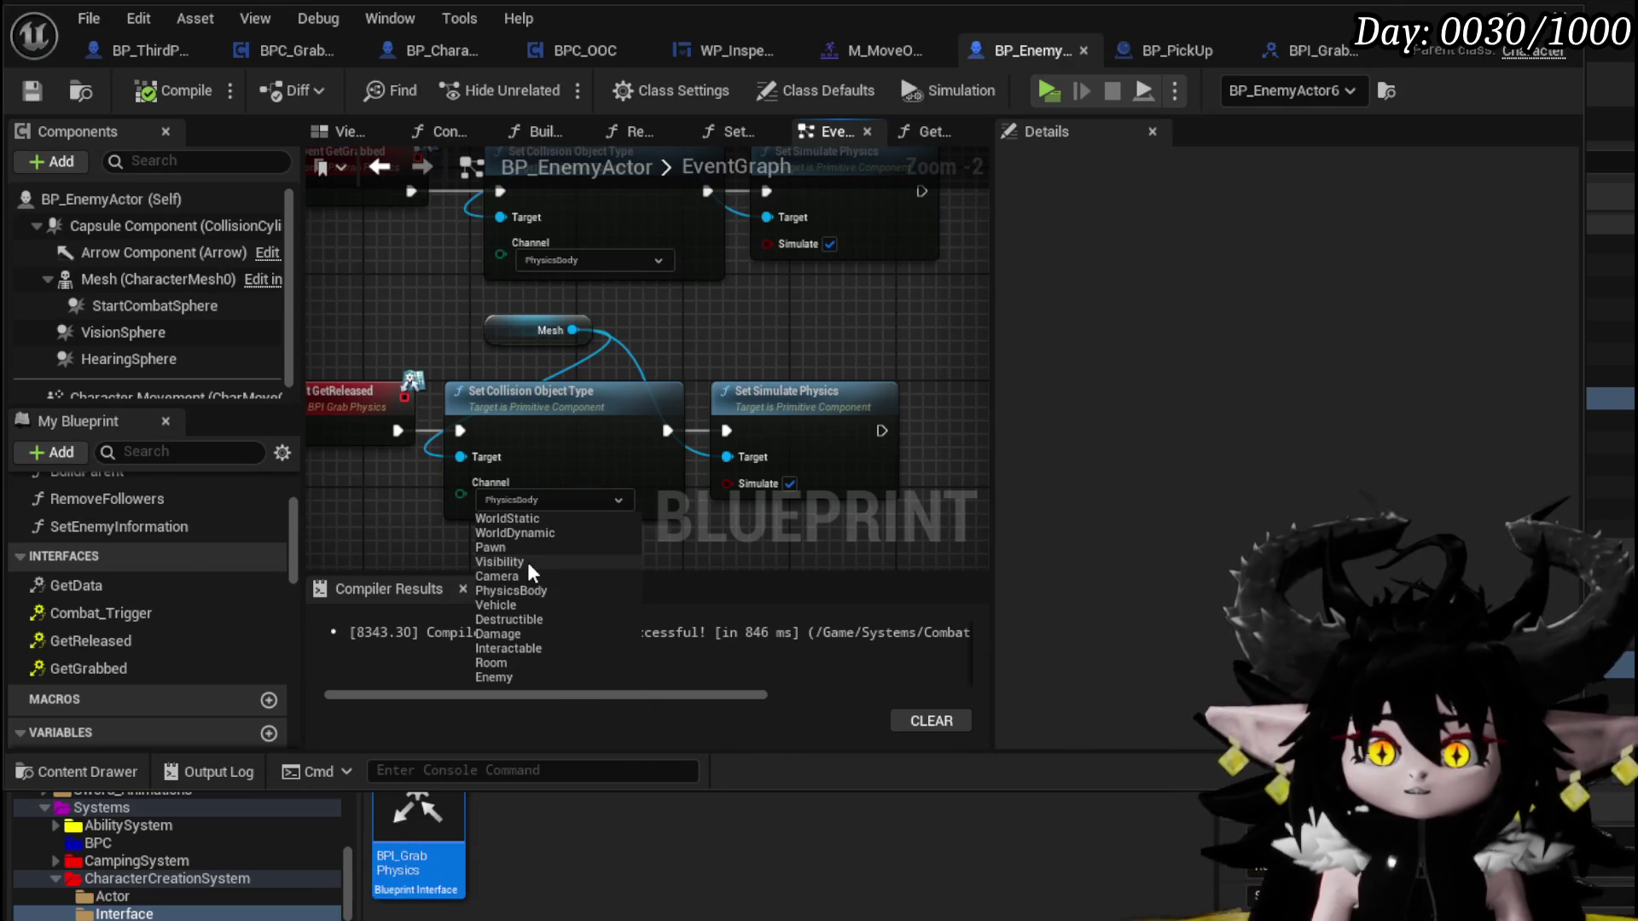
Close the channel list leaving PhysicsBody, then switch to the YouTube video window
click(923, 351)
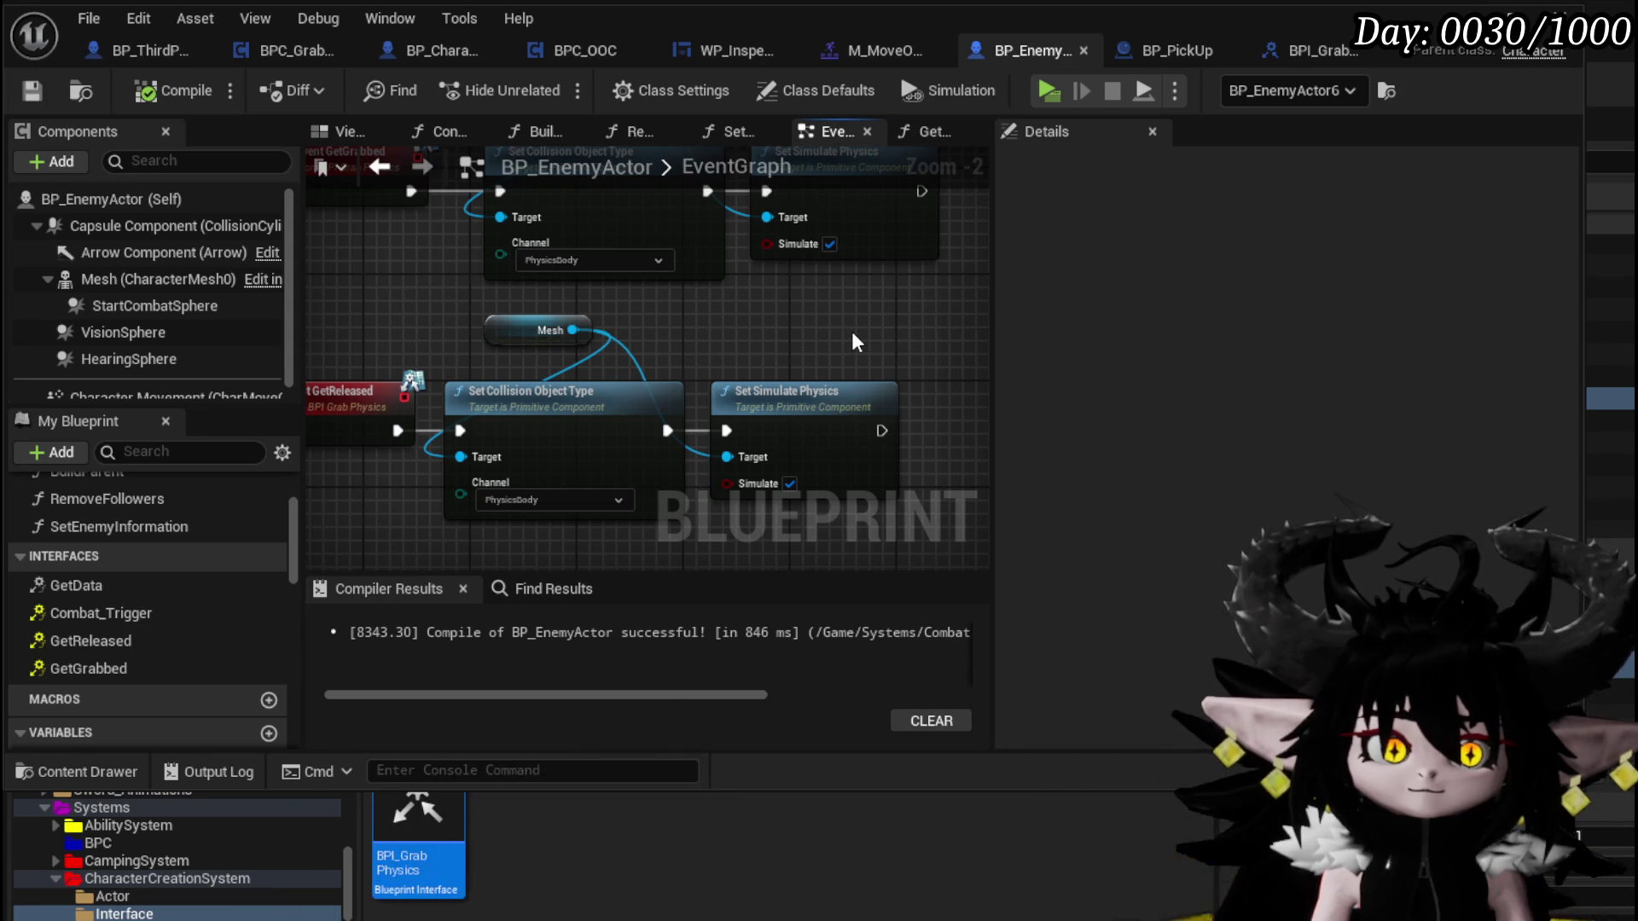
scroll(826, 341, down, 2)
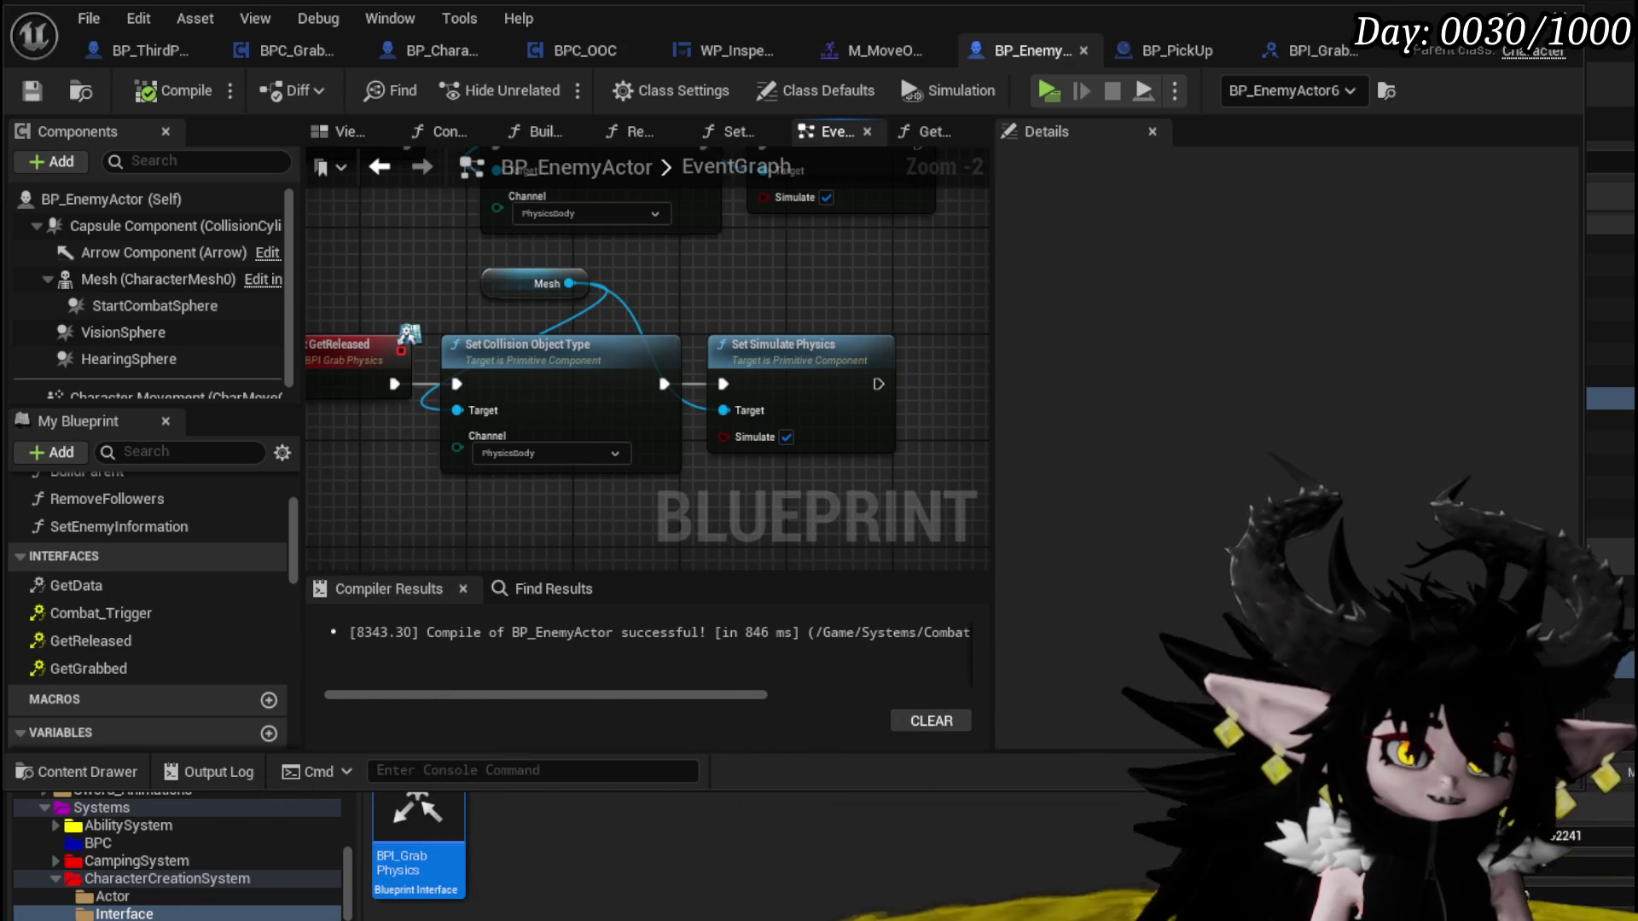
key(alt+Tab)
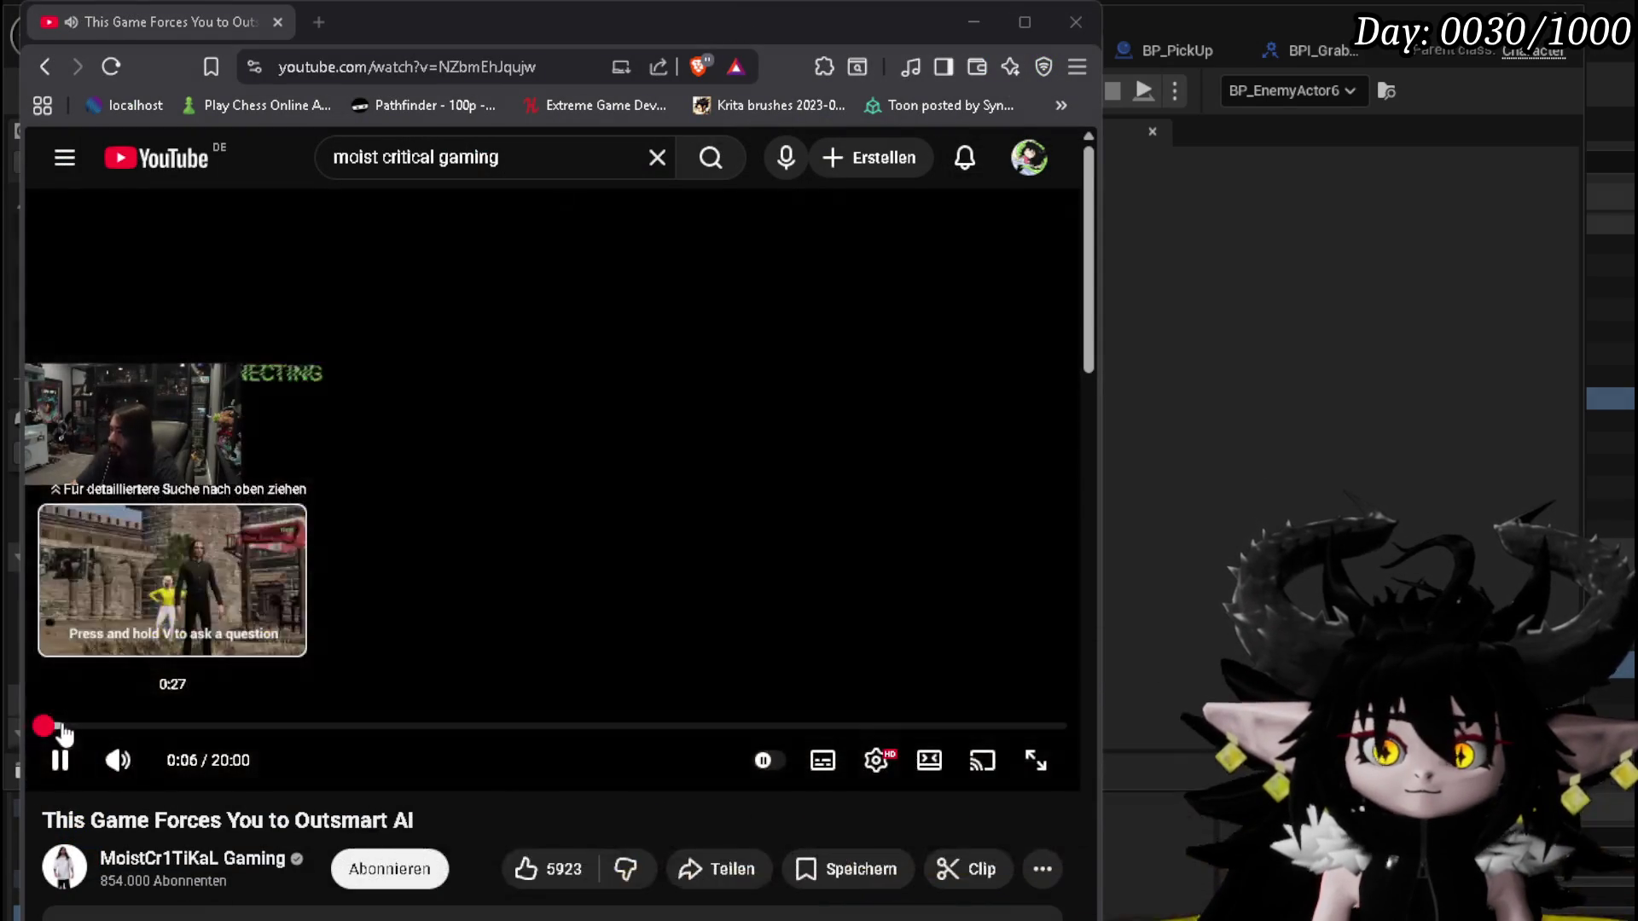
Resume 'This Game Forces You to Outsmart AI' and skip it forward in jumps to about 4:55
click(60, 727)
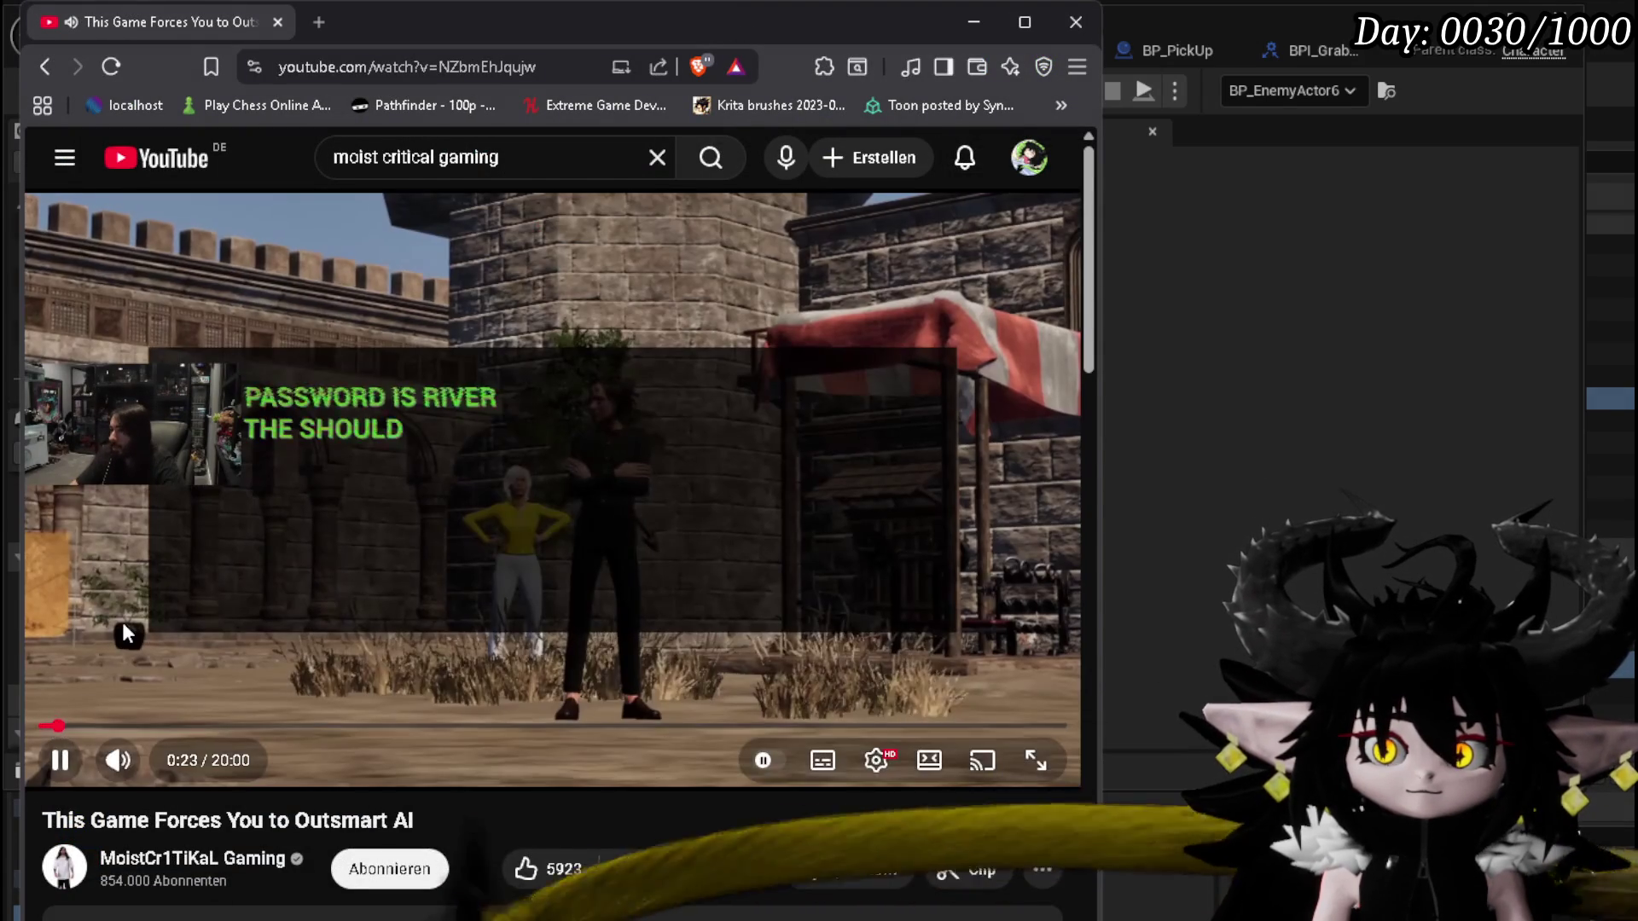
click(754, 464)
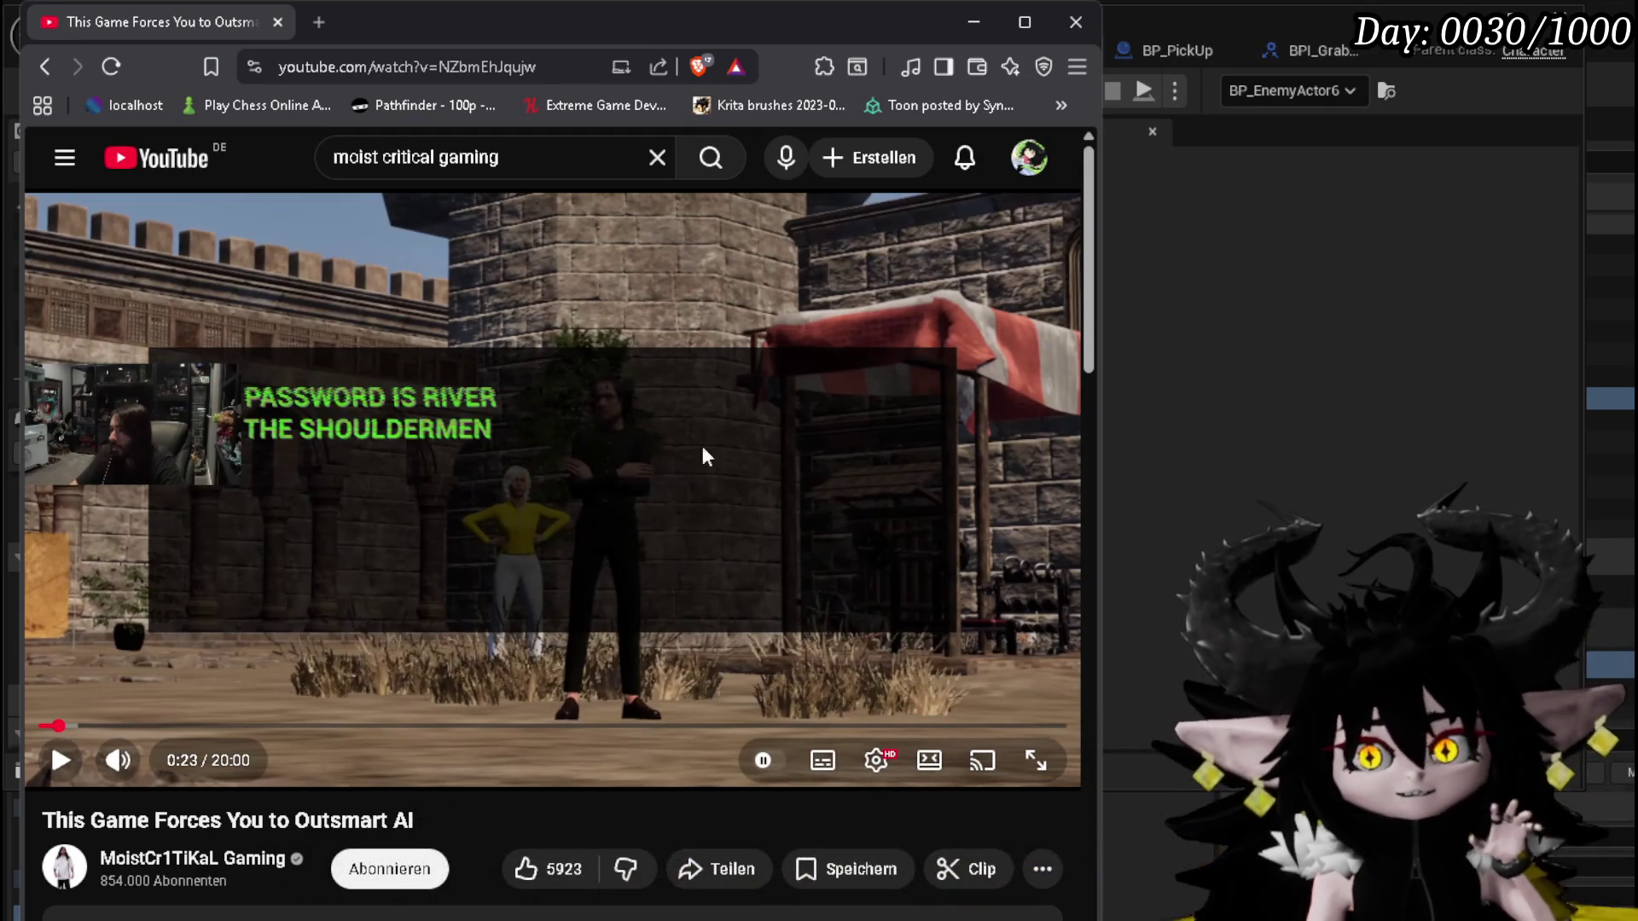
click(824, 395)
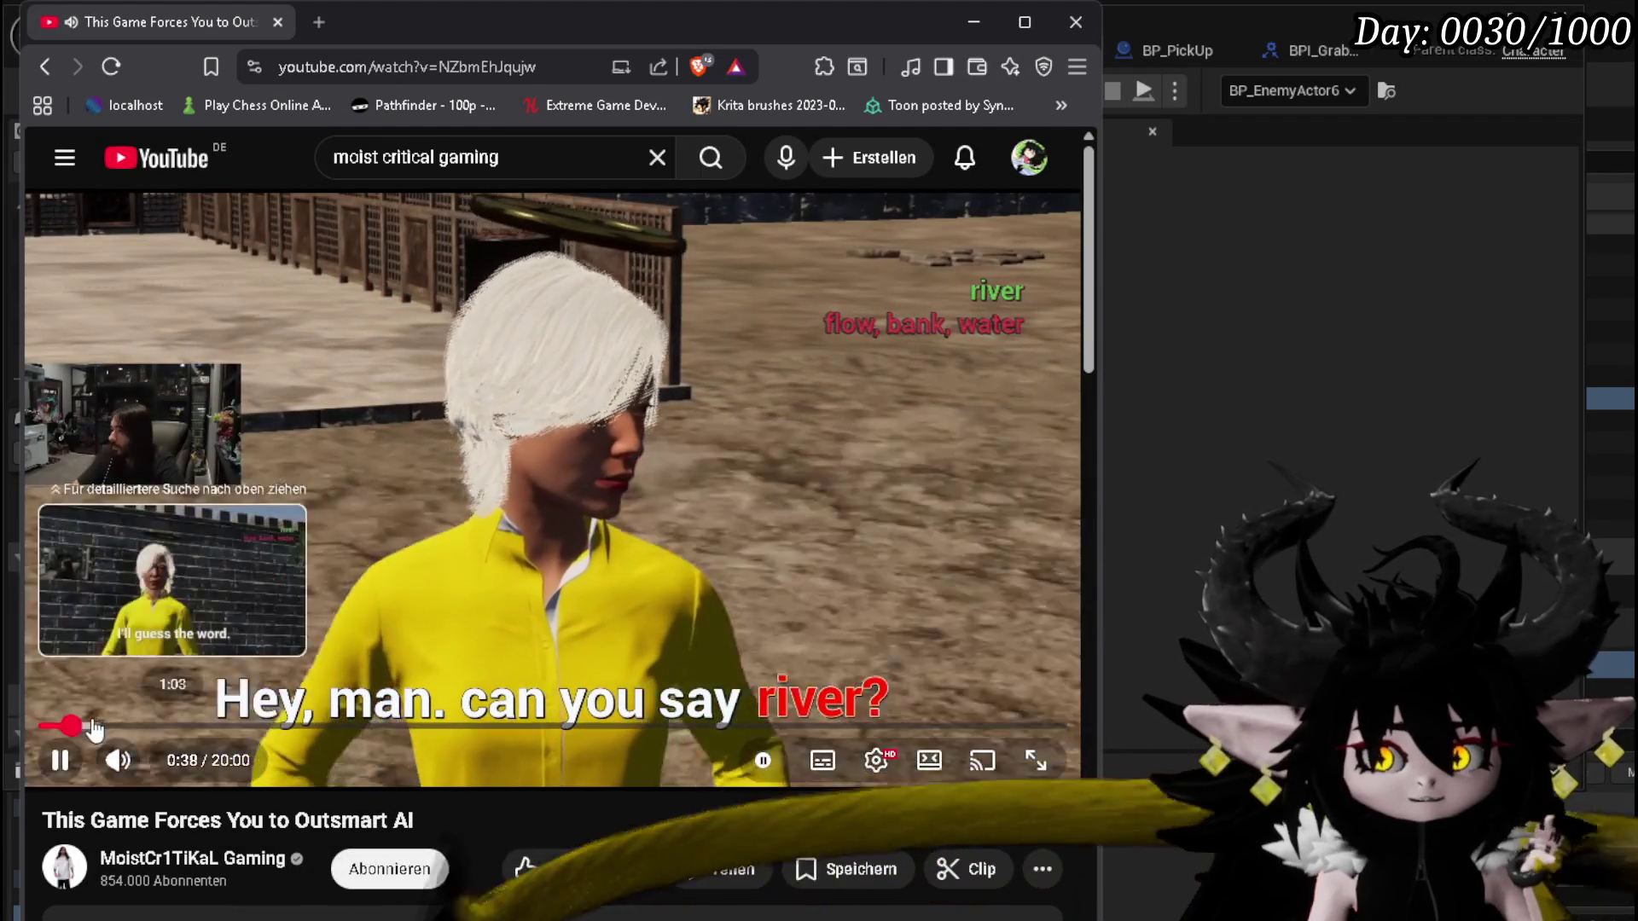
drag(68, 726, 195, 732)
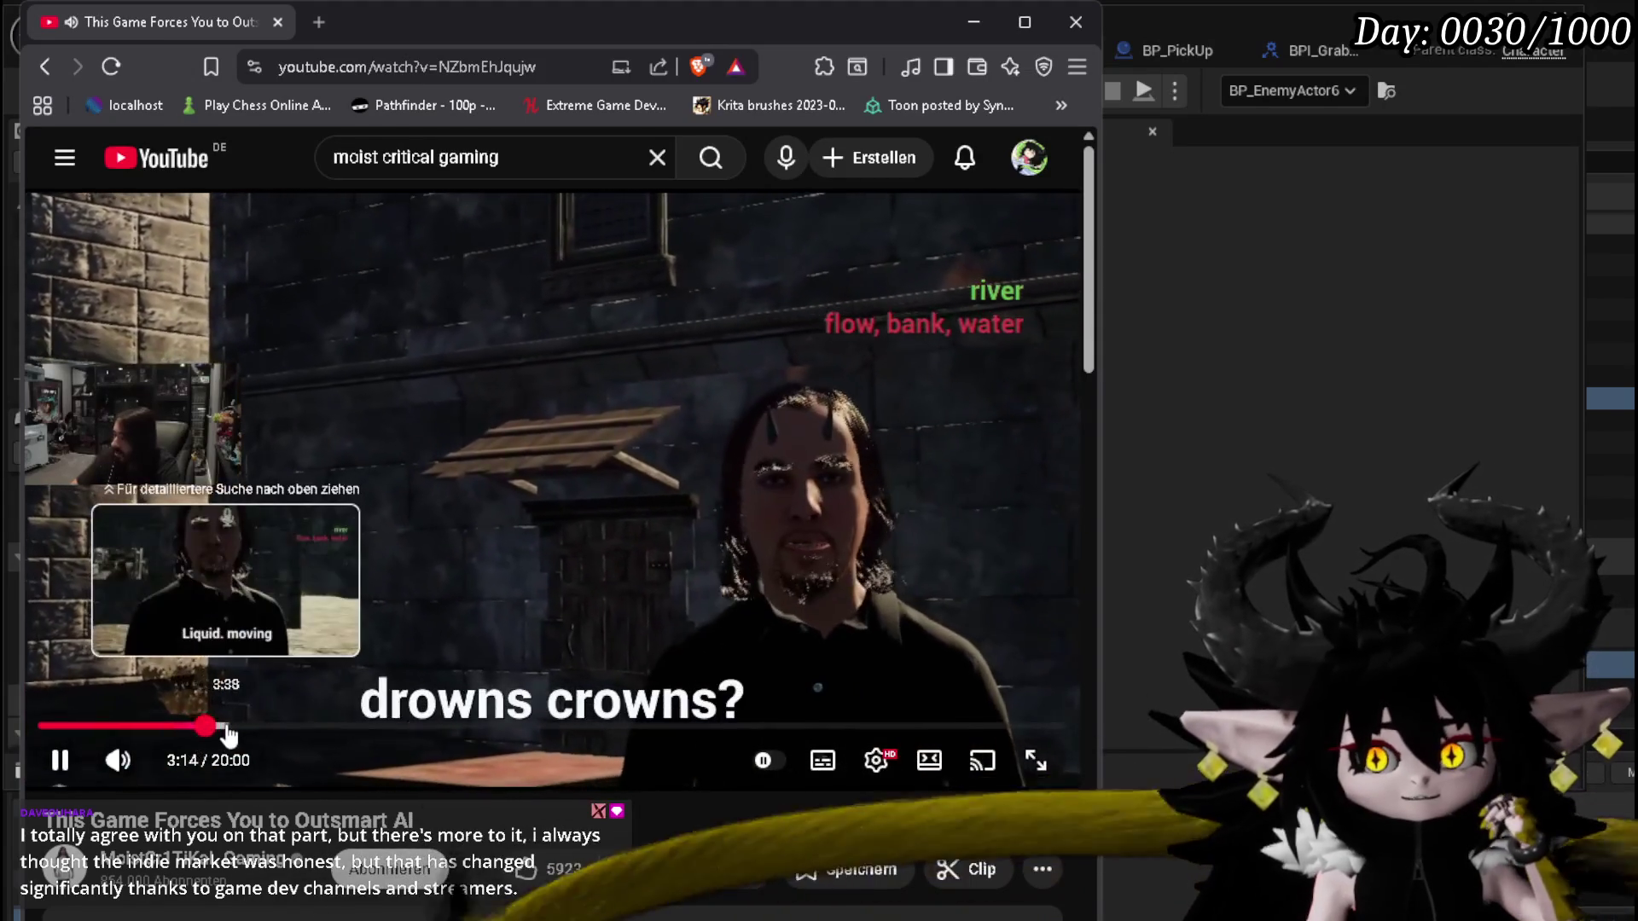
click(226, 726)
click(246, 727)
click(268, 727)
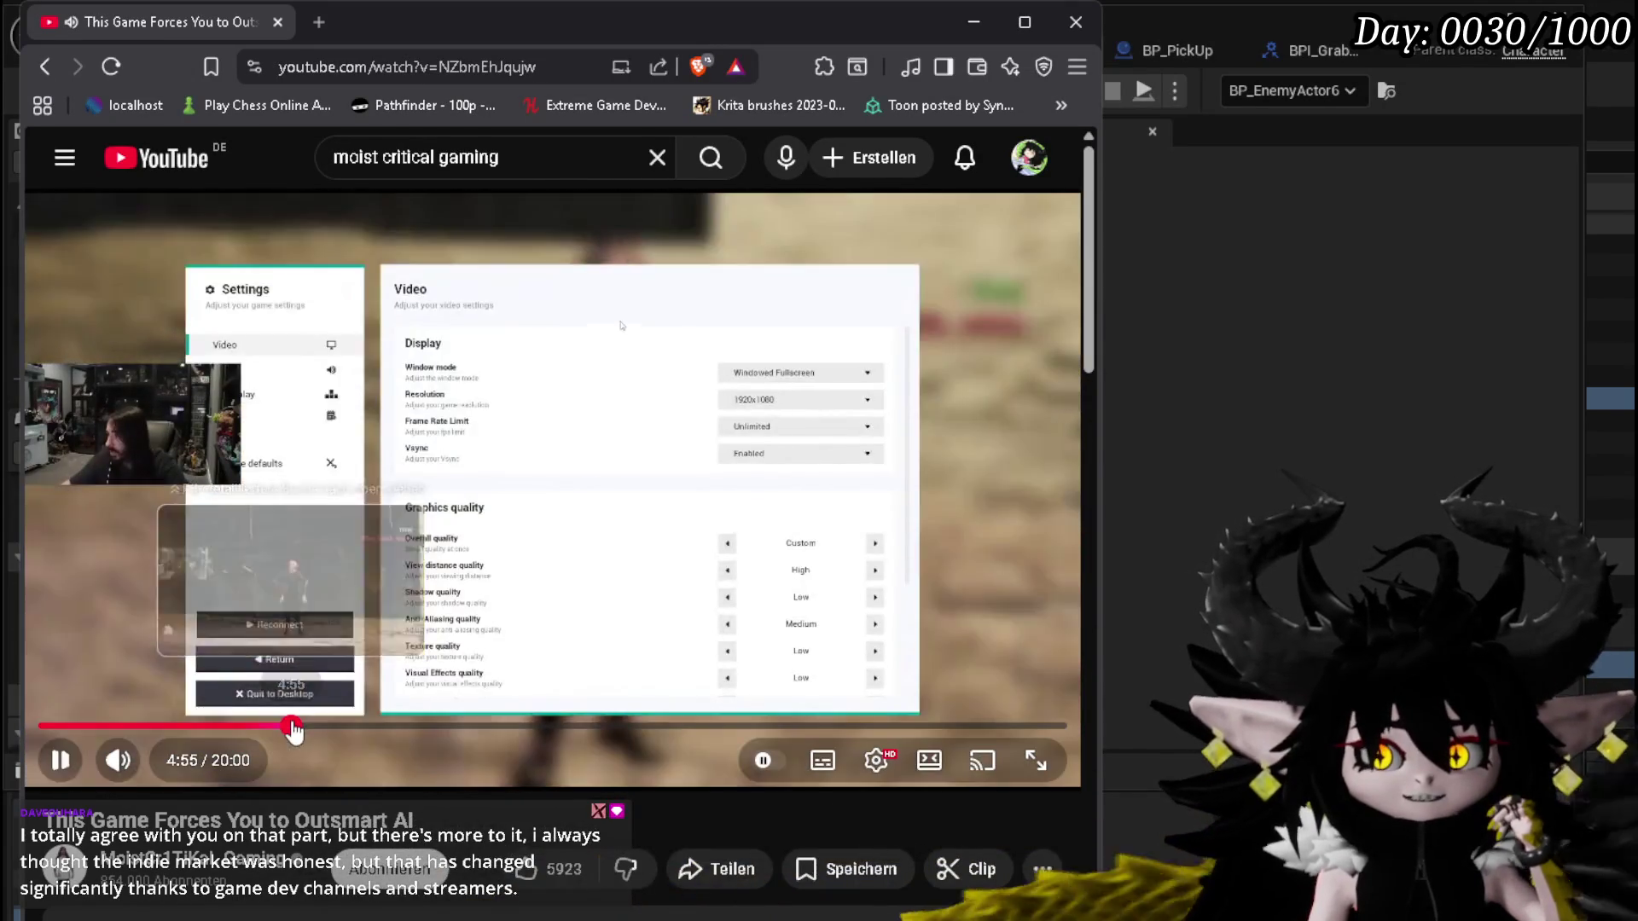
click(291, 727)
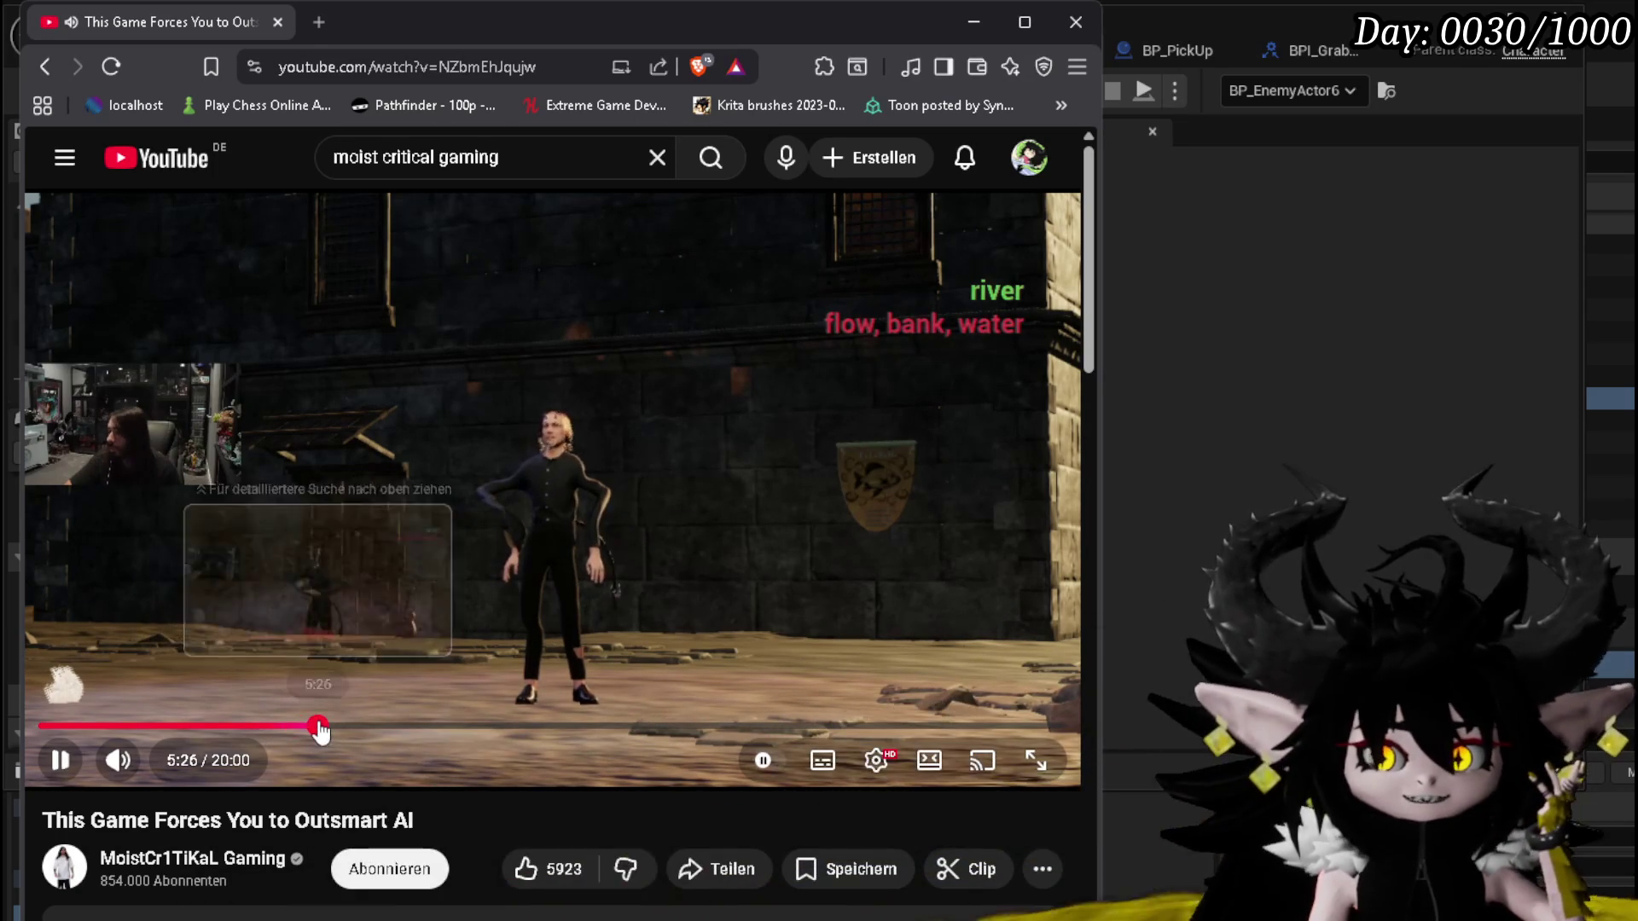
Skip the video to 5:26, let it play, then return to the Unreal blueprint editor
click(318, 726)
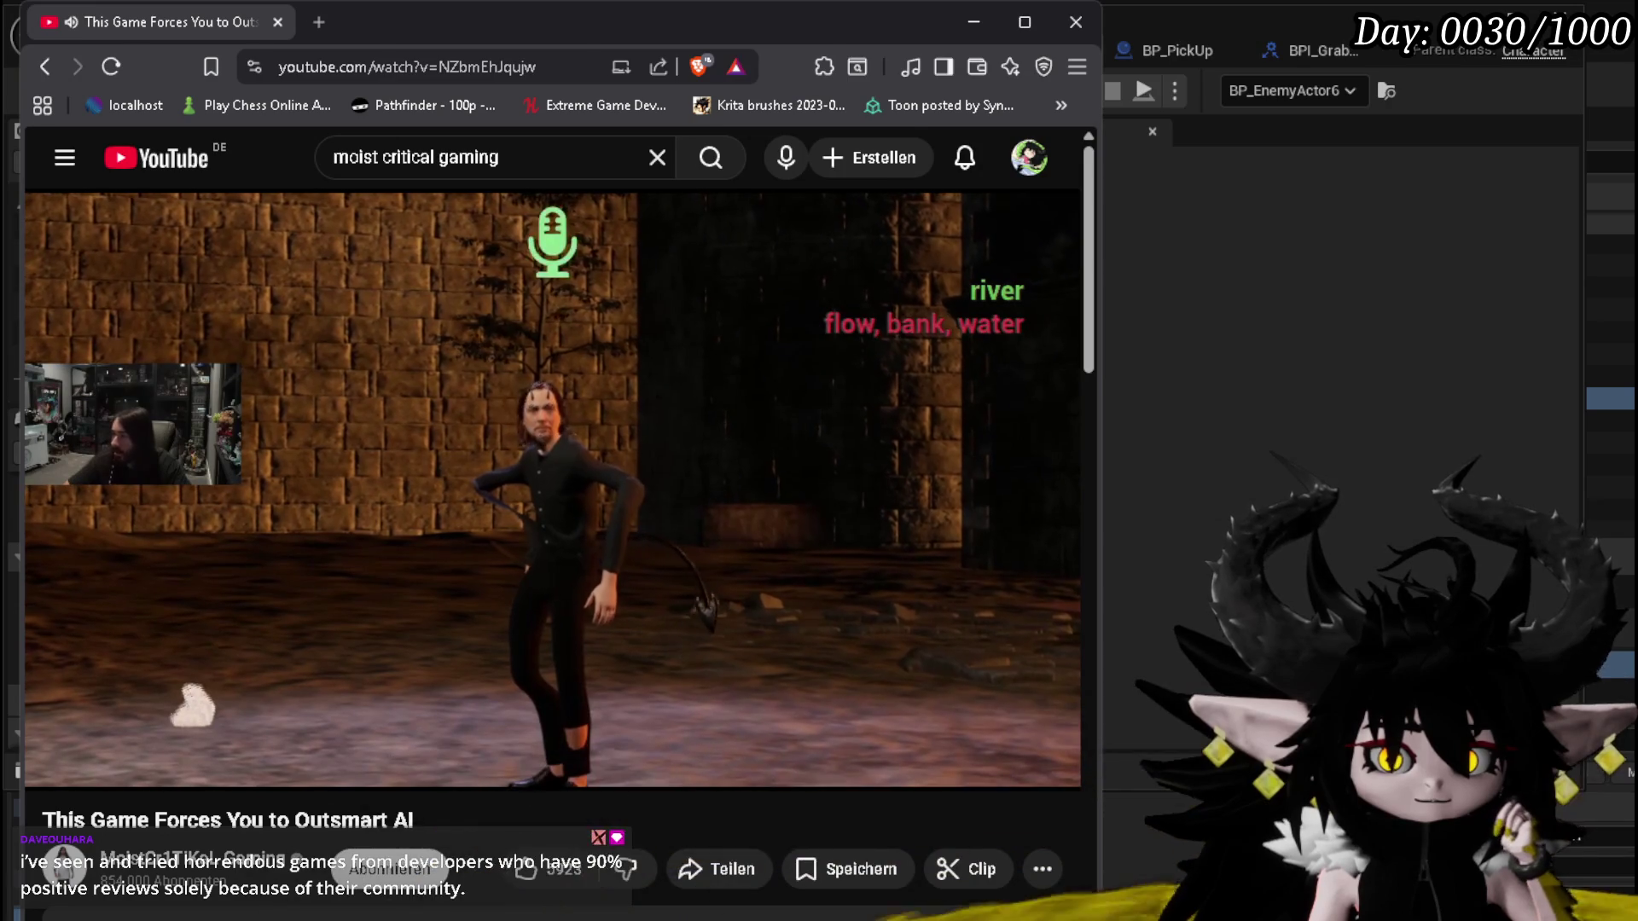
key(alt+Tab)
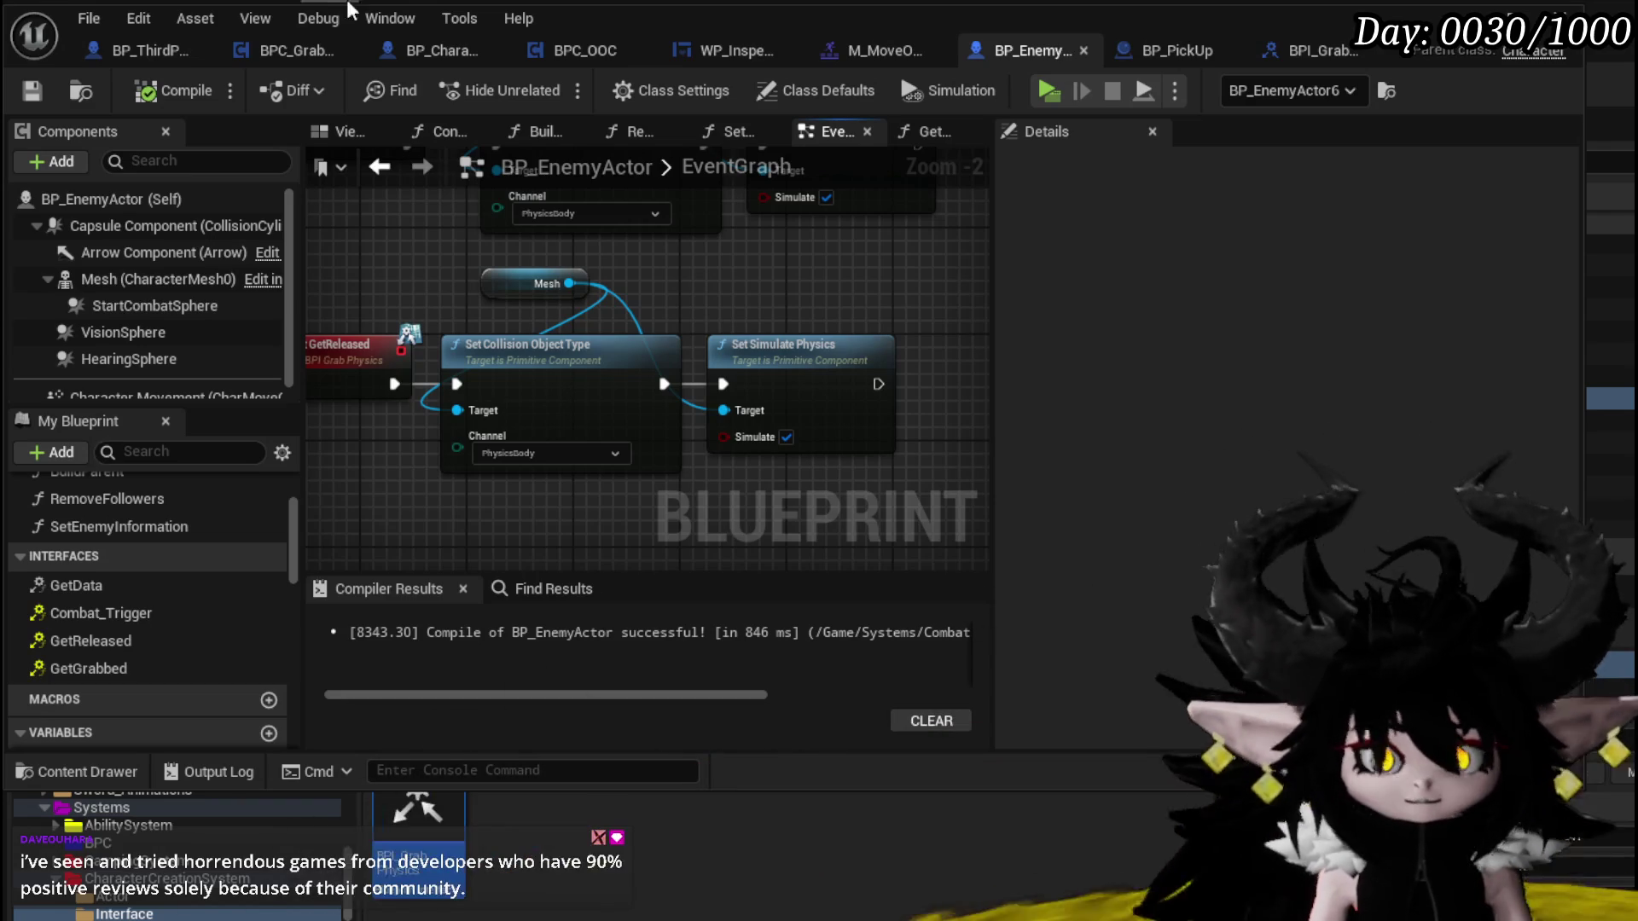
Align the Mesh, collision, physics and Event GetGrabbed nodes, then save BP_EnemyActor
scroll(662, 285, down, 1)
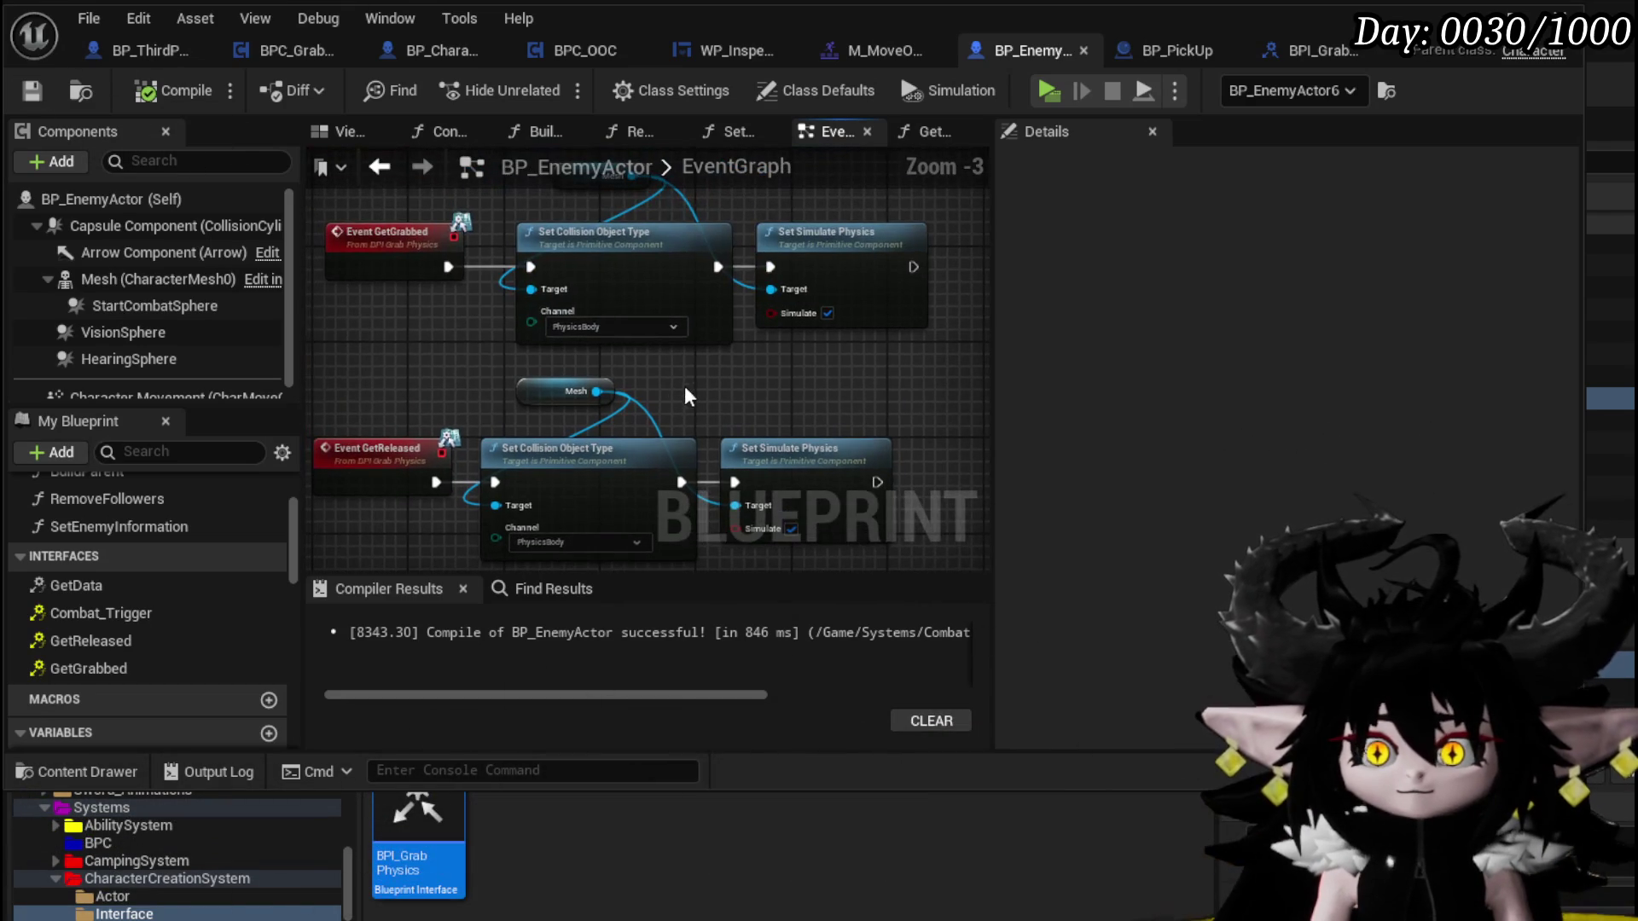
drag(565, 391, 550, 405)
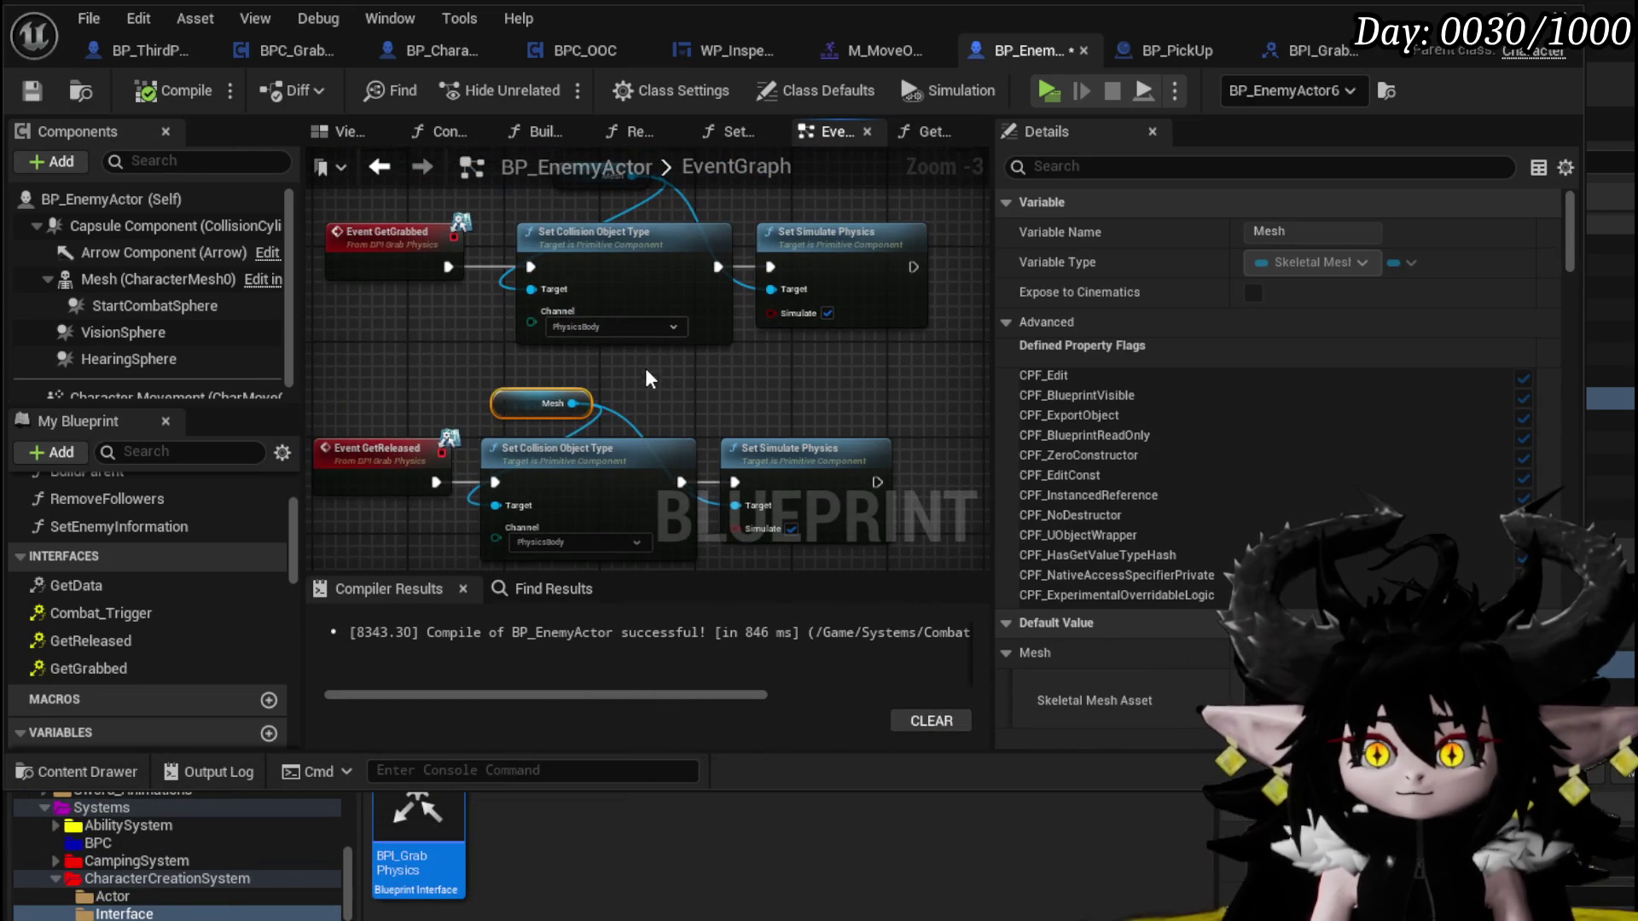
mouse_move(560, 271)
mouse_down()
mouse_move(540, 279)
mouse_move(903, 334)
mouse_move(854, 334)
mouse_up()
mouse_move(474, 301)
mouse_down()
mouse_move(438, 302)
mouse_move(454, 294)
mouse_up()
click(443, 364)
key(ctrl+s)
Pan the graph to frame both the GetGrabbed and GetReleased rows
drag(418, 386, 340, 326)
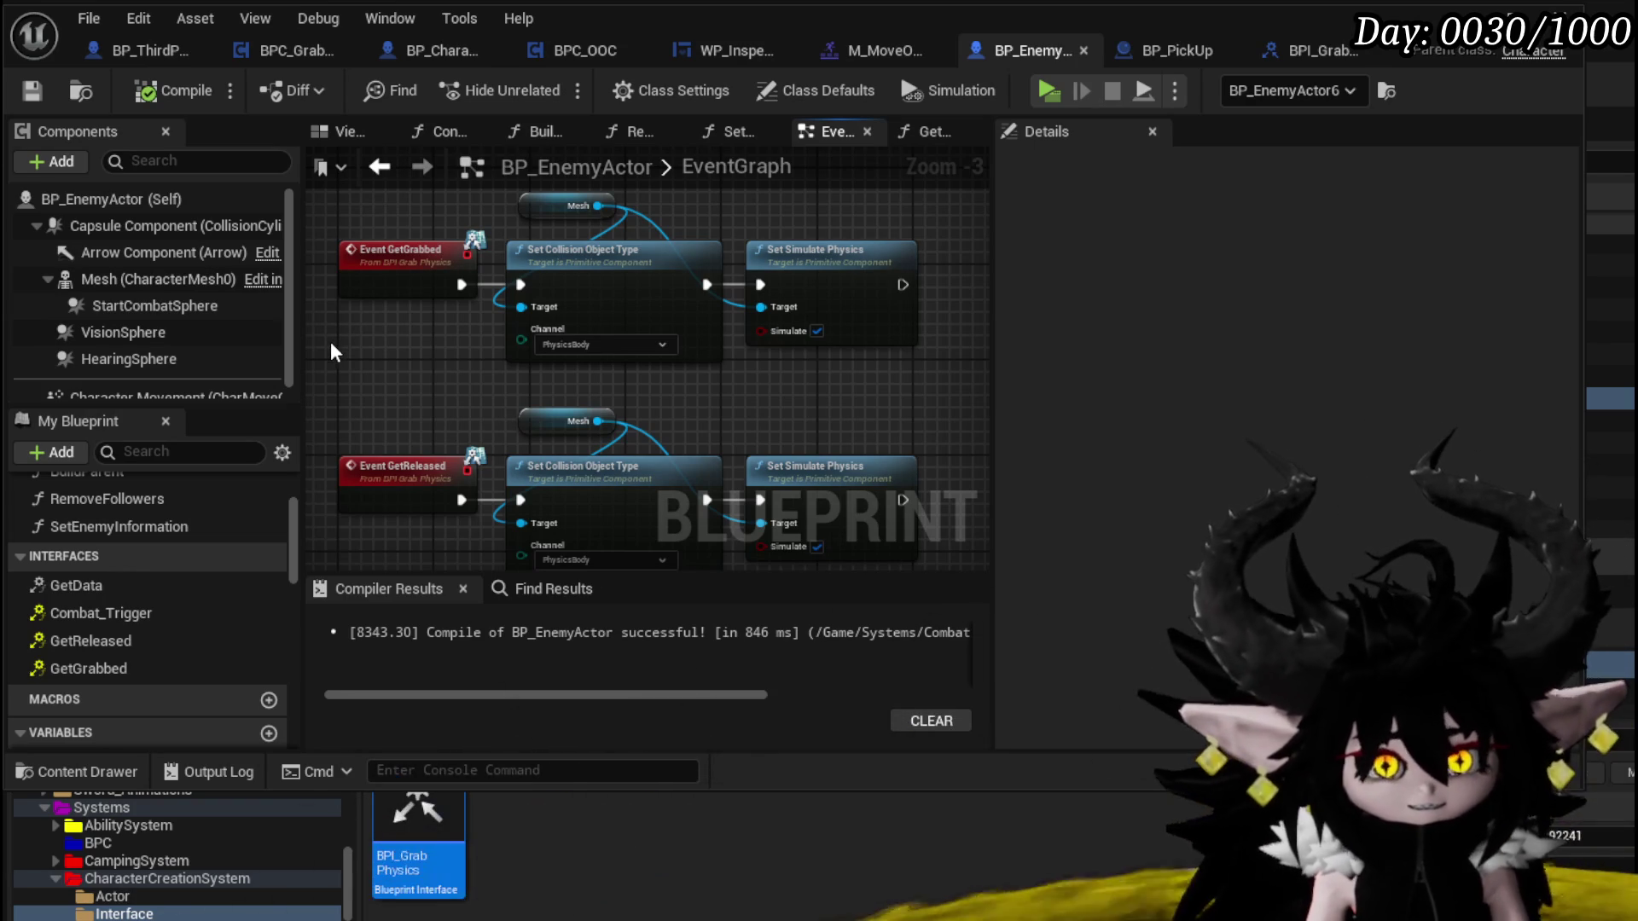
drag(384, 406, 417, 315)
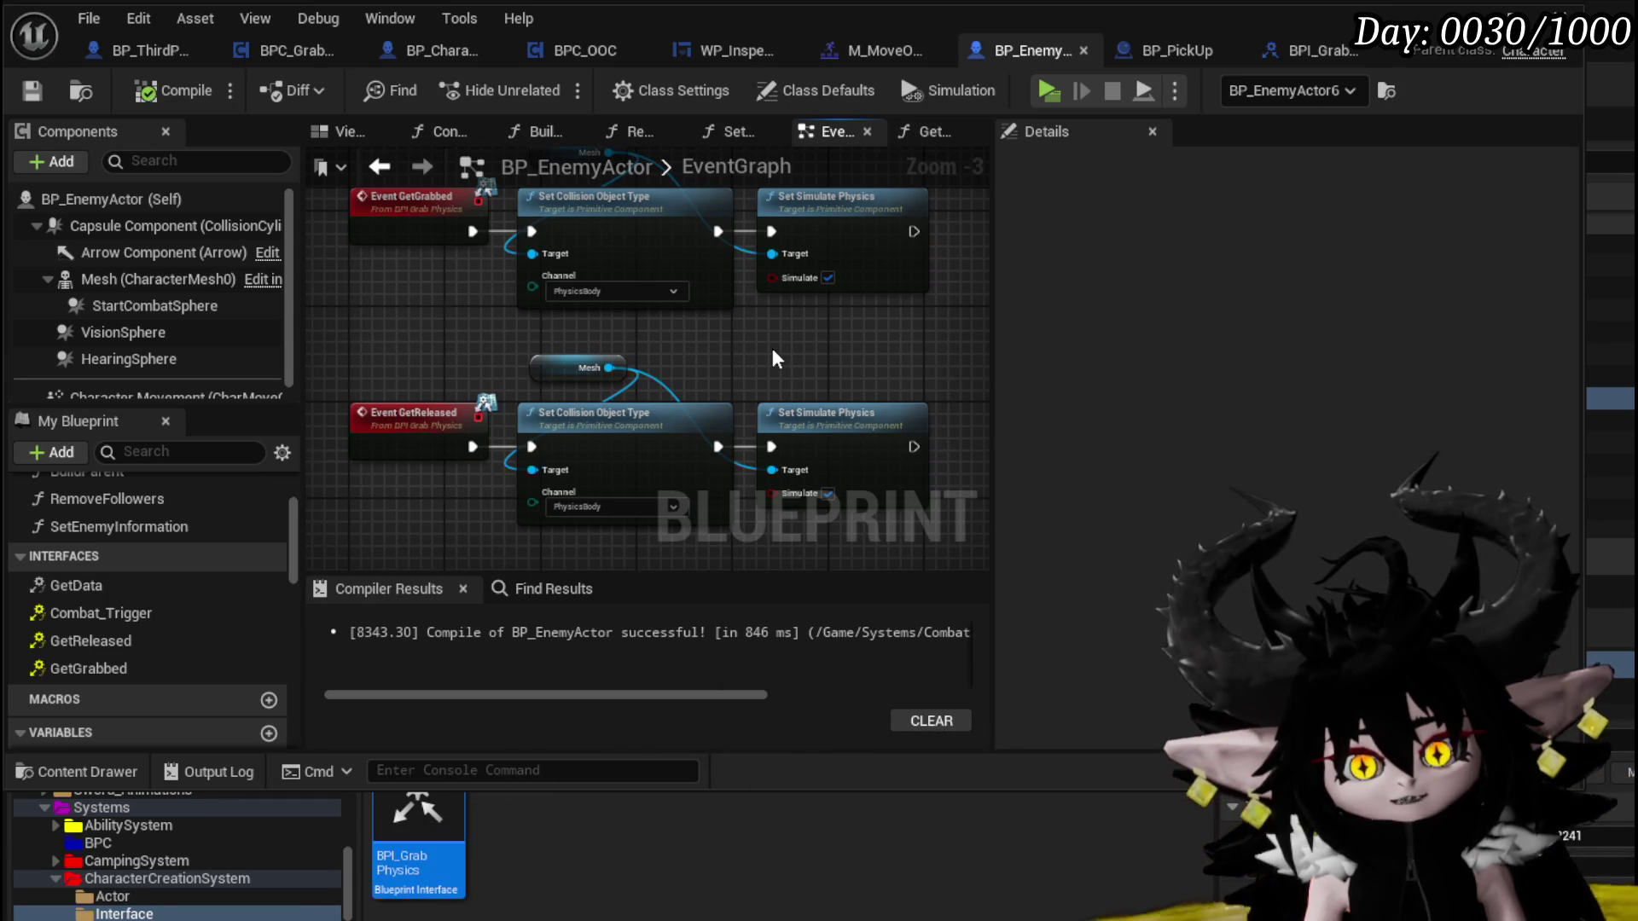
scroll(771, 358, down, 1)
drag(734, 371, 729, 387)
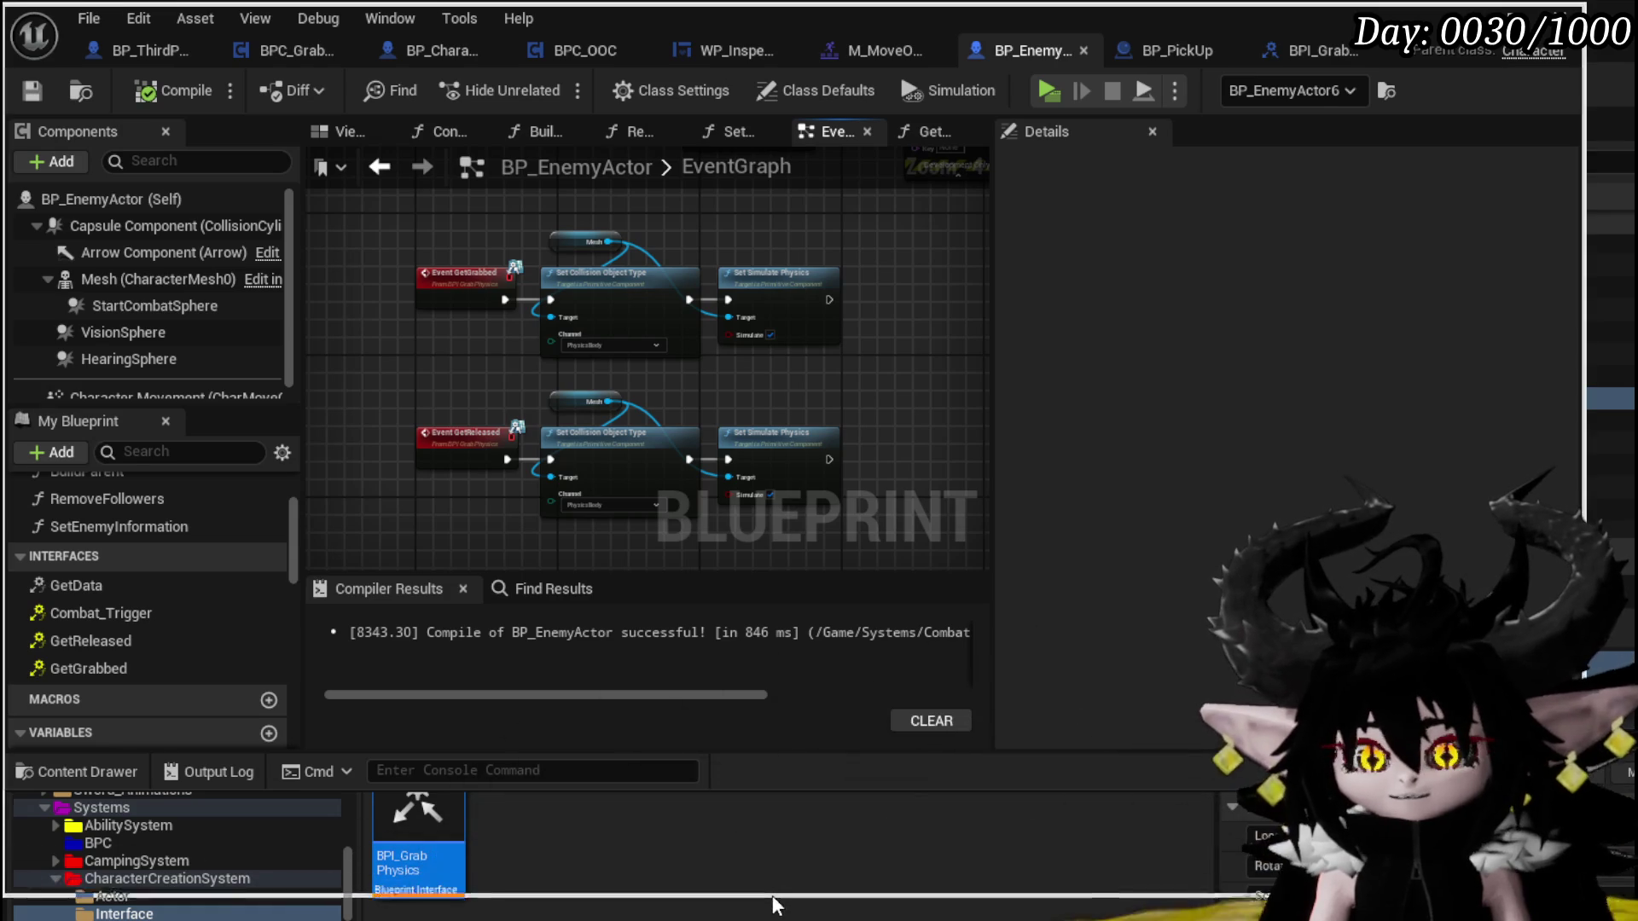
Collapse the Content Drawer, maximize the editor window, and narrow the left panels
click(771, 911)
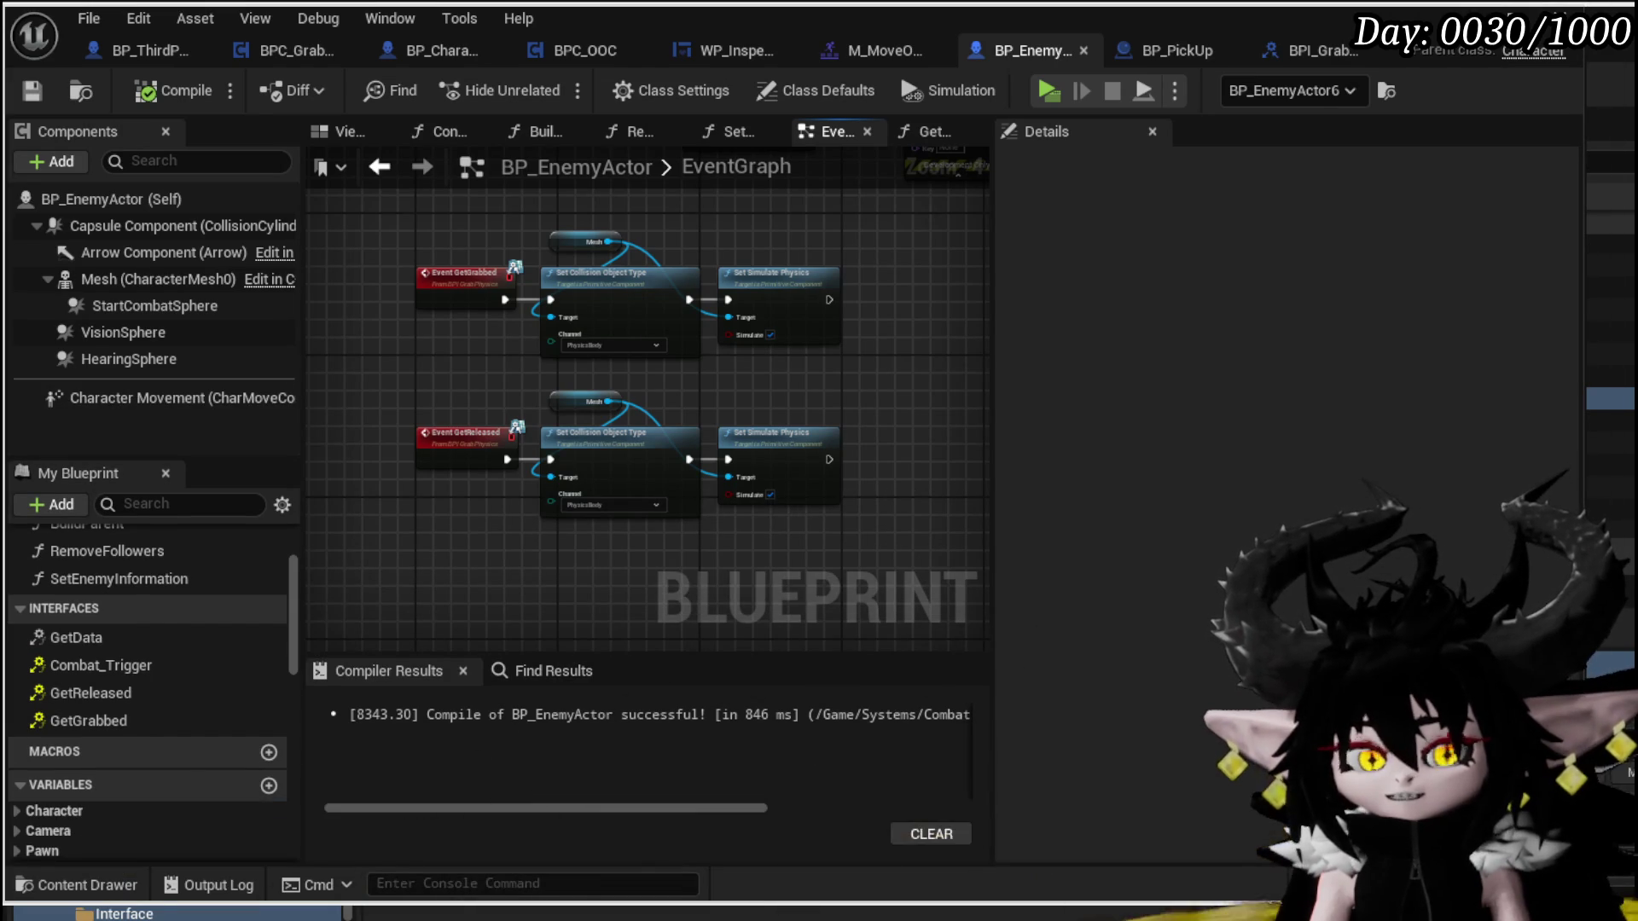
key(super+Up)
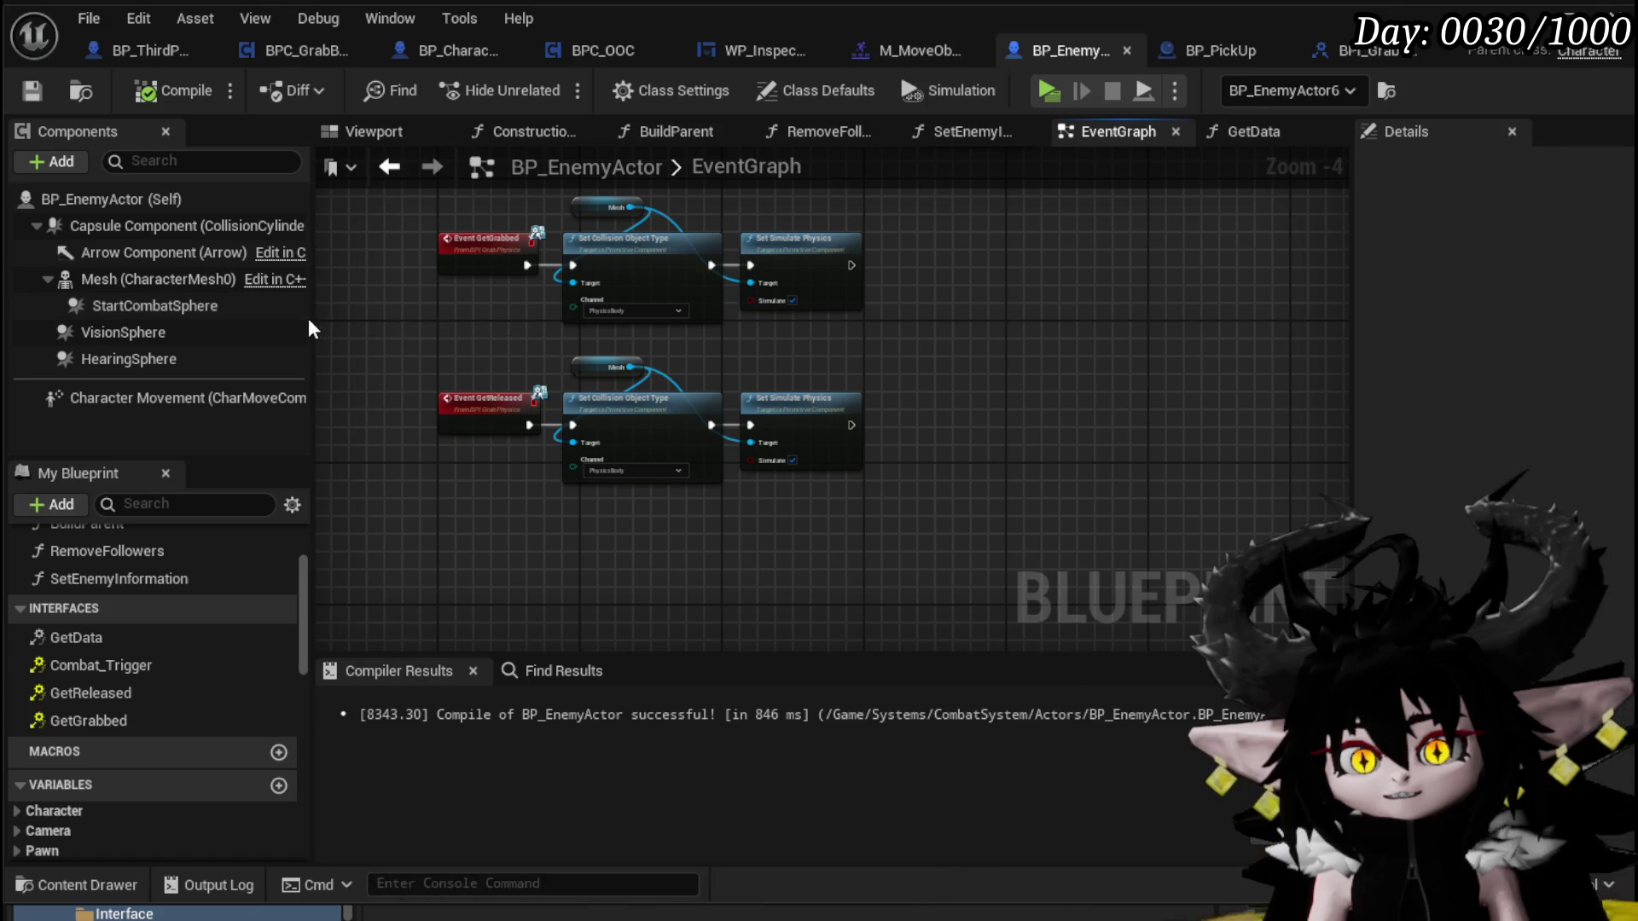
drag(312, 320, 242, 321)
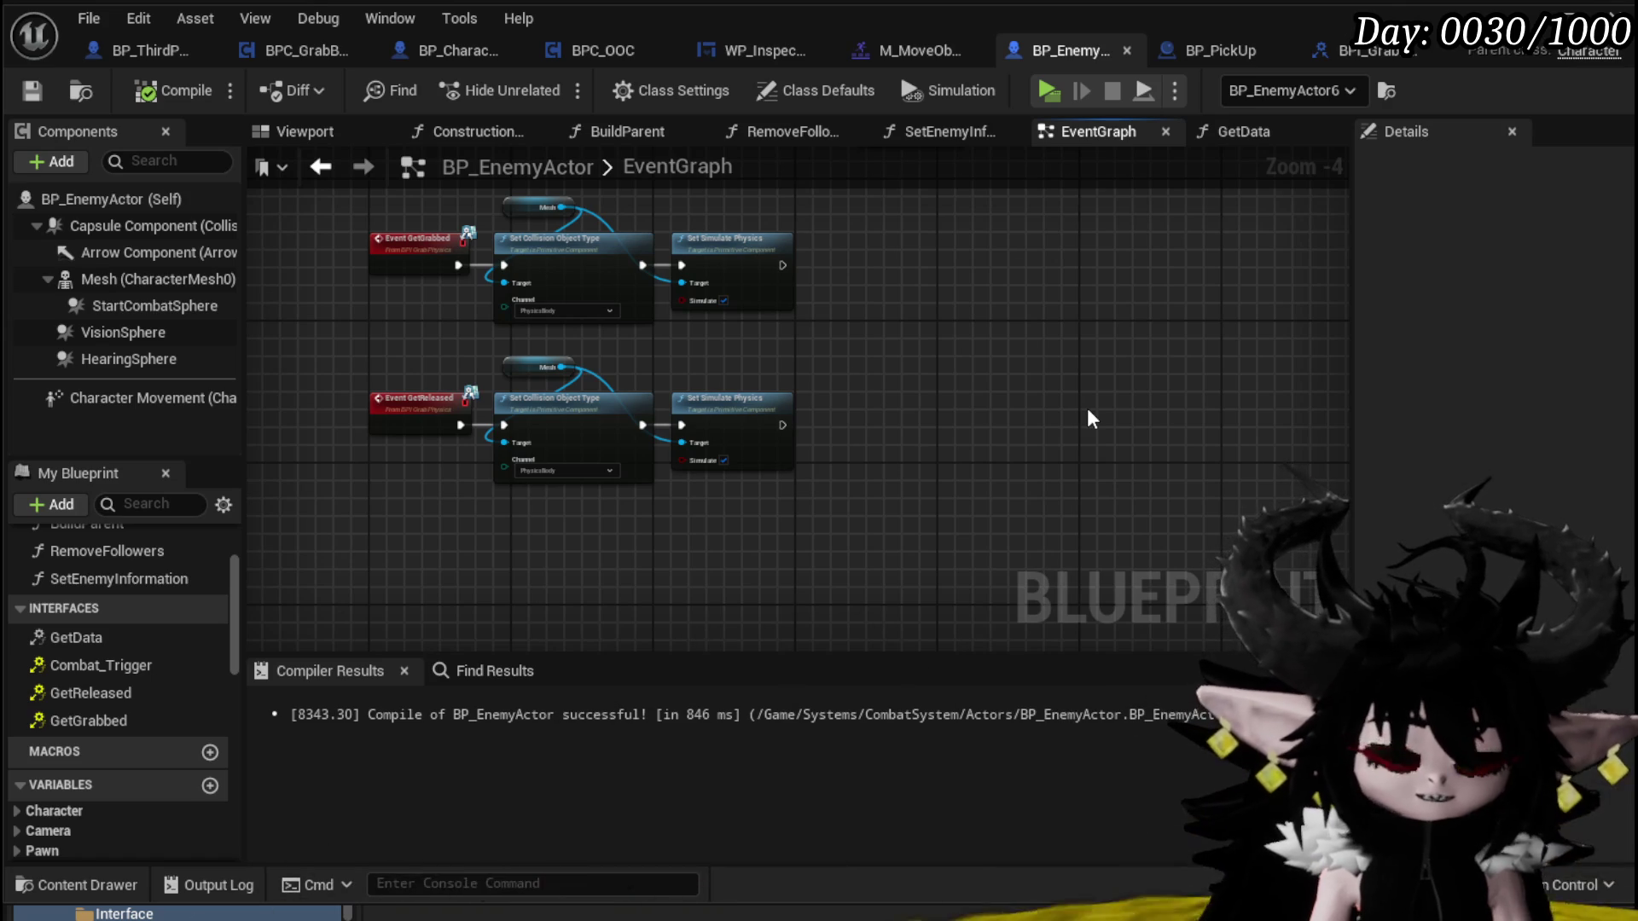
Bring the Begin Overlap, Branch and Print String nodes into view and save the blueprint
drag(1077, 399, 1058, 428)
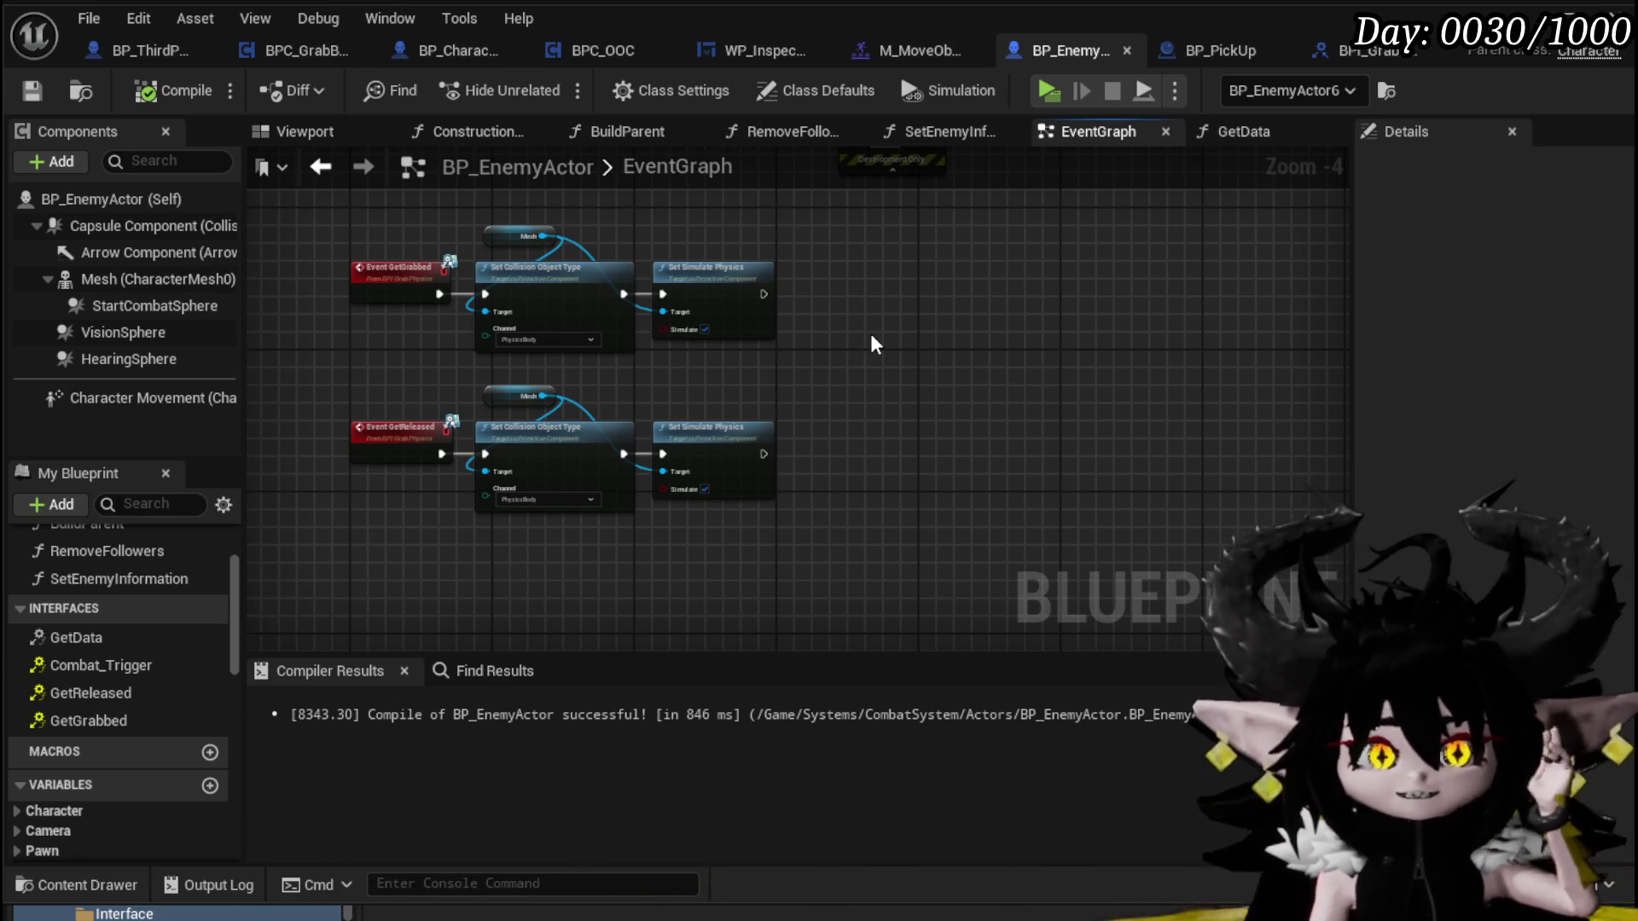
mouse_move(871, 346)
mouse_down()
mouse_move(940, 340)
mouse_move(893, 446)
mouse_move(811, 391)
mouse_up()
scroll(890, 428, down, 1)
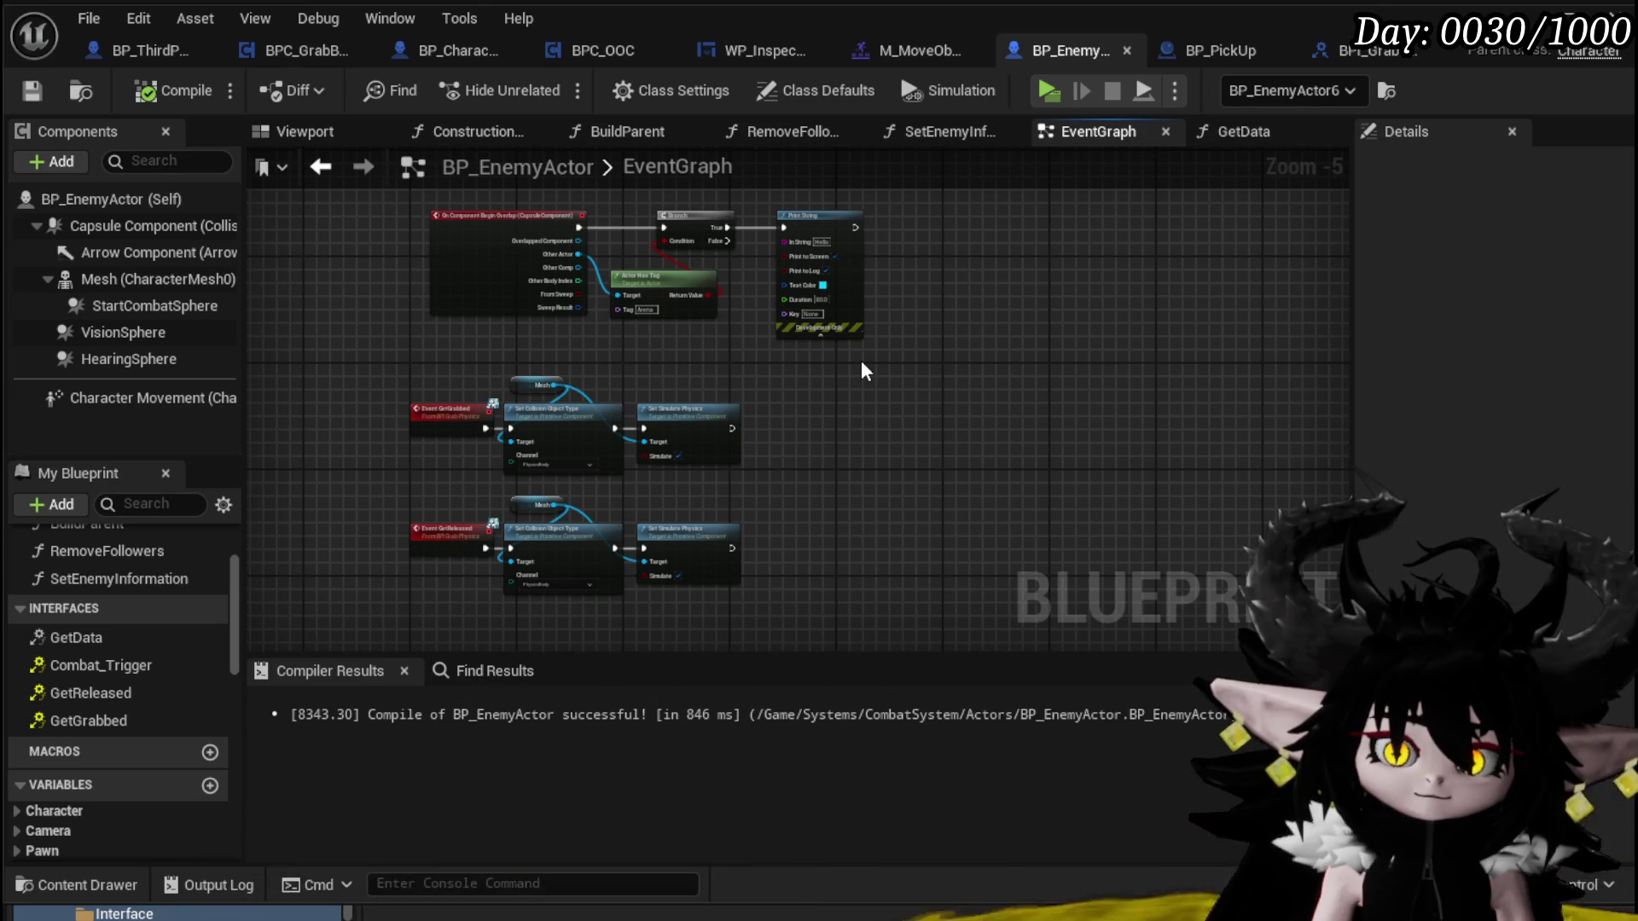
click(32, 89)
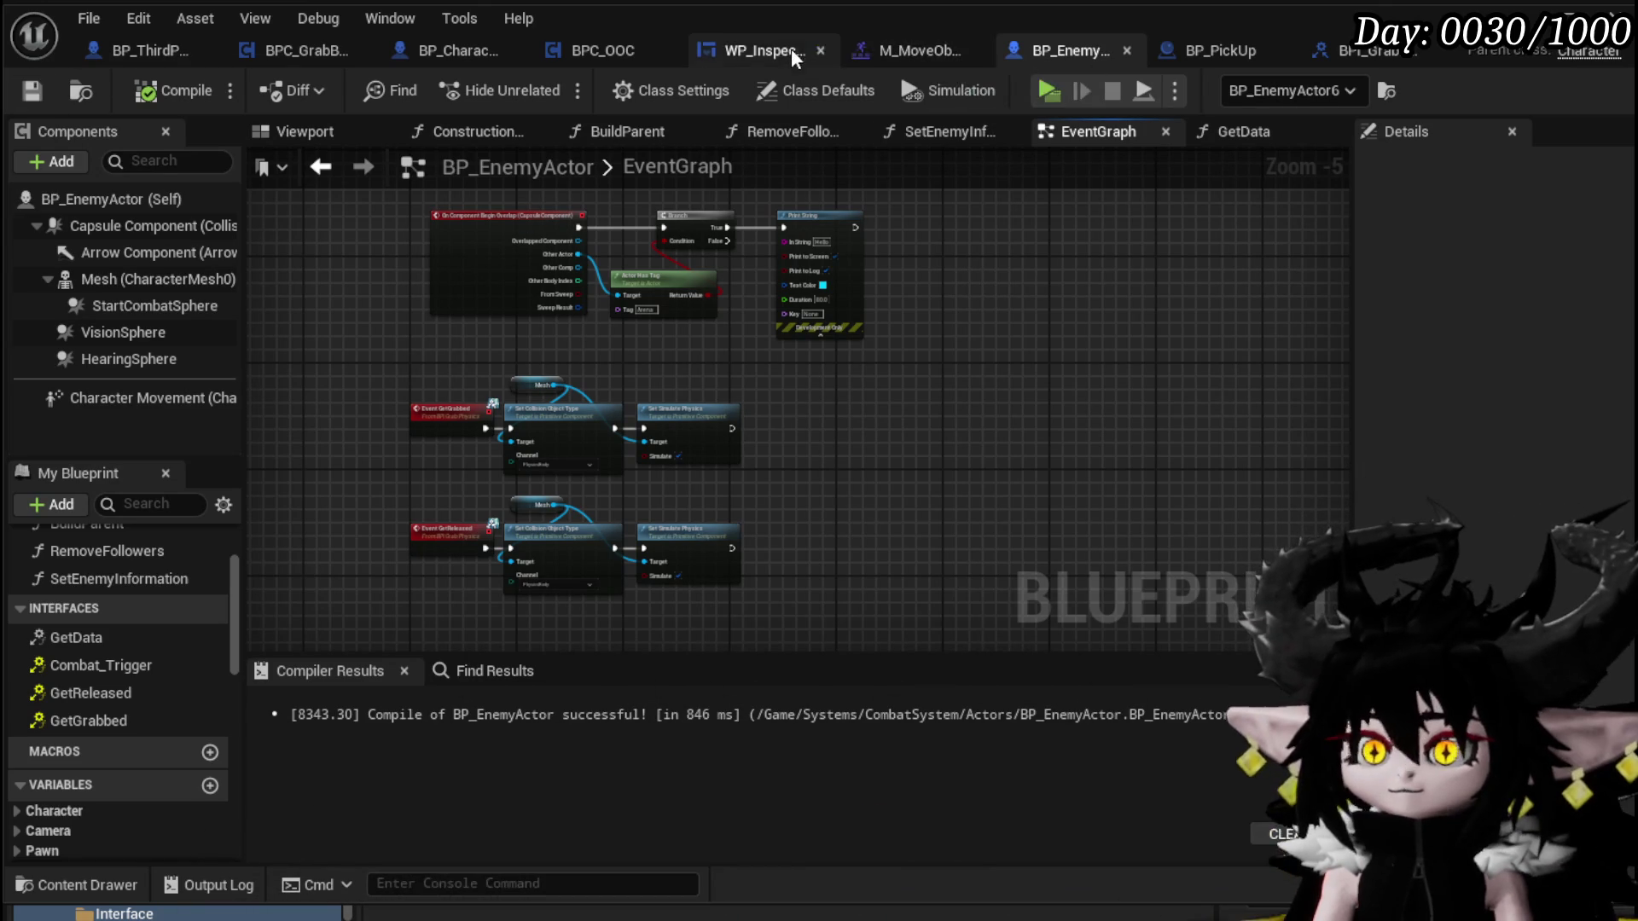
Glance at WP_Inspection's LineTraceTick, then switch to BPC_OOC's StartInspecting graph
click(910, 53)
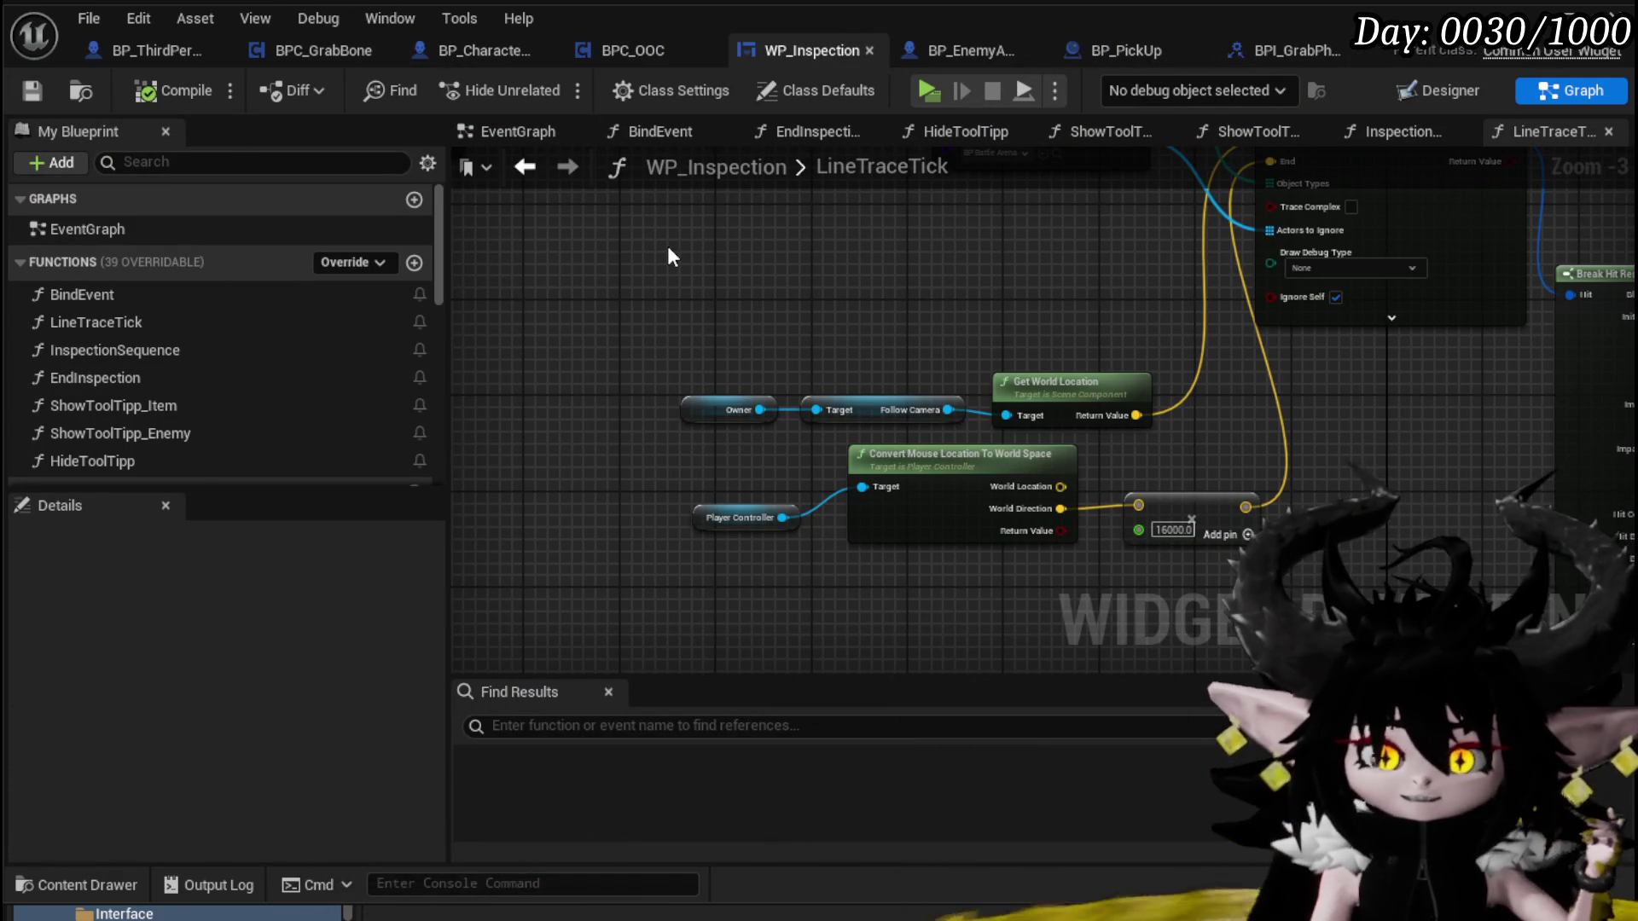
click(618, 47)
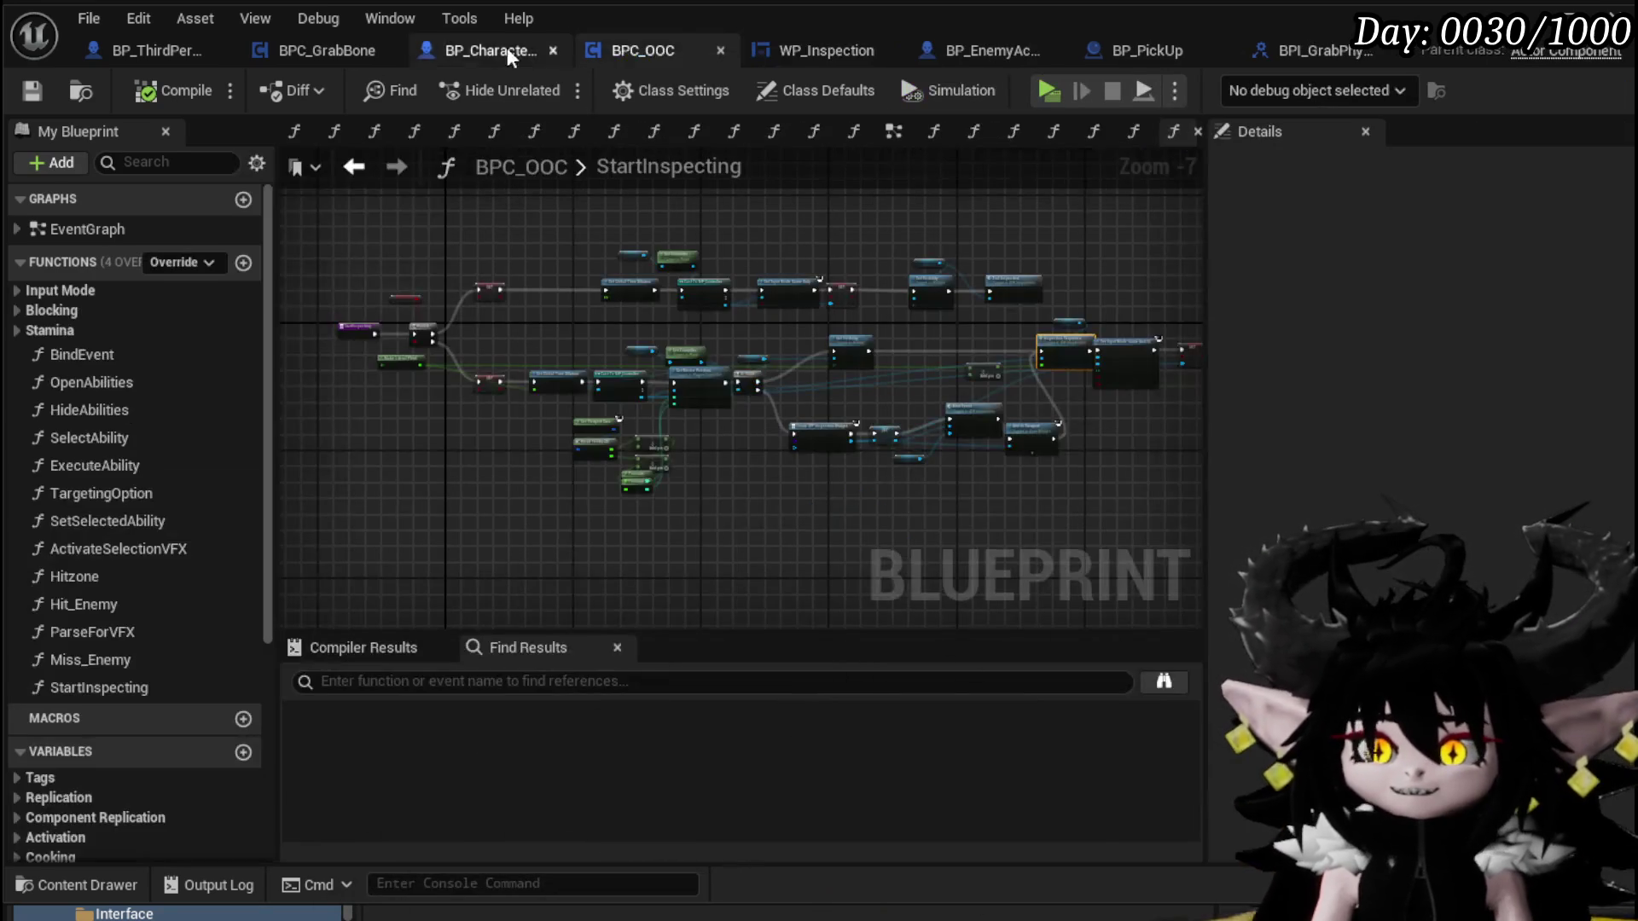
Switch to the BPC_GrabBone component's EventGraph
click(467, 53)
click(343, 52)
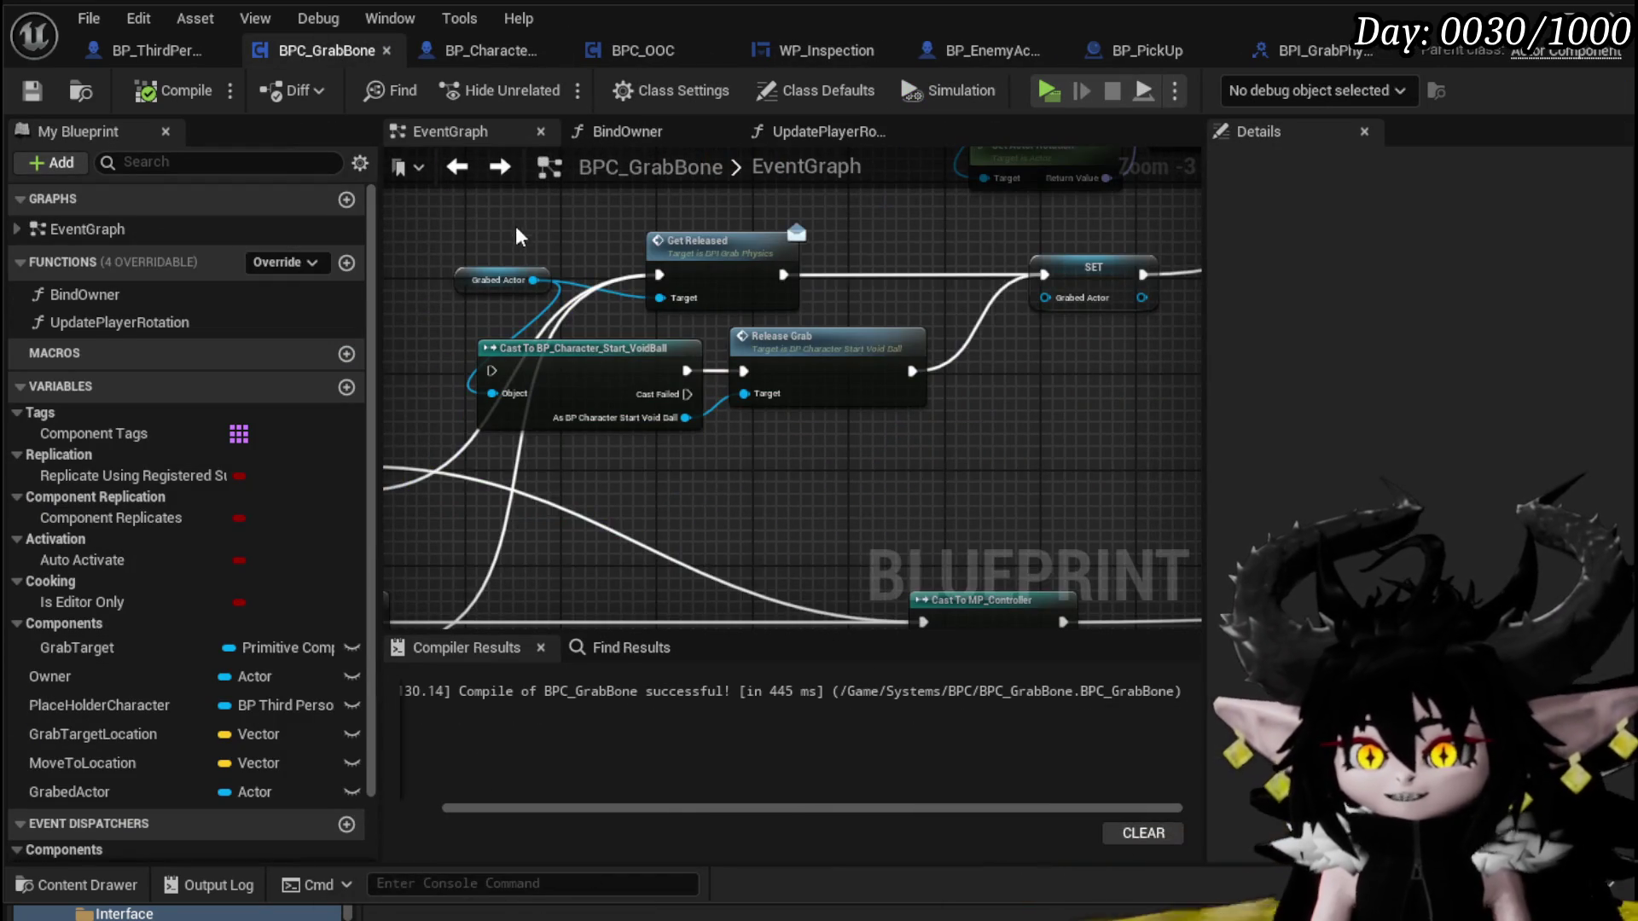
scroll(510, 224, down, 2)
Move Make Rotator up-left and align Play Player Montage with Set World Rotation
mouse_move(855, 382)
mouse_down()
mouse_move(802, 505)
mouse_move(684, 500)
mouse_up()
drag(620, 325, 599, 264)
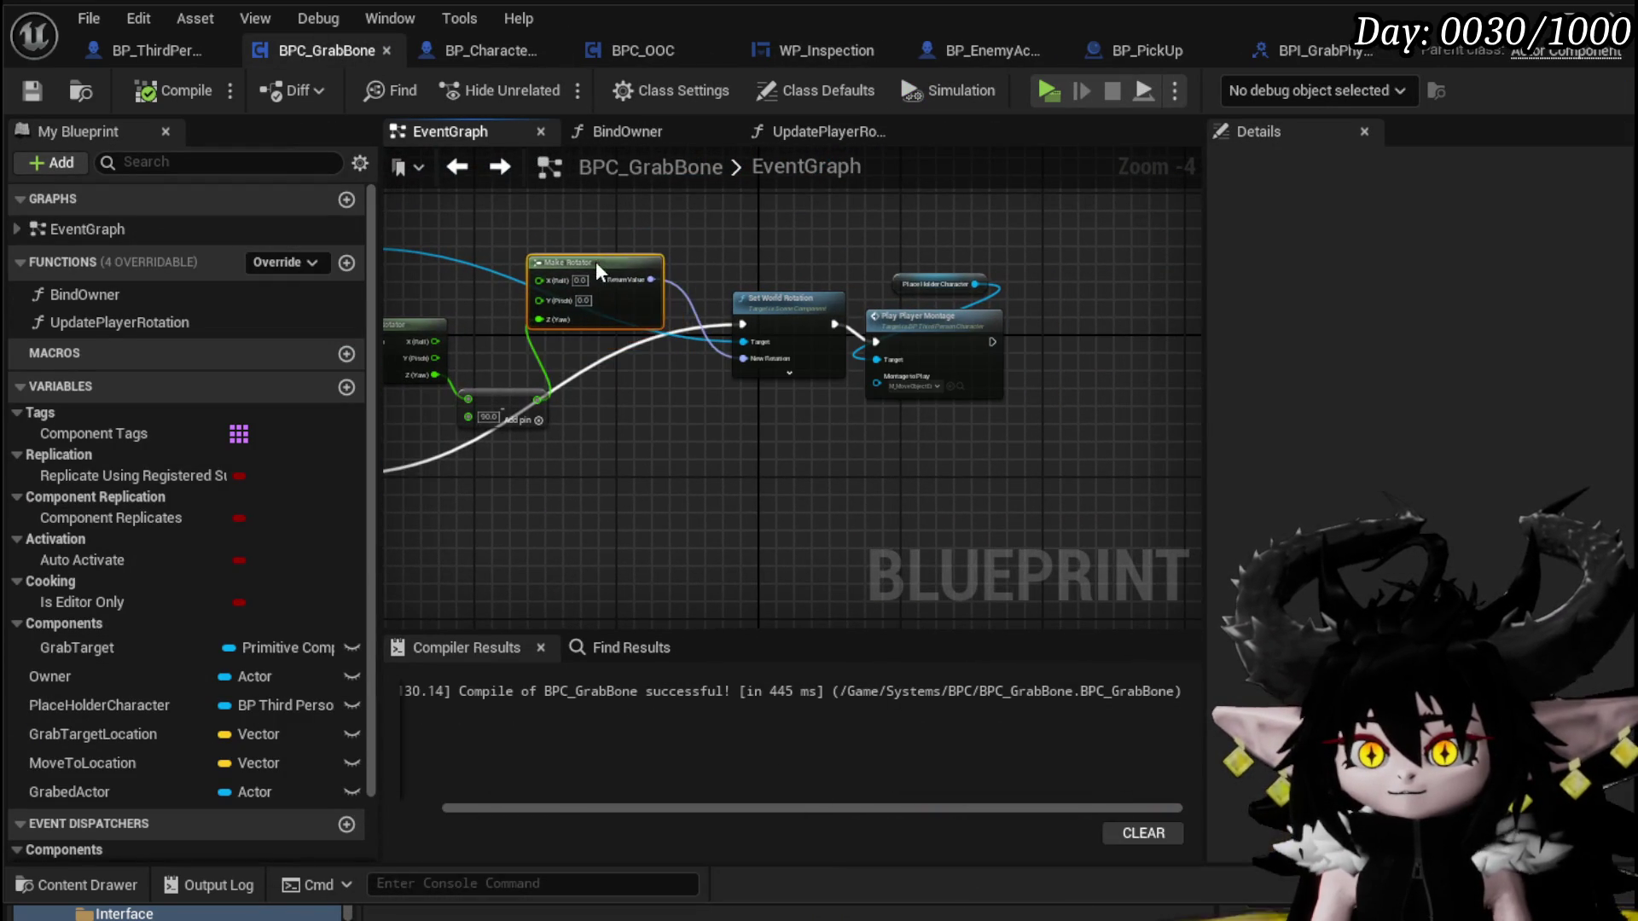
mouse_move(920, 489)
mouse_down()
mouse_move(955, 306)
mouse_move(928, 316)
mouse_up()
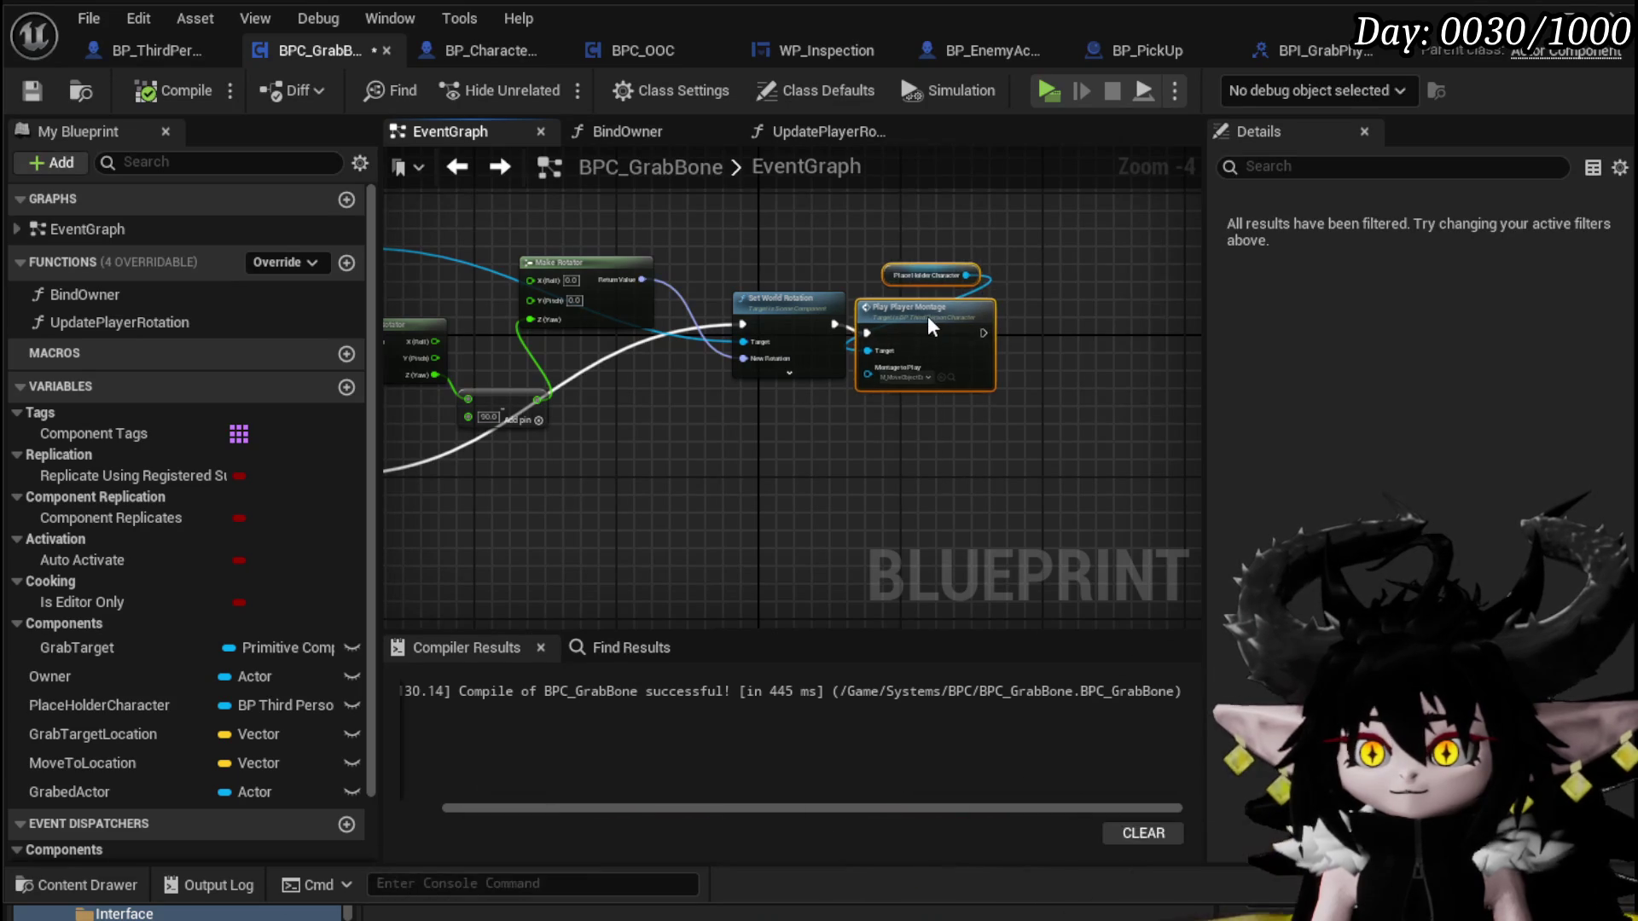
key(q)
mouse_move(784, 512)
mouse_down()
mouse_move(940, 459)
mouse_move(712, 375)
mouse_move(901, 391)
mouse_move(740, 323)
mouse_move(810, 546)
mouse_move(823, 496)
mouse_up()
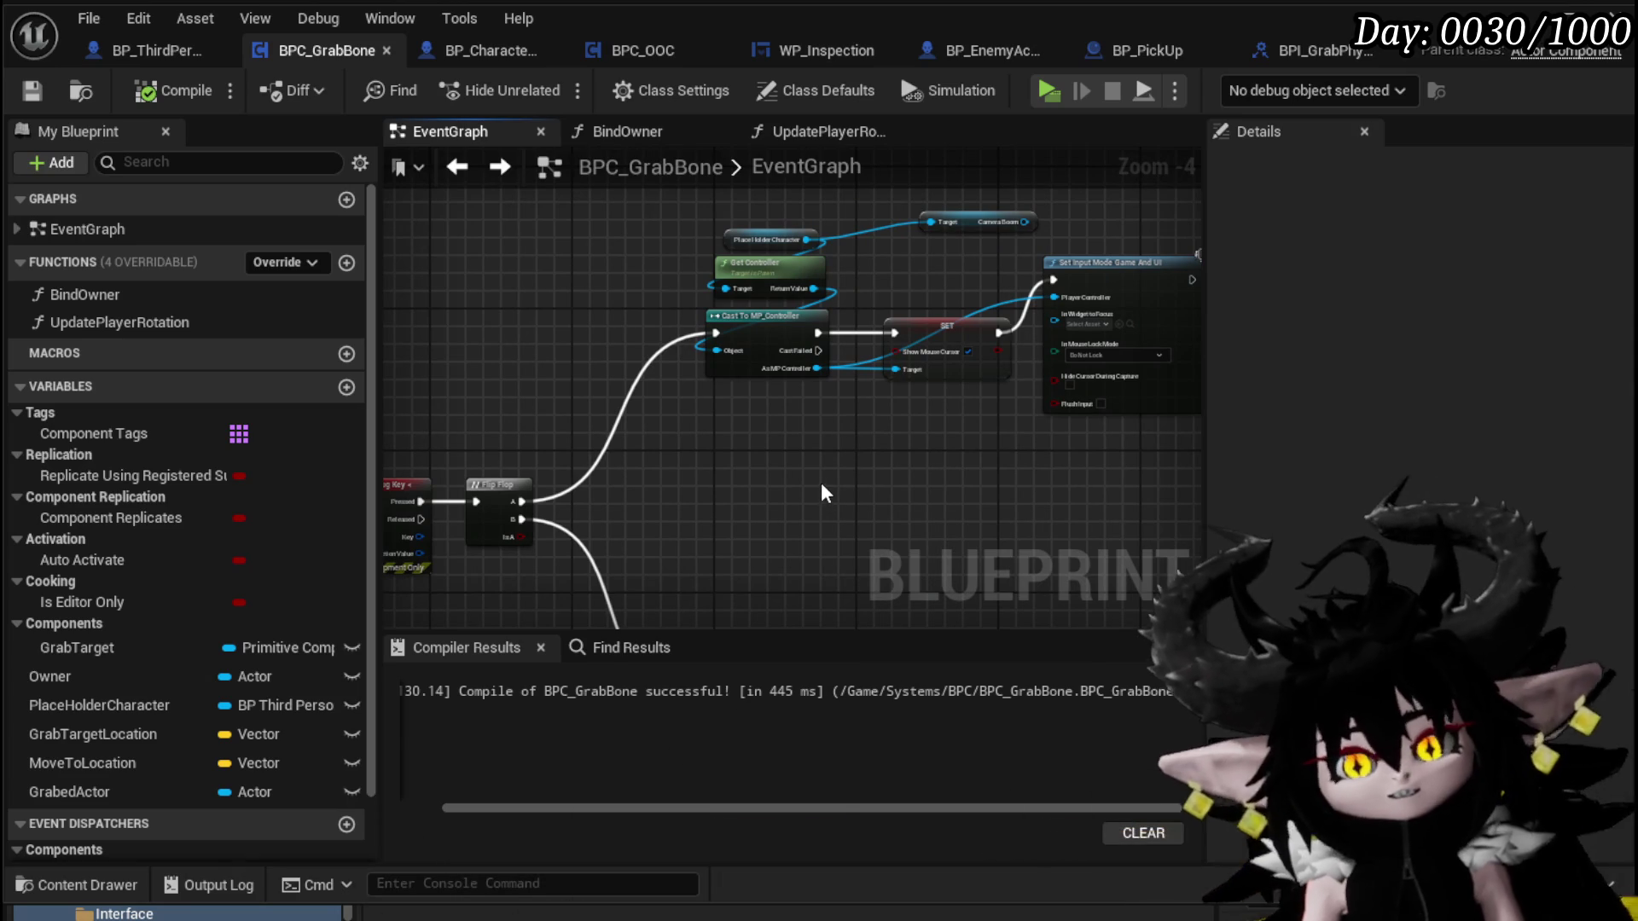
drag(944, 242, 768, 341)
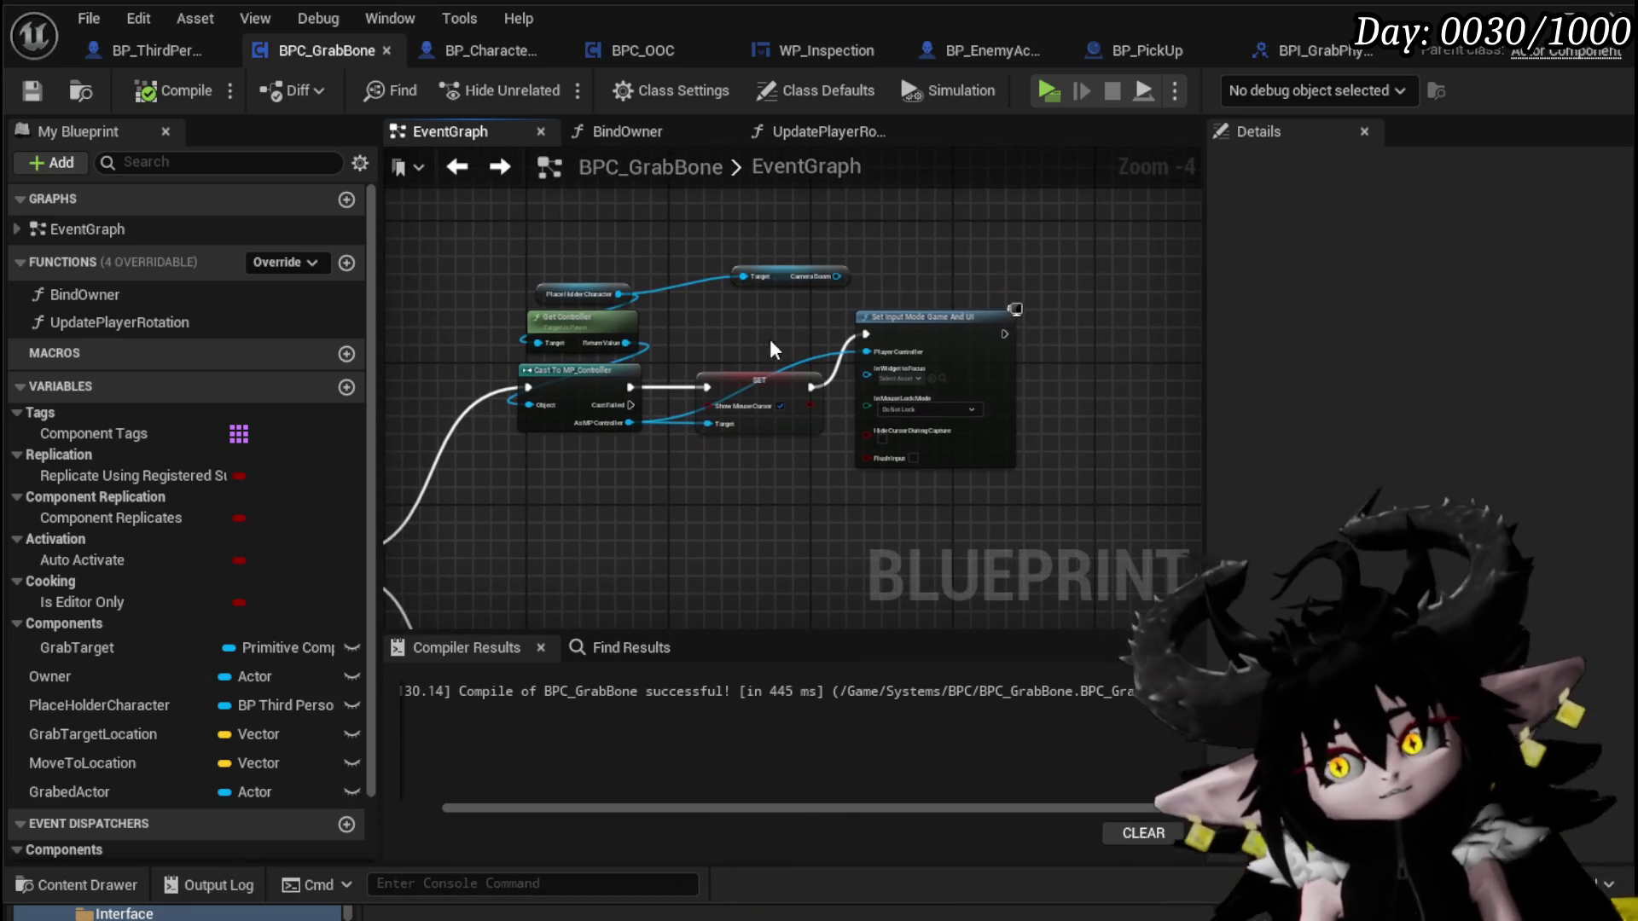
click(821, 274)
scroll(774, 311, up, 1)
scroll(632, 307, down, 3)
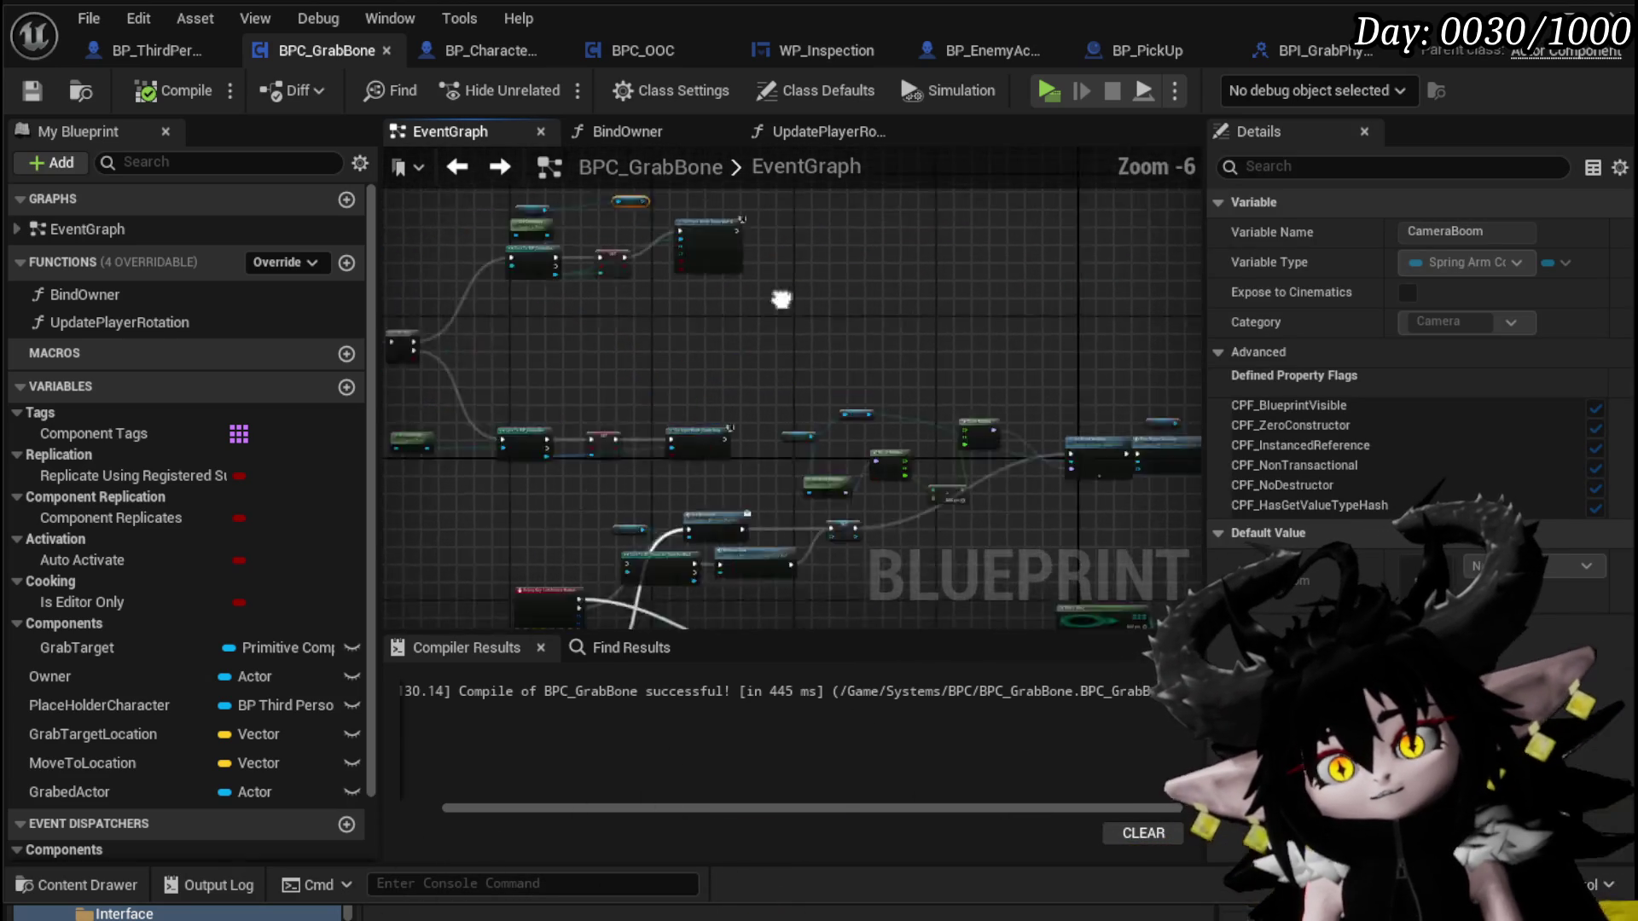
scroll(725, 350, up, 2)
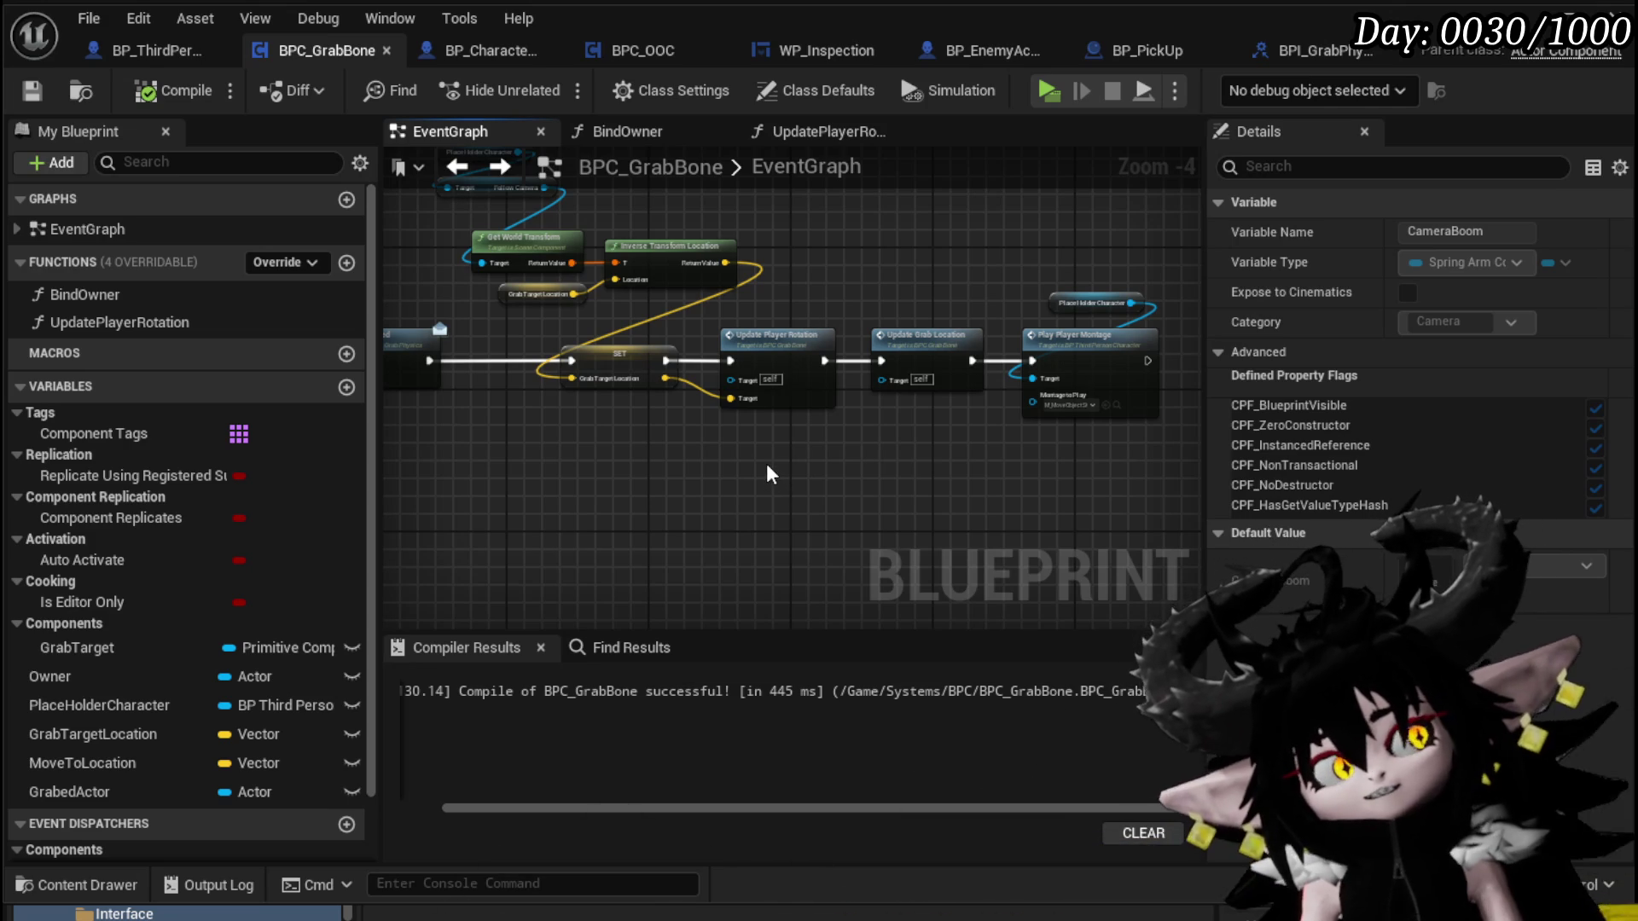
mouse_move(766, 463)
mouse_down()
mouse_move(812, 365)
mouse_move(833, 459)
mouse_move(740, 464)
mouse_move(824, 404)
mouse_move(1052, 397)
mouse_move(541, 366)
mouse_move(975, 386)
mouse_move(563, 356)
mouse_move(653, 353)
mouse_up()
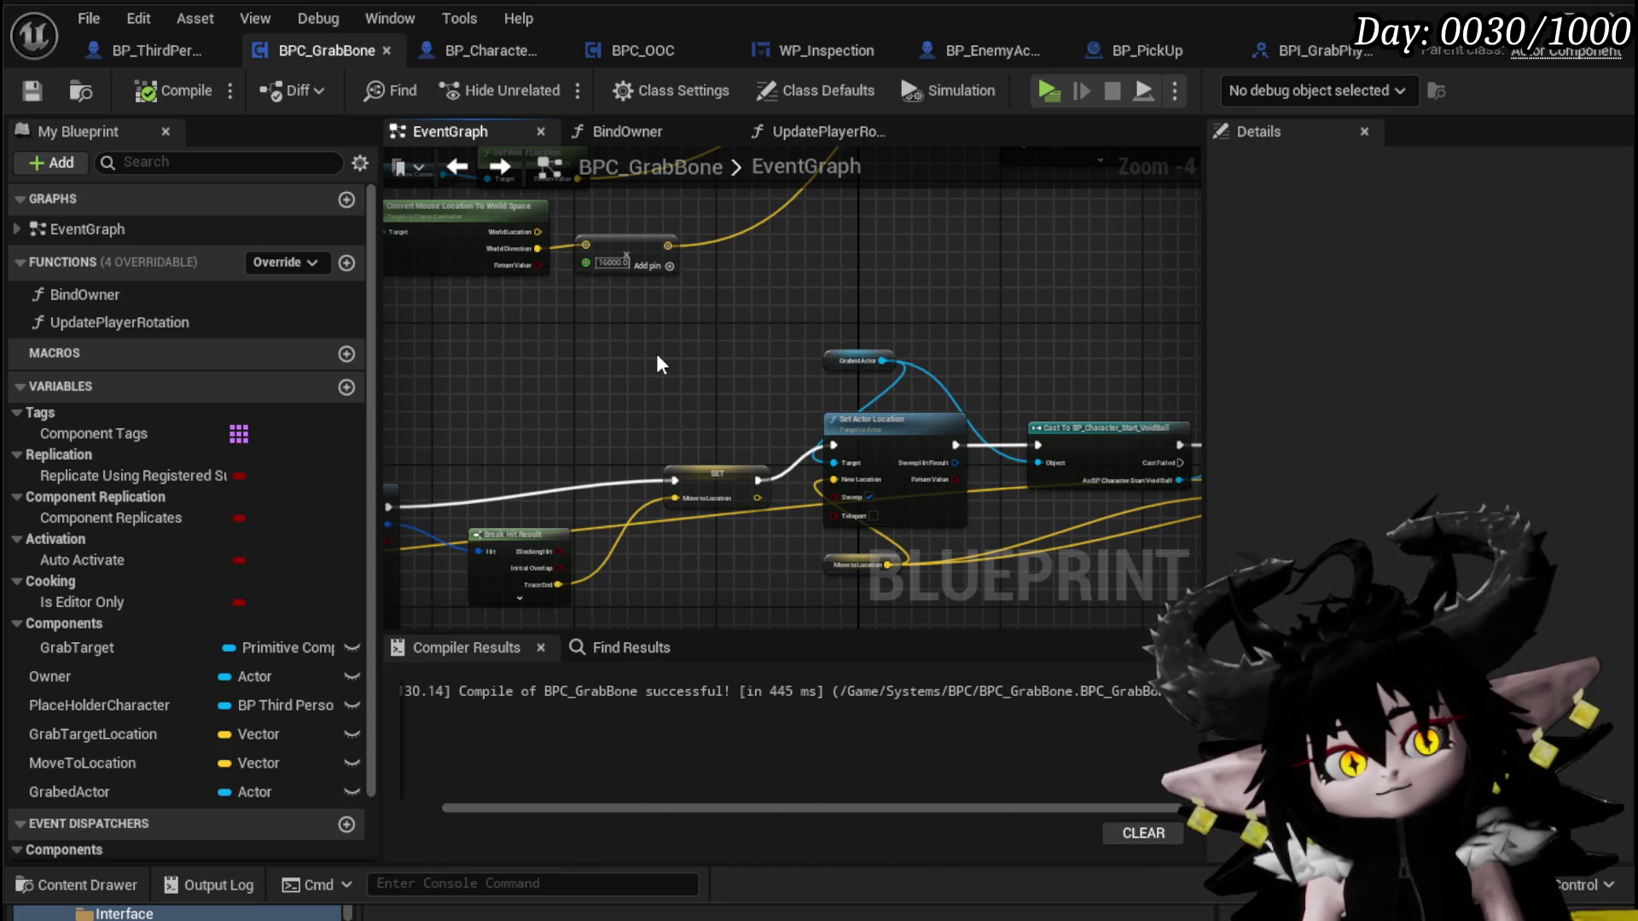
Select the left node group up to the Line Trace and shift it up-right
scroll(657, 365, down, 1)
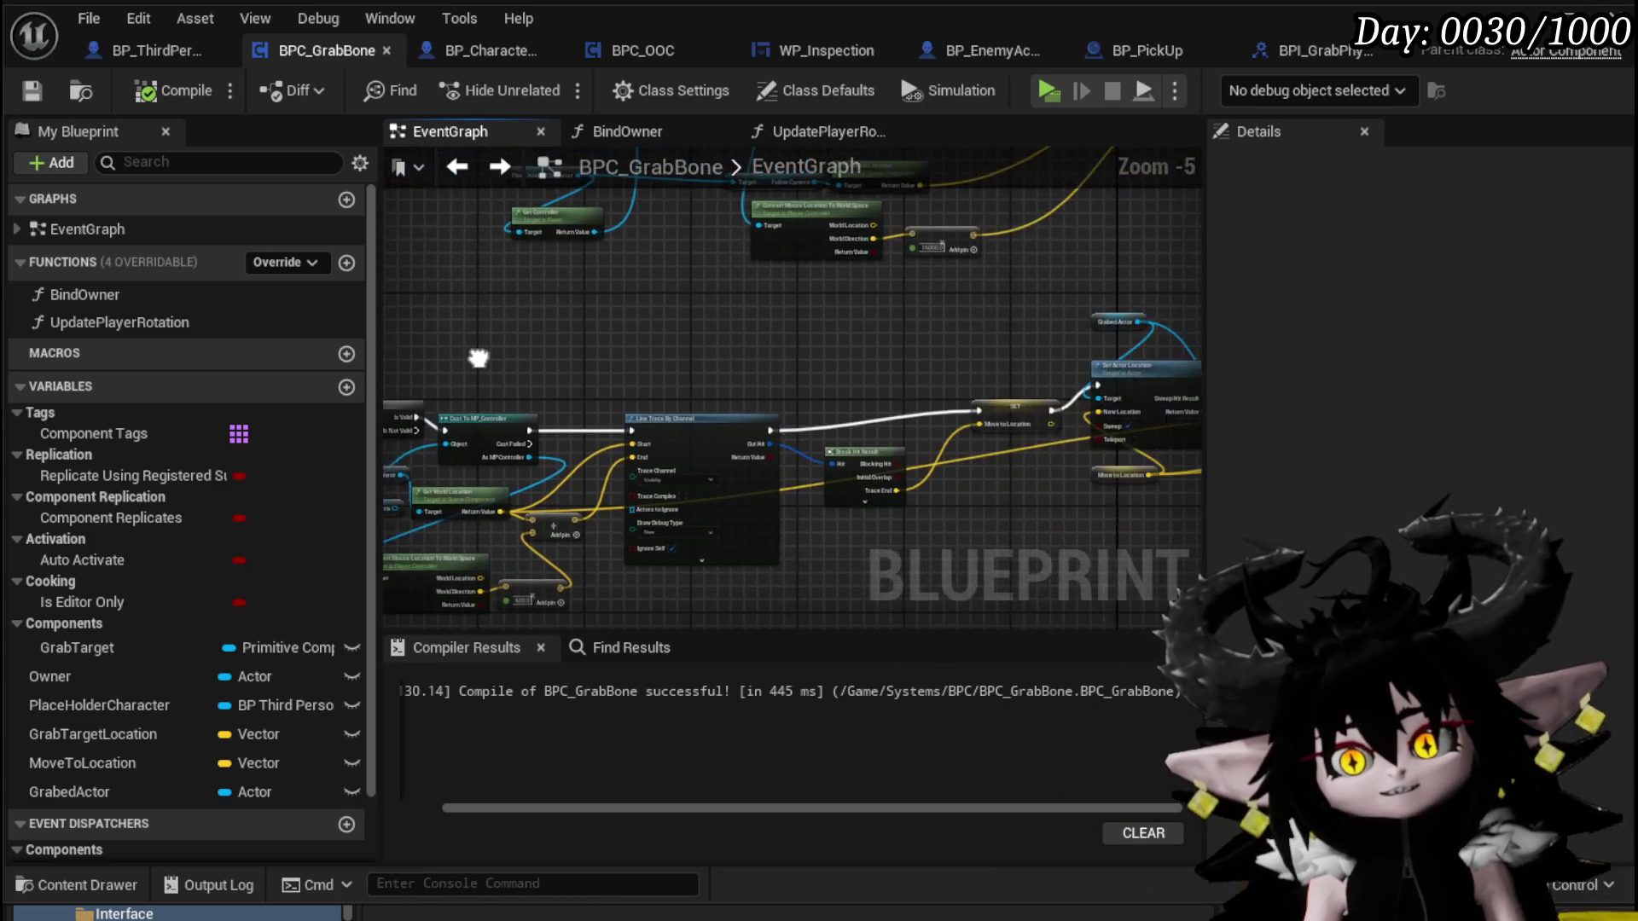
scroll(673, 333, down, 1)
mouse_move(518, 318)
mouse_down()
mouse_move(816, 519)
mouse_move(849, 512)
mouse_up()
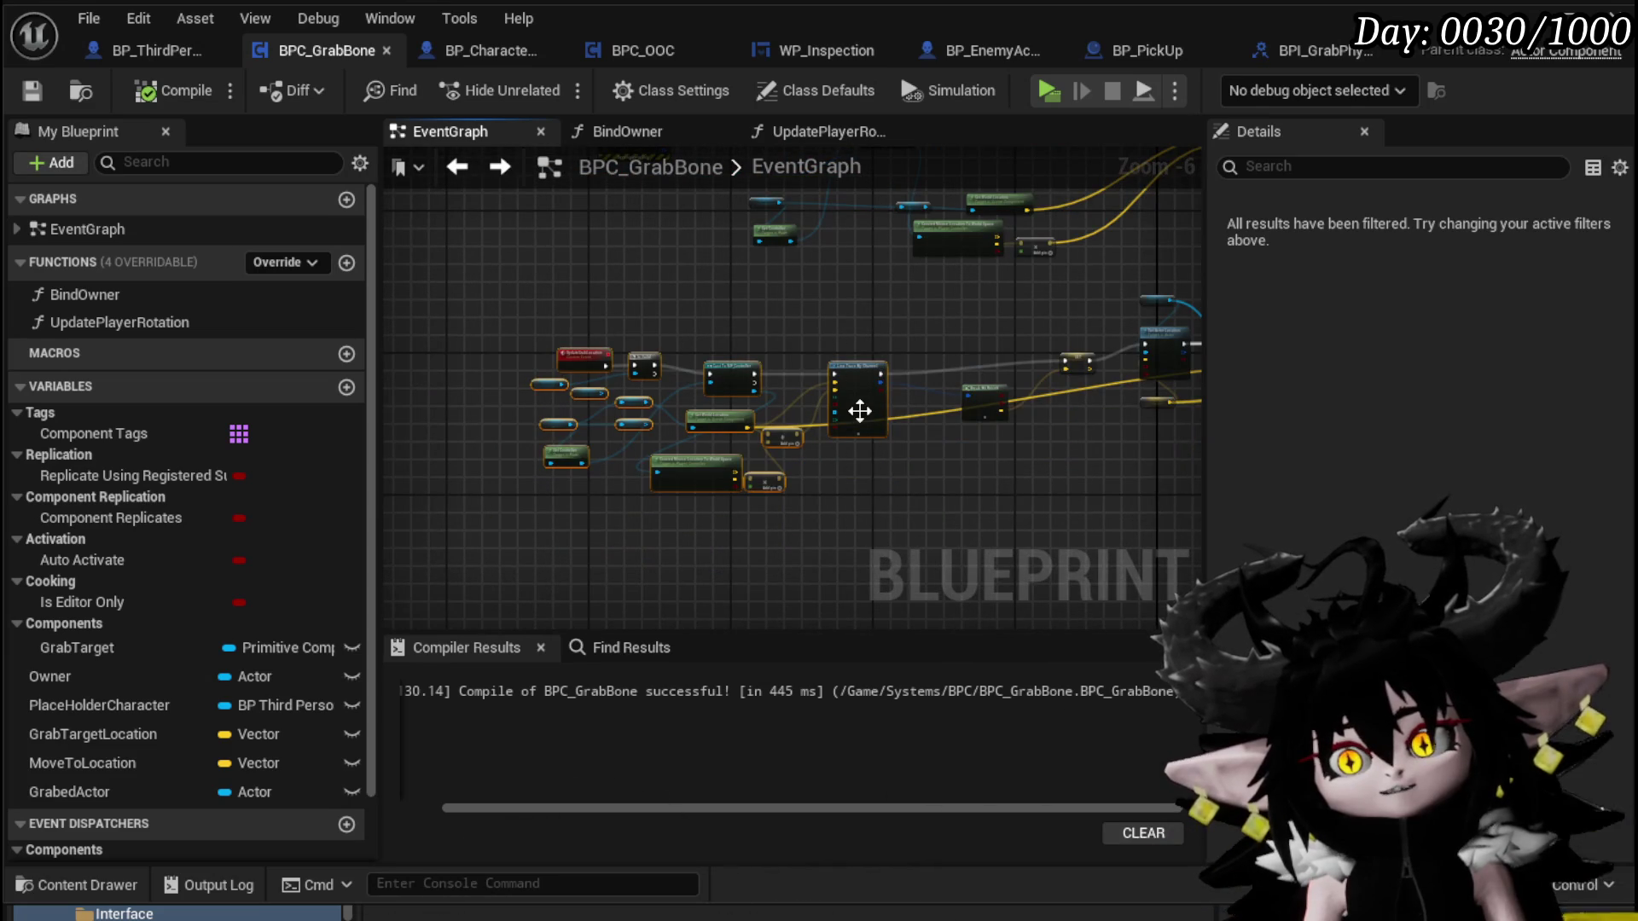
drag(863, 377, 874, 367)
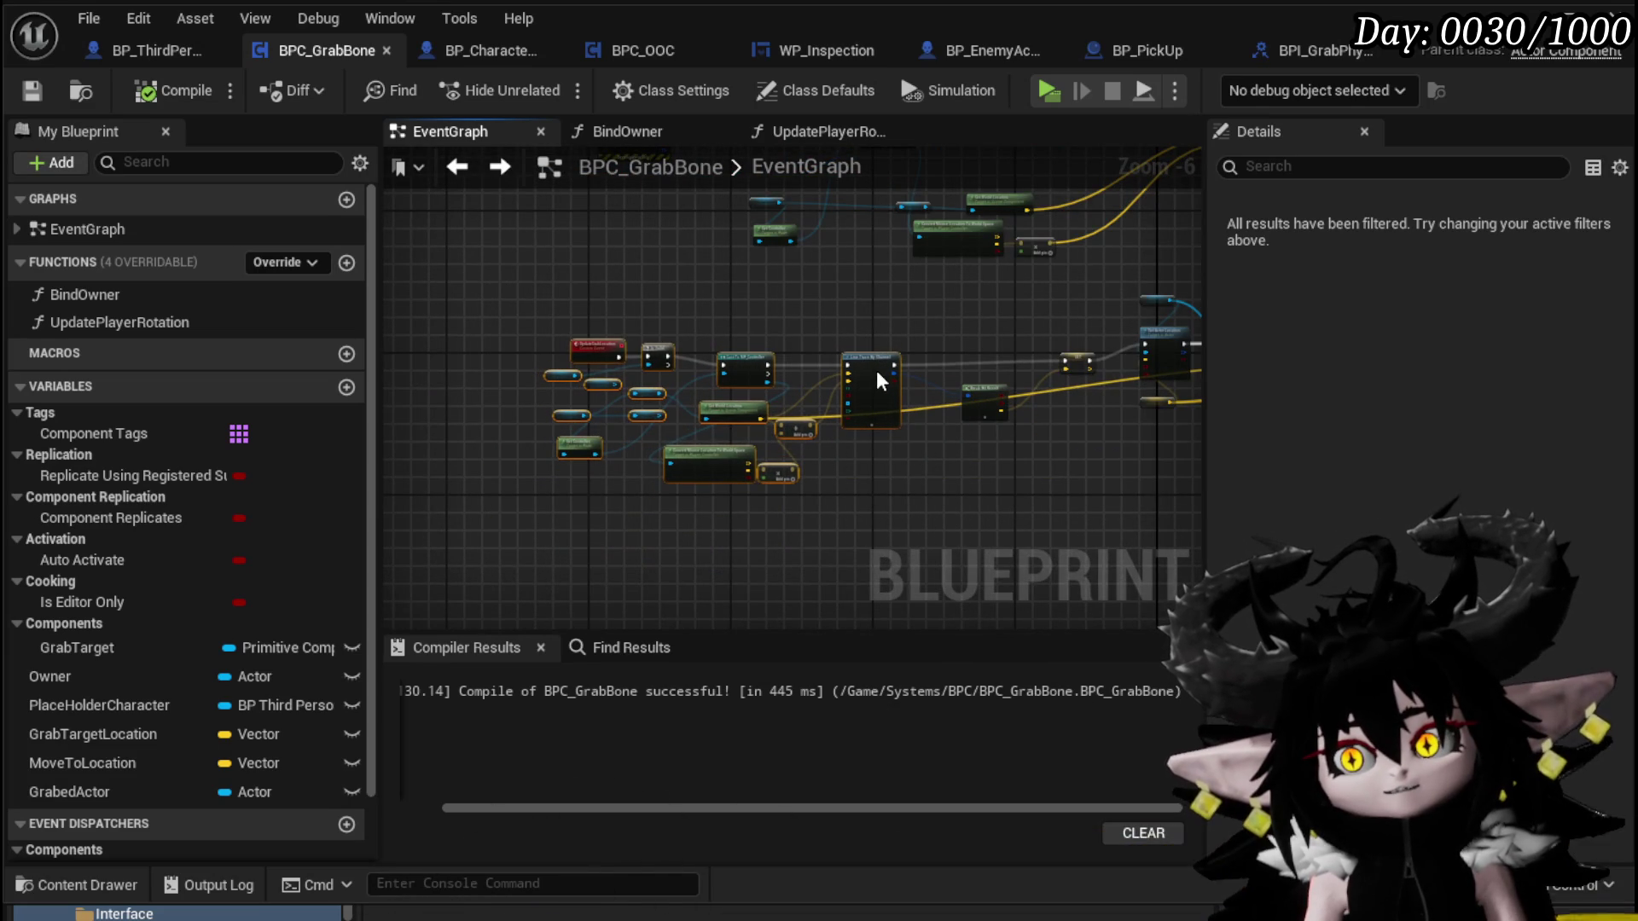
mouse_move(914, 311)
mouse_down()
mouse_move(630, 386)
mouse_move(674, 382)
mouse_move(561, 381)
mouse_up()
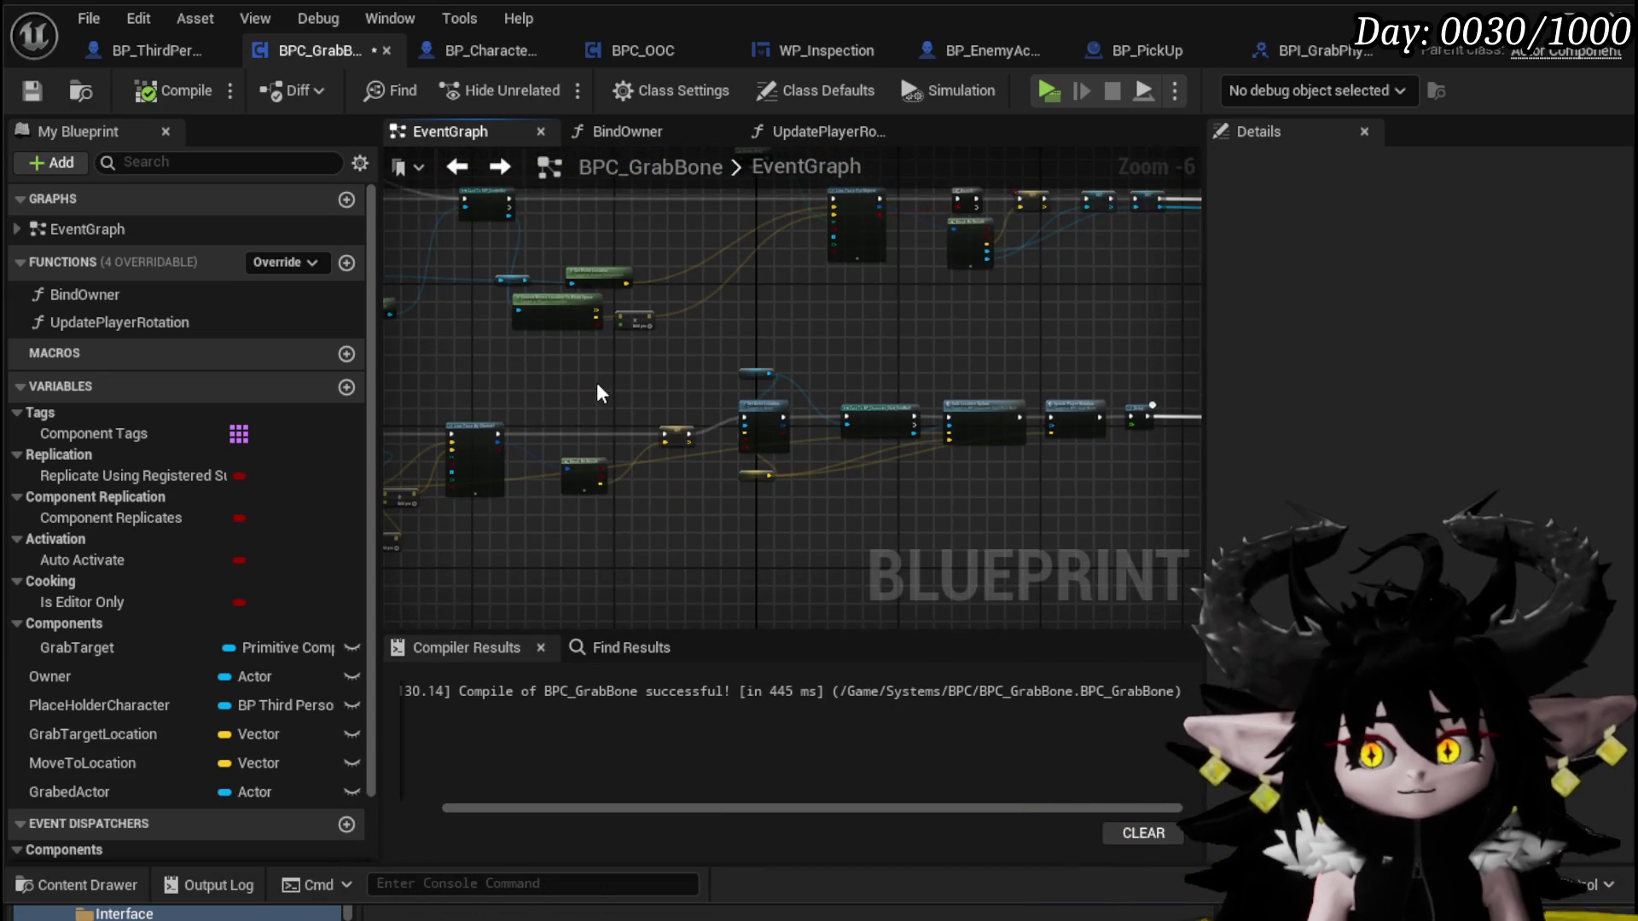
Review the Update Player Rotation, Delay and Update Grab Location nodes
scroll(596, 382, up, 1)
scroll(590, 345, up, 1)
drag(652, 470, 494, 368)
drag(651, 466, 541, 486)
drag(882, 472, 699, 314)
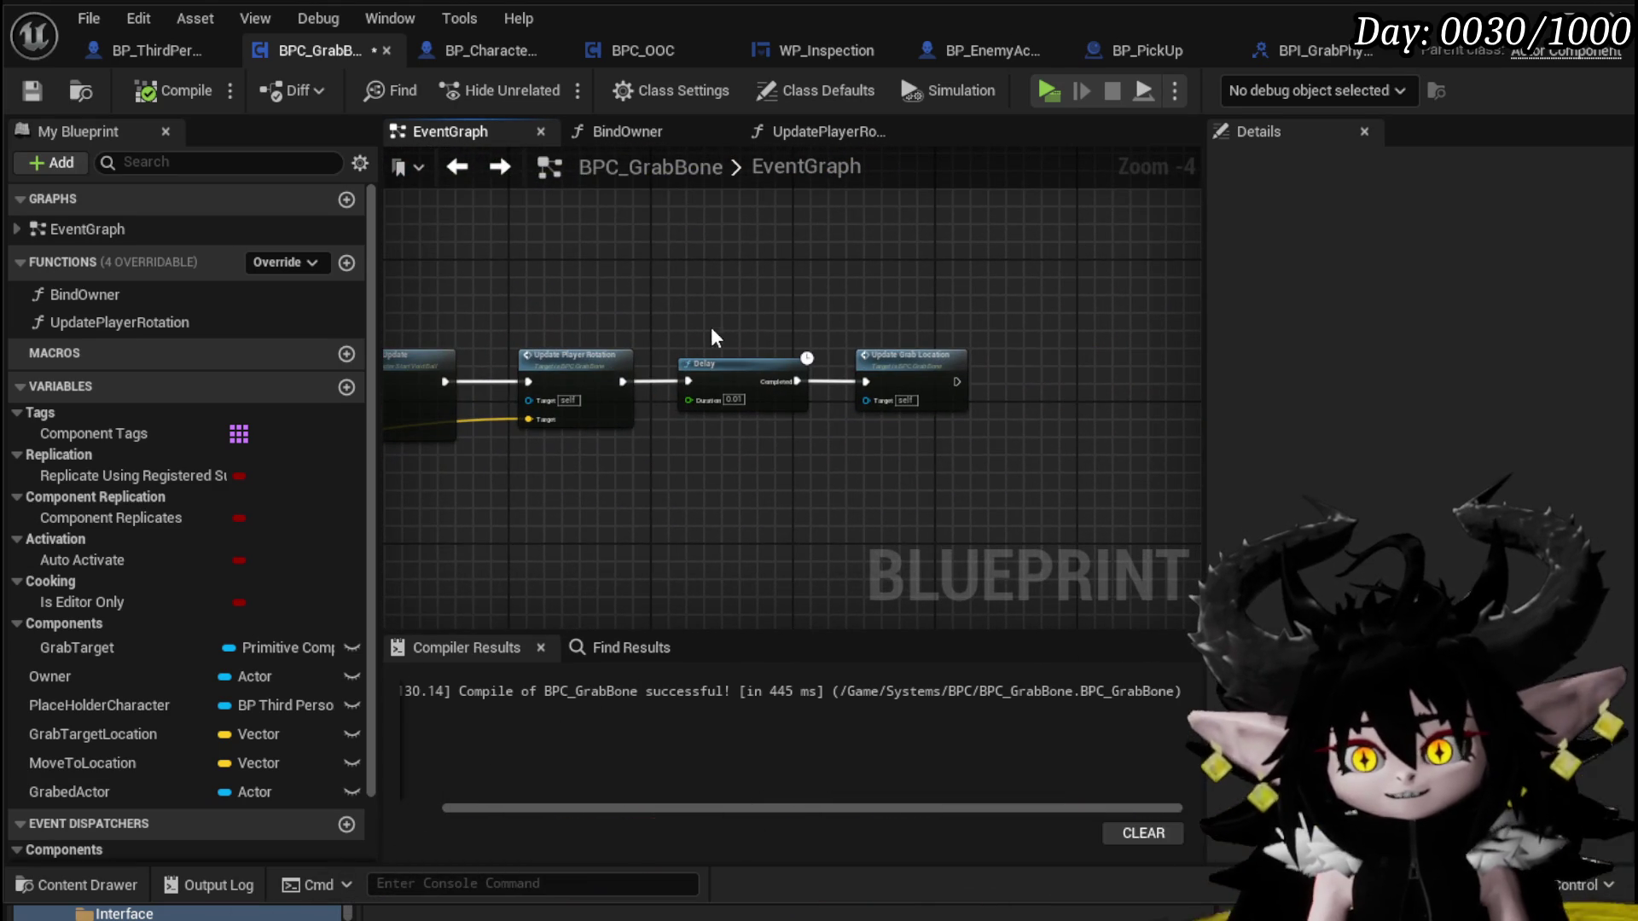
drag(690, 237, 869, 299)
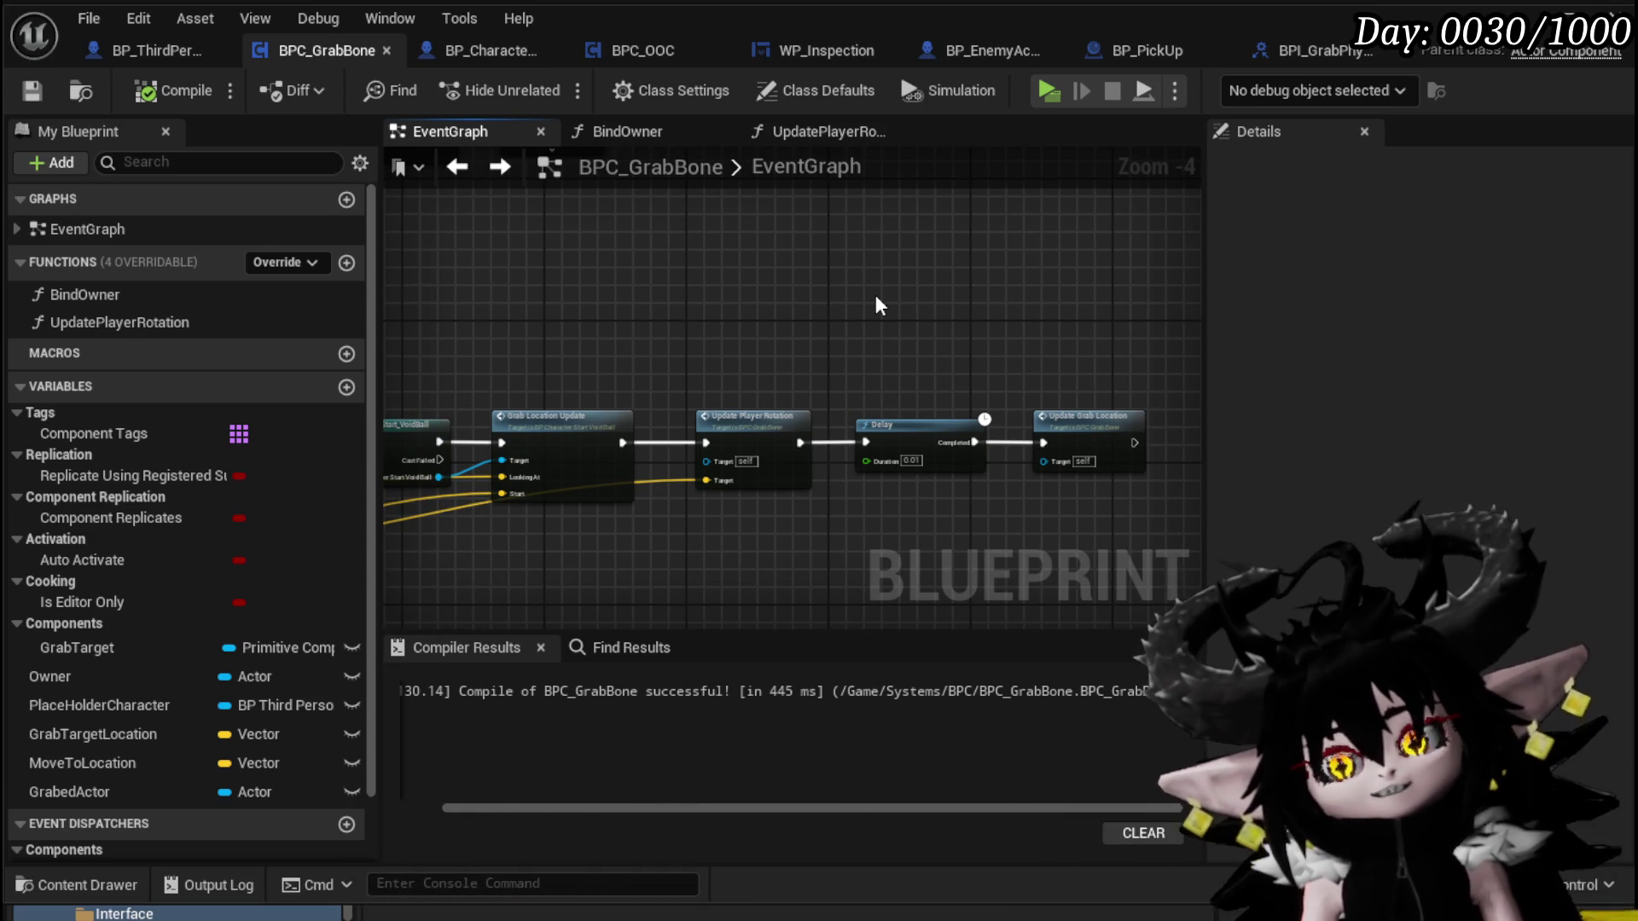
scroll(872, 288, down, 2)
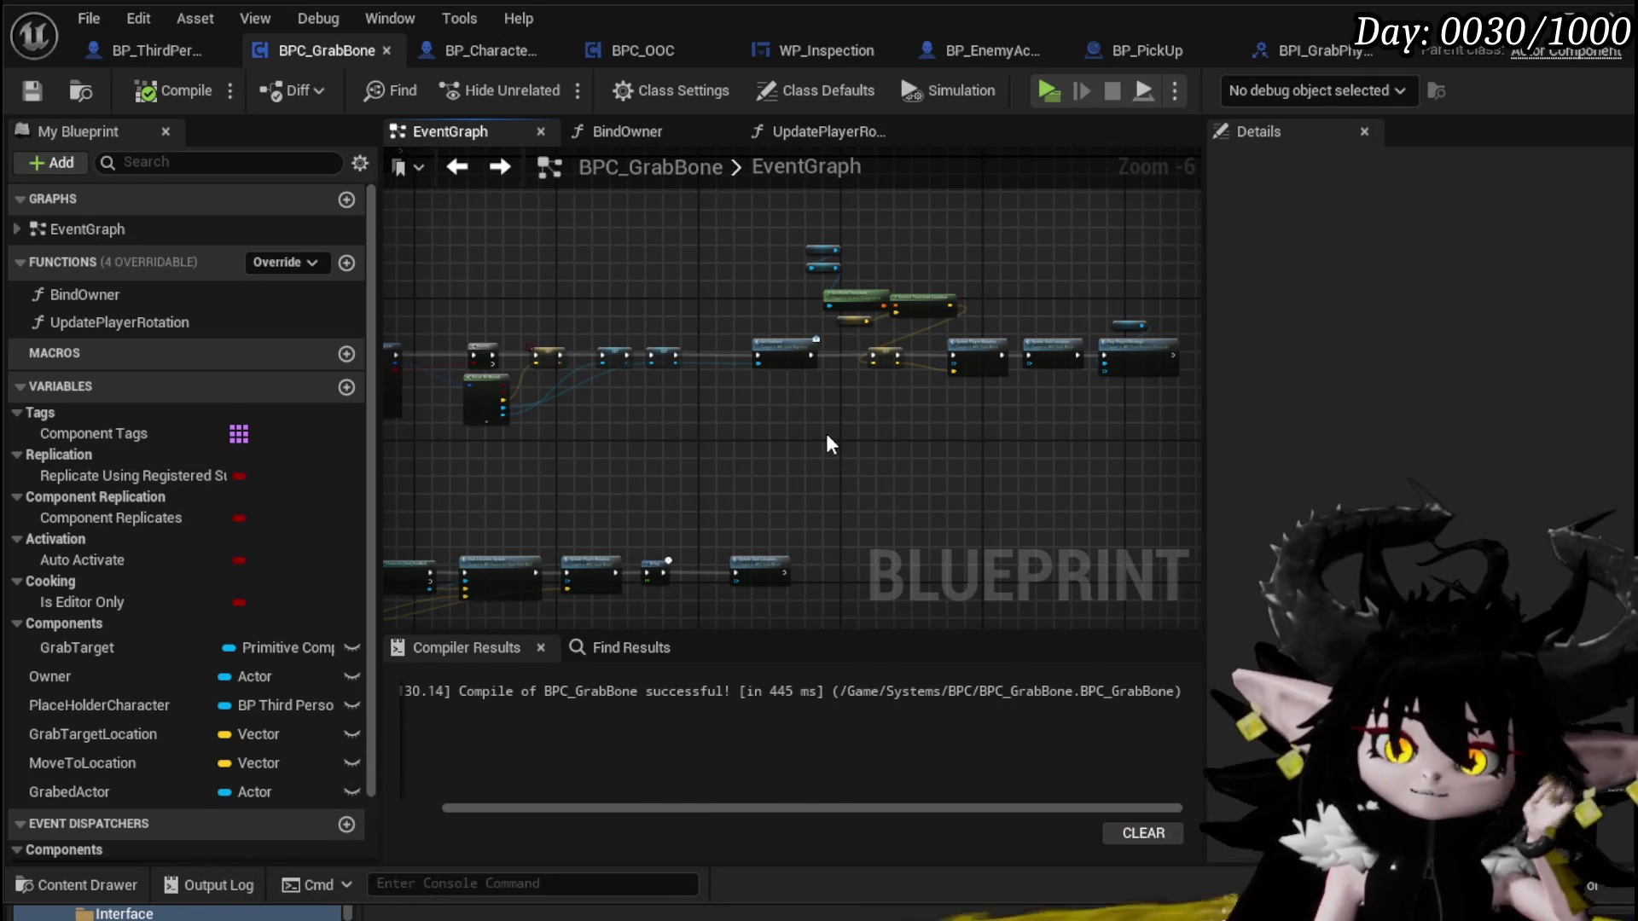
drag(828, 437, 685, 450)
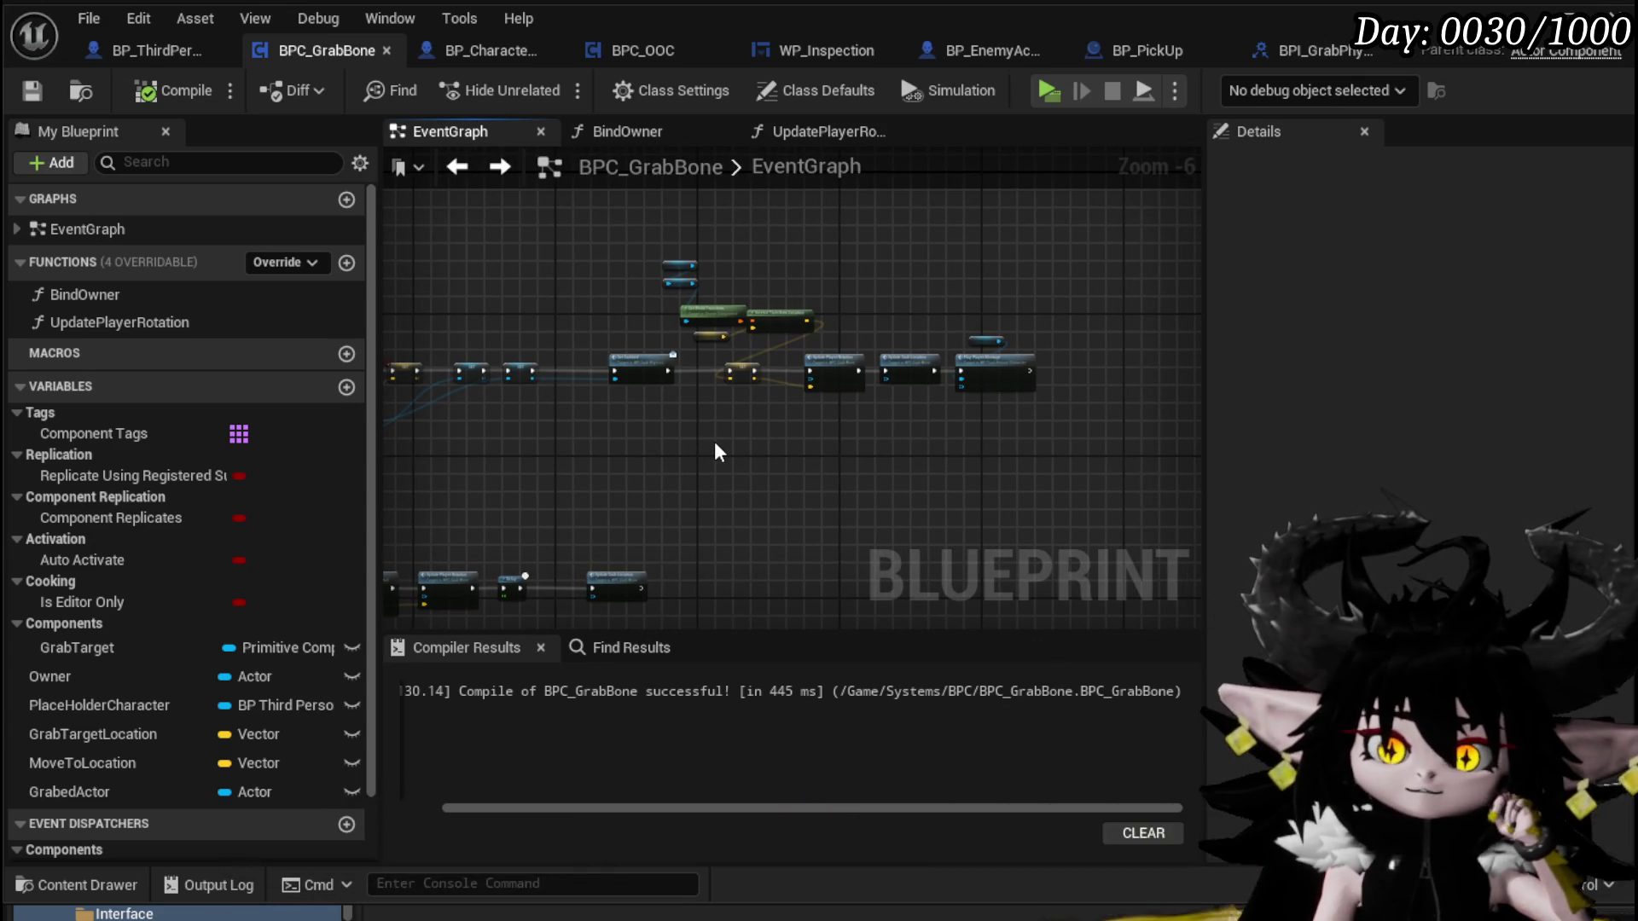
scroll(716, 445, up, 1)
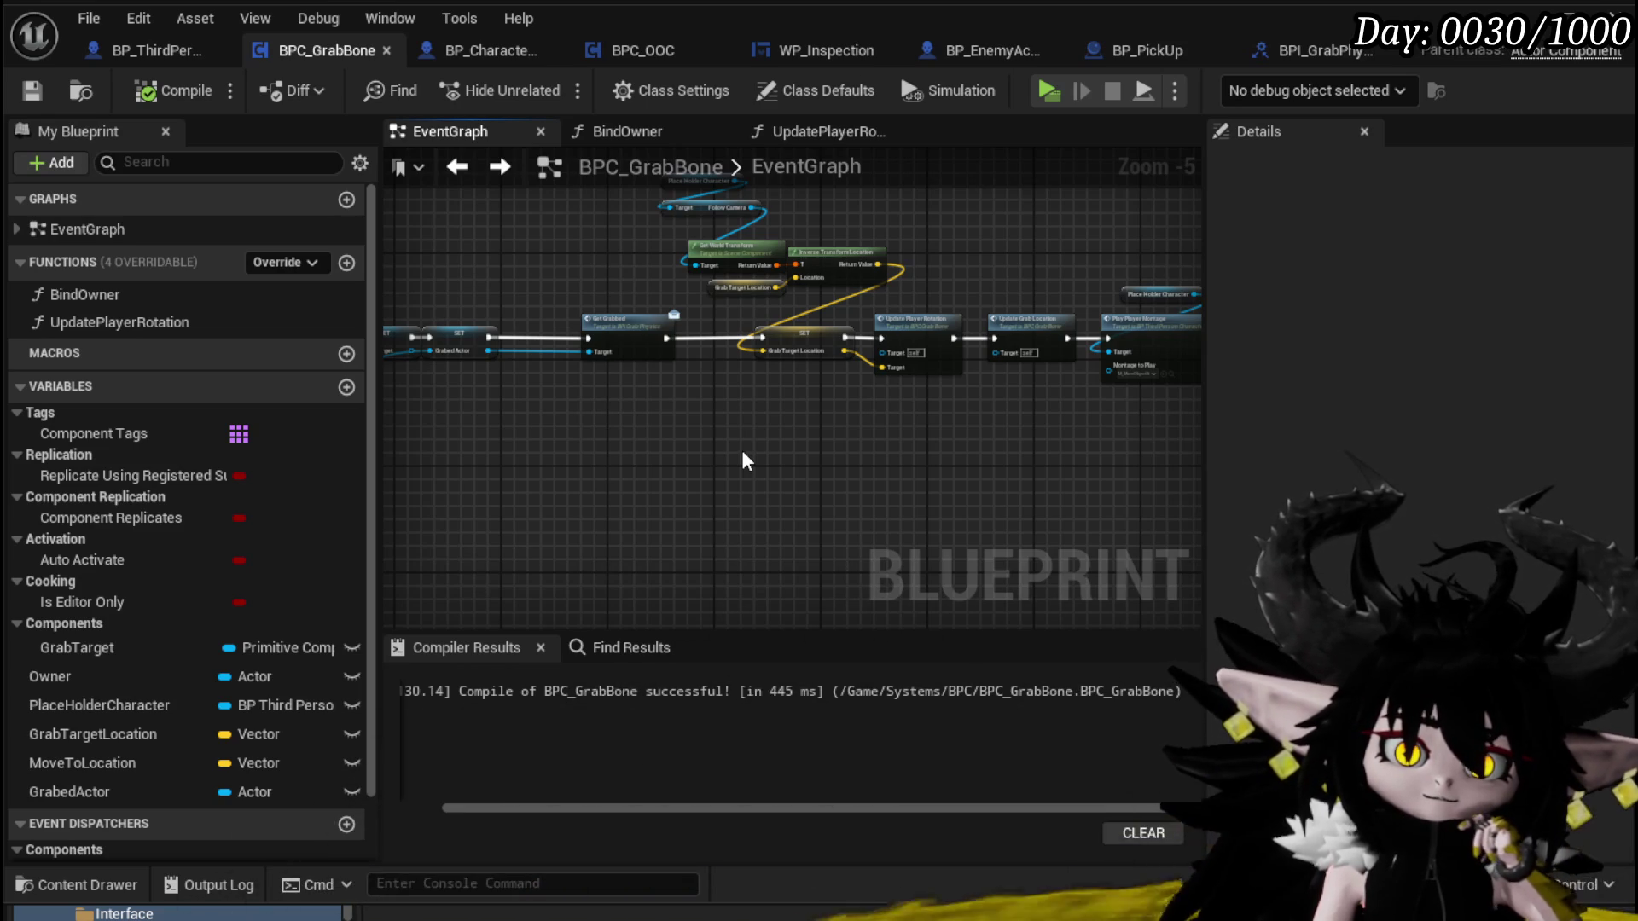
drag(742, 453, 543, 436)
scroll(543, 436, up, 1)
mouse_move(545, 335)
mouse_down()
mouse_move(549, 390)
mouse_move(829, 248)
mouse_move(855, 216)
mouse_up()
mouse_move(874, 305)
mouse_down()
mouse_move(650, 294)
mouse_move(766, 294)
mouse_move(571, 367)
mouse_move(922, 345)
mouse_up()
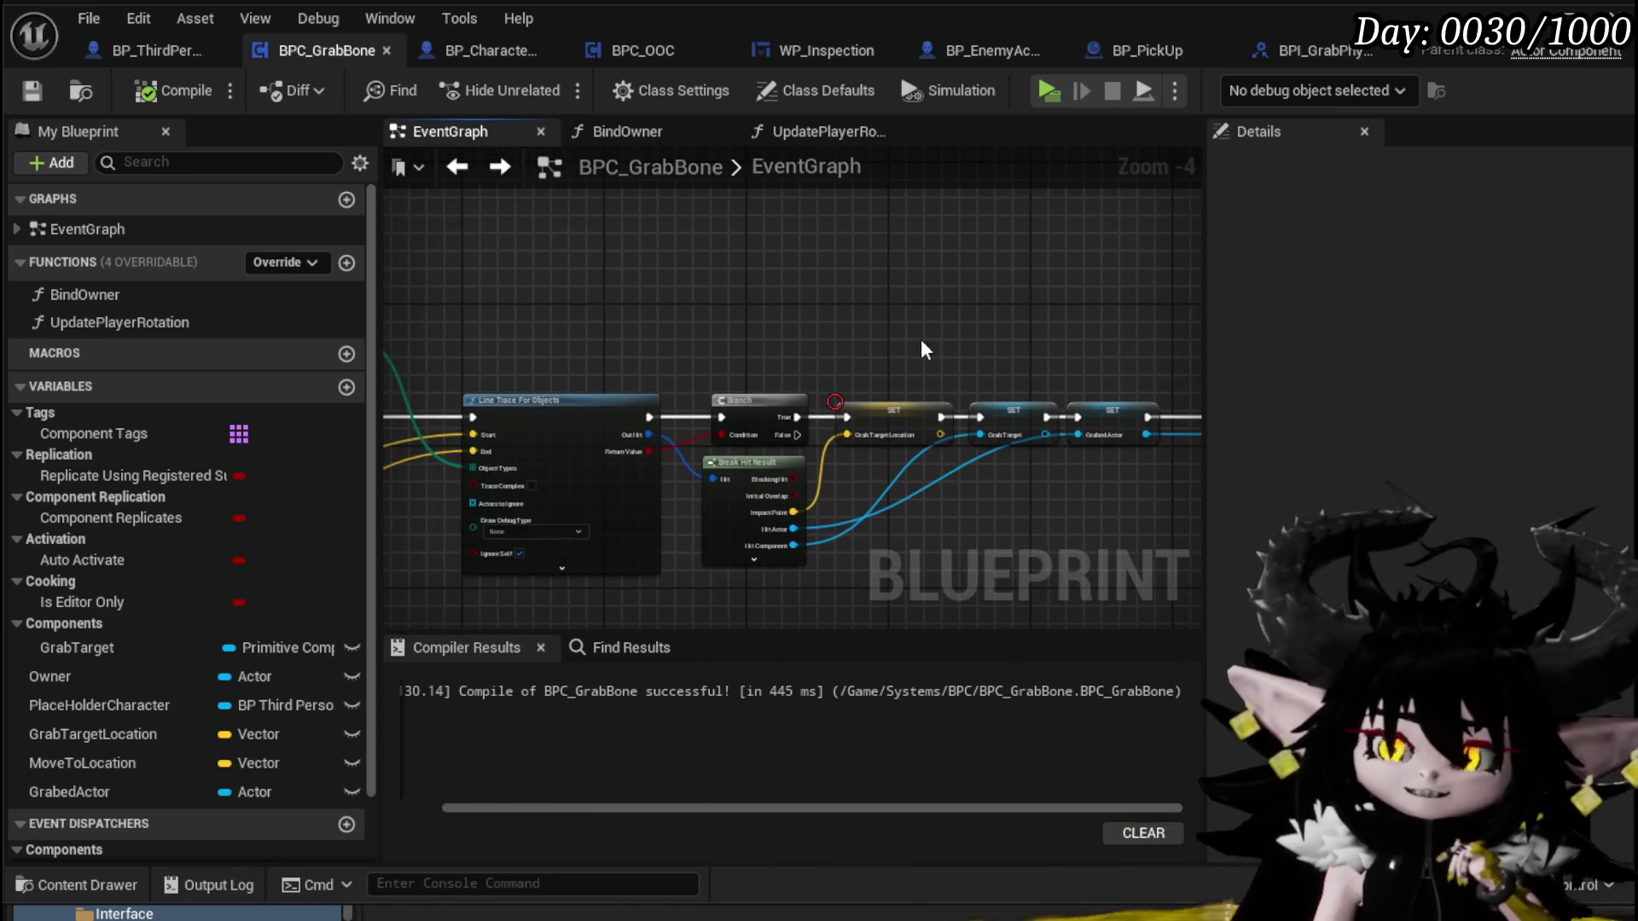
mouse_move(824, 297)
mouse_down()
mouse_move(576, 269)
mouse_move(693, 267)
mouse_up()
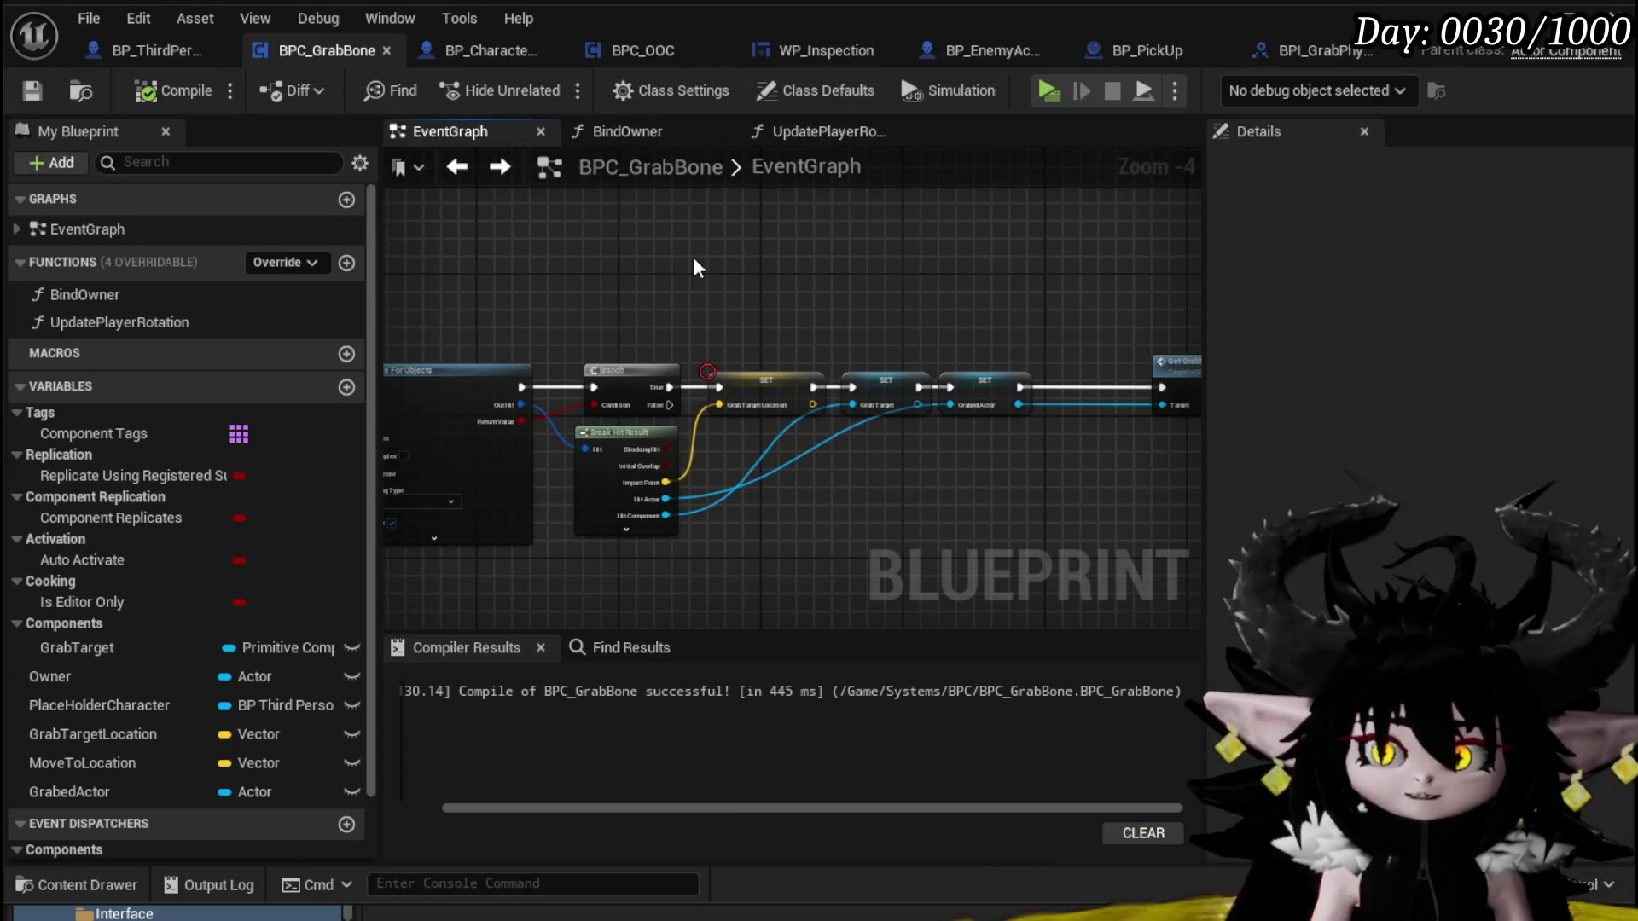
Select the lower-middle node block around Line Trace For Objects and Cast To MP_Controller
mouse_move(694, 260)
mouse_down()
mouse_move(792, 313)
mouse_move(571, 442)
mouse_move(751, 299)
mouse_up()
scroll(957, 337, down, 1)
drag(958, 336, 708, 417)
scroll(708, 416, down, 2)
mouse_move(463, 445)
mouse_down()
mouse_move(417, 499)
mouse_move(560, 369)
mouse_move(841, 253)
mouse_up()
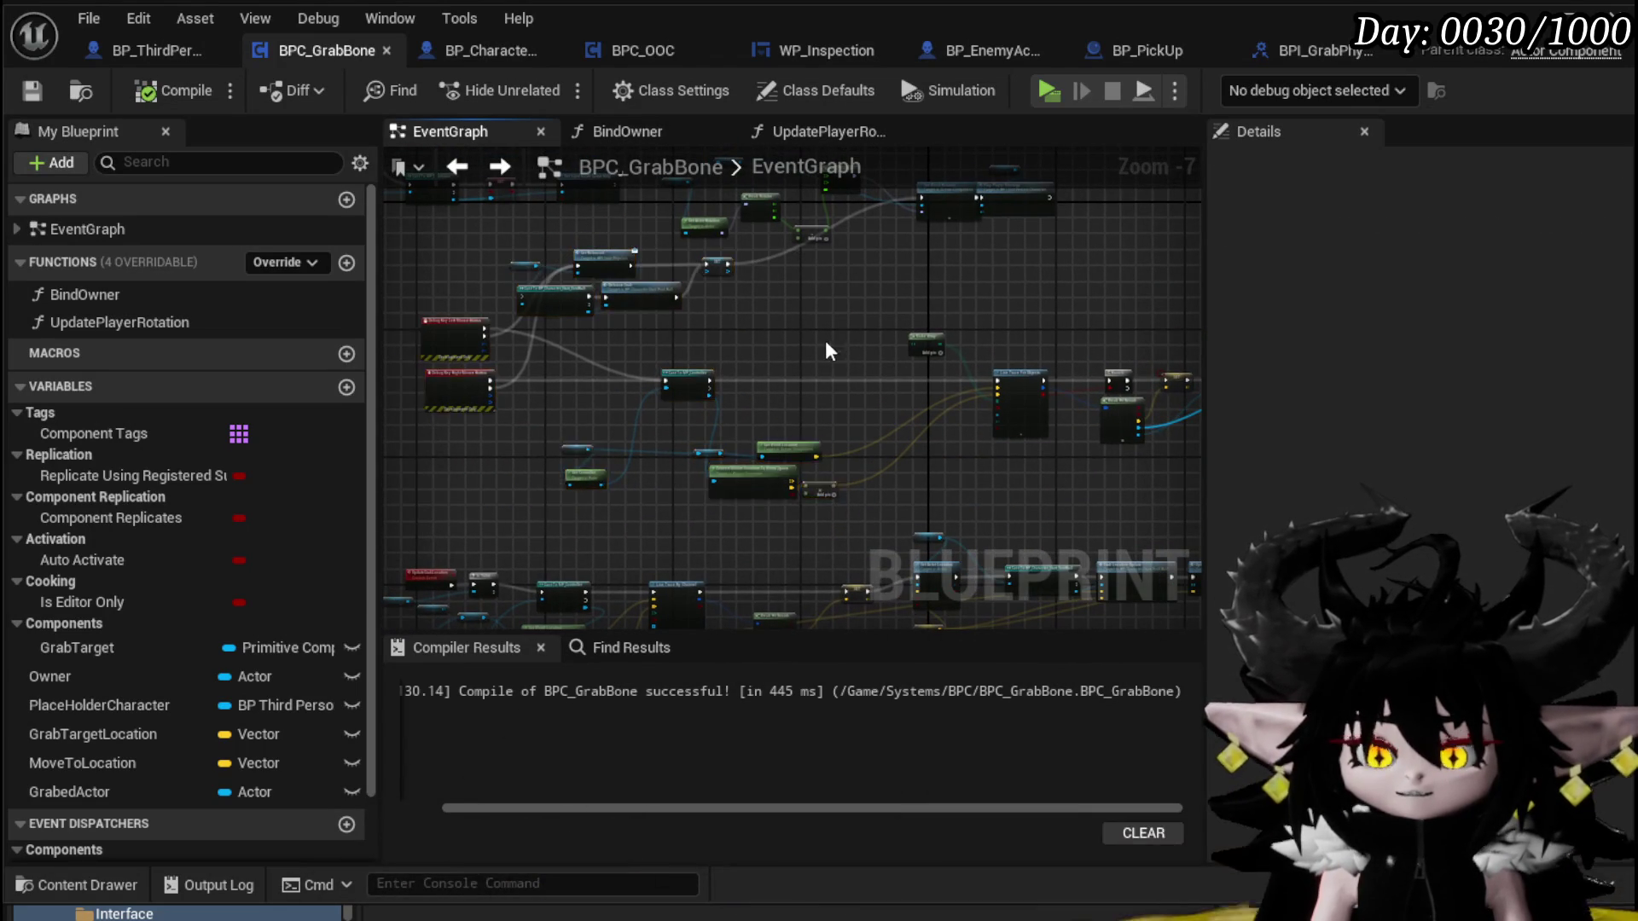
drag(827, 341, 909, 432)
drag(689, 390, 534, 410)
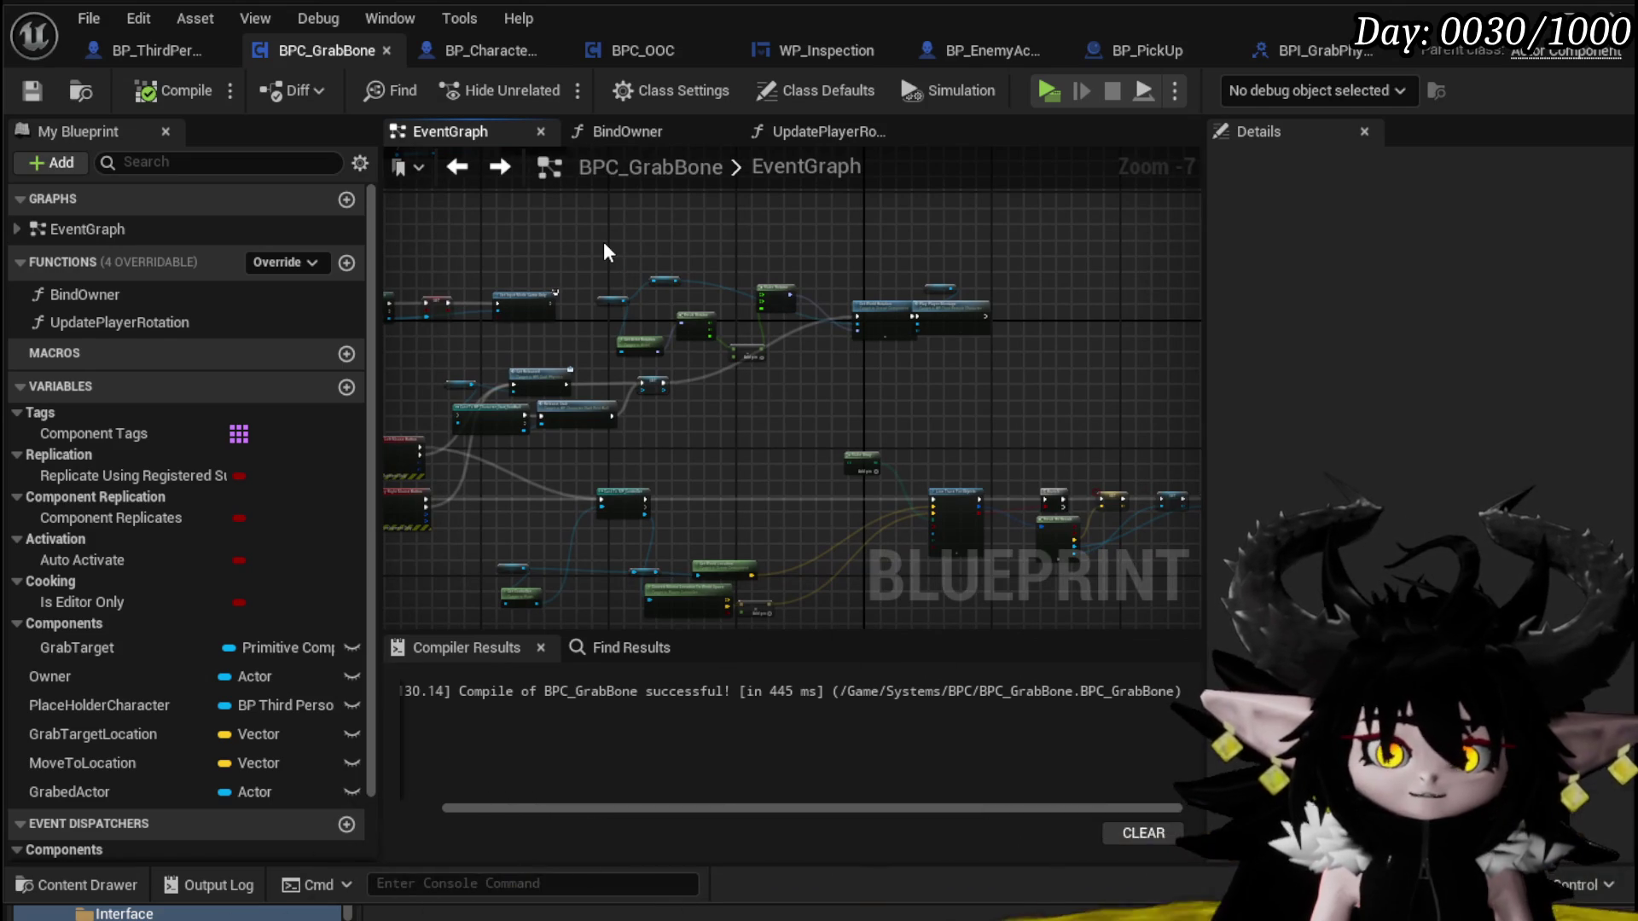
Select a group of graph nodes and shift them slightly right
mouse_move(582, 243)
mouse_down()
mouse_move(1024, 380)
mouse_move(1165, 269)
mouse_up()
mouse_move(476, 249)
mouse_down()
mouse_move(887, 465)
mouse_move(930, 522)
mouse_up()
mouse_move(873, 467)
mouse_down()
mouse_move(1041, 458)
mouse_move(1021, 459)
mouse_up()
scroll(703, 403, up, 2)
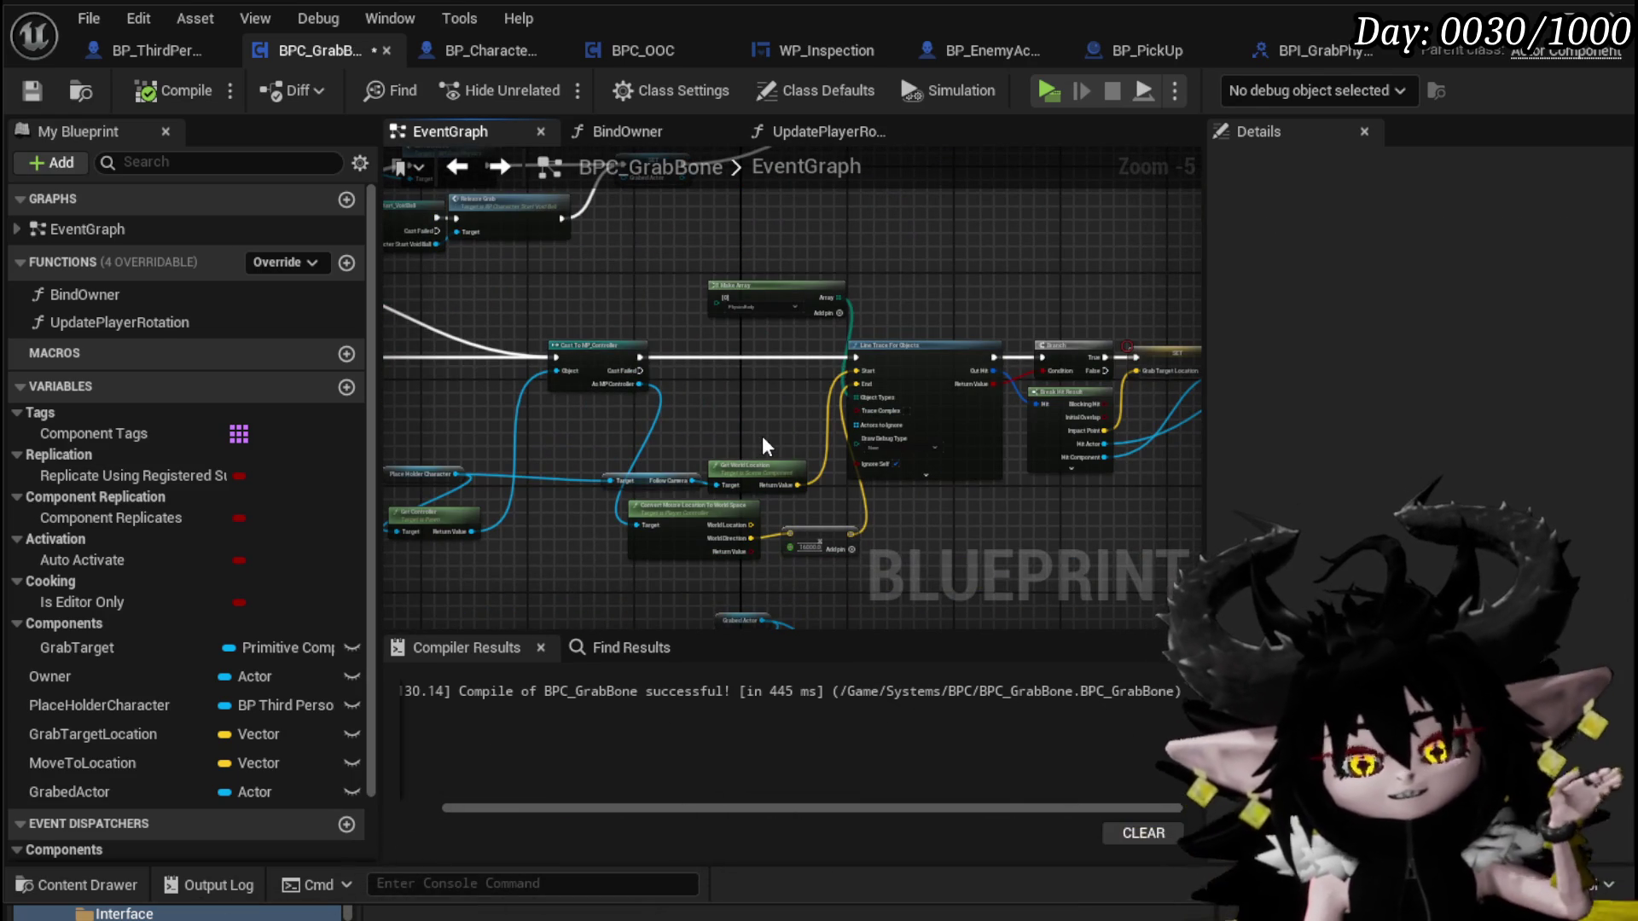
Move Follow Camera, Get World Location, Convert Mouse Location and 16000 up-left, then save
mouse_move(663, 431)
mouse_down()
mouse_move(693, 482)
mouse_move(740, 449)
mouse_move(731, 429)
mouse_up()
click(642, 482)
drag(642, 482, 730, 415)
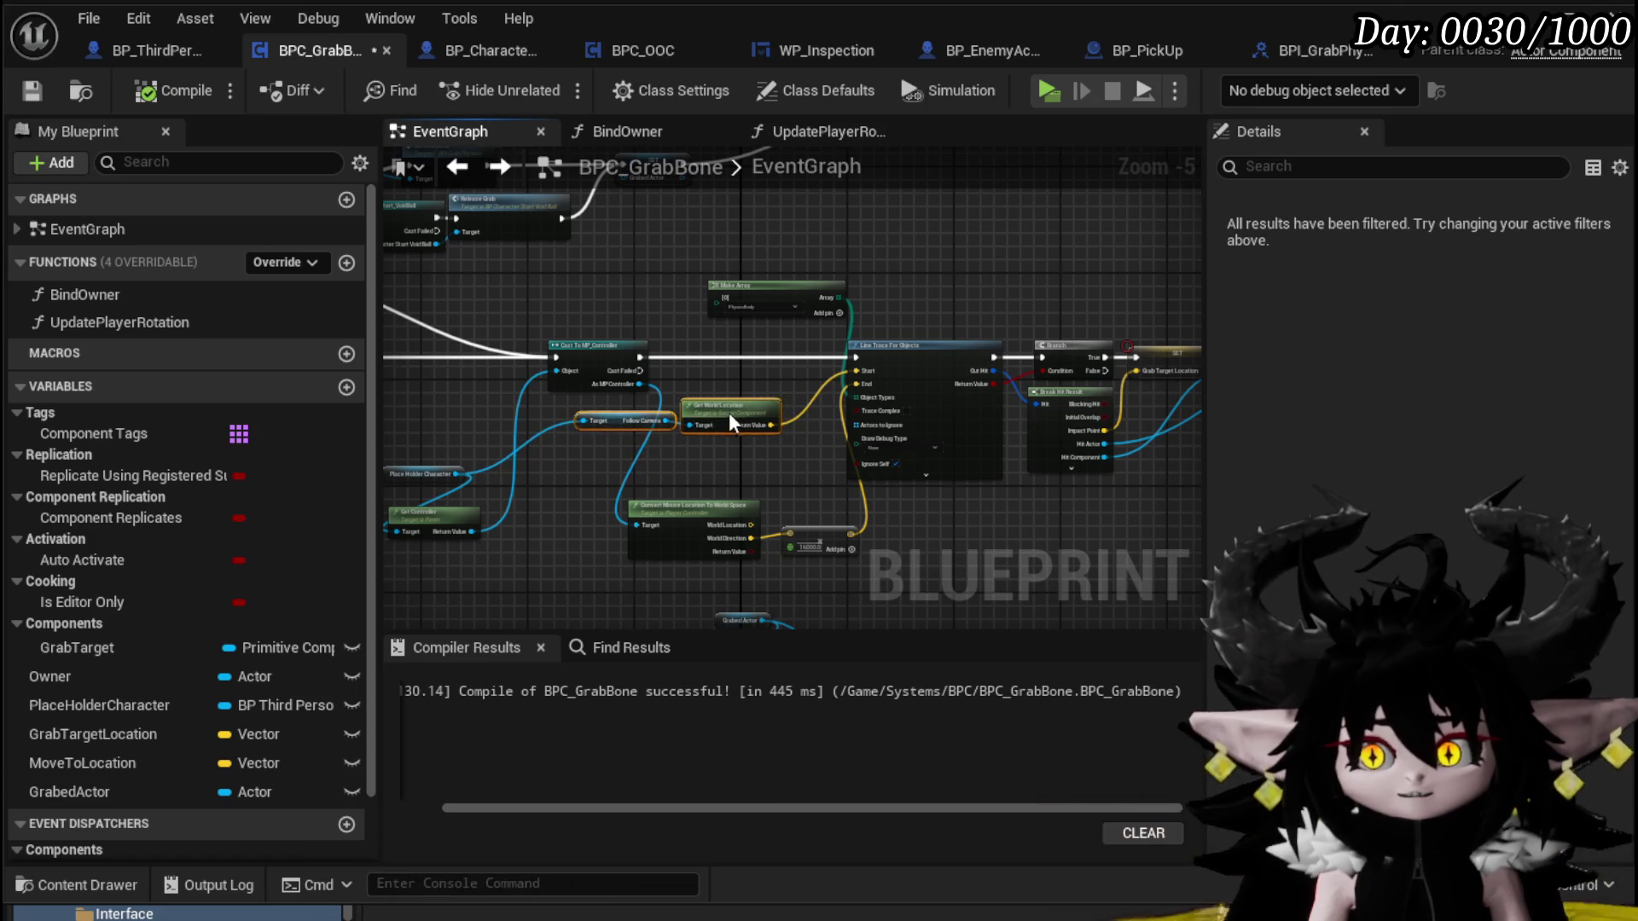
mouse_move(728, 487)
mouse_down()
mouse_move(811, 535)
mouse_move(762, 506)
mouse_up()
drag(860, 553, 747, 553)
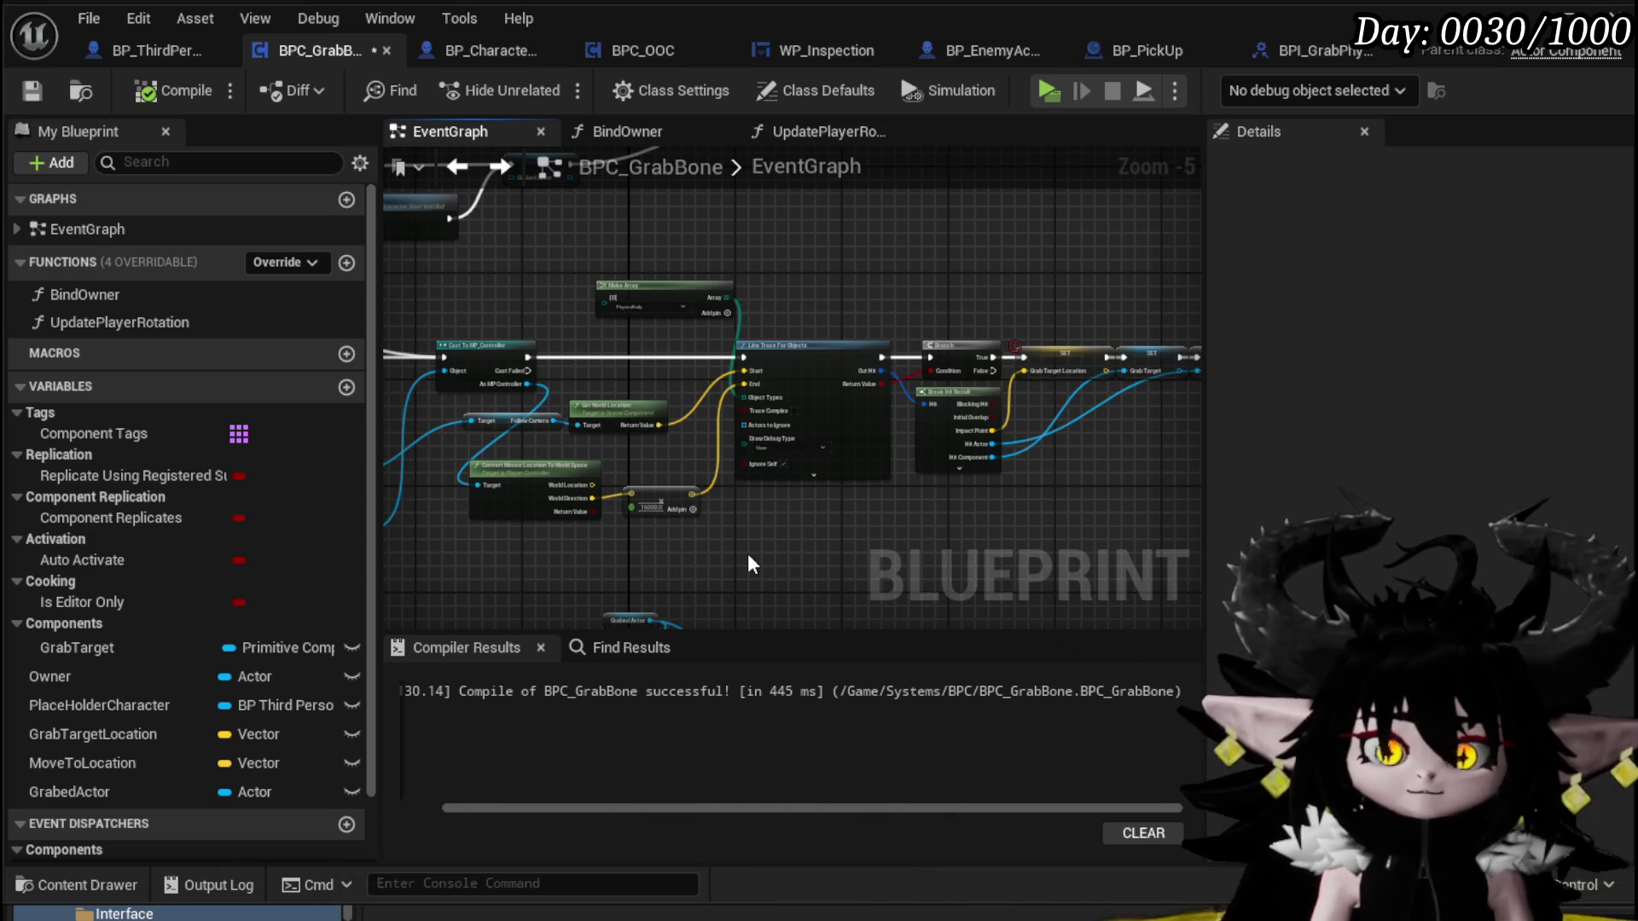
drag(802, 539, 485, 547)
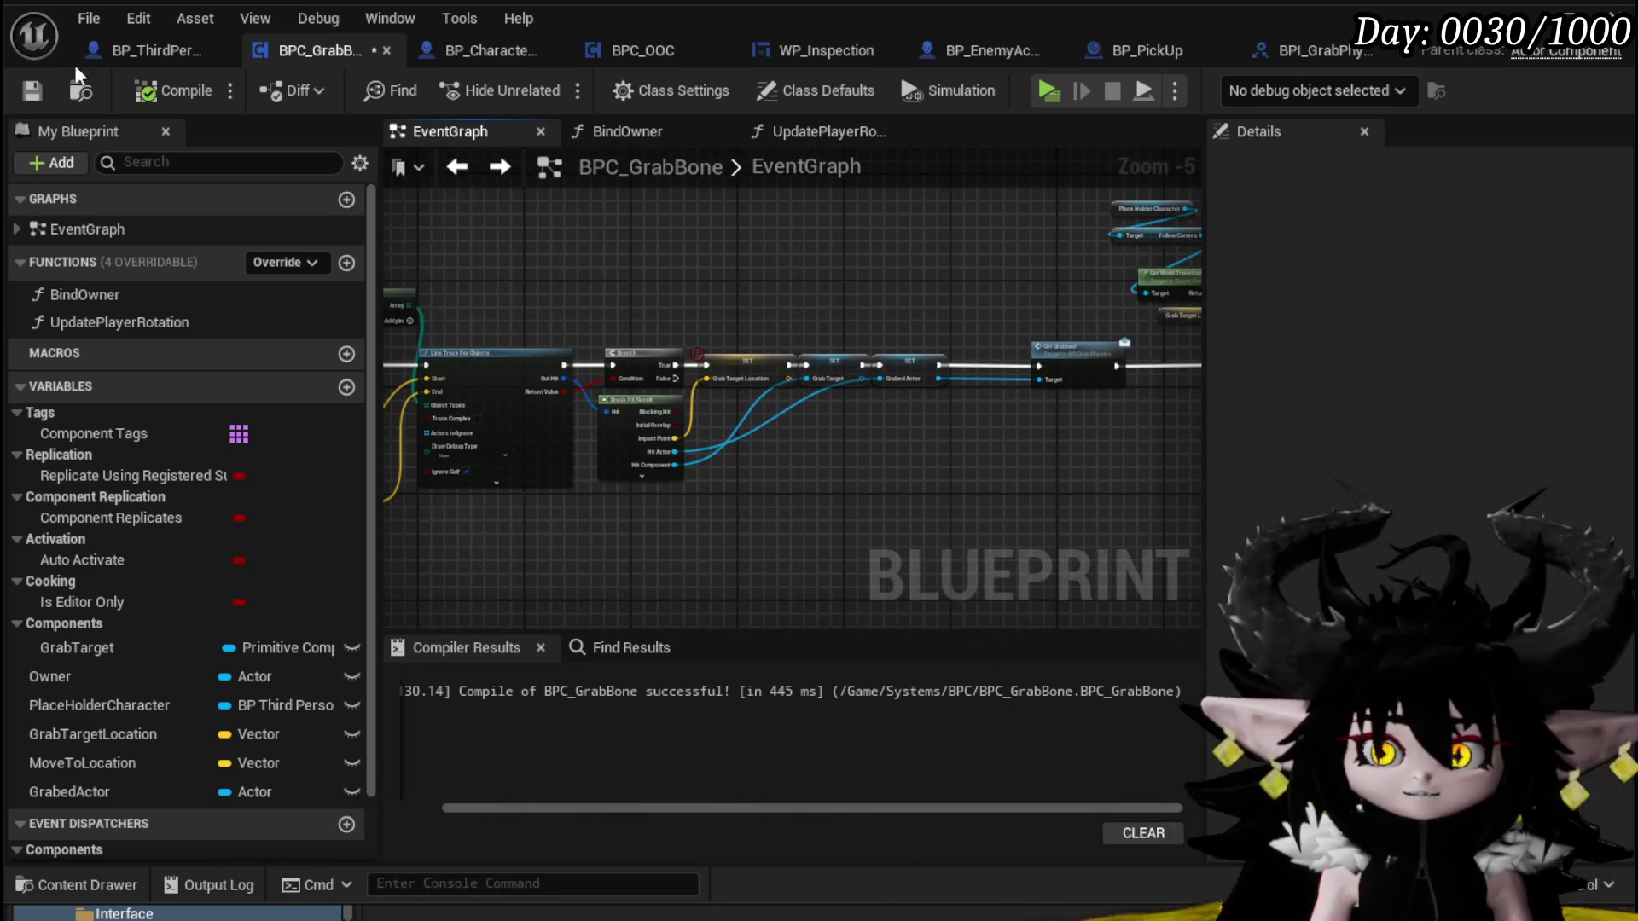
click(33, 91)
Review the Get World Transform, Set Actor Location and Cast nodes, then save with Ctrl+S
mouse_move(882, 267)
mouse_down()
mouse_move(648, 296)
mouse_move(555, 274)
mouse_move(440, 288)
mouse_up()
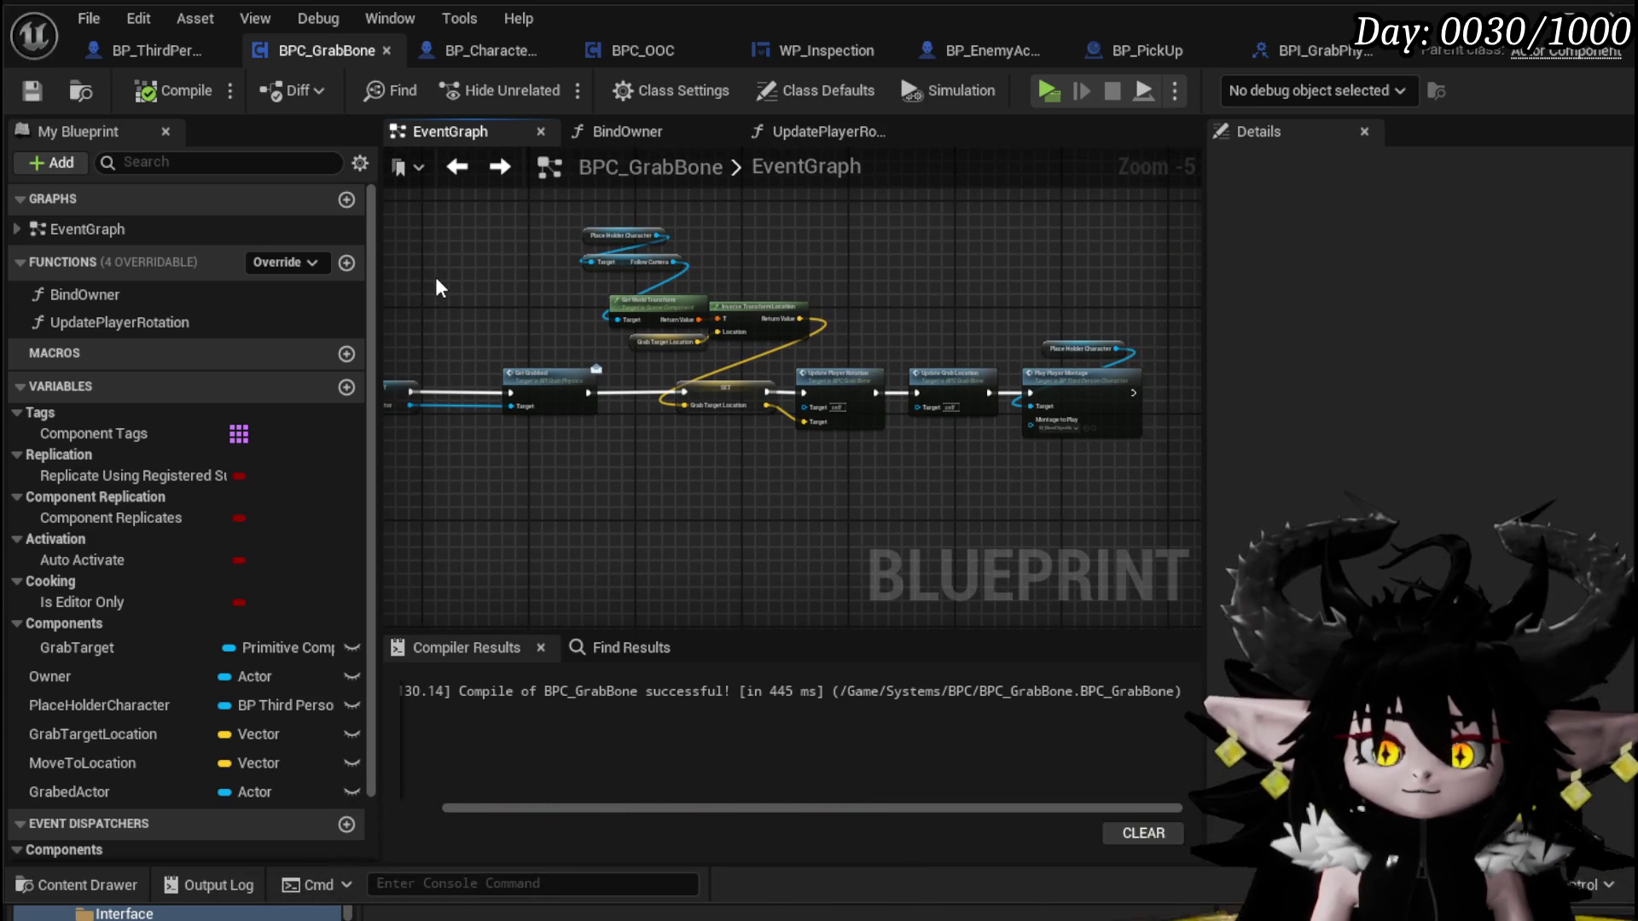
scroll(439, 289, down, 3)
drag(768, 330, 843, 364)
scroll(820, 455, up, 4)
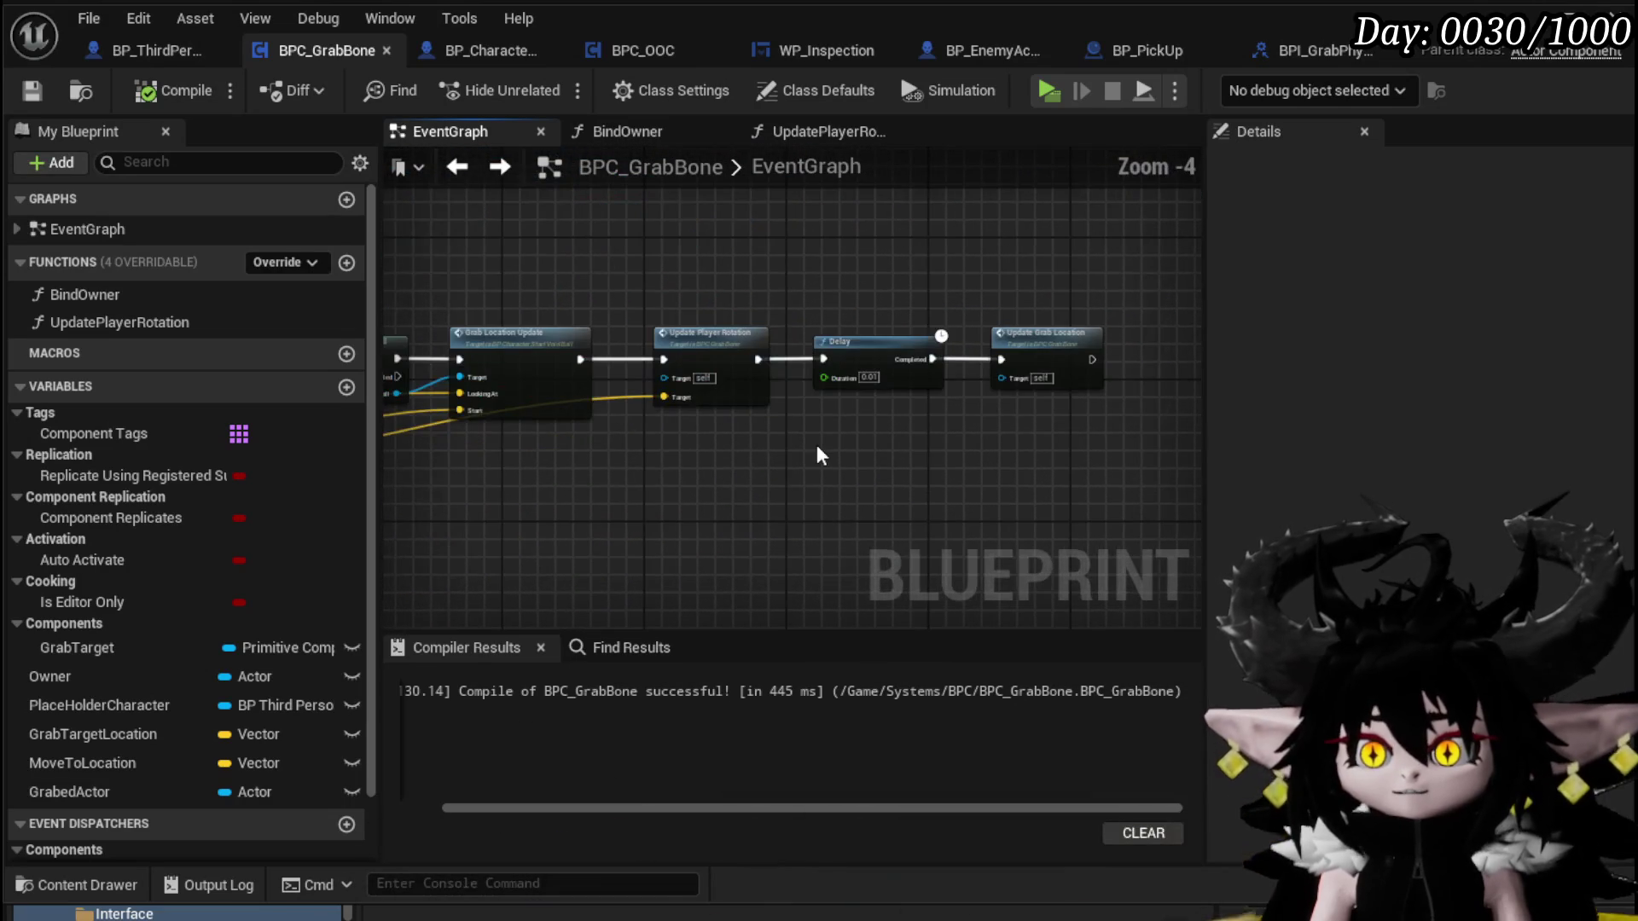
drag(793, 450, 1109, 413)
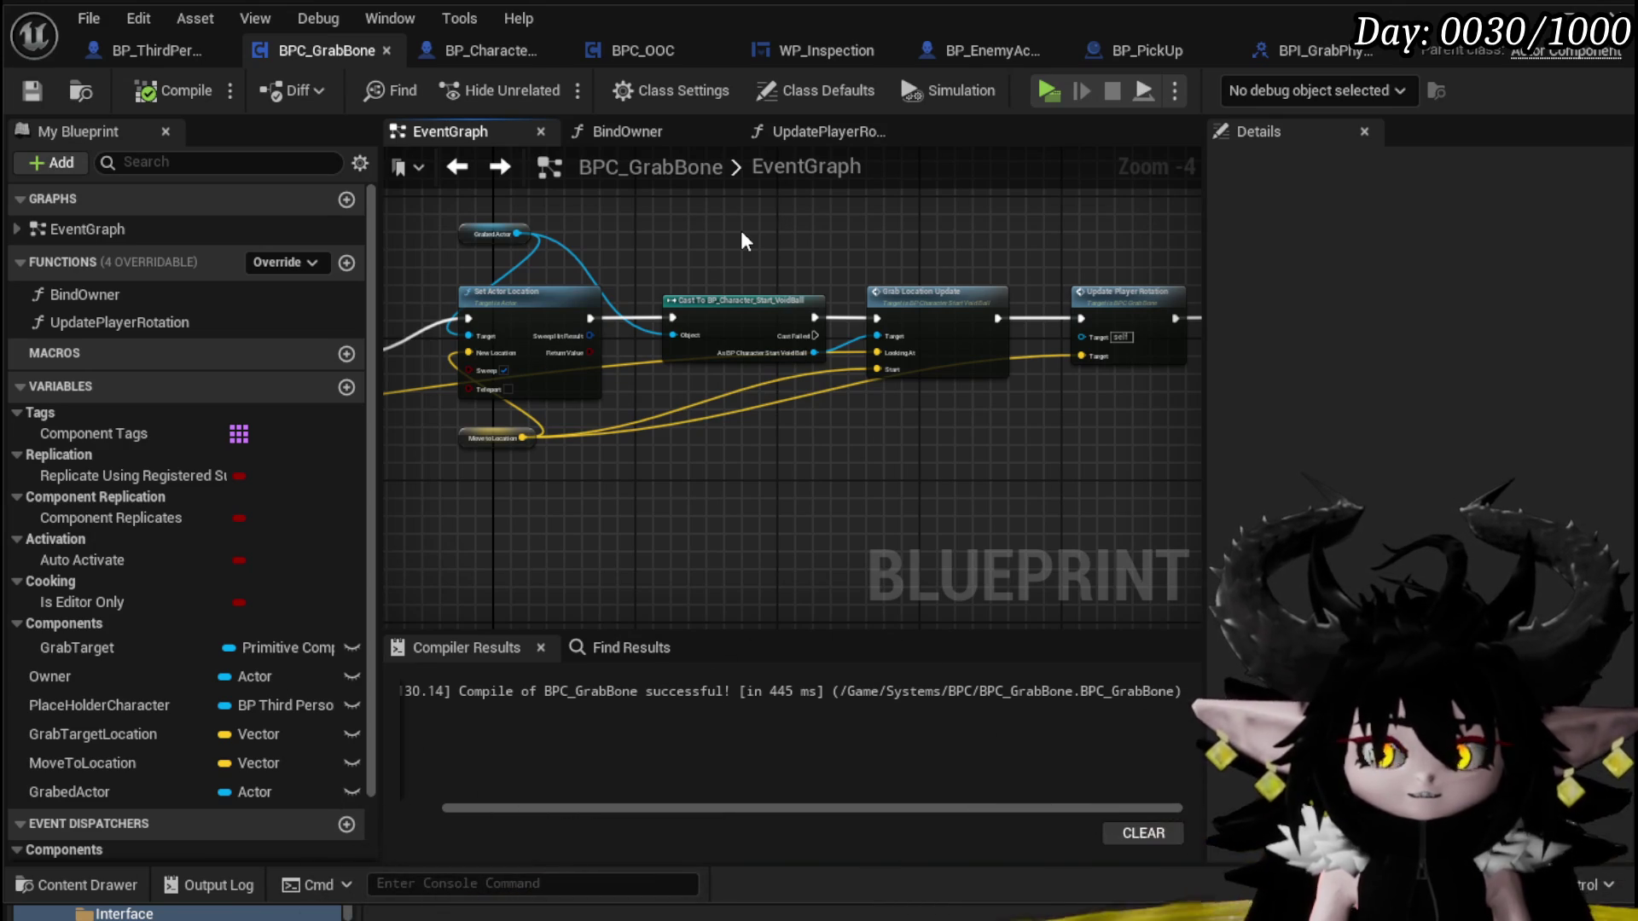
mouse_move(740, 241)
mouse_down()
mouse_move(658, 226)
mouse_move(609, 317)
mouse_up()
scroll(621, 307, down, 1)
key(ctrl+s)
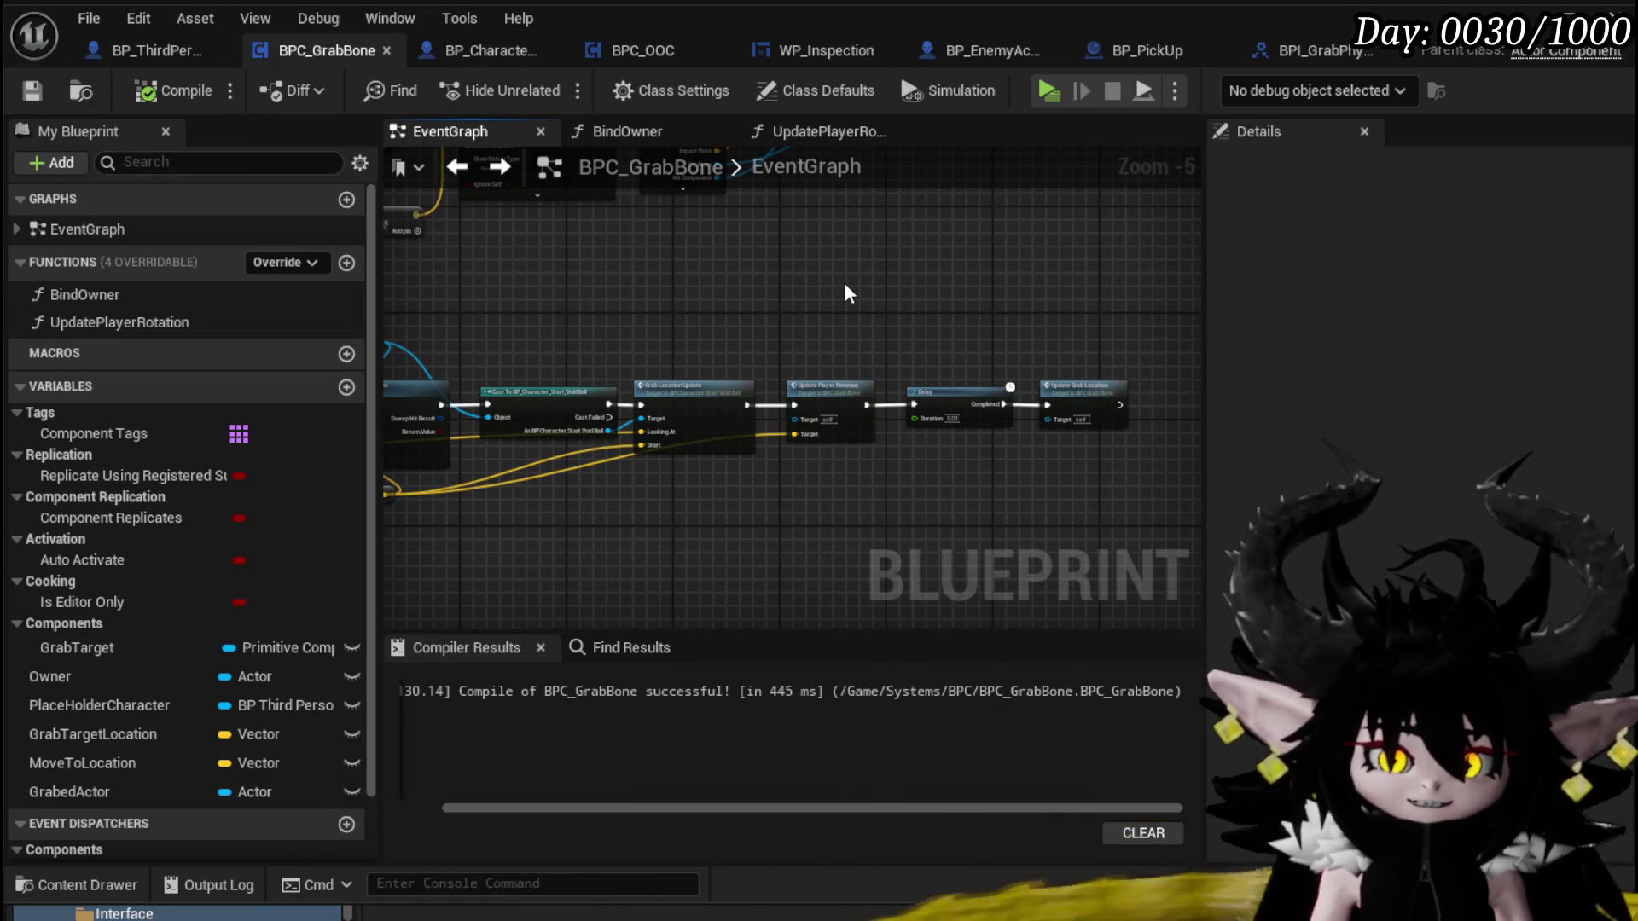
Review the remaining parts of the zoomed-out EventGraph
mouse_move(847, 293)
mouse_down()
mouse_move(867, 425)
mouse_move(566, 503)
mouse_move(1084, 227)
mouse_up()
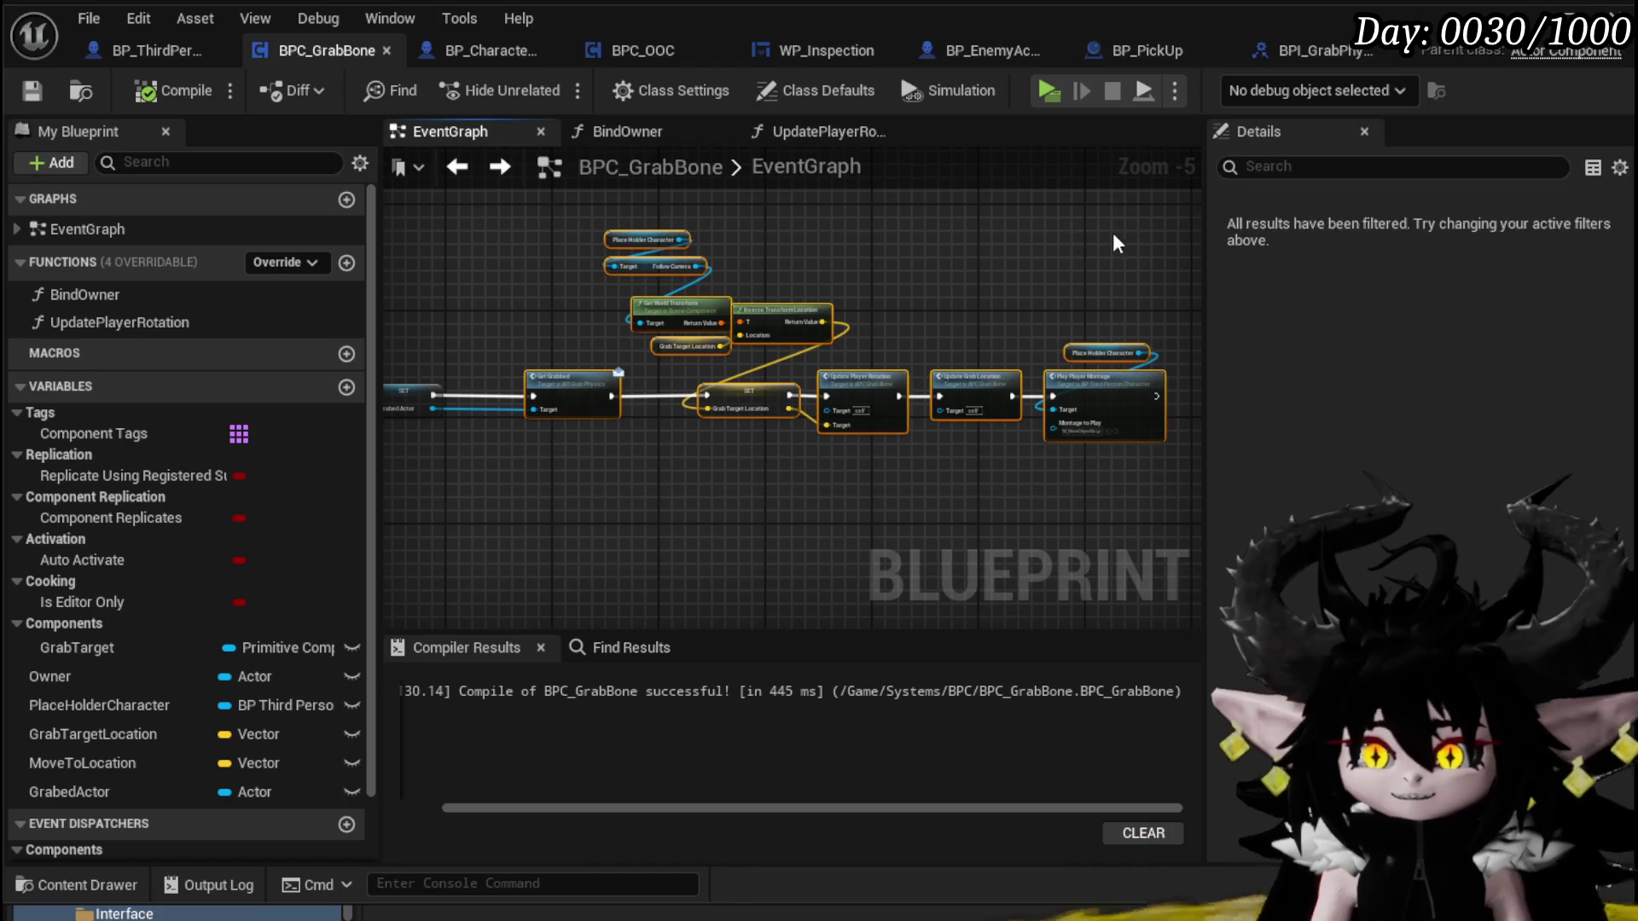
drag(401, 236, 424, 244)
scroll(424, 244, down, 2)
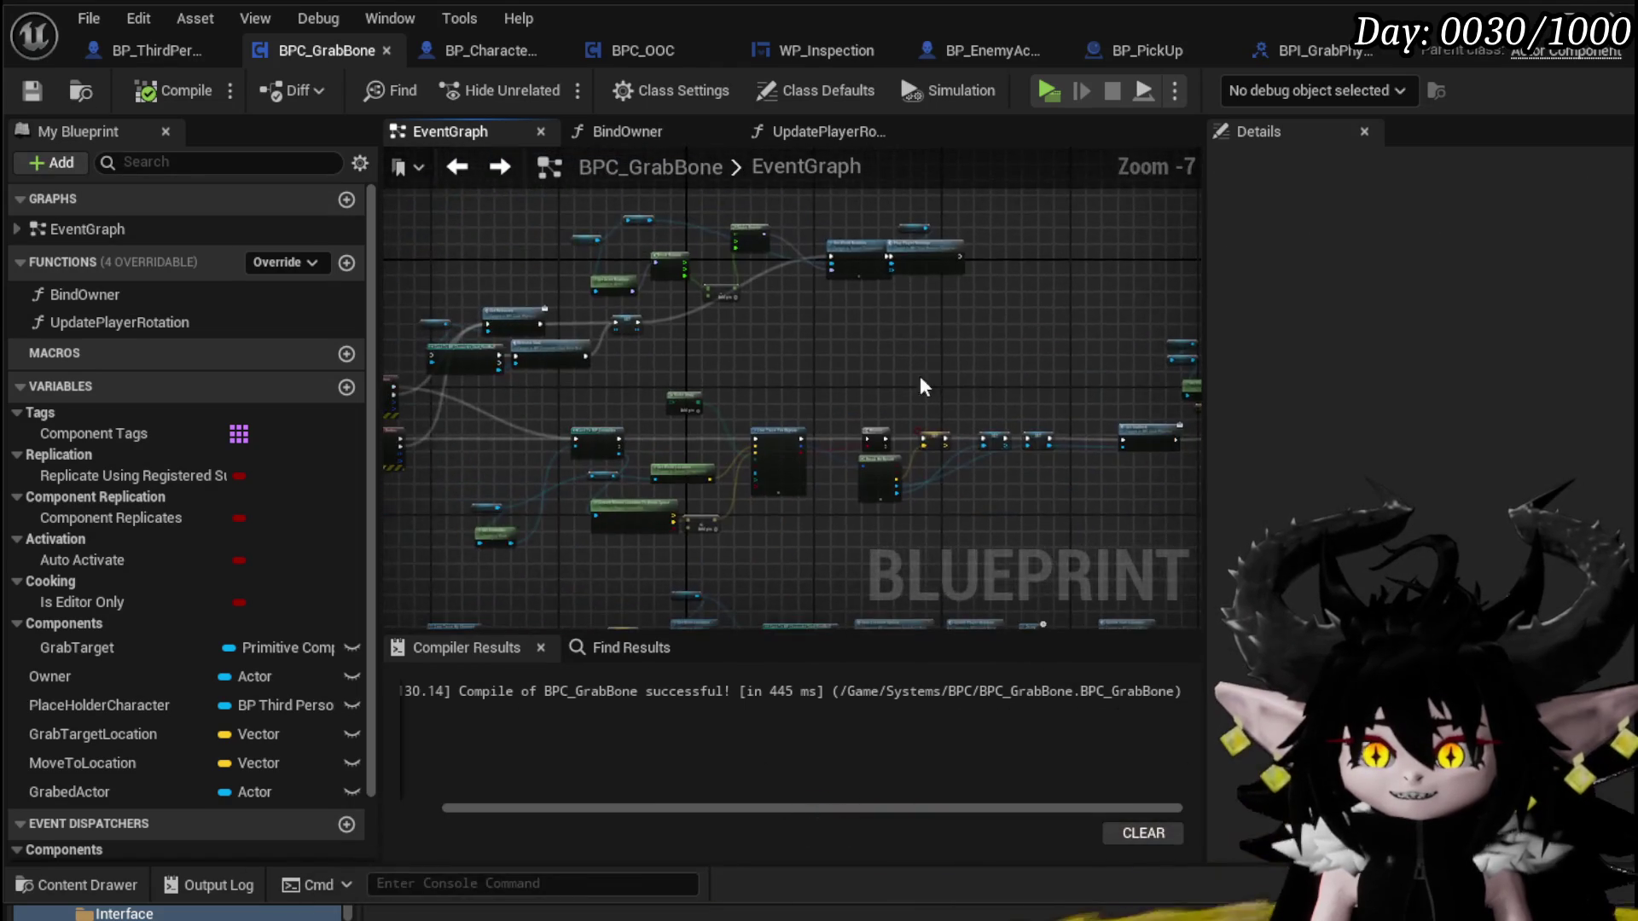
mouse_move(408, 562)
mouse_down()
mouse_move(647, 430)
mouse_move(664, 344)
mouse_up()
scroll(555, 375, up, 2)
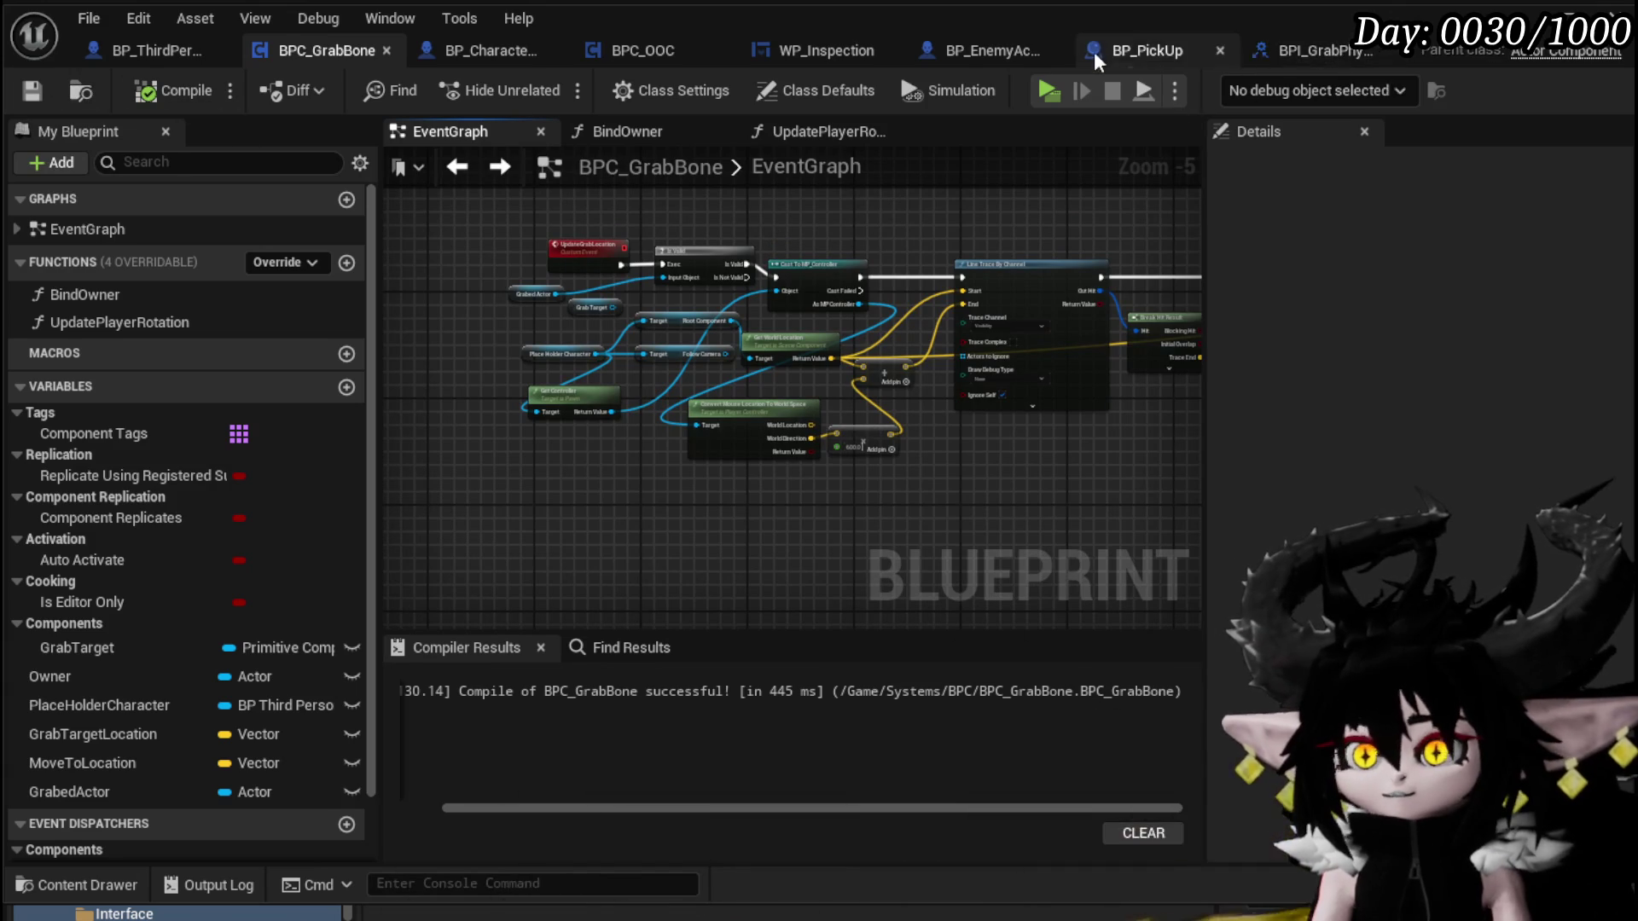
Check the BP_PickUp, BP_EnemyActor and WP_Inspection graphs, ending on BPC_OOC
click(1143, 52)
click(1043, 51)
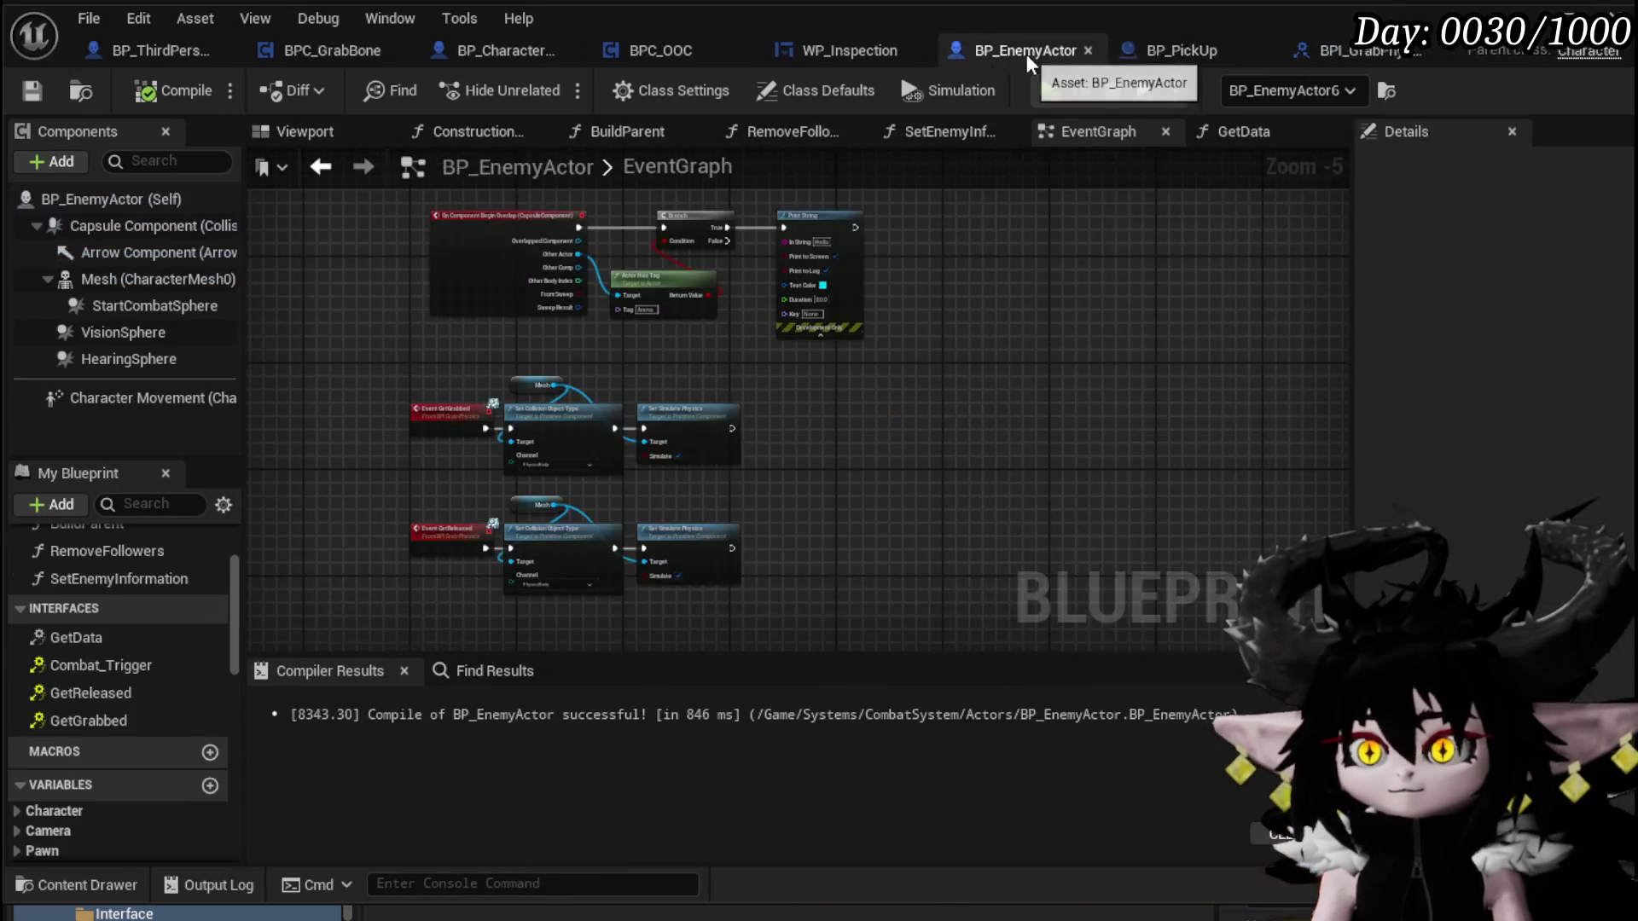
click(854, 62)
scroll(908, 256, down, 1)
mouse_move(909, 256)
mouse_down()
mouse_move(555, 293)
mouse_move(528, 419)
mouse_up()
click(618, 49)
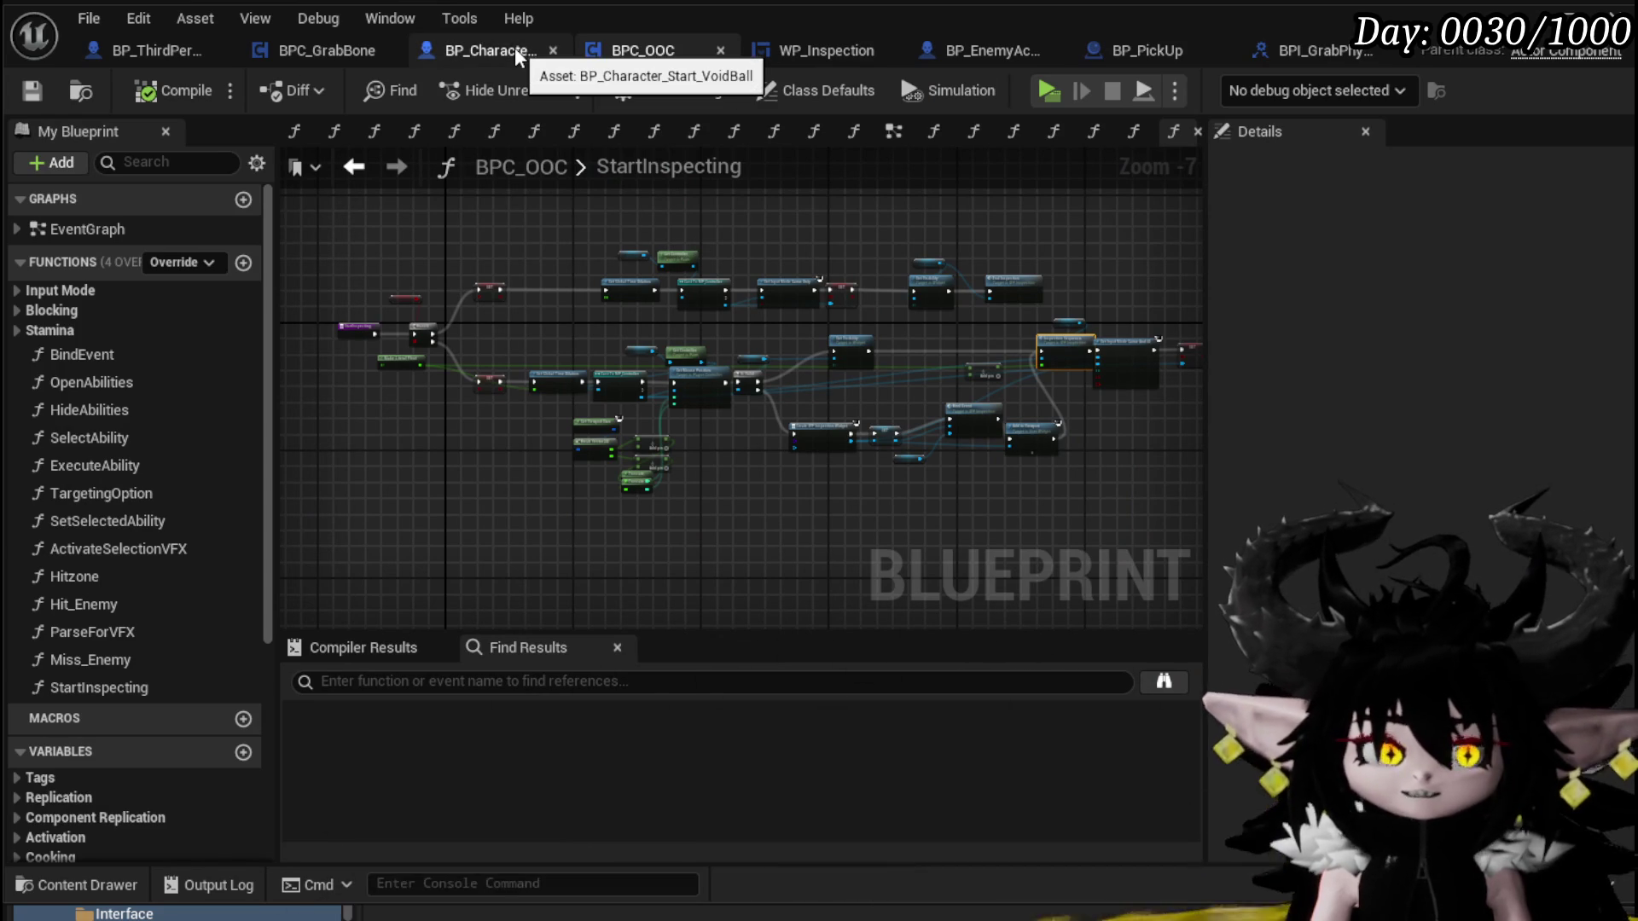
In StartInspecting, place the Add to Viewport node beside Bind Event
drag(960, 251, 630, 213)
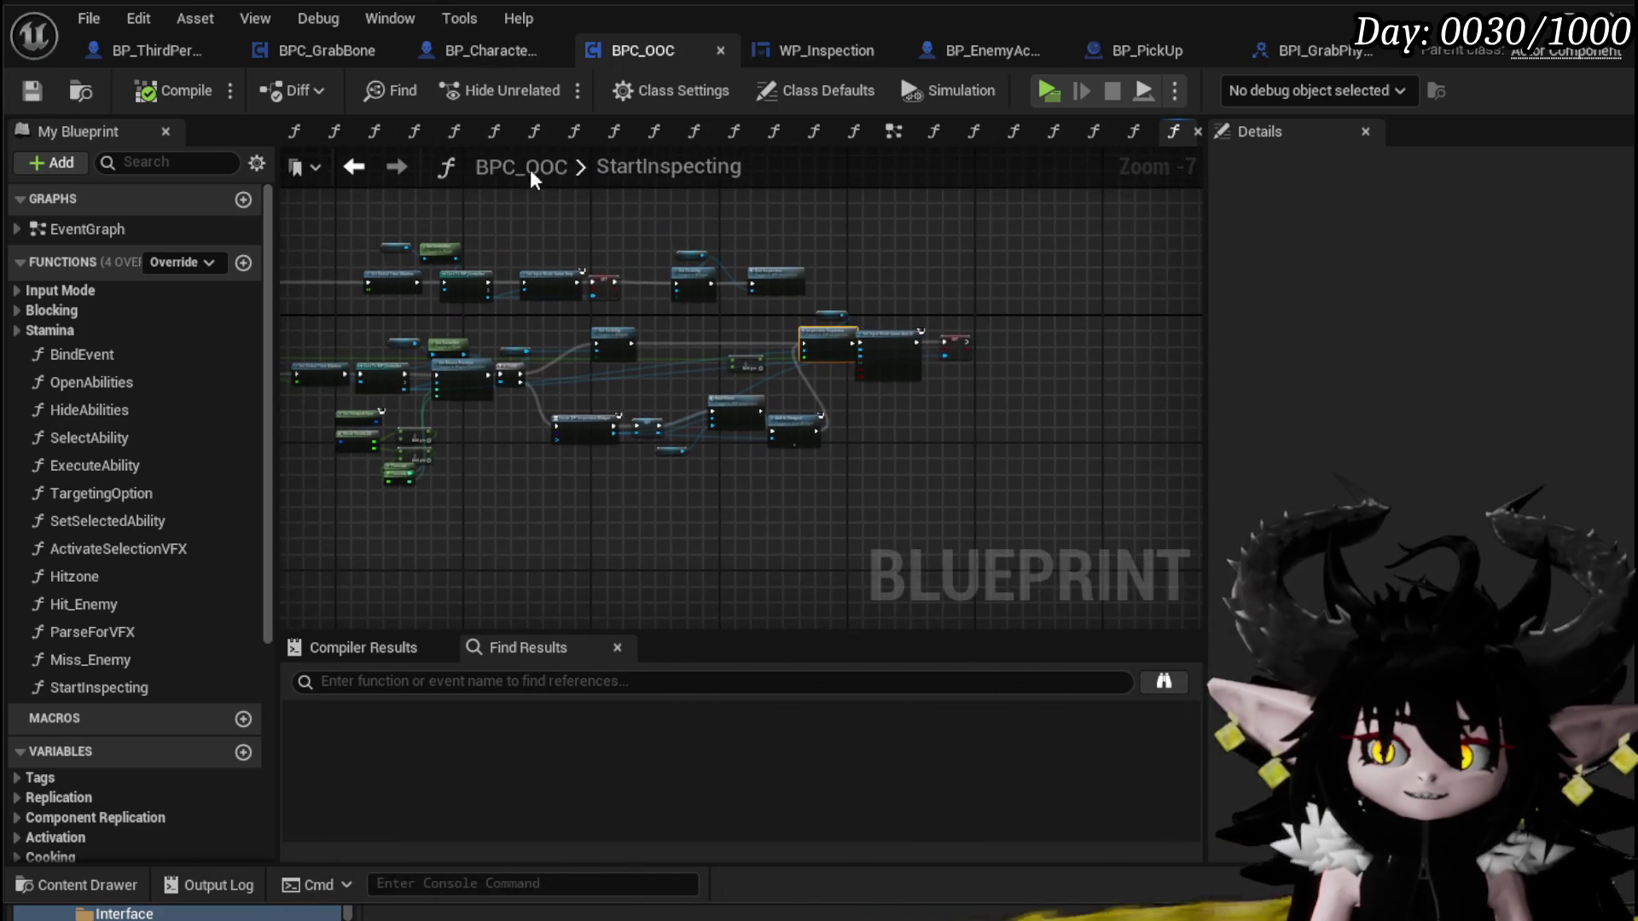
scroll(785, 401, up, 4)
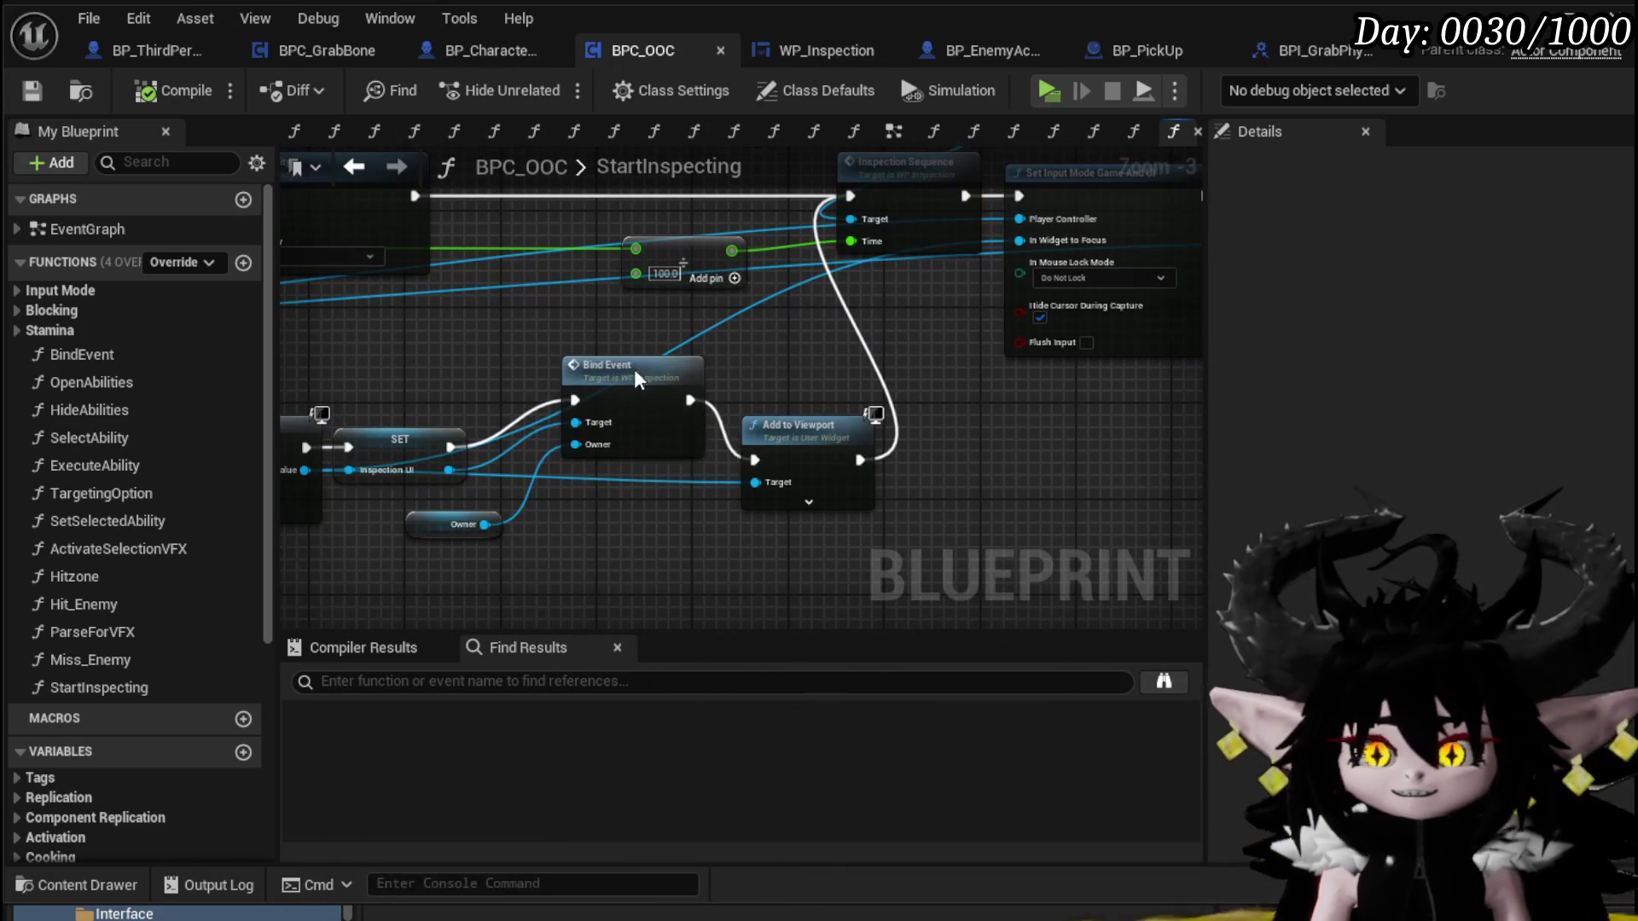
click(665, 378)
mouse_move(810, 427)
mouse_down()
mouse_move(752, 349)
mouse_move(640, 490)
mouse_up()
drag(951, 298, 914, 364)
click(915, 364)
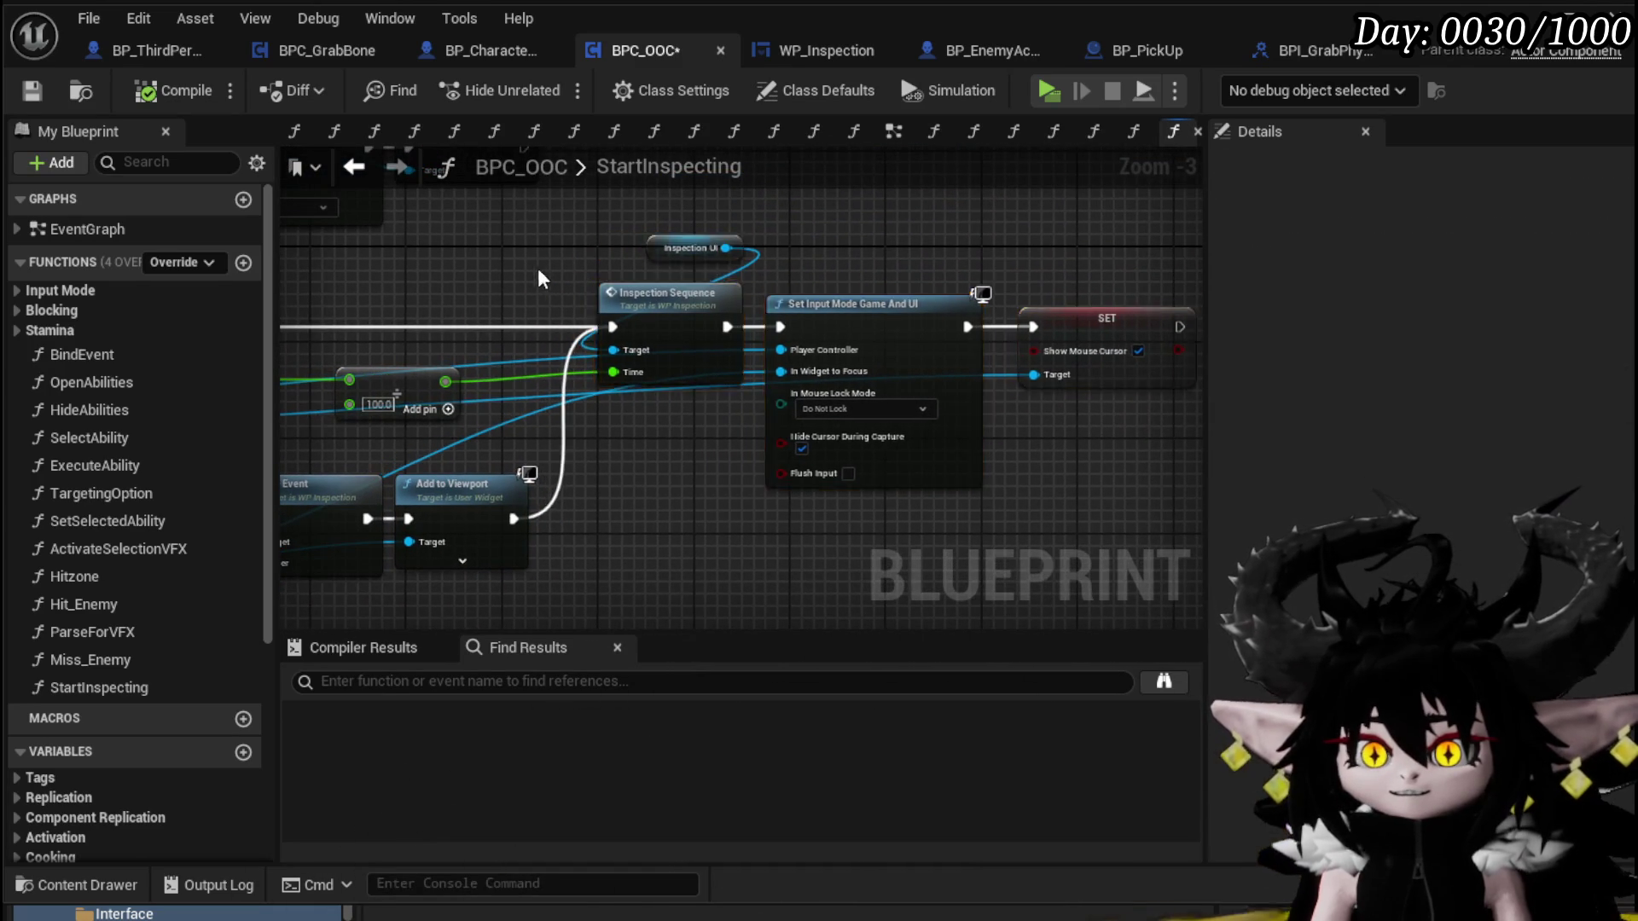
Save BPC_OOC and switch to BP_EnemyActor's EventGraph
drag(537, 268, 1024, 277)
scroll(1024, 278, down, 1)
key(ctrl+s)
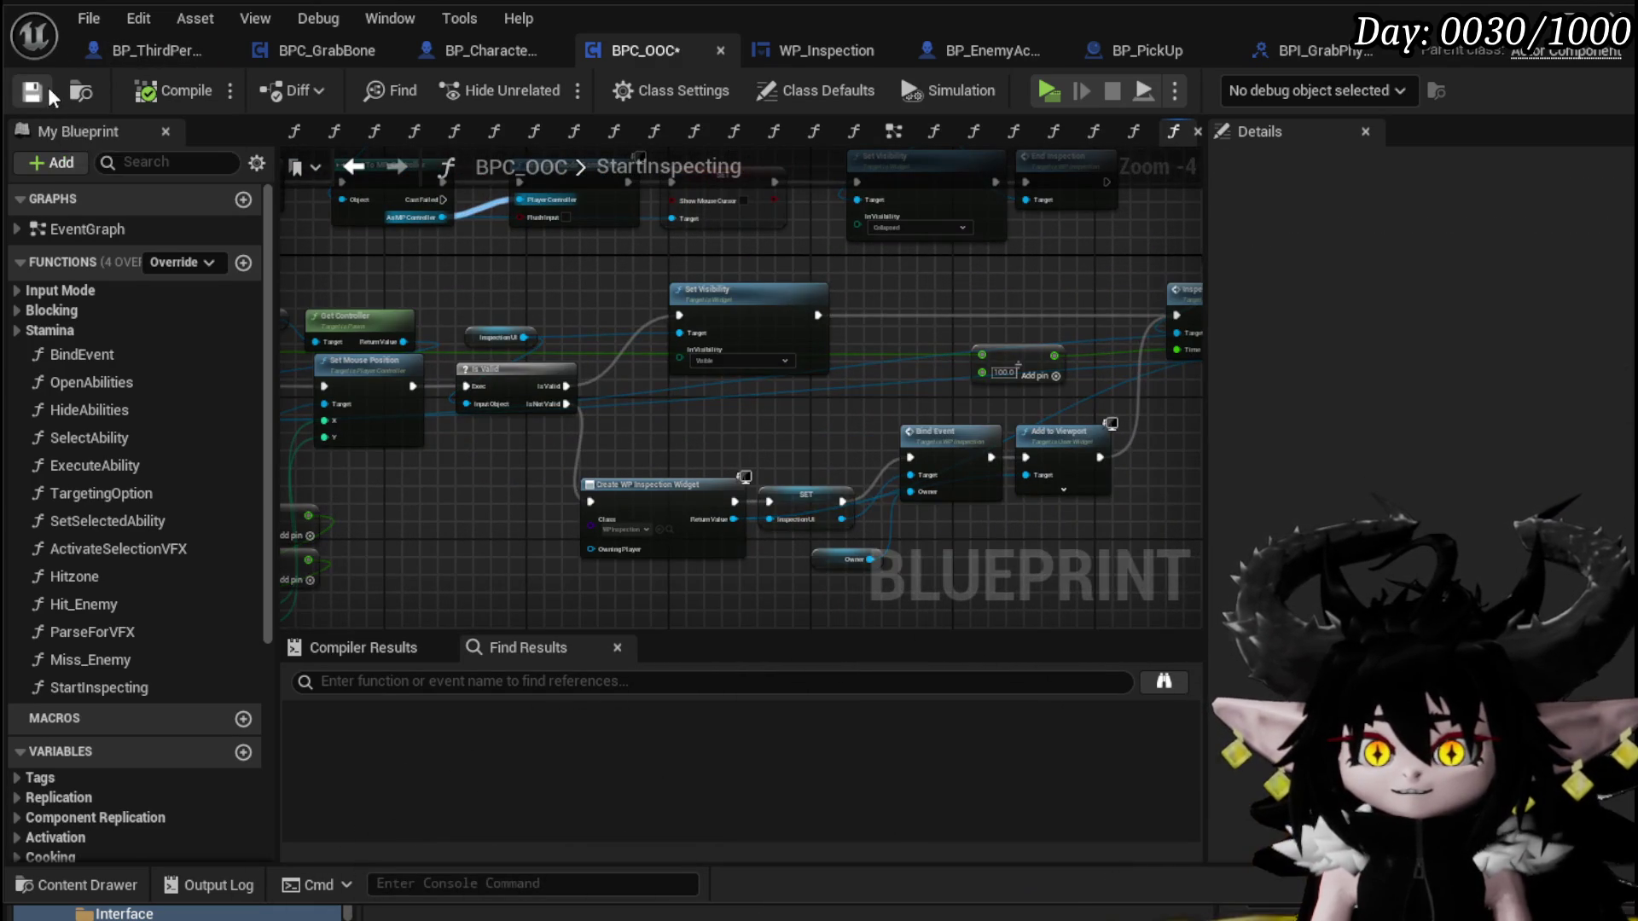
click(505, 51)
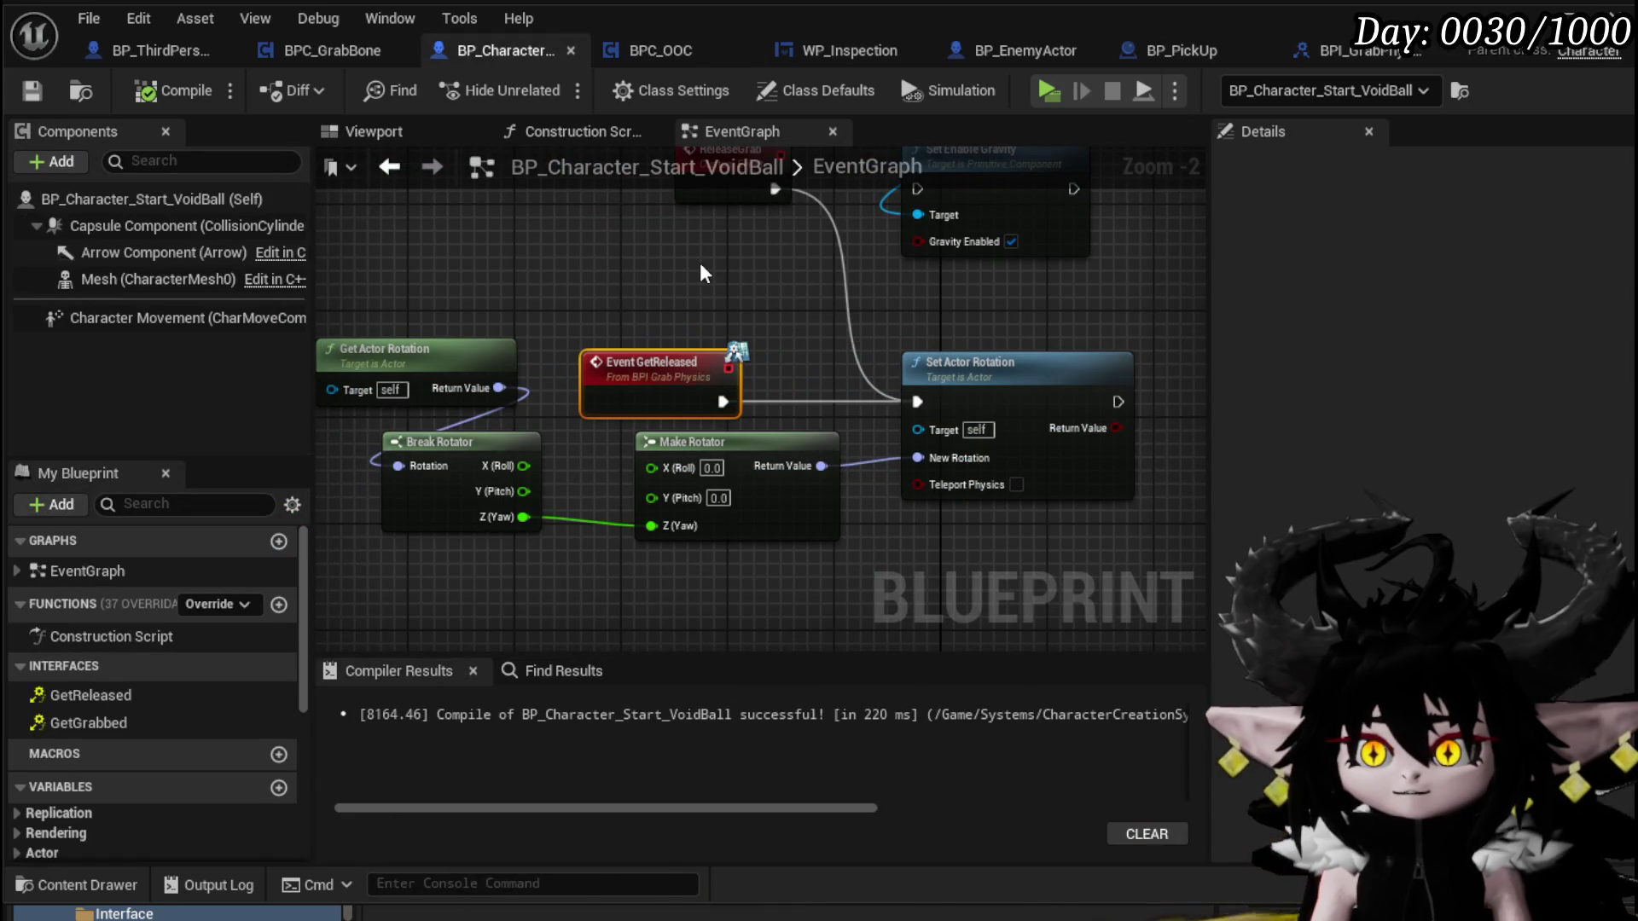
click(1024, 50)
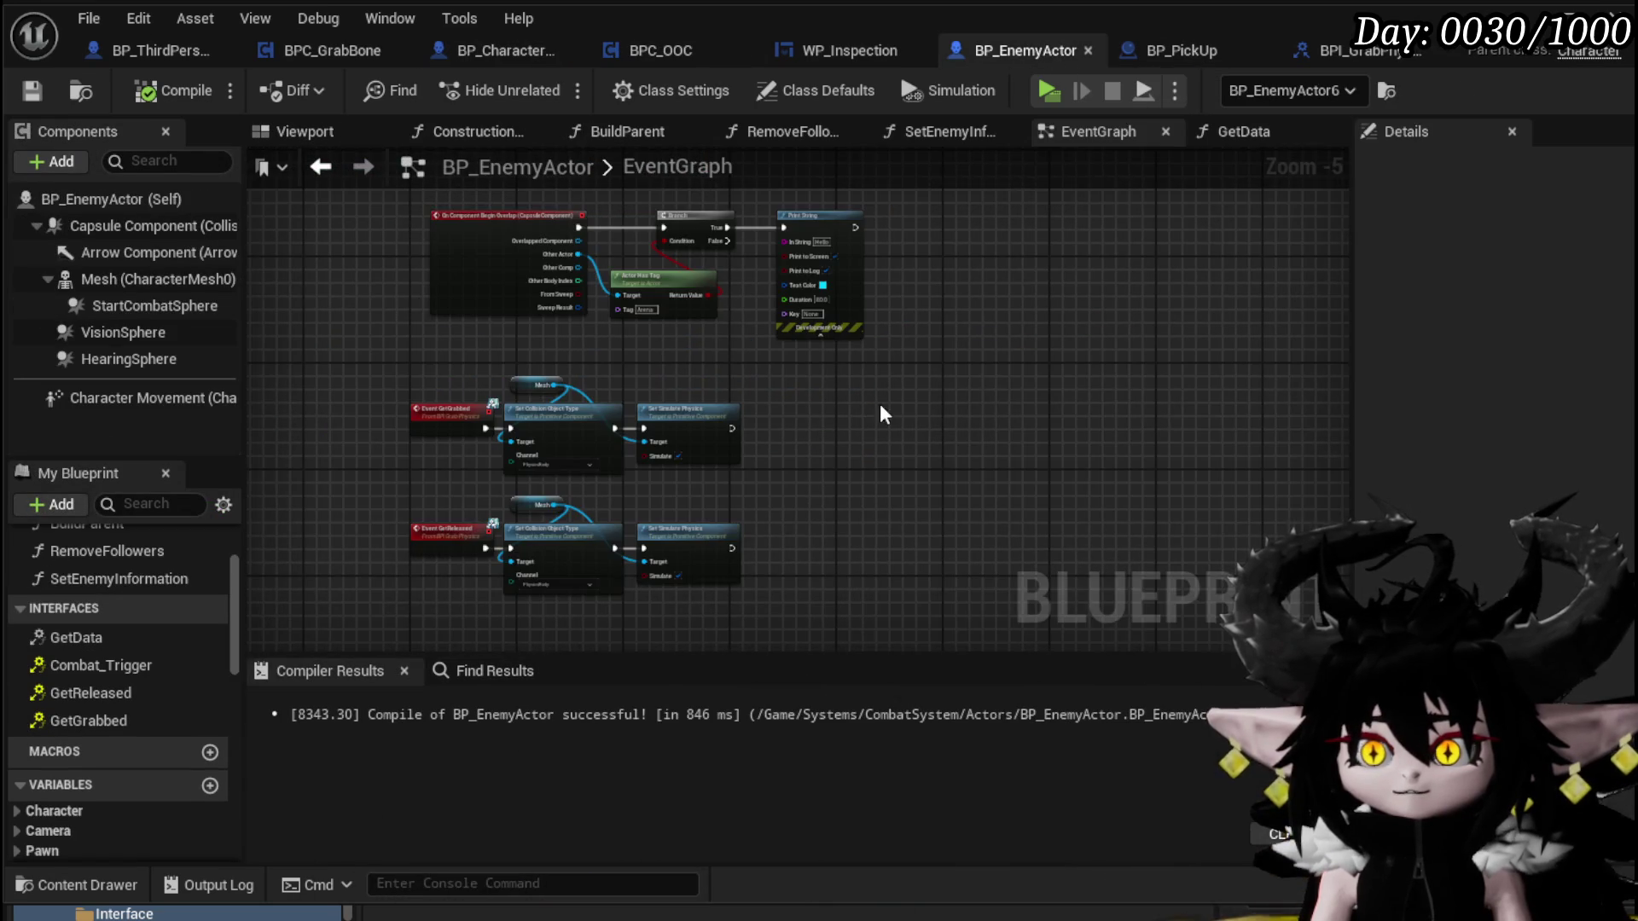
Select BP_EnemyActor's Mesh component and scroll its Details to the Collision settings
scroll(776, 414, up, 2)
mouse_move(311, 475)
mouse_down()
mouse_move(969, 293)
mouse_move(973, 246)
mouse_up()
click(1024, 309)
click(157, 279)
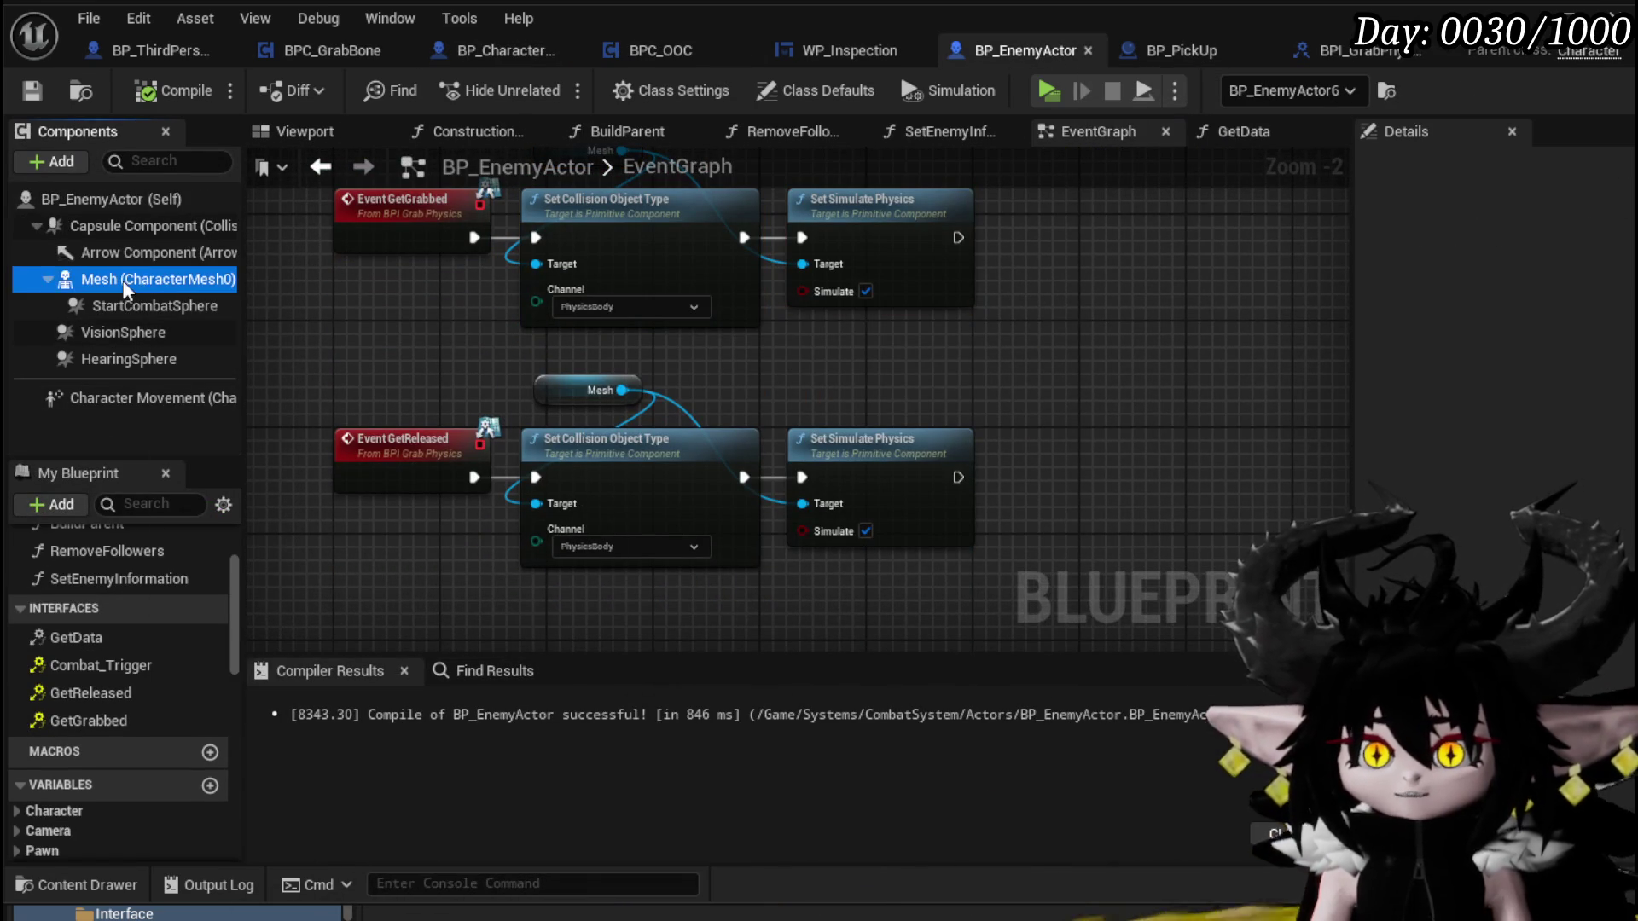
scroll(1408, 452, down, 1)
scroll(1408, 457, down, 3)
mouse_move(1353, 461)
mouse_down()
mouse_move(834, 478)
mouse_move(798, 494)
mouse_up()
scroll(1092, 506, down, 3)
scroll(1092, 500, down, 15)
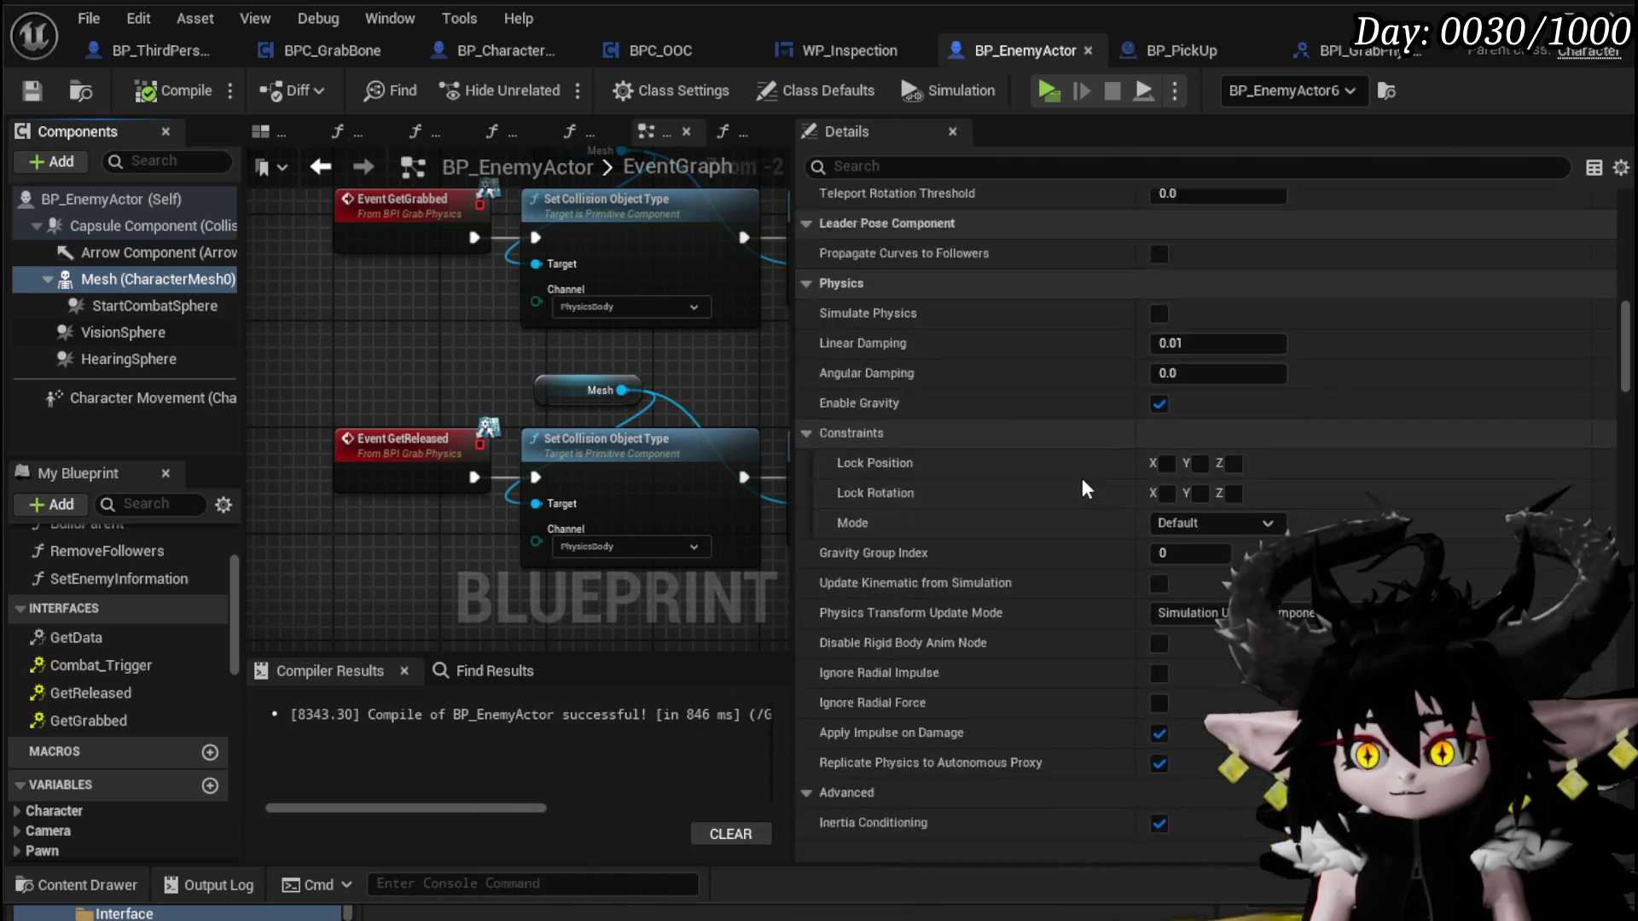
scroll(1086, 486, down, 10)
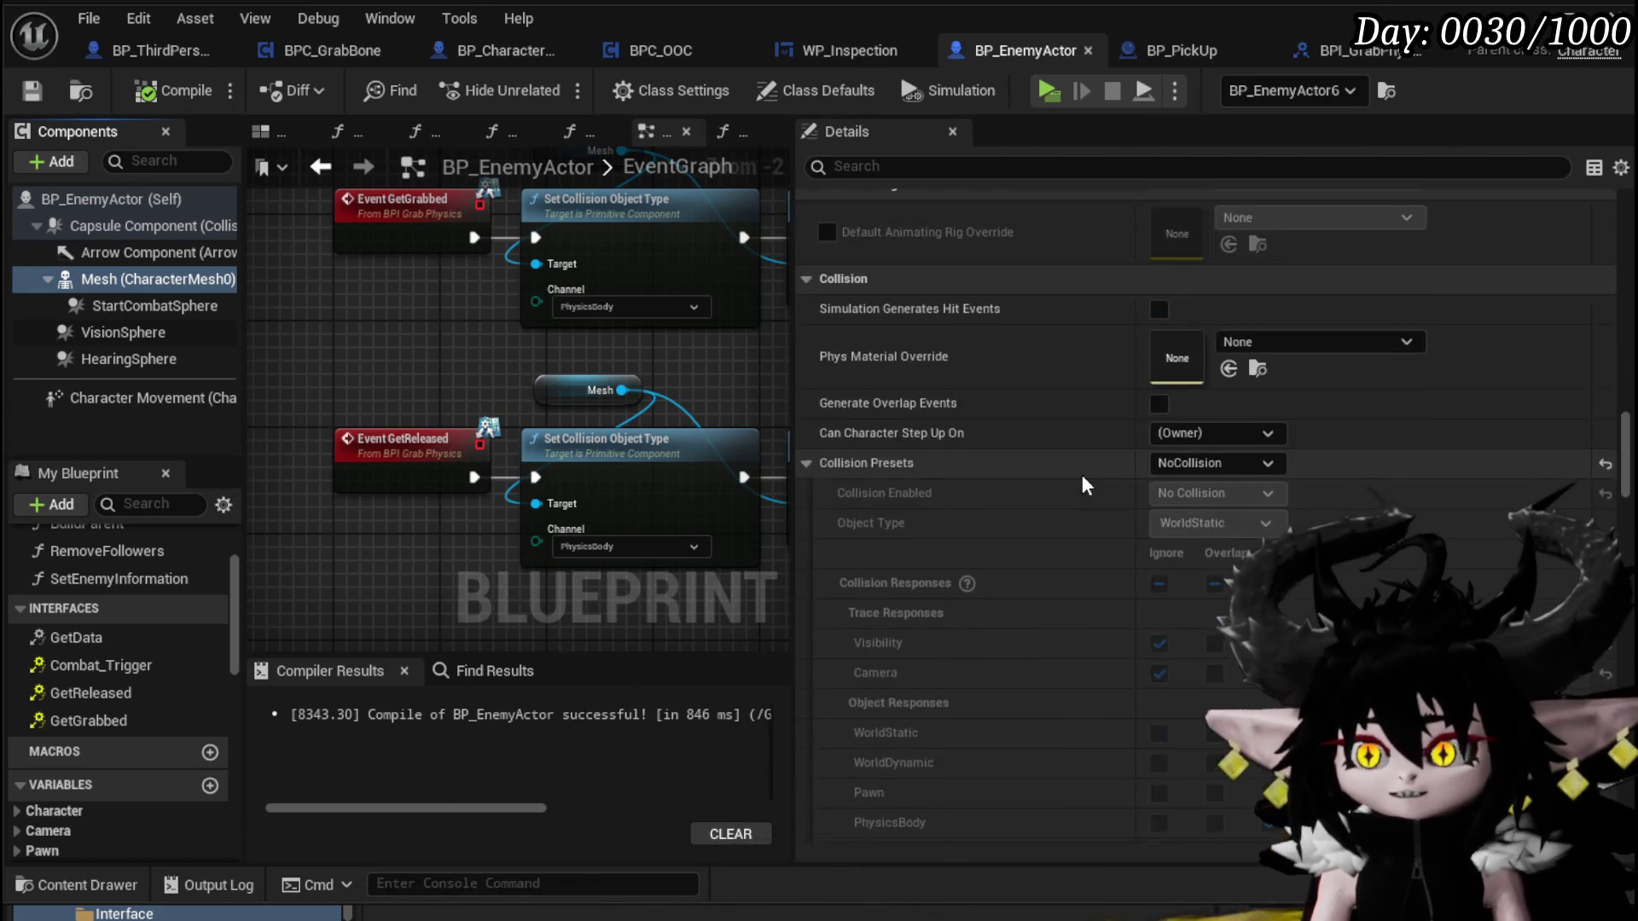
Set the Mesh collision preset to Custom with object type PhysicsBody, then compile and save
click(1216, 285)
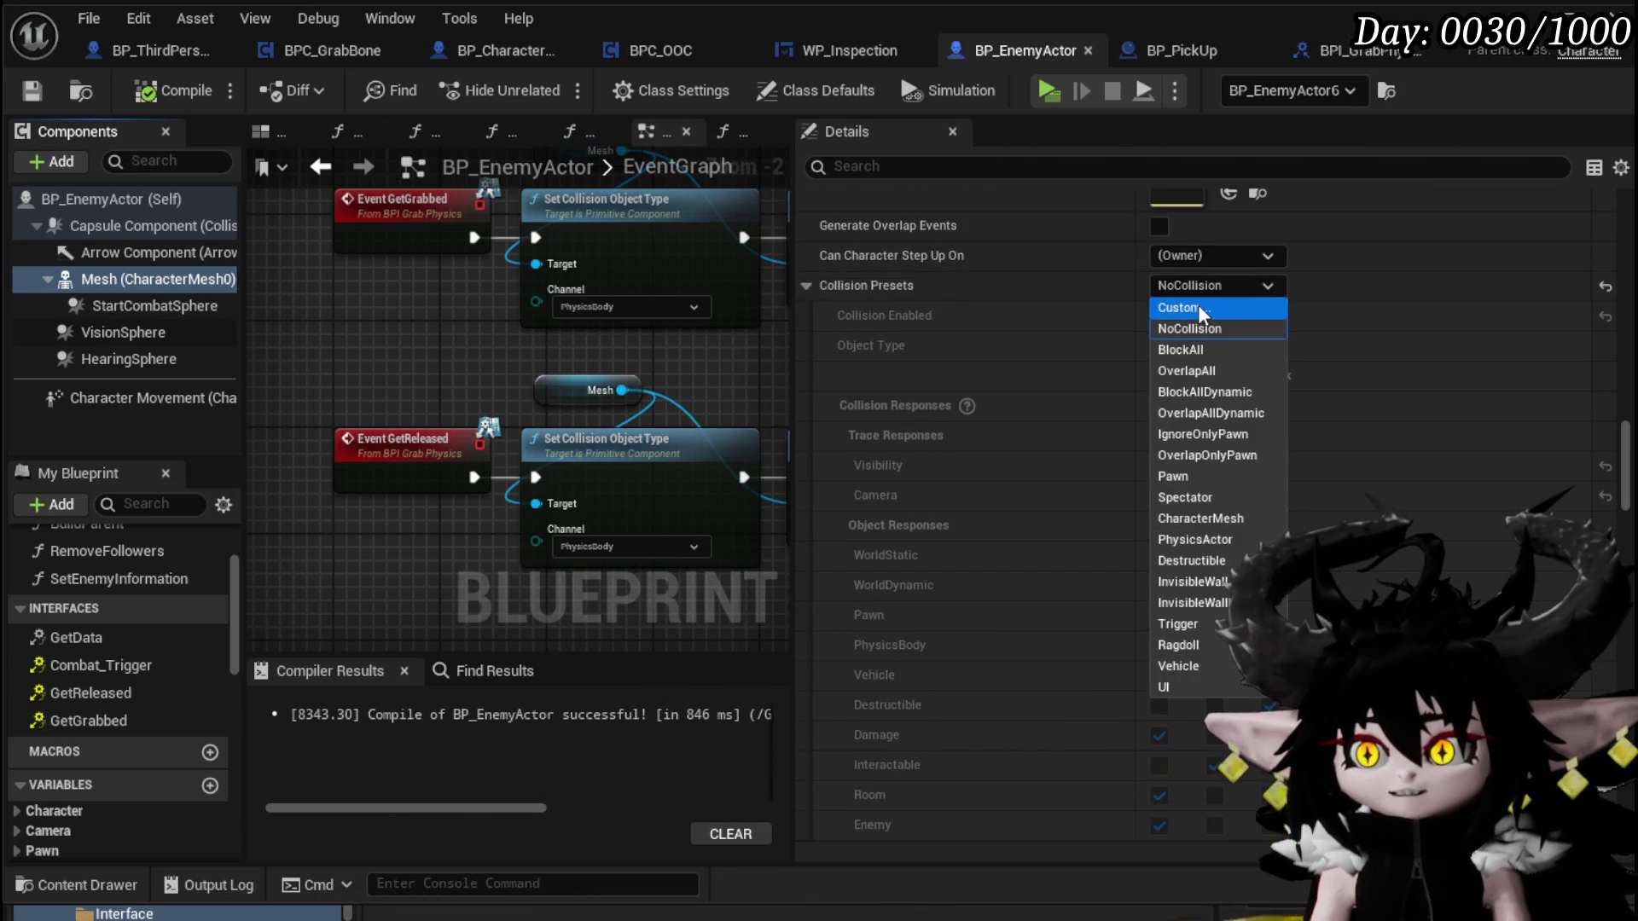
click(1190, 303)
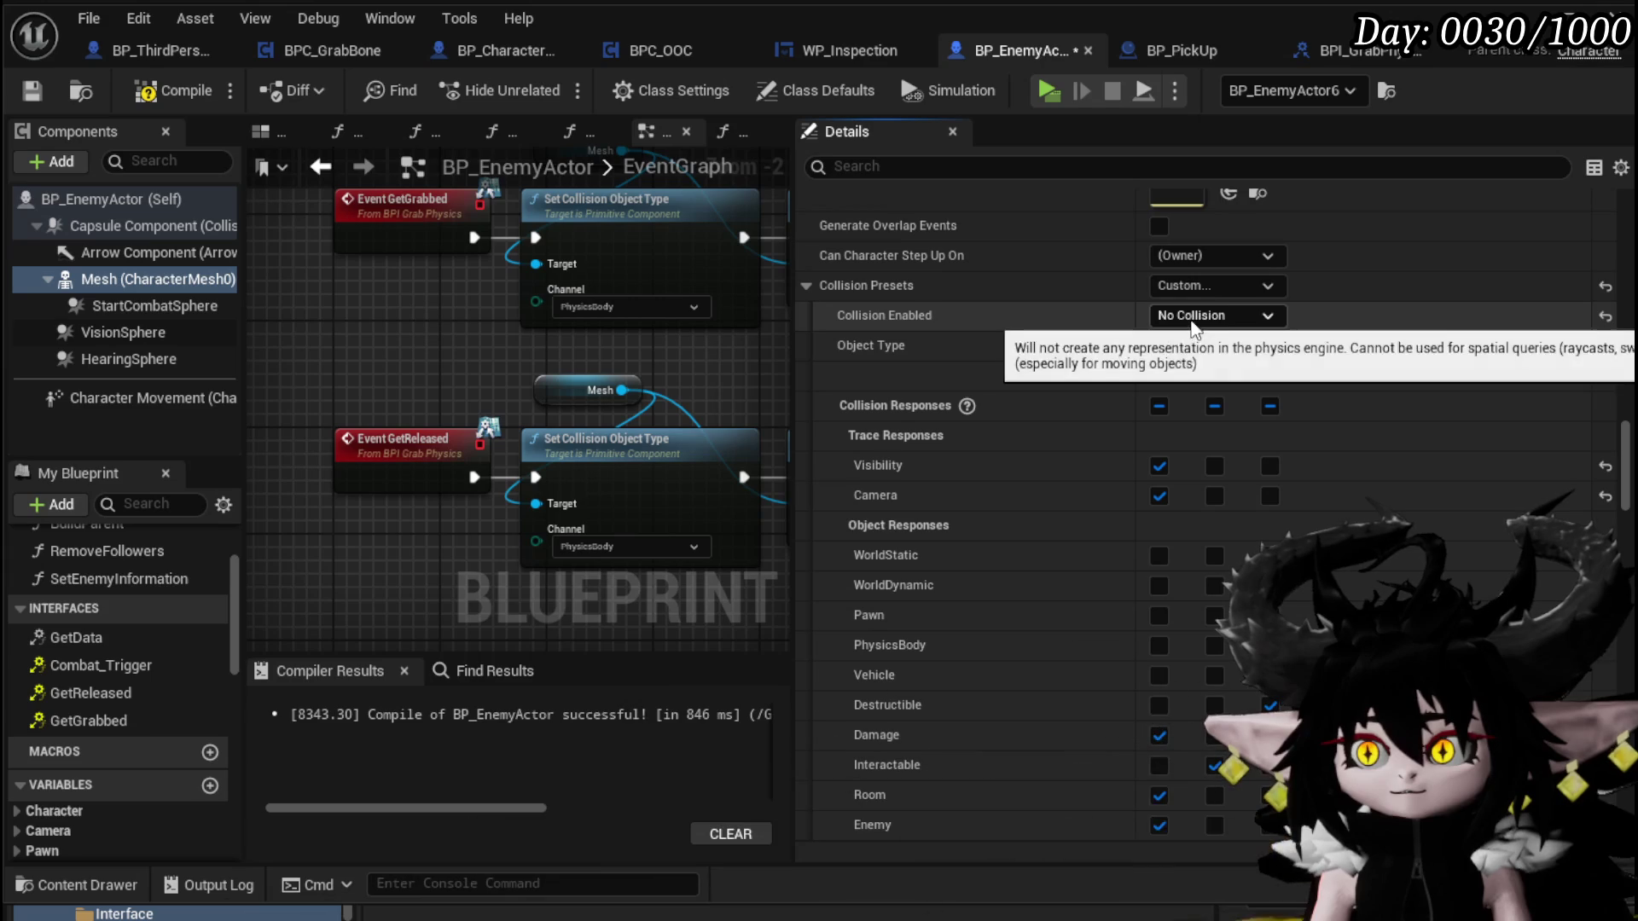
click(1193, 345)
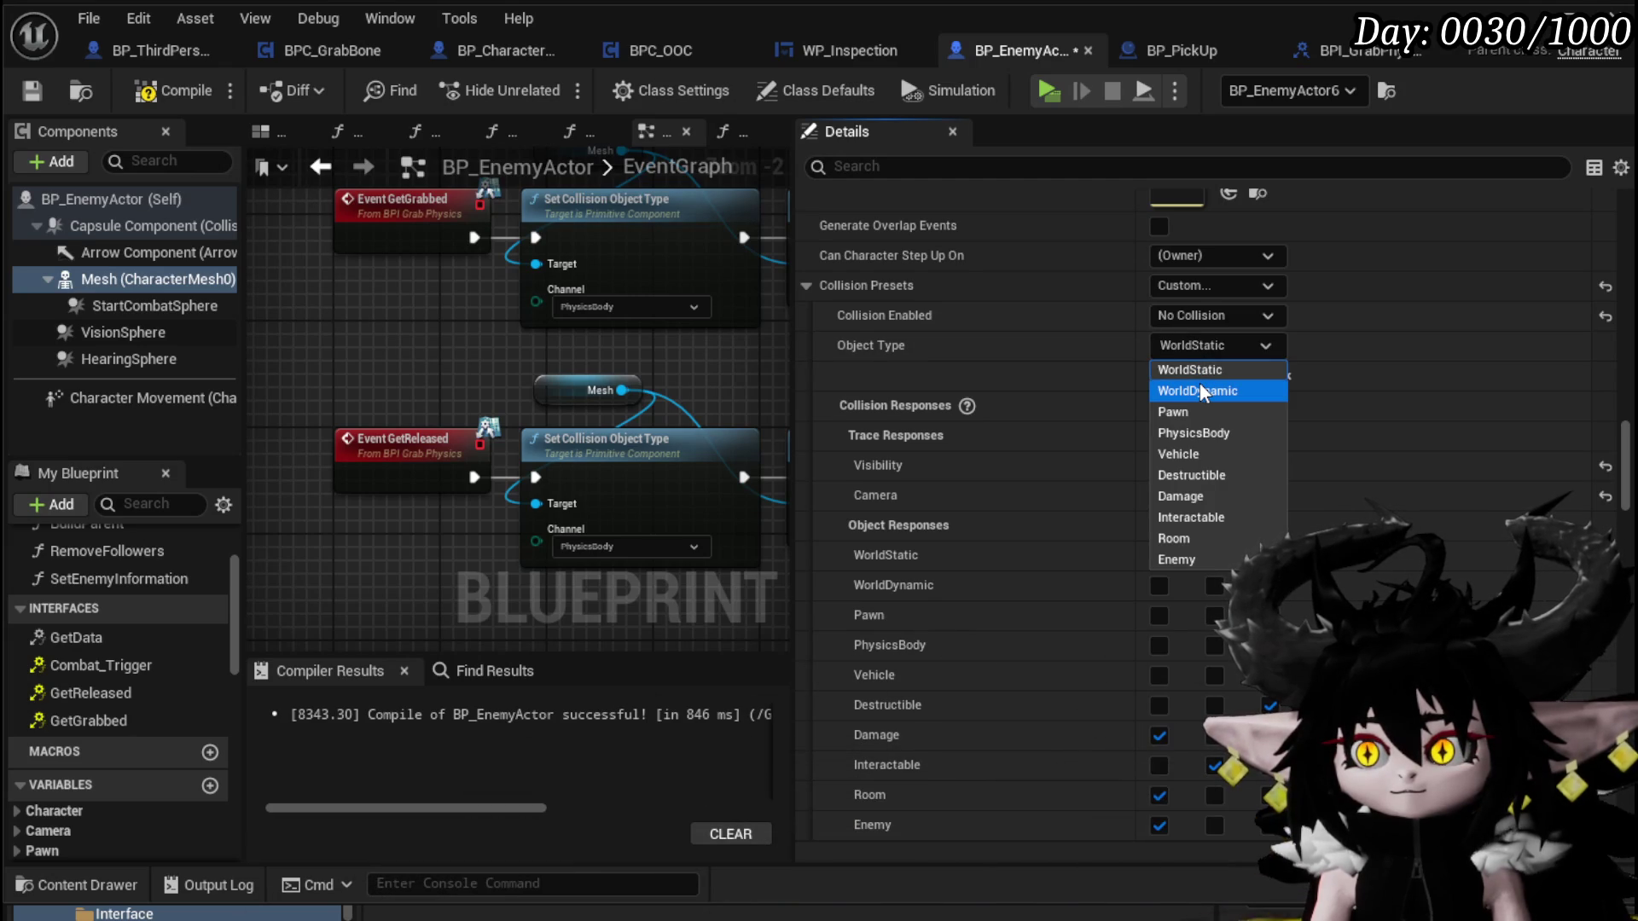
click(1203, 433)
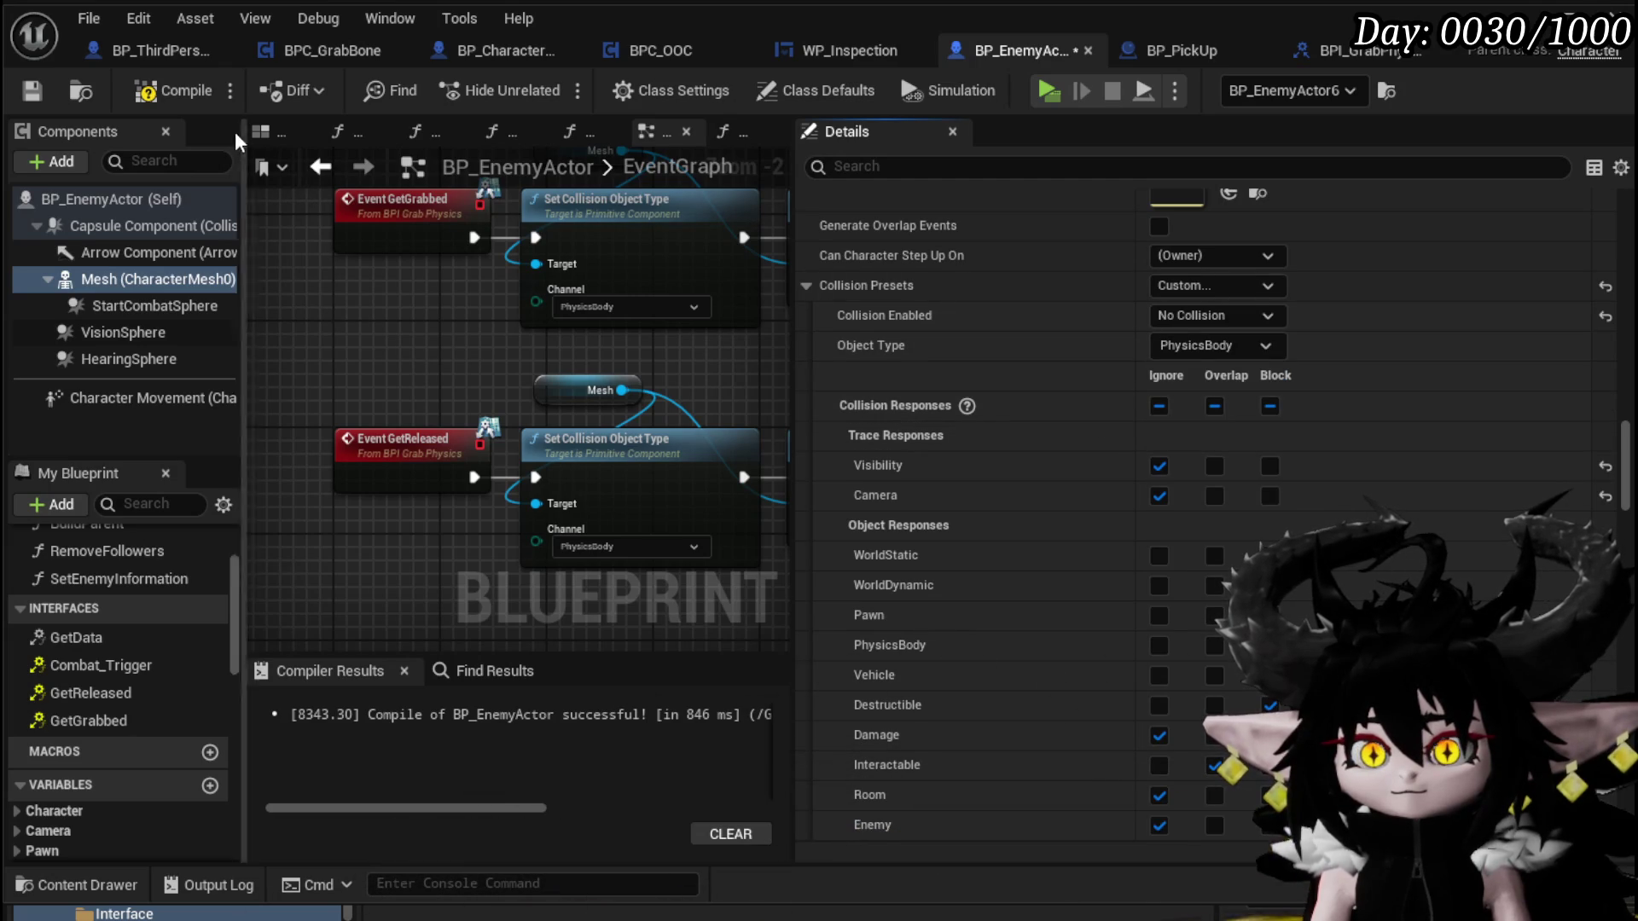
click(30, 92)
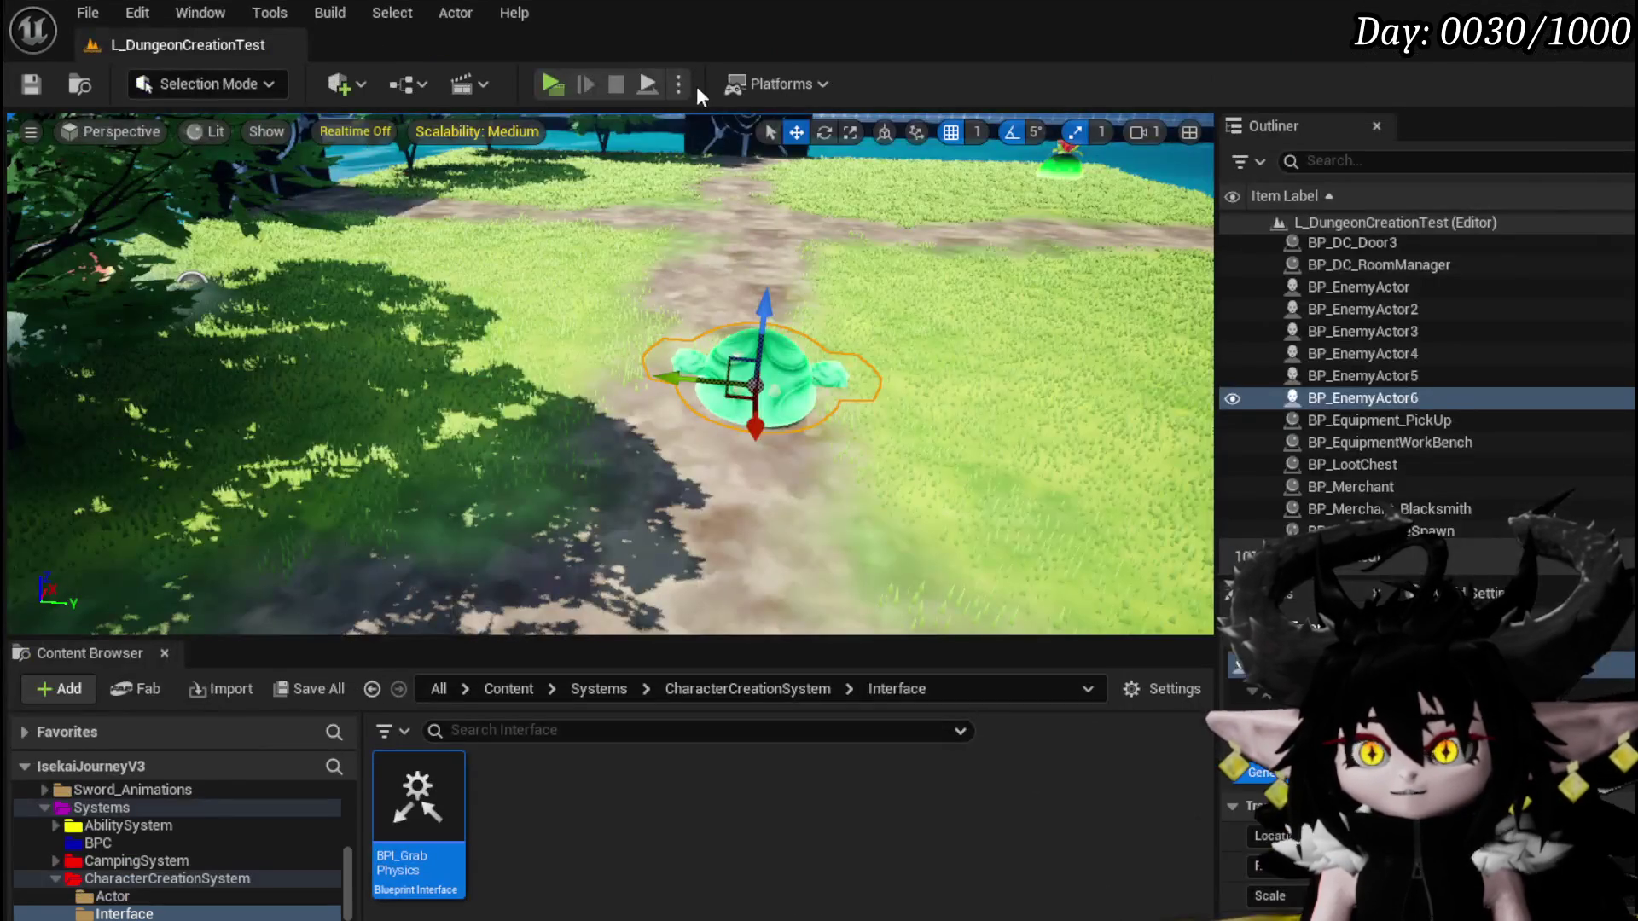
Launch the standalone preview and walk the creature forward to a green slime
click(556, 90)
key(w)
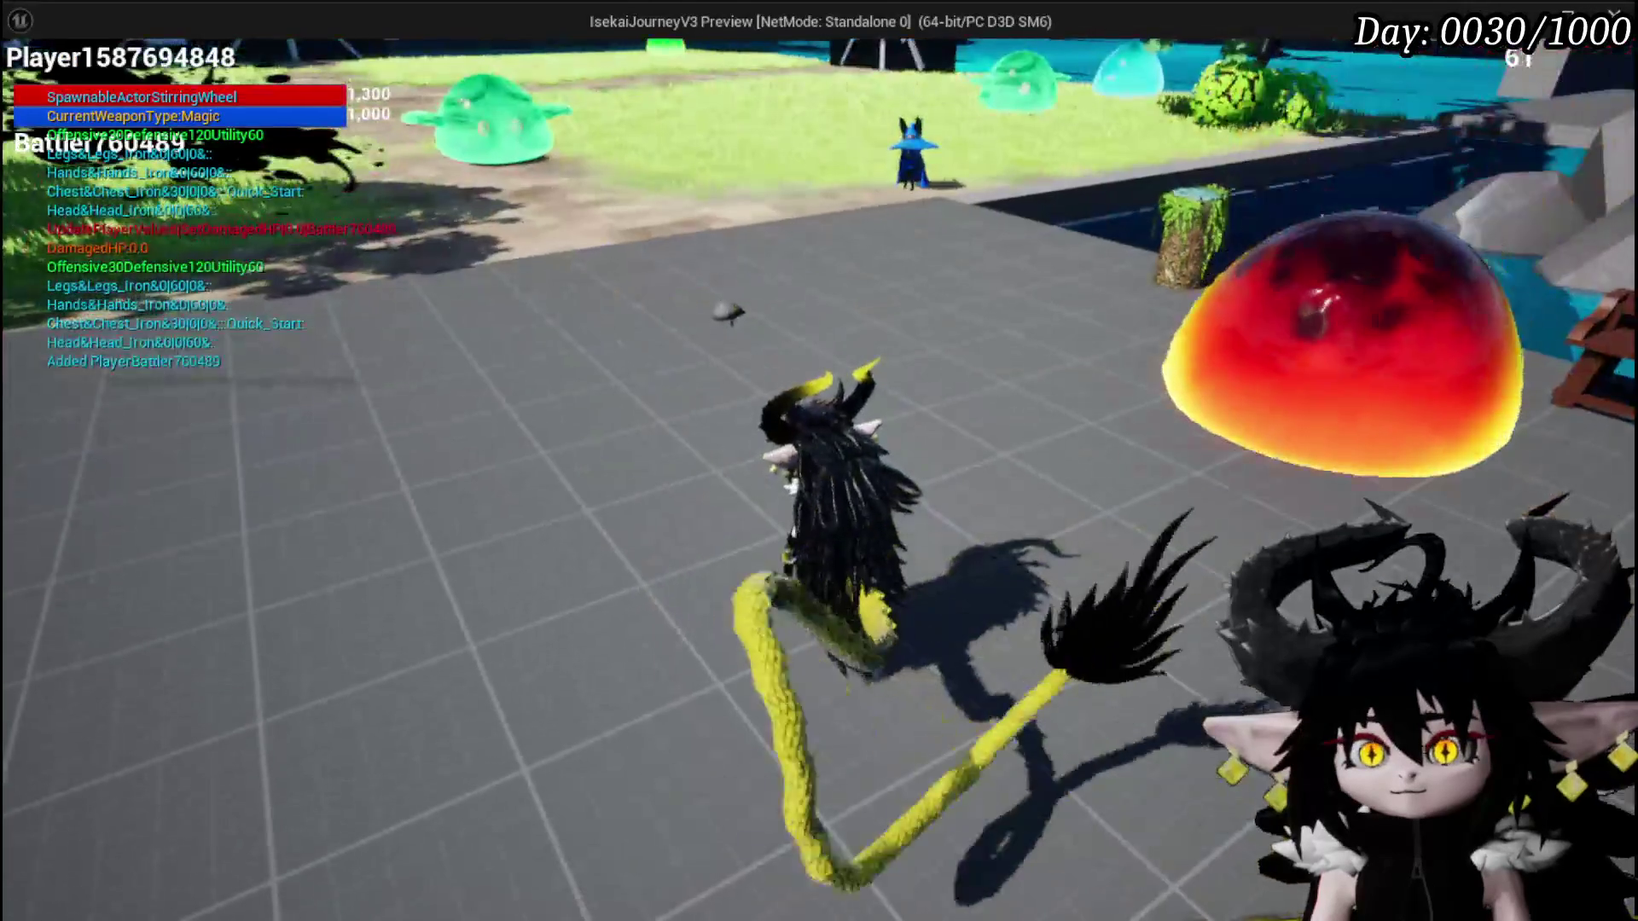
key(w)
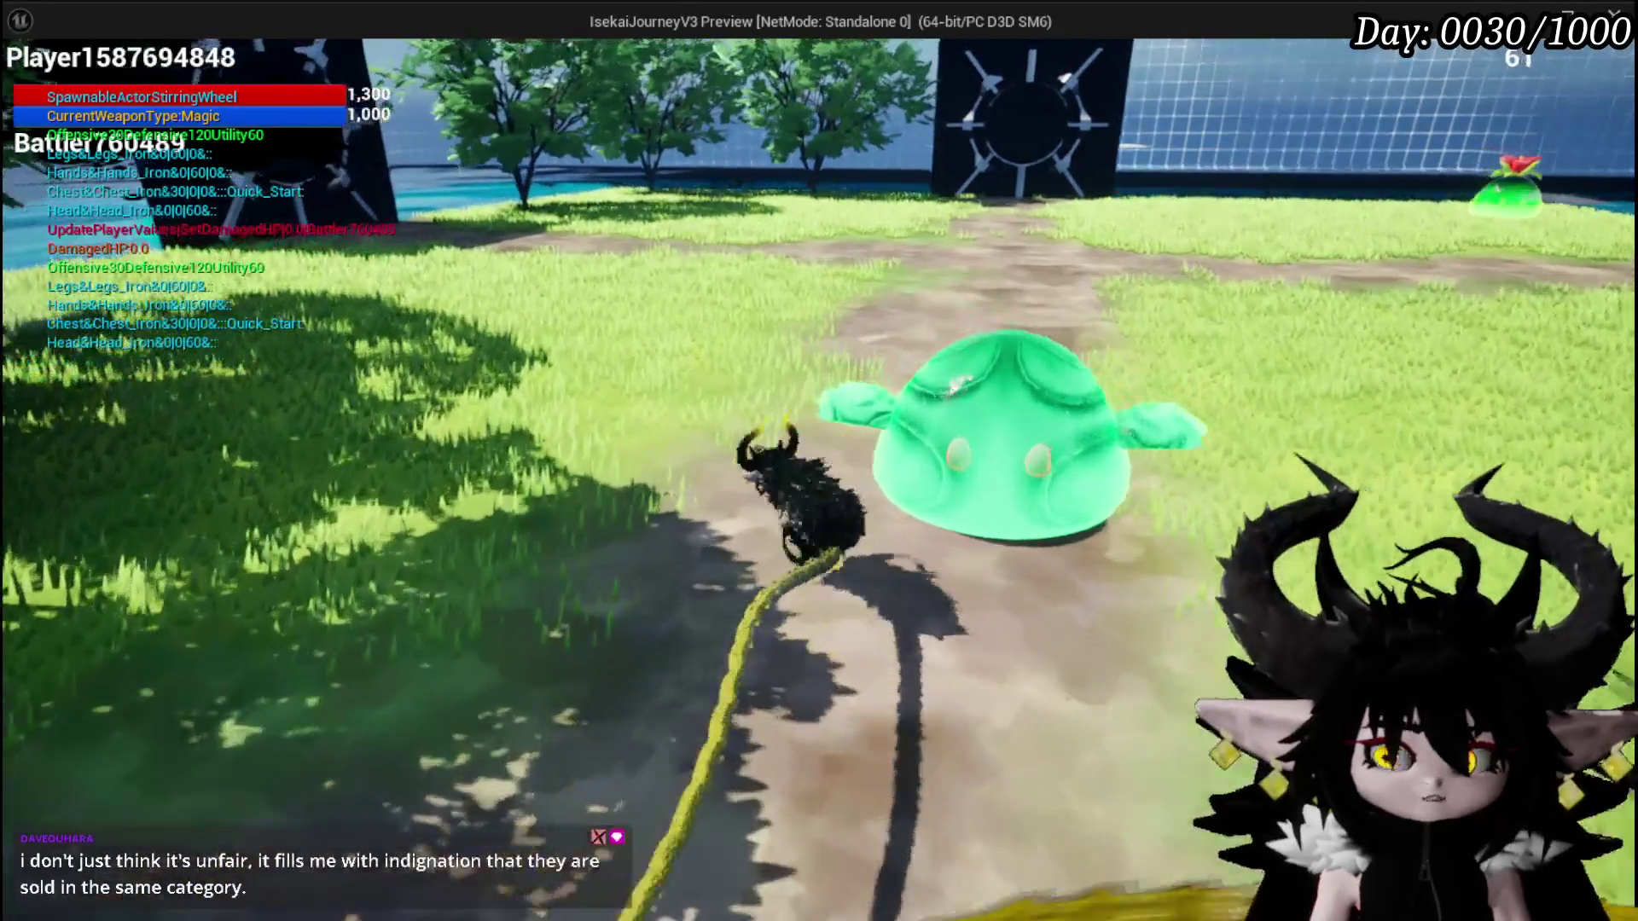
Run the creature right across the grass, back toward the slime, and turn the camera toward the dark gate
key(d)
key(w)
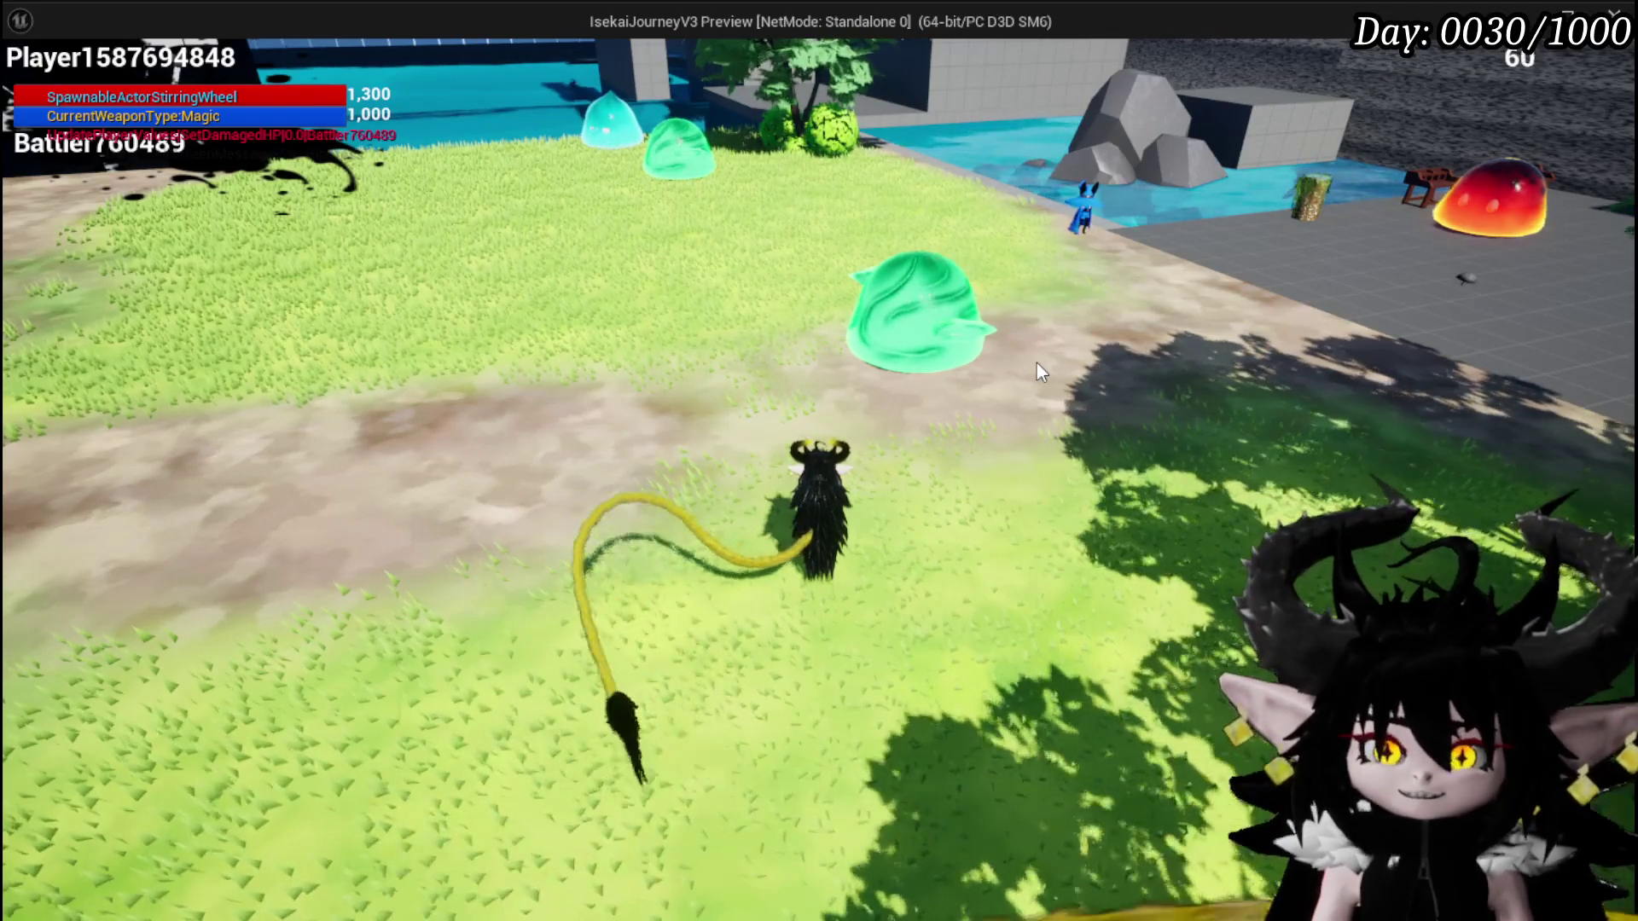
mouse_move(1037, 361)
mouse_down()
mouse_move(514, 310)
mouse_move(1052, 345)
mouse_move(517, 316)
mouse_up()
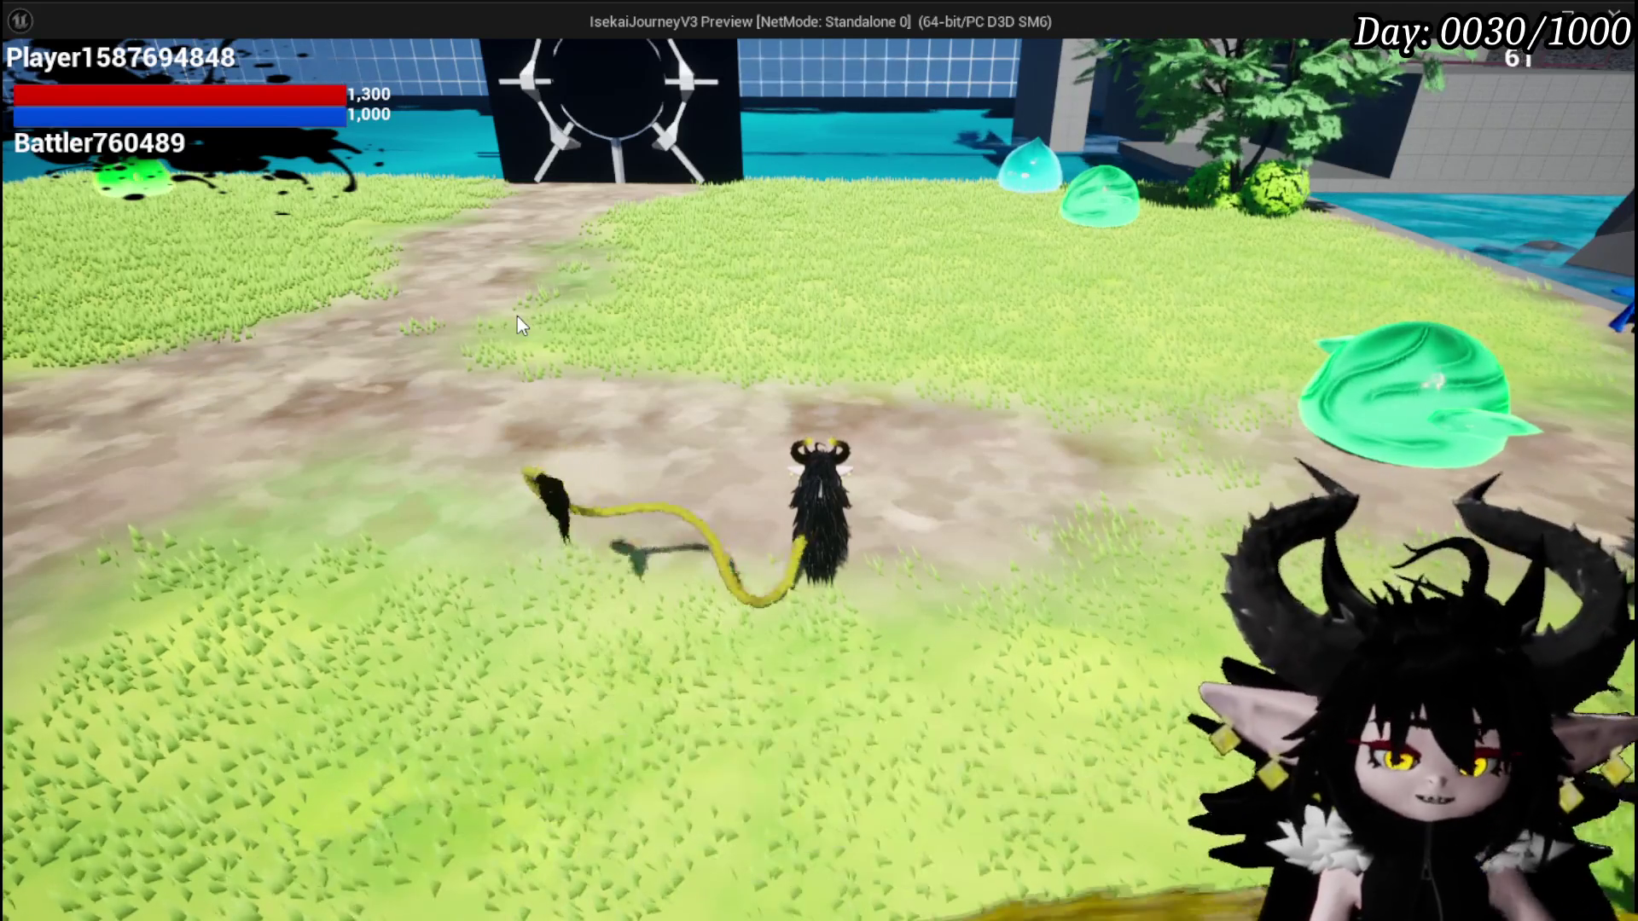
Stop the play session with Esc and return to the level editor
key(Escape)
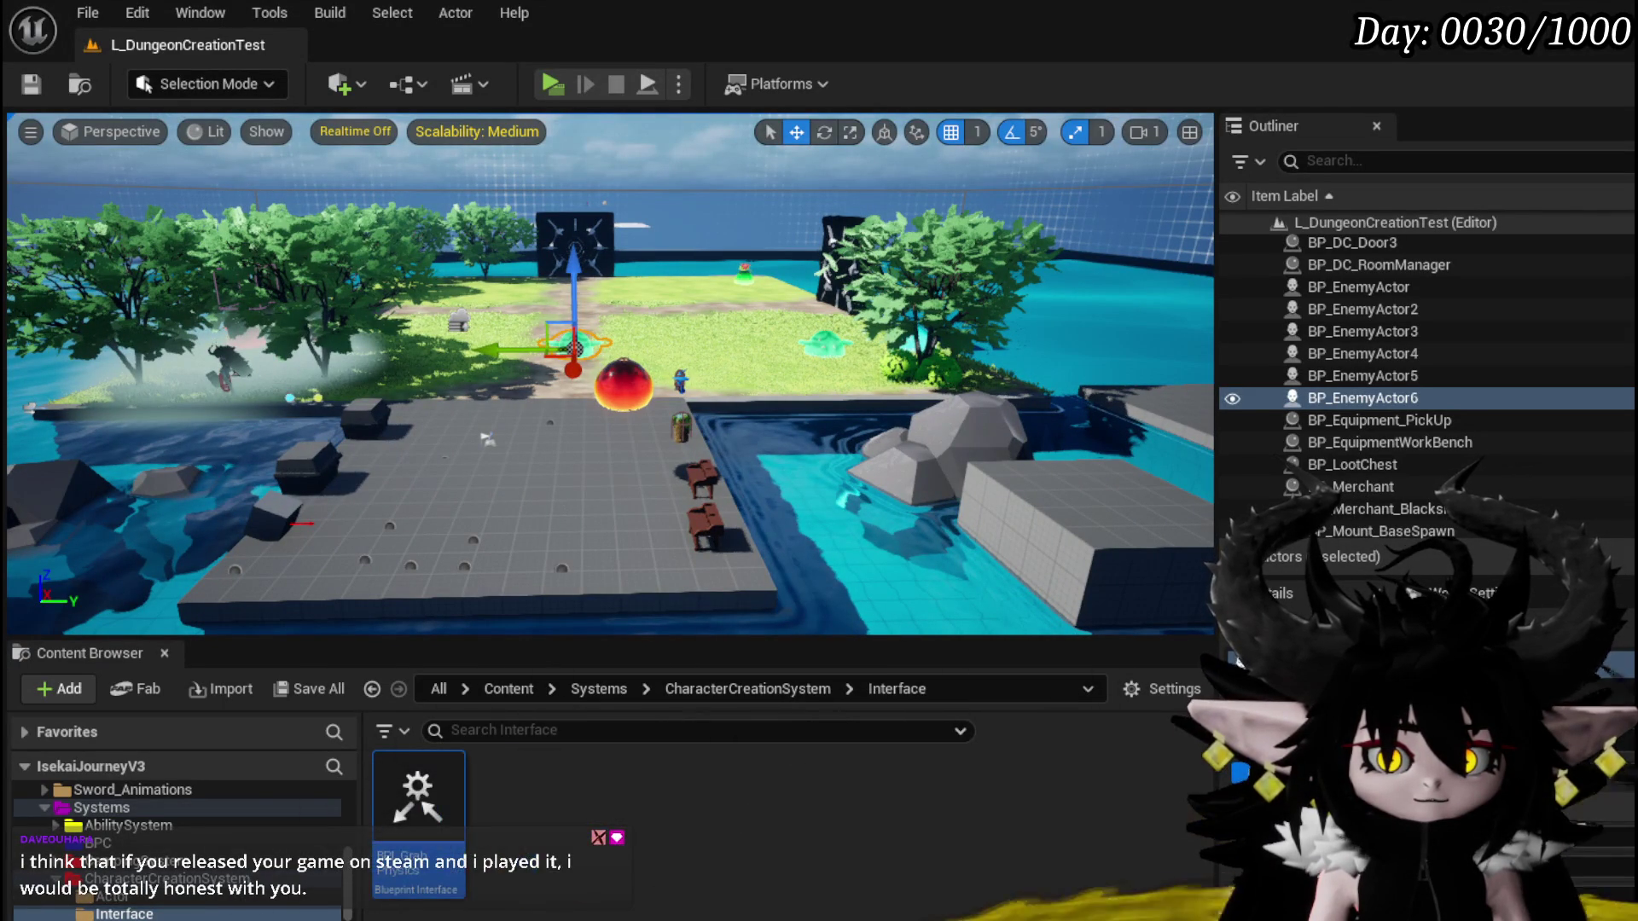
Fly the viewport camera in toward the green slime and the large red ball
key(a)
key(a)
key(d)
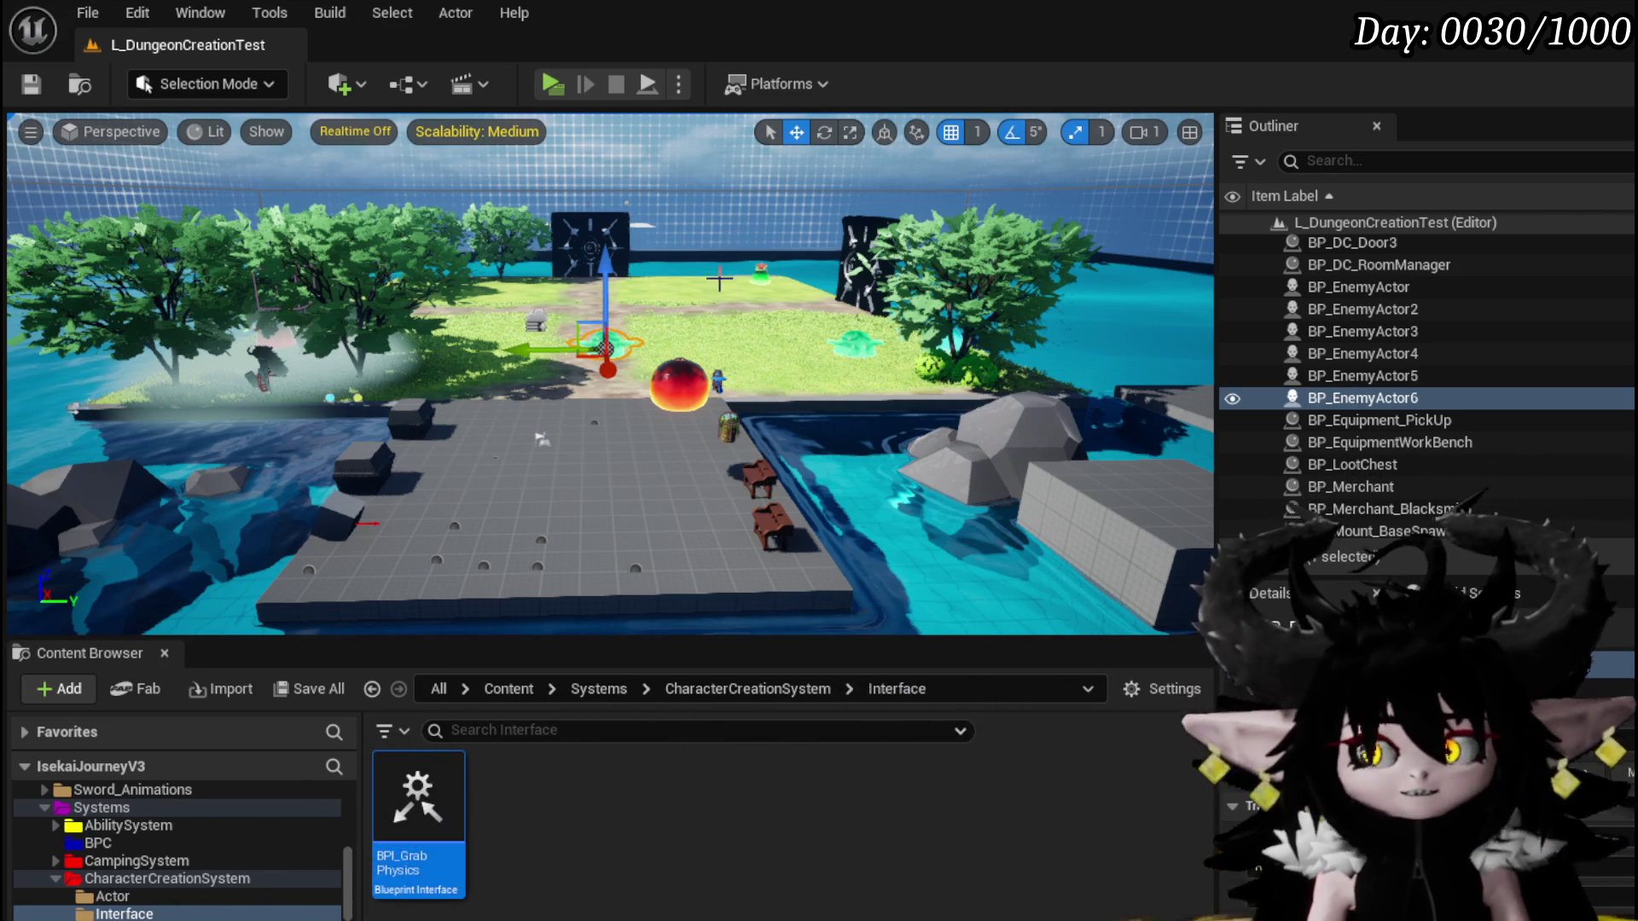
scroll(541, 439, up, 10)
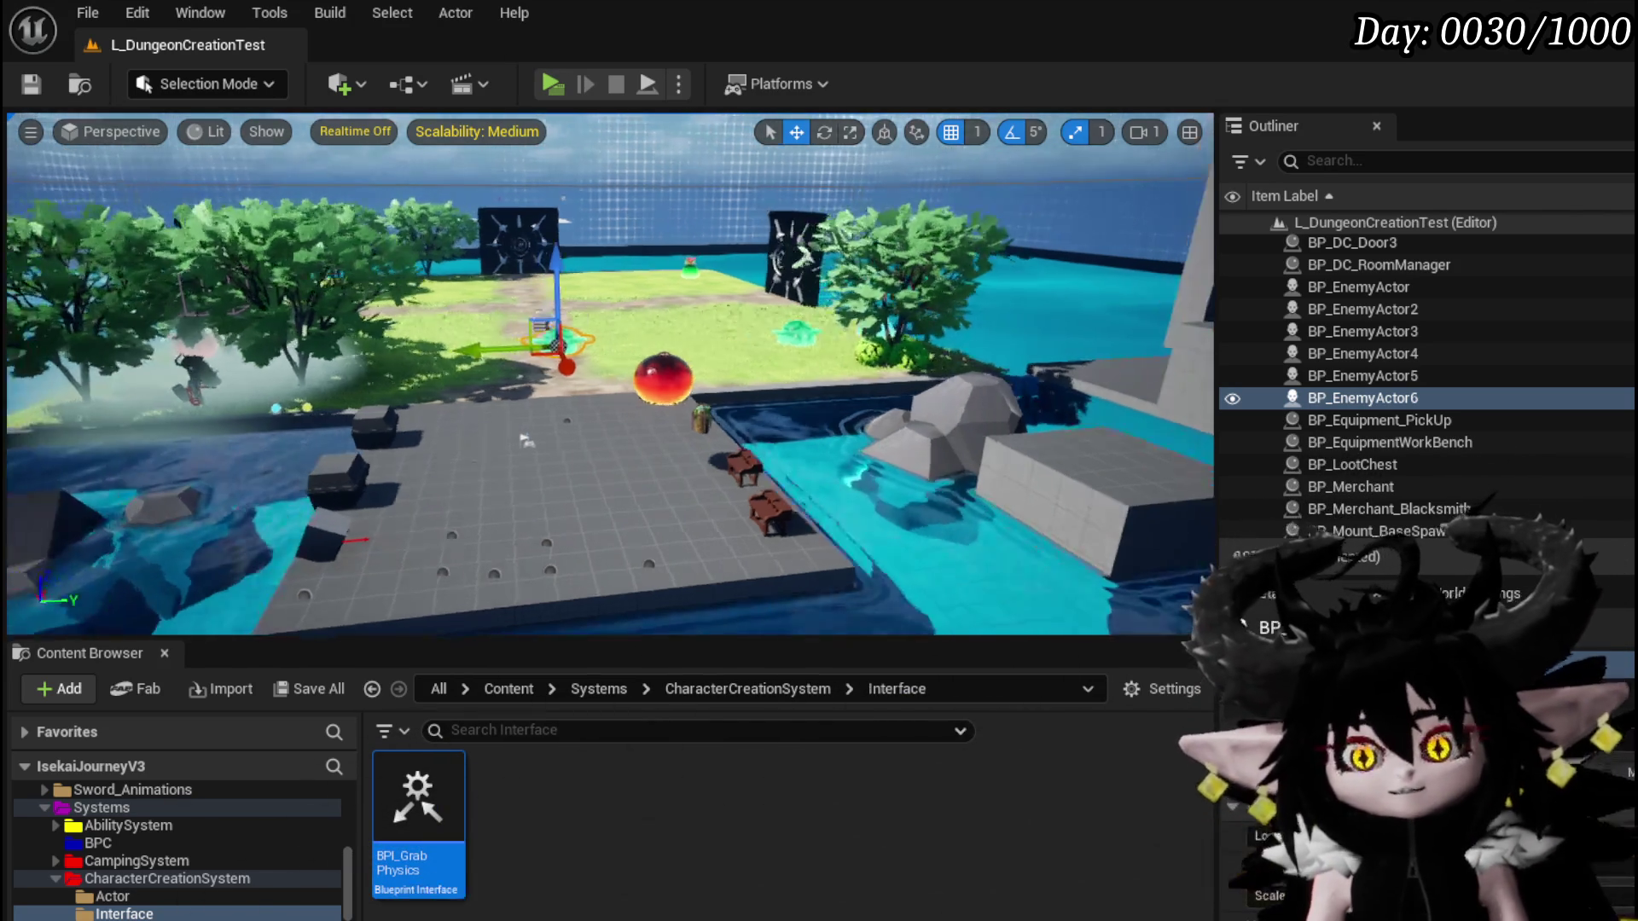
Save all modified packages, then save the L_DungeonCreationTest map from the toolbar
key(ctrl+s)
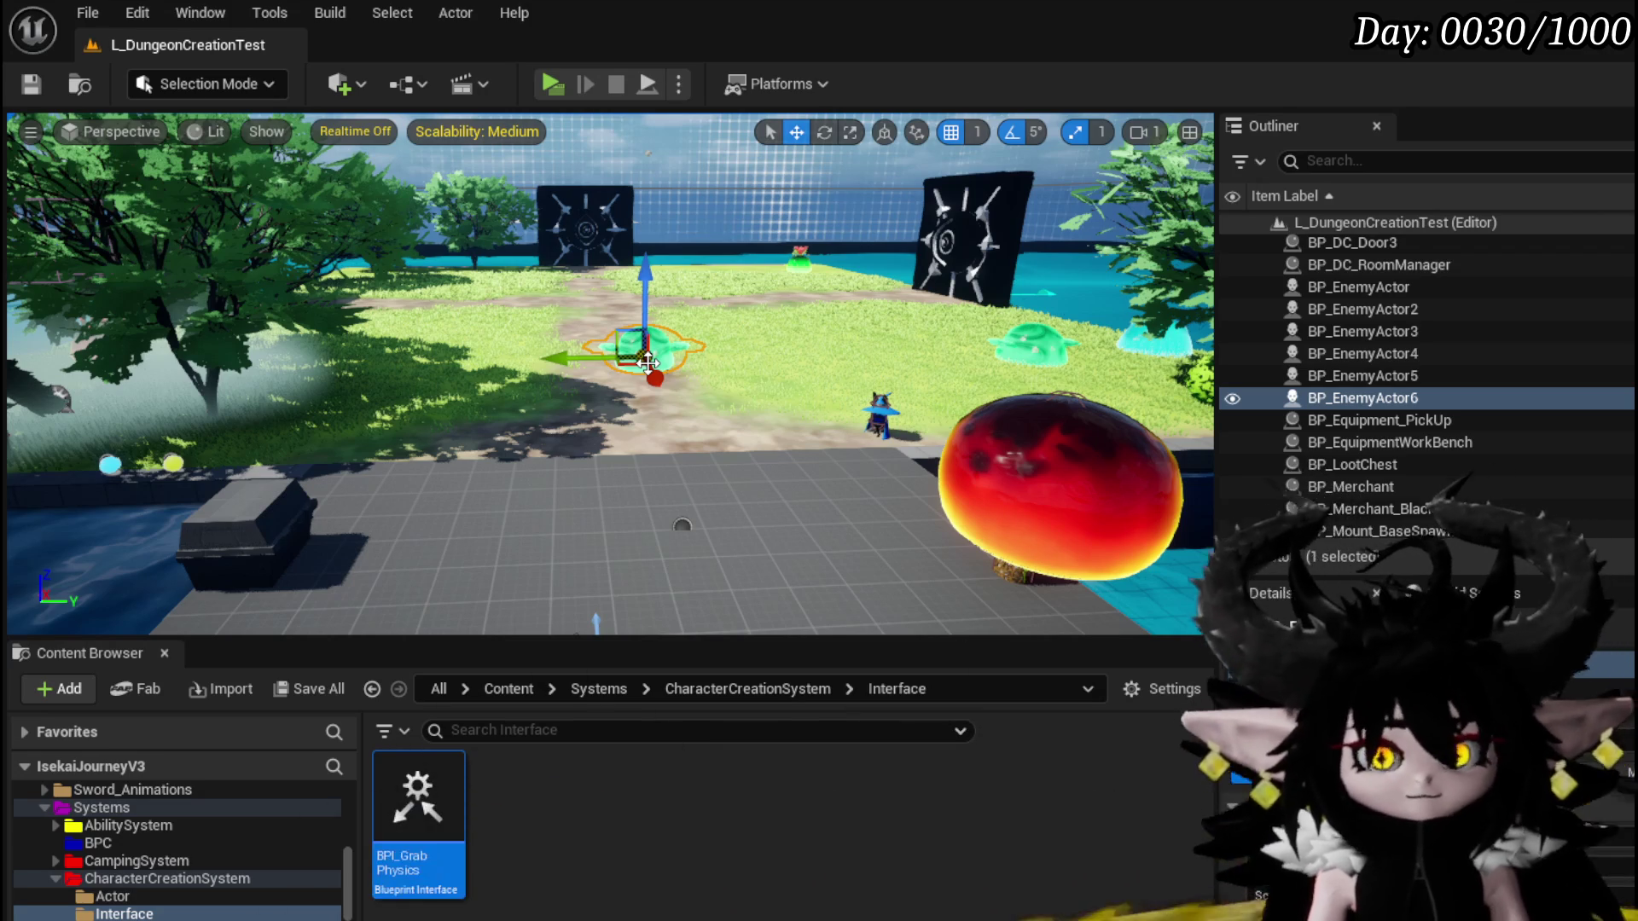
click(33, 83)
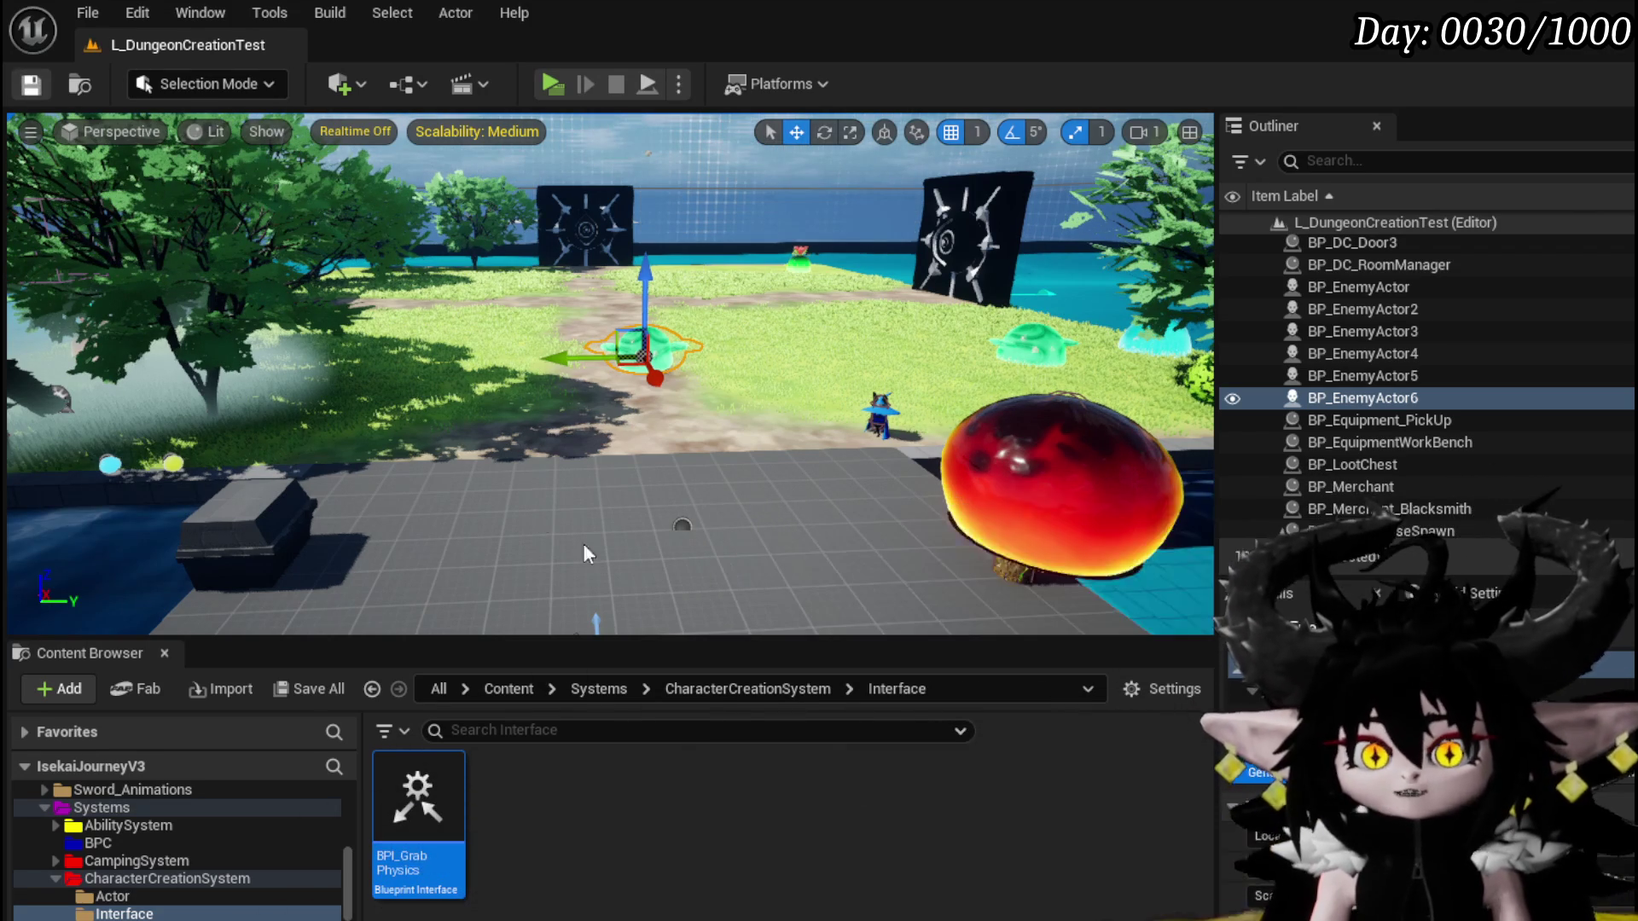
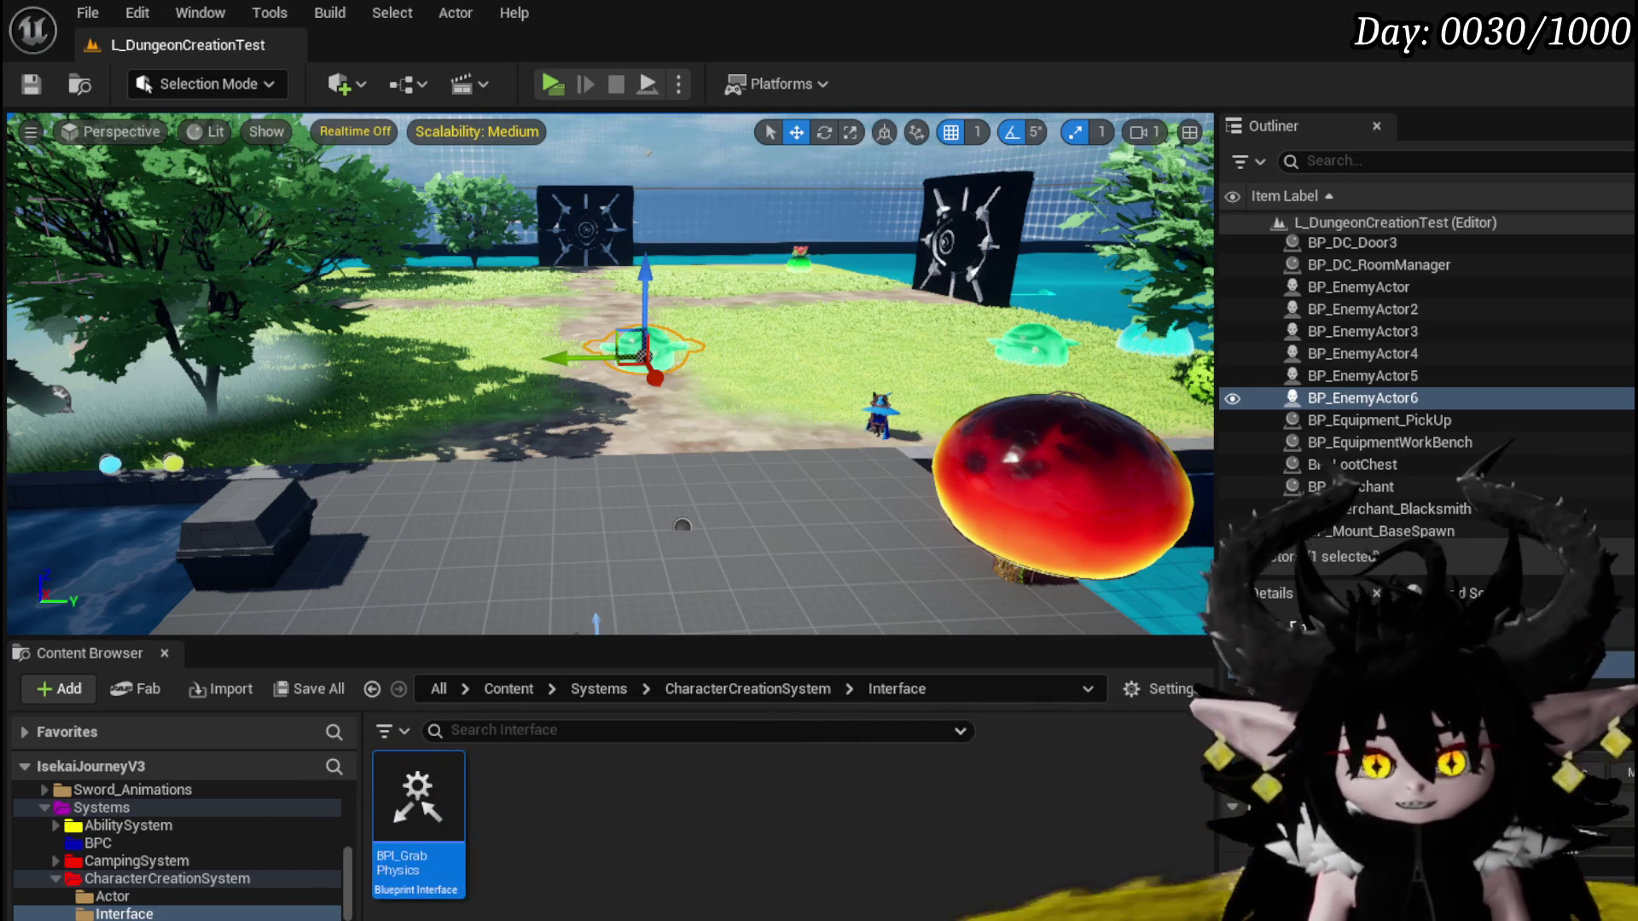
Save all modified packages while framing BP_EnemyActor6 in the level viewport
mouse_move(683, 525)
mouse_down()
mouse_move(682, 341)
mouse_move(768, 329)
mouse_move(665, 298)
mouse_move(559, 384)
mouse_up()
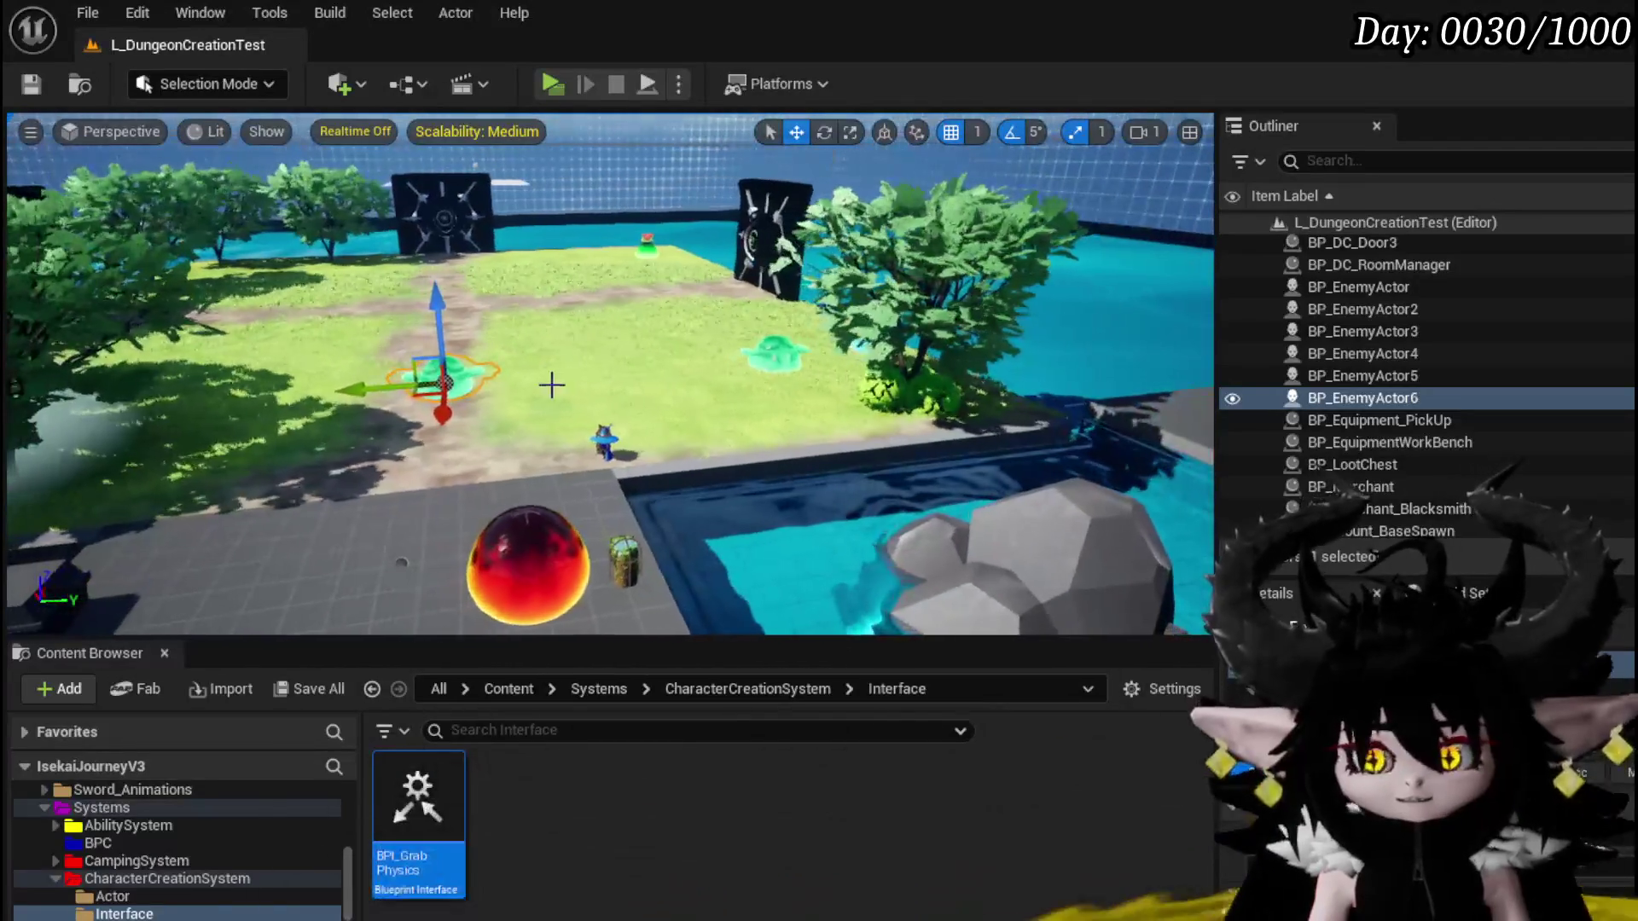
click(32, 85)
mouse_move(381, 482)
mouse_down()
mouse_move(409, 460)
mouse_move(375, 478)
mouse_up()
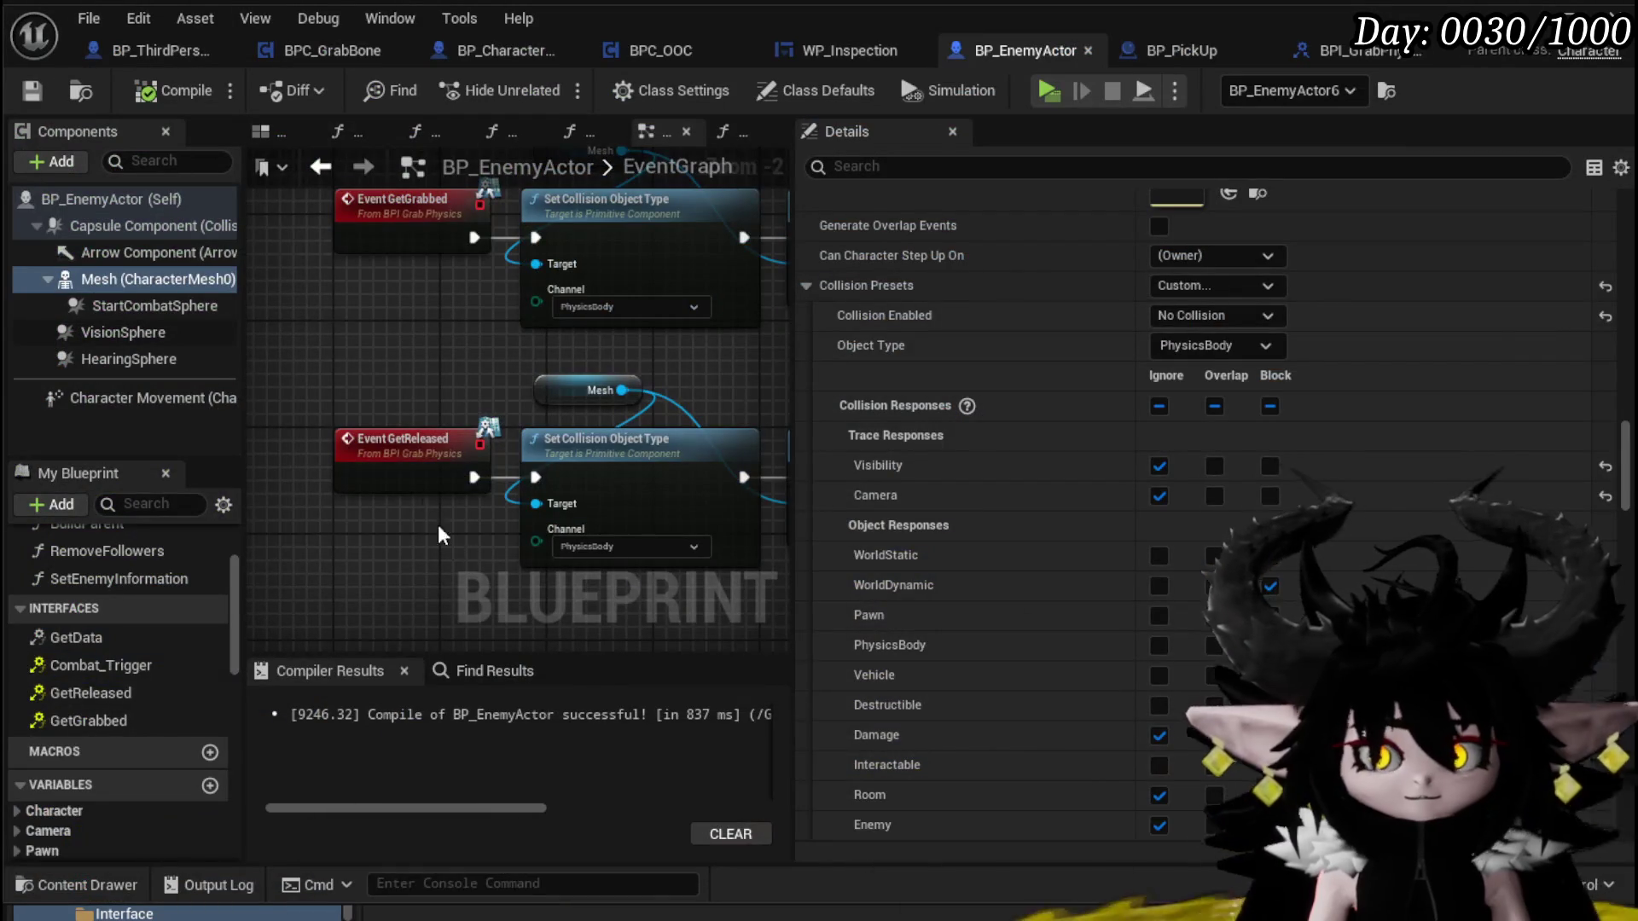
Pan the BP_EnemyActor EventGraph to reveal more Set Collision Object Type nodes
drag(401, 388, 353, 441)
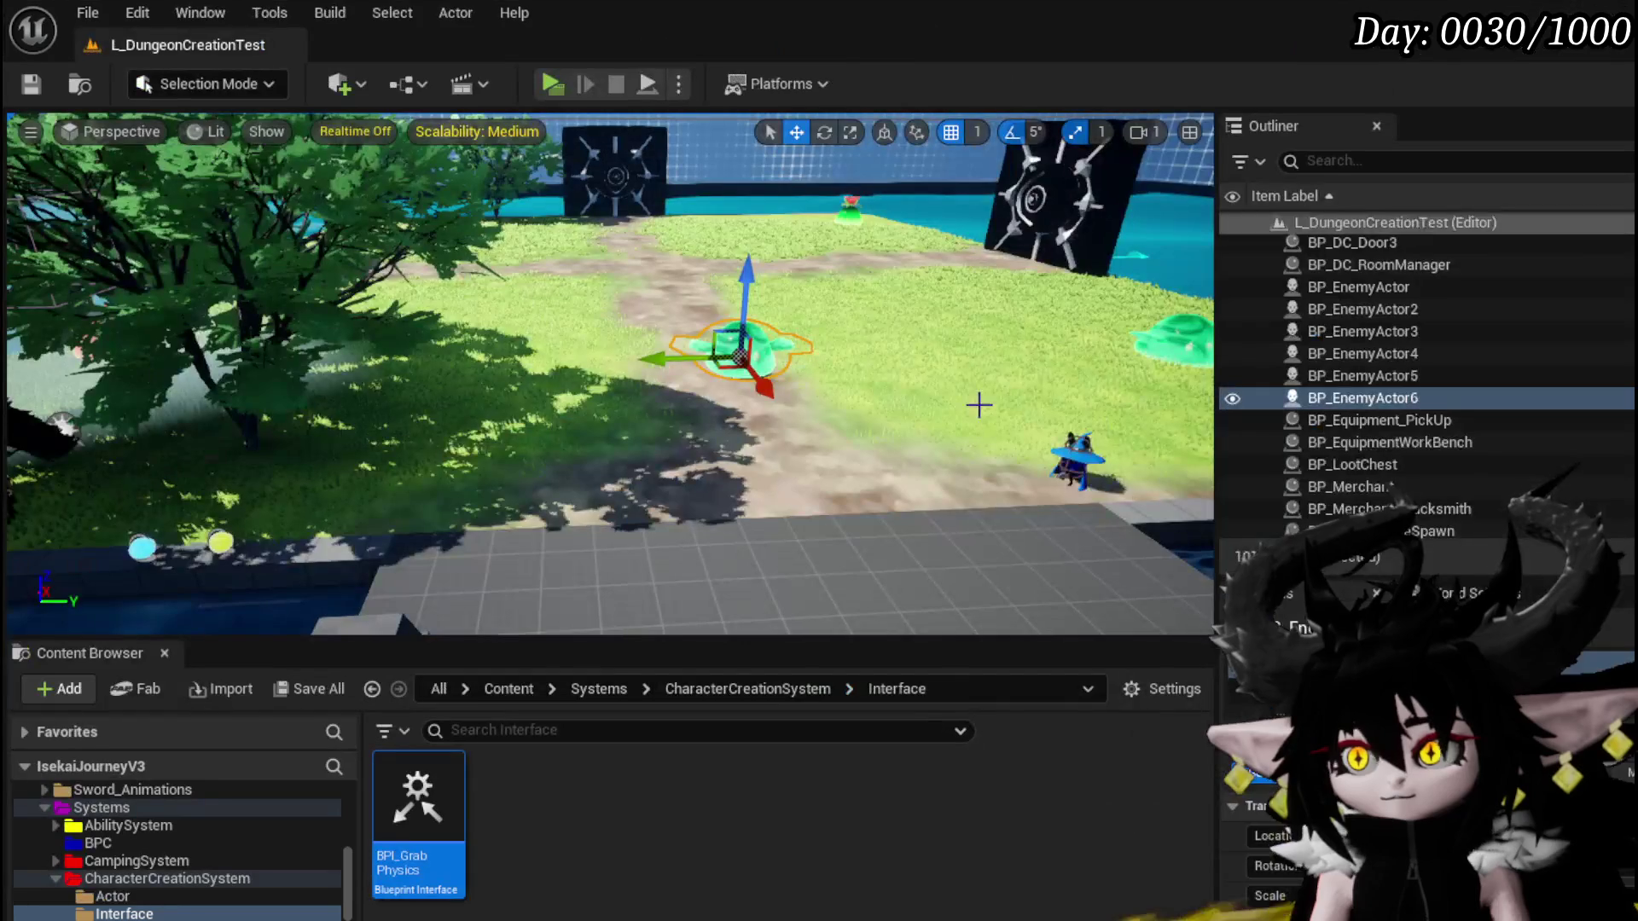
scroll(757, 478, down, 5)
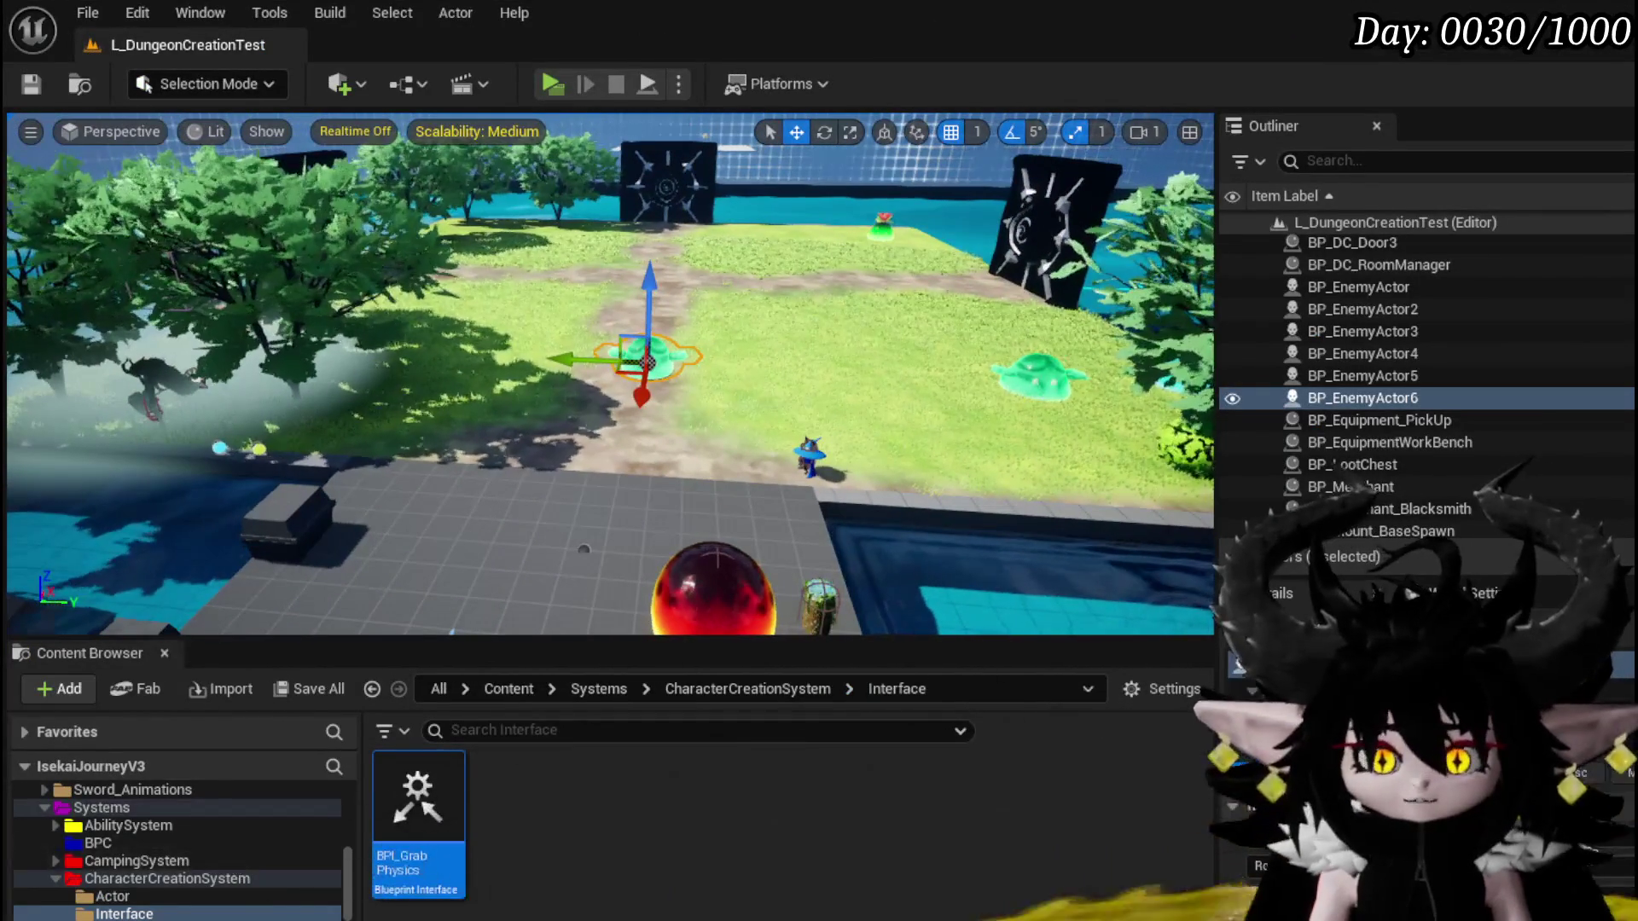
scroll(230, 904, down, 5)
scroll(166, 822, down, 2)
scroll(173, 848, up, 5)
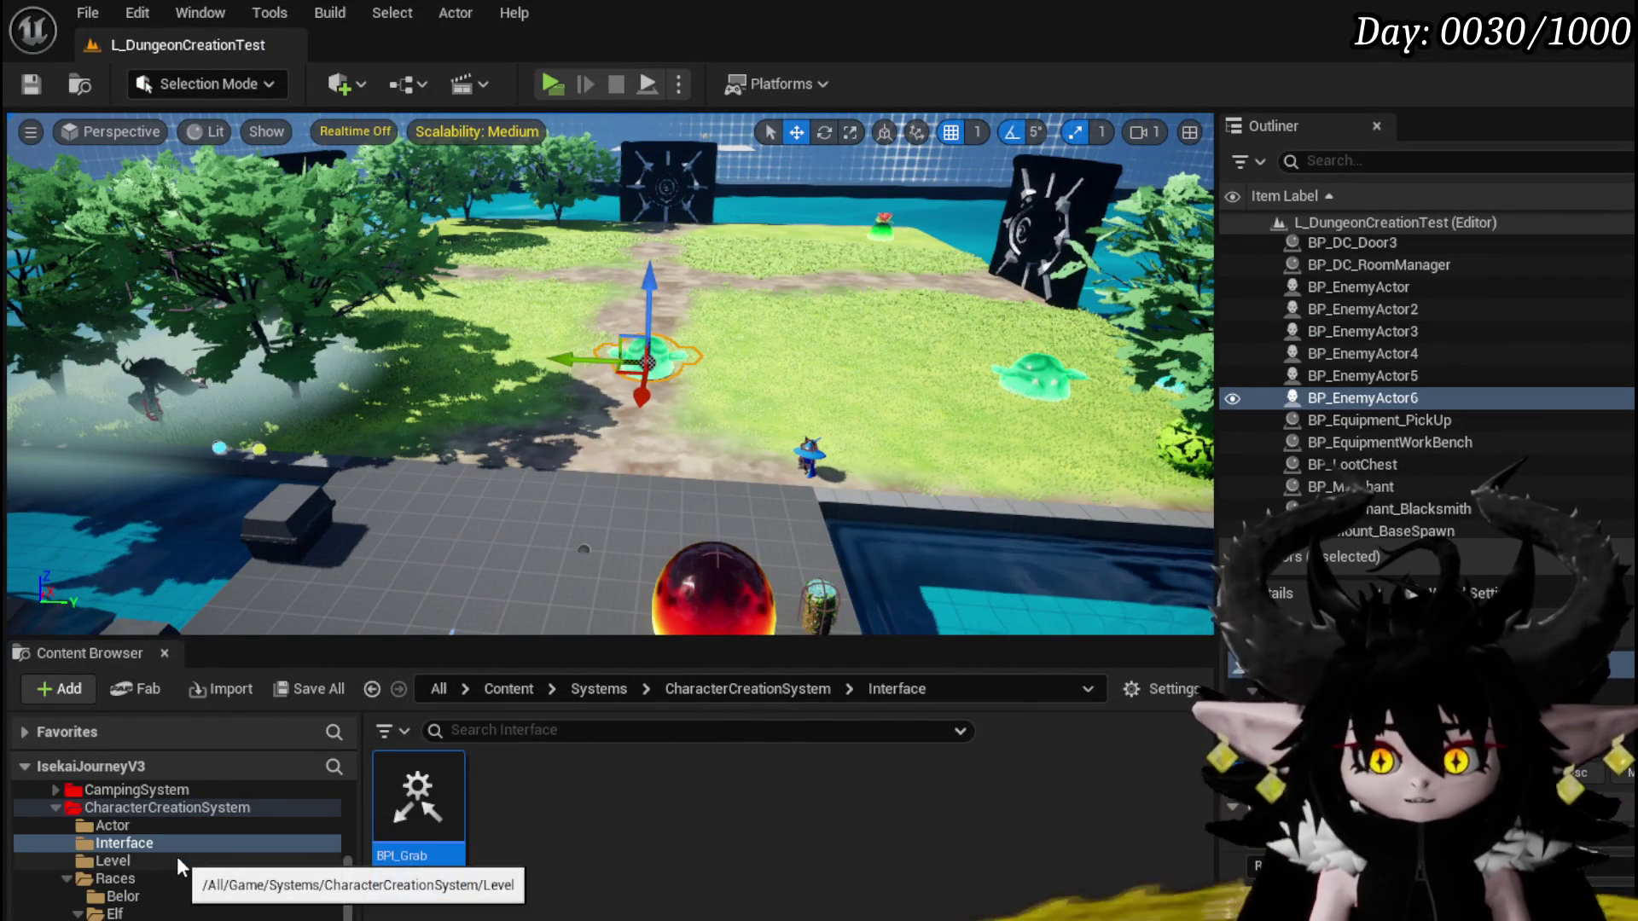
scroll(177, 857, down, 5)
scroll(182, 864, down, 5)
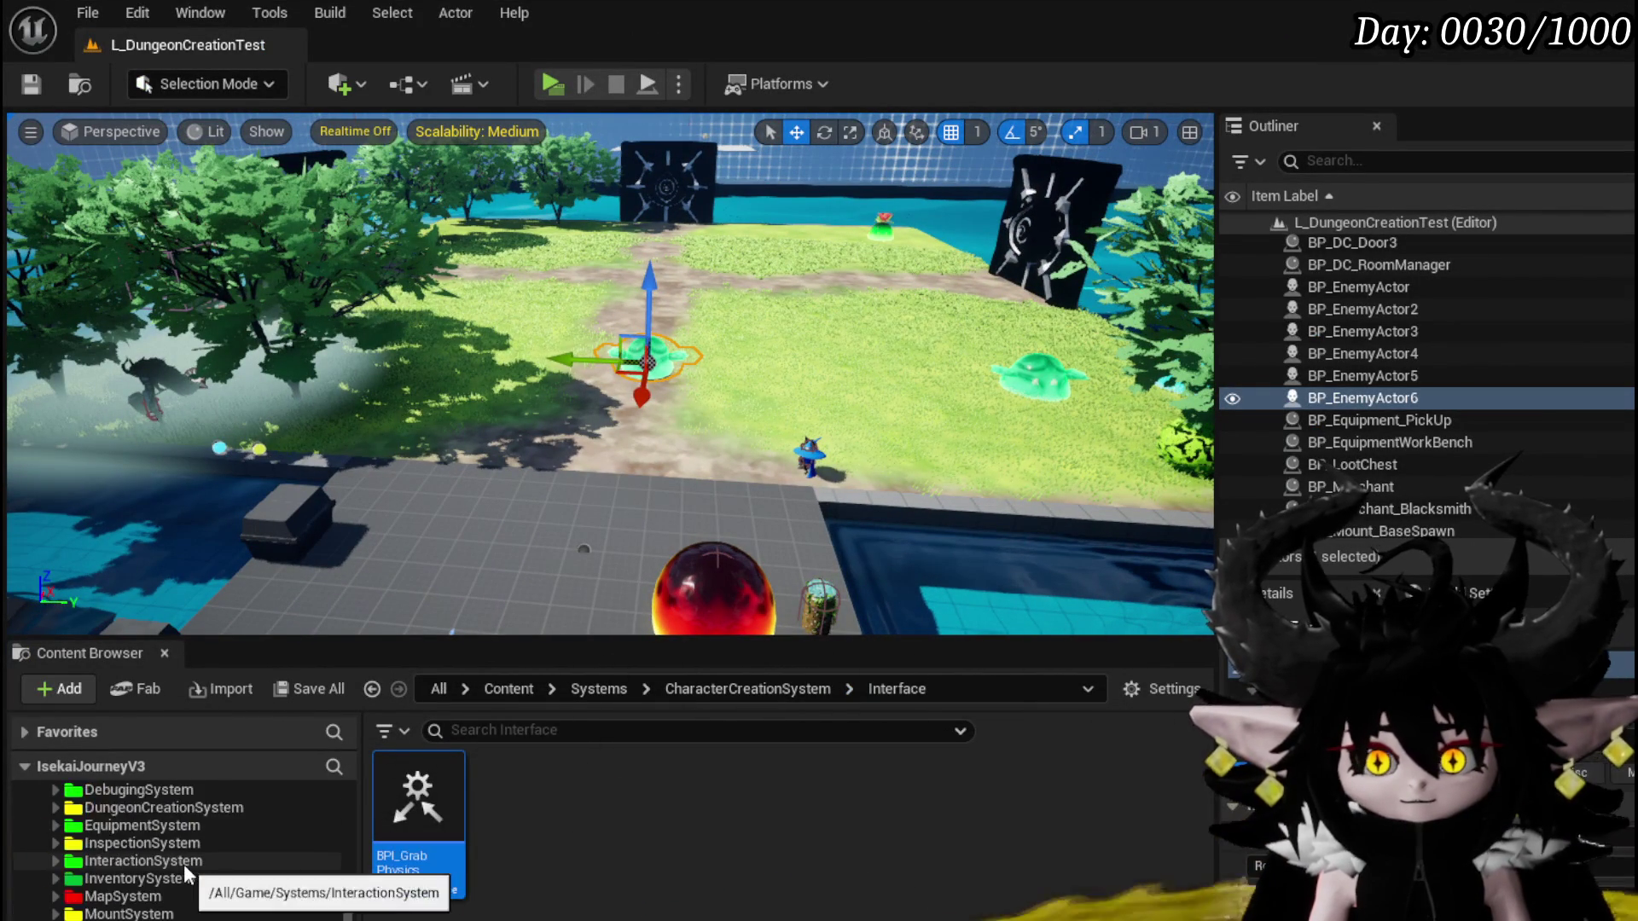
scroll(183, 864, down, 2)
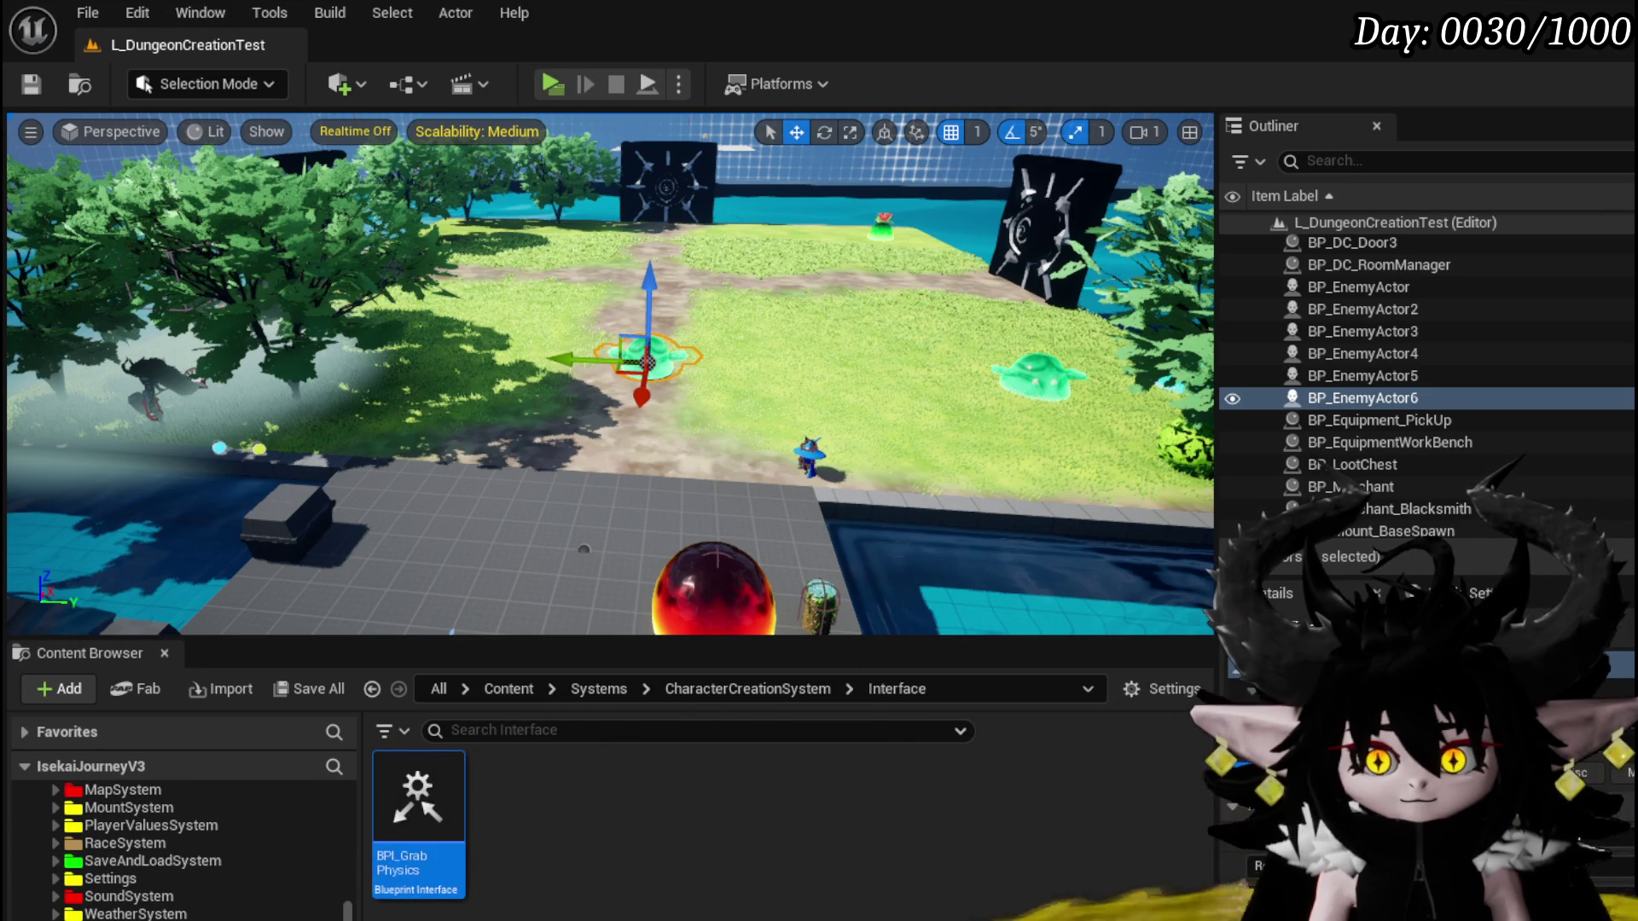
scroll(183, 853, up, 2)
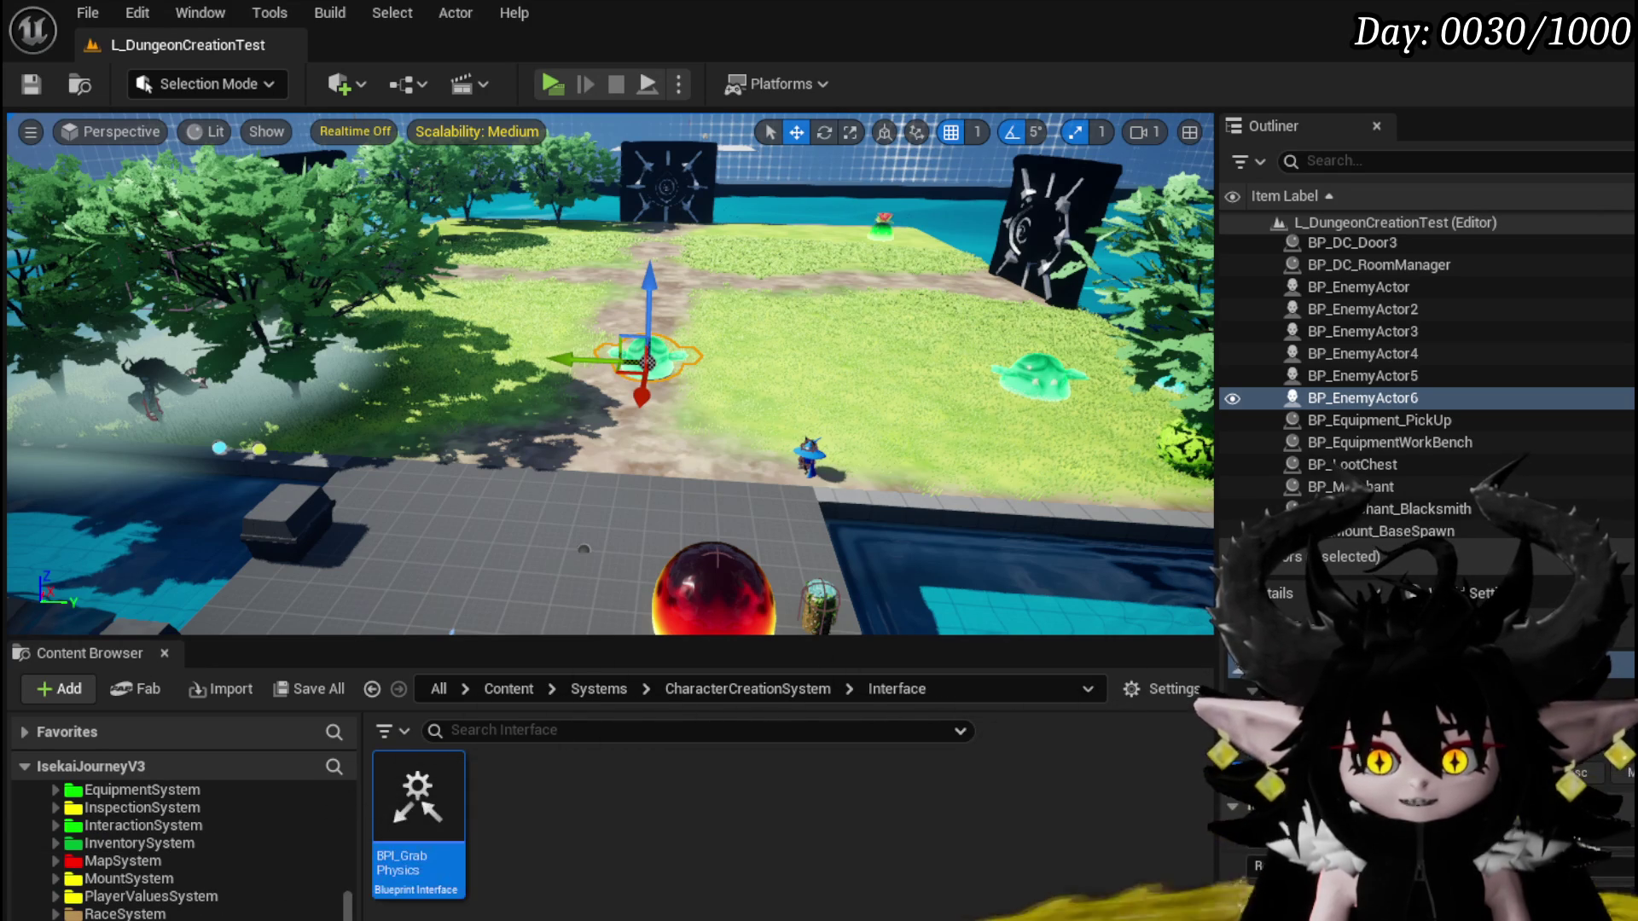
scroll(51, 915, up, 1)
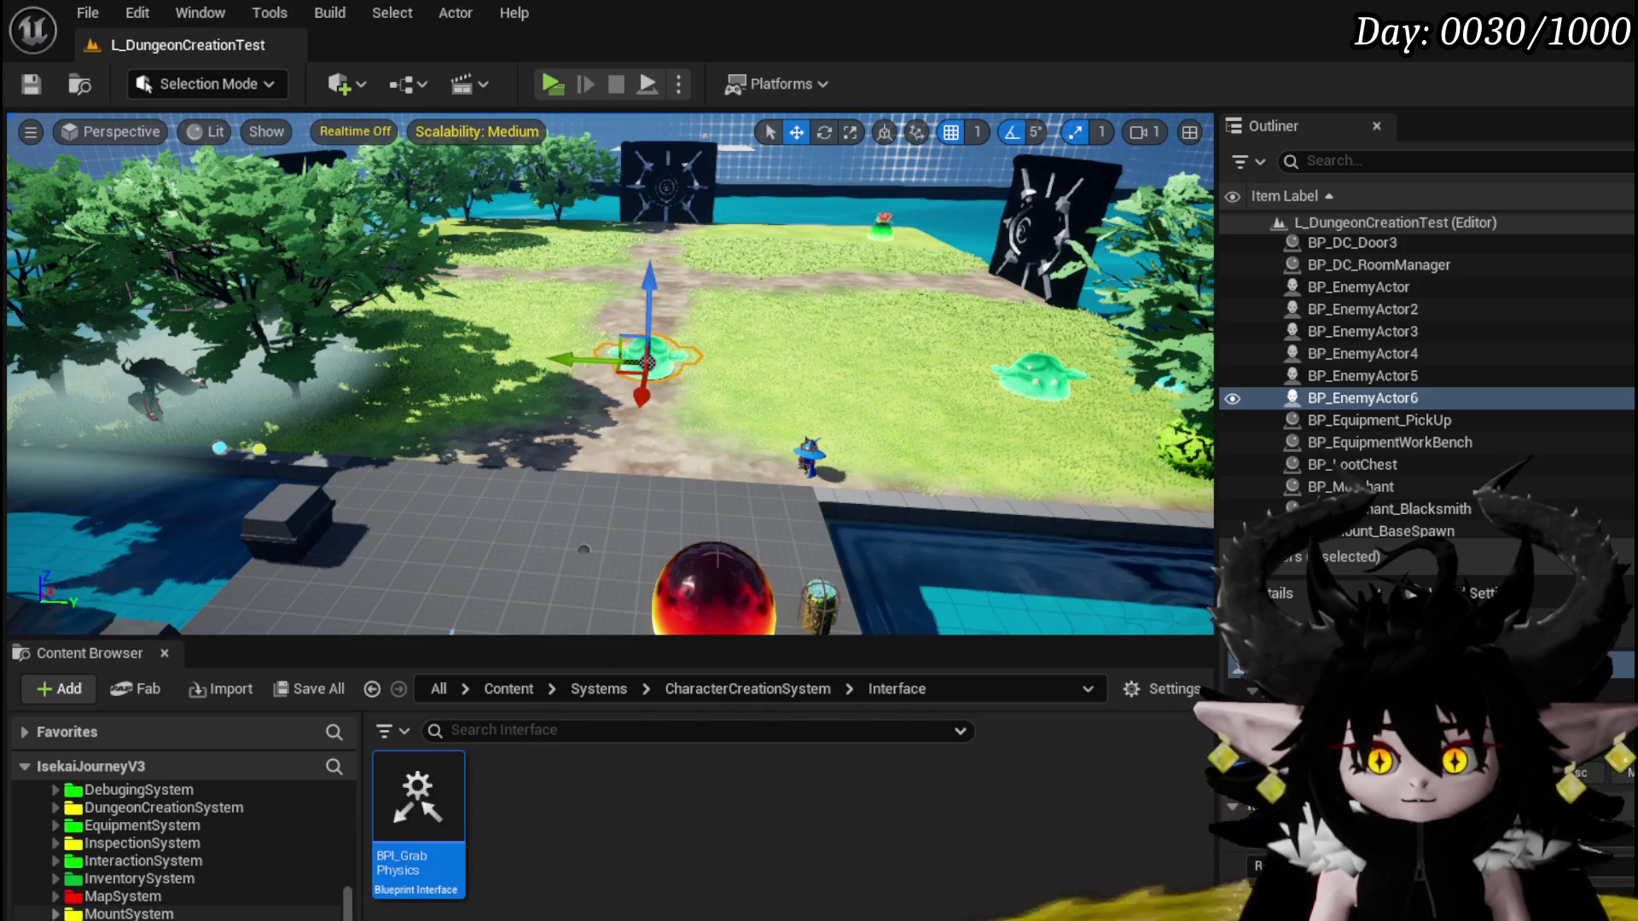
scroll(55, 892, up, 5)
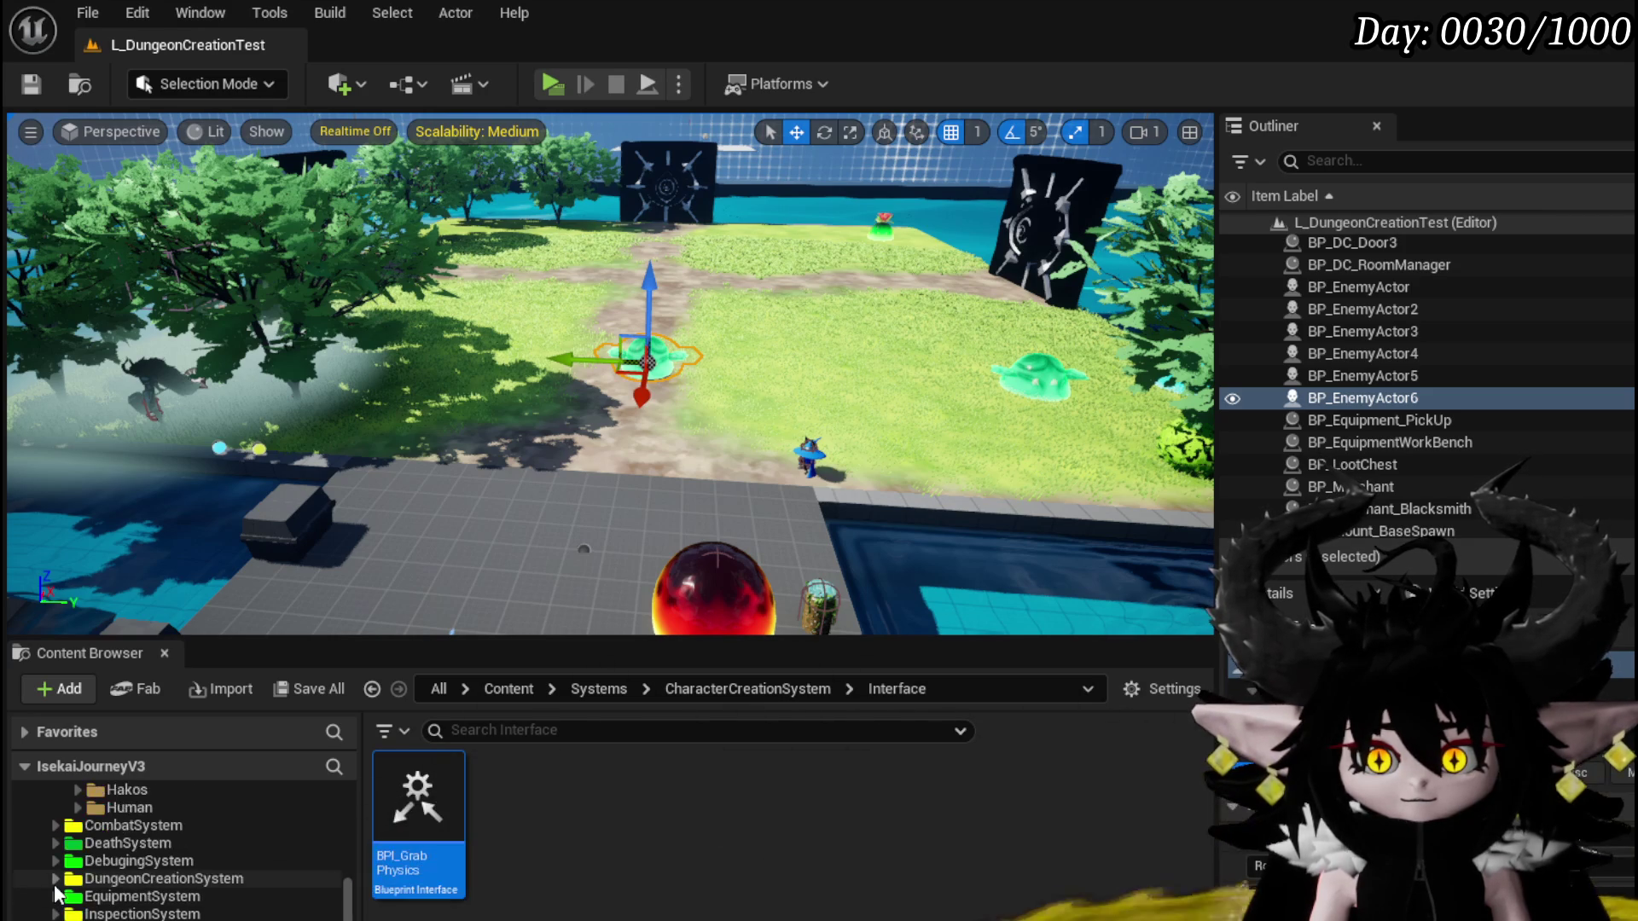
scroll(54, 884, down, 10)
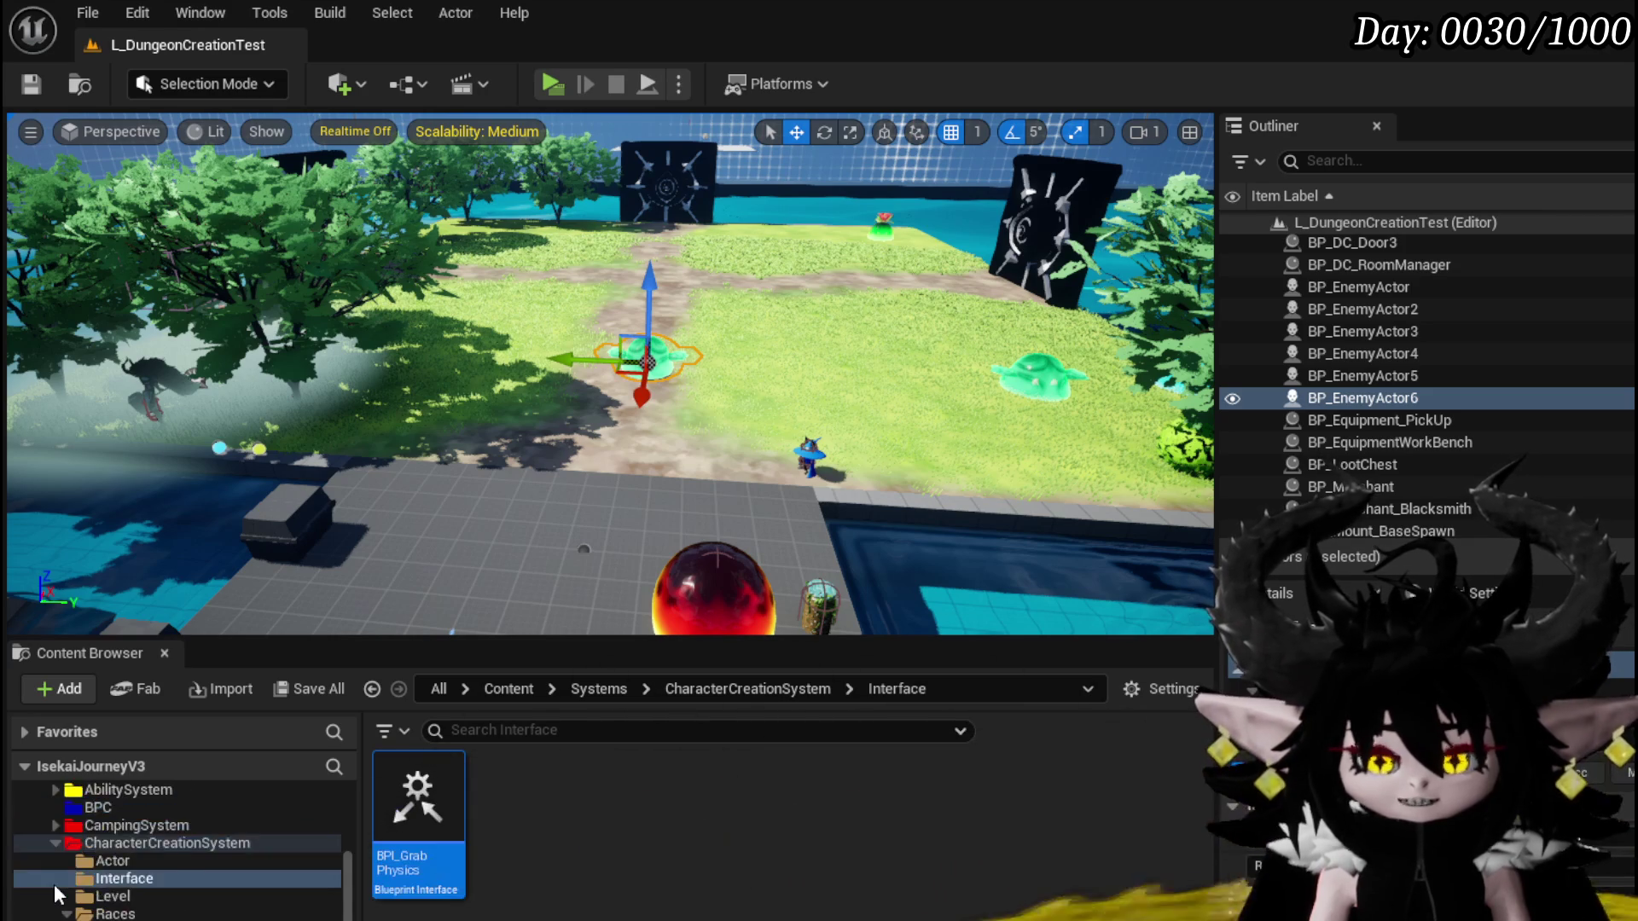
scroll(54, 884, up, 3)
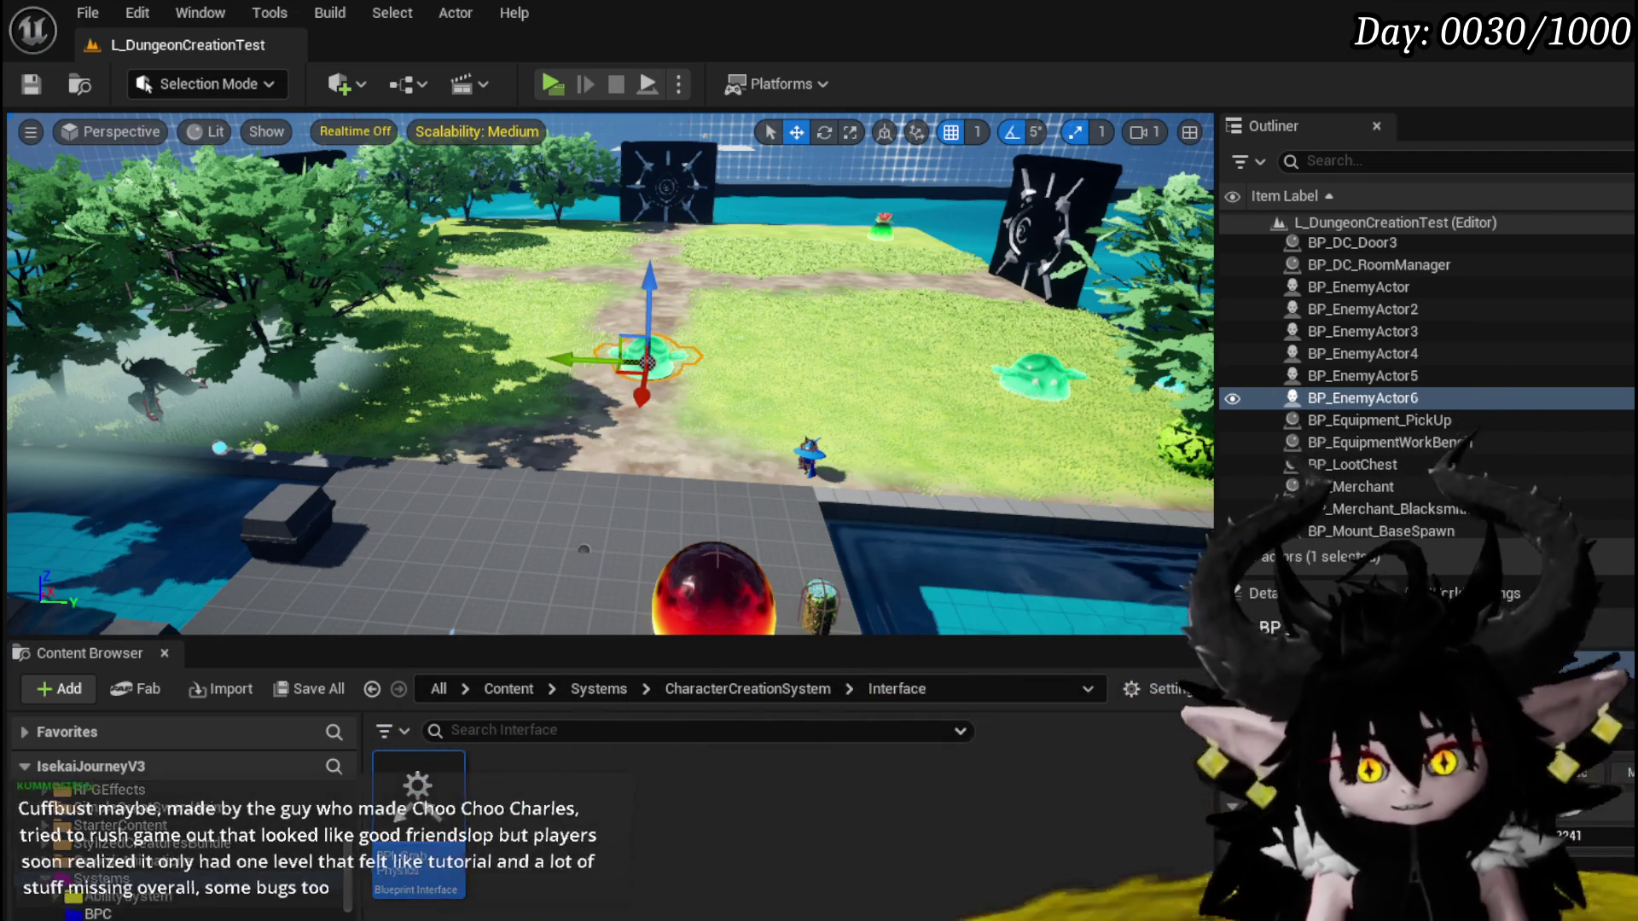
scroll(141, 874, down, 2)
scroll(136, 874, down, 3)
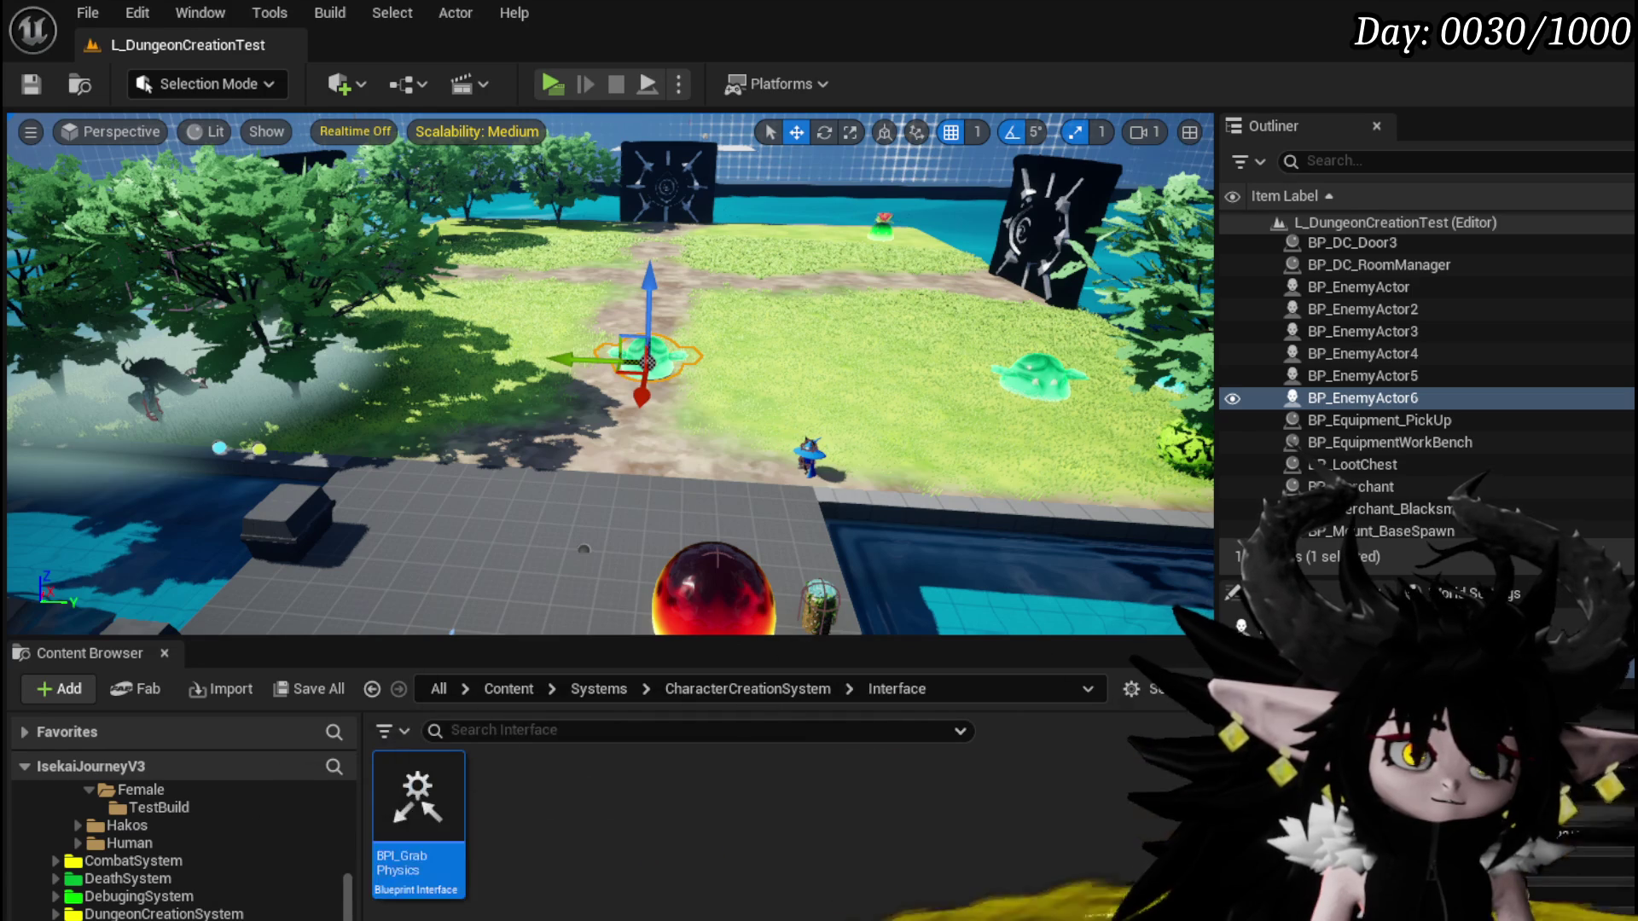
Bring the browser playing the Clair Obscur development video in front of the editor
key(alt+Tab)
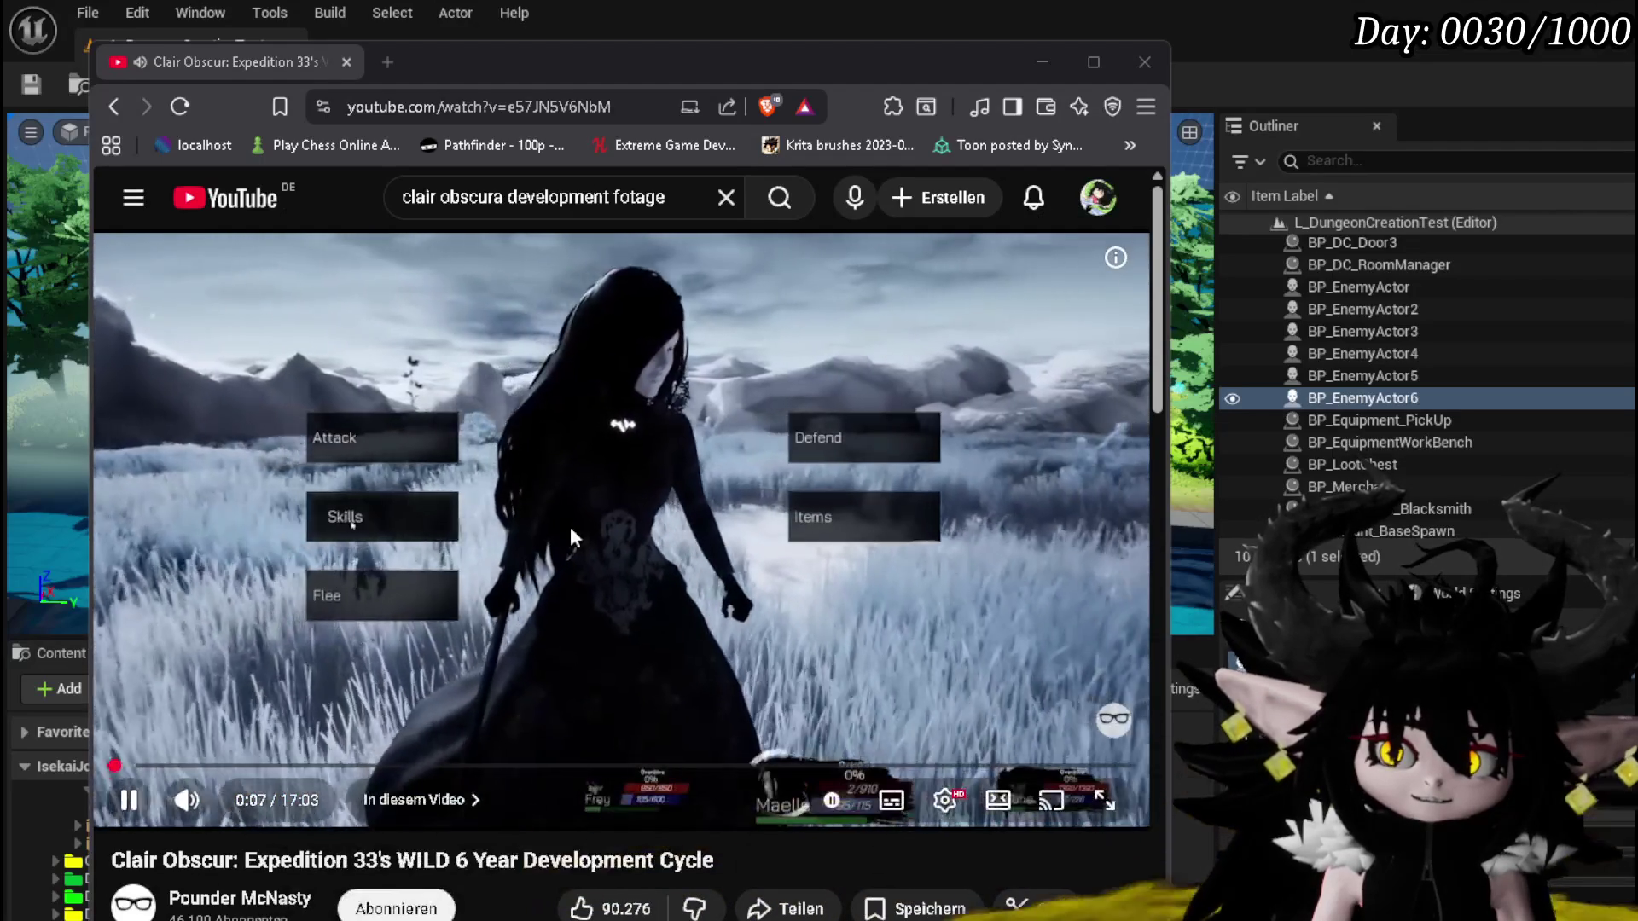
Rewatch the video's opening seconds, pause it, and hide the browser to show the editor
key(space)
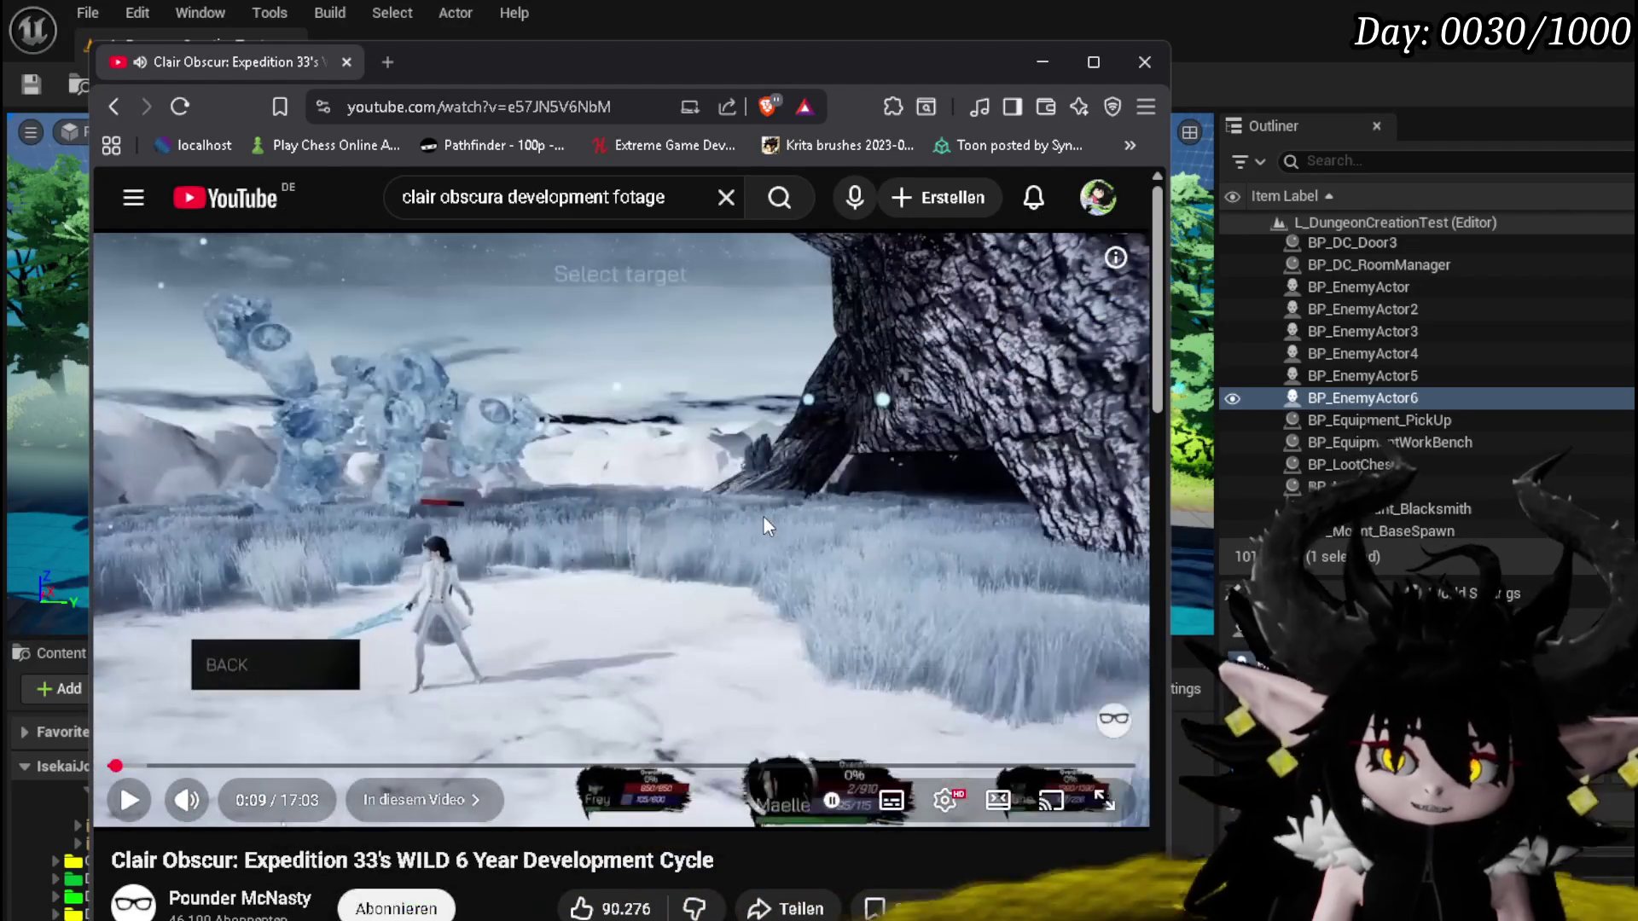
key(Left)
key(space)
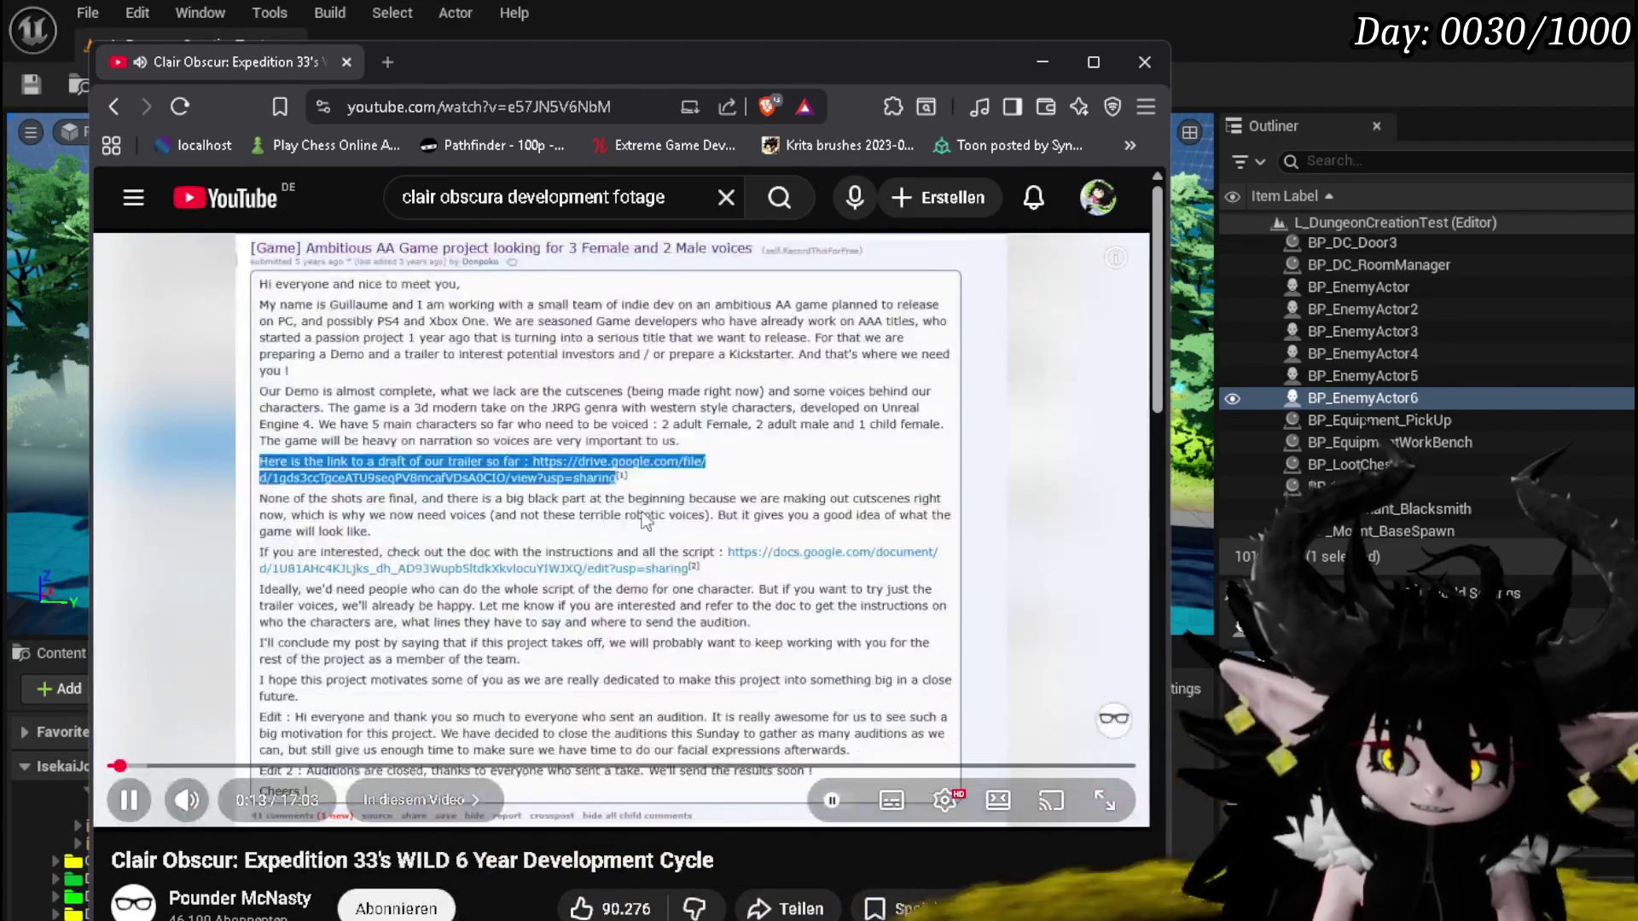
key(Left)
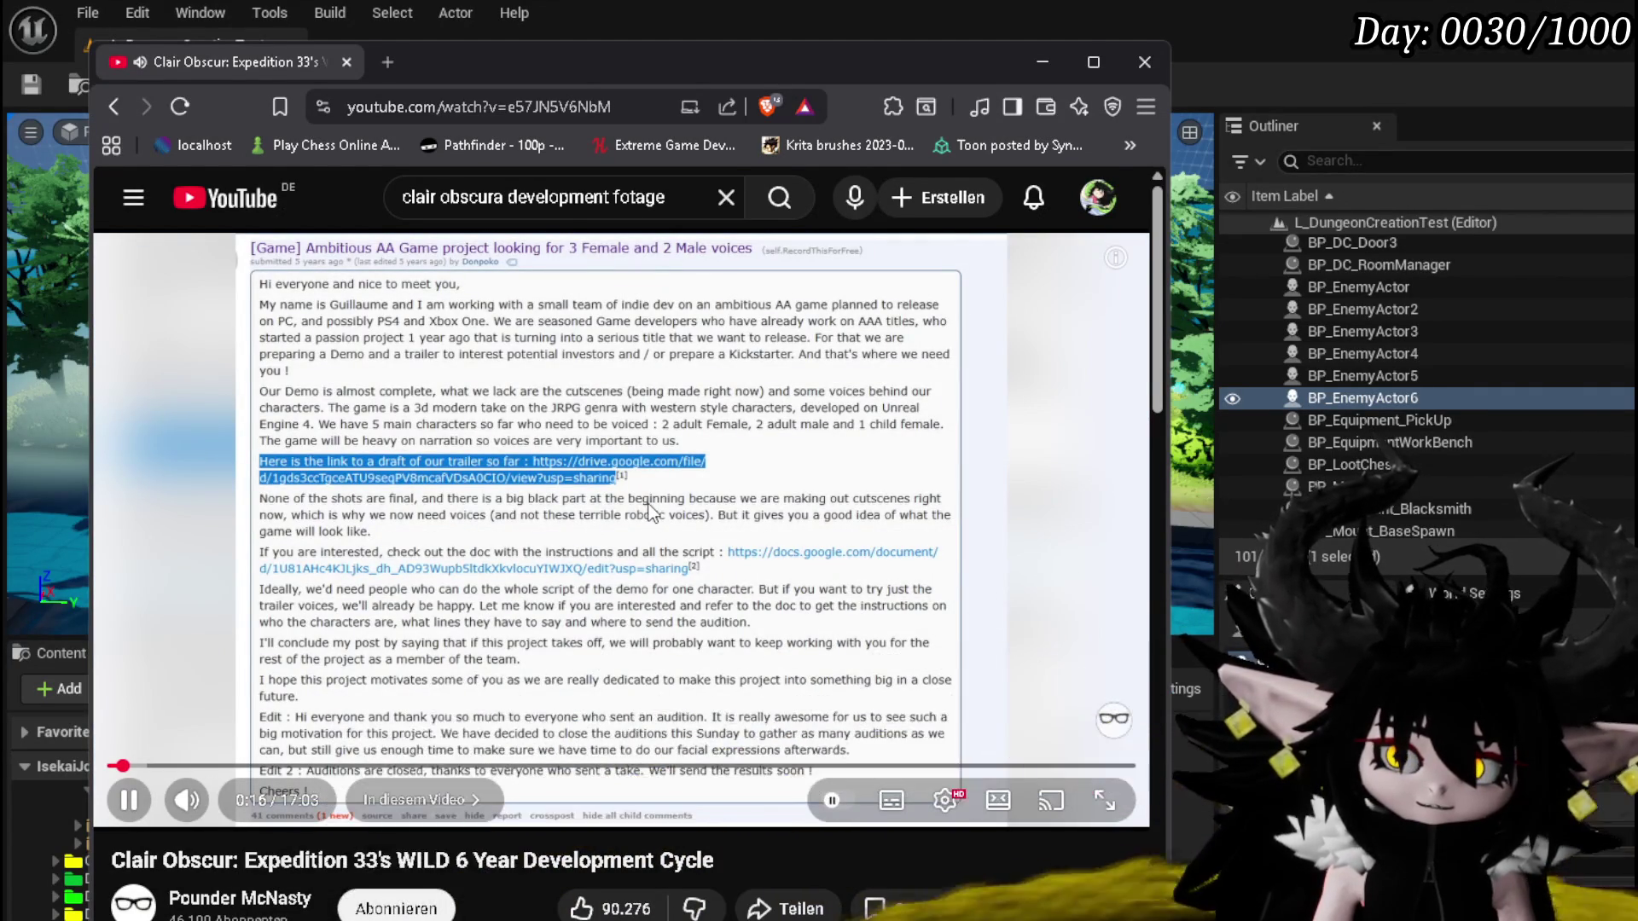
key(Left)
key(Left)
key(Left)
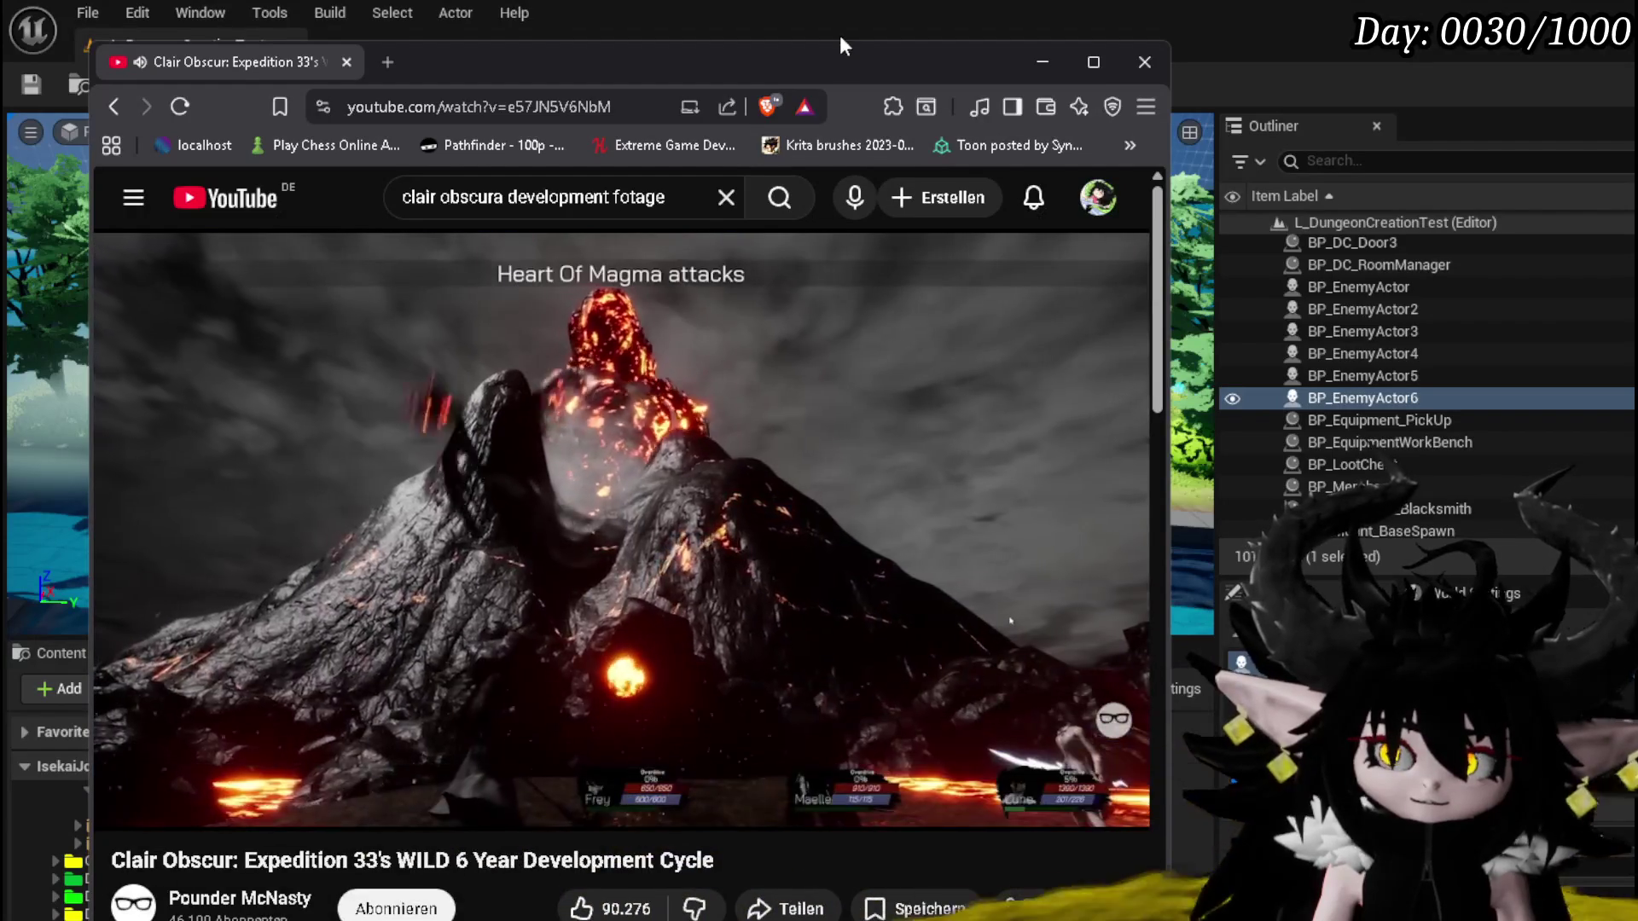
key(Right)
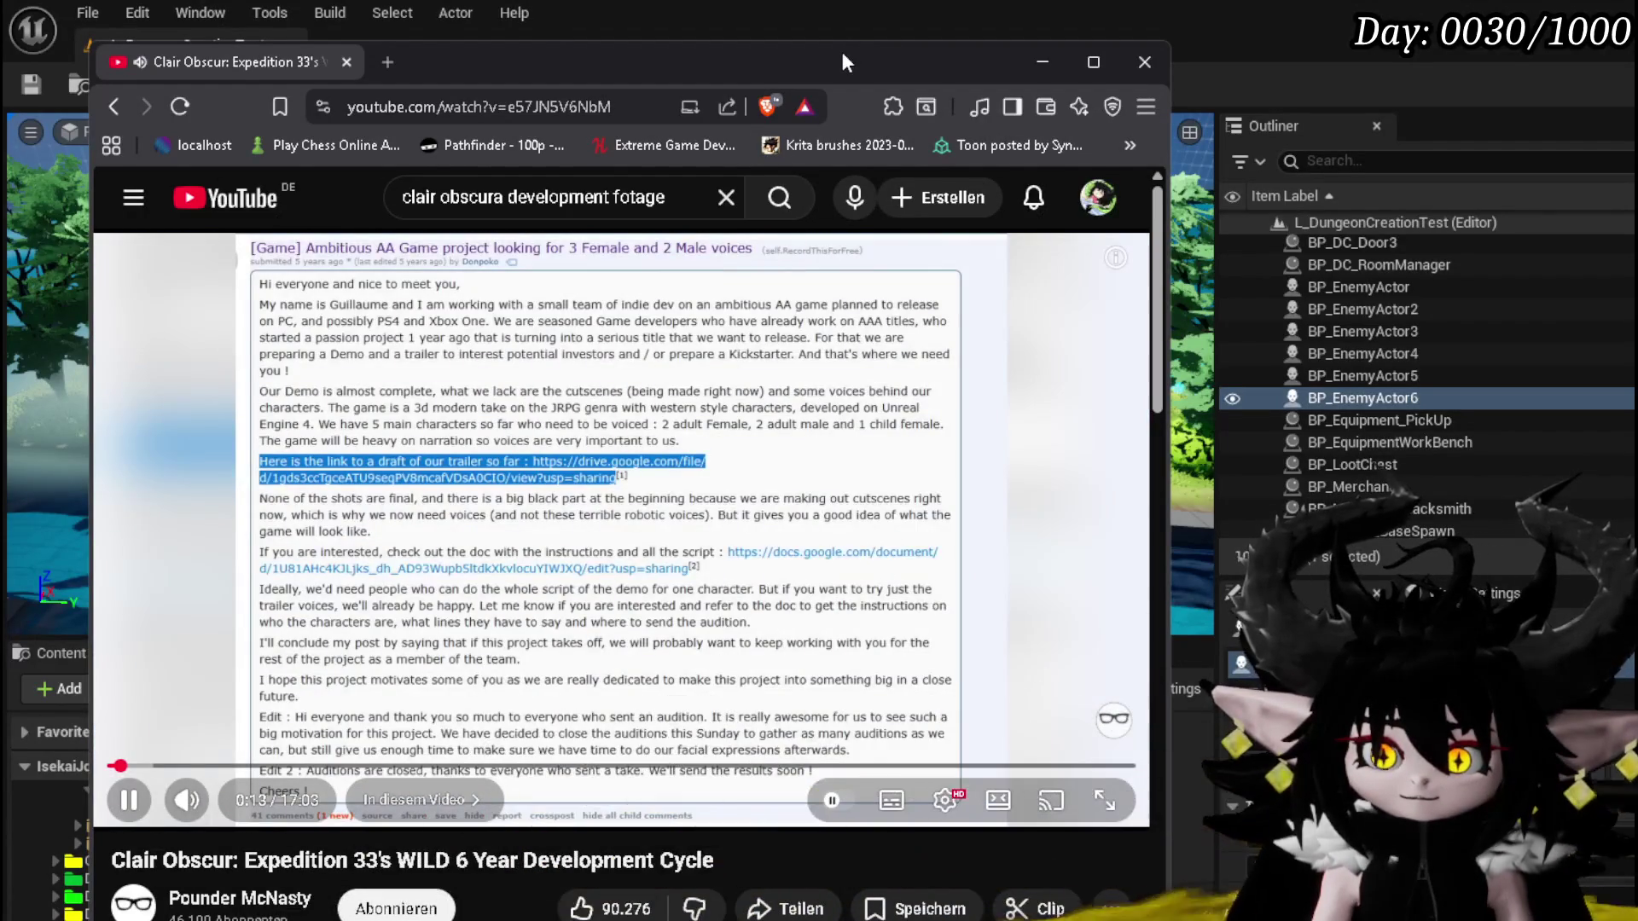
click(546, 450)
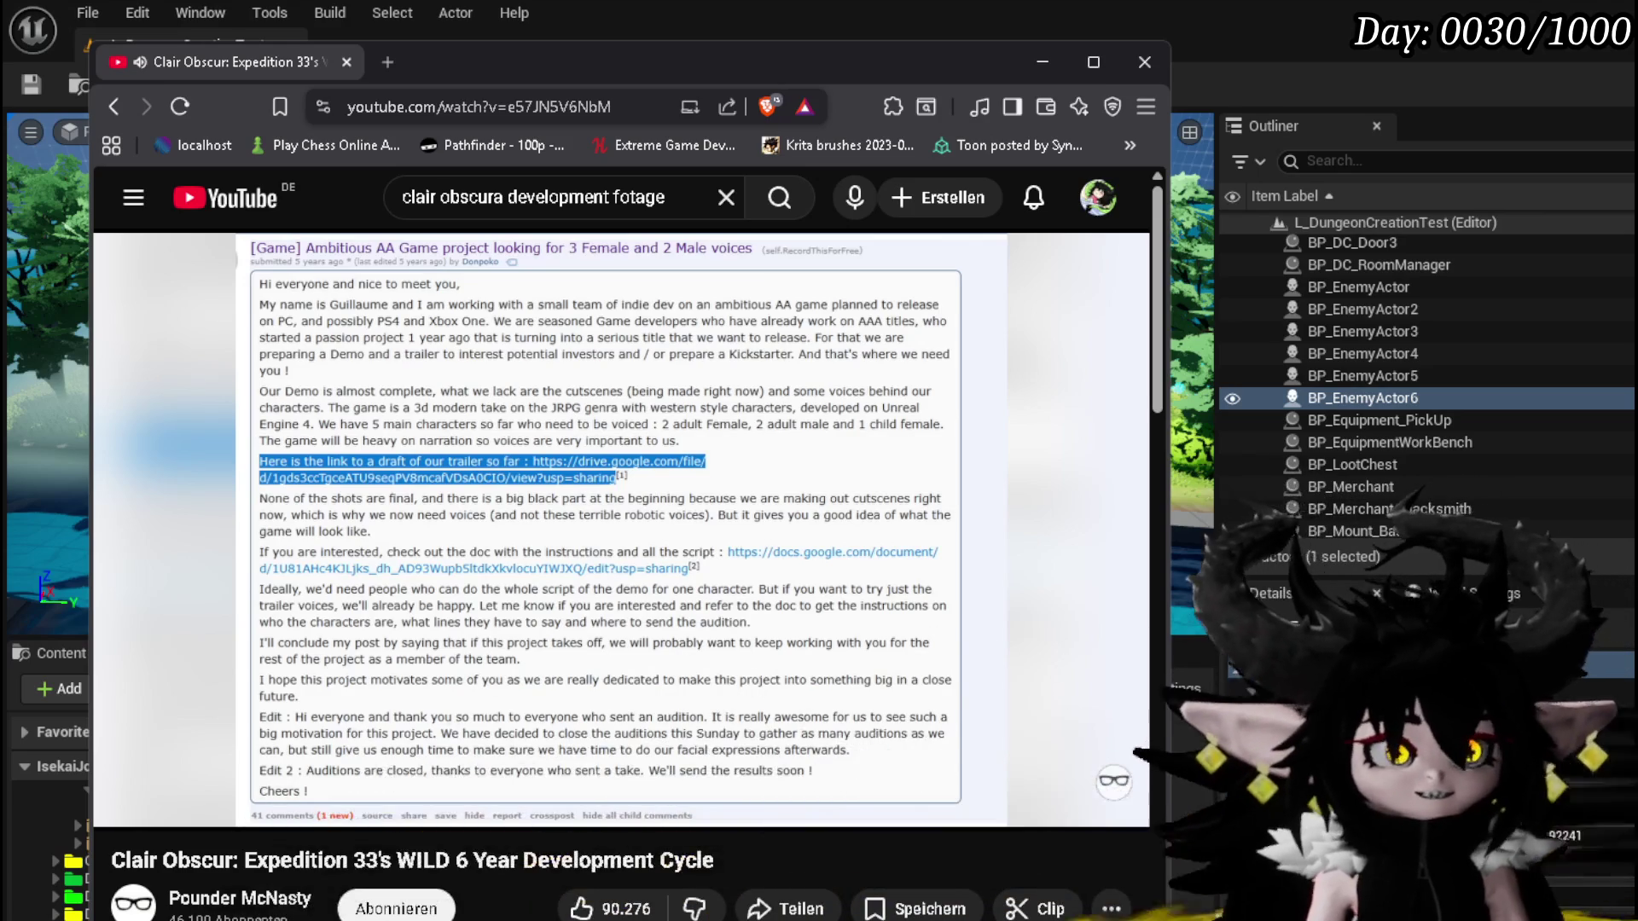
key(alt+Tab)
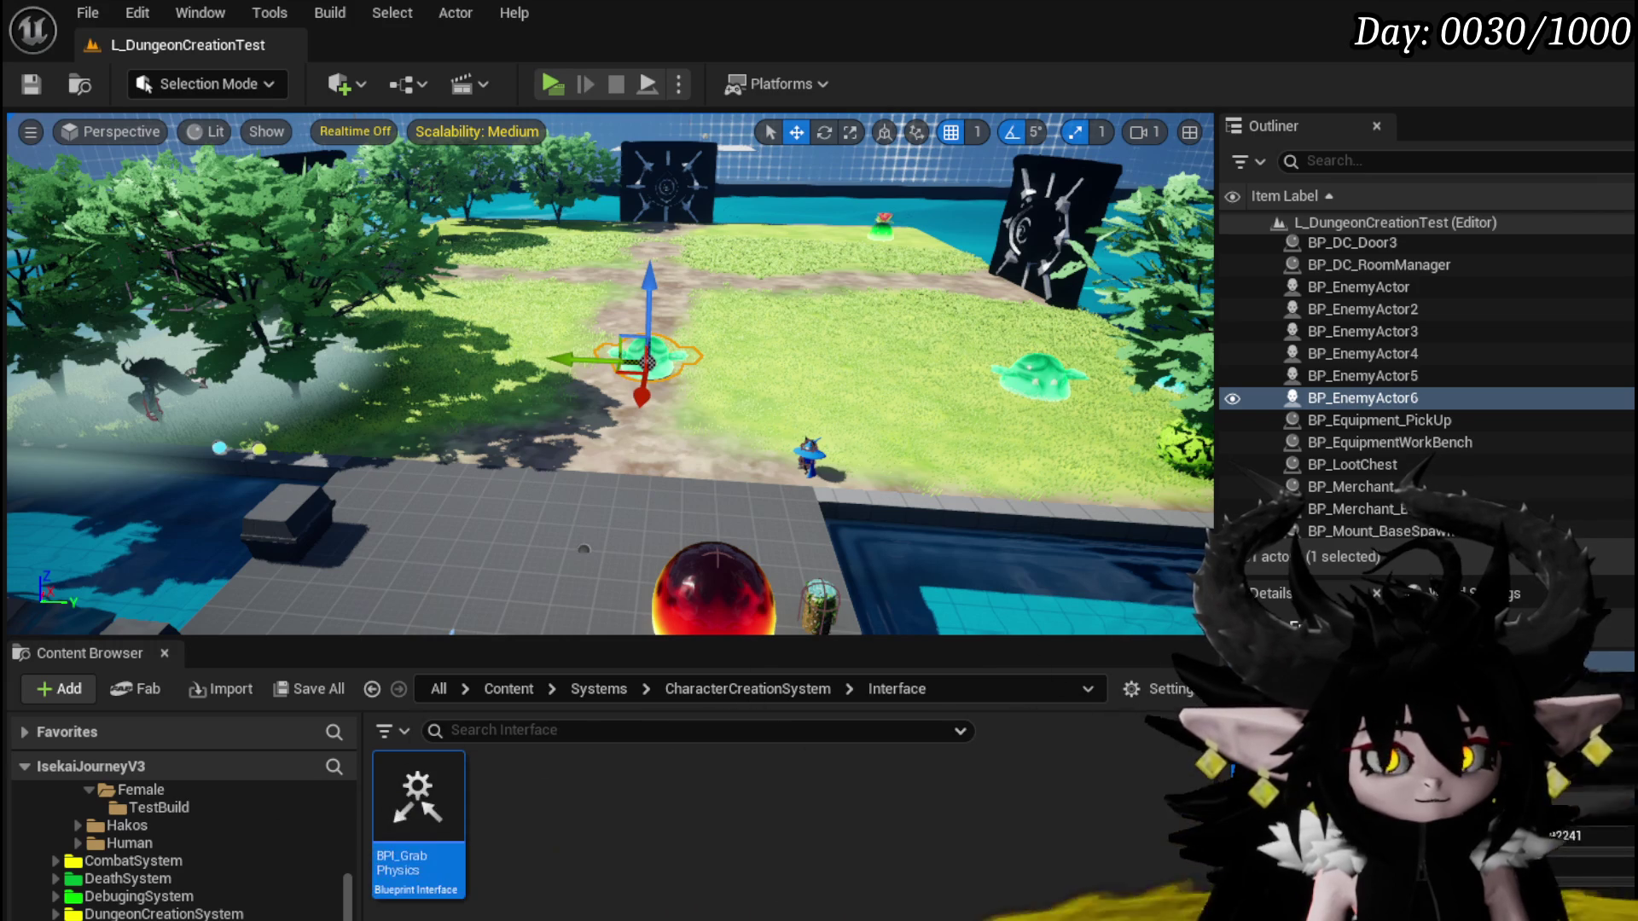
key(alt+Tab)
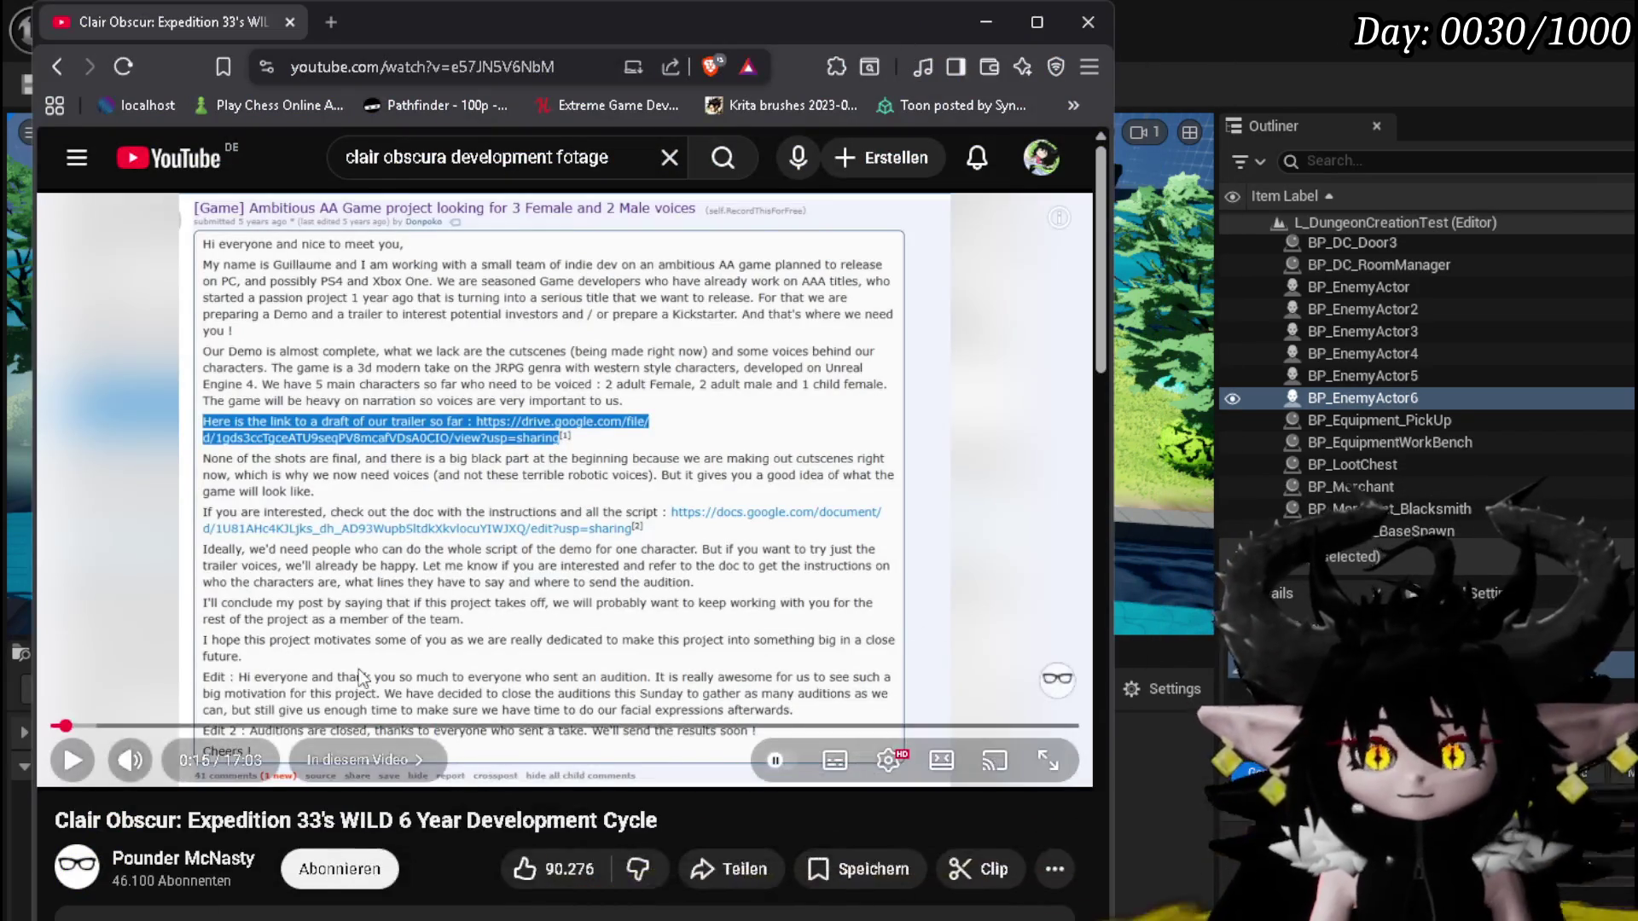
key(l)
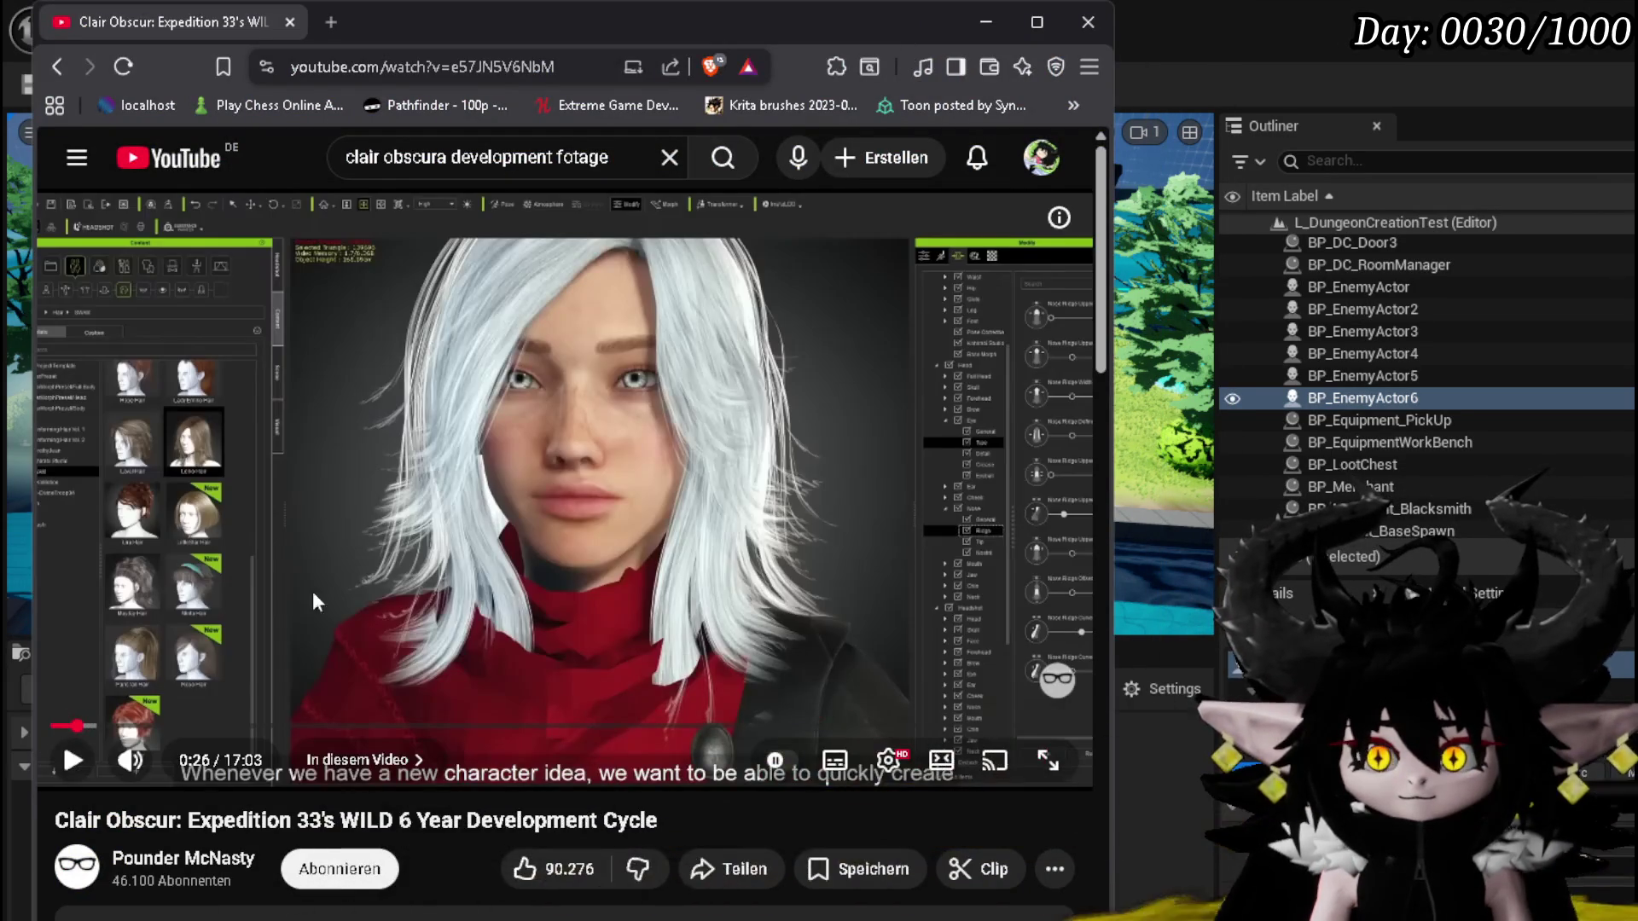
key(Right)
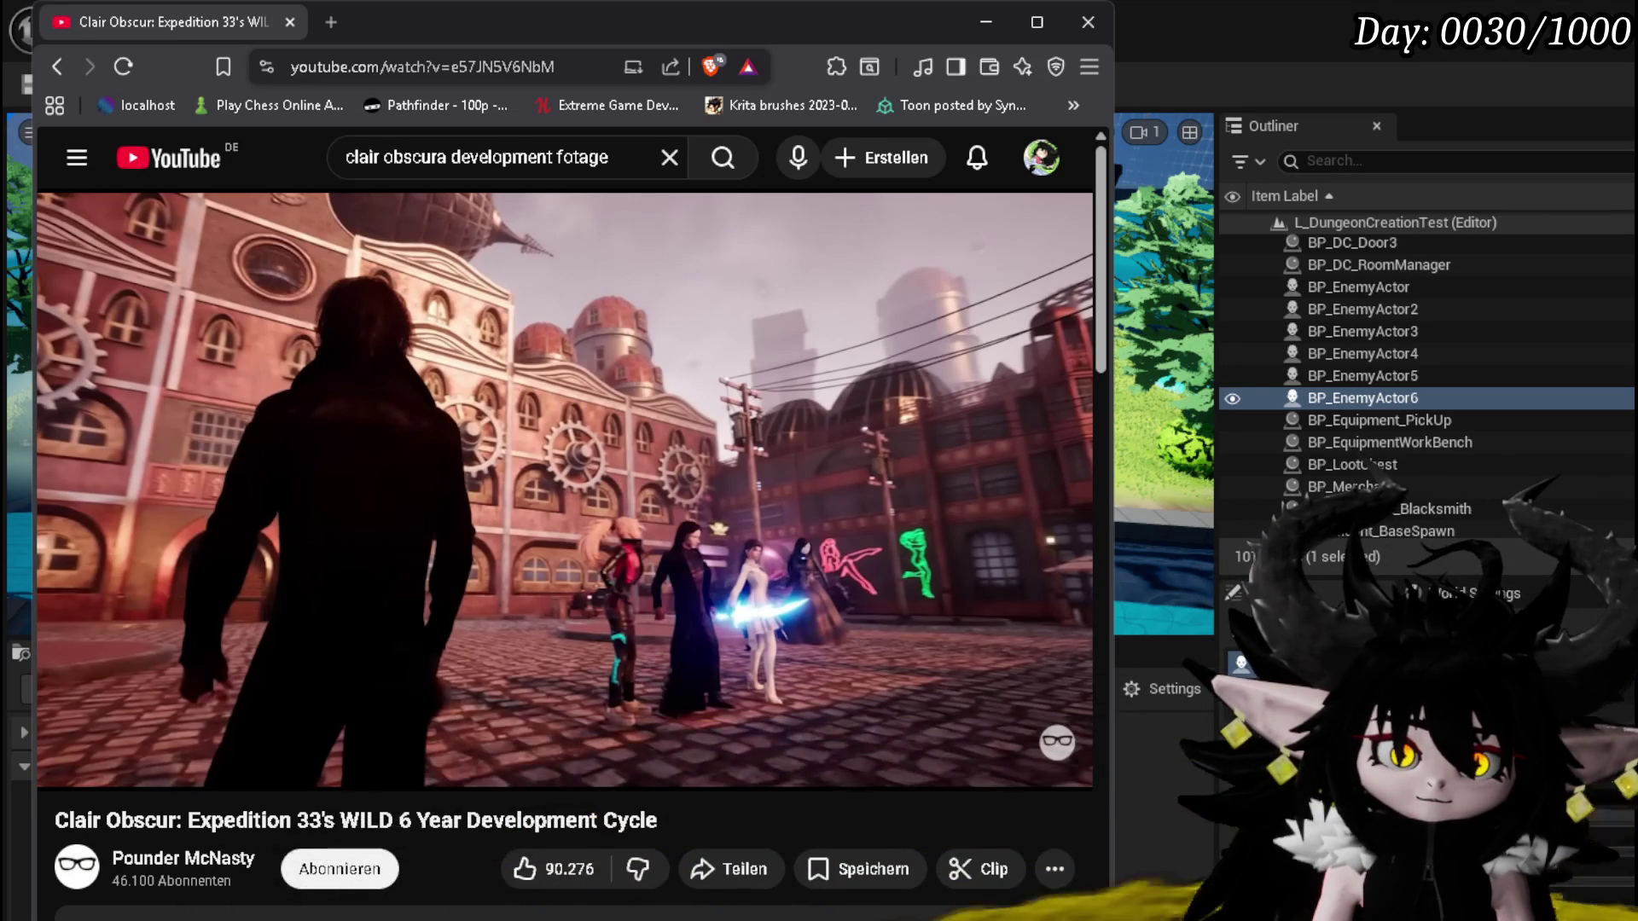
mouse_move(391, 633)
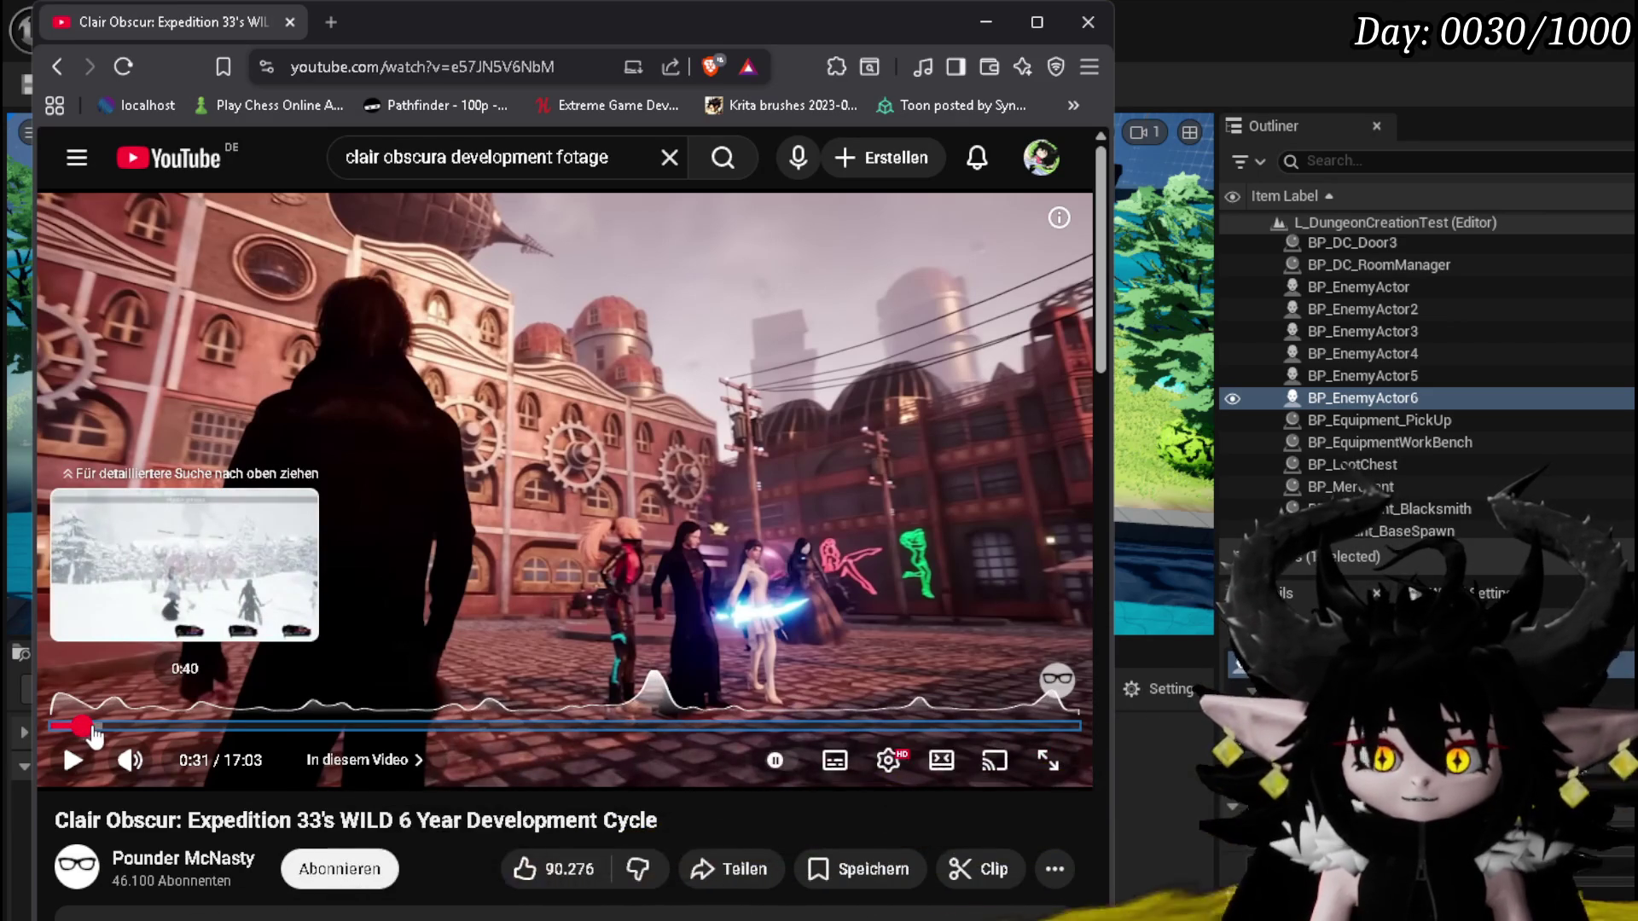
click(94, 727)
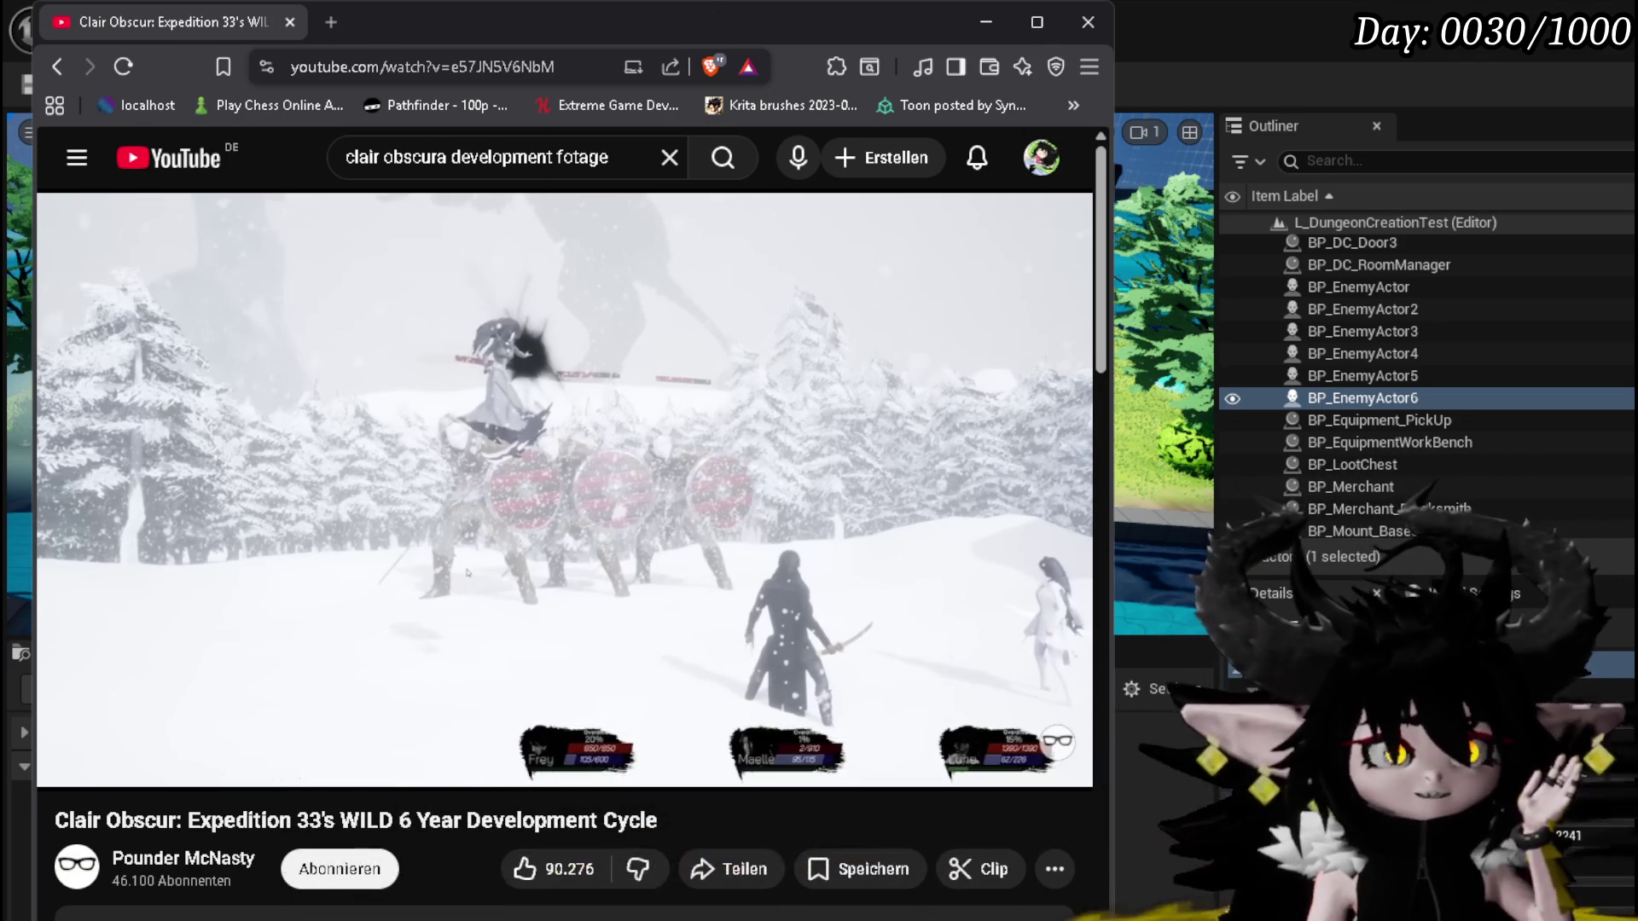
key(alt+Tab)
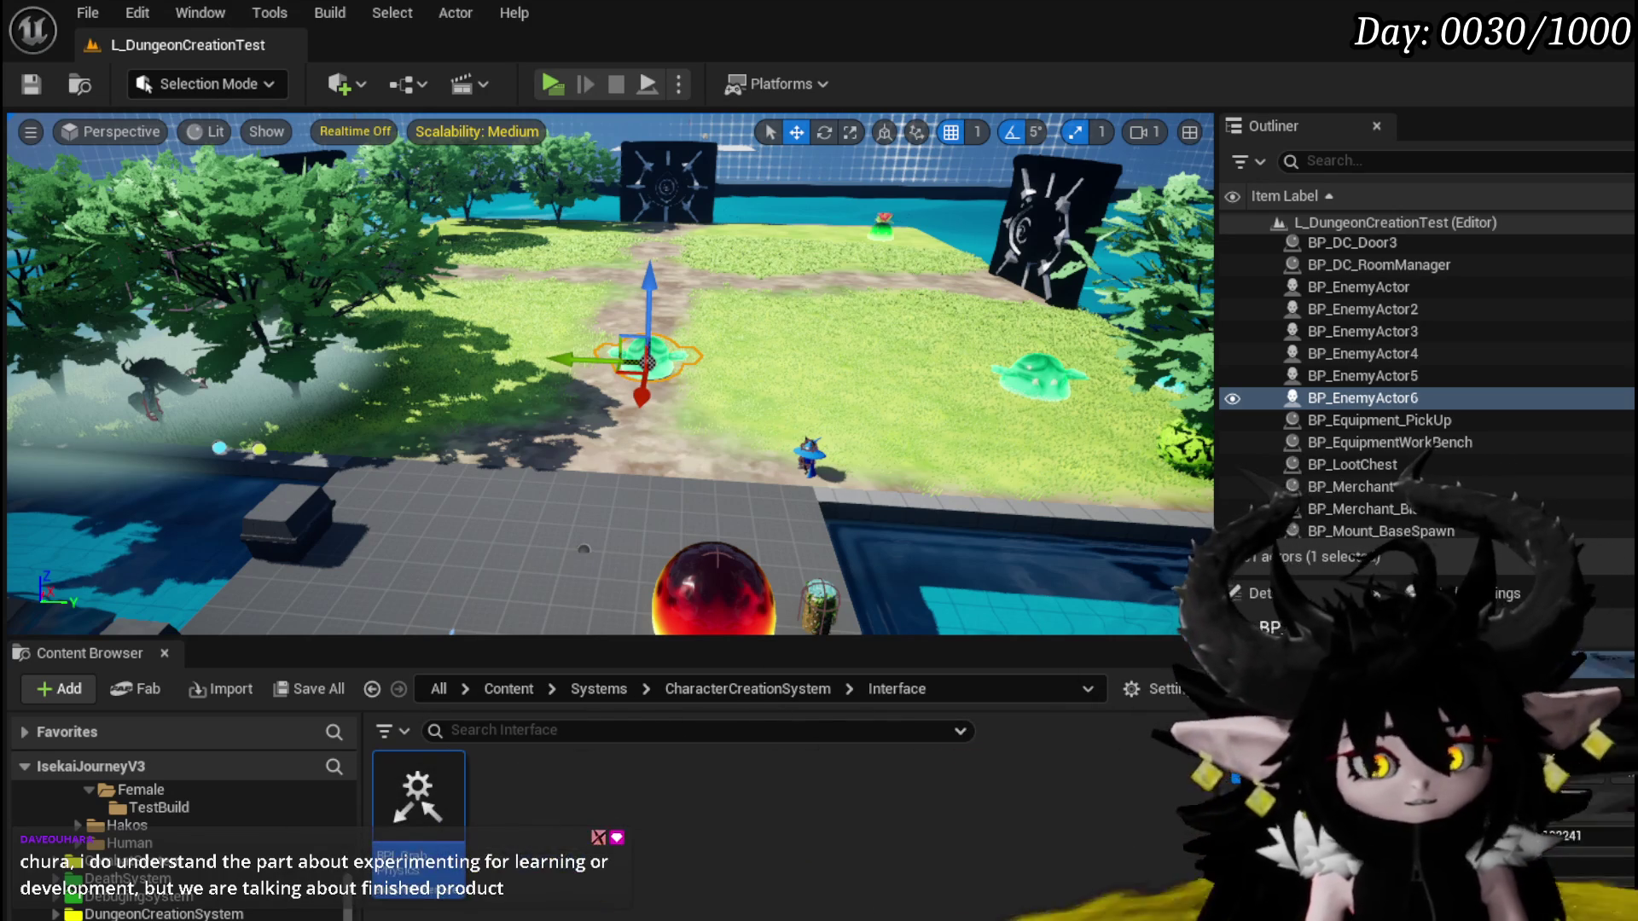
Save L_DungeonCreationTest, fly the camera forward over the level, then save again
key(ctrl+s)
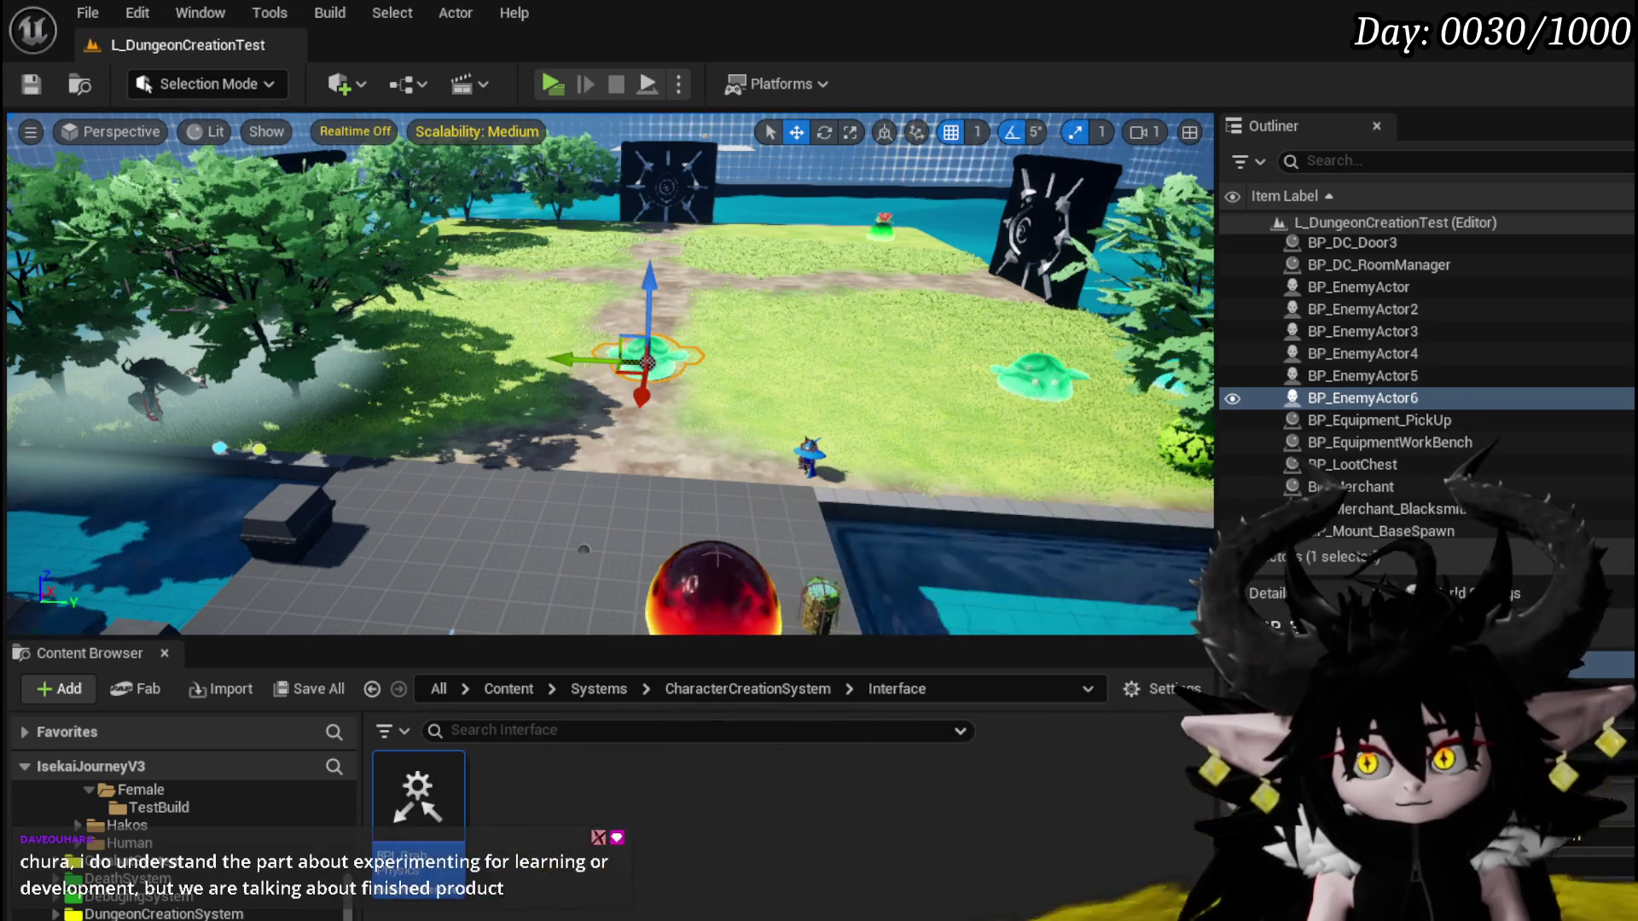
key(w)
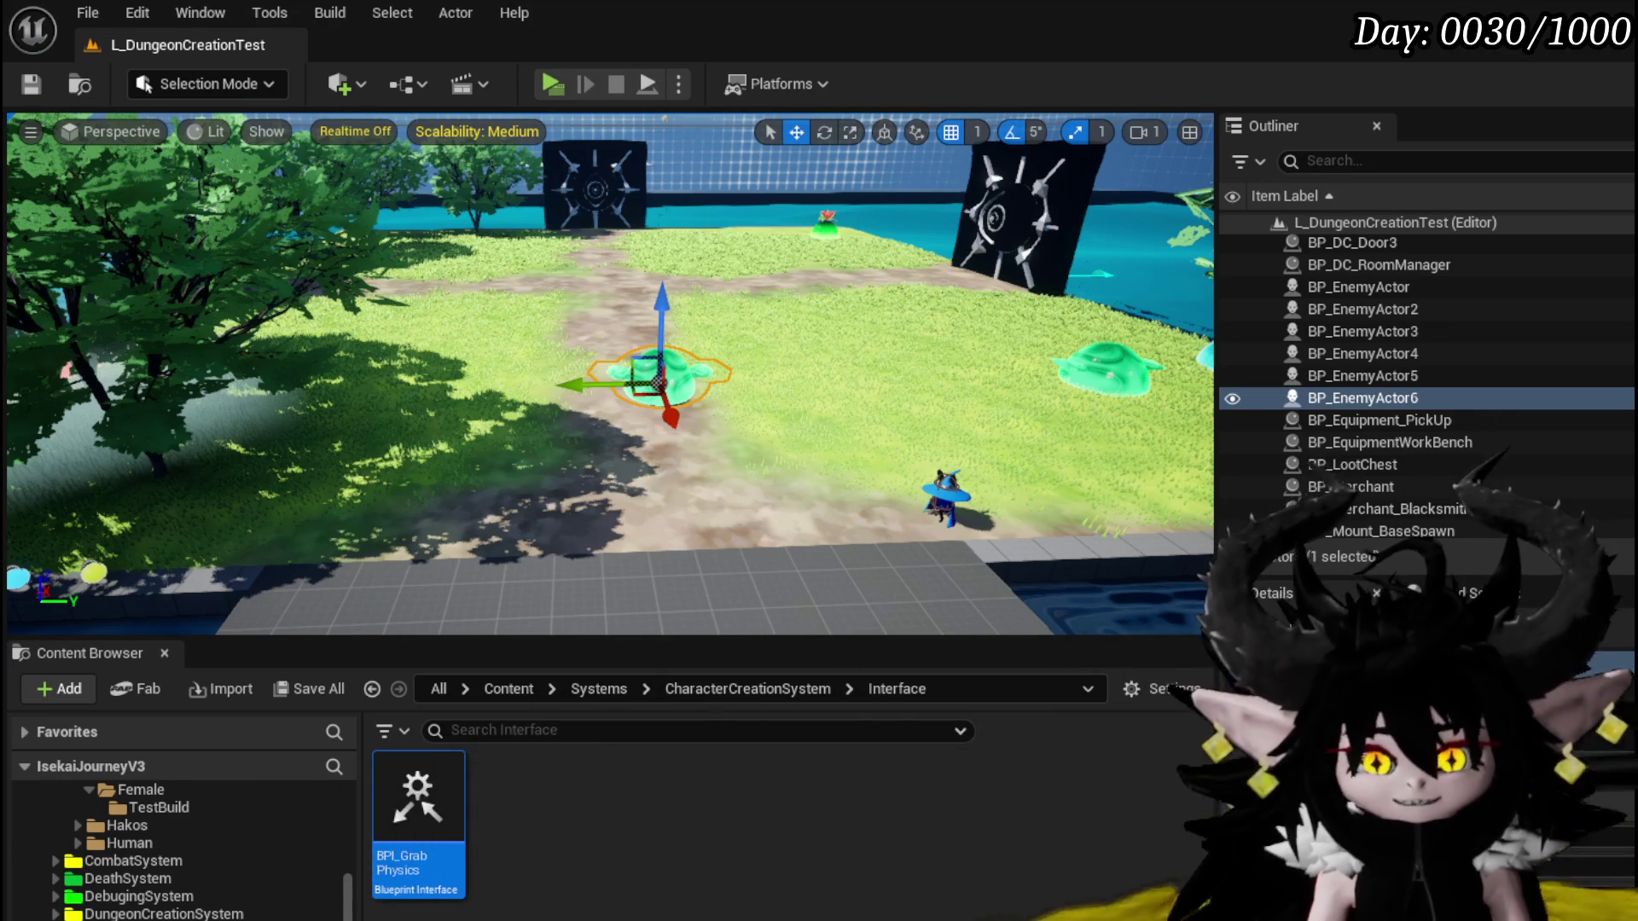
click(31, 83)
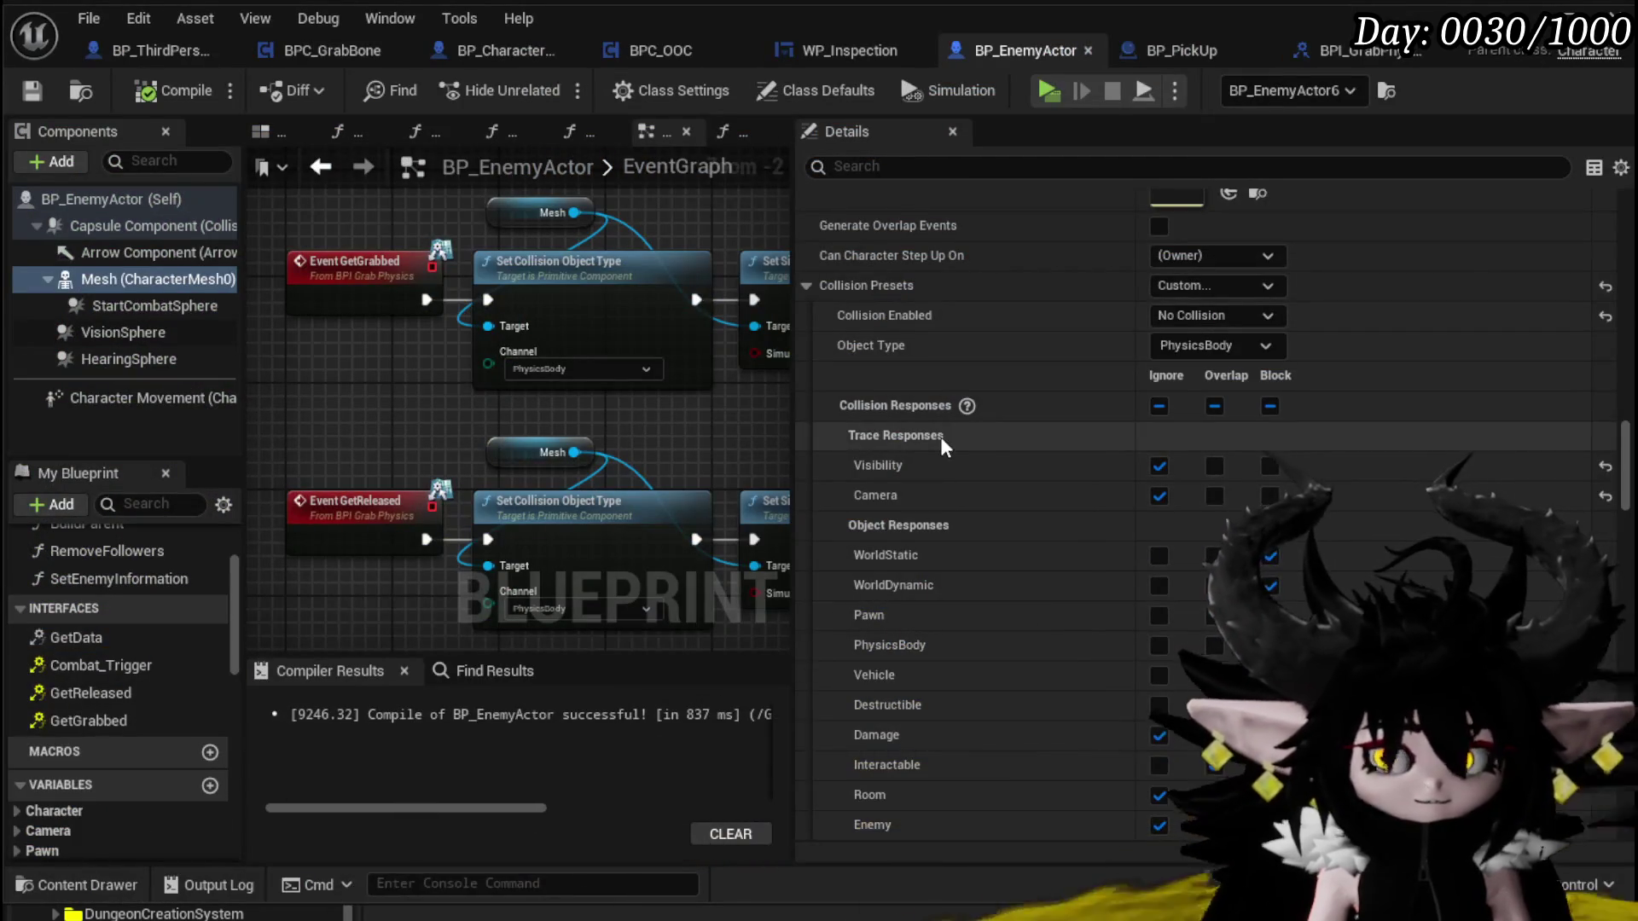
Zoom out on BP_EnemyActor's EventGraph to see the grab and release physics nodes
scroll(633, 459, down, 1)
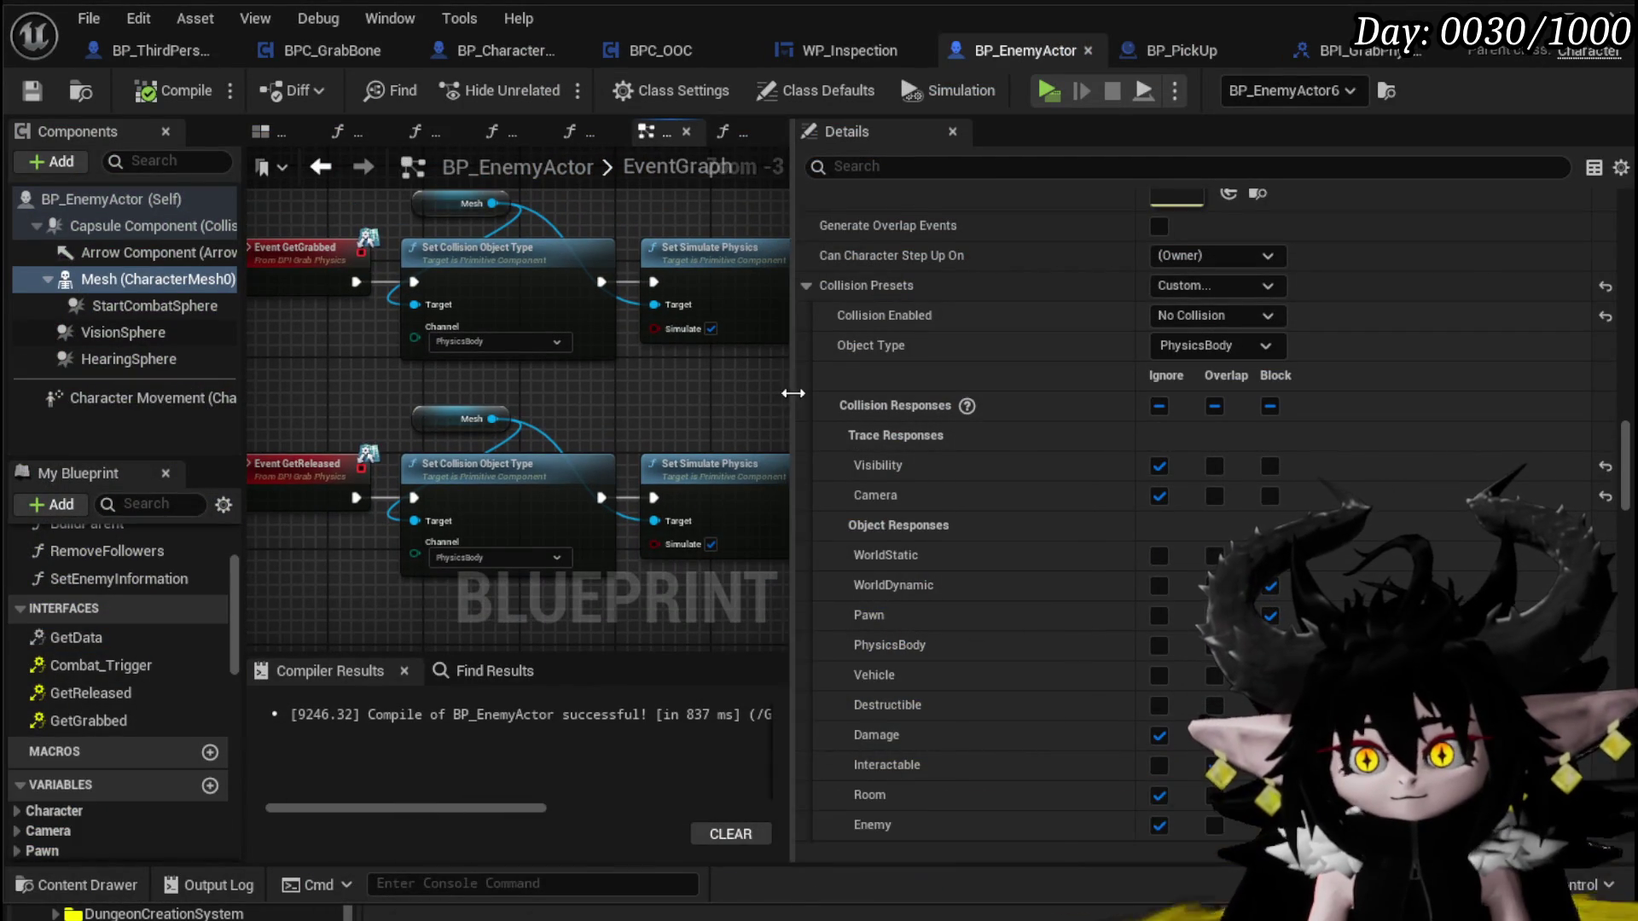
Widen the graph area past the Details panel and frame both Mesh nodes
drag(795, 386, 1176, 387)
mouse_move(876, 393)
mouse_down()
mouse_move(987, 376)
mouse_move(953, 393)
mouse_up()
mouse_move(606, 373)
mouse_down()
mouse_move(580, 418)
mouse_move(555, 419)
mouse_up()
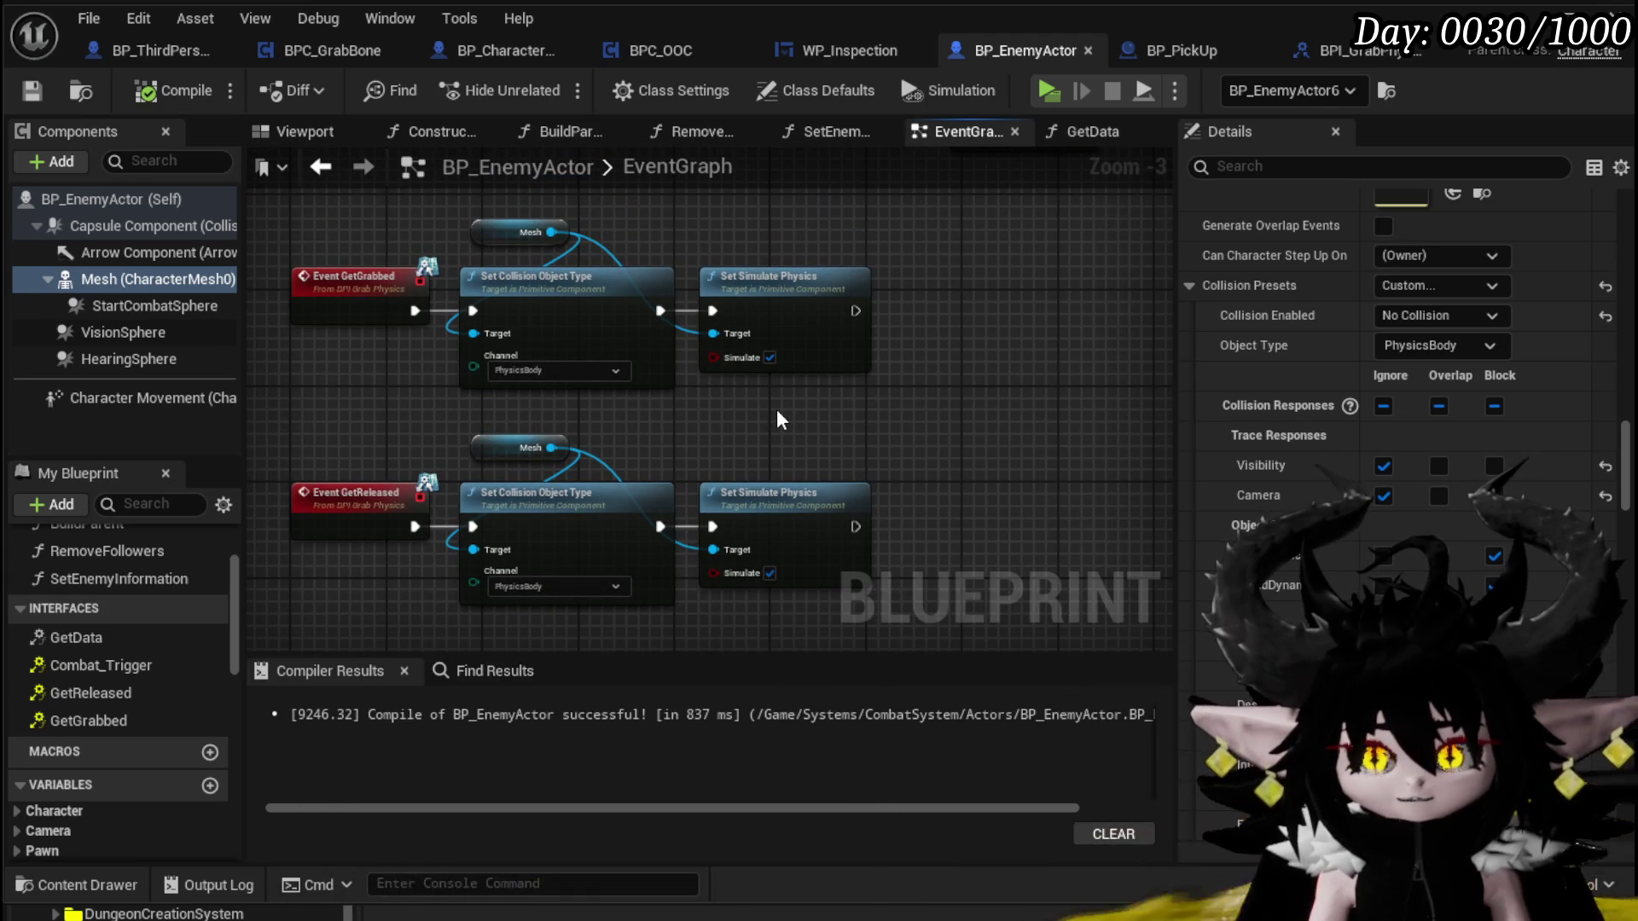
scroll(611, 437, up, 2)
mouse_move(546, 444)
mouse_down()
mouse_move(512, 431)
mouse_move(513, 513)
mouse_up()
Shift the upper Mesh node left so it lines up with the lower one
click(493, 299)
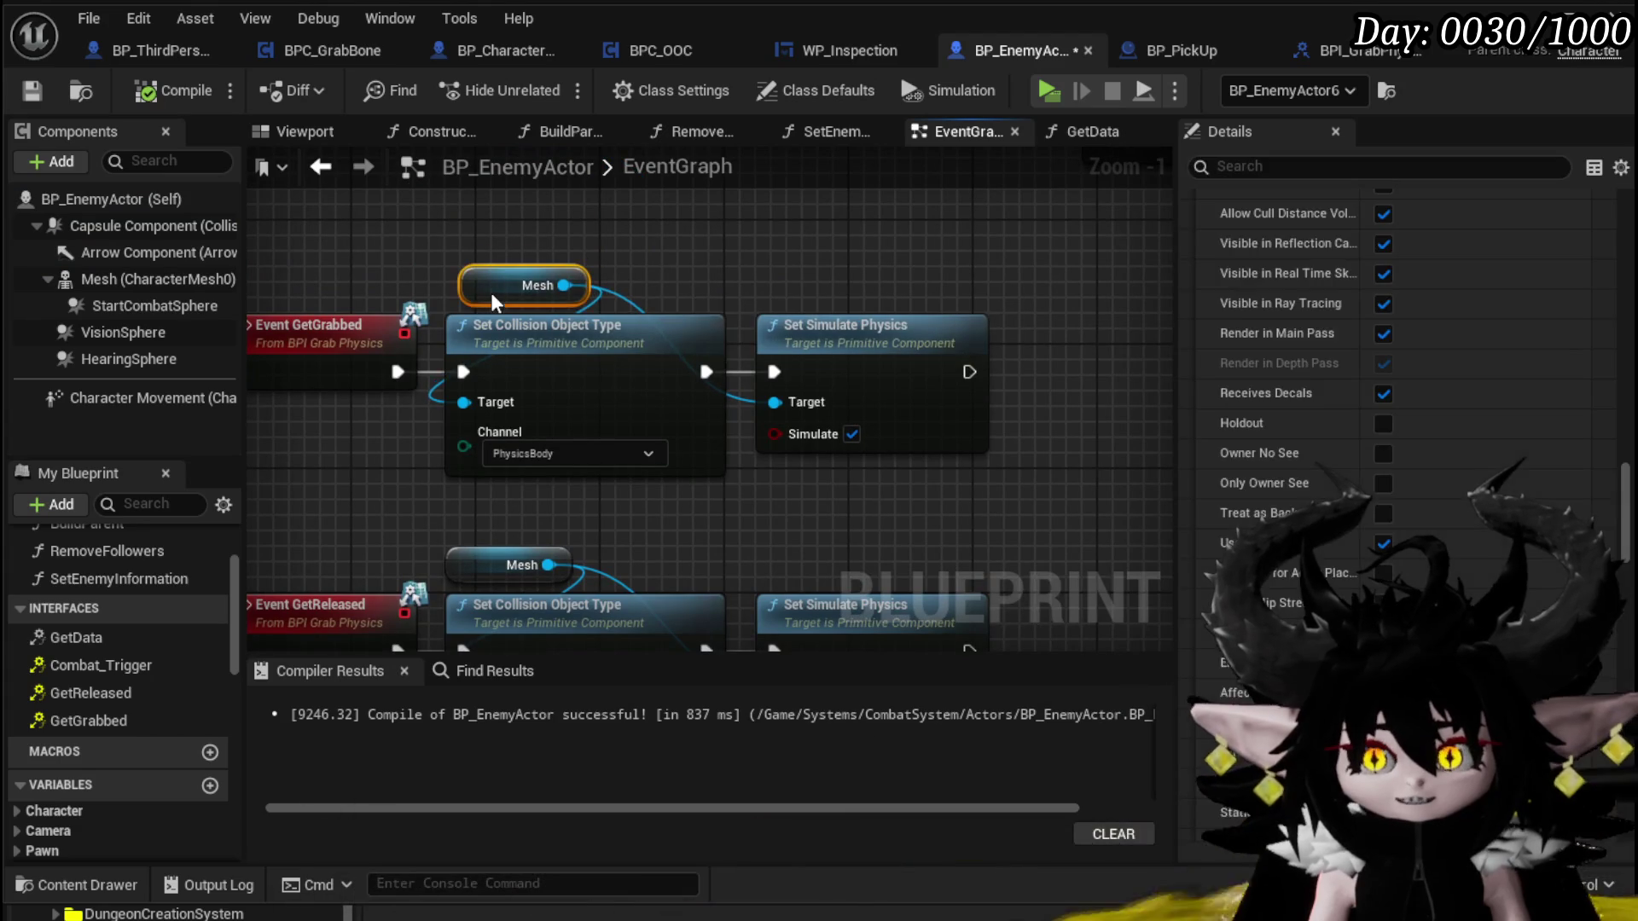
drag(484, 304, 468, 304)
click(480, 233)
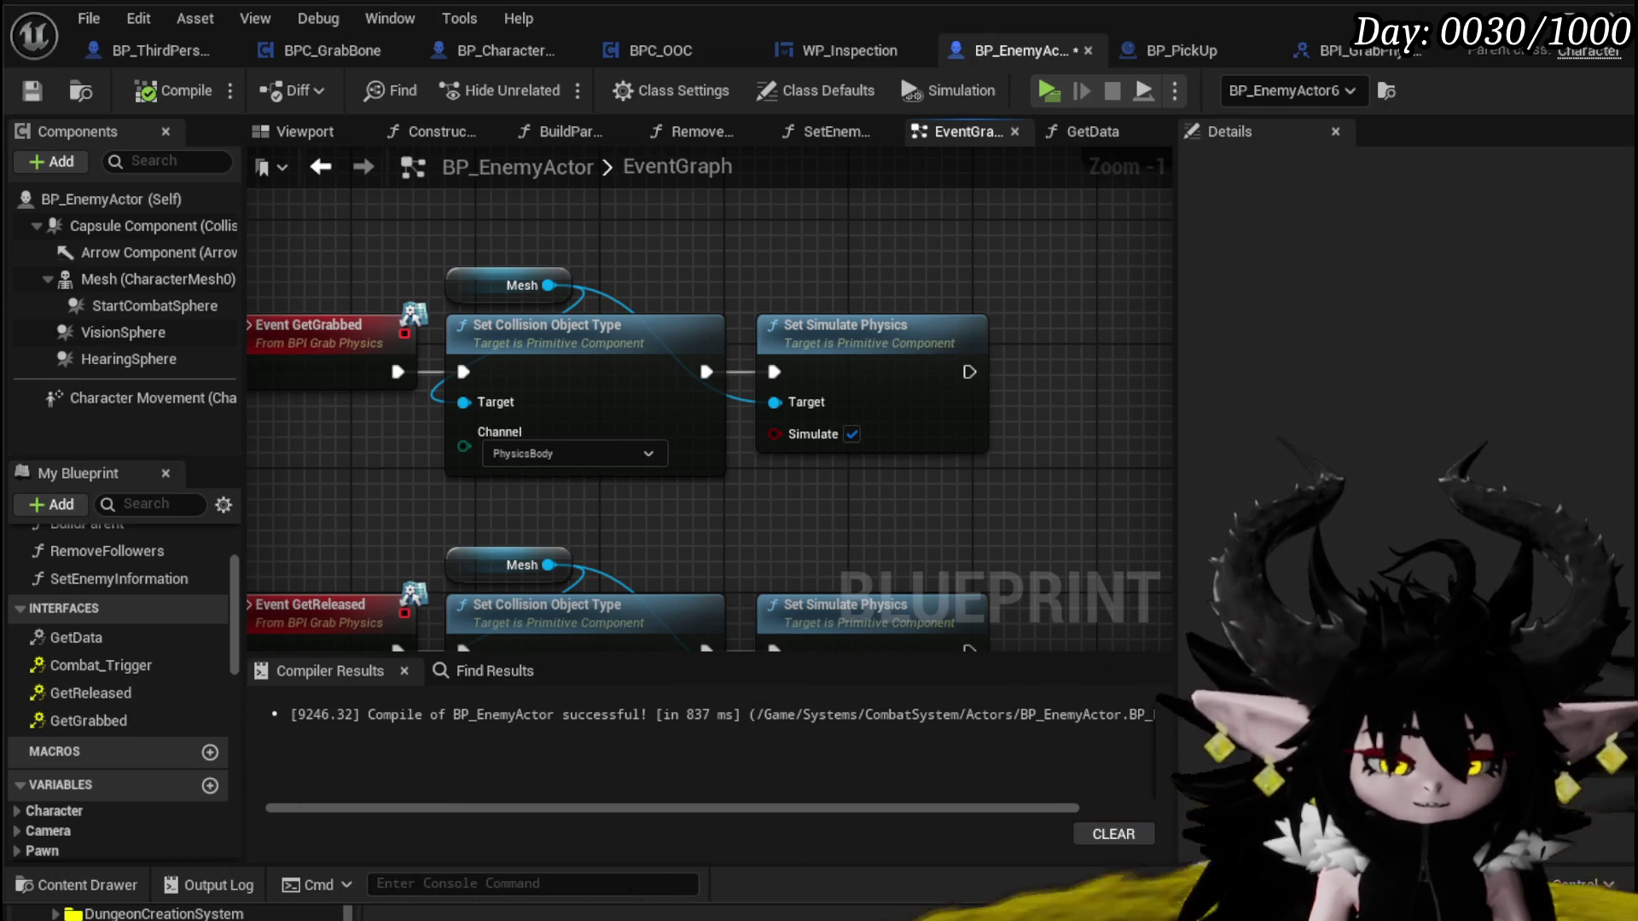
Save BP_EnemyActor with both event rows brought into view
mouse_move(882, 479)
mouse_down()
mouse_move(851, 385)
mouse_move(823, 427)
mouse_move(837, 443)
mouse_up()
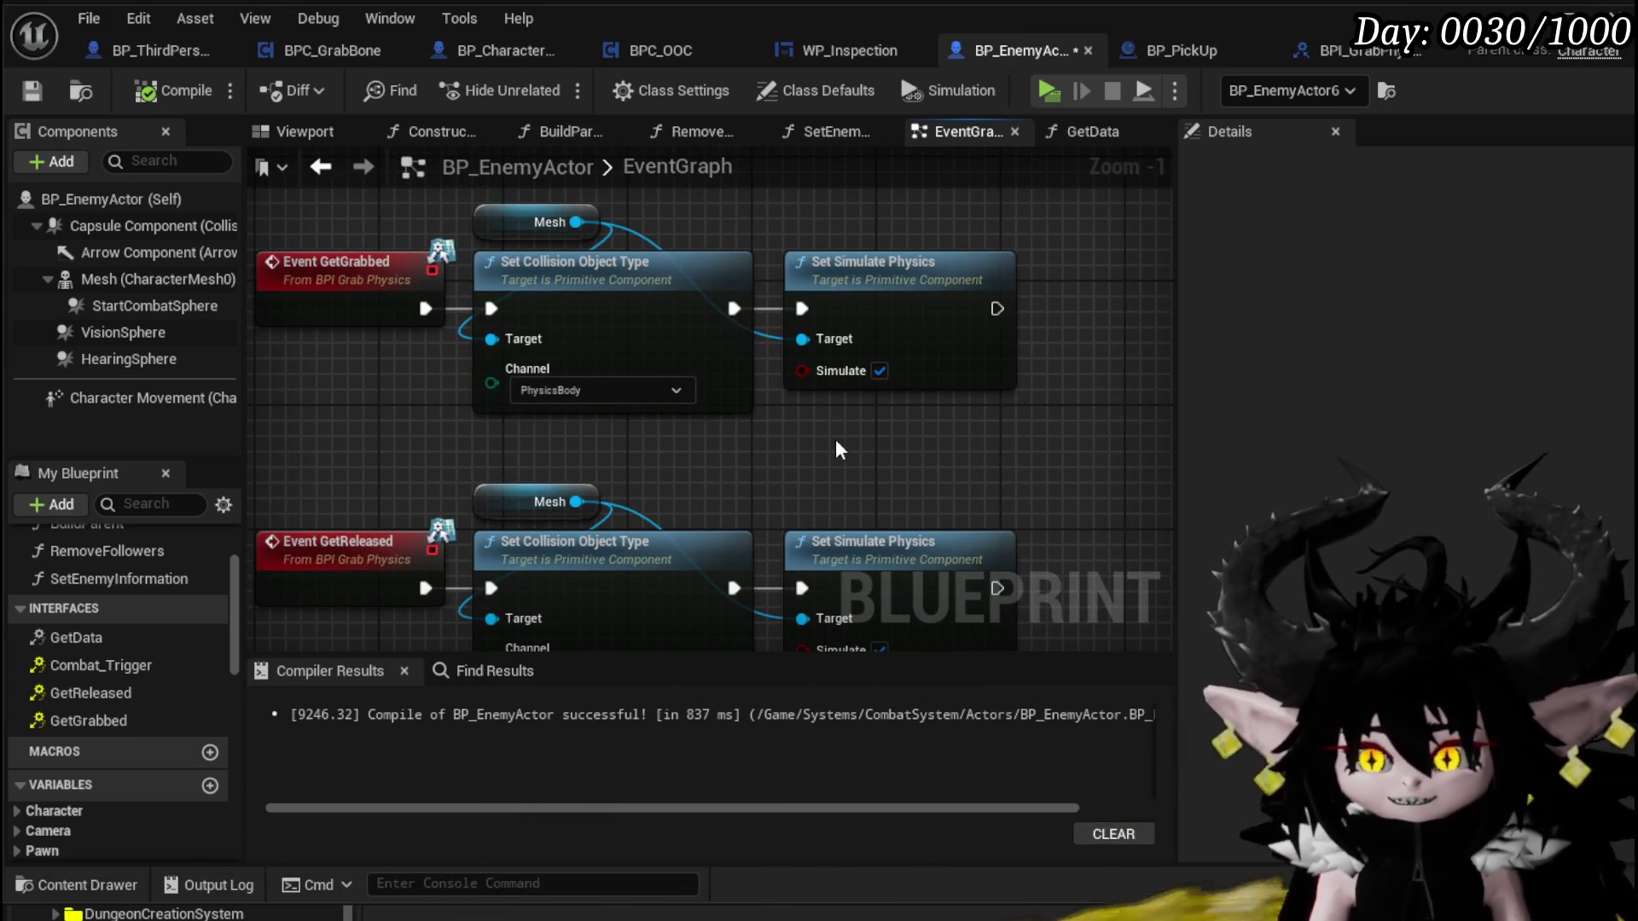
click(32, 91)
scroll(878, 458, down, 2)
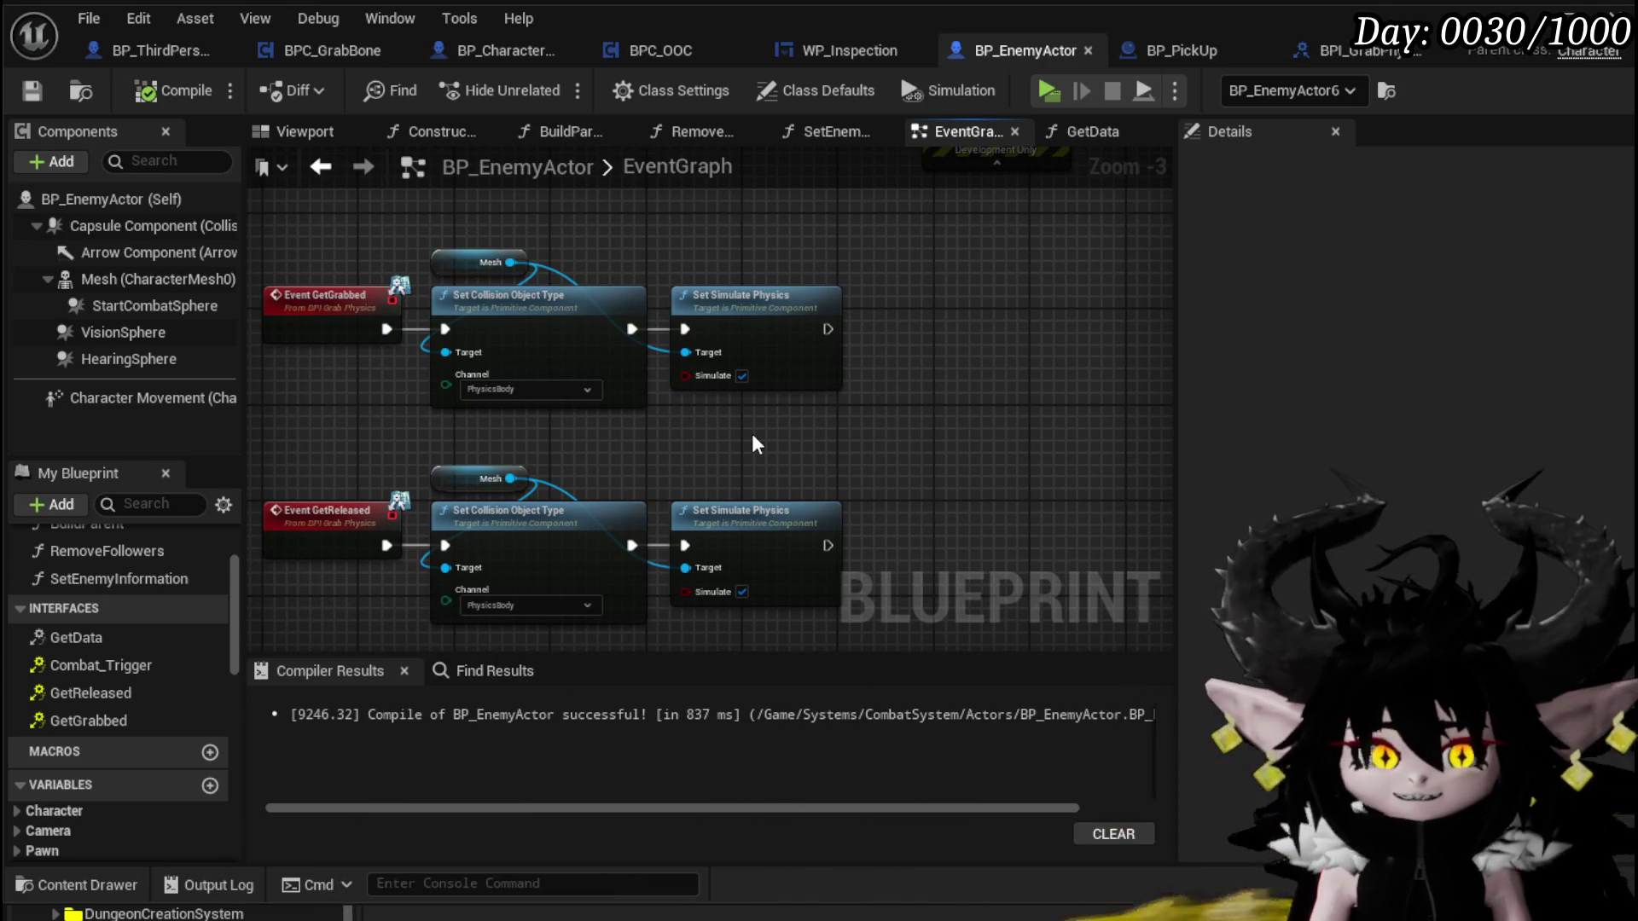
Frame the GetGrabbed and GetReleased node rows together in the EventGraph
drag(753, 443, 812, 434)
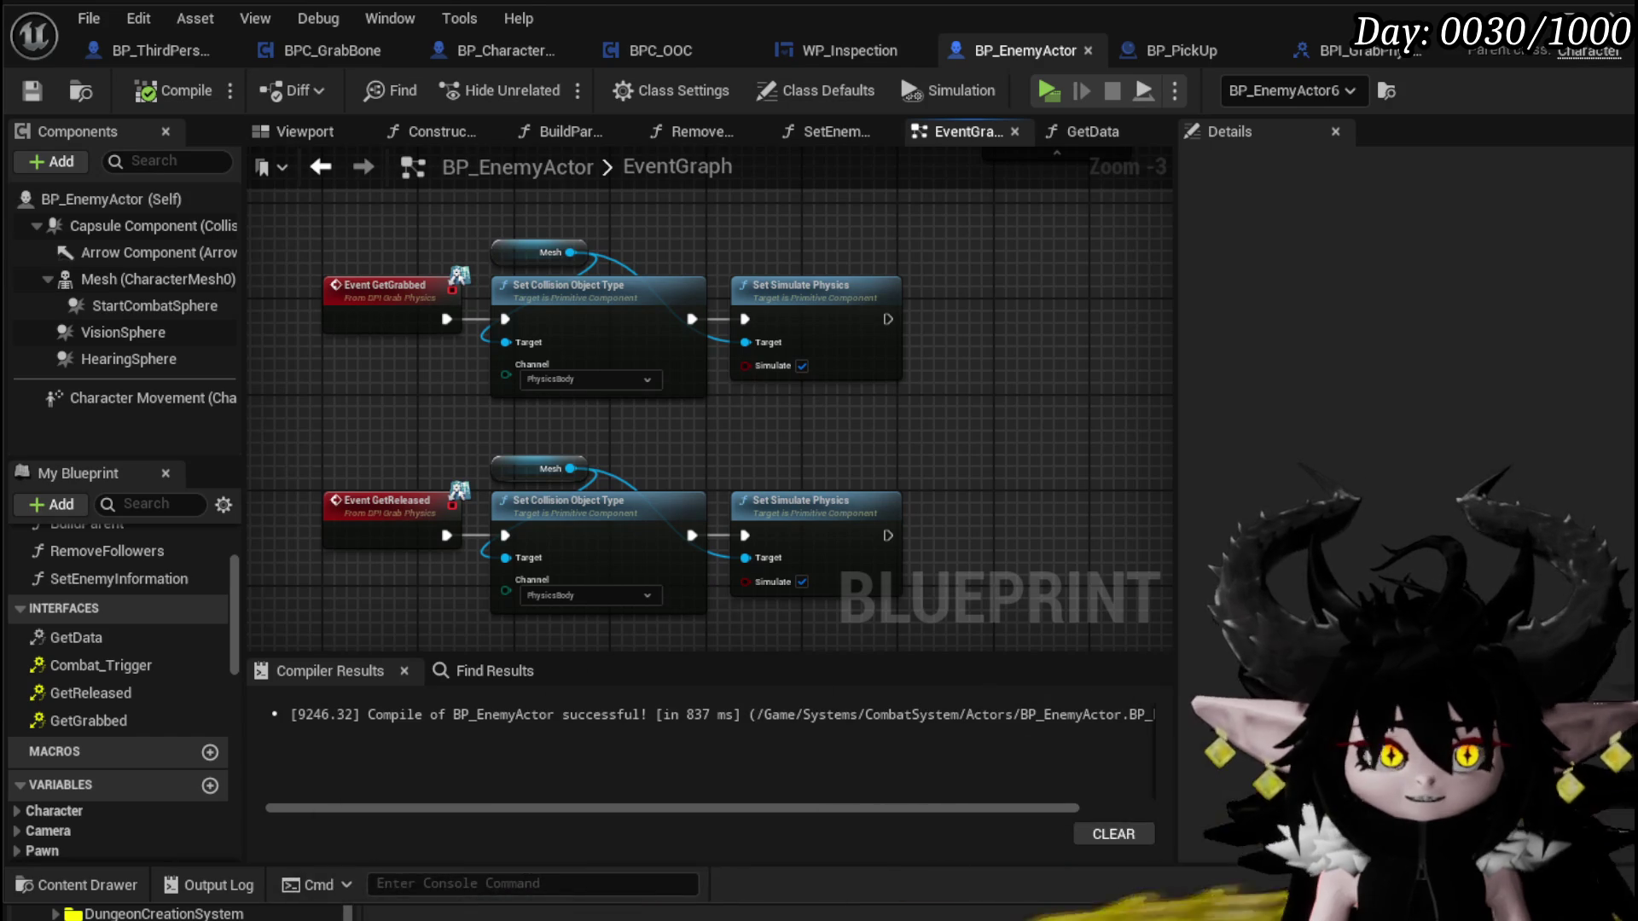
drag(411, 446, 421, 420)
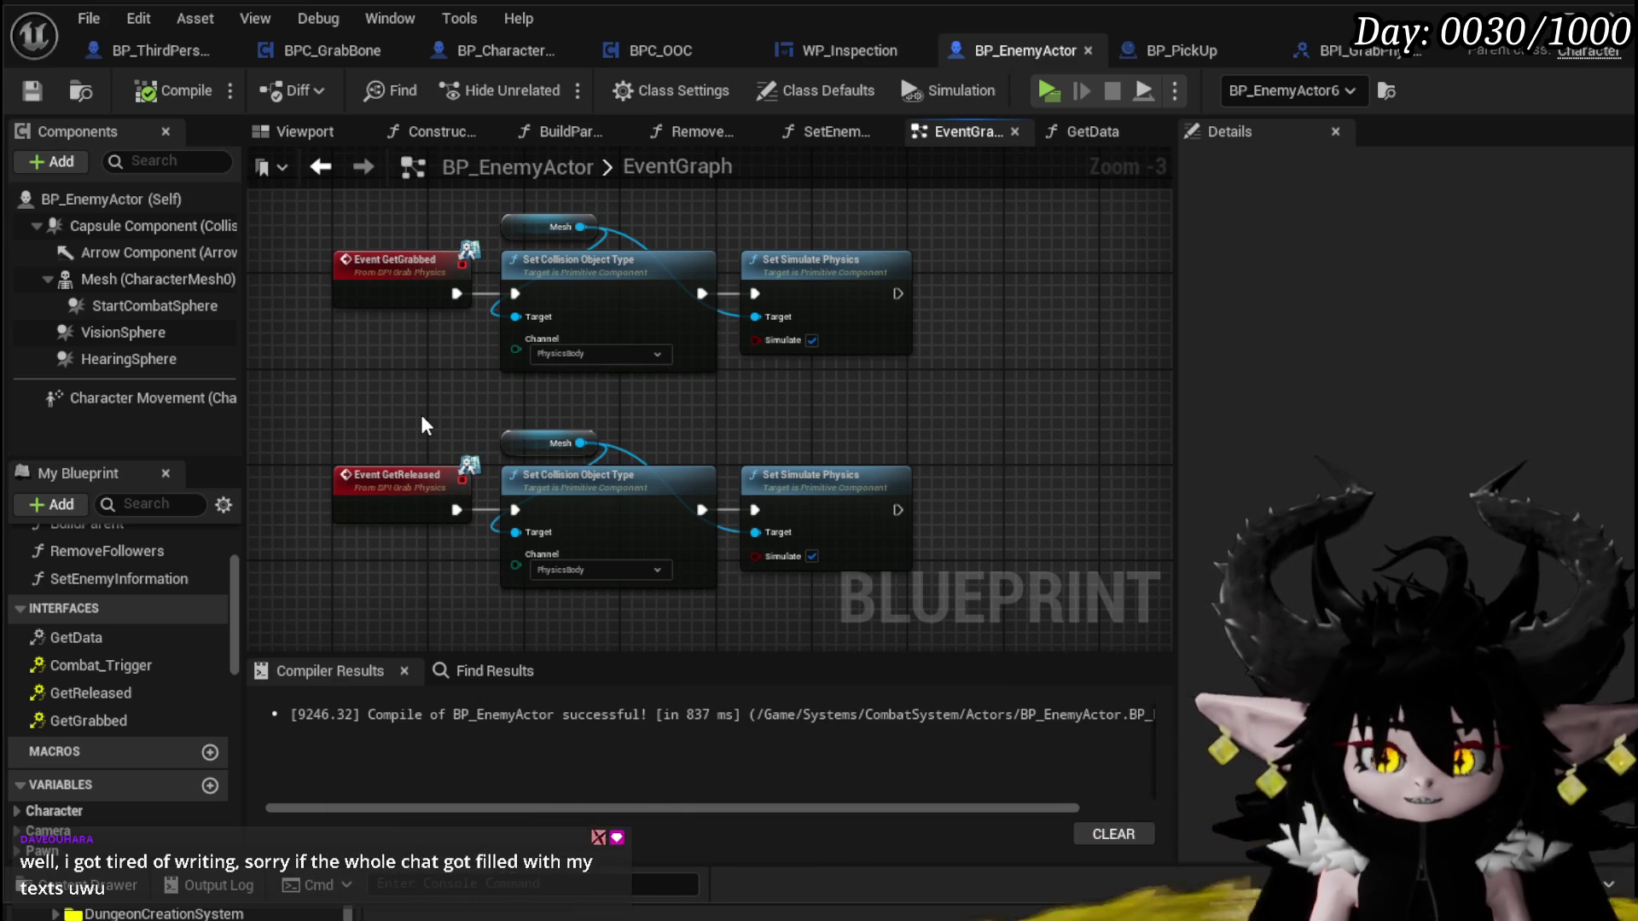
mouse_move(411, 413)
mouse_down()
mouse_move(406, 393)
mouse_move(454, 387)
mouse_up()
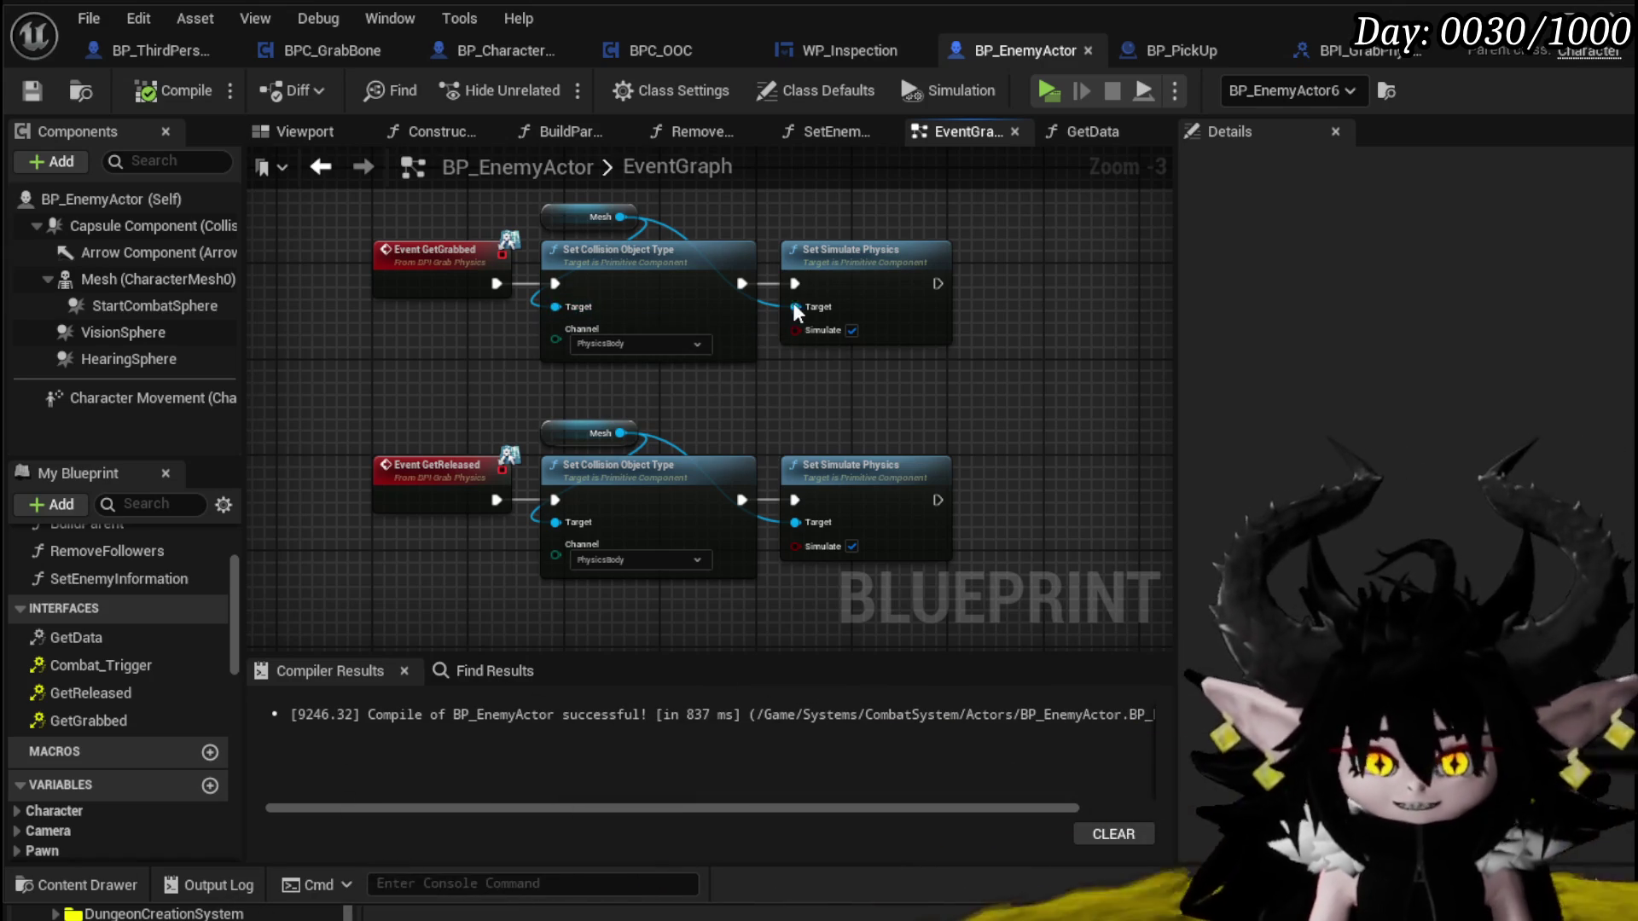
drag(922, 347, 798, 355)
scroll(879, 252, down, 3)
scroll(847, 258, up, 1)
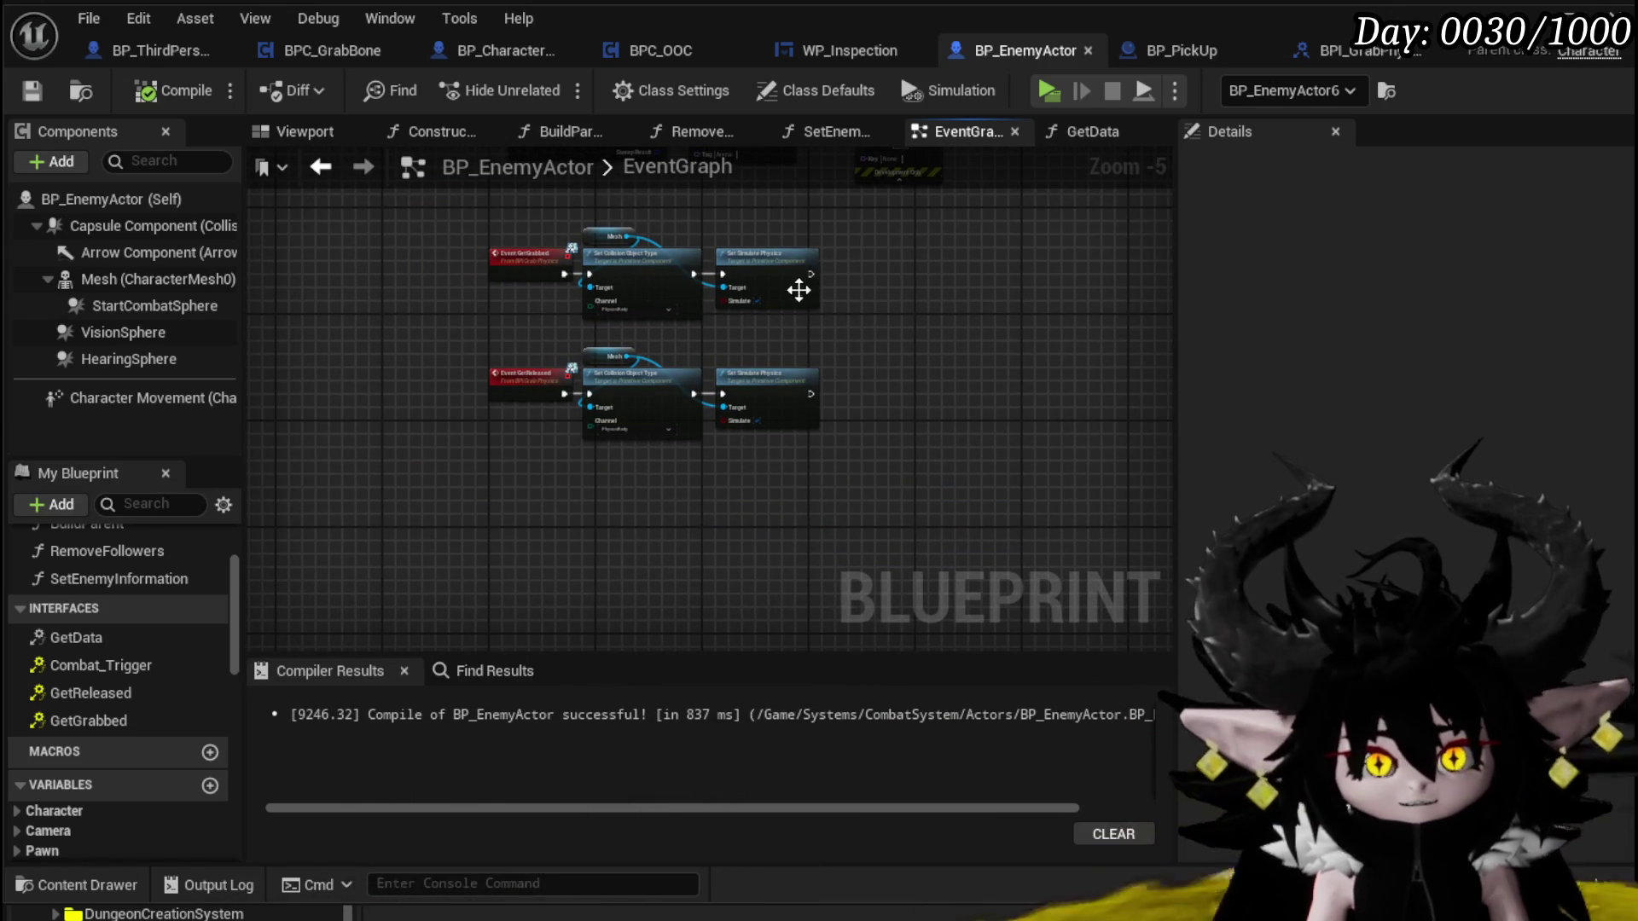
scroll(802, 286, up, 3)
scroll(585, 391, down, 1)
scroll(622, 376, up, 1)
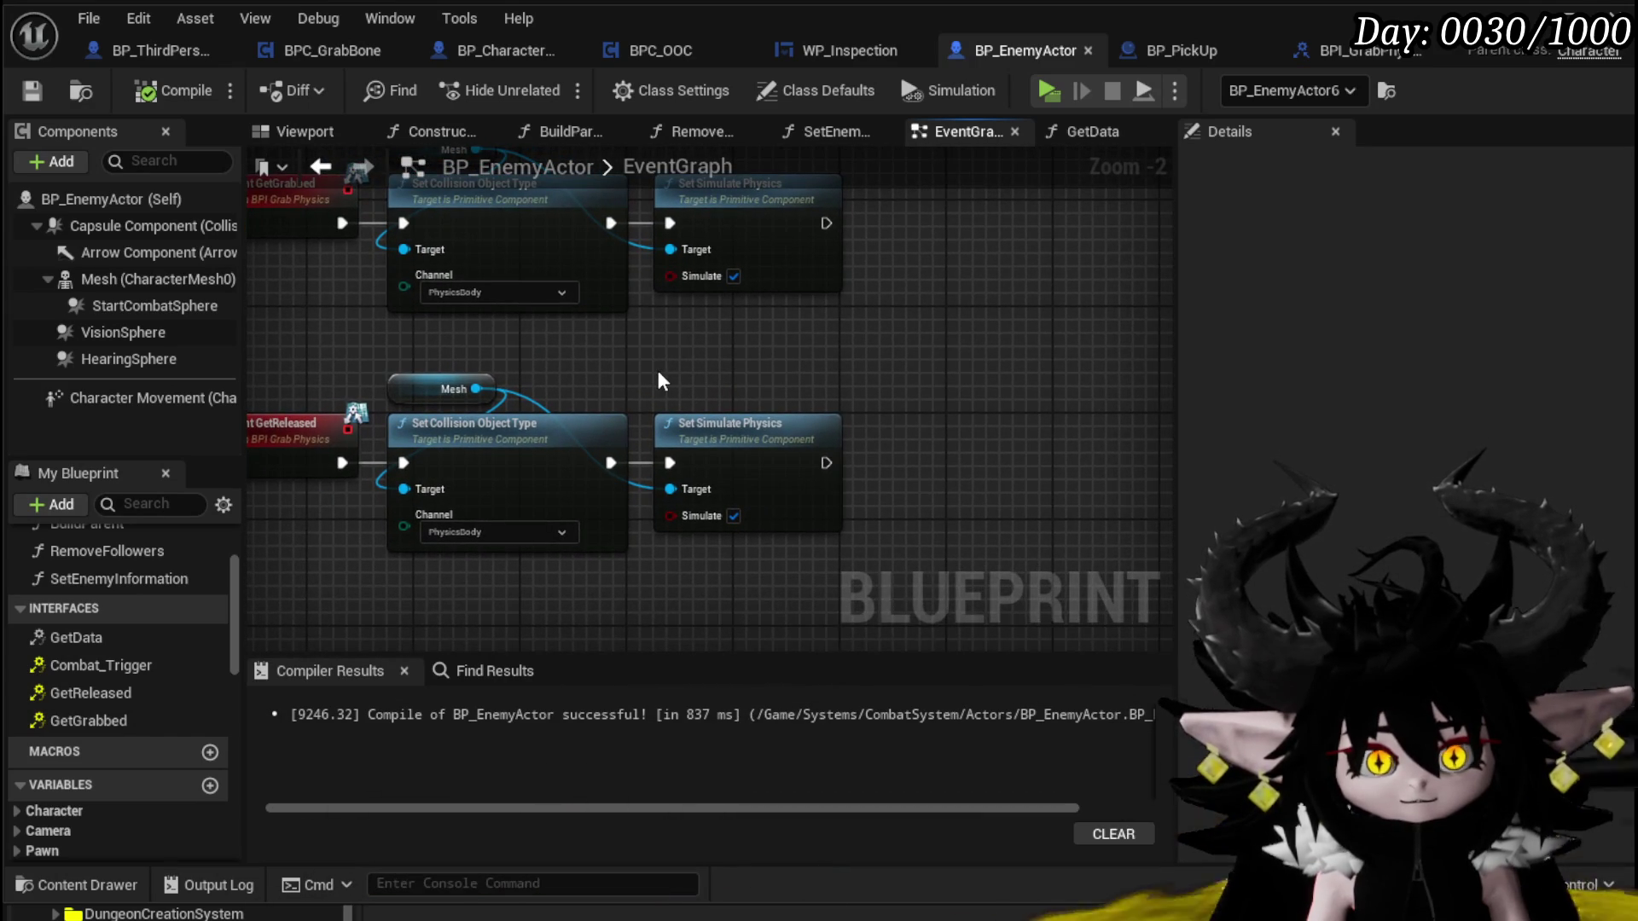
drag(657, 381, 687, 335)
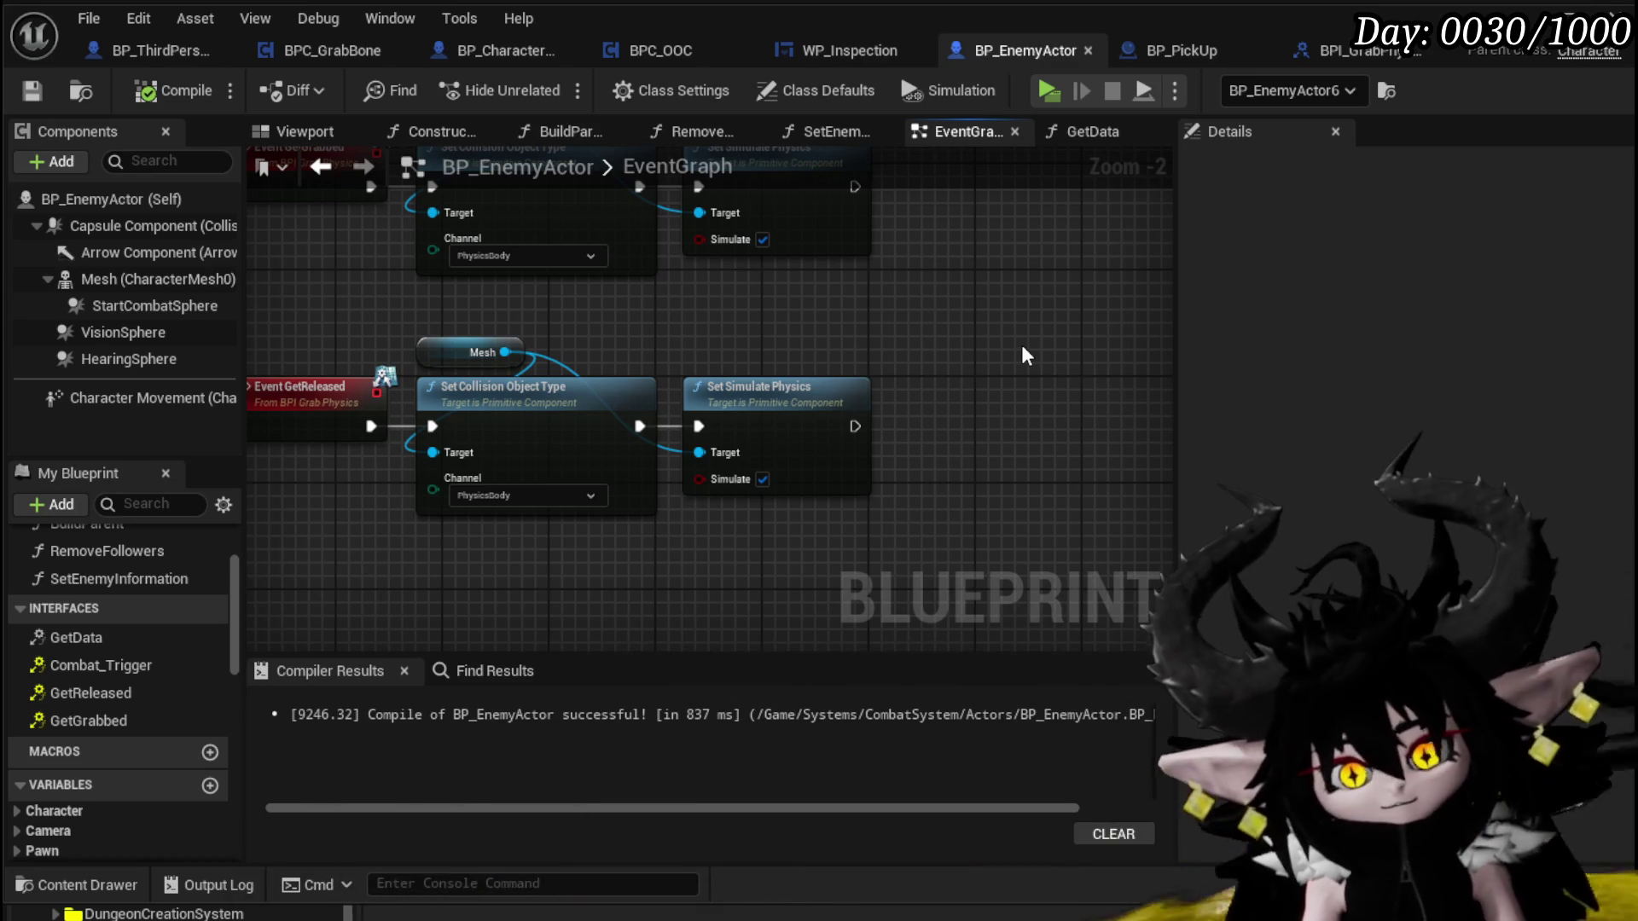
scroll(375, 384, down, 1)
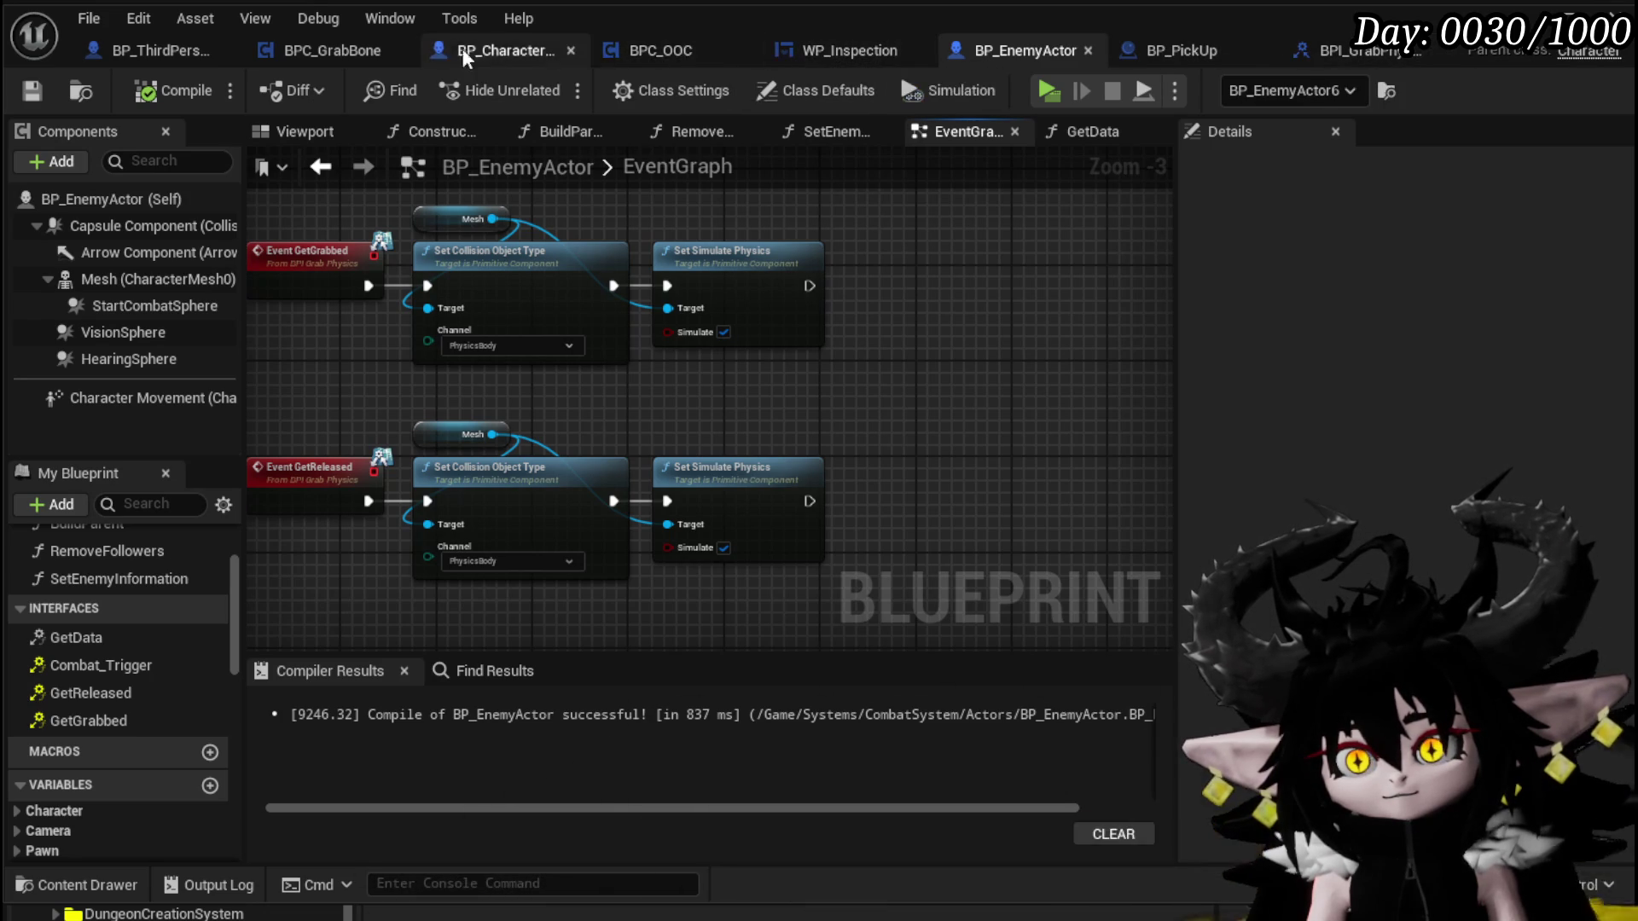
Switch to BPC_GrabBone and centre its Line Trace By Channel node
click(354, 58)
mouse_move(769, 259)
mouse_down()
mouse_move(547, 288)
mouse_move(845, 265)
mouse_up()
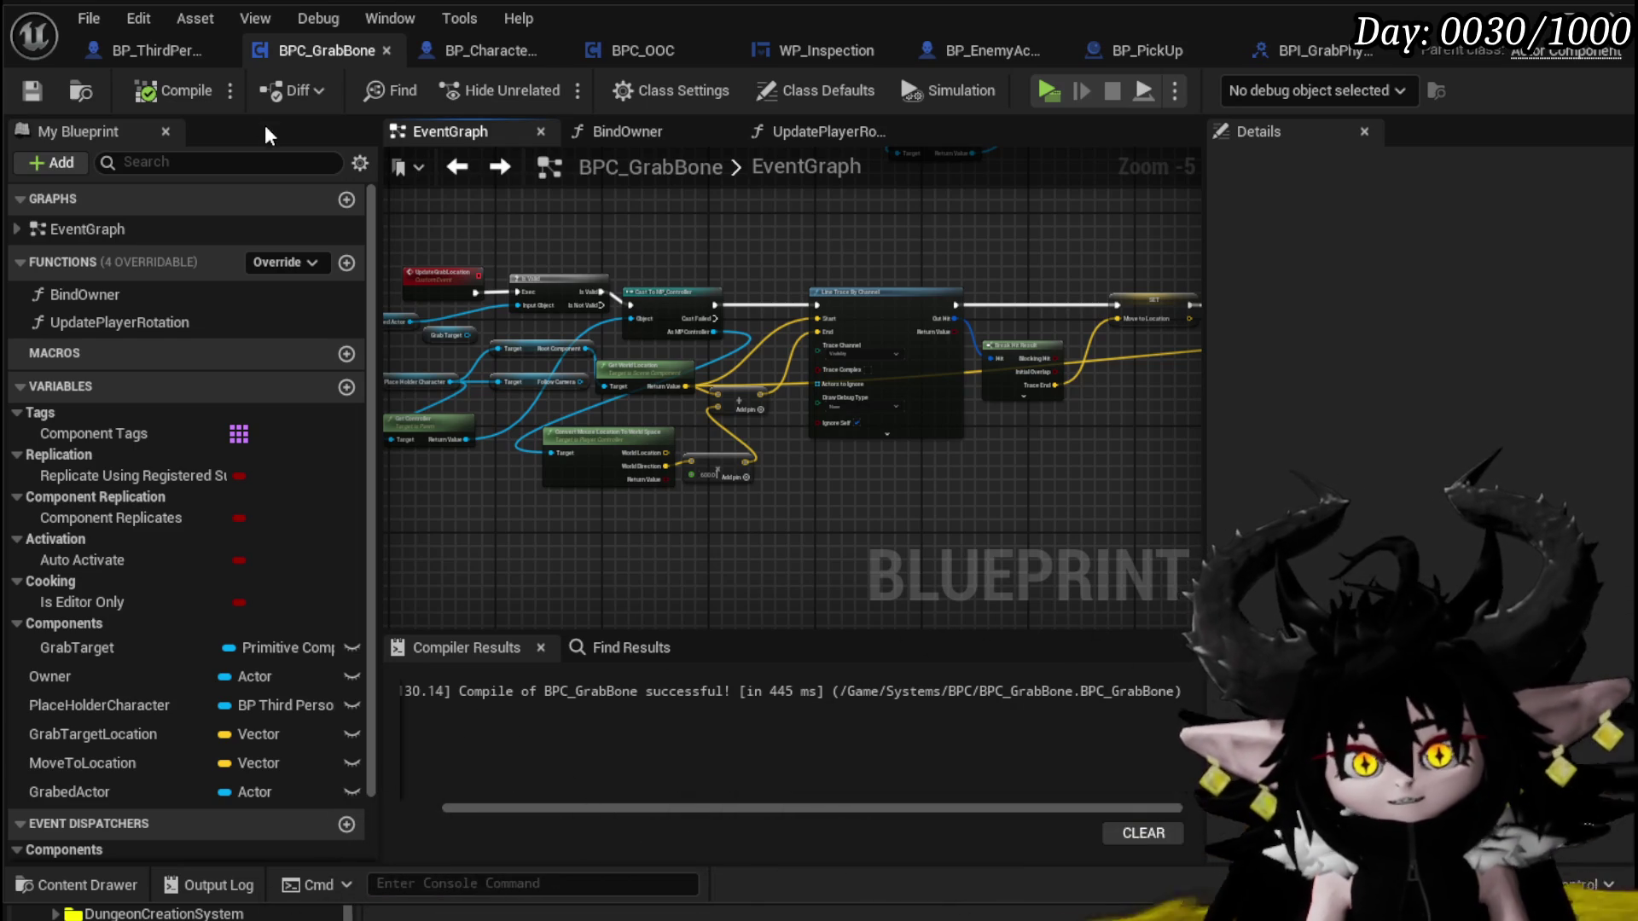
mouse_move(750, 222)
mouse_down()
mouse_move(595, 223)
mouse_move(497, 247)
mouse_up()
drag(878, 432, 622, 450)
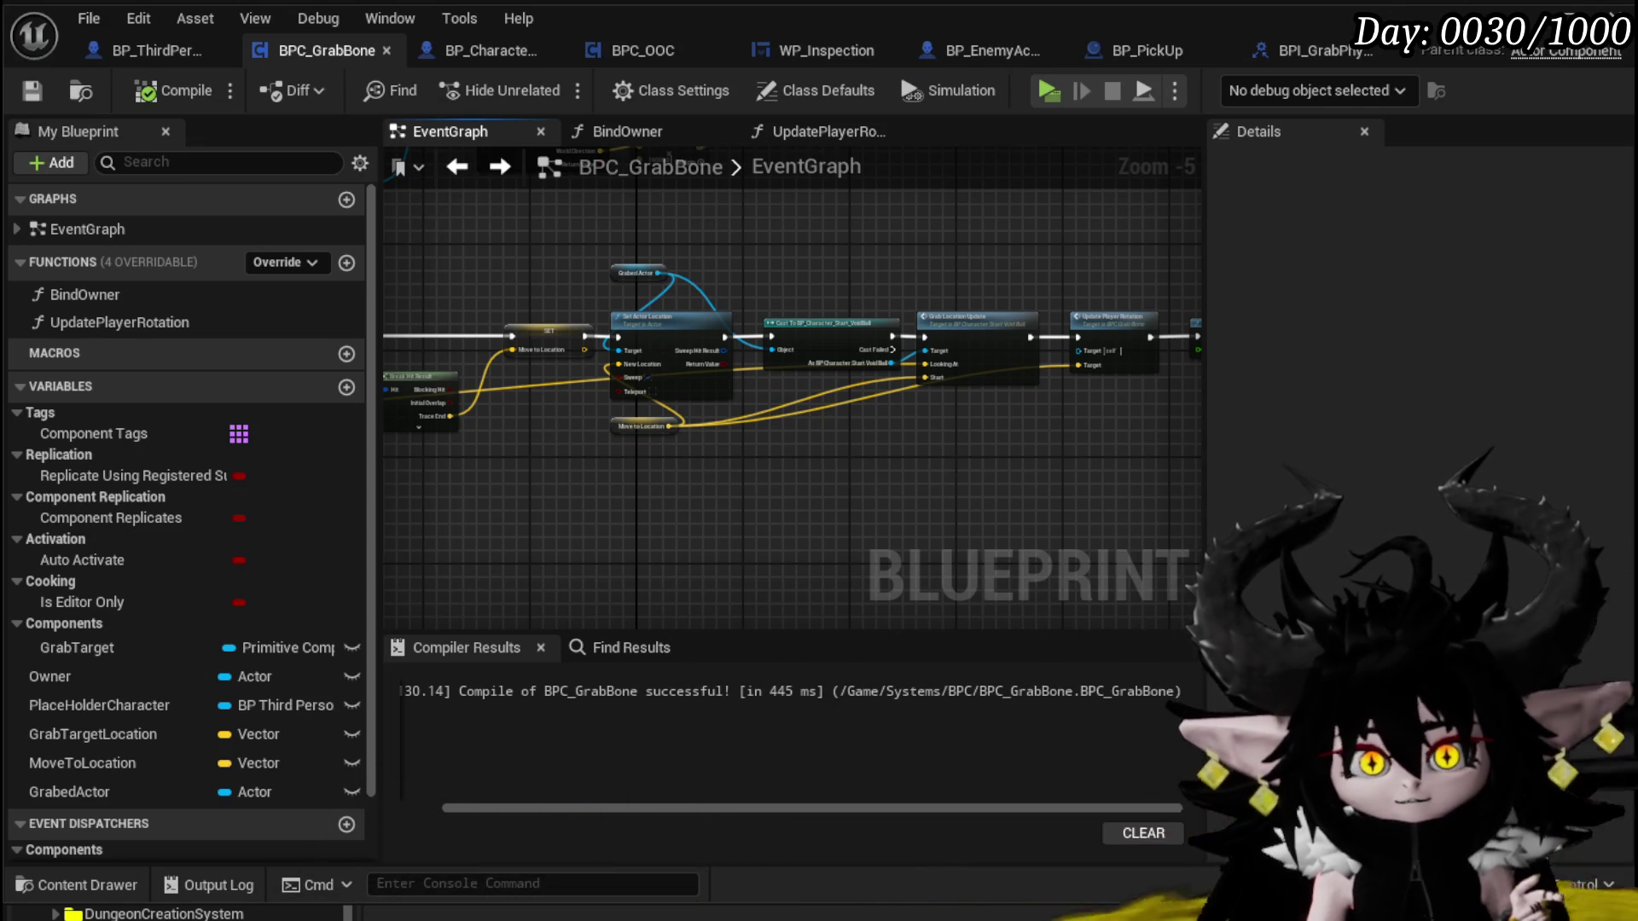
mouse_move(904, 486)
mouse_down()
mouse_move(742, 501)
mouse_move(976, 413)
mouse_move(741, 367)
mouse_up()
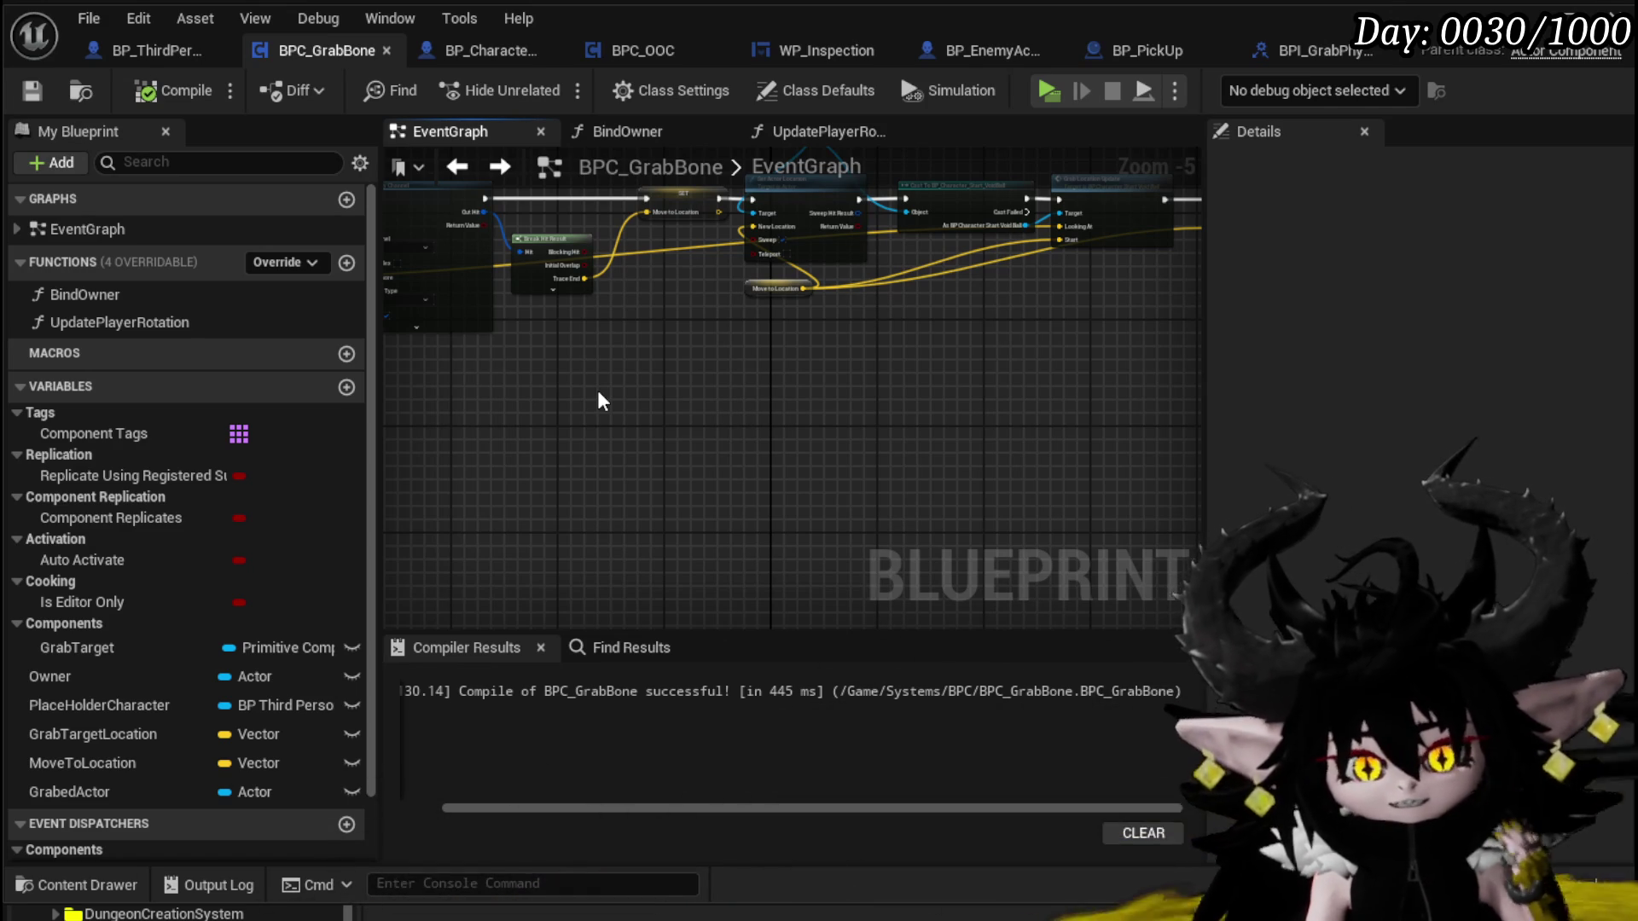
mouse_move(597, 401)
mouse_down()
mouse_move(618, 433)
mouse_move(730, 473)
mouse_move(783, 465)
mouse_up()
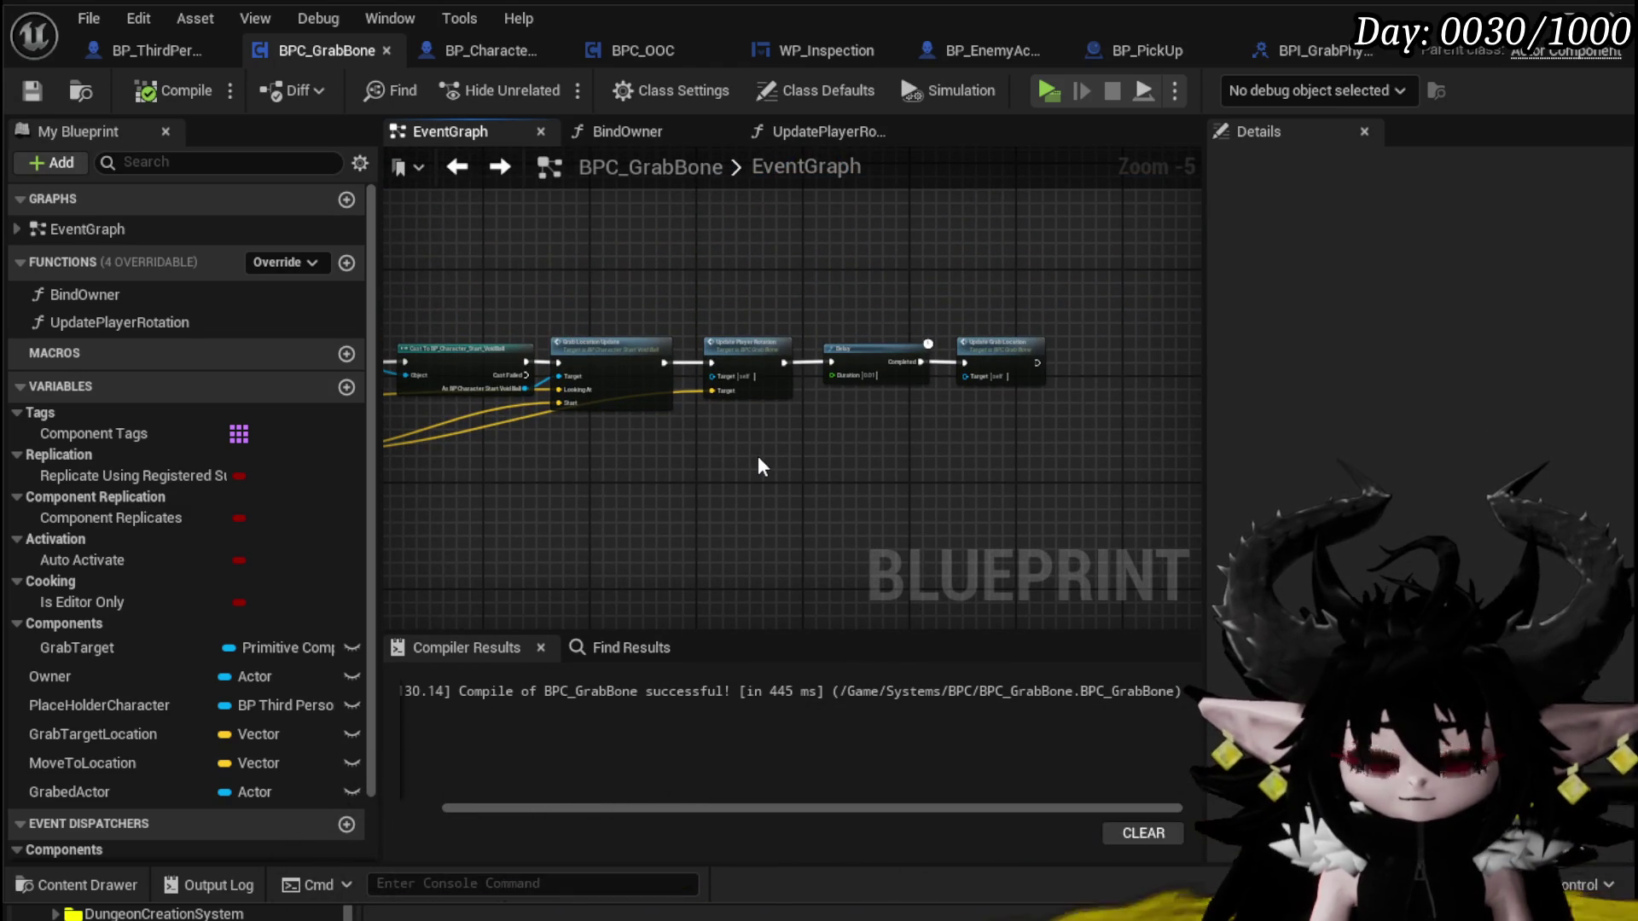
scroll(669, 468, down, 2)
Move Grab Target up out of the way and align Grabed Actor beside Is Valid
mouse_move(914, 449)
mouse_down()
mouse_move(896, 465)
mouse_move(626, 309)
mouse_up()
scroll(626, 309, up, 2)
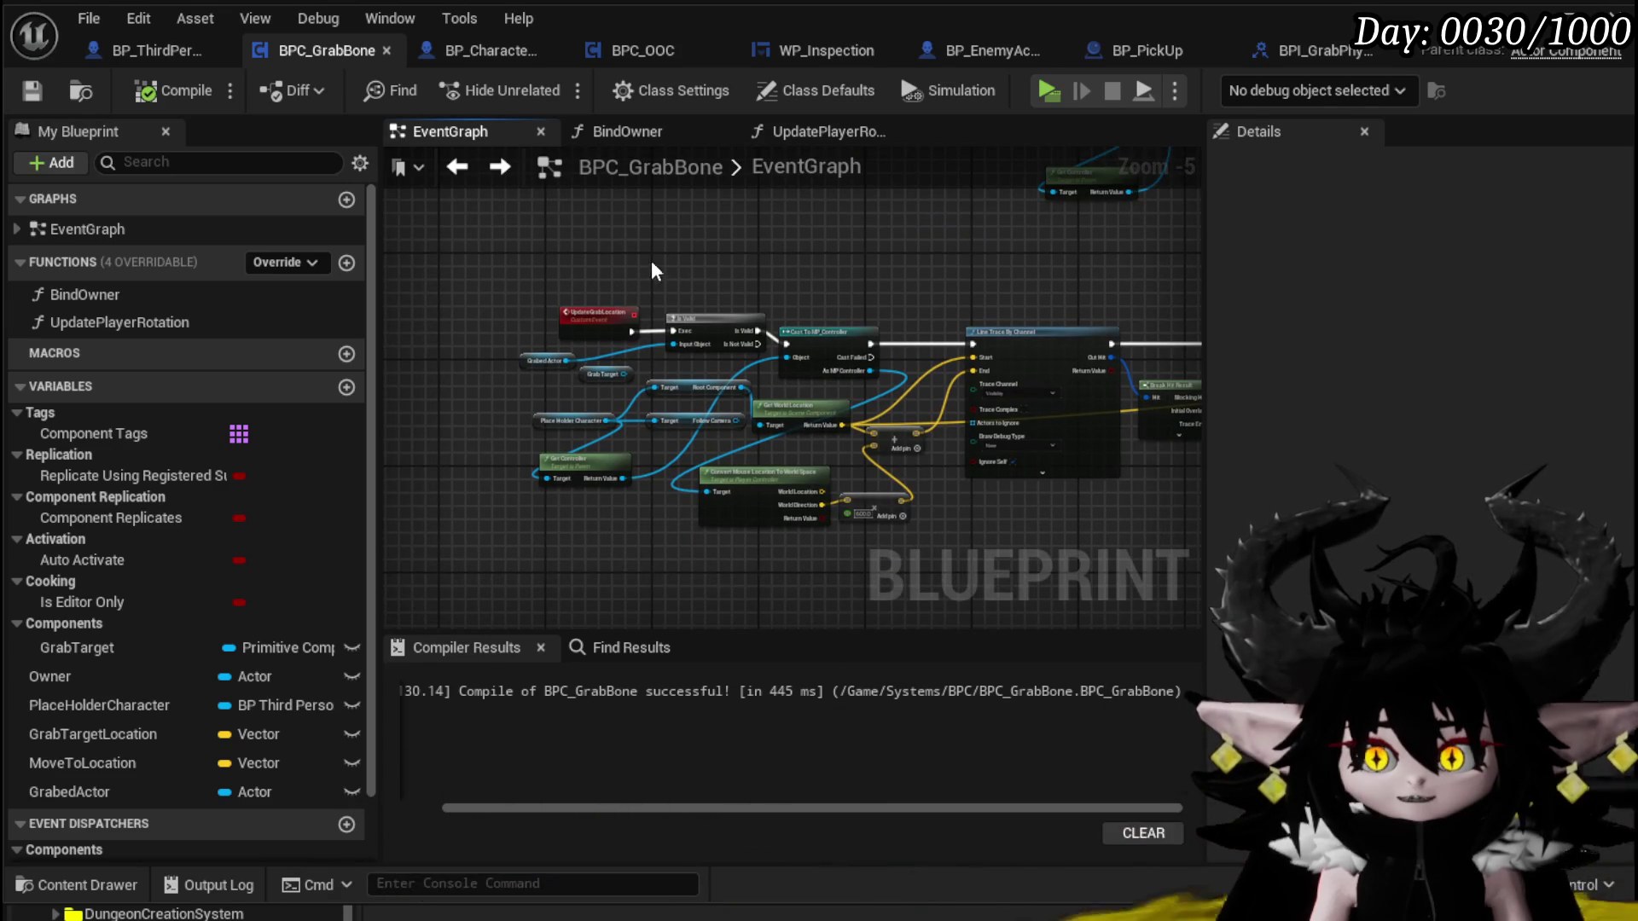
scroll(654, 256, up, 3)
drag(560, 474, 773, 248)
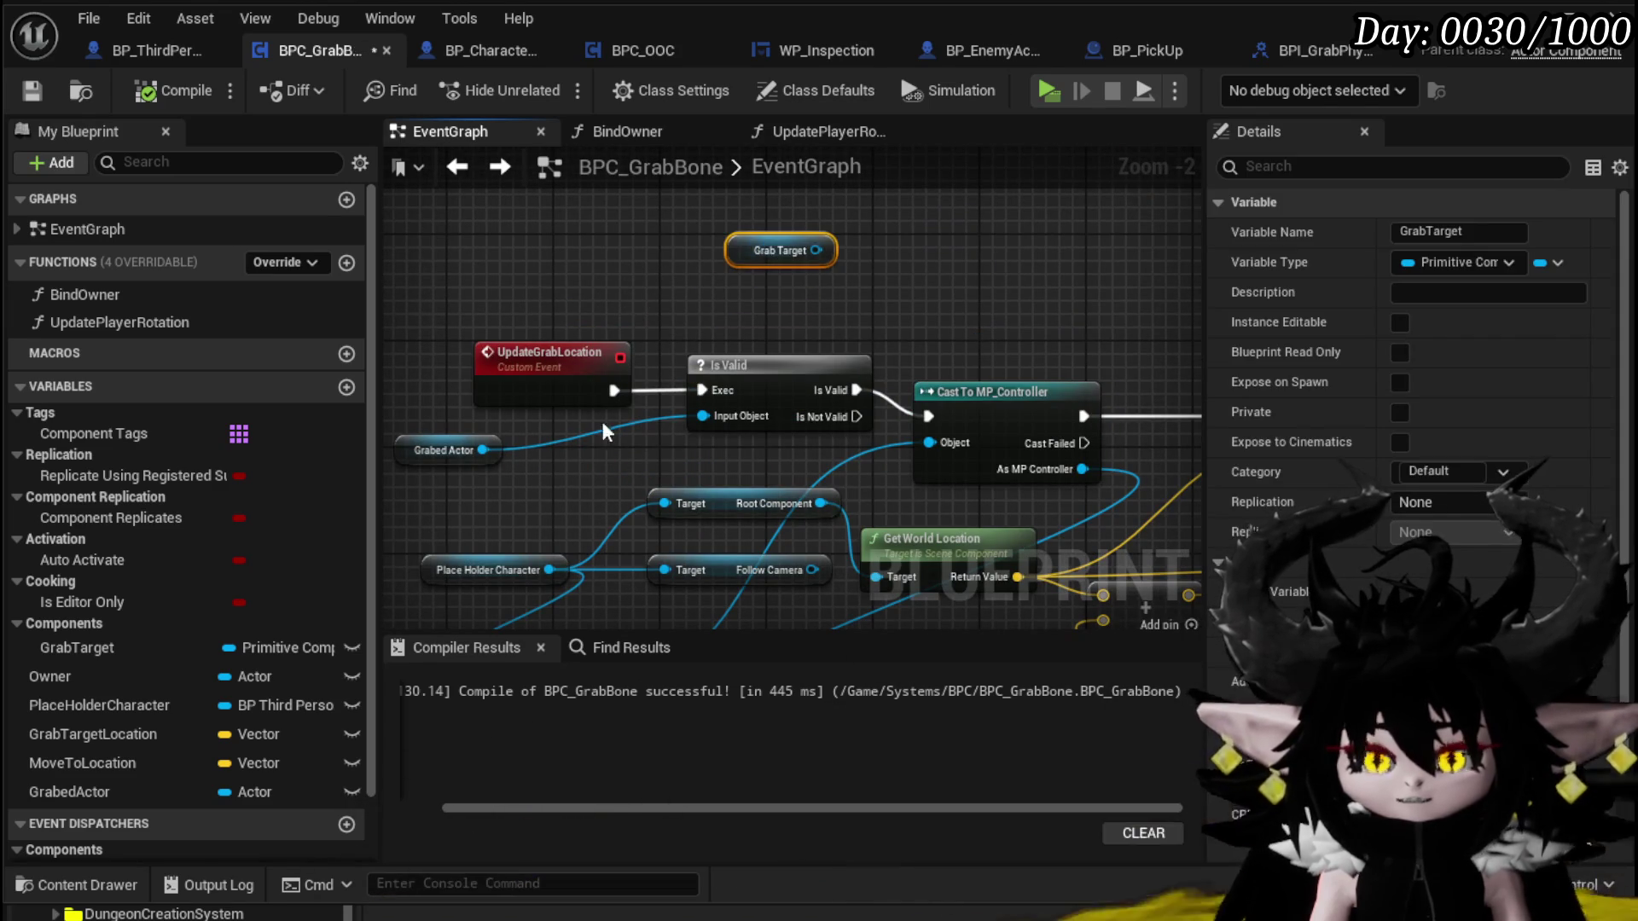
drag(433, 458, 569, 445)
click(633, 283)
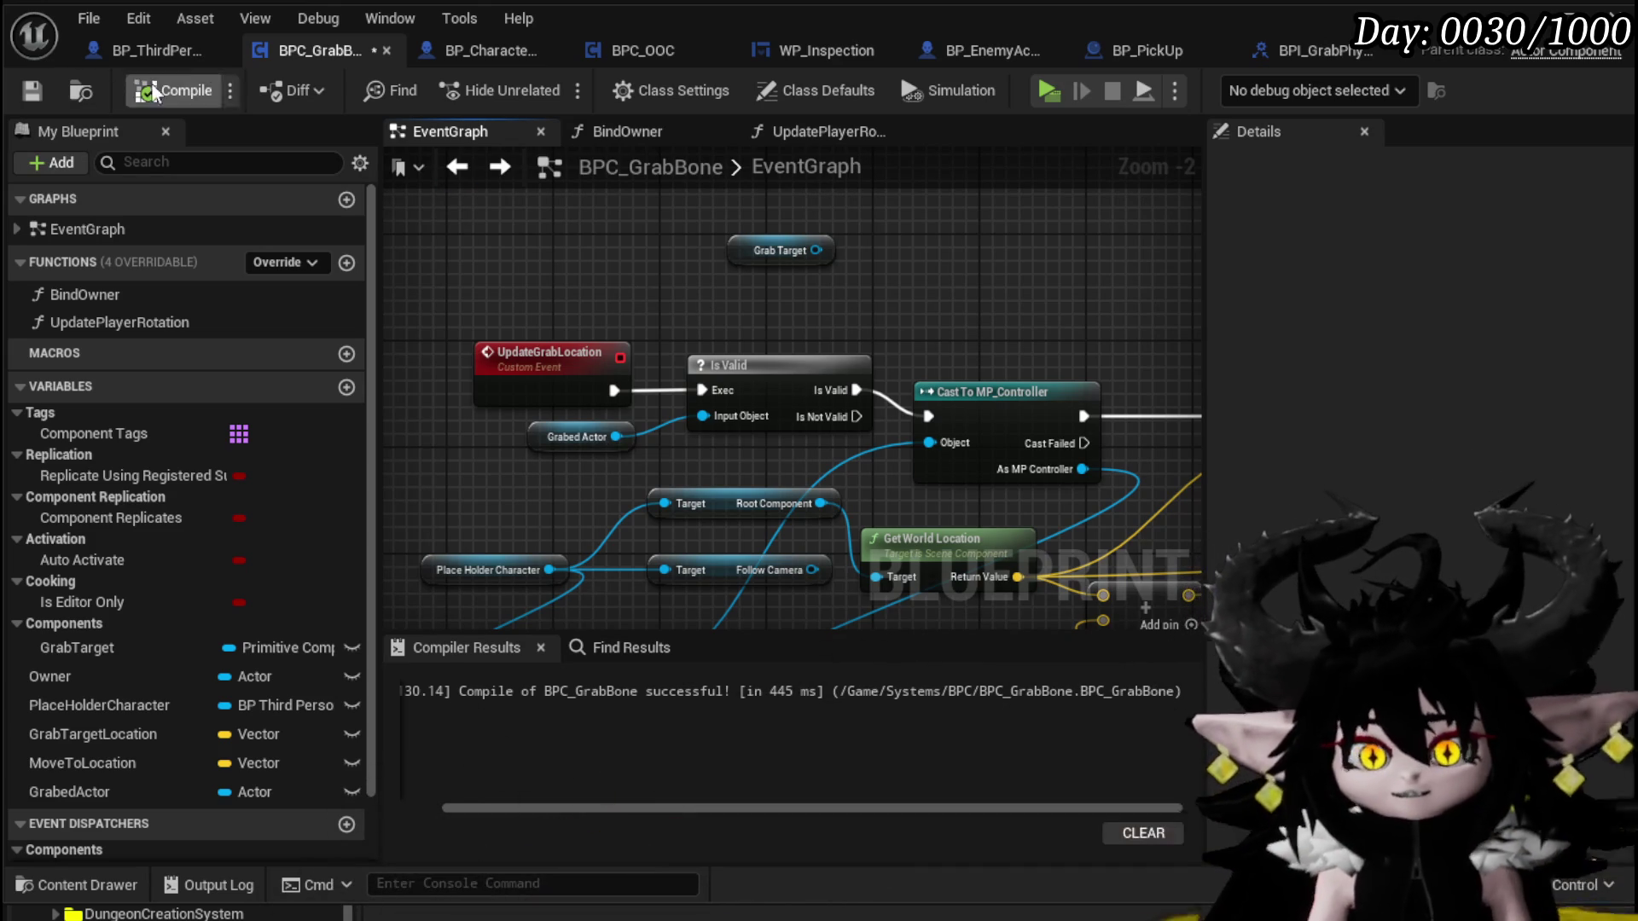
Save the BPC_GrabBone blueprint
click(32, 99)
scroll(710, 295, down, 4)
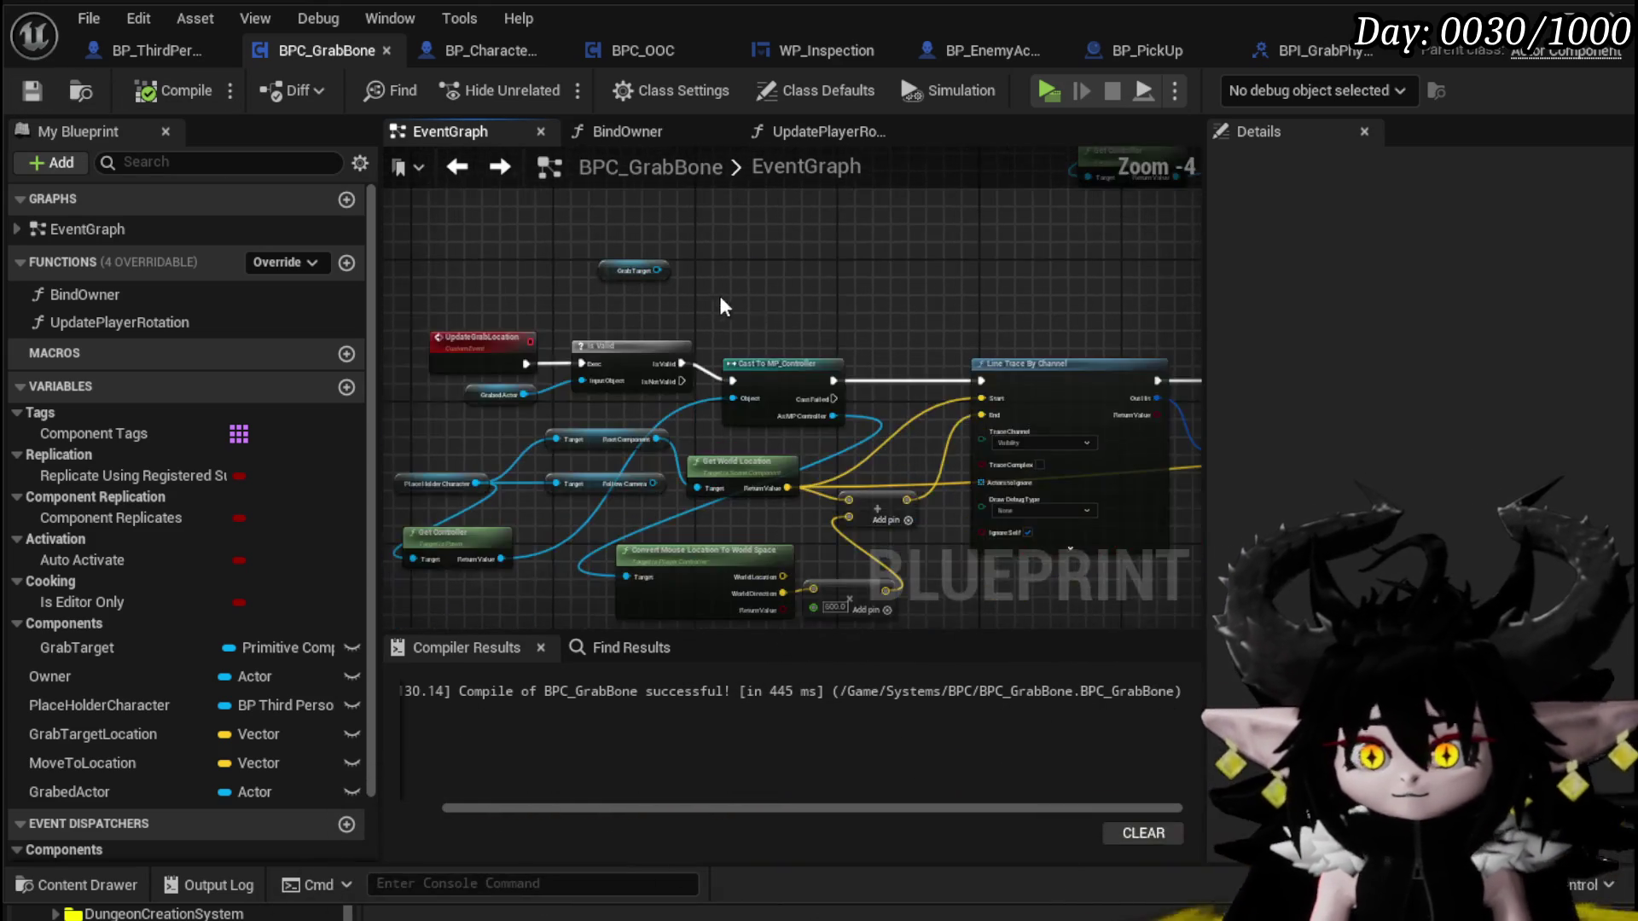
scroll(605, 471, up, 3)
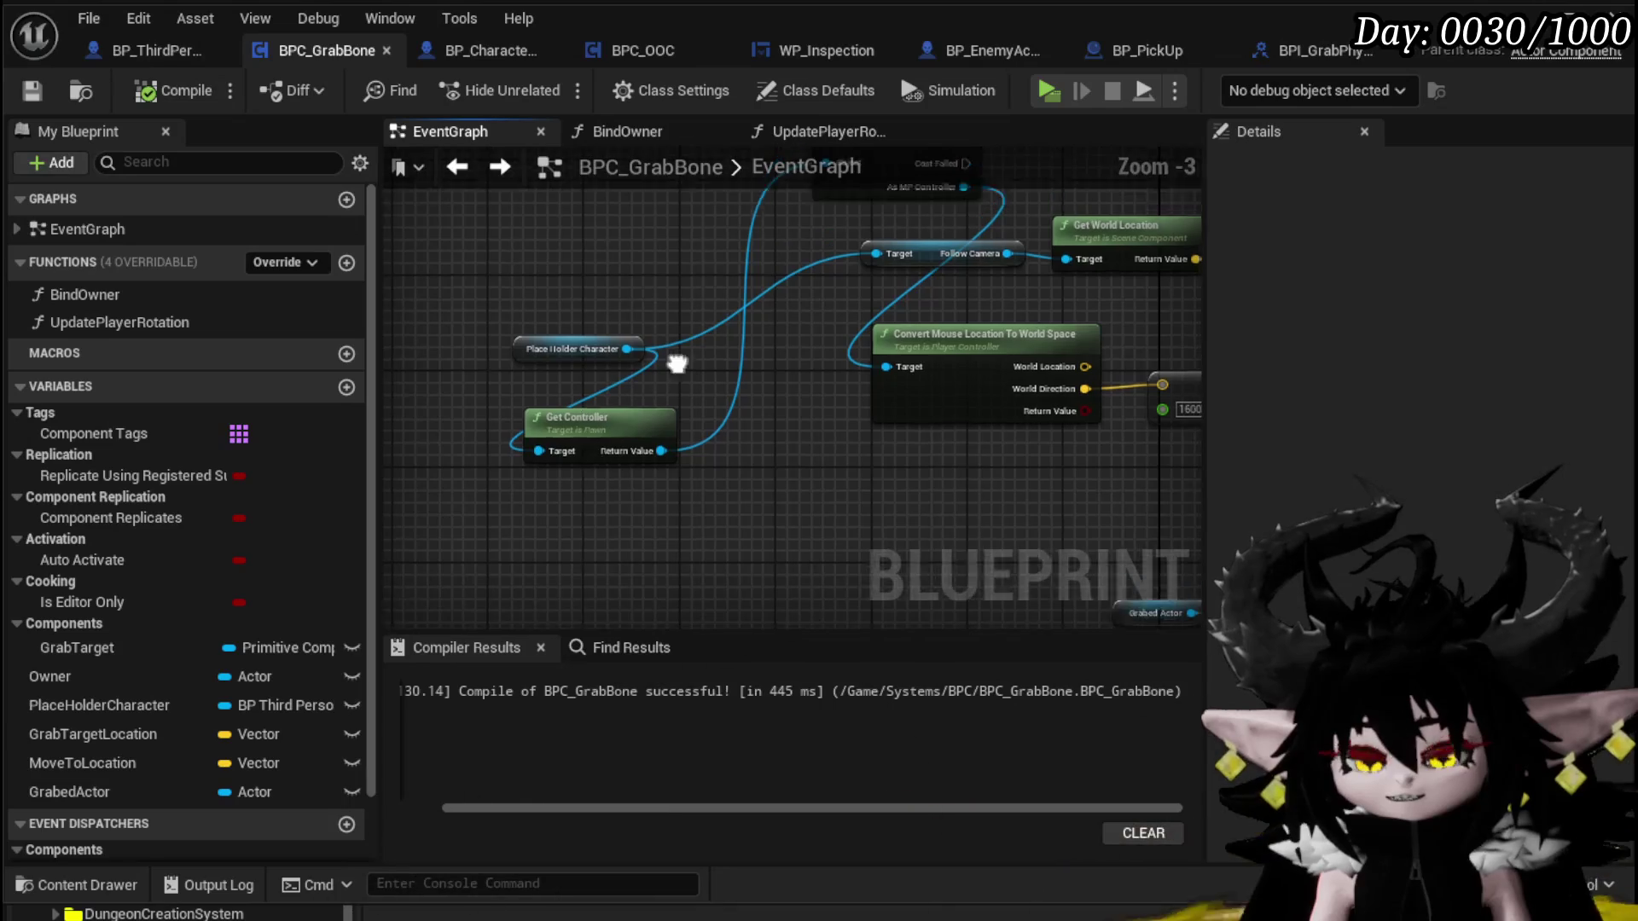
Line Place Holder Character up with its Target pins and move Get Controller beside the cast
mouse_move(561, 498)
mouse_down()
mouse_move(519, 372)
mouse_move(480, 423)
mouse_move(455, 402)
mouse_up()
drag(616, 567, 708, 337)
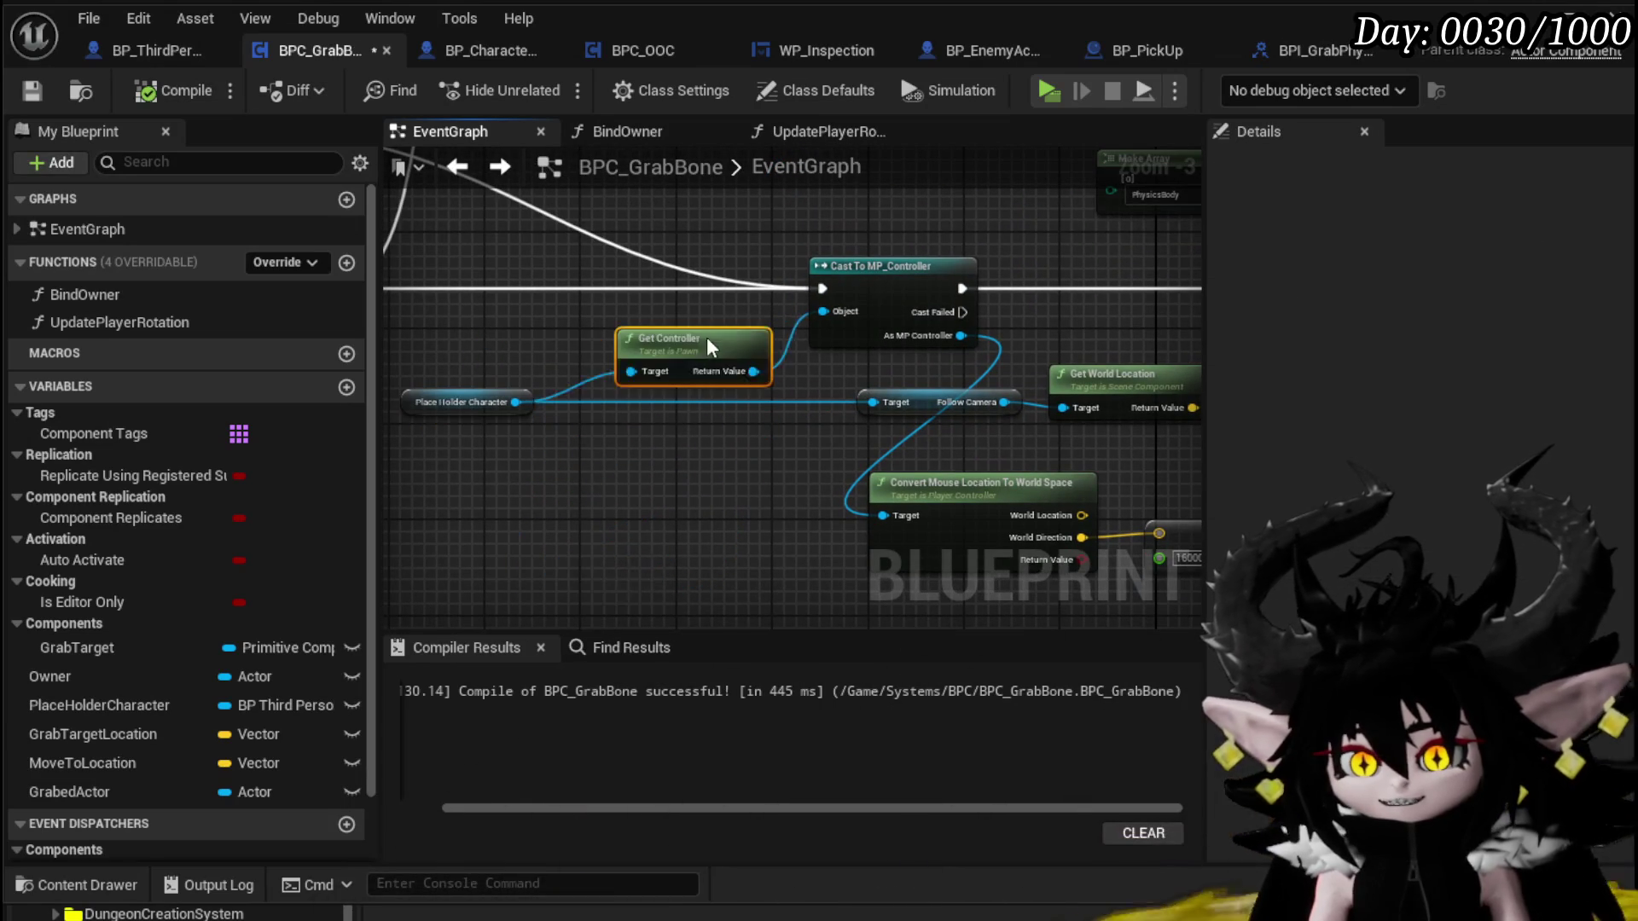
drag(1067, 221, 567, 314)
scroll(566, 314, down, 3)
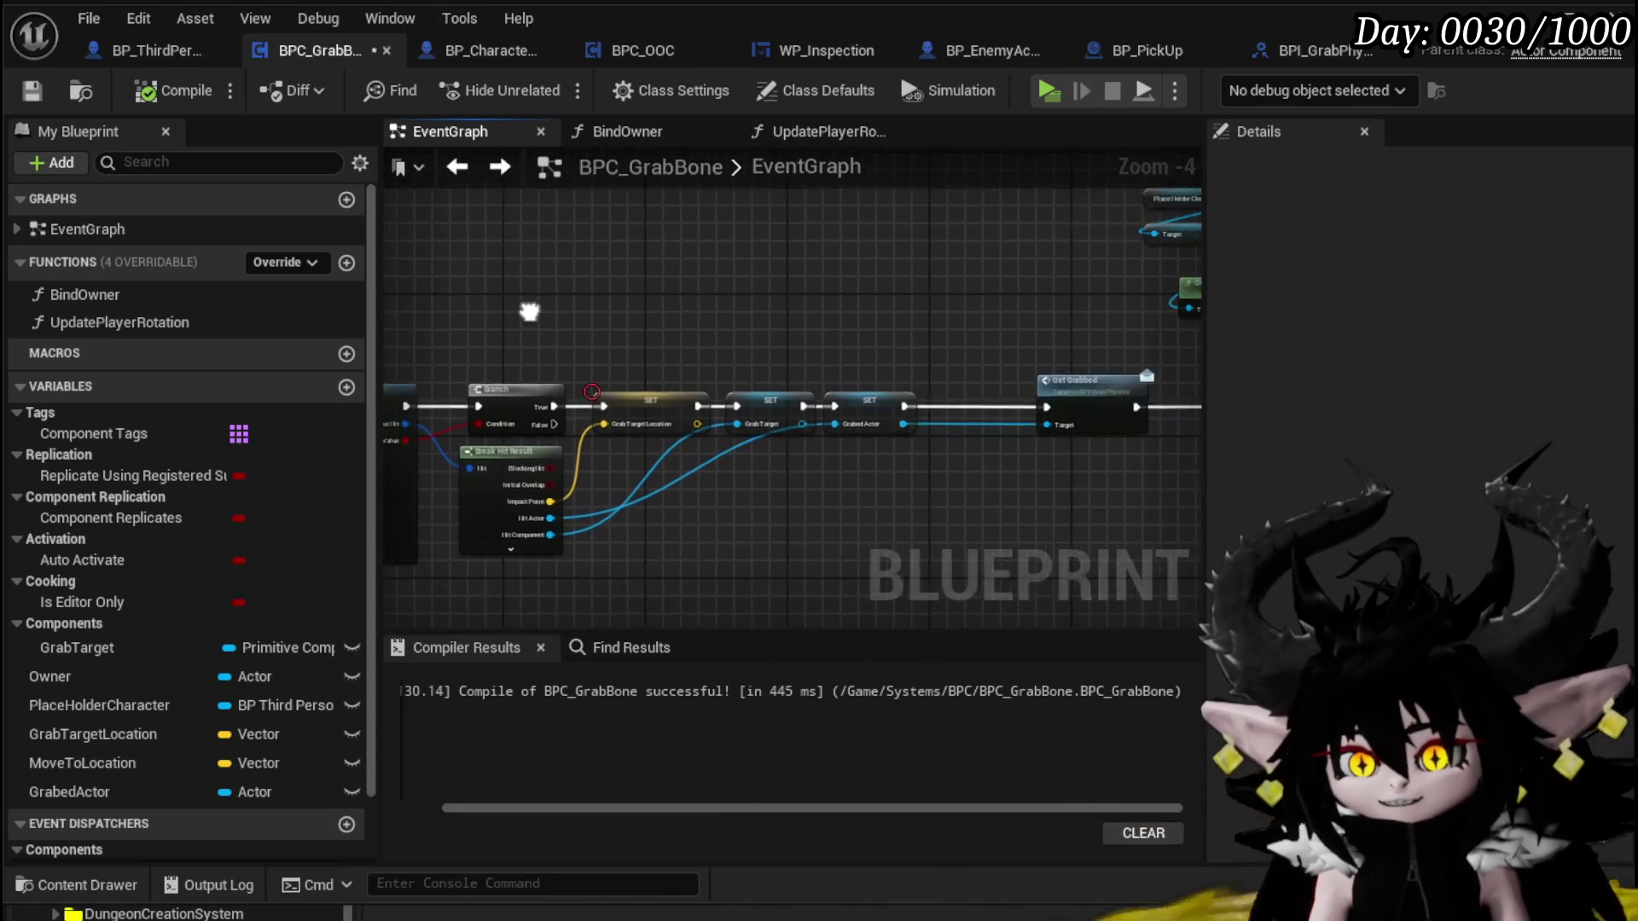
scroll(770, 441, up, 2)
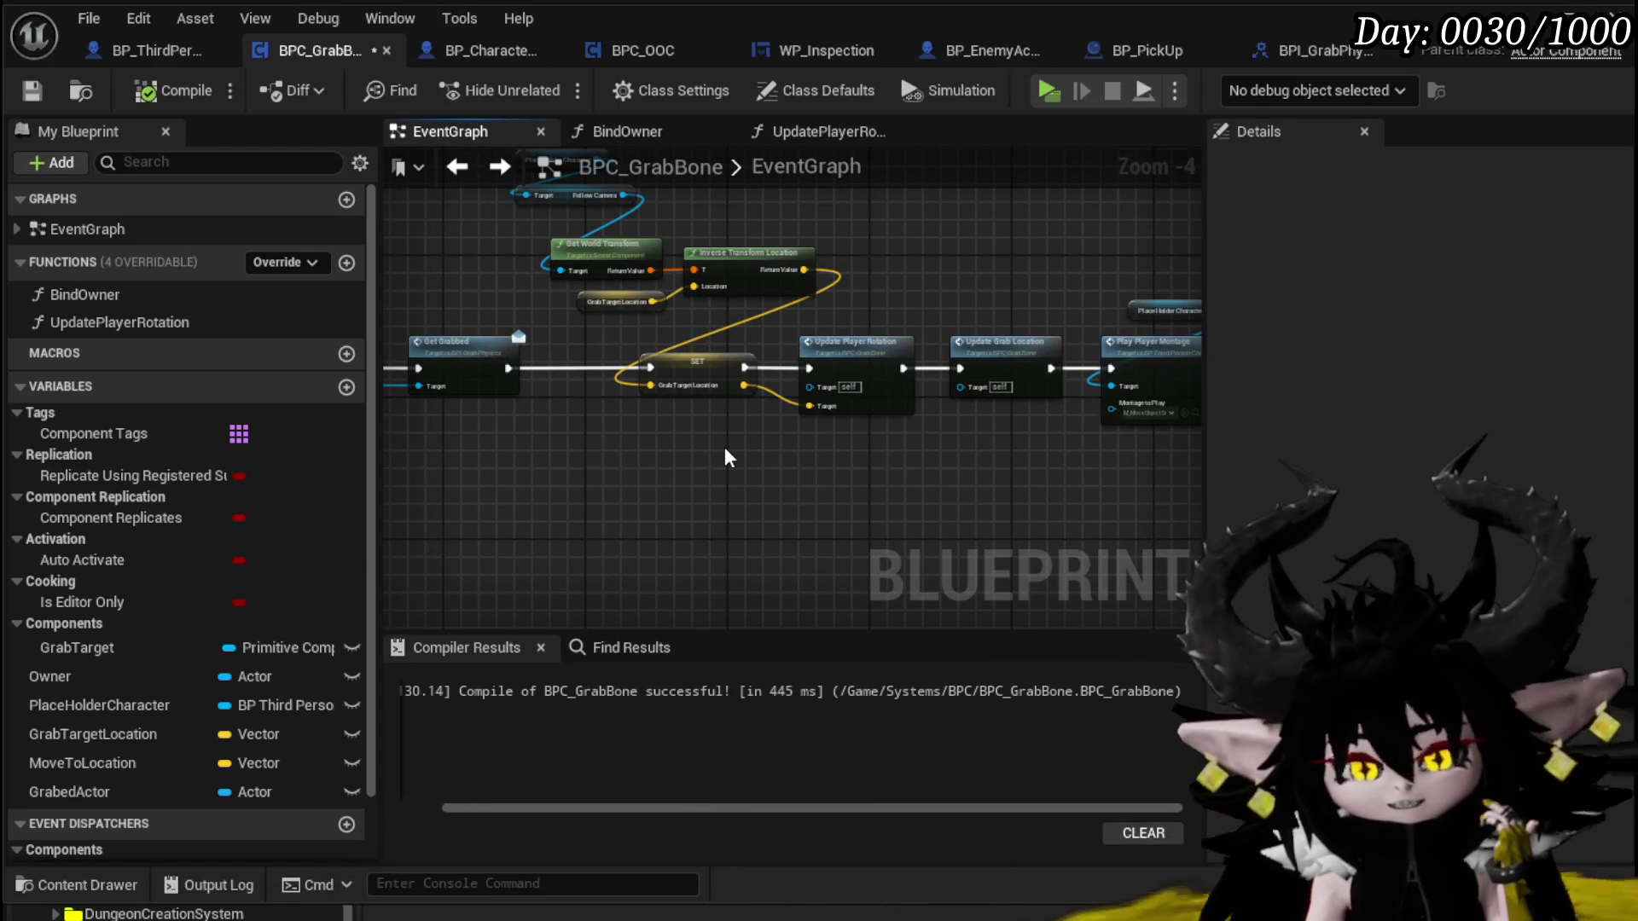
Pull PlaceHolderCharacter and Follow Camera together above Get World Transform, then save BPC_GrabBone
mouse_move(727, 458)
mouse_down()
mouse_move(596, 458)
mouse_move(687, 556)
mouse_up()
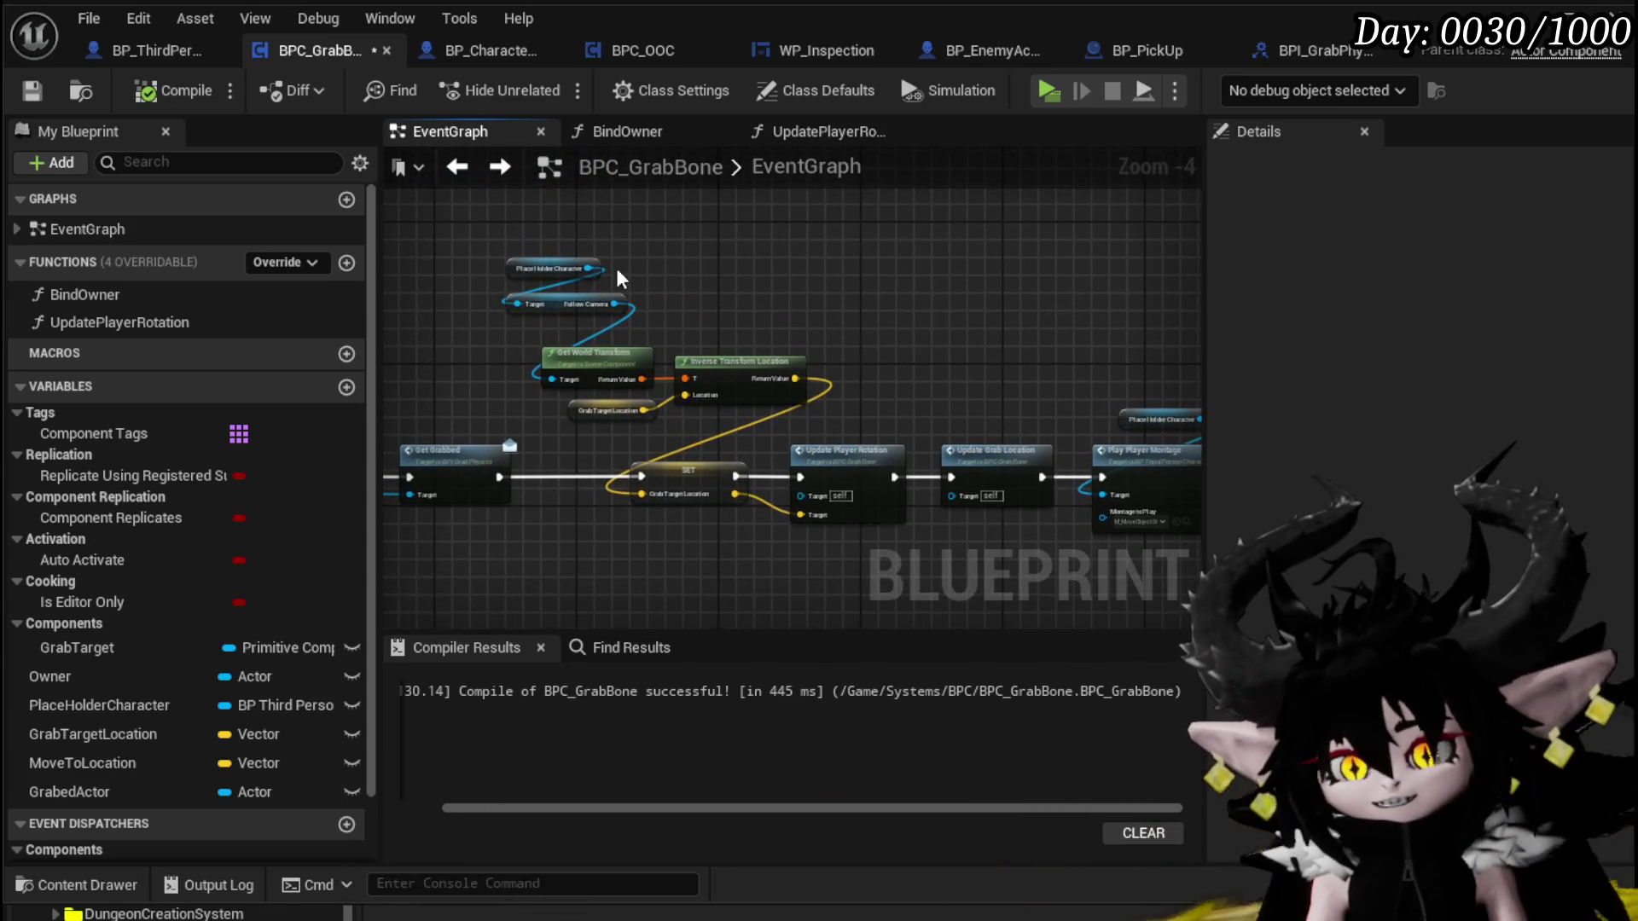
drag(561, 295, 563, 316)
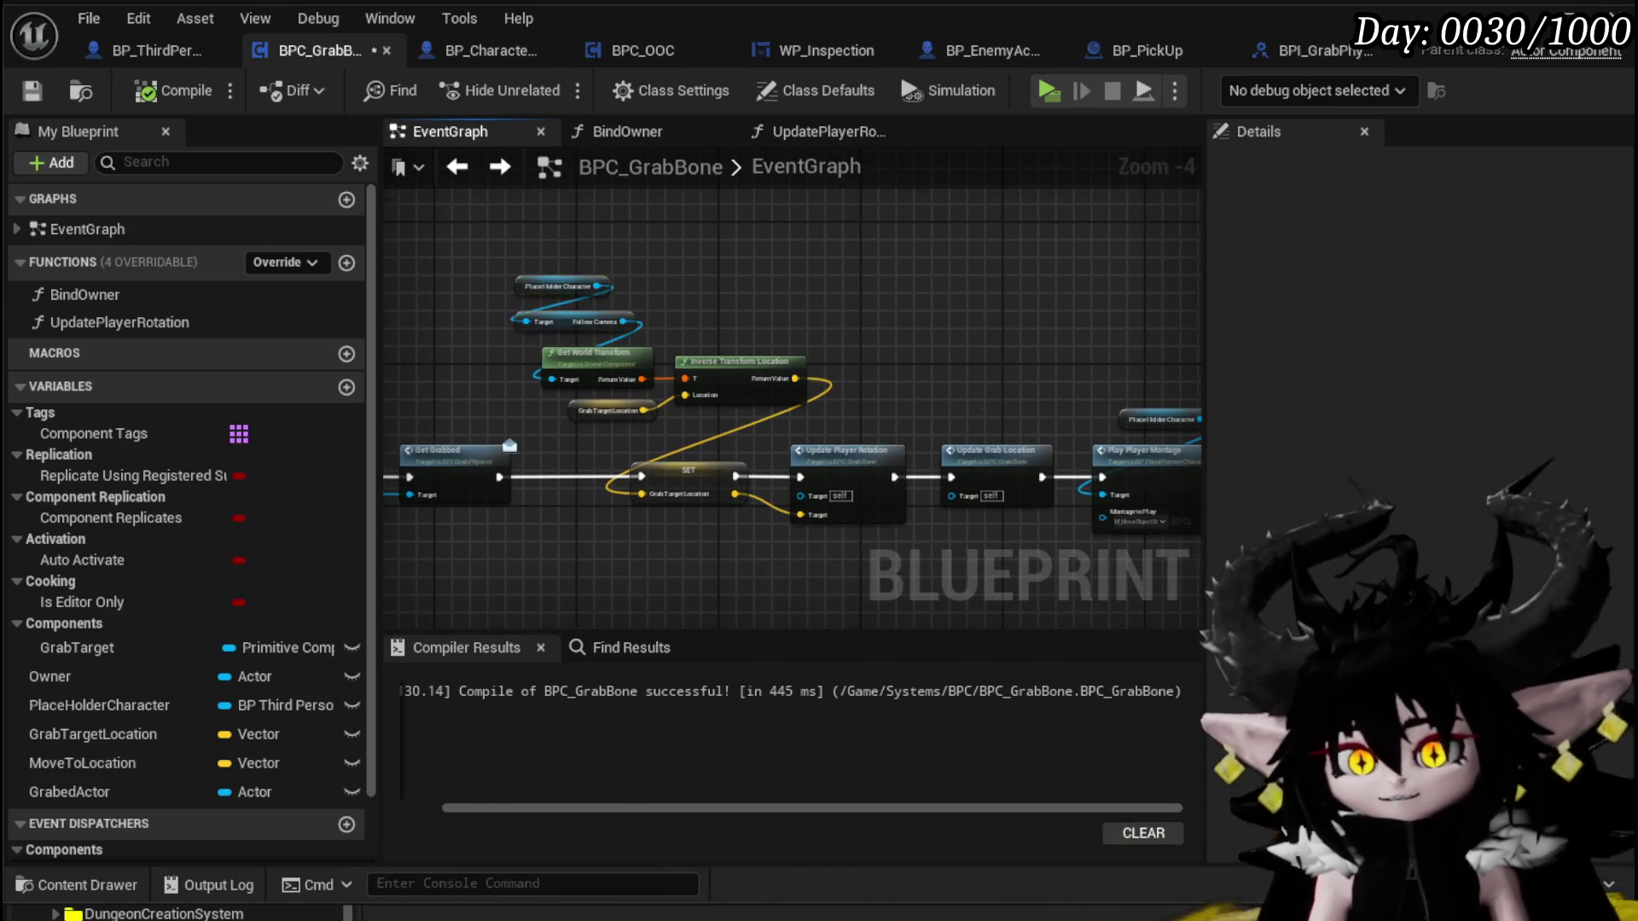
drag(832, 330, 783, 320)
scroll(782, 319, down, 3)
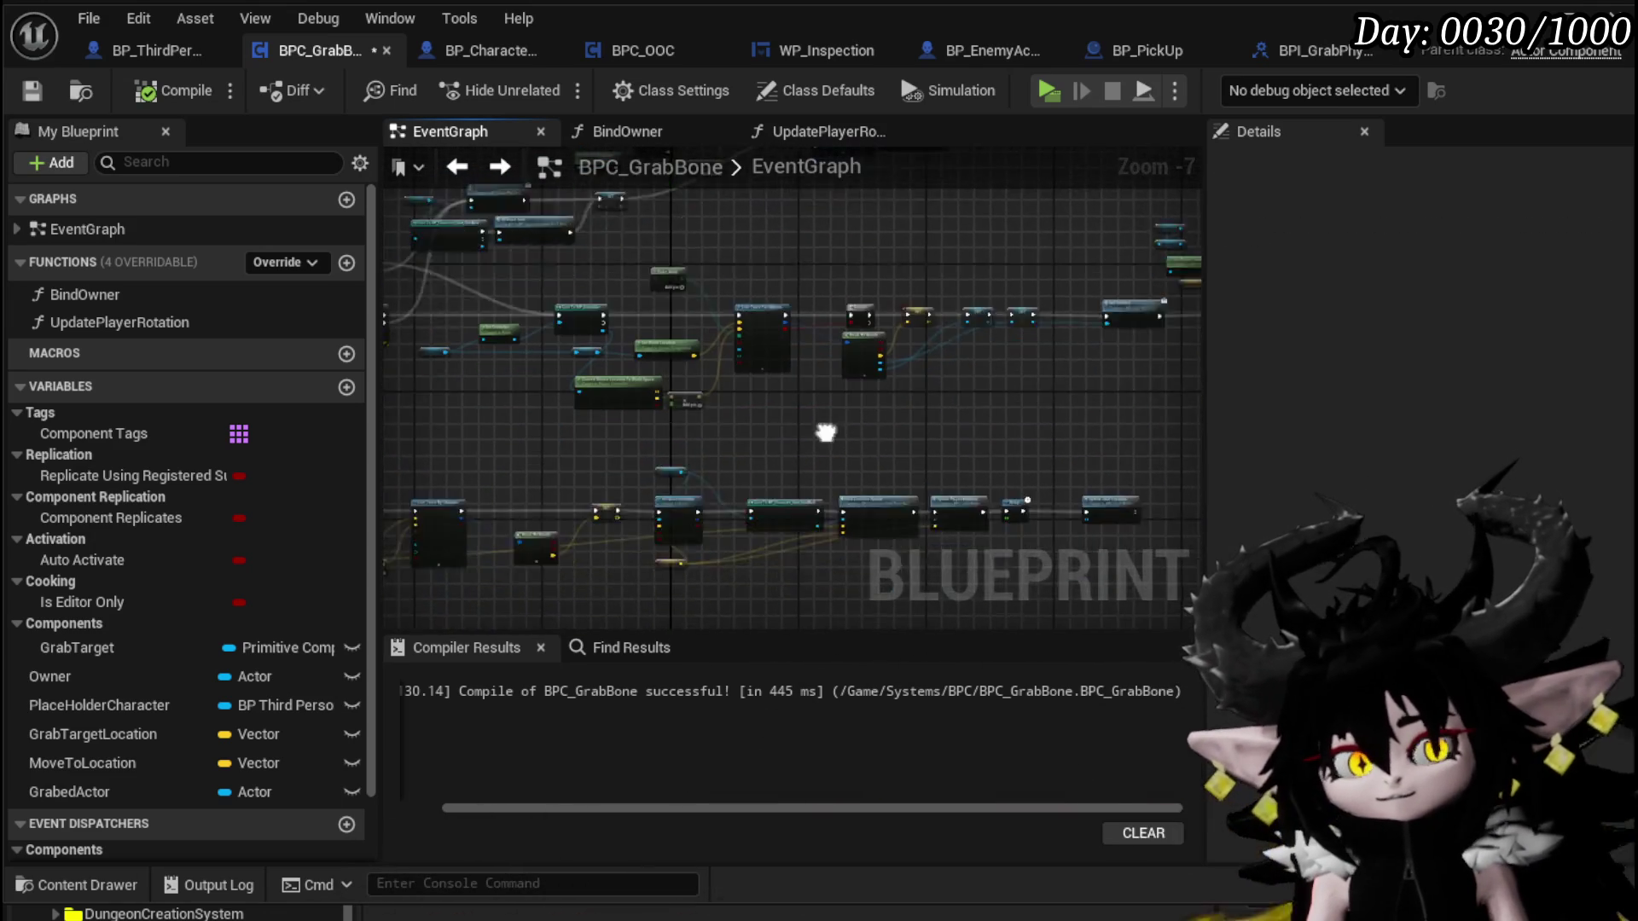
click(32, 92)
scroll(674, 457, up, 3)
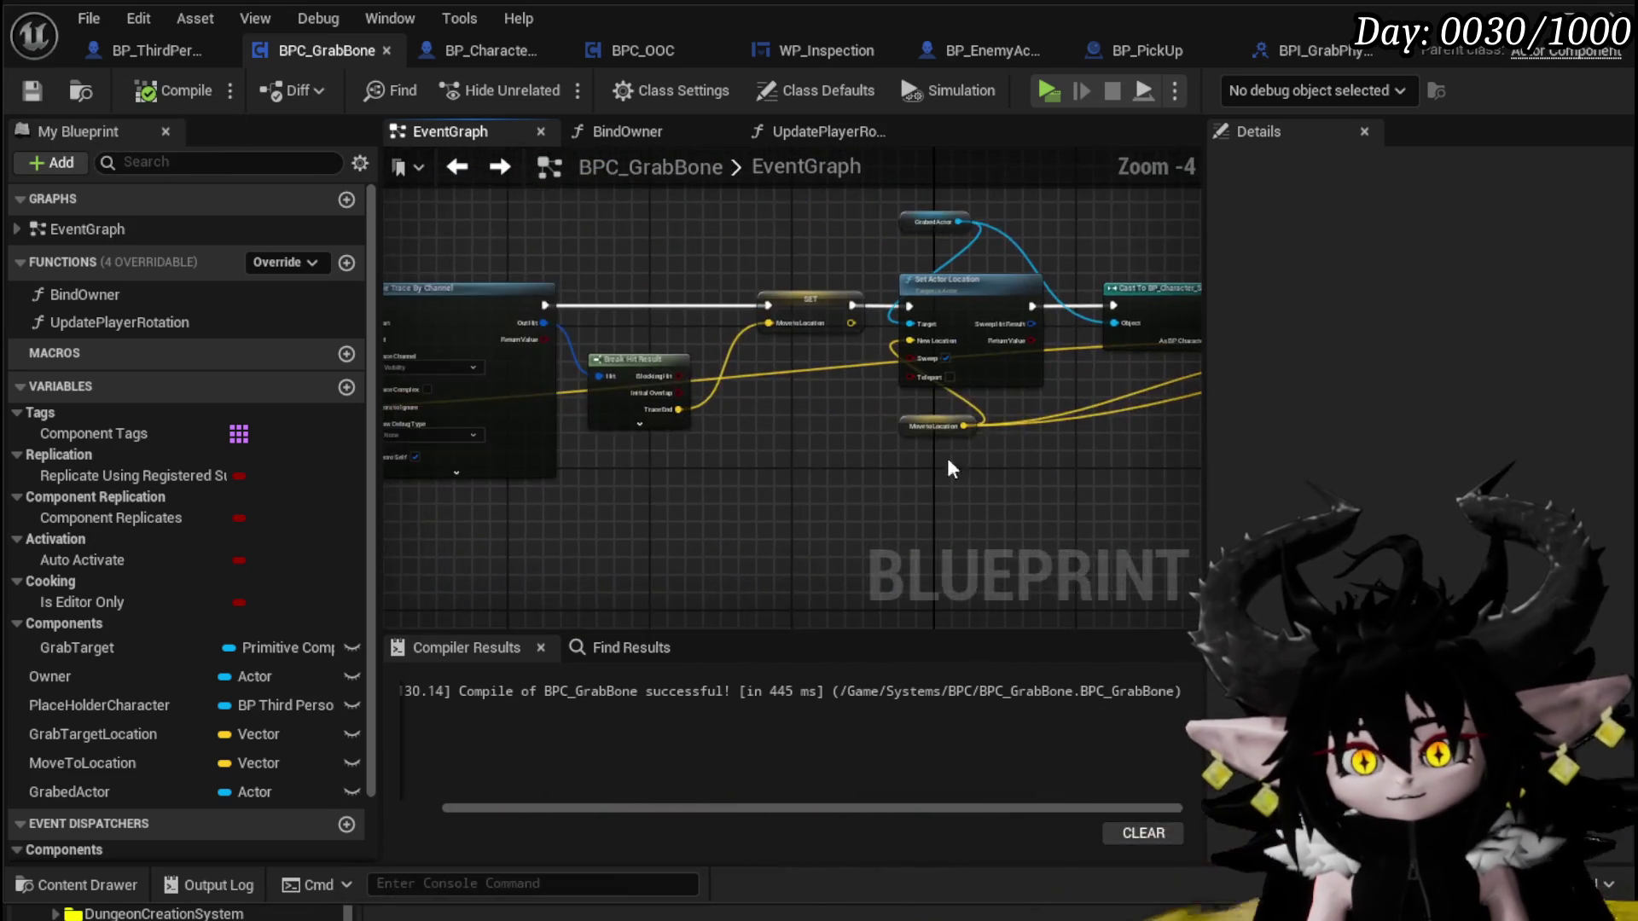
Review the Cast, Get World Location and Set Actor Location nodes, nudging MoveToLocation into place
drag(1055, 435, 1294, 406)
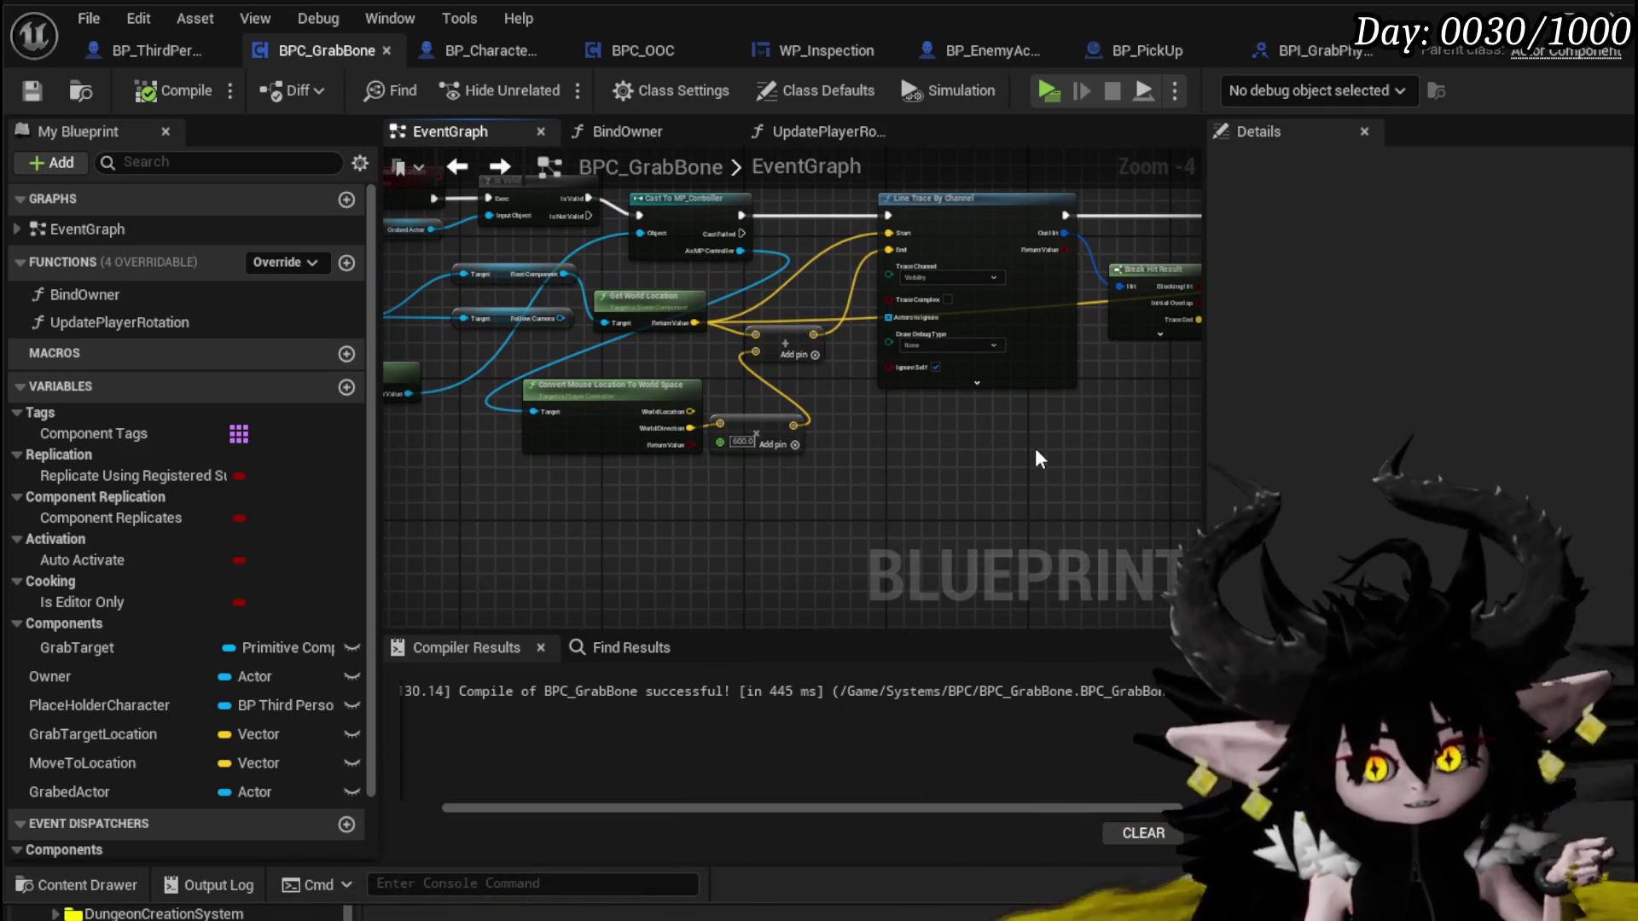
drag(1058, 420, 341, 511)
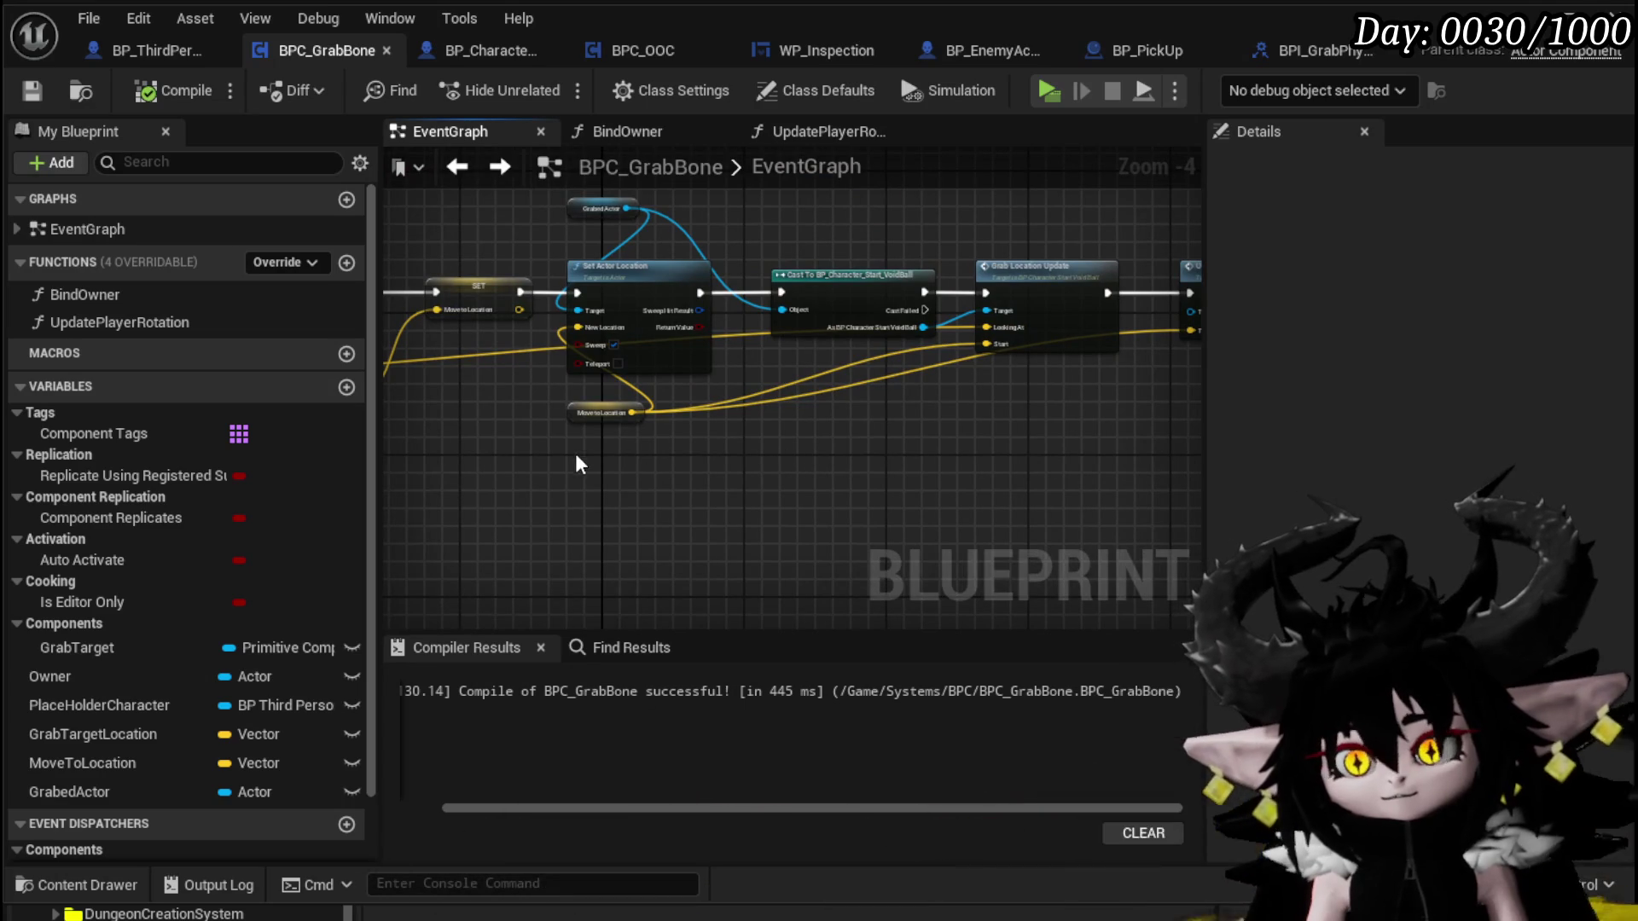
mouse_move(593, 411)
mouse_down()
mouse_move(590, 396)
mouse_move(384, 487)
mouse_move(196, 504)
mouse_up()
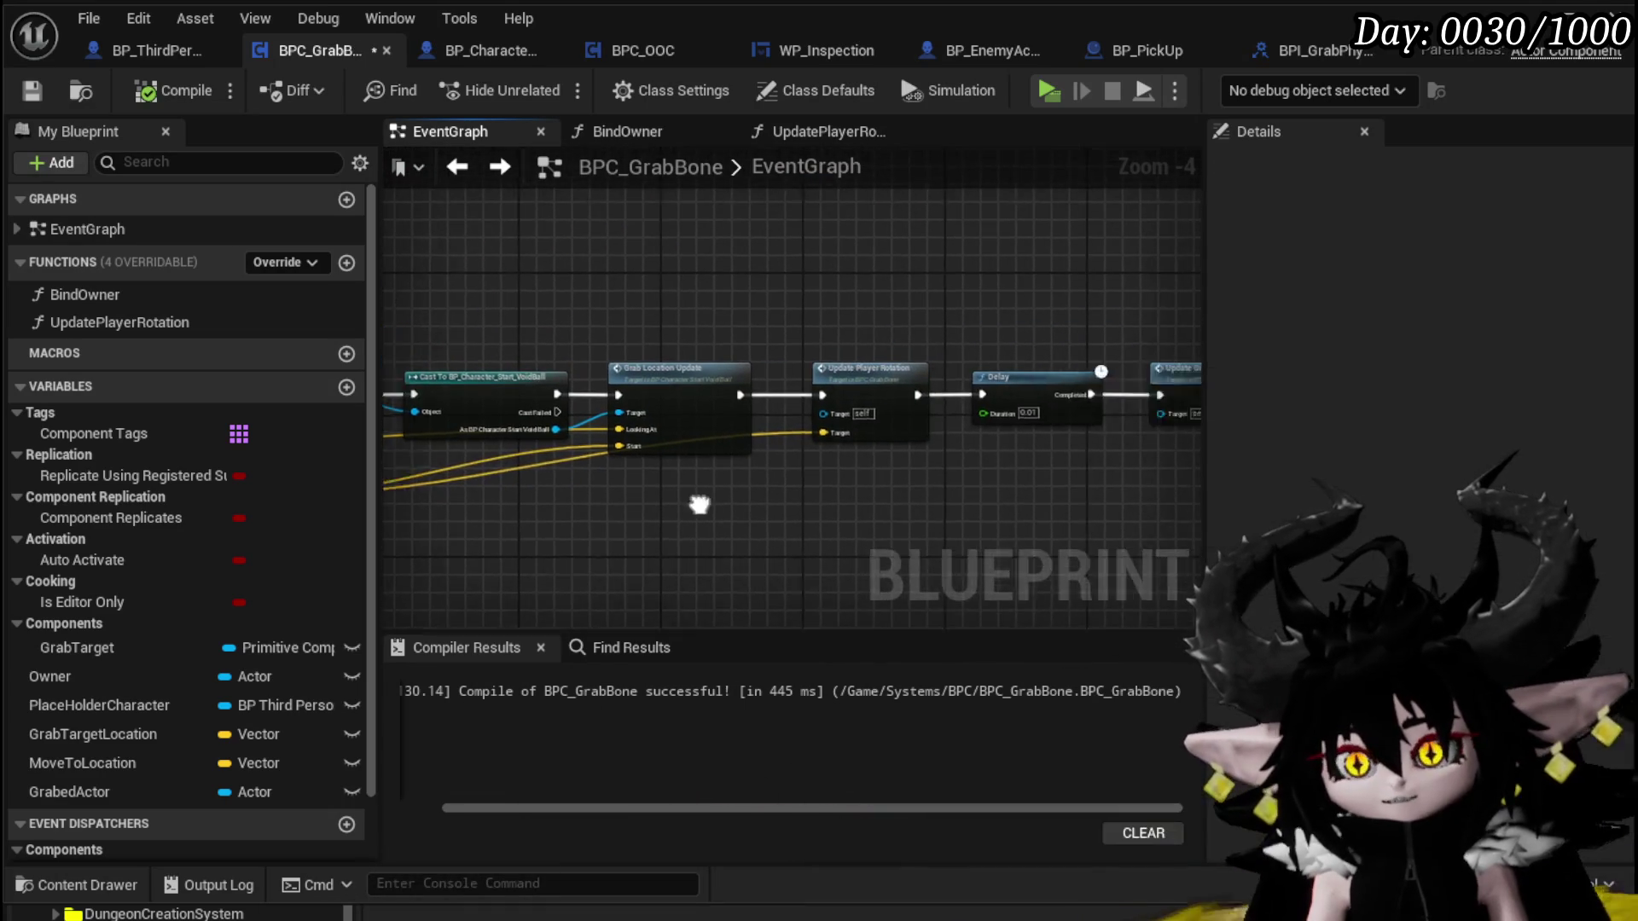
scroll(567, 475, up, 2)
drag(567, 475, 732, 482)
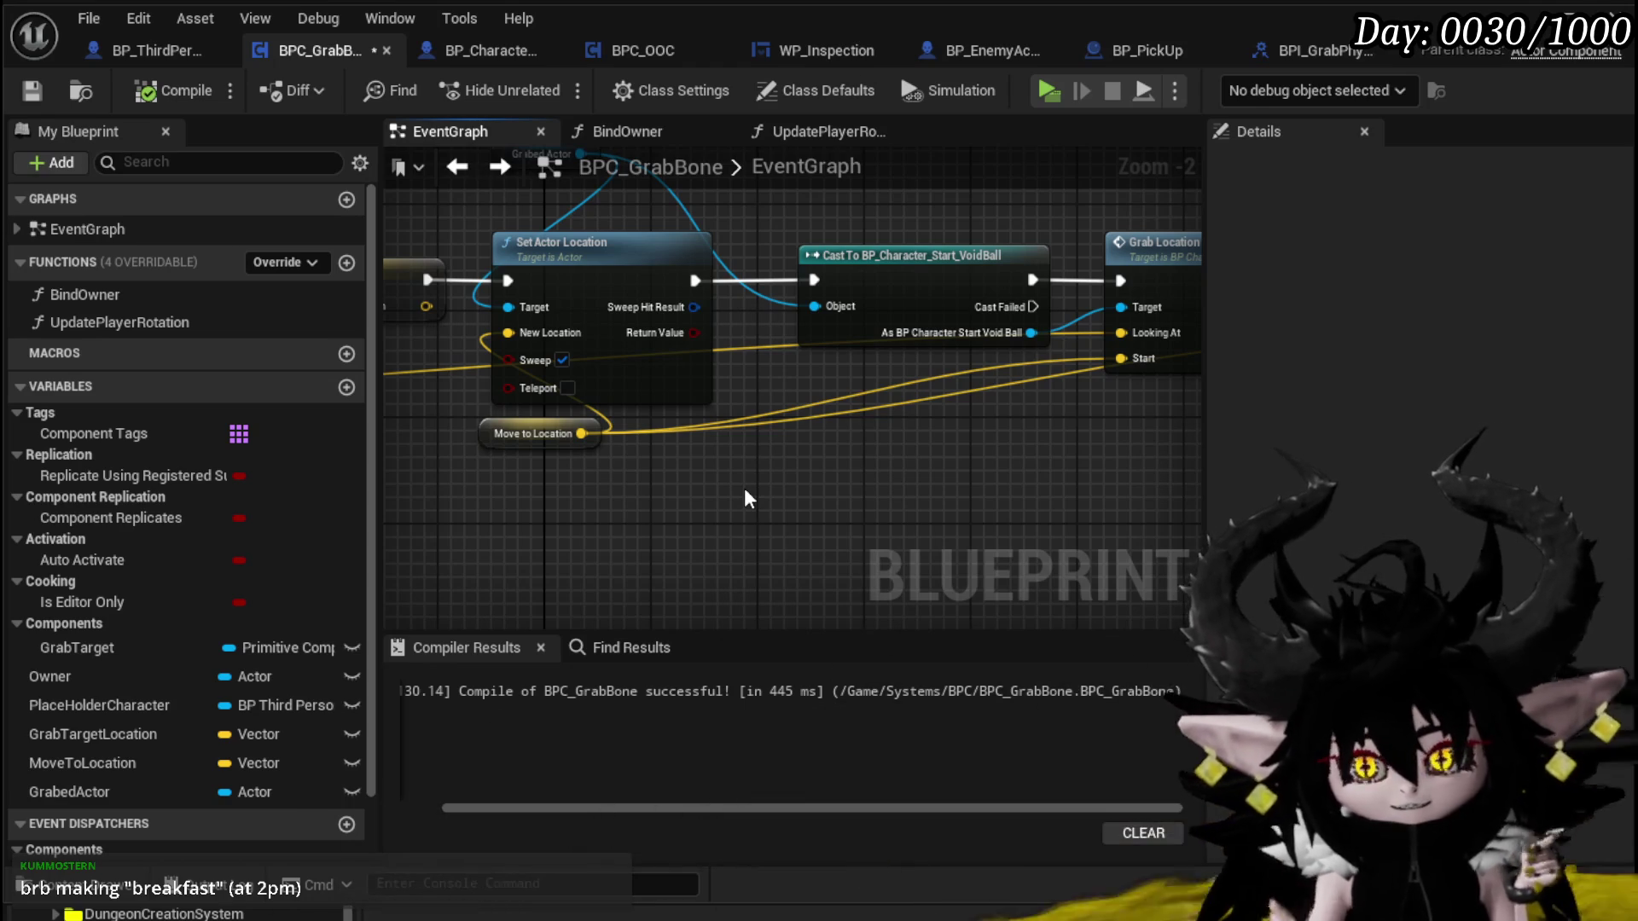
Inspect Update Player Rotation, the 0.01 s Delay and Update Grab Location, and select these three nodes
mouse_move(830, 284)
mouse_down()
mouse_move(751, 294)
mouse_move(802, 478)
mouse_up()
scroll(751, 294, down, 1)
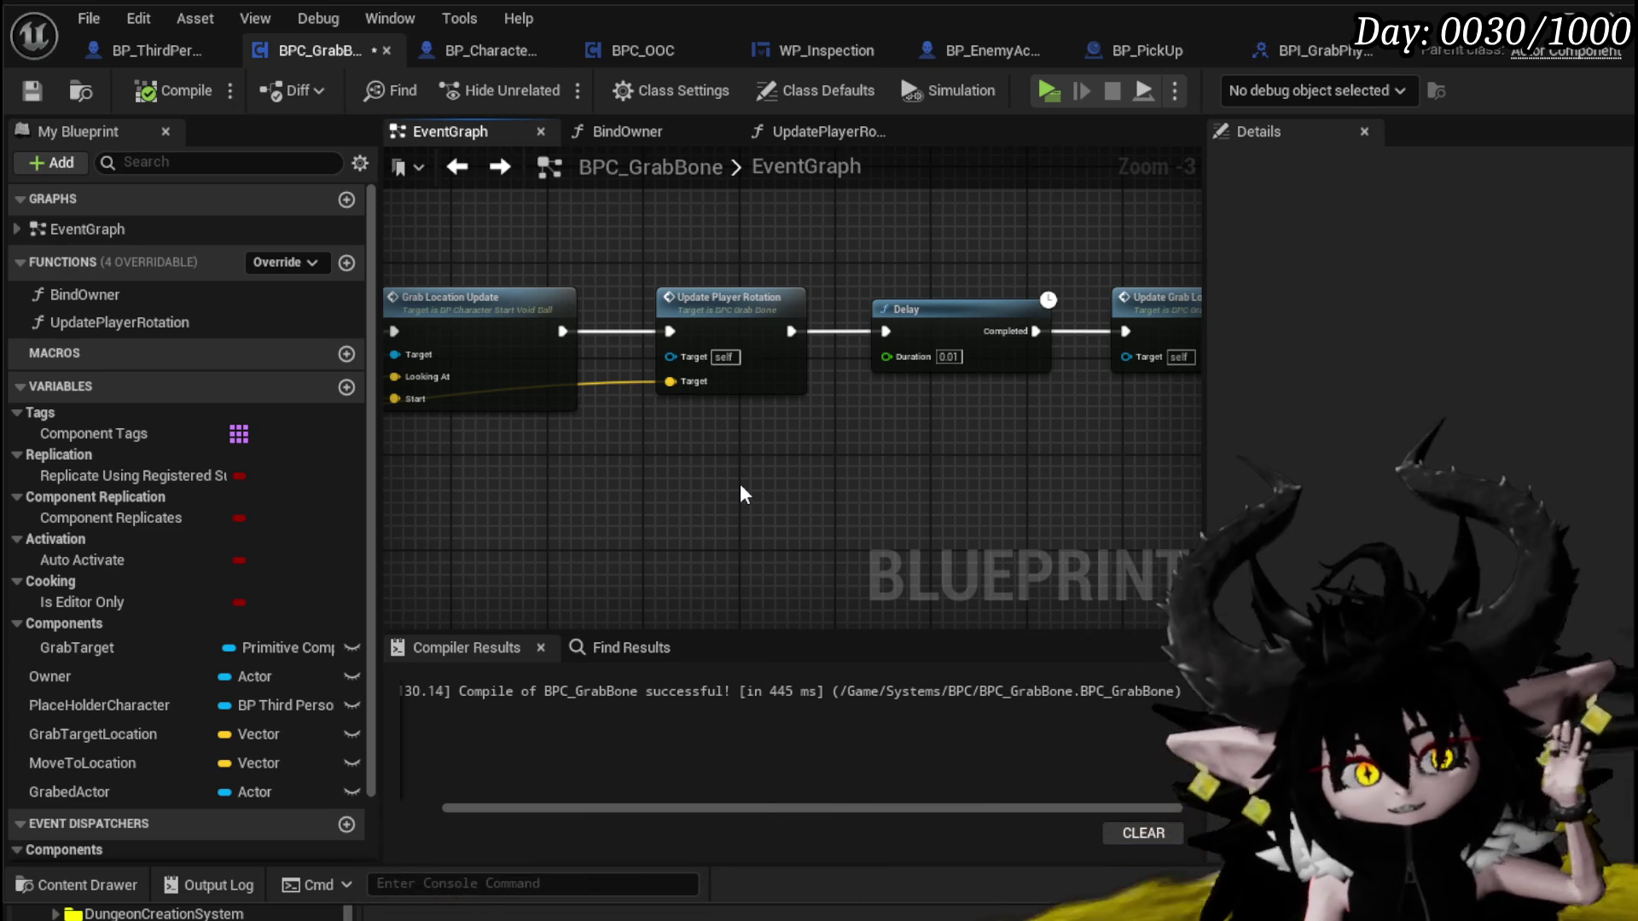
drag(742, 477, 661, 495)
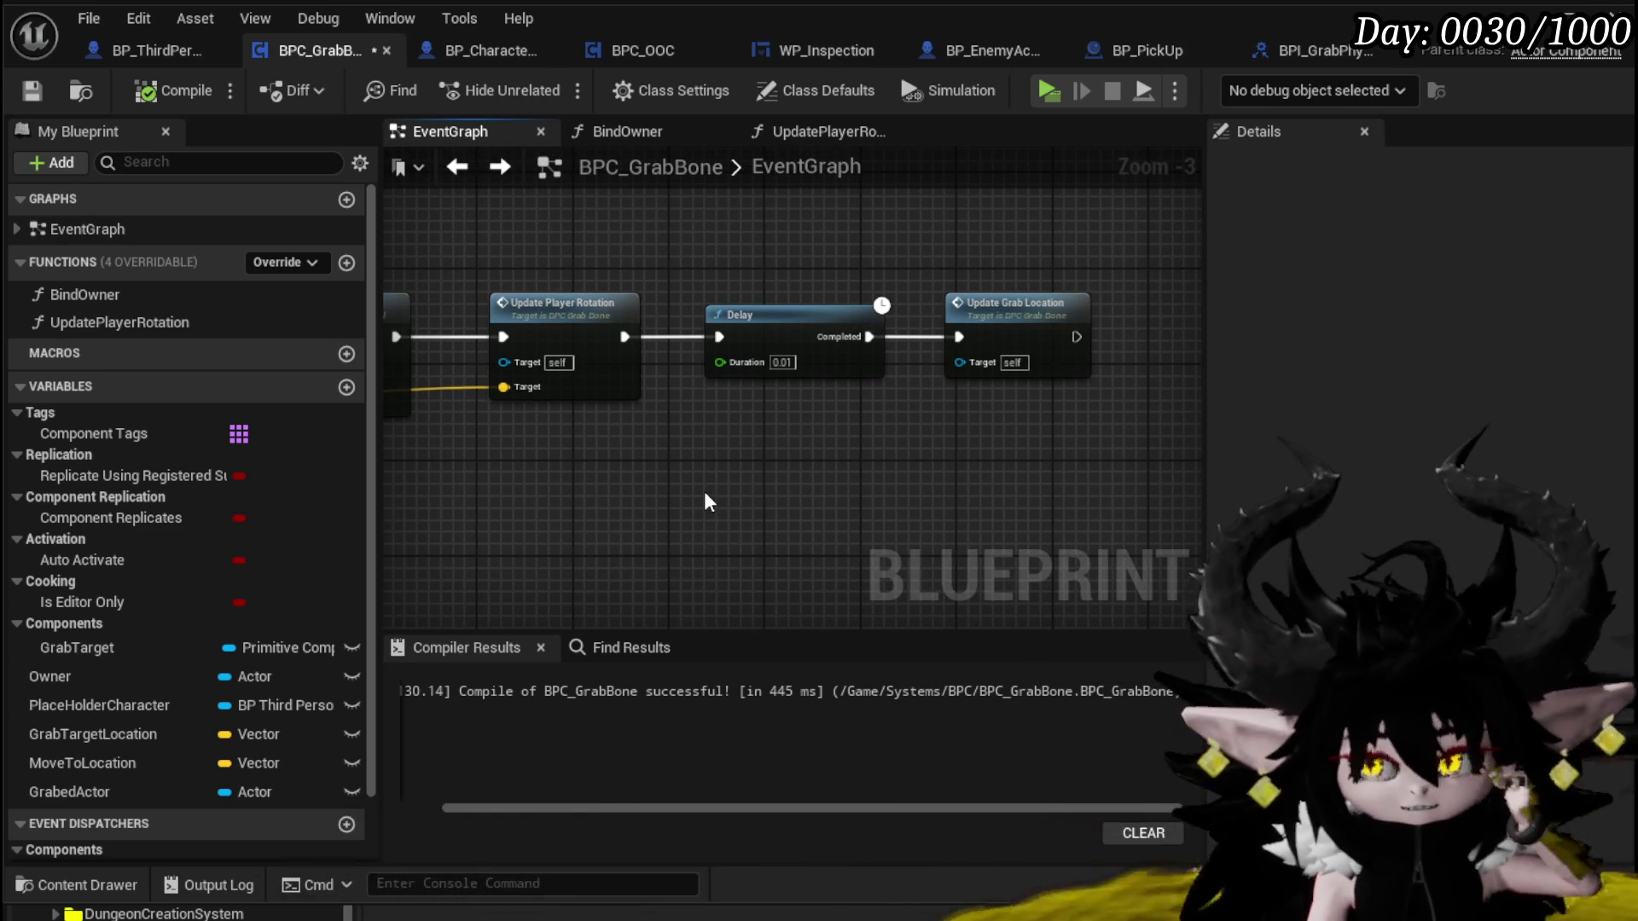
drag(583, 472, 1027, 231)
scroll(768, 341, up, 1)
Shift the Delay, Update Grab Location and Move to Location getter nodes further left
scroll(674, 305, down, 1)
drag(674, 305, 623, 336)
click(663, 268)
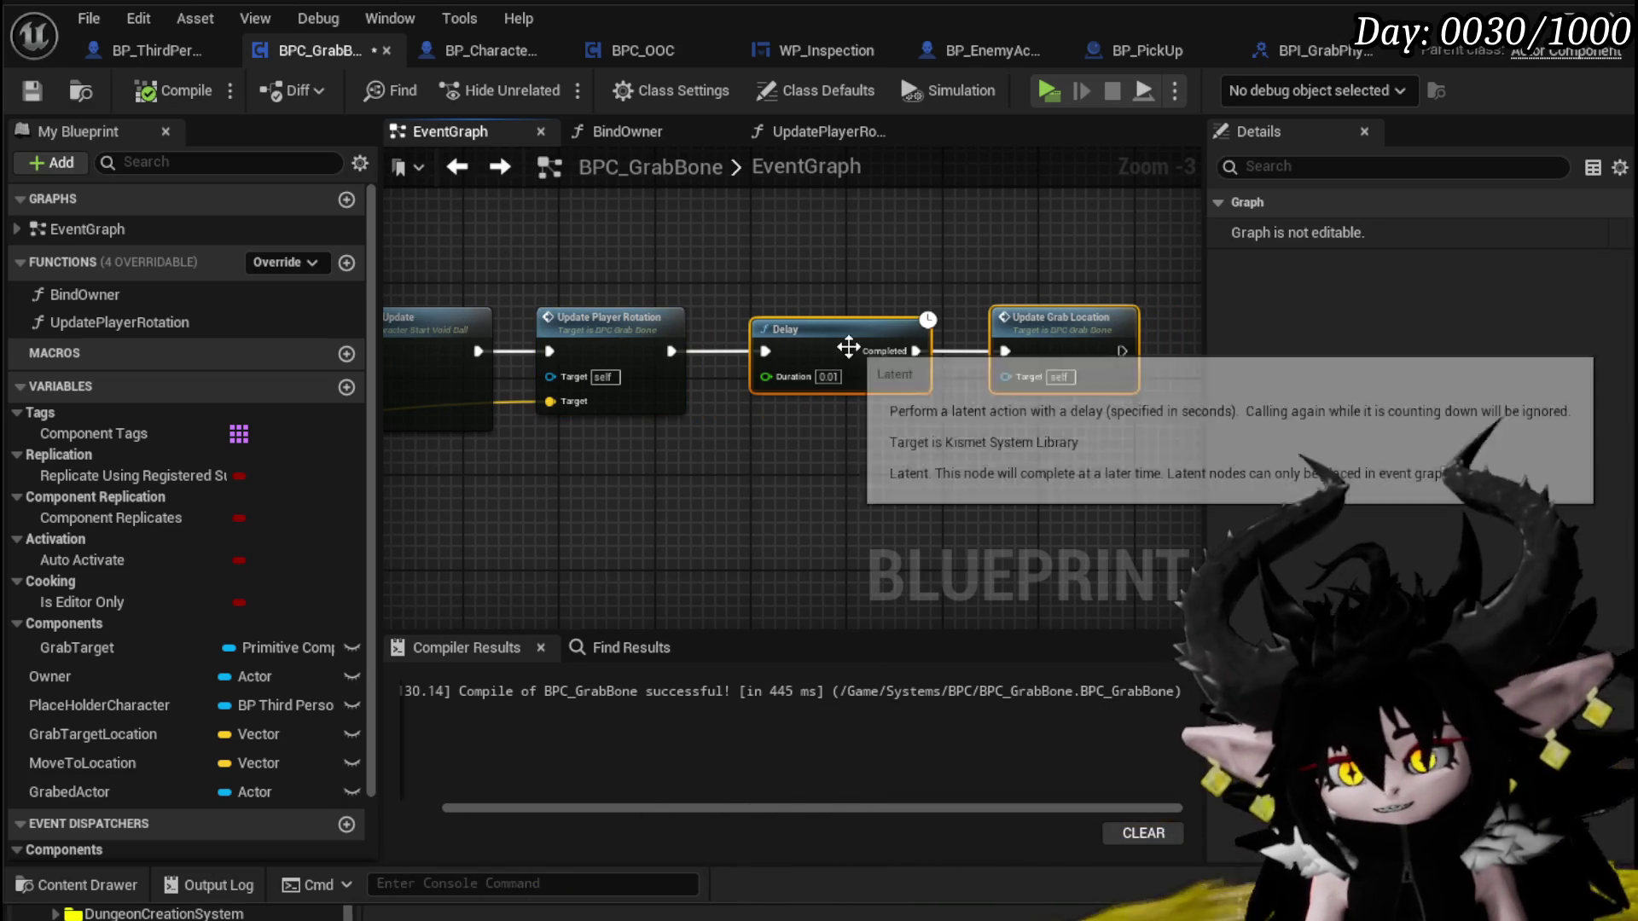
drag(848, 341, 824, 341)
drag(1029, 316, 1016, 338)
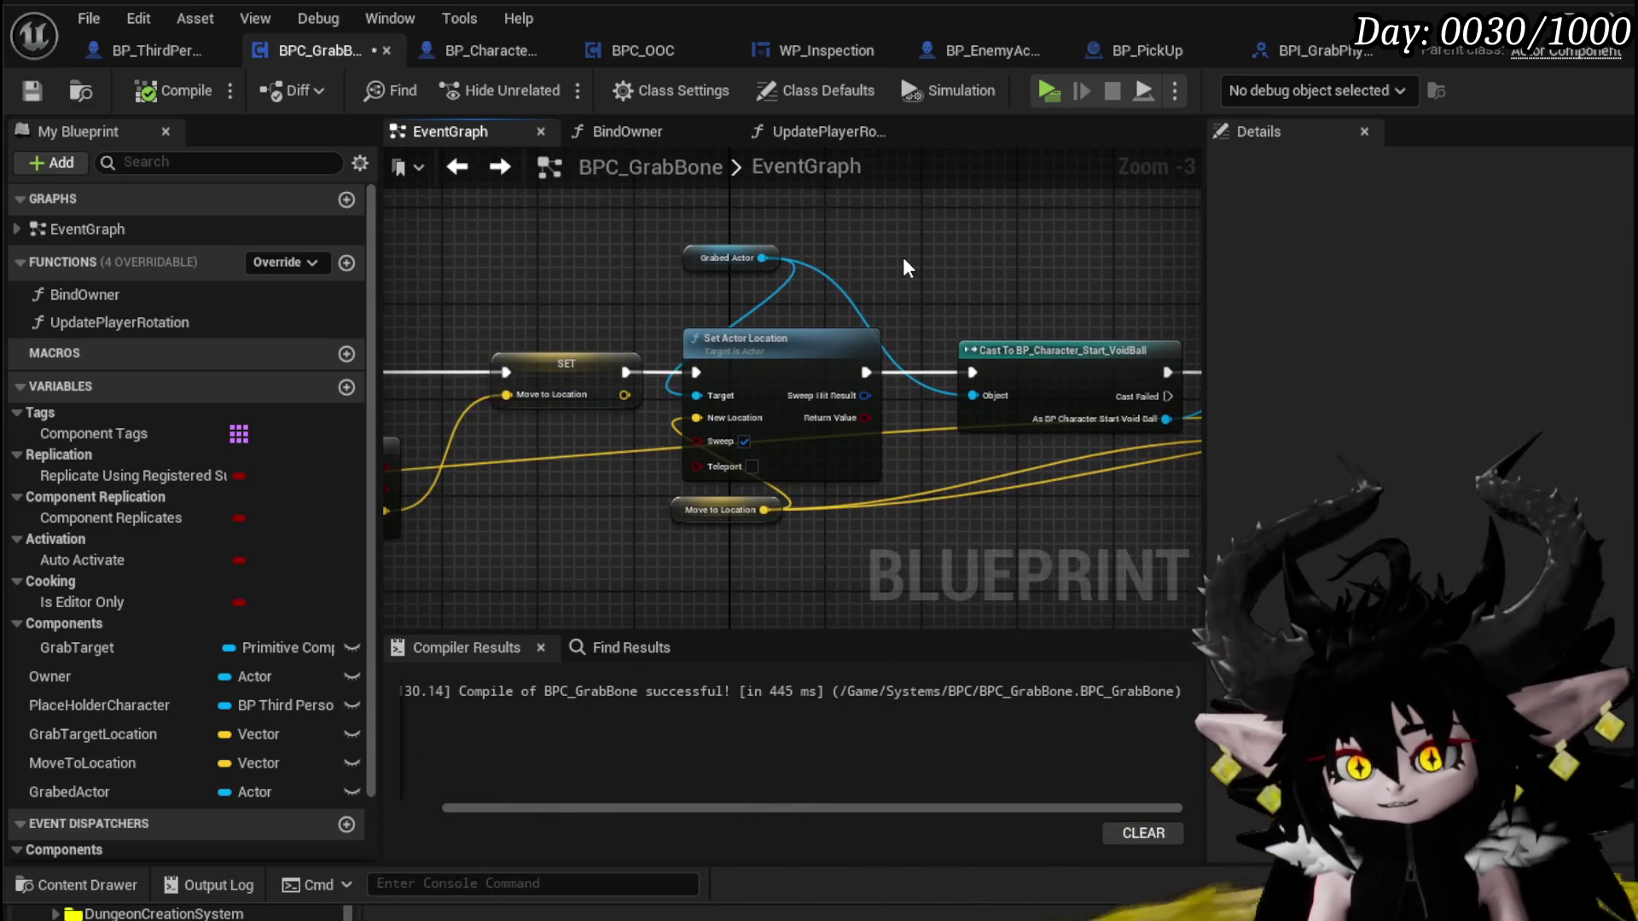
drag(903, 257, 716, 245)
mouse_move(817, 487)
mouse_down()
mouse_move(677, 470)
mouse_move(827, 515)
mouse_move(688, 456)
mouse_move(746, 449)
mouse_up()
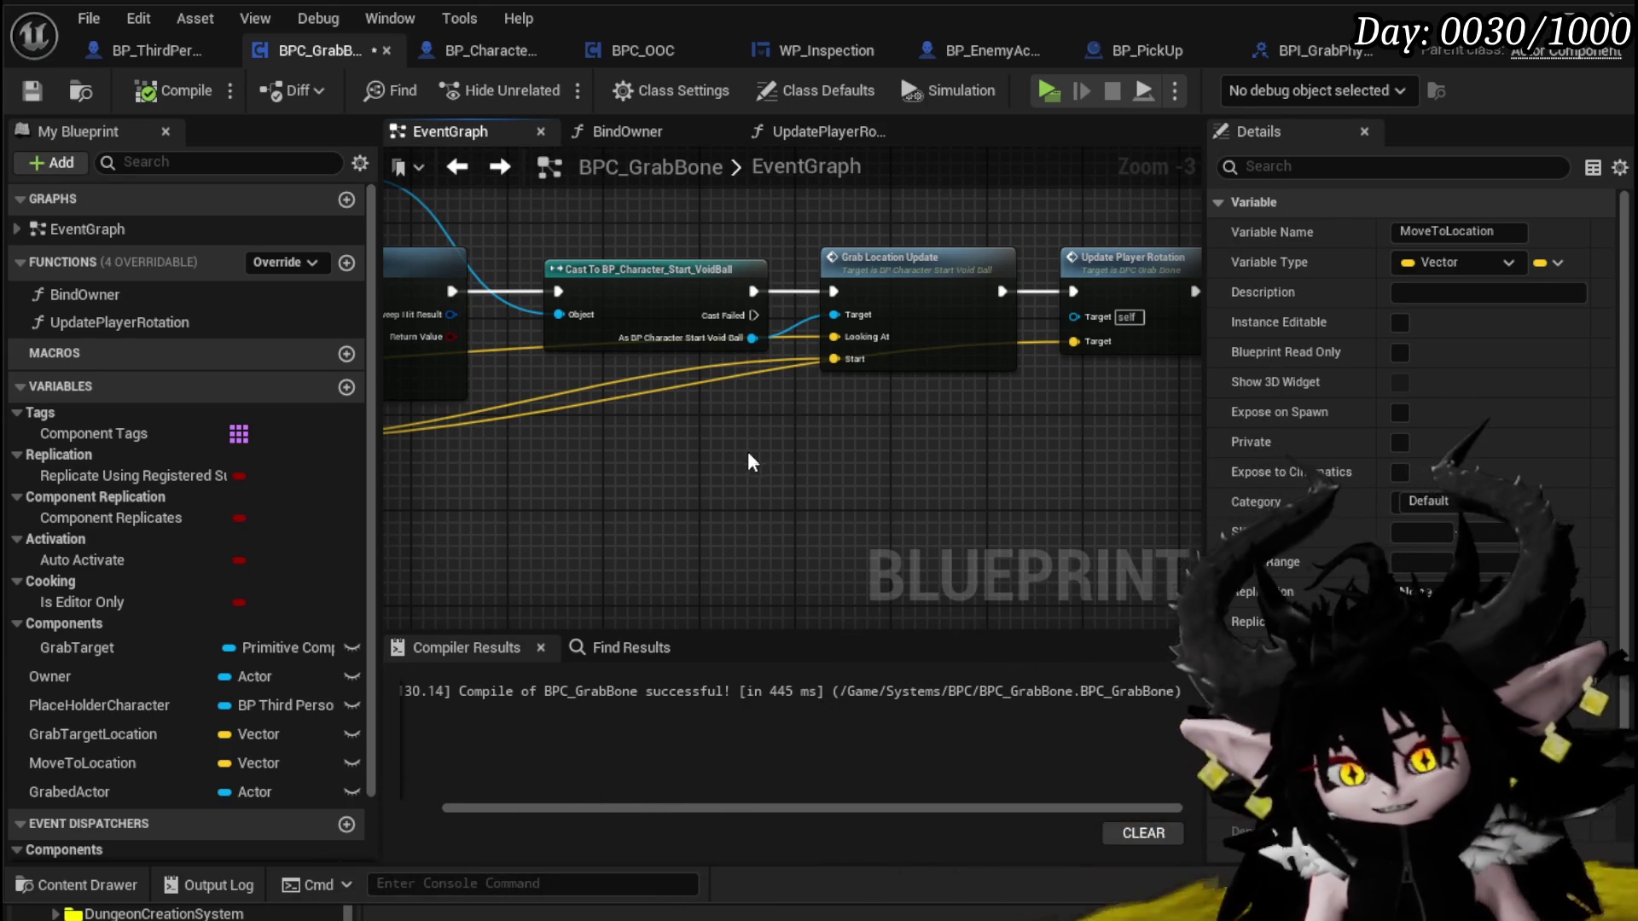
Pan back through Set Actor Location and Line Trace By Channel to the UpdateGrabLocation event
drag(748, 456, 840, 451)
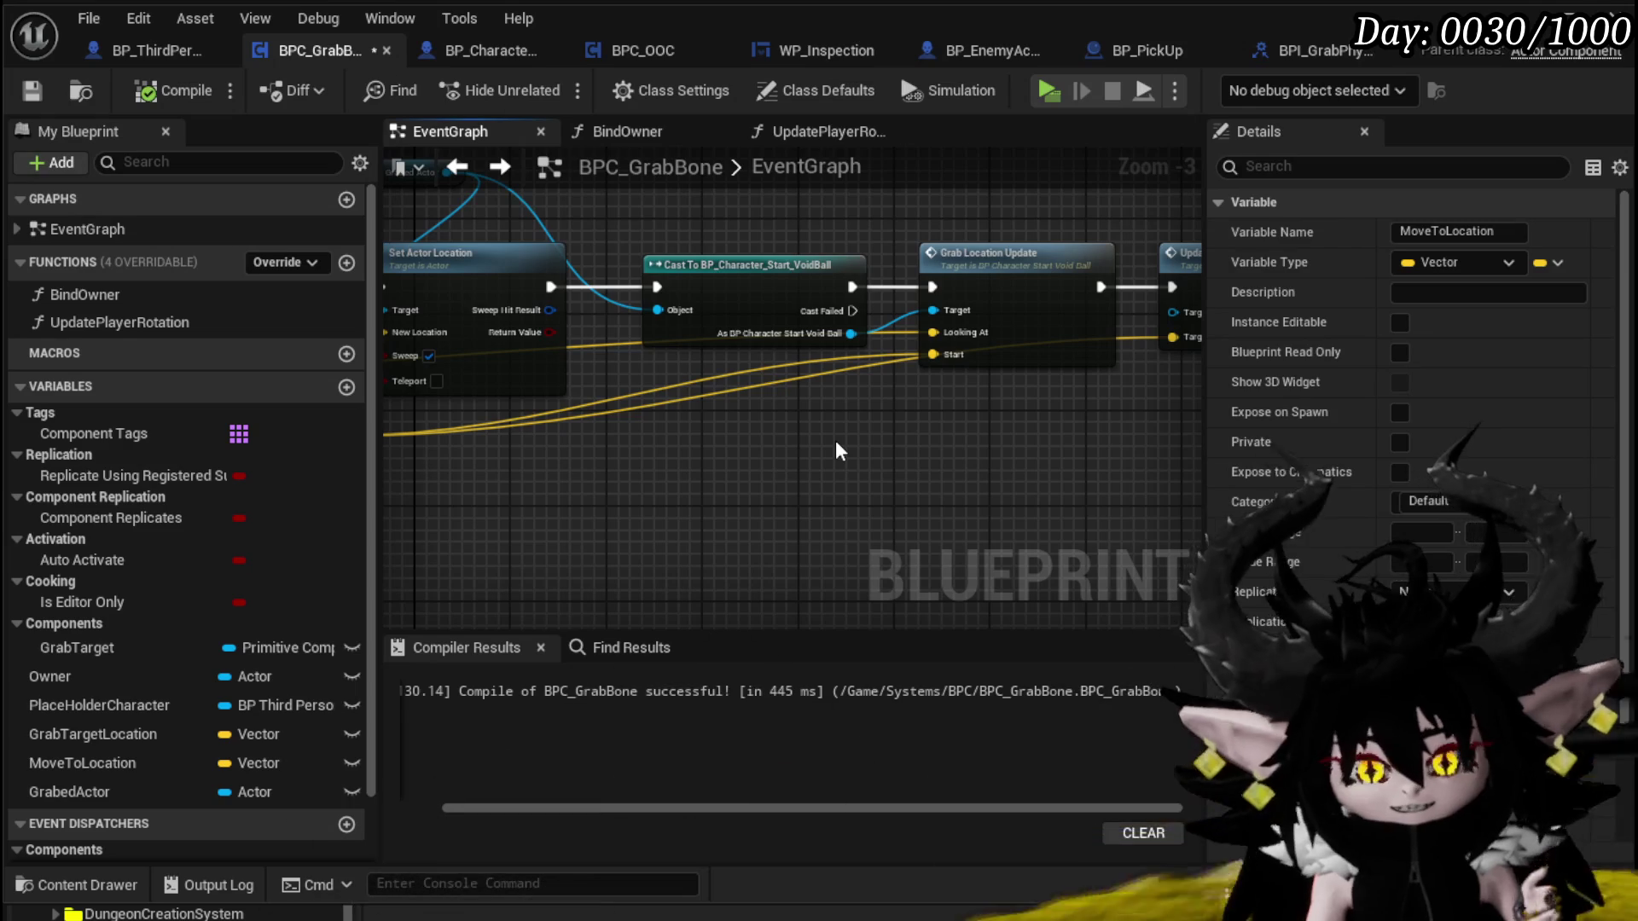
mouse_move(833, 440)
mouse_down()
mouse_move(848, 442)
mouse_move(719, 459)
mouse_move(1015, 464)
mouse_up()
drag(725, 423, 1015, 438)
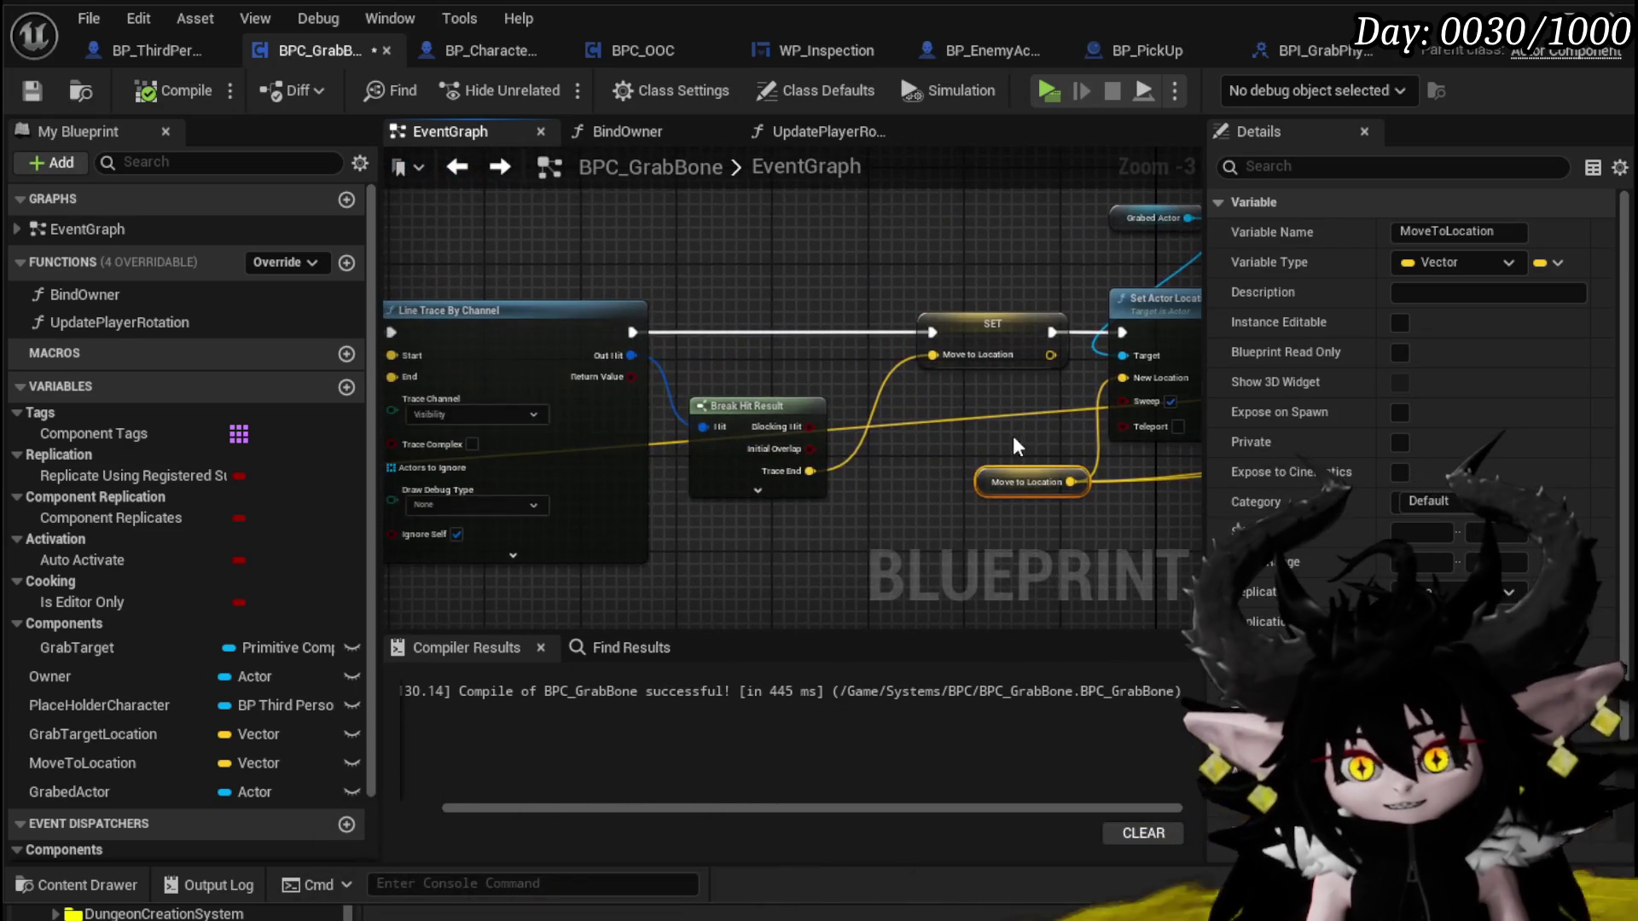
mouse_move(725, 427)
mouse_down()
mouse_move(1037, 381)
mouse_move(1023, 410)
mouse_up()
mouse_move(723, 272)
mouse_down()
mouse_move(563, 428)
mouse_move(581, 410)
mouse_up()
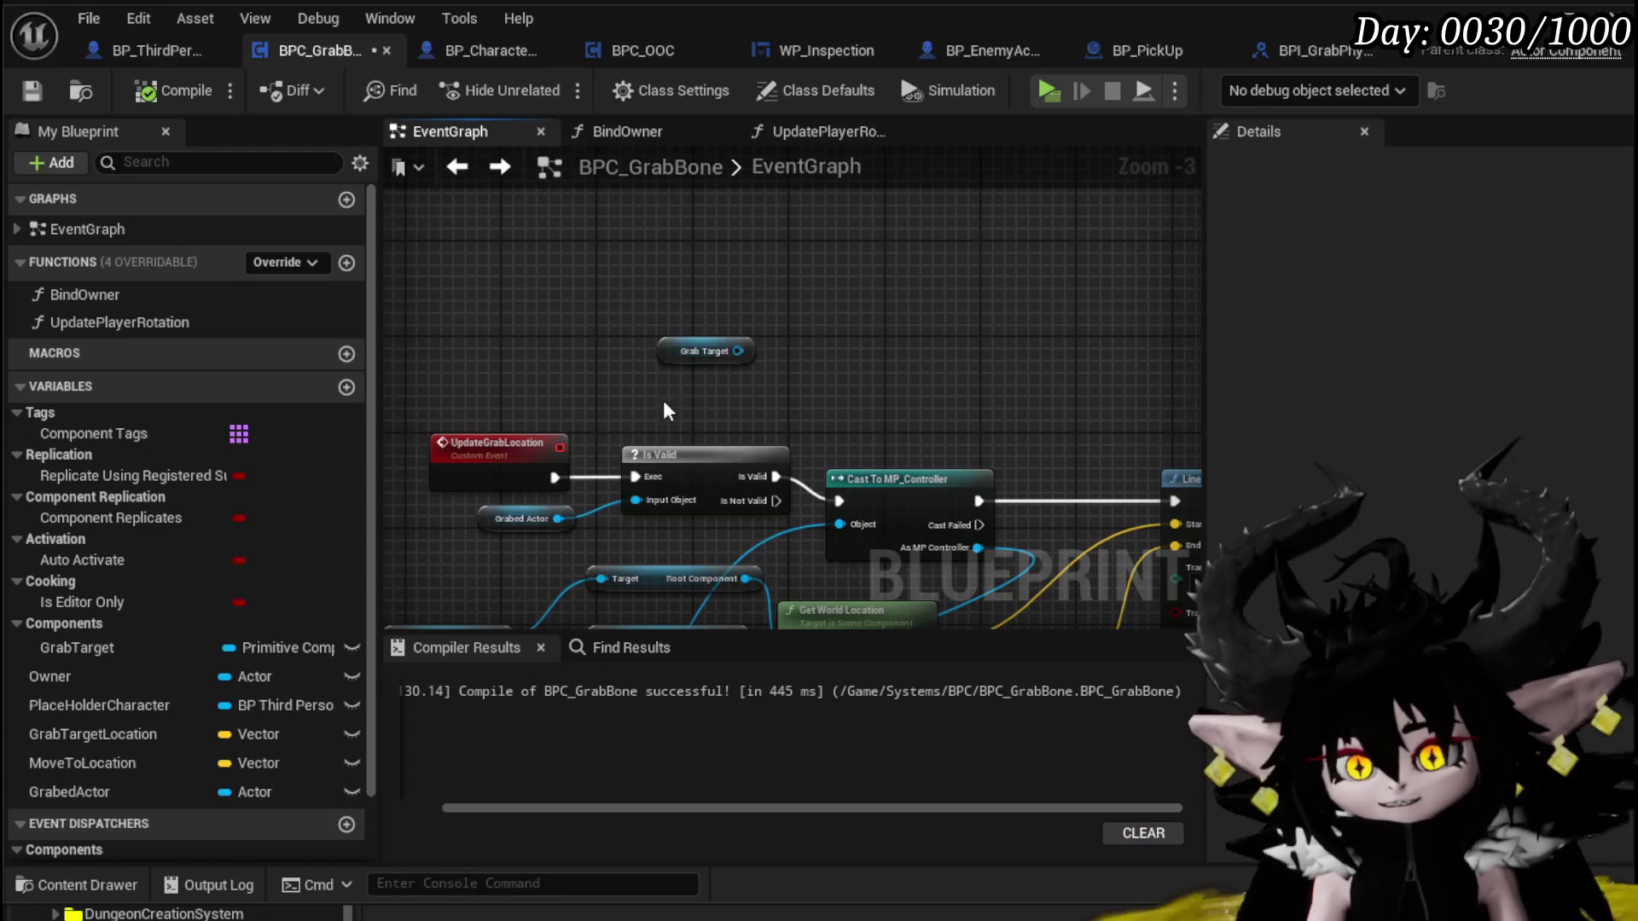
Select and then deselect the Grab Target getter node
click(705, 351)
drag(799, 300, 630, 381)
click(629, 382)
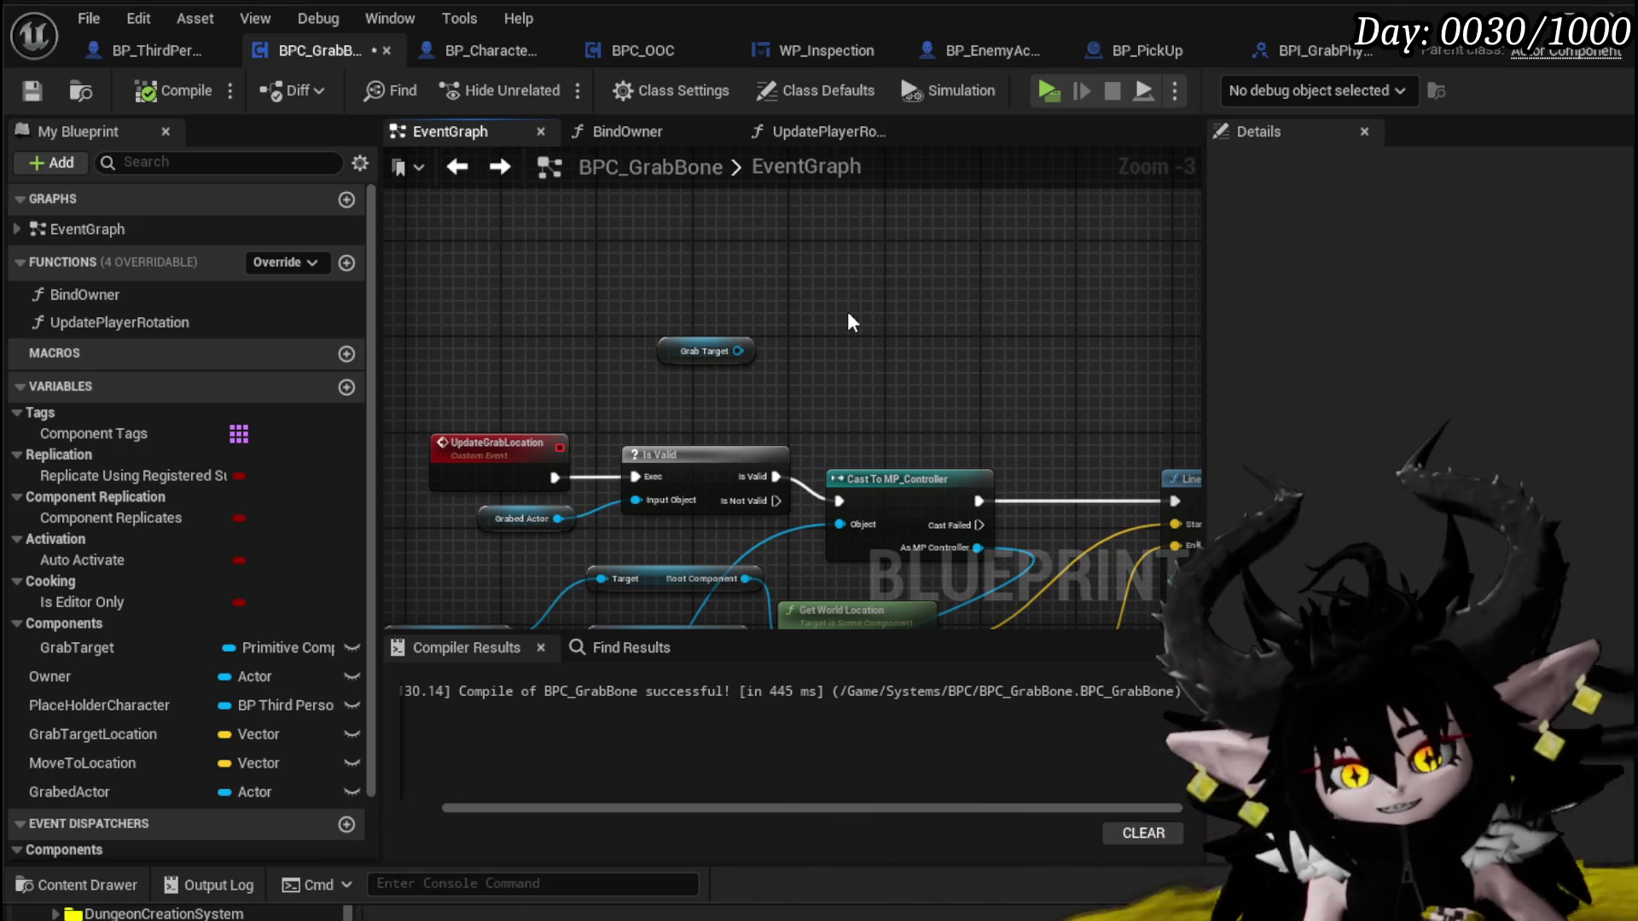
scroll(847, 311, down, 3)
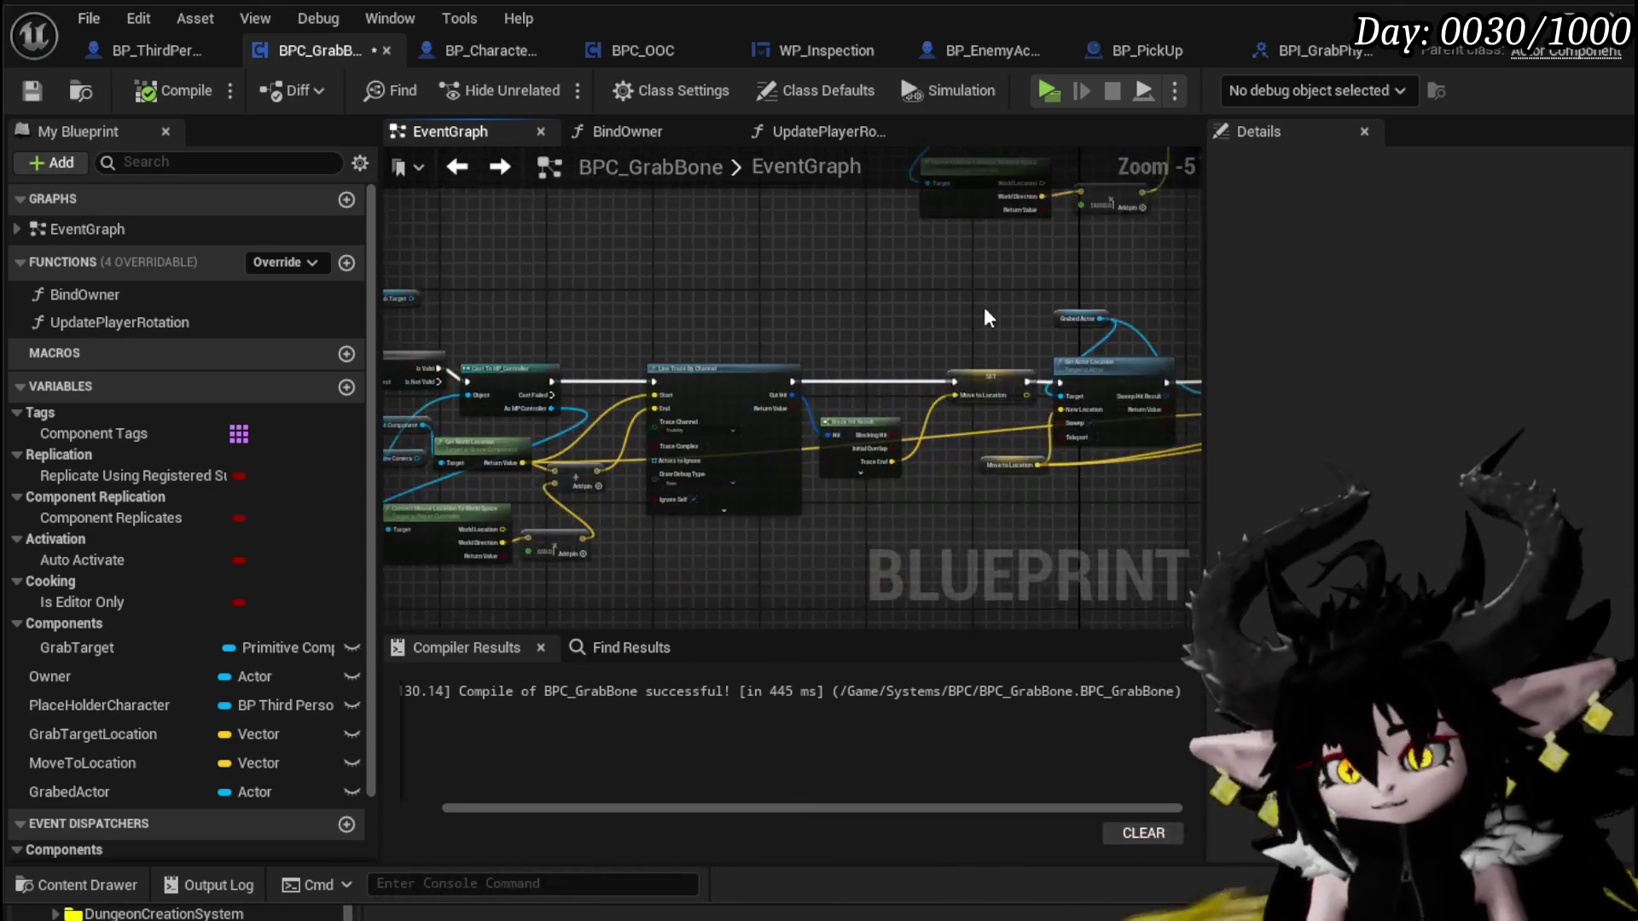
scroll(724, 442, up, 2)
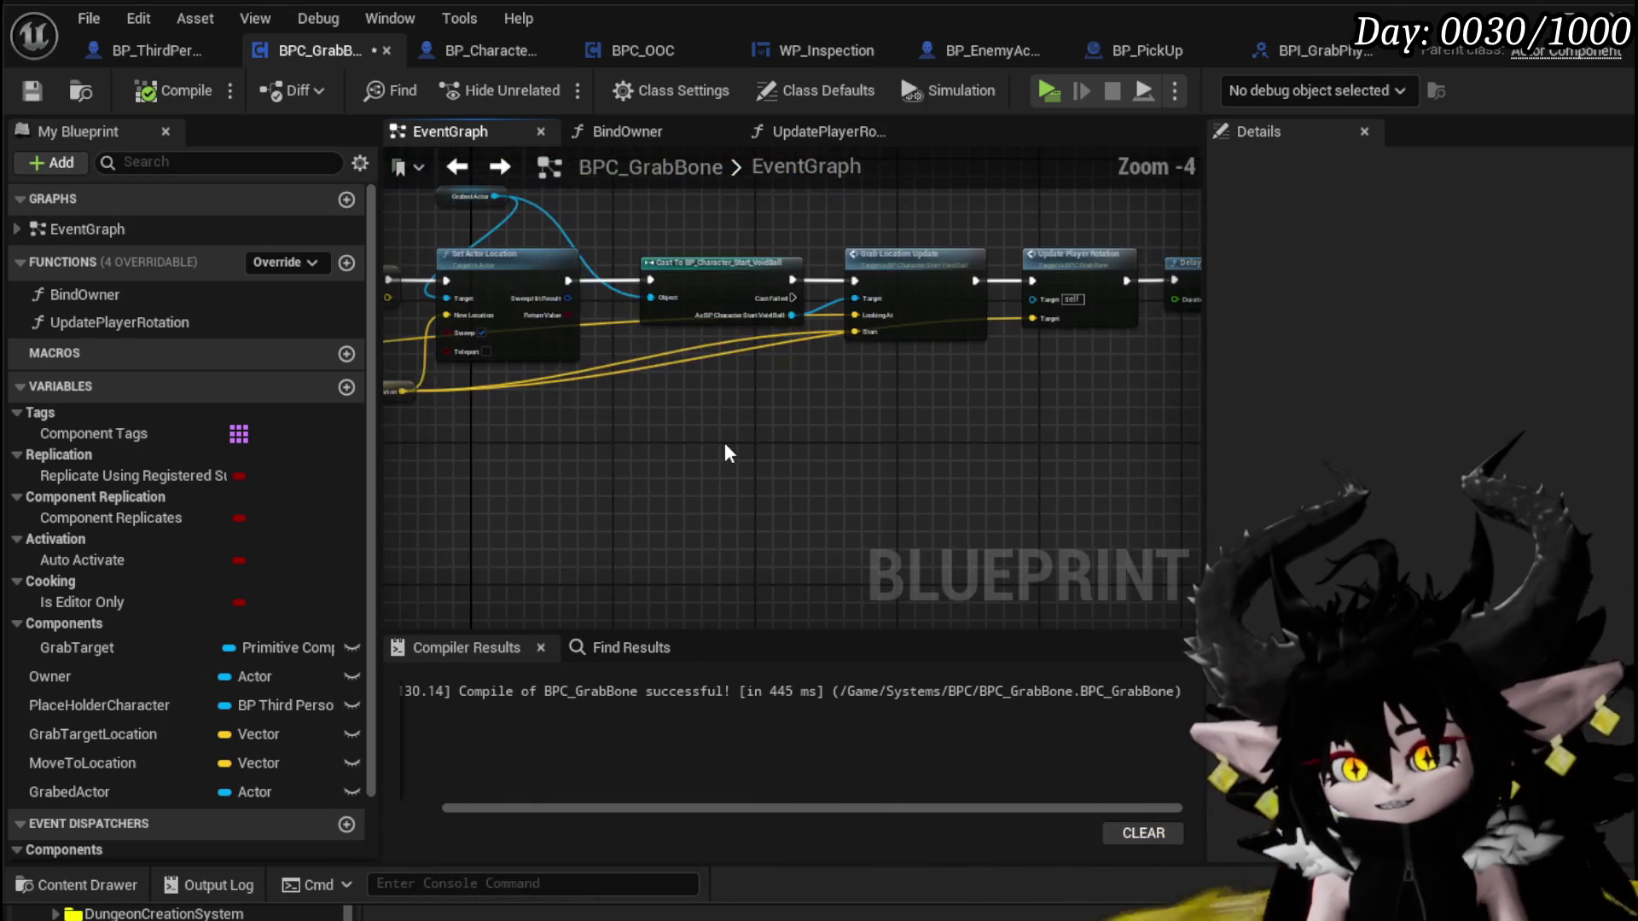
Review the main execution chain down to Delay and Update Grab Location
drag(870, 272, 847, 328)
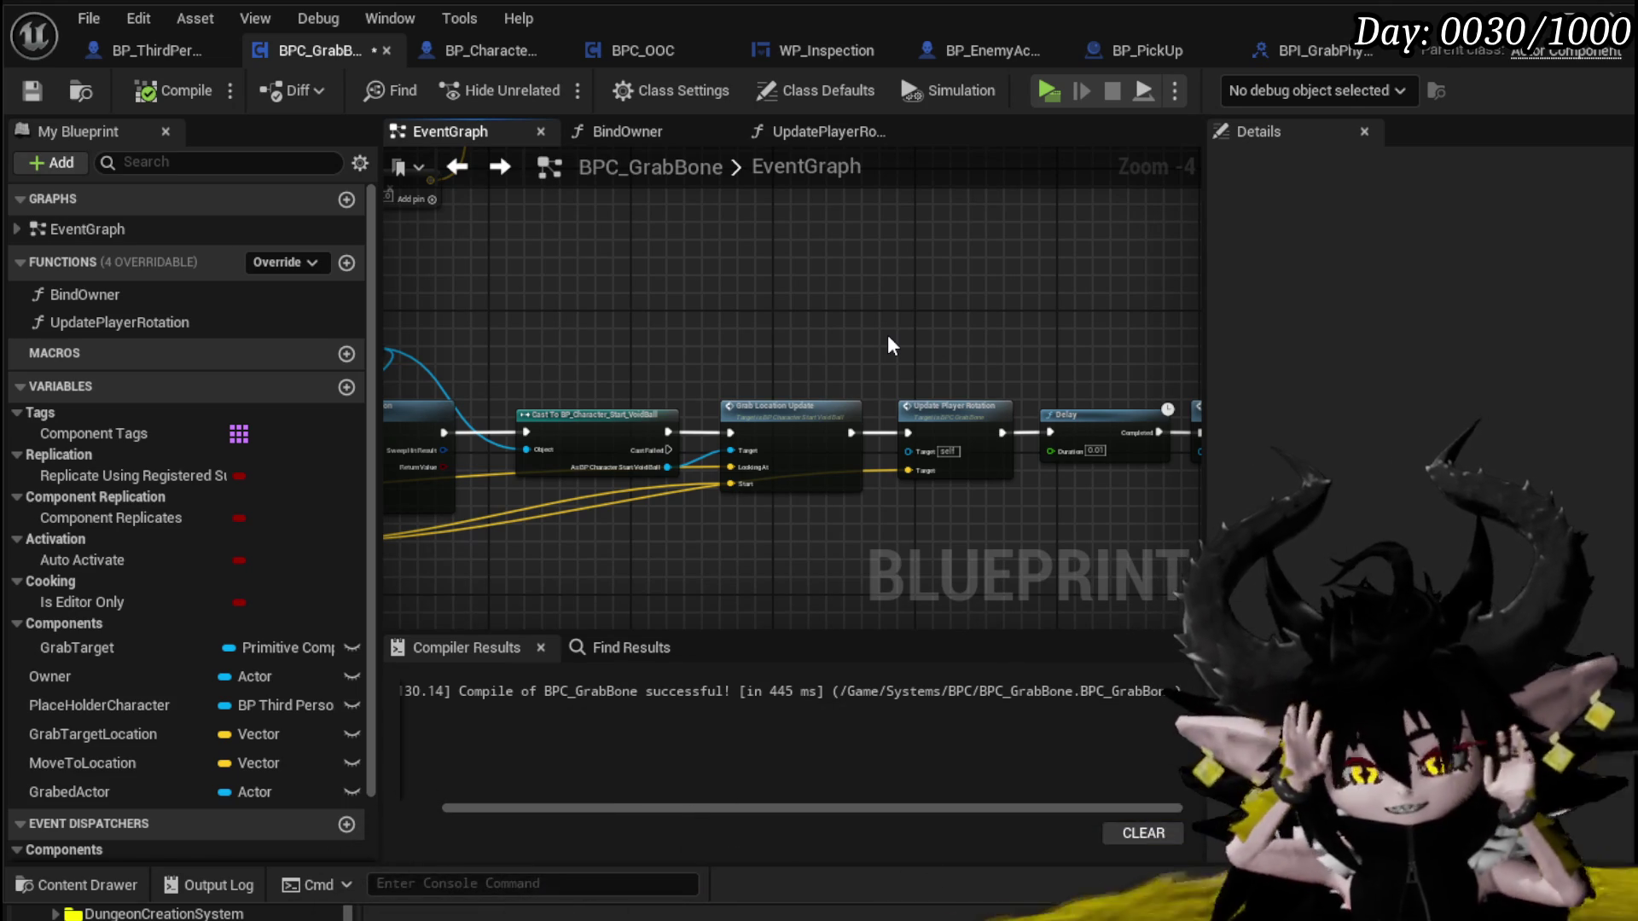
drag(888, 335, 724, 308)
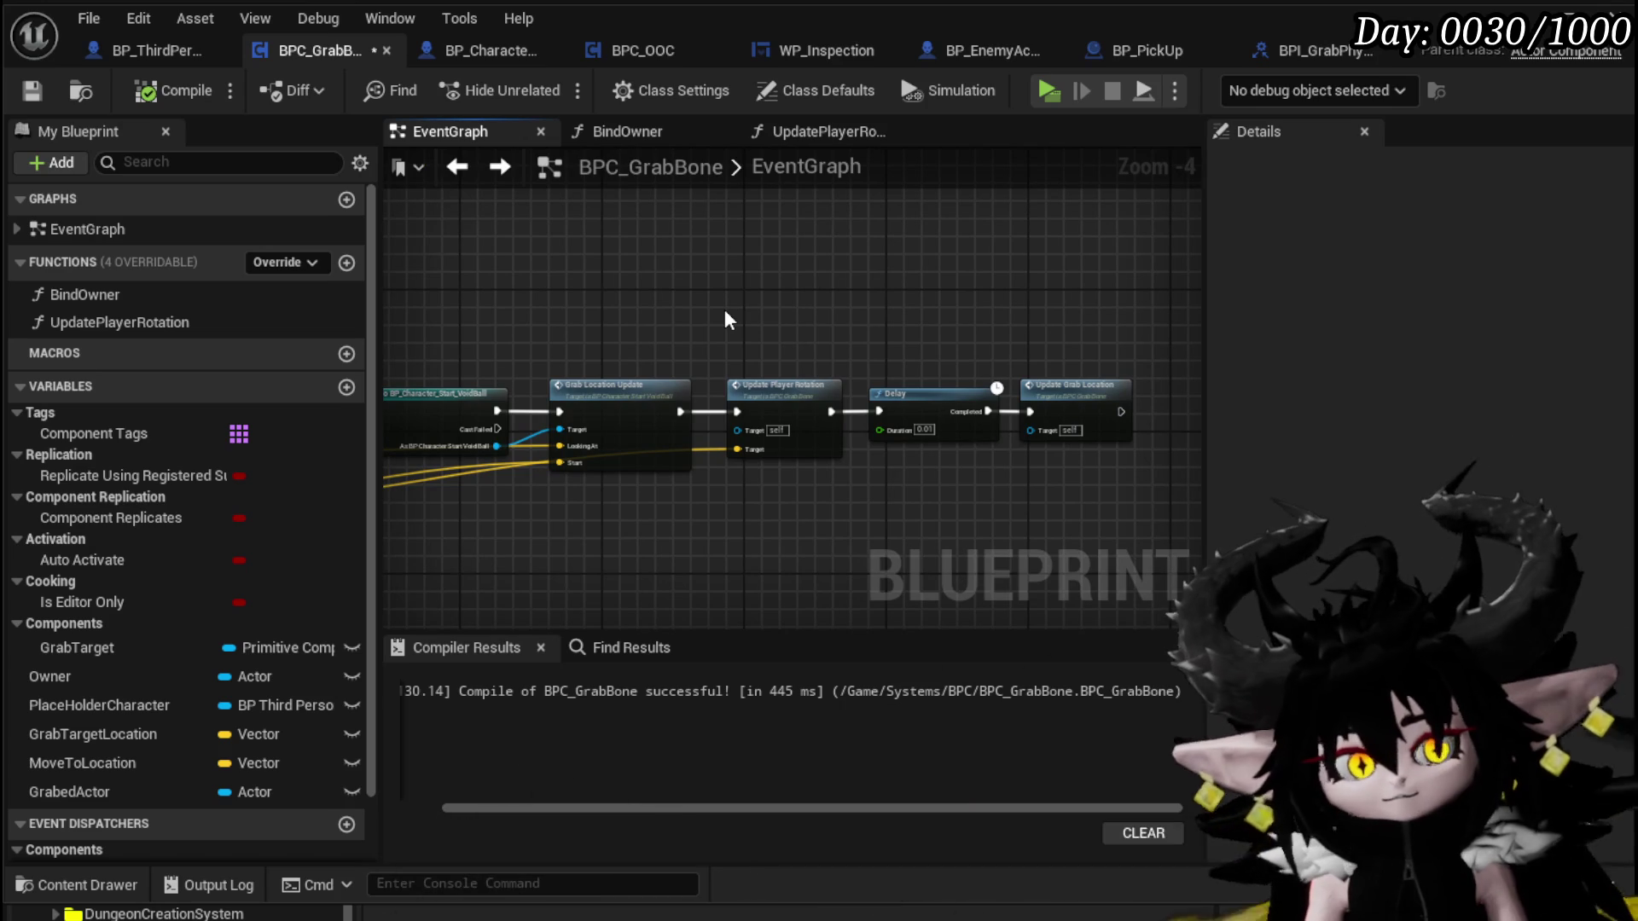
scroll(725, 309, down, 3)
mouse_move(724, 309)
mouse_down()
mouse_move(693, 428)
mouse_move(1036, 271)
mouse_up()
scroll(594, 452, up, 1)
mouse_move(600, 232)
mouse_down()
mouse_move(981, 473)
mouse_move(1063, 413)
mouse_move(611, 254)
mouse_move(811, 283)
mouse_move(679, 273)
mouse_up()
click(615, 265)
Pan across the rest of the node chain back to the UpdateGrabLocation event section
scroll(648, 284, up, 2)
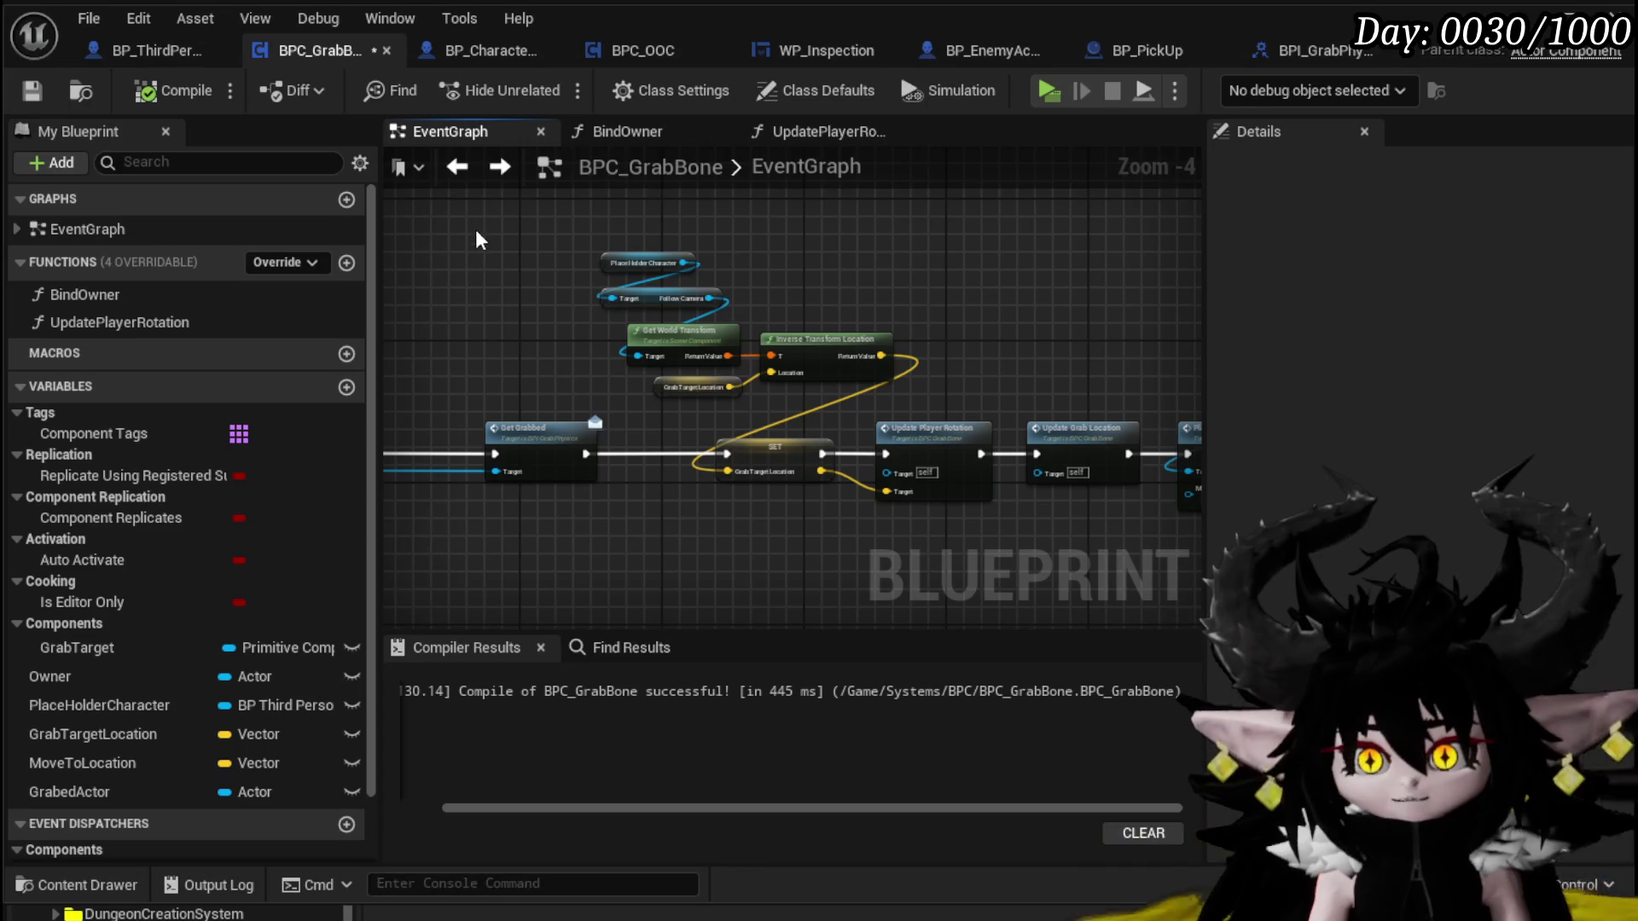
scroll(445, 228, down, 1)
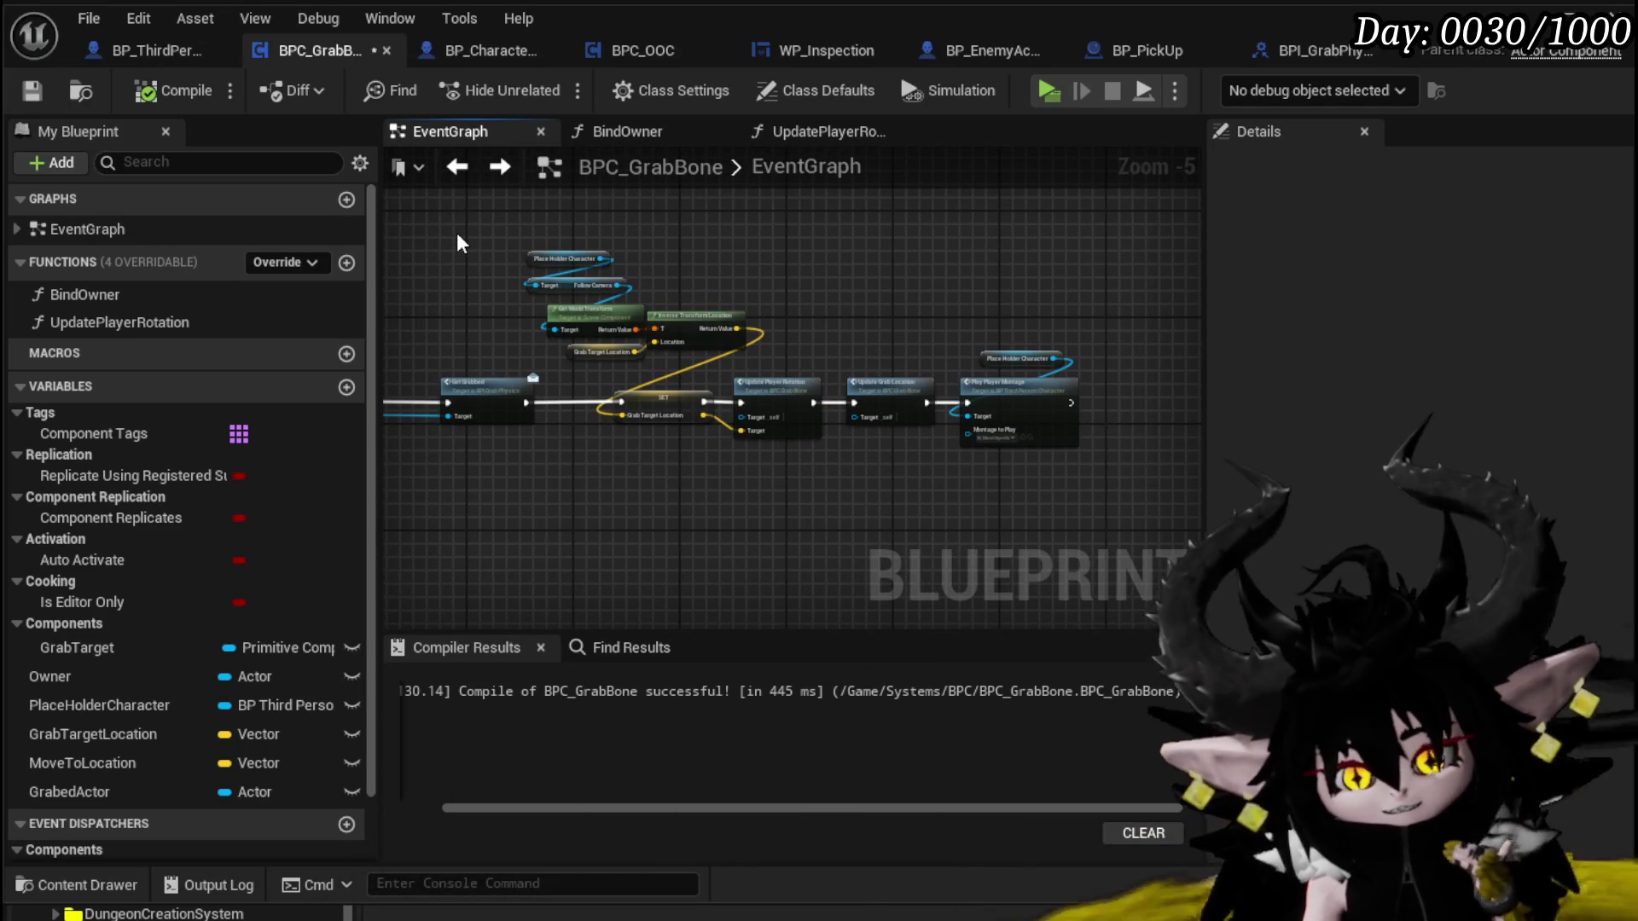
scroll(457, 243, down, 1)
mouse_move(457, 243)
mouse_down()
mouse_move(837, 290)
mouse_move(888, 384)
mouse_move(757, 428)
mouse_move(840, 393)
mouse_up()
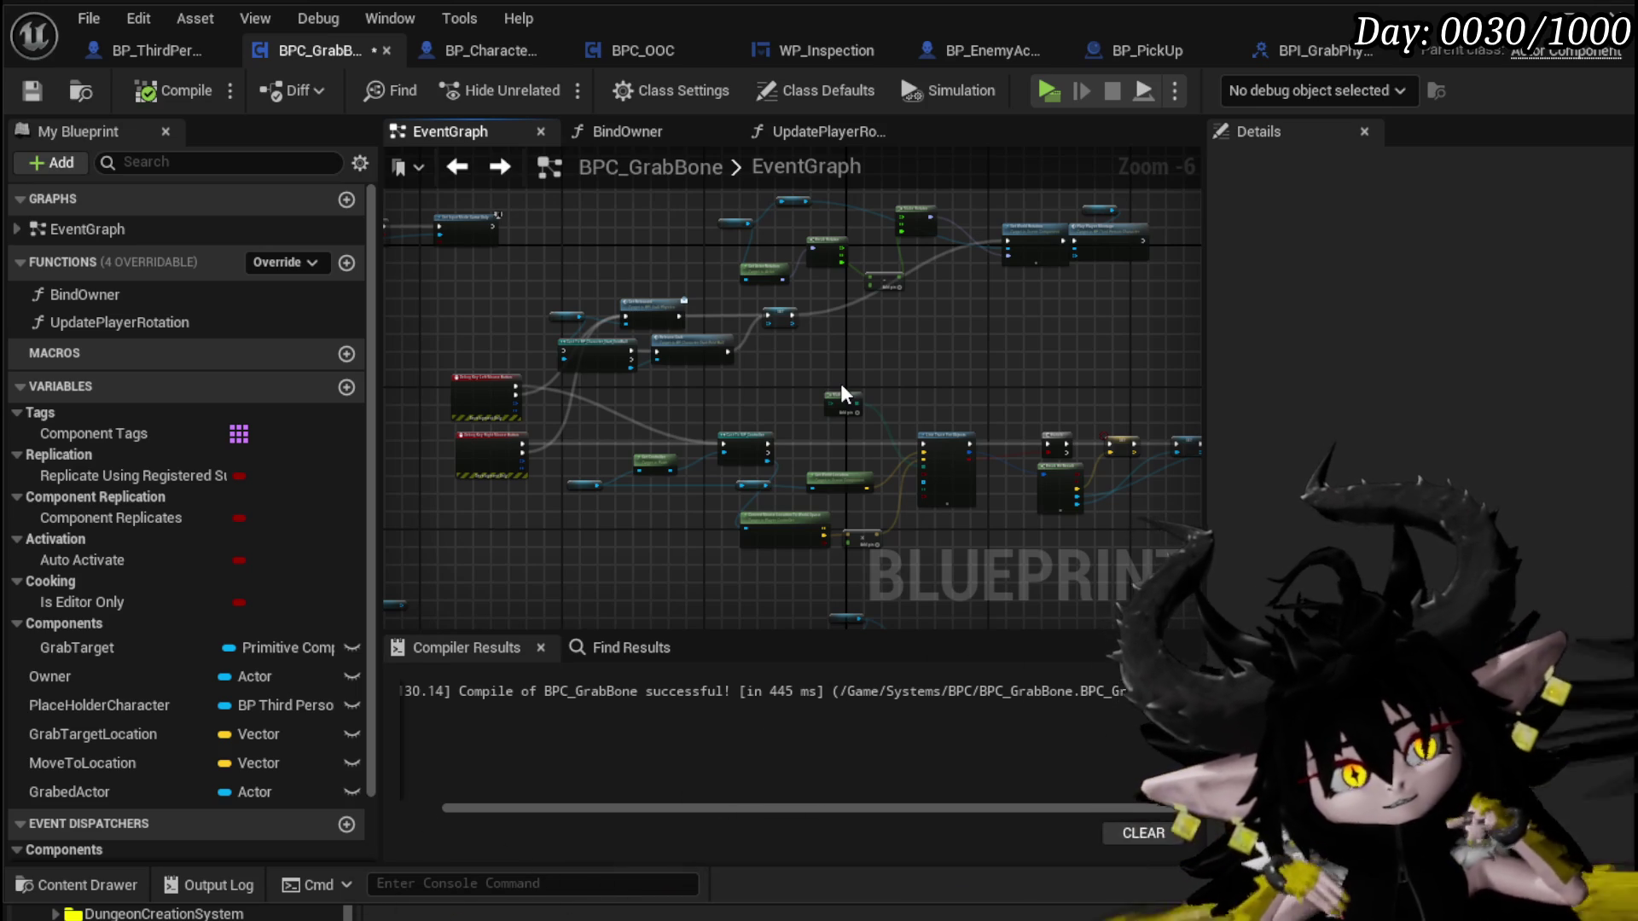
mouse_move(841, 382)
mouse_down()
mouse_move(744, 316)
mouse_move(903, 539)
mouse_move(682, 360)
mouse_move(655, 415)
mouse_move(678, 380)
mouse_up()
scroll(677, 377, up, 2)
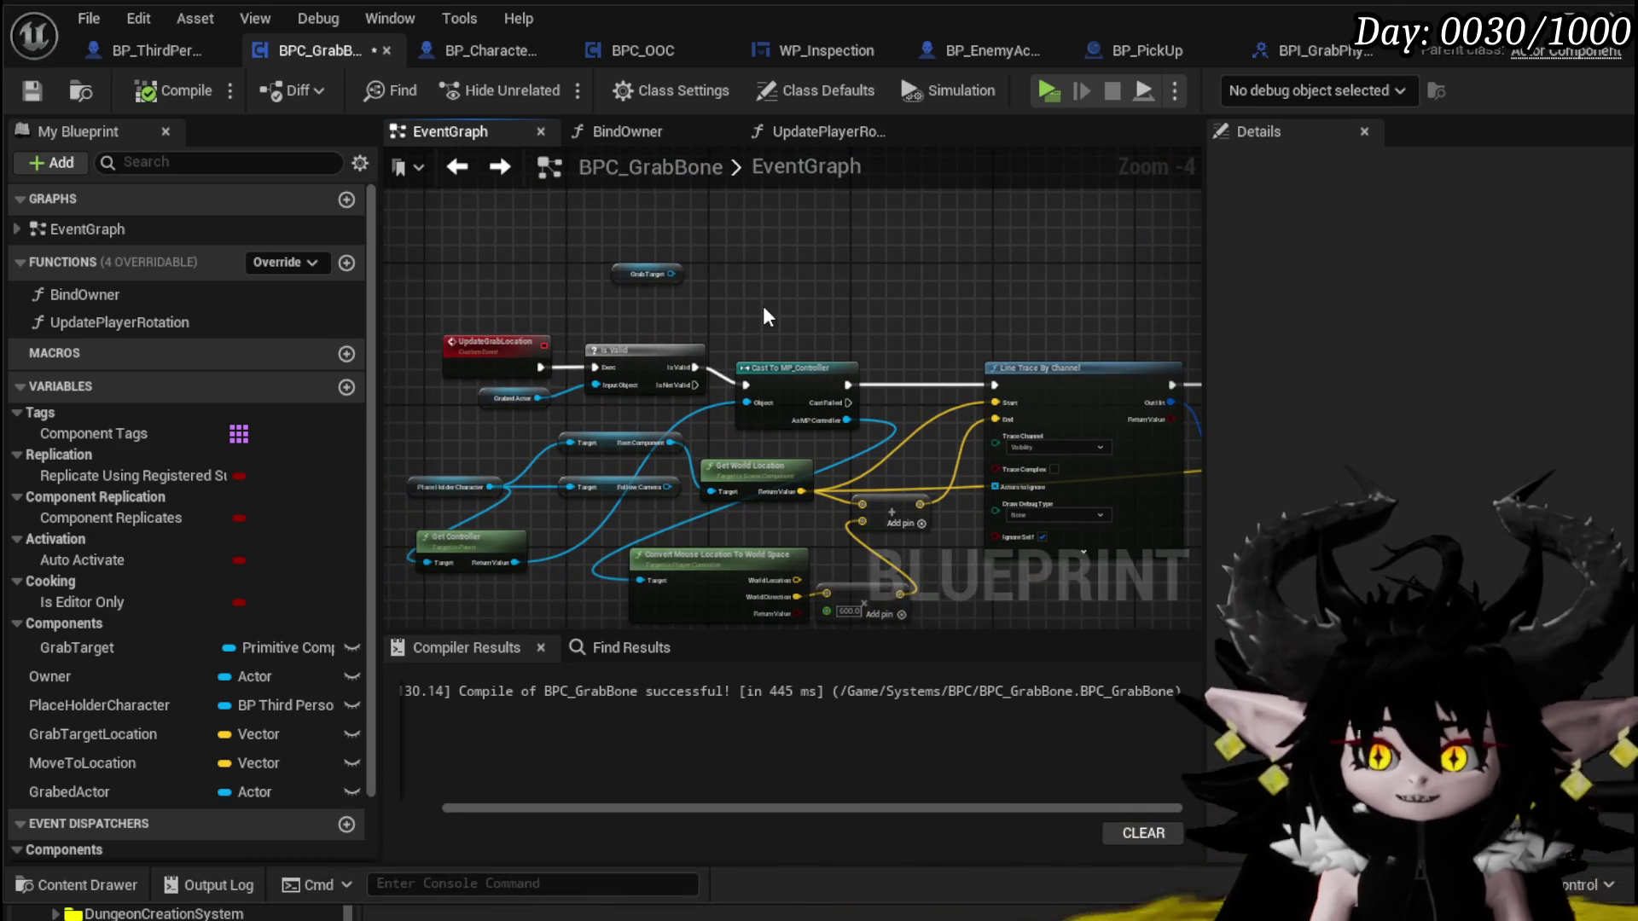
drag(763, 305, 783, 278)
Check the GrabTarget getter and the later chain, then save BPC_GrabBone
click(667, 246)
click(740, 214)
click(661, 245)
click(598, 279)
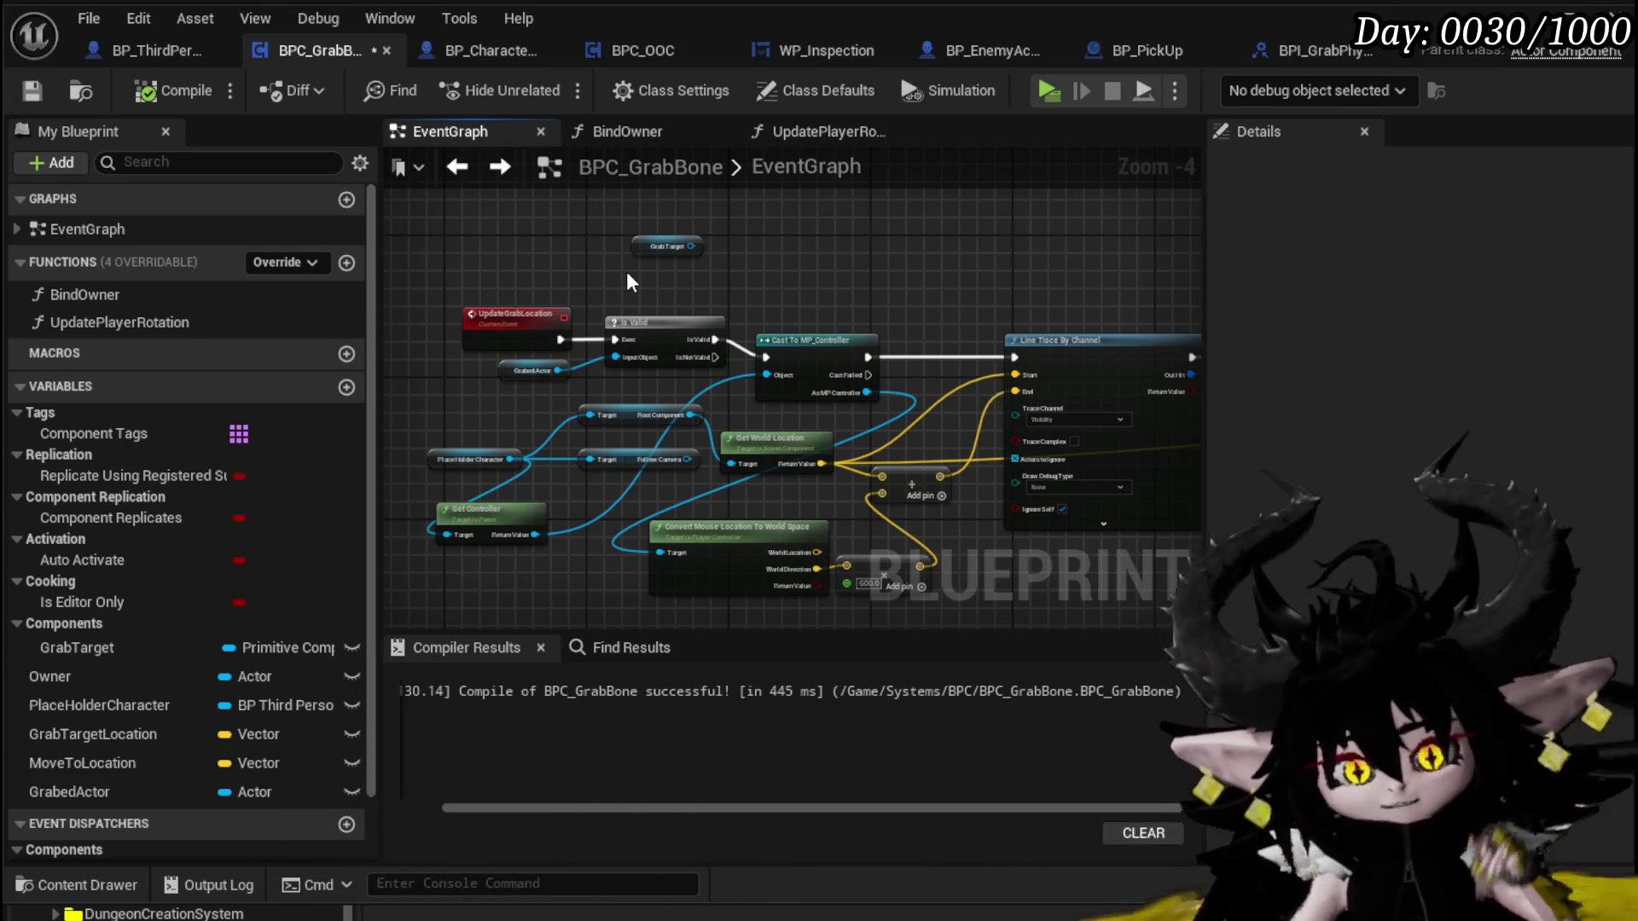
mouse_move(622, 281)
mouse_down()
mouse_move(903, 260)
mouse_move(679, 249)
mouse_up()
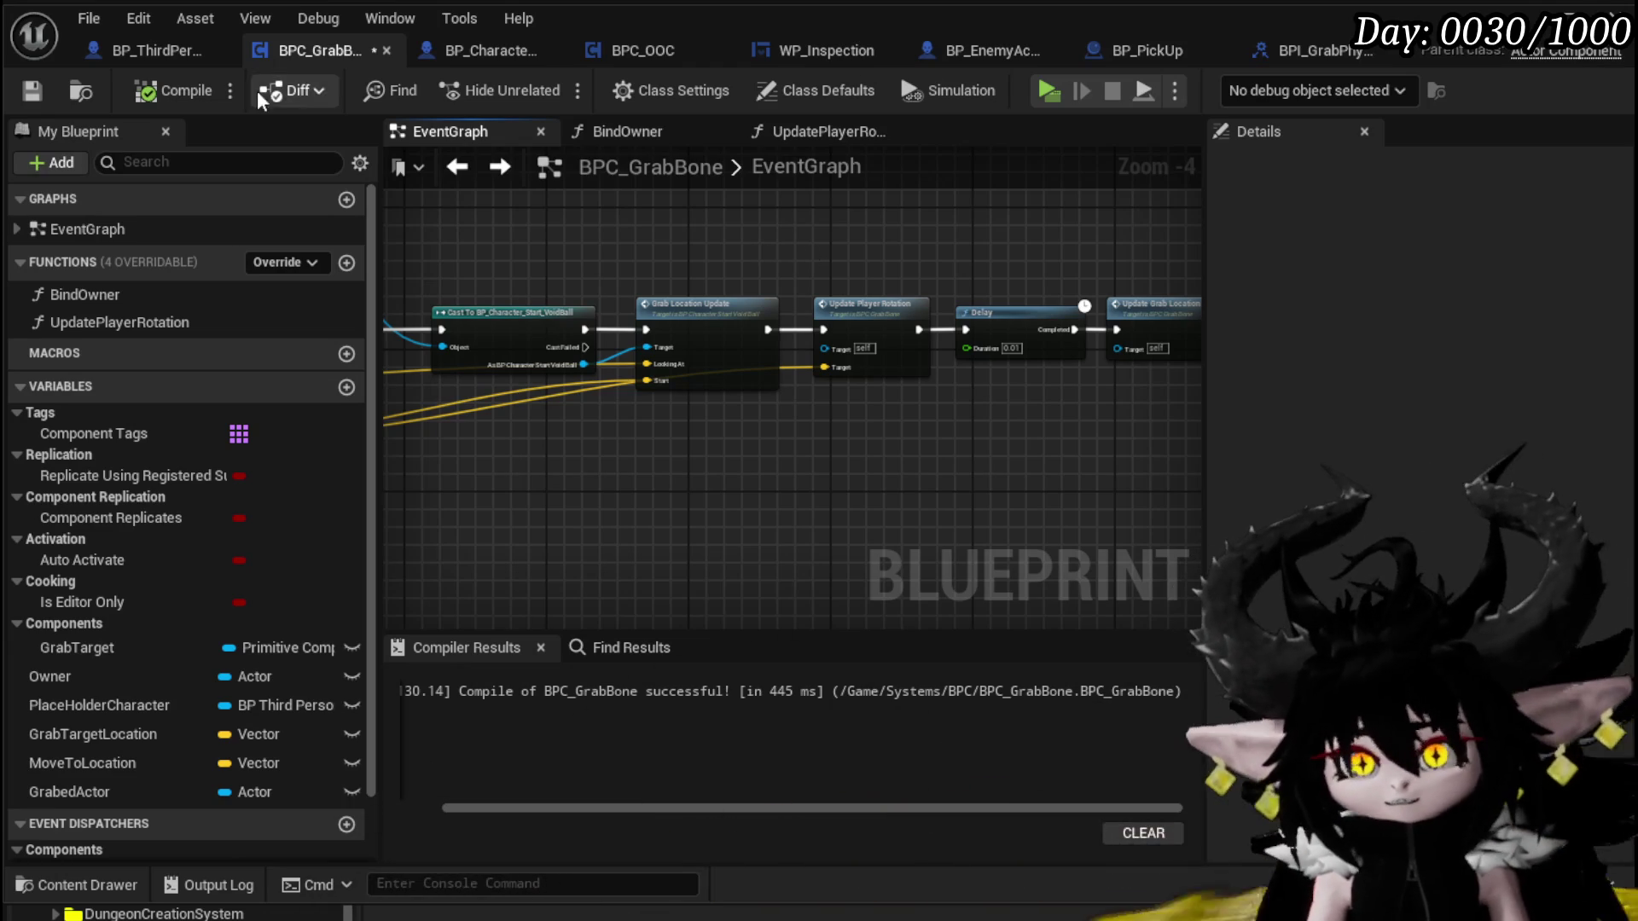
click(34, 91)
drag(754, 198, 702, 185)
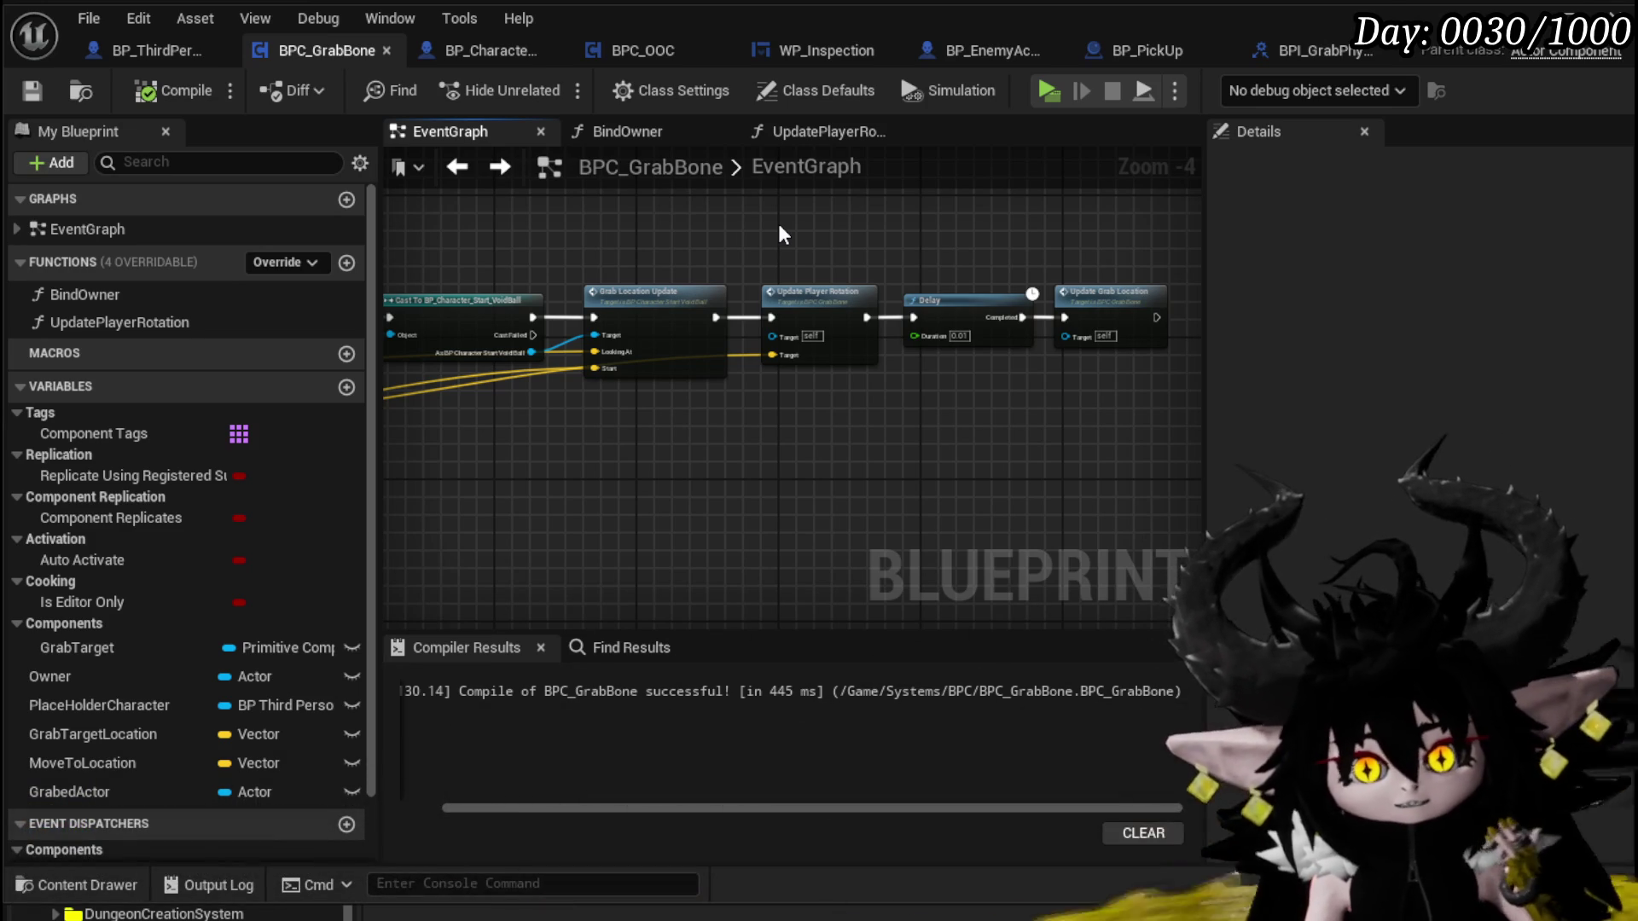
mouse_move(780, 225)
mouse_down()
mouse_move(788, 235)
mouse_move(820, 201)
mouse_up()
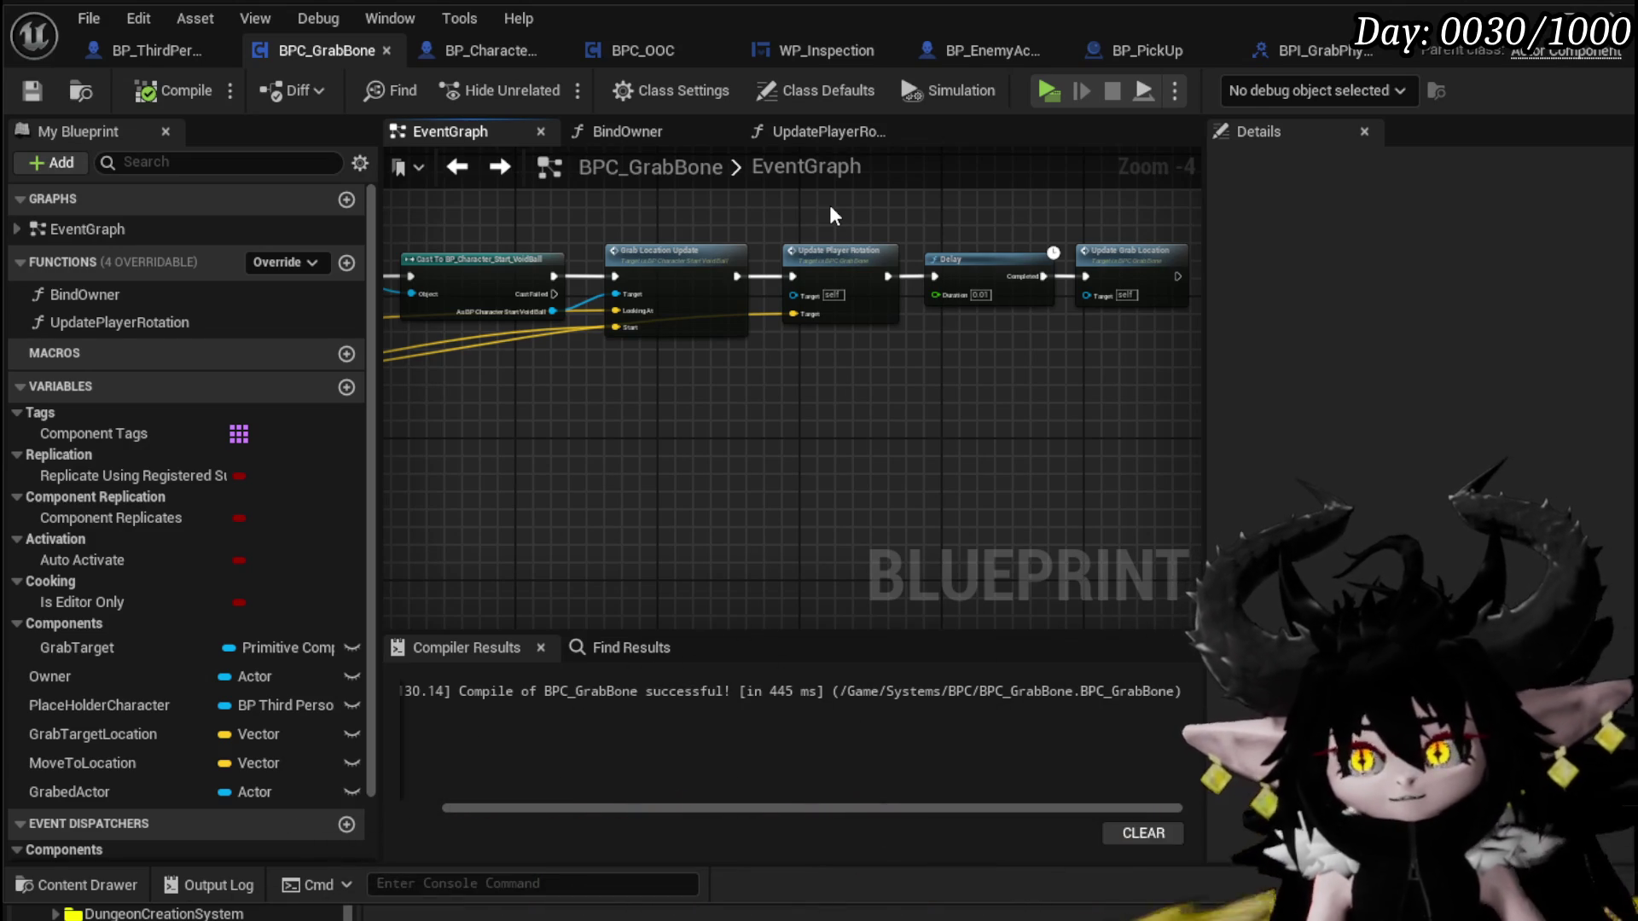
drag(834, 226, 836, 215)
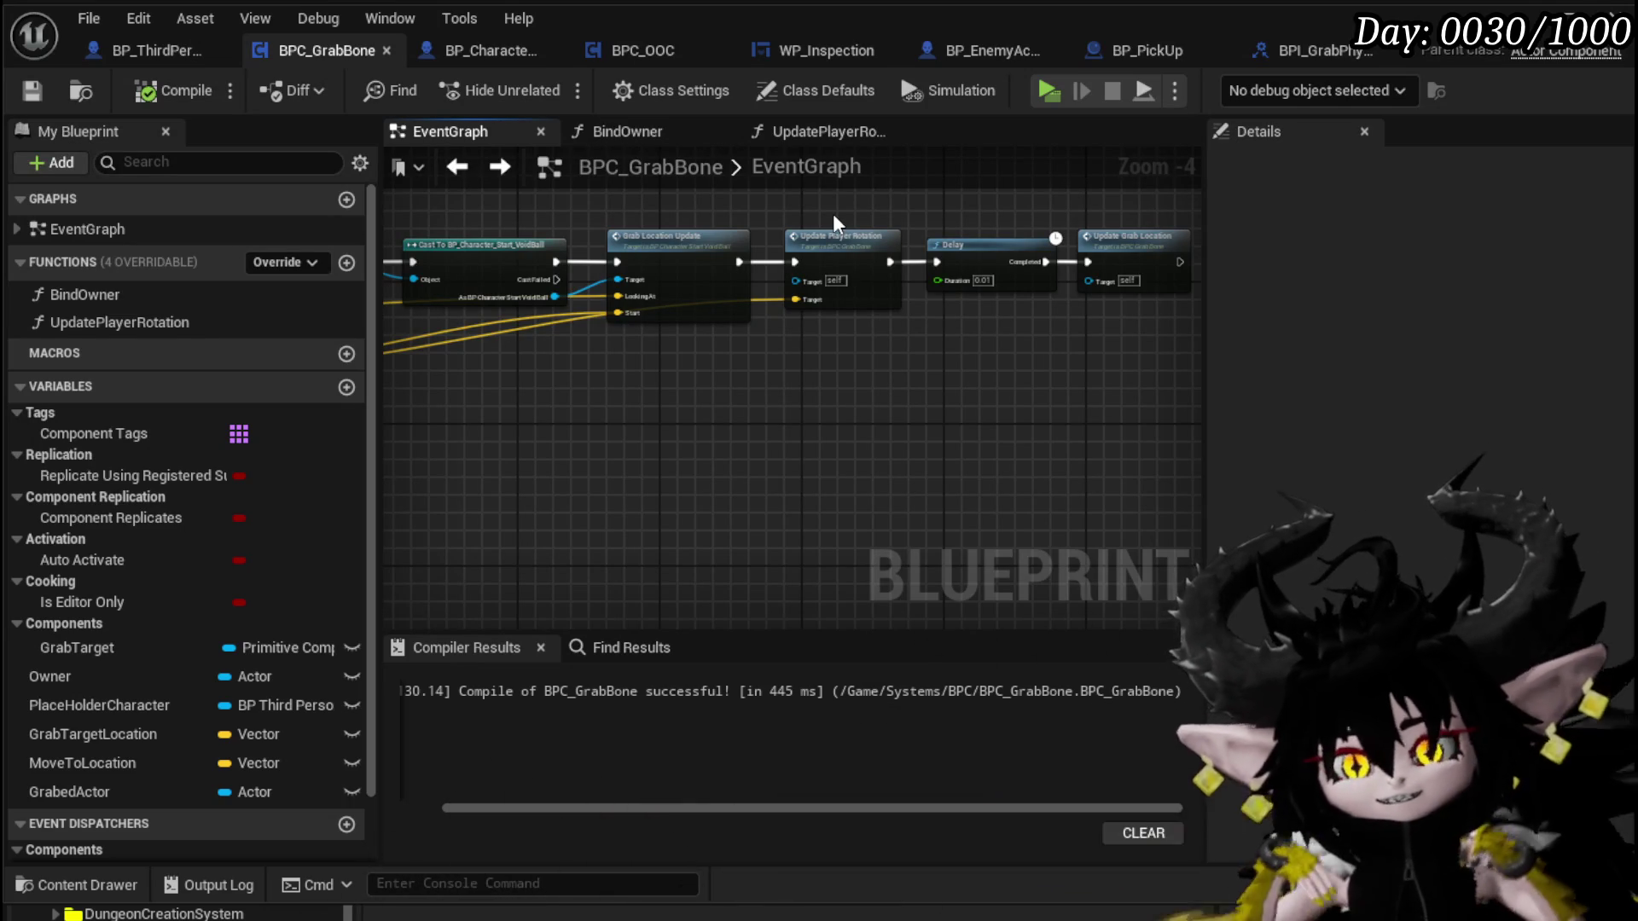
drag(805, 360, 790, 401)
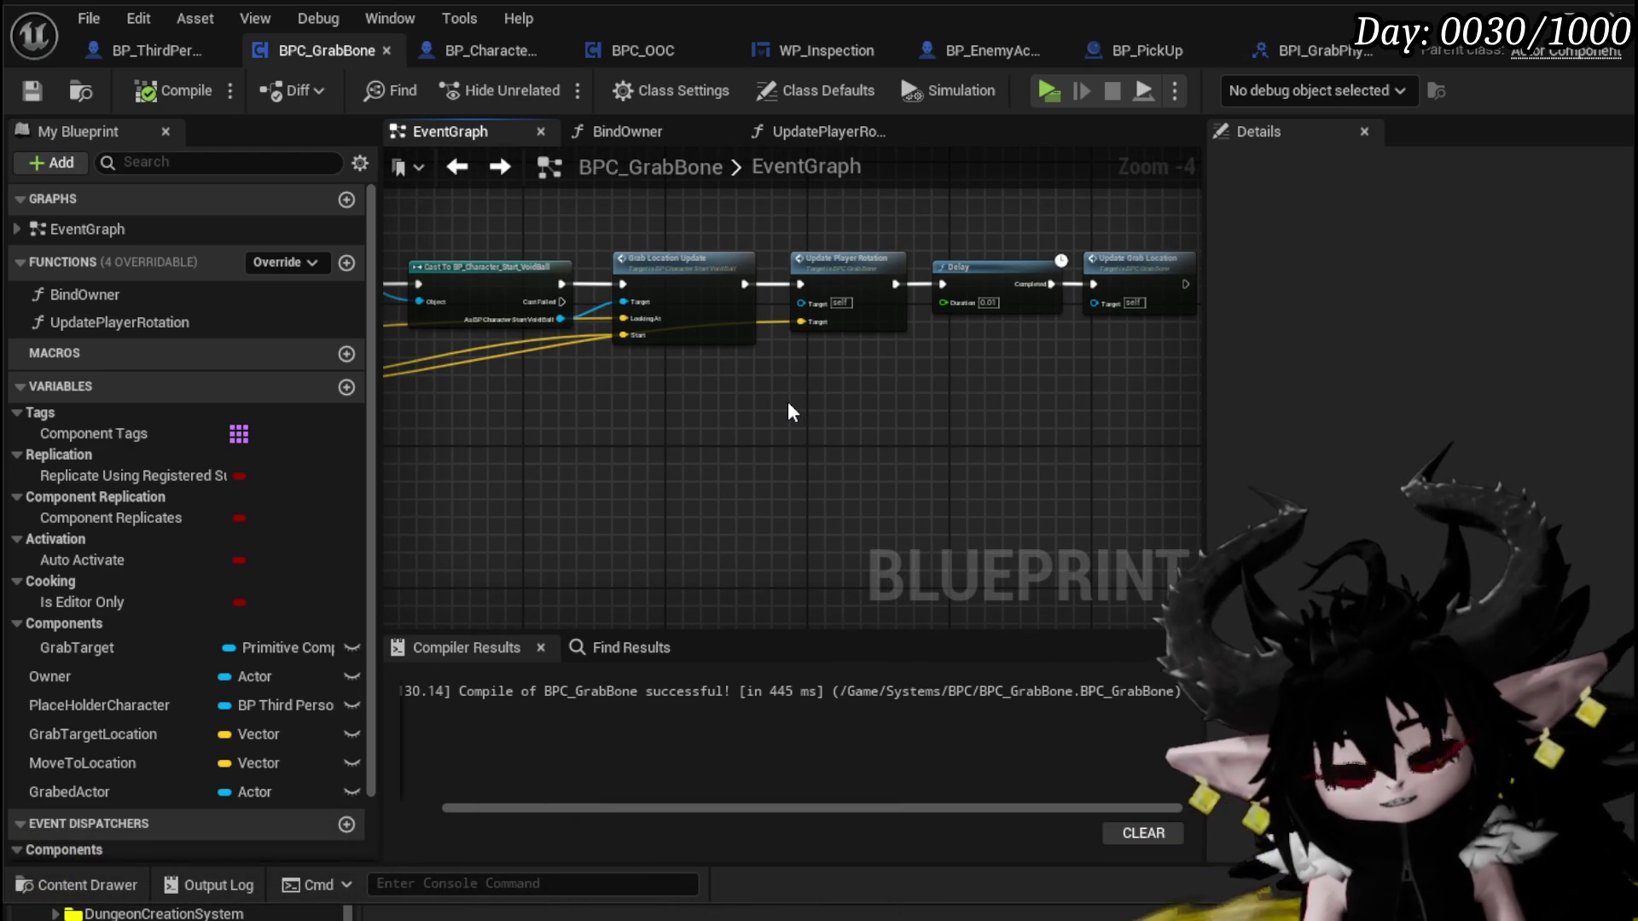
mouse_move(792, 412)
mouse_down()
mouse_move(761, 384)
mouse_move(779, 371)
mouse_up()
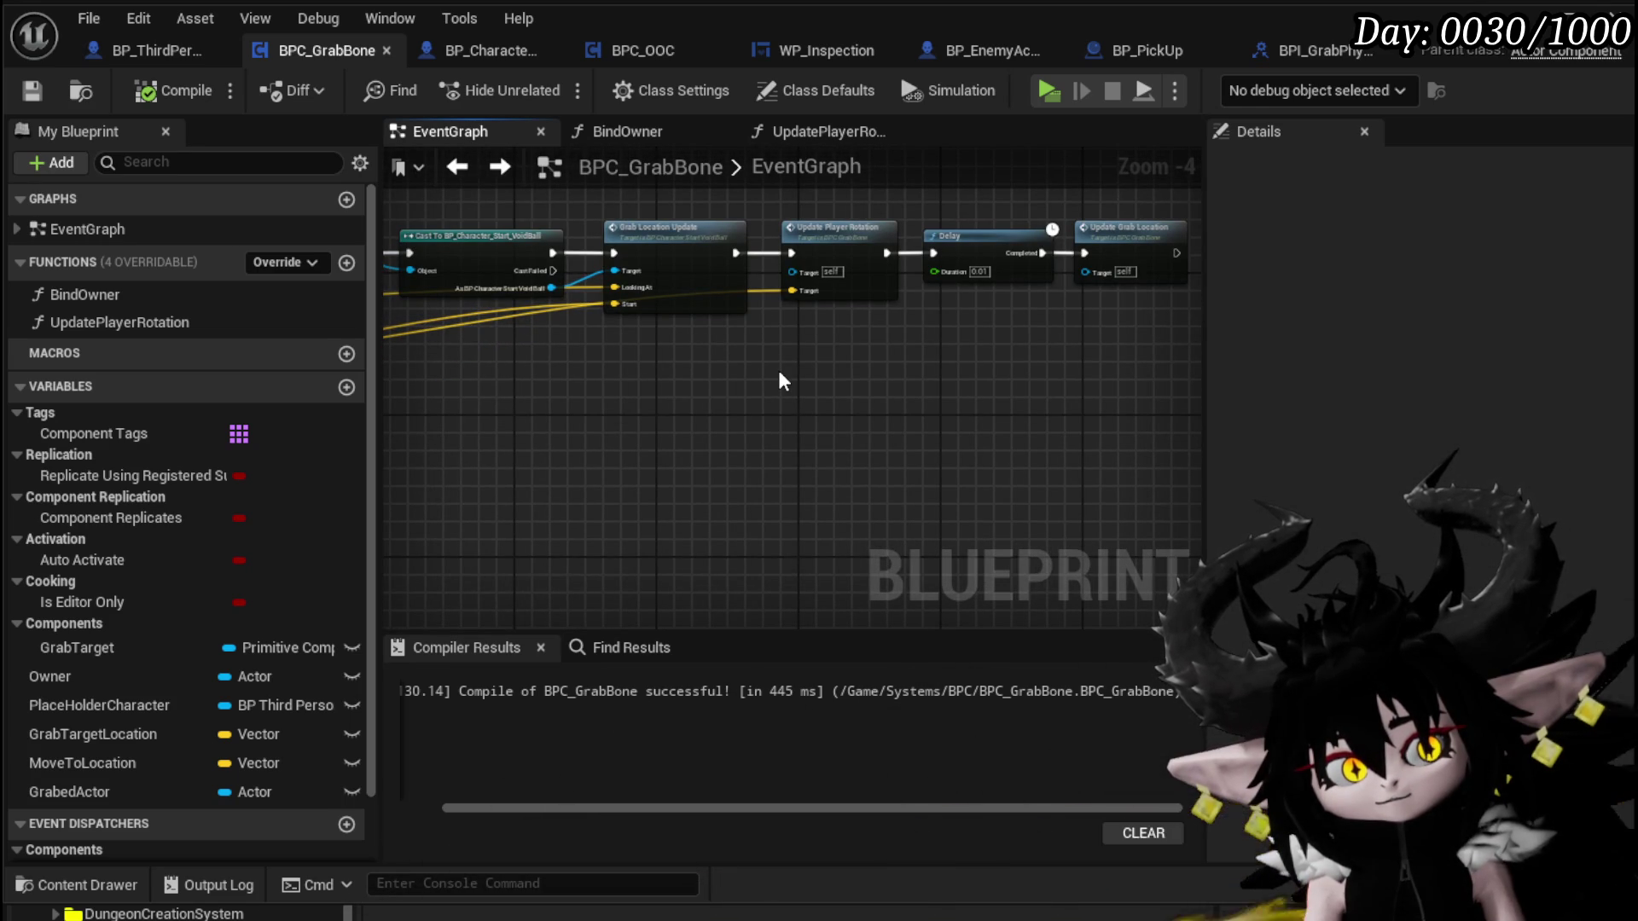
mouse_move(779, 381)
mouse_down()
mouse_move(758, 377)
mouse_move(798, 392)
mouse_move(969, 355)
mouse_move(1023, 422)
mouse_move(982, 442)
mouse_up()
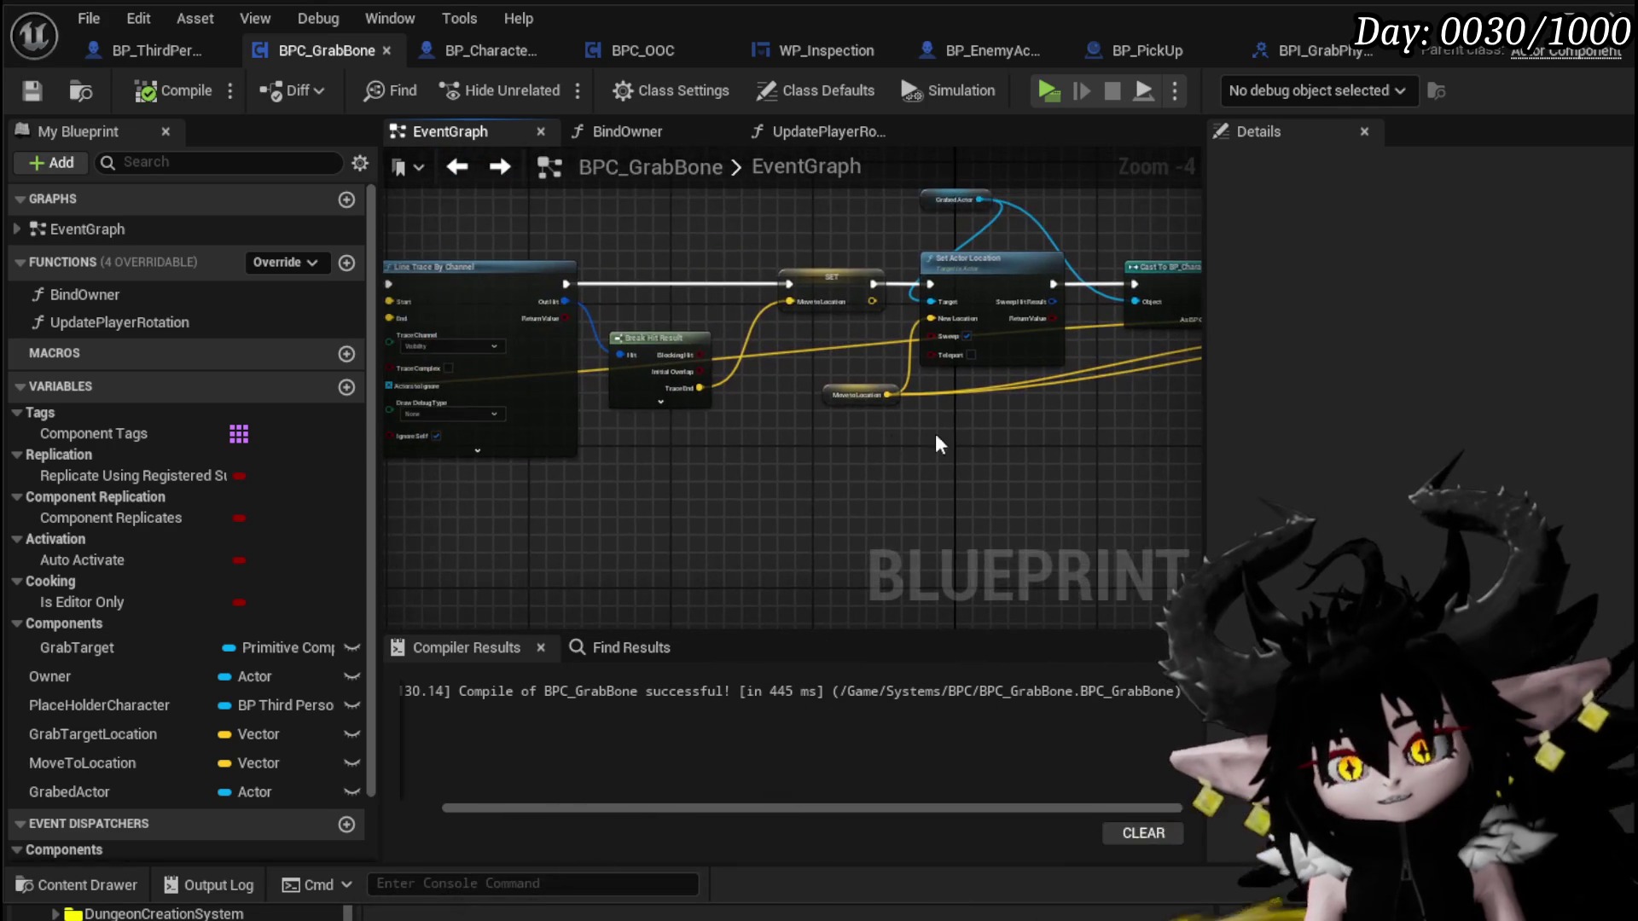
Raise two trace-setup nodes near Cast To MP_Controller slightly and save BPC_GrabBone
mouse_move(777, 445)
mouse_down()
mouse_move(851, 468)
mouse_move(838, 497)
mouse_up()
mouse_move(512, 518)
mouse_down()
mouse_move(751, 432)
mouse_move(728, 421)
mouse_up()
click(761, 486)
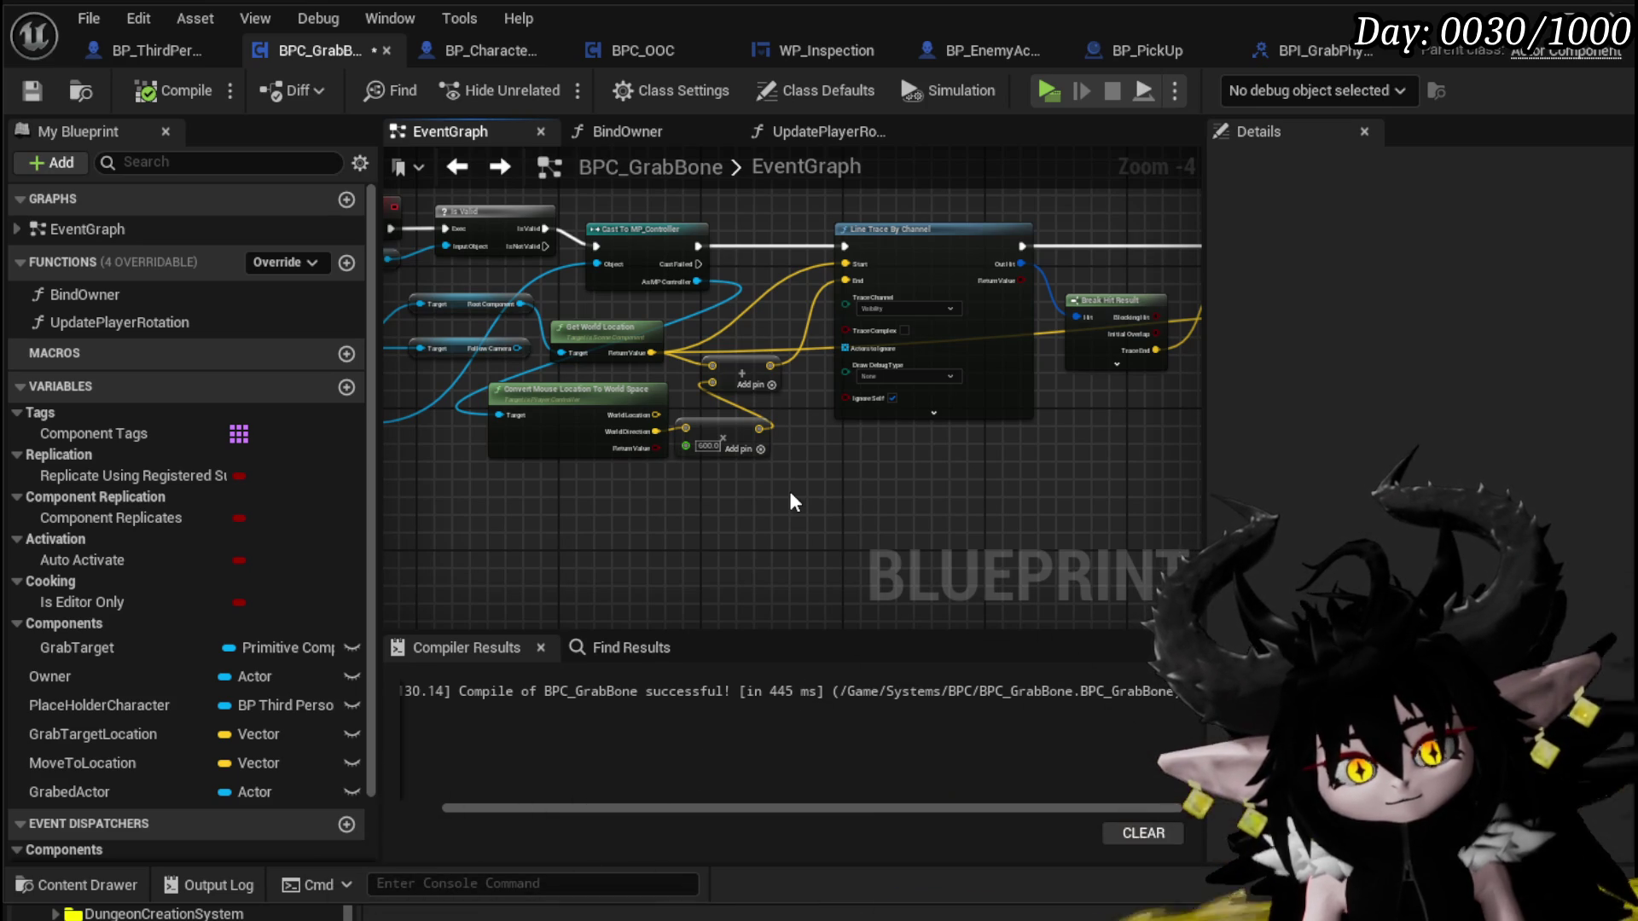
scroll(790, 494, down, 3)
mouse_move(808, 486)
mouse_down()
mouse_move(692, 540)
mouse_move(585, 540)
mouse_move(559, 464)
mouse_move(478, 477)
mouse_up()
drag(772, 456, 652, 477)
click(45, 98)
Move the Make Array node above Line Trace For Objects
mouse_move(537, 304)
mouse_down()
mouse_move(721, 475)
mouse_move(658, 434)
mouse_up()
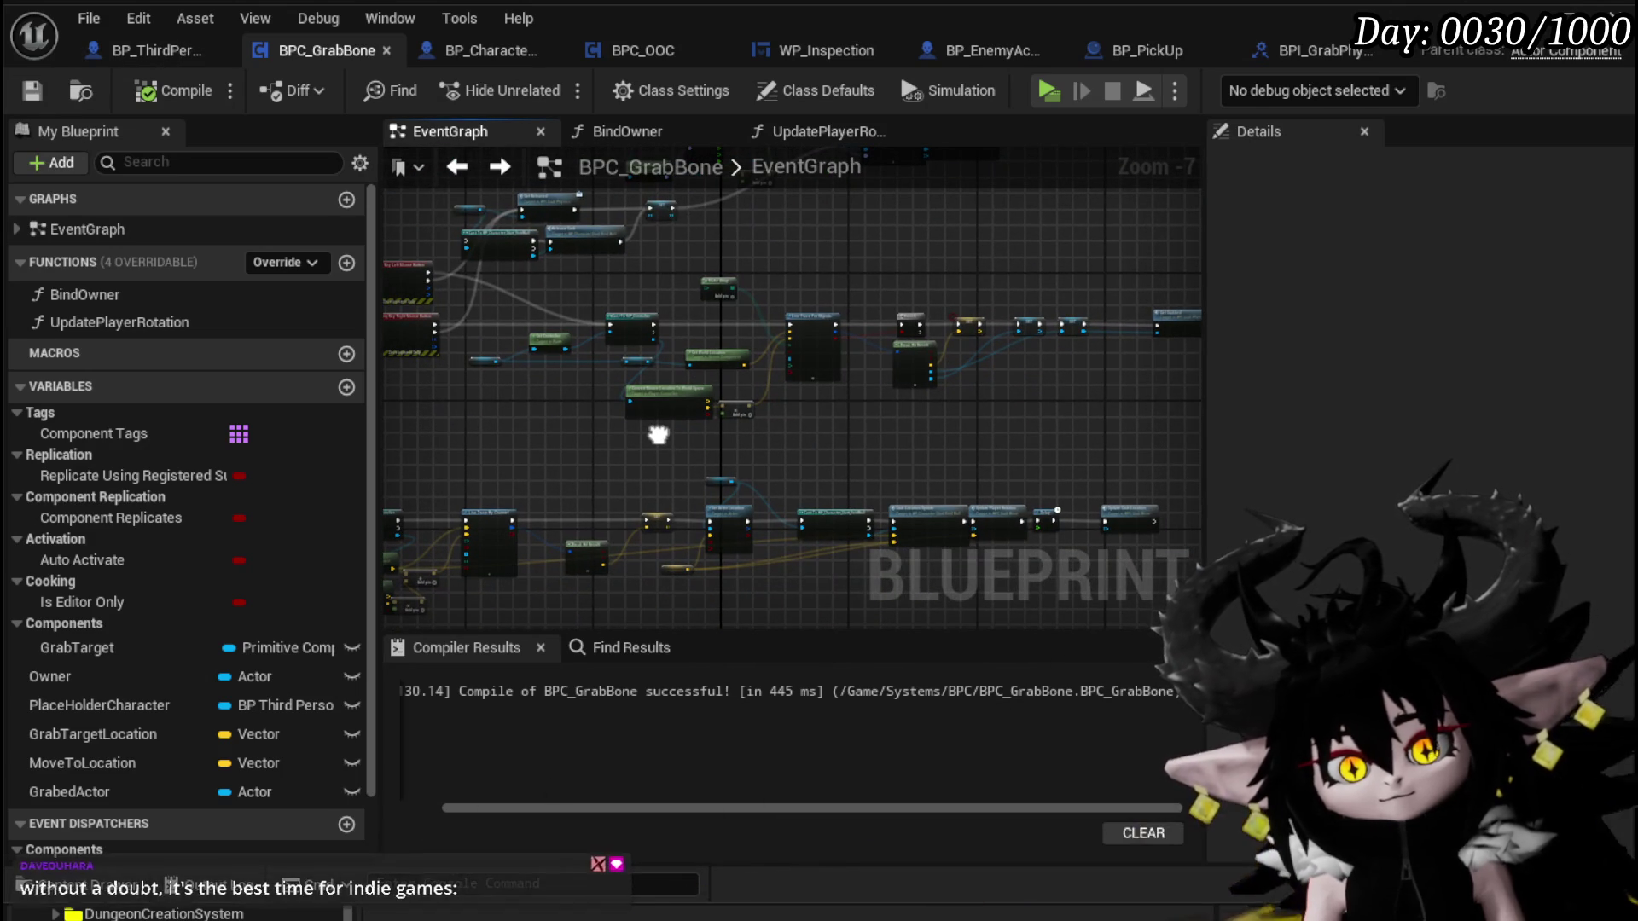
scroll(751, 339, up, 4)
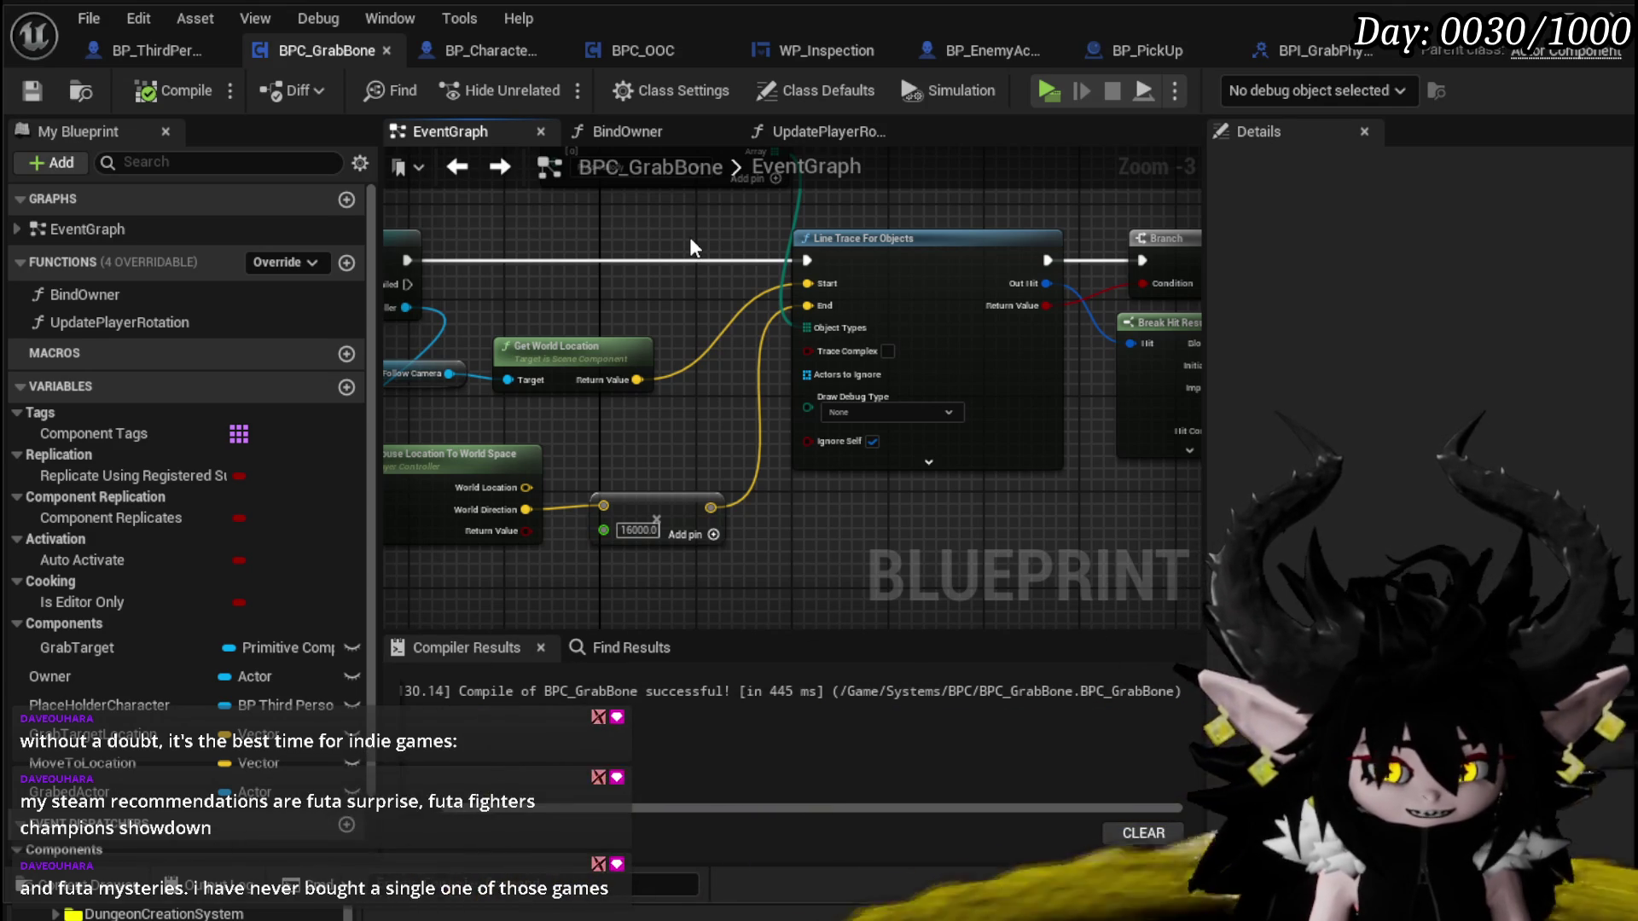
drag(691, 248, 570, 379)
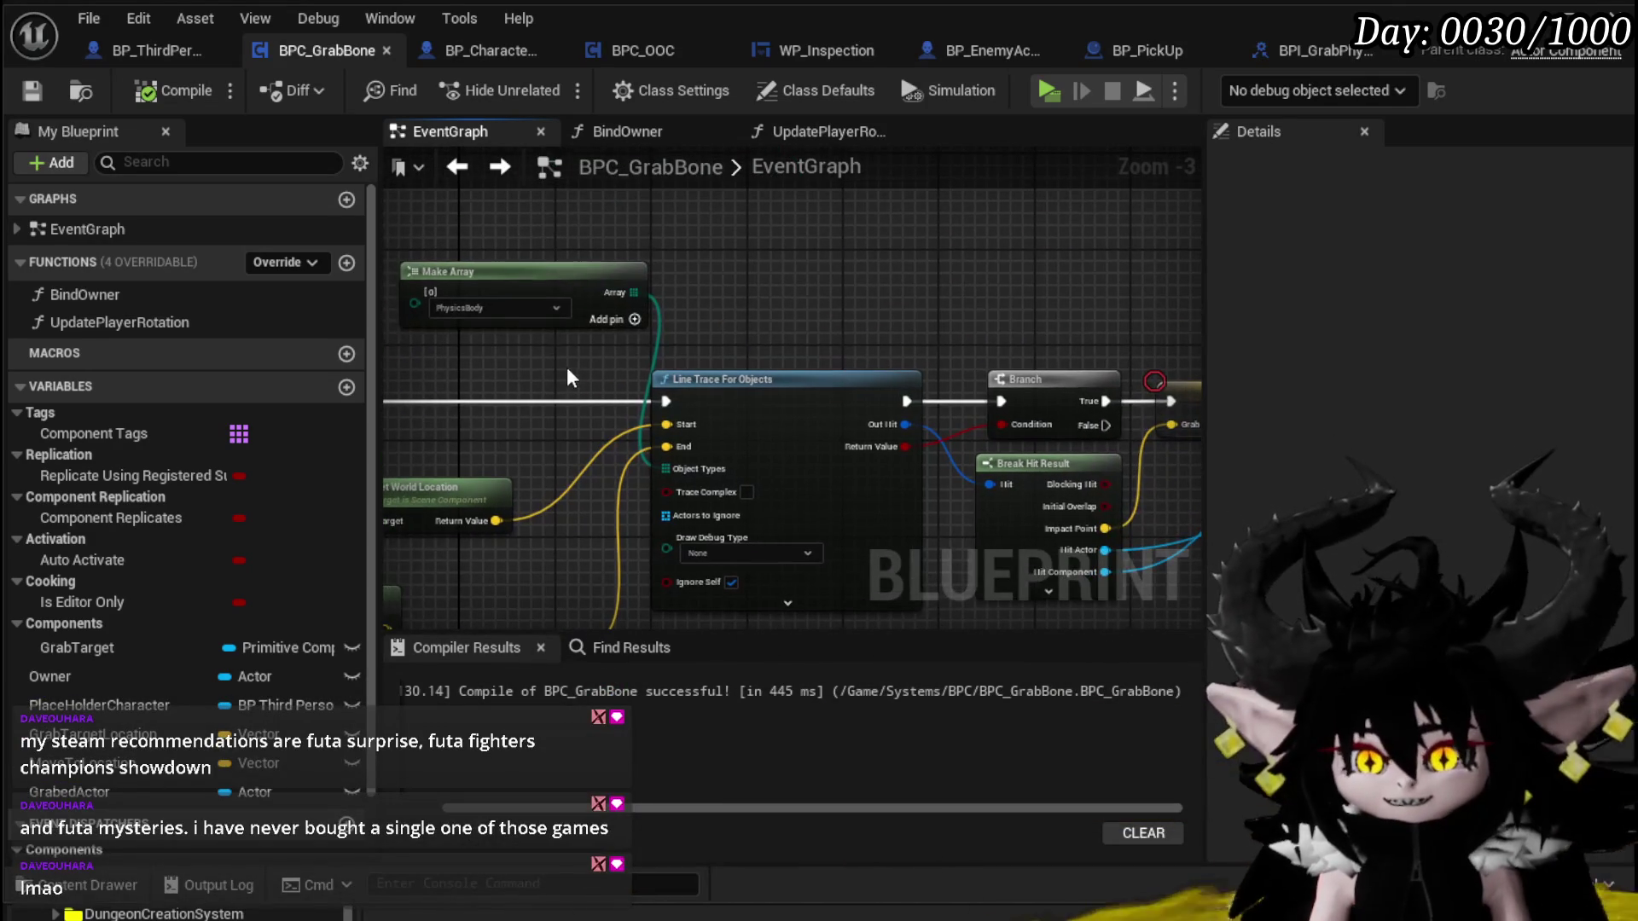
drag(546, 284, 811, 289)
scroll(939, 273, down, 2)
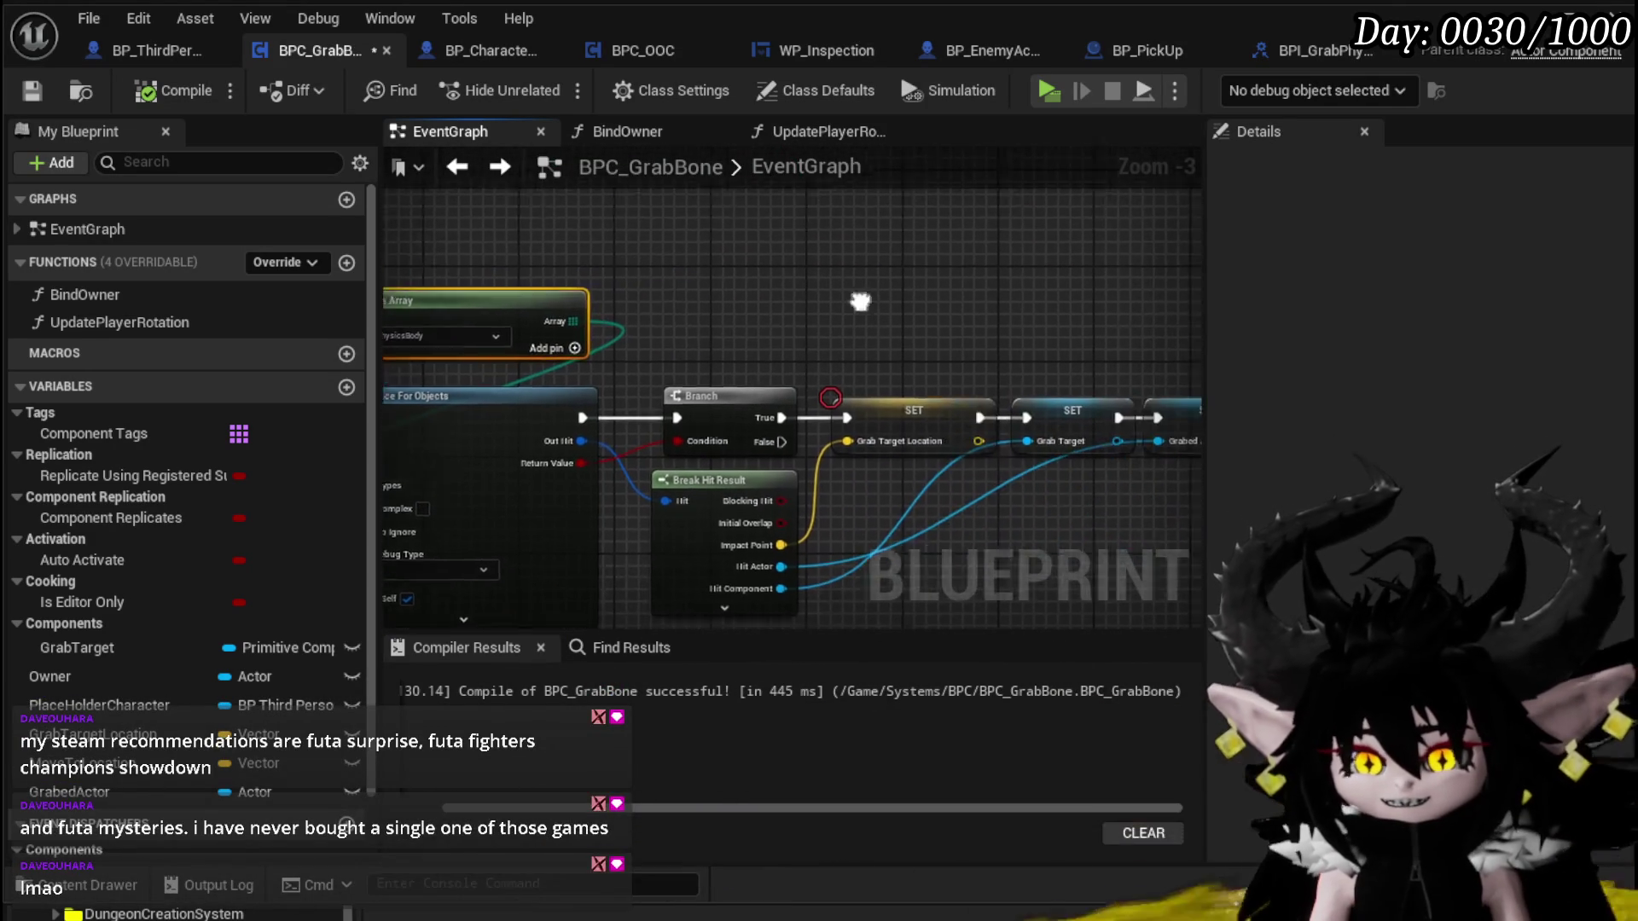
Select the top cluster and lower-right row of nodes, then save BPC_GrabBone again
drag(655, 277, 745, 253)
mouse_move(521, 280)
mouse_down()
mouse_move(468, 311)
mouse_move(478, 370)
mouse_up()
mouse_move(653, 444)
mouse_down()
mouse_move(591, 396)
mouse_move(657, 370)
mouse_up()
drag(758, 398, 828, 425)
drag(658, 468, 1058, 313)
drag(527, 525, 879, 508)
scroll(878, 508, down, 3)
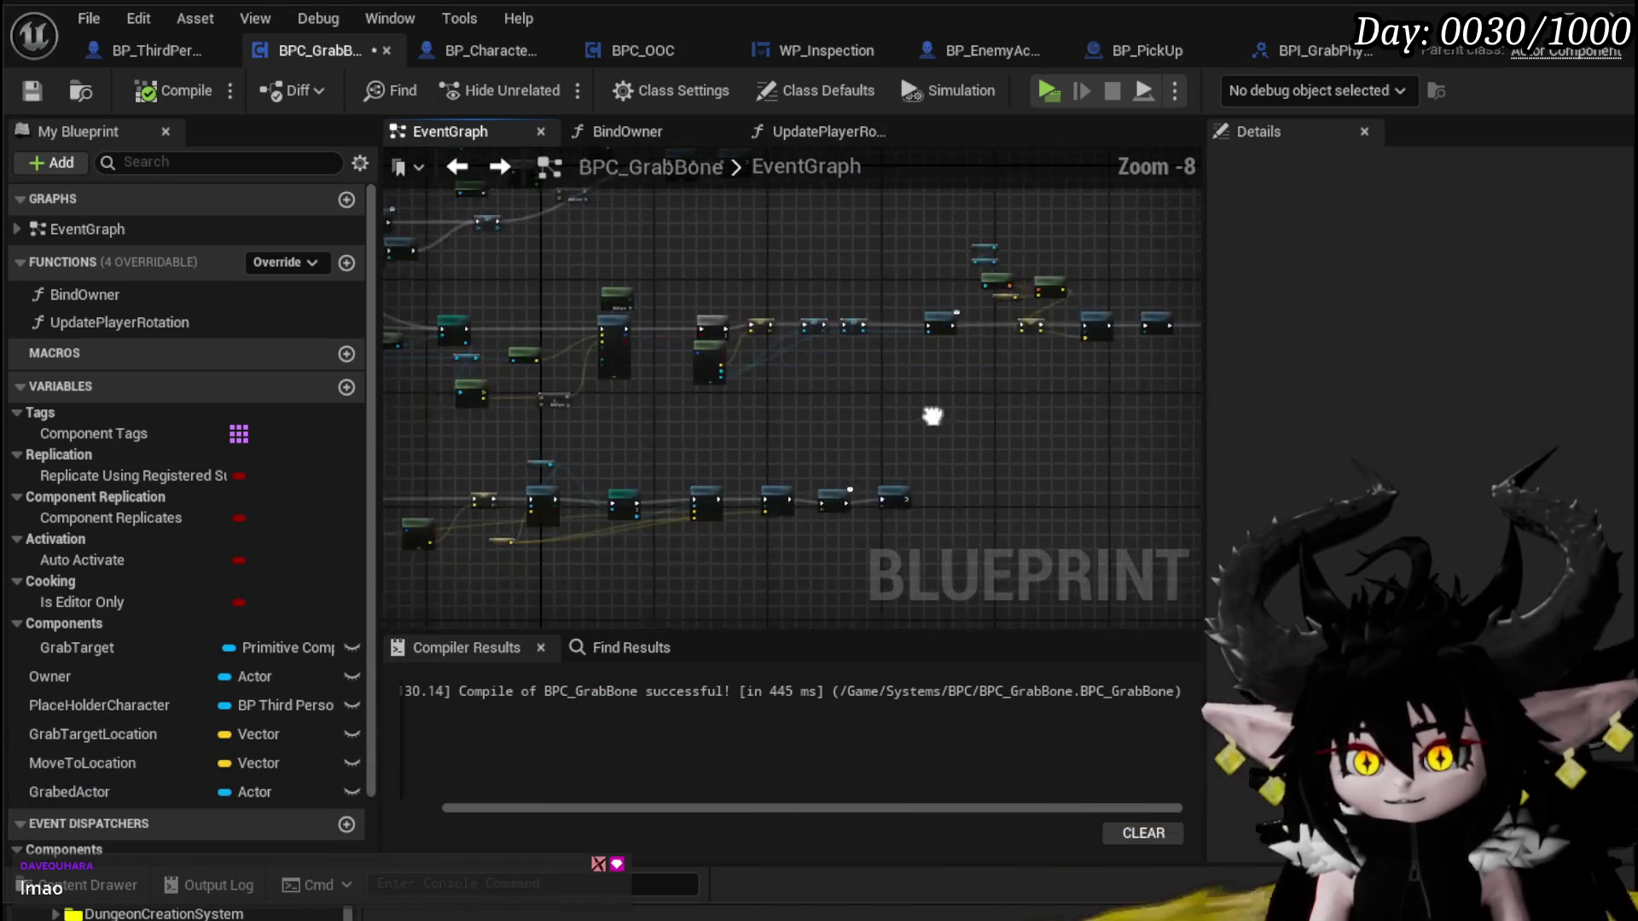
click(32, 91)
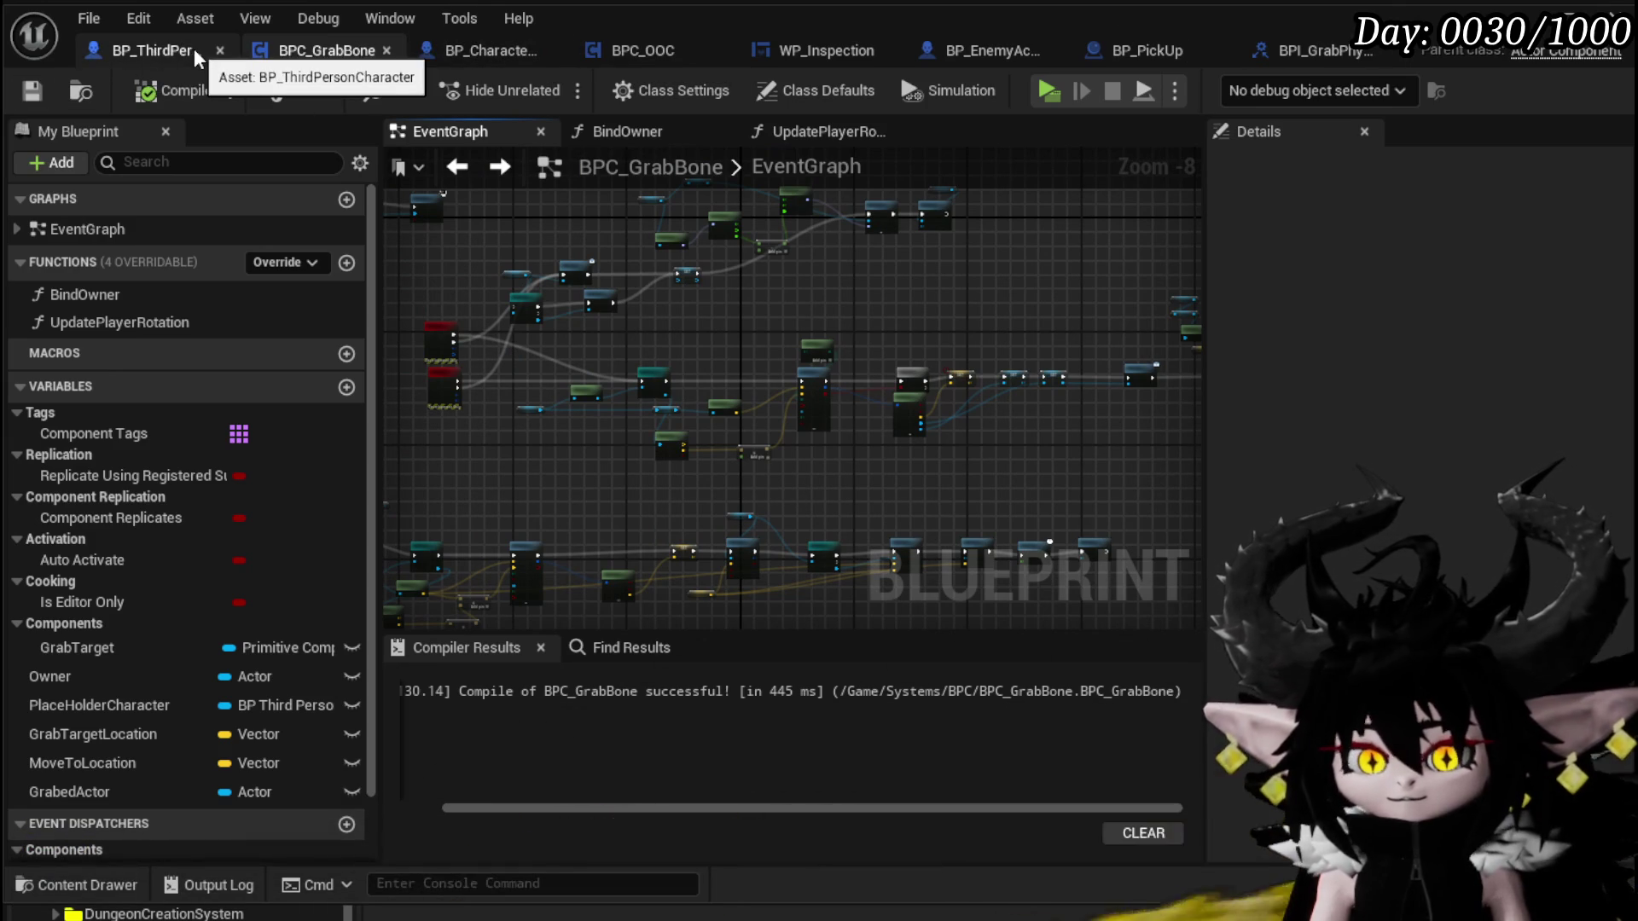
click(140, 49)
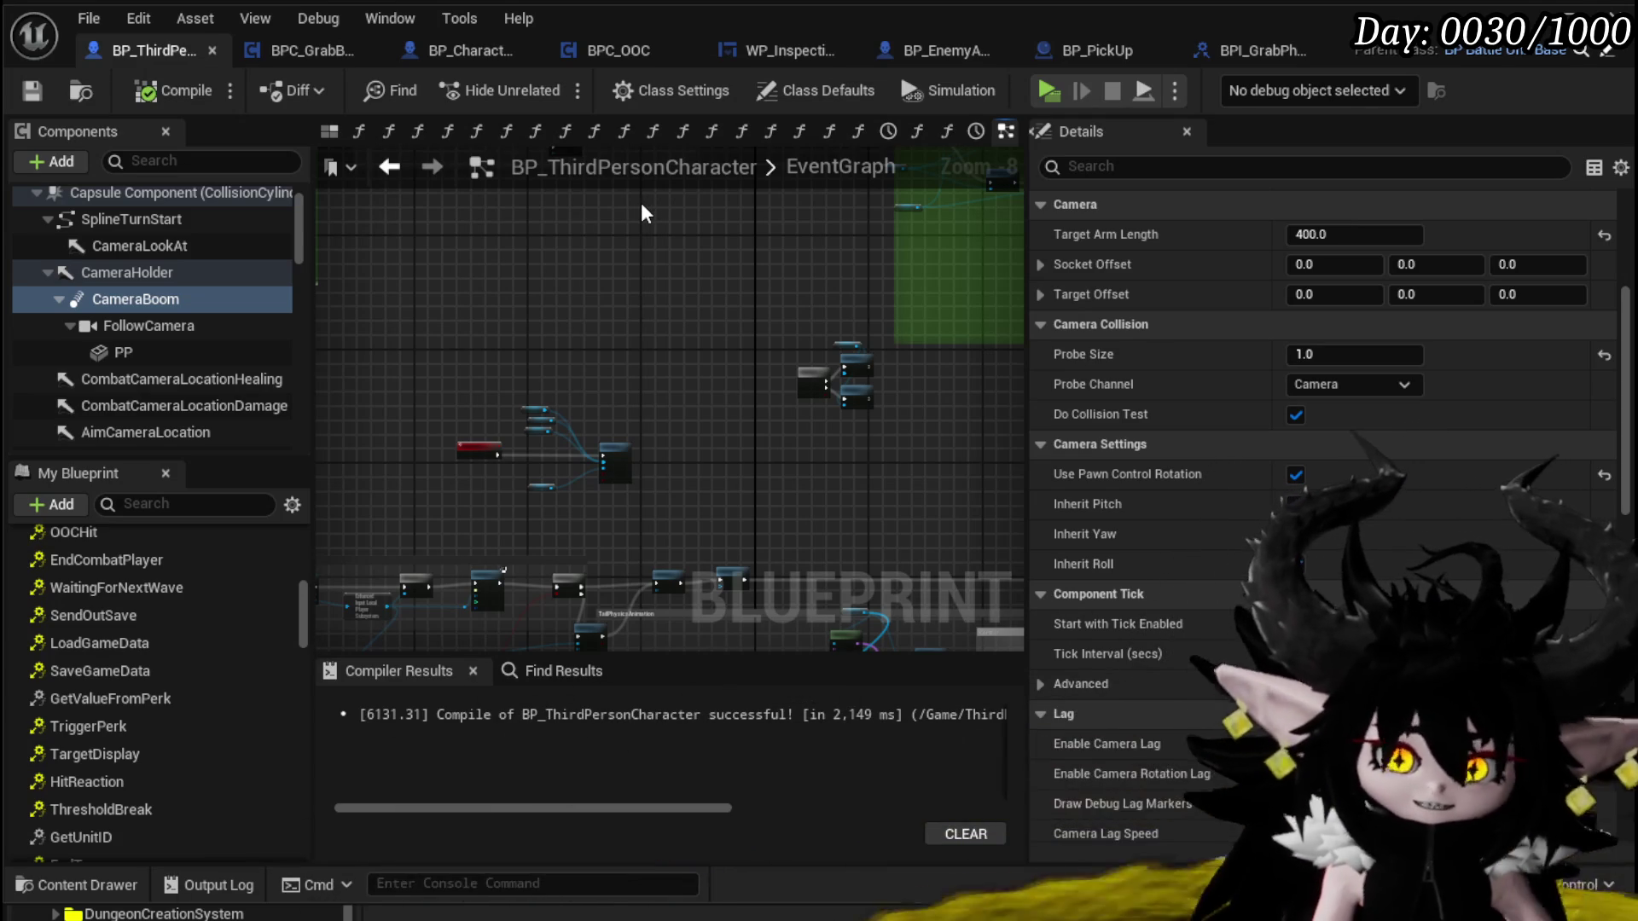
Shift the Upper and Lower Body Gear getters right and move Mesh beside Set Leader Pose Component
drag(645, 218, 643, 206)
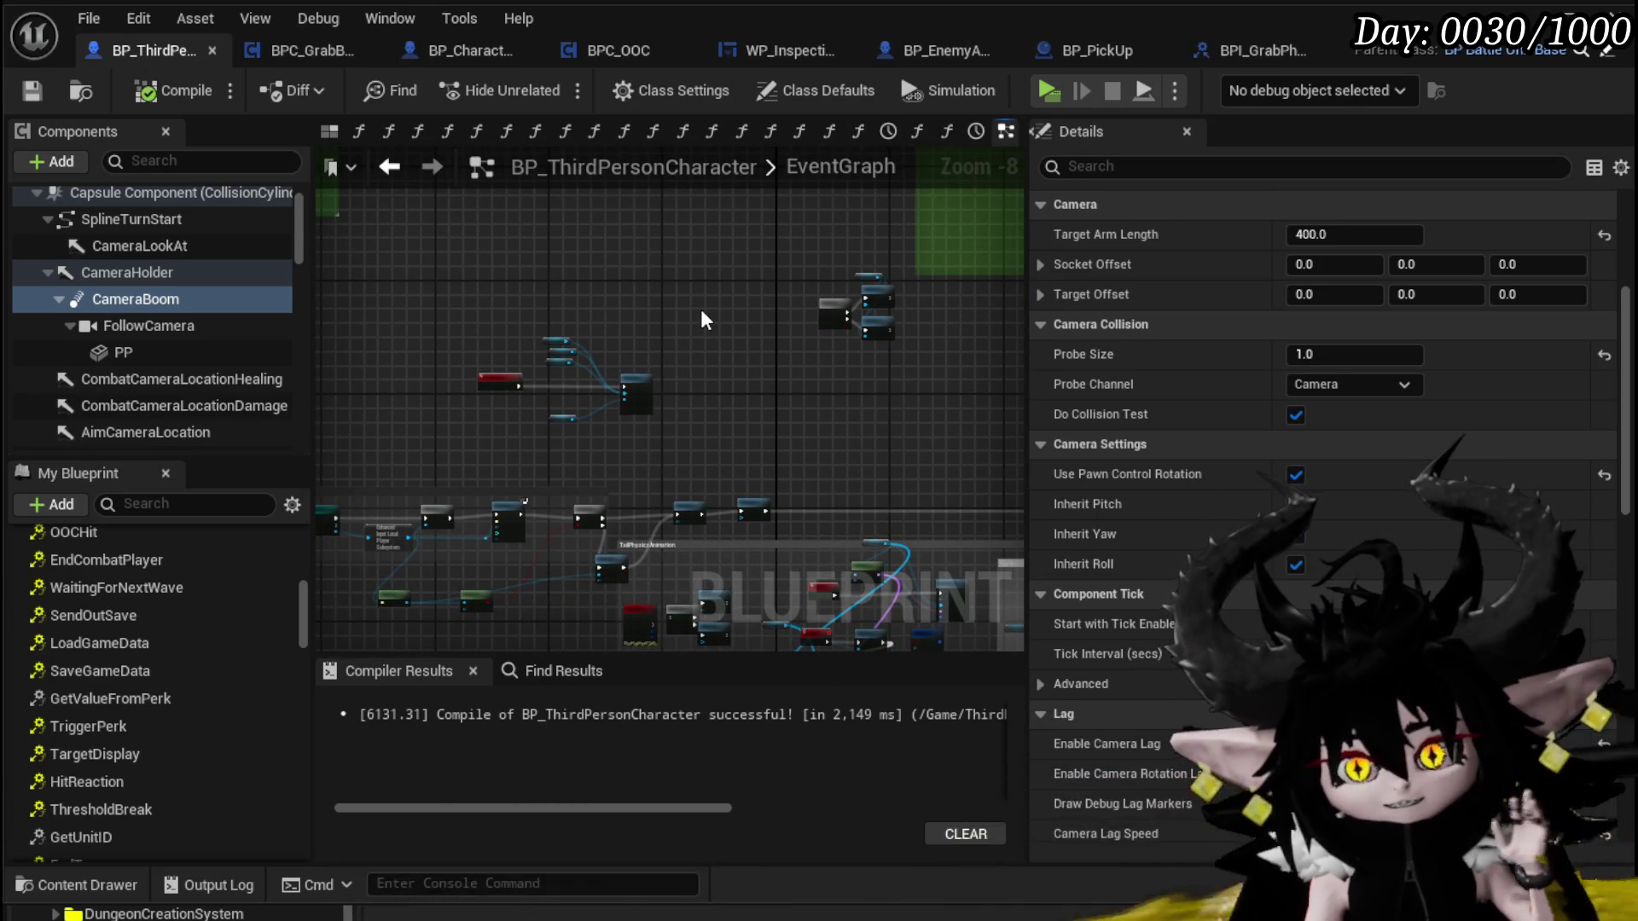
scroll(702, 320, up, 4)
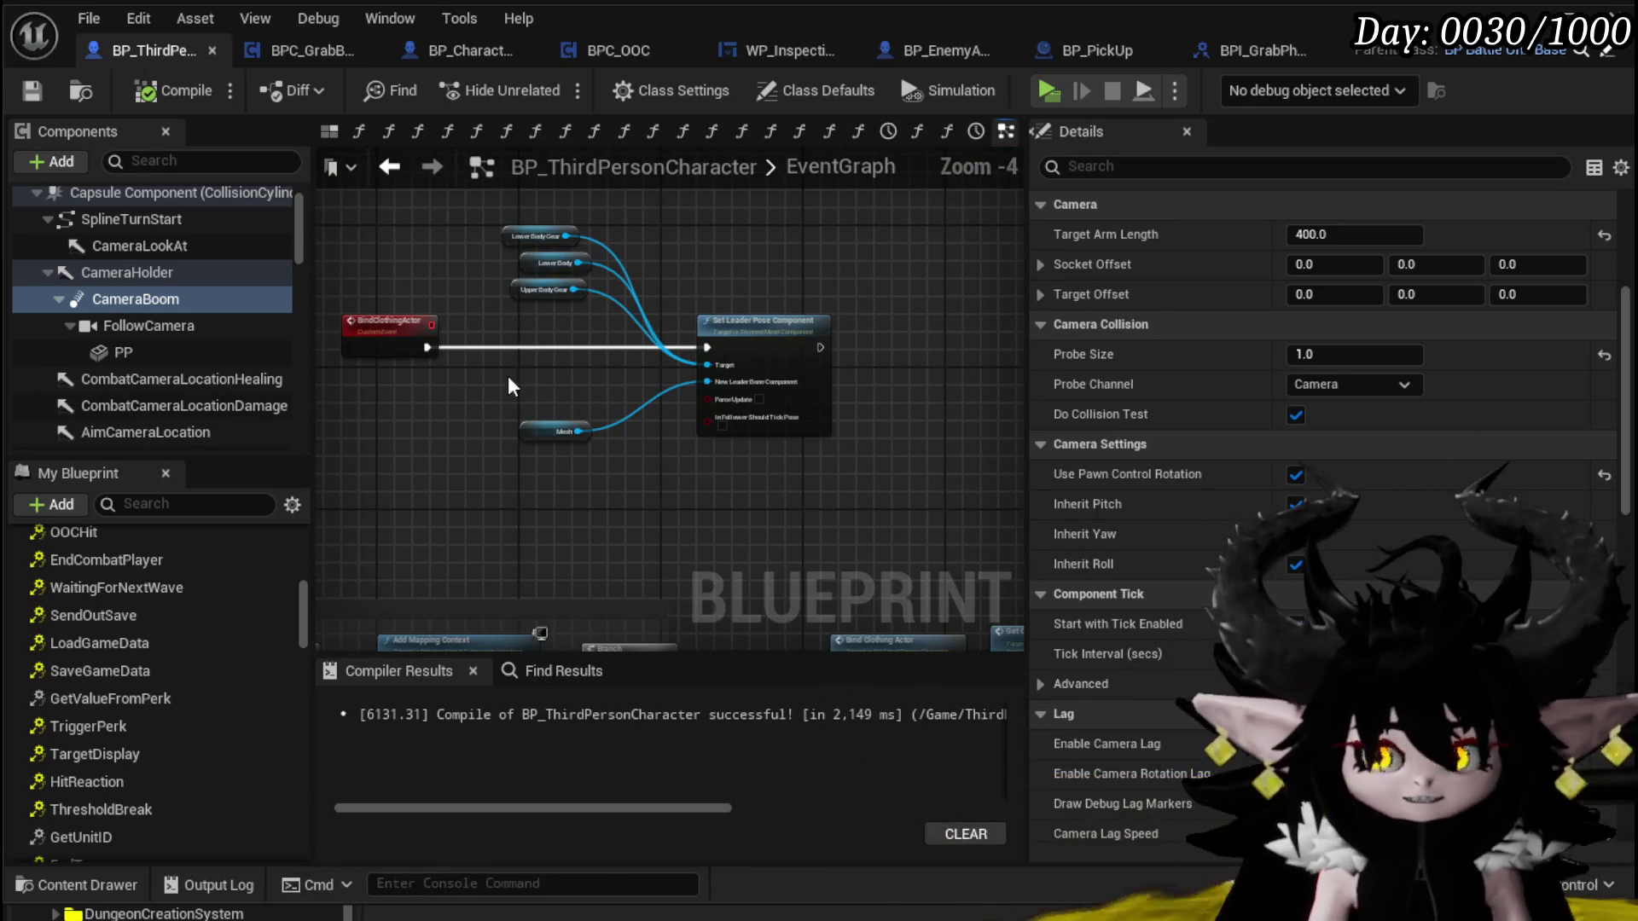
scroll(470, 234, up, 3)
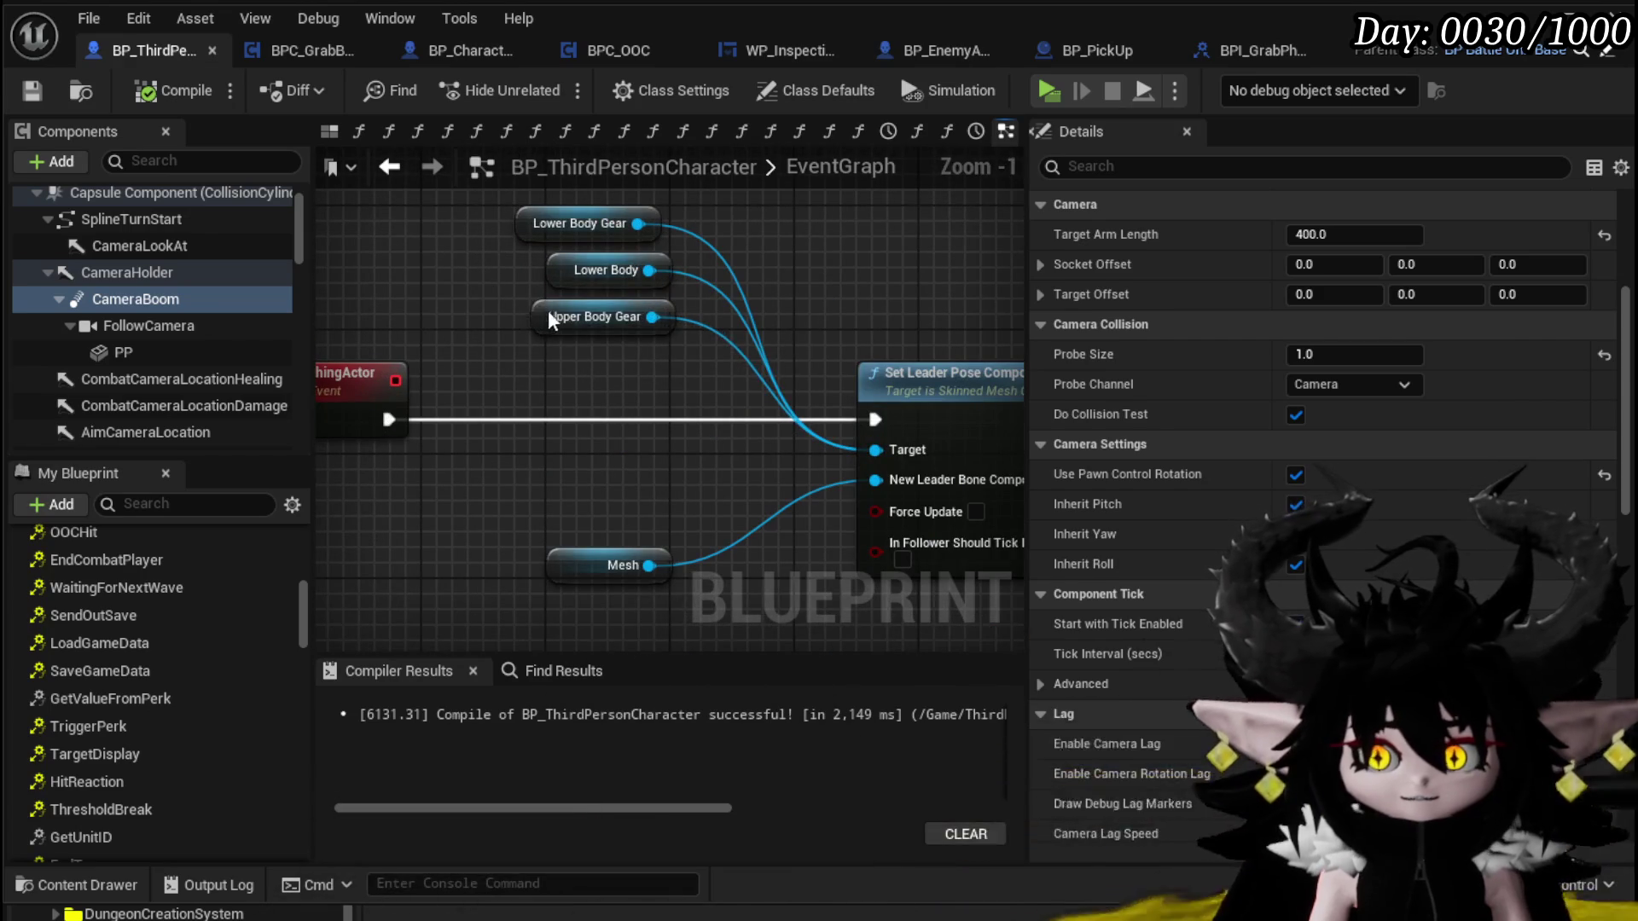
click(539, 316)
drag(531, 308, 546, 309)
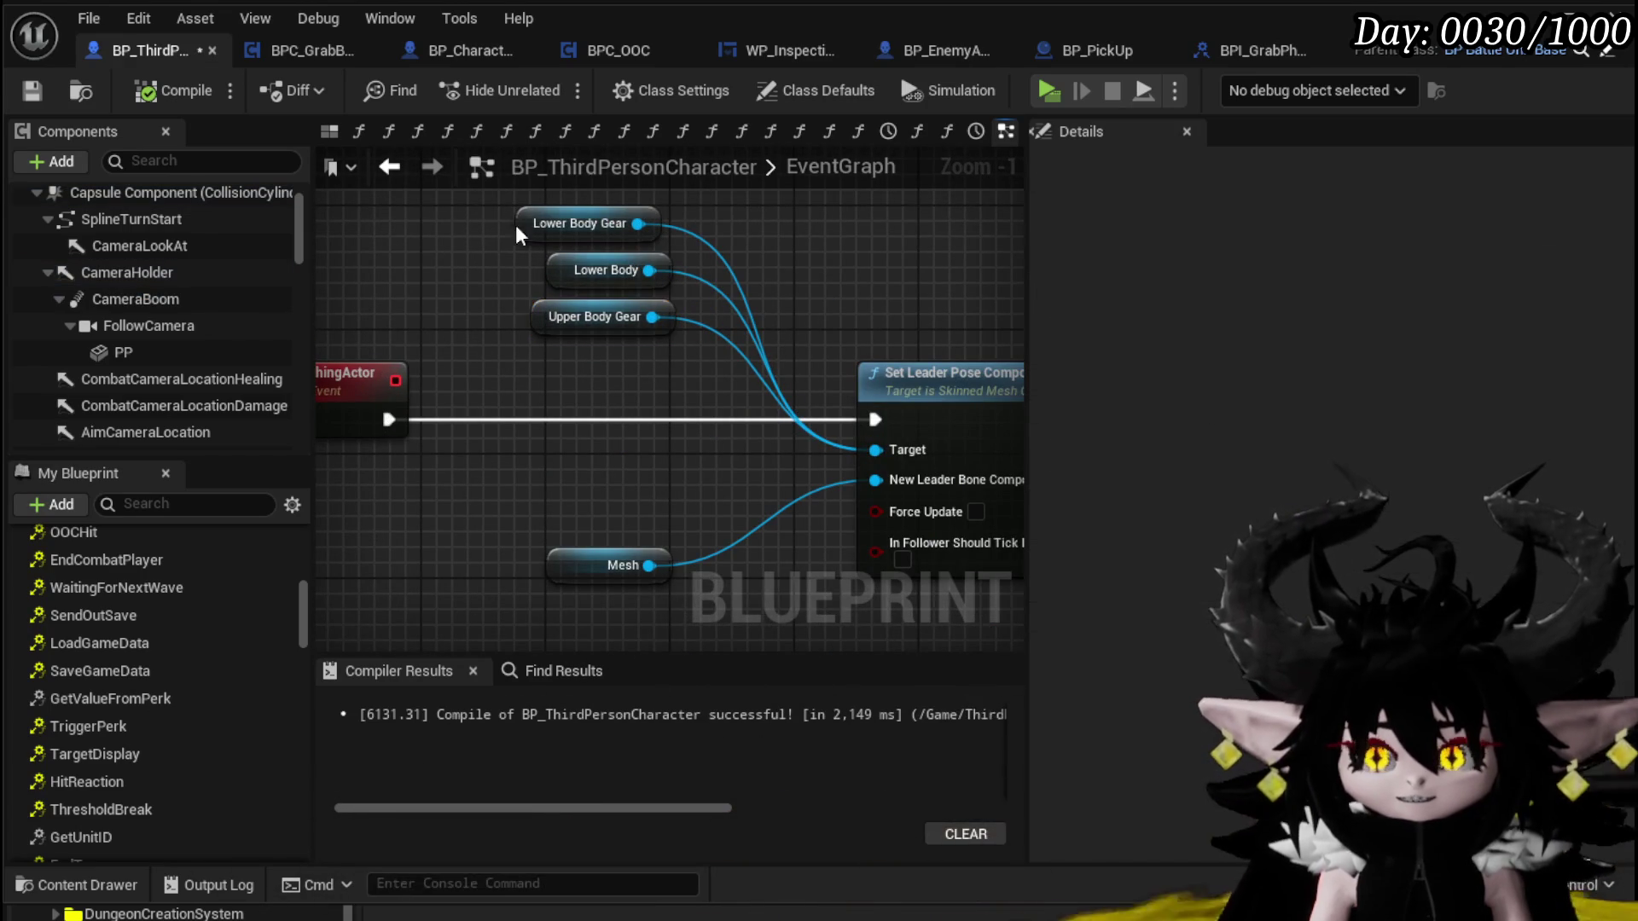
drag(522, 227, 538, 230)
mouse_move(514, 388)
mouse_down()
mouse_move(576, 215)
mouse_move(733, 205)
mouse_up()
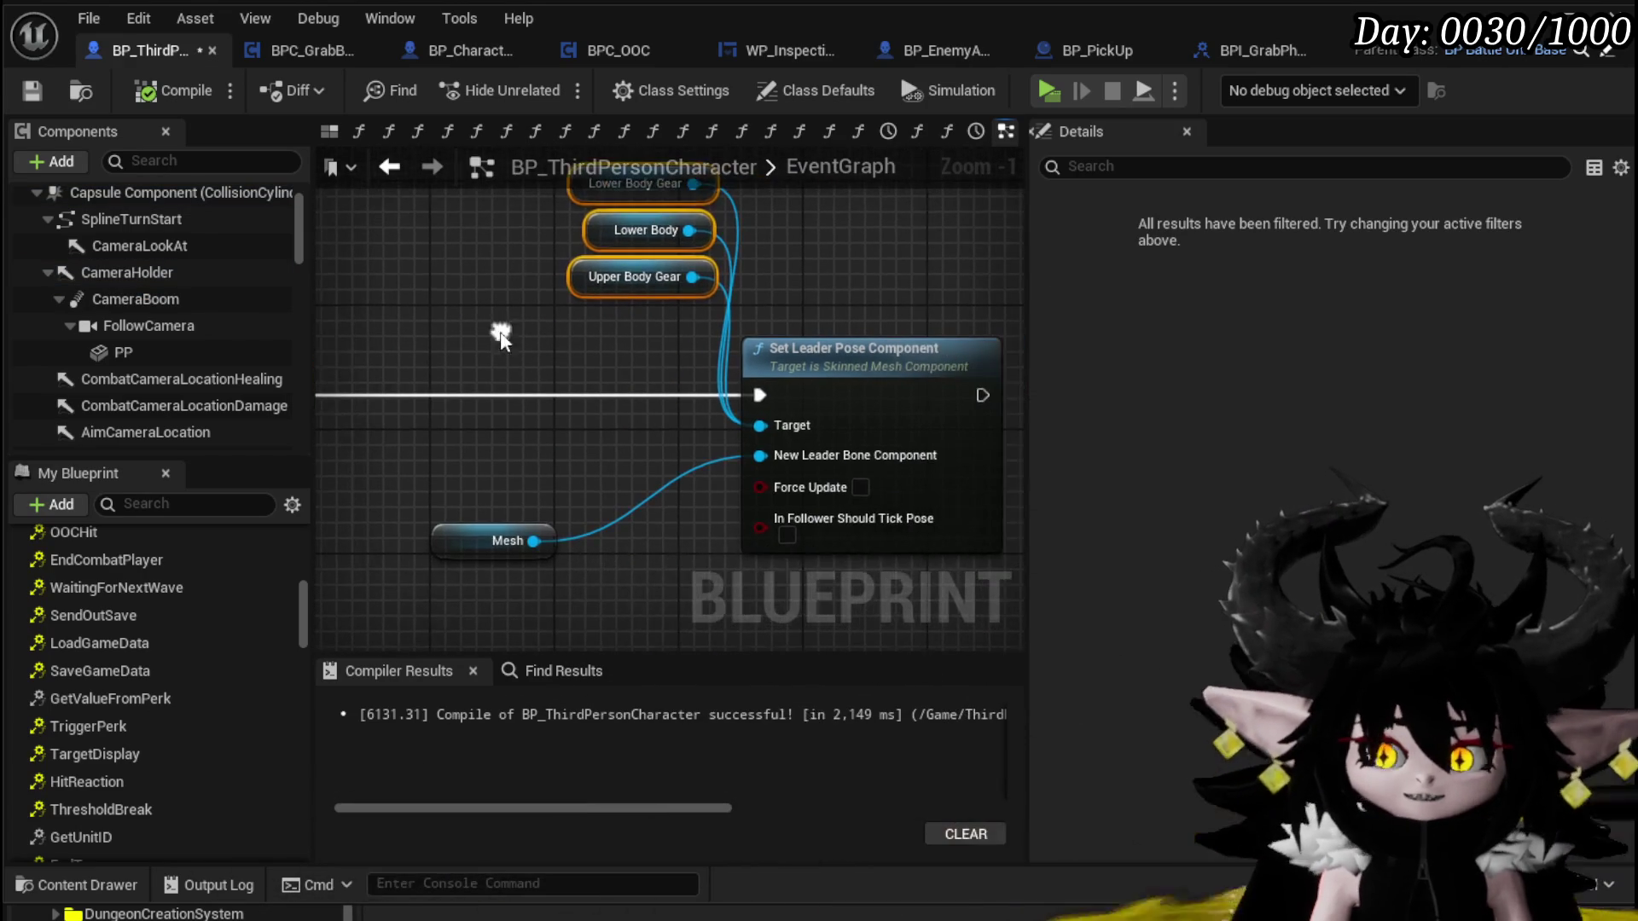
drag(477, 539, 613, 438)
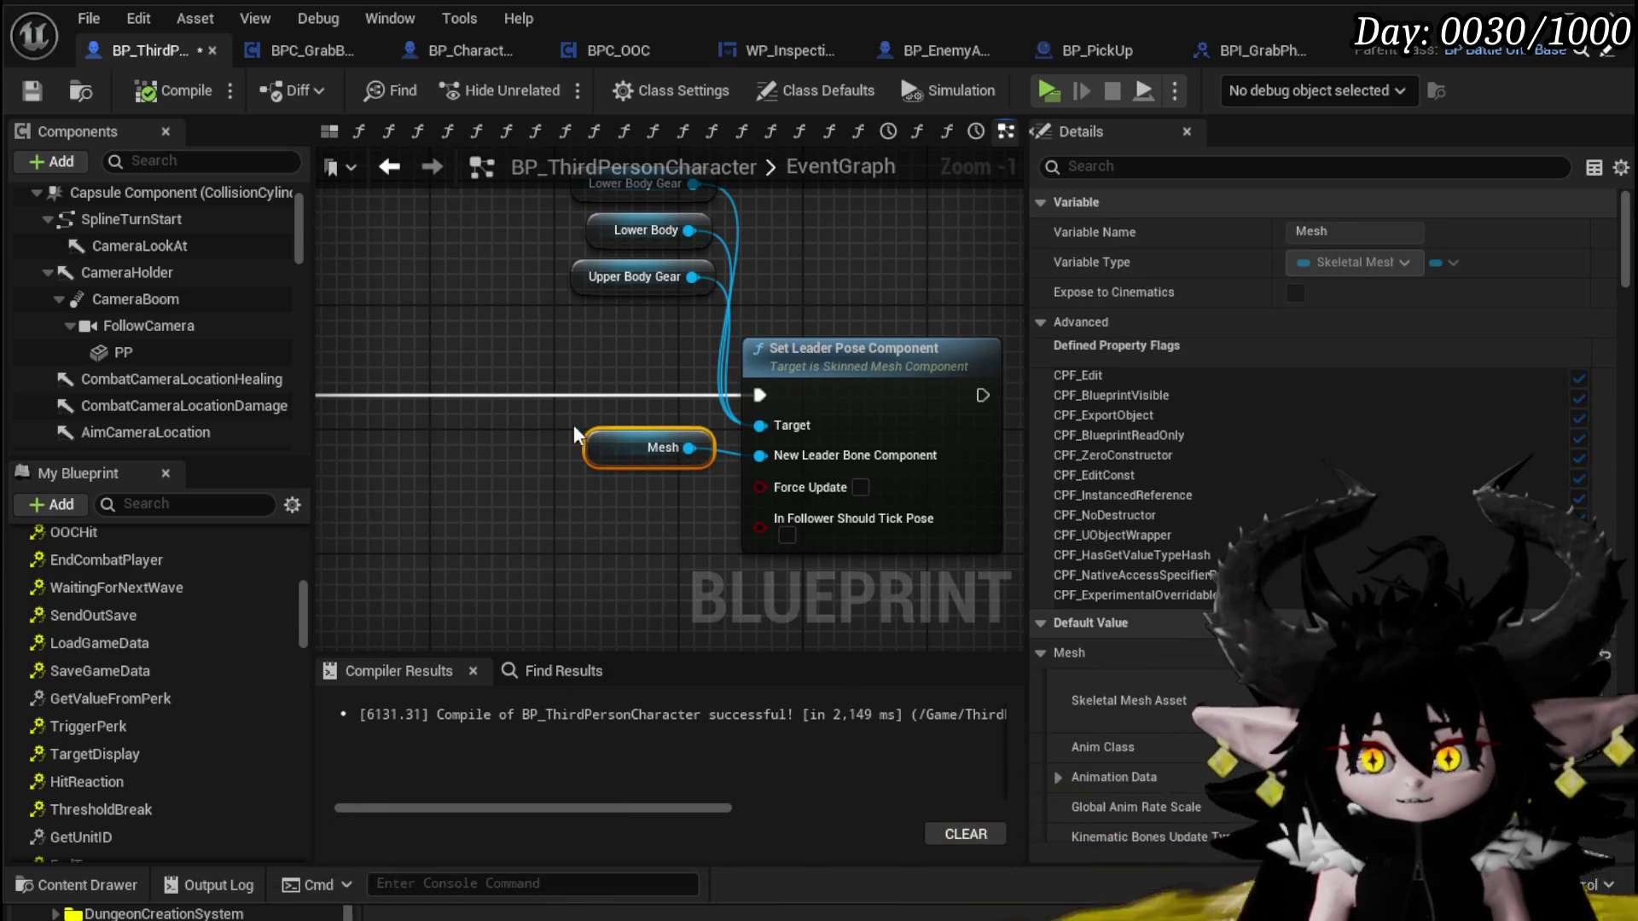